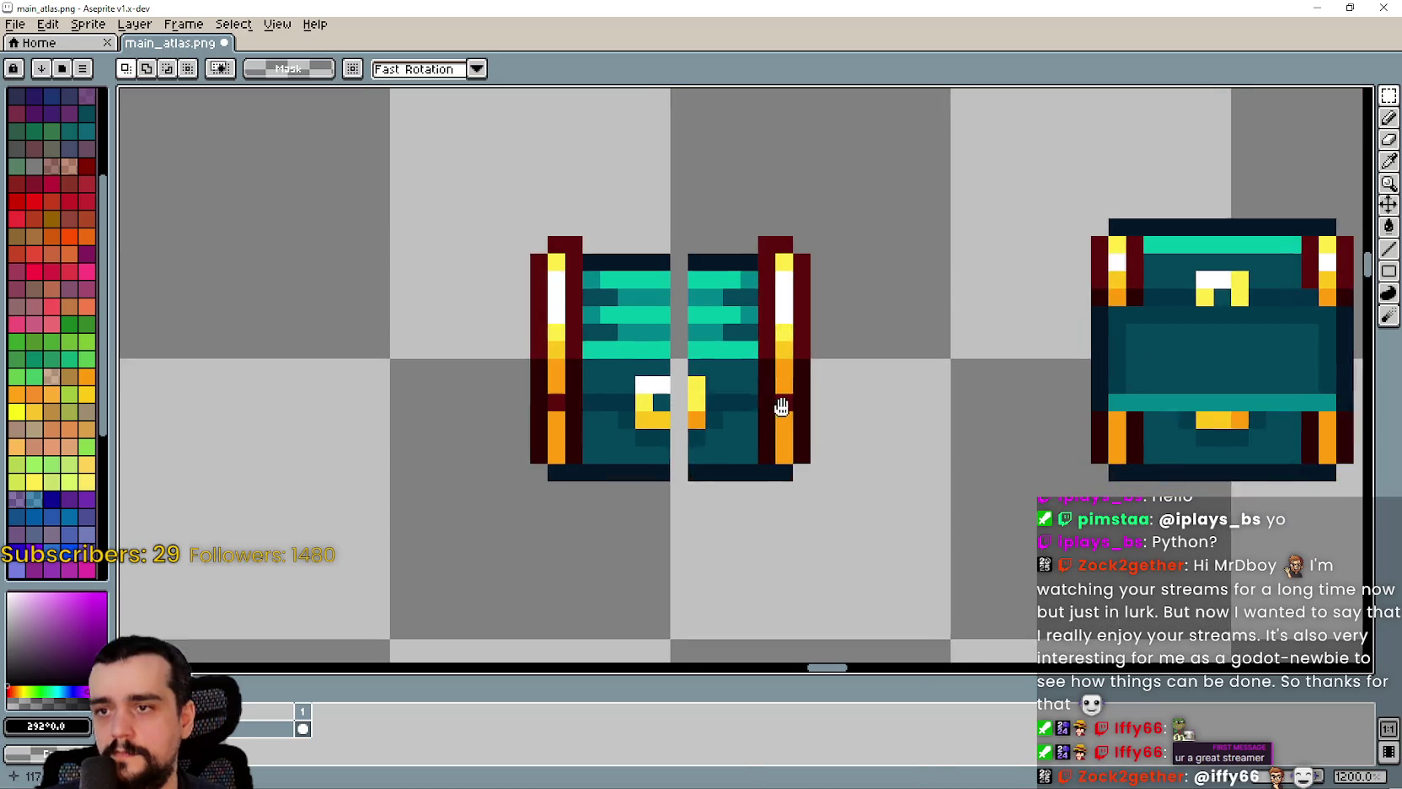
- Close the teal chest's centre gap with the keyhole centred, and save main_atlas.png
mouse_move(717, 231)
mouse_down()
mouse_move(718, 439)
mouse_move(664, 407)
mouse_move(691, 375)
mouse_move(713, 385)
mouse_up()
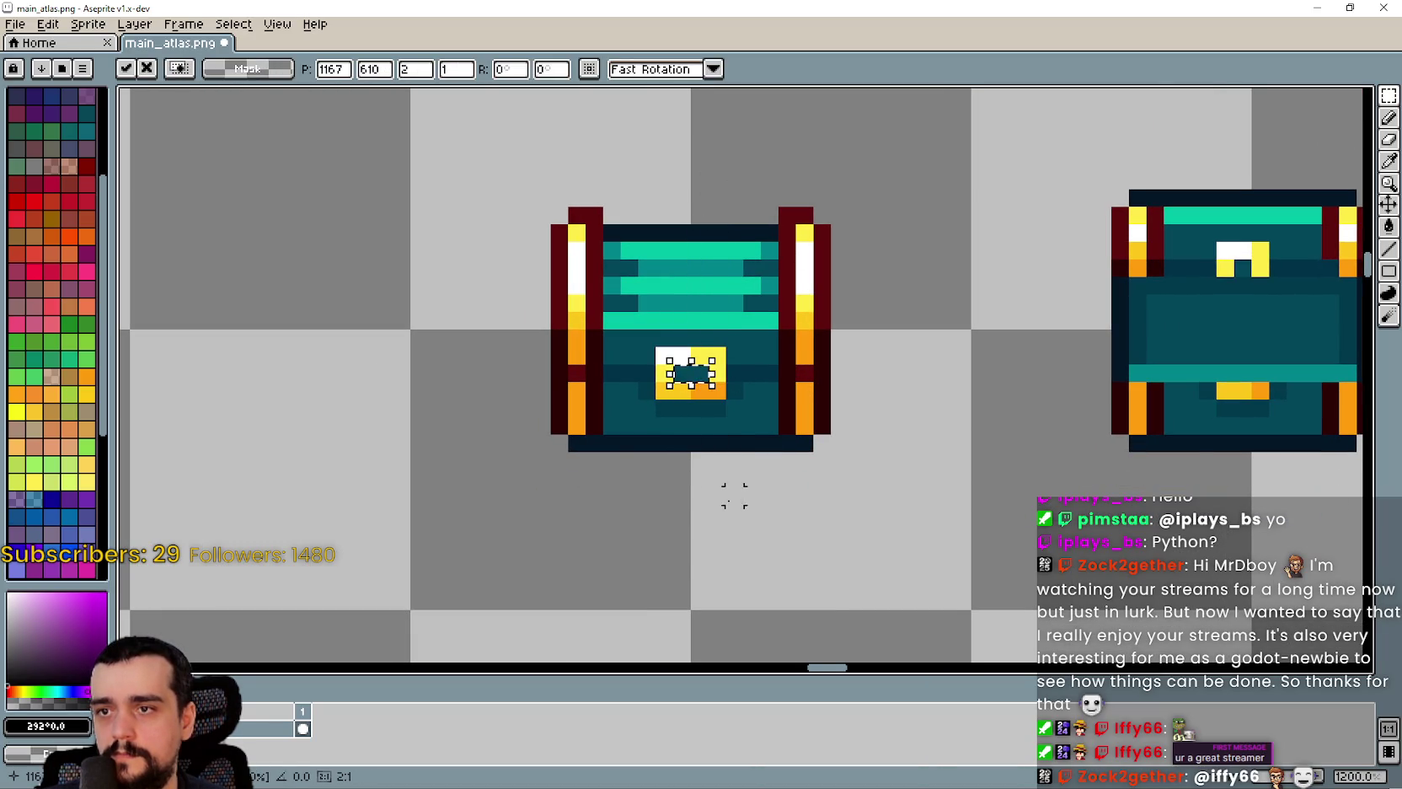
key(Return)
scroll(733, 495, down, 5)
key(ctrl+s)
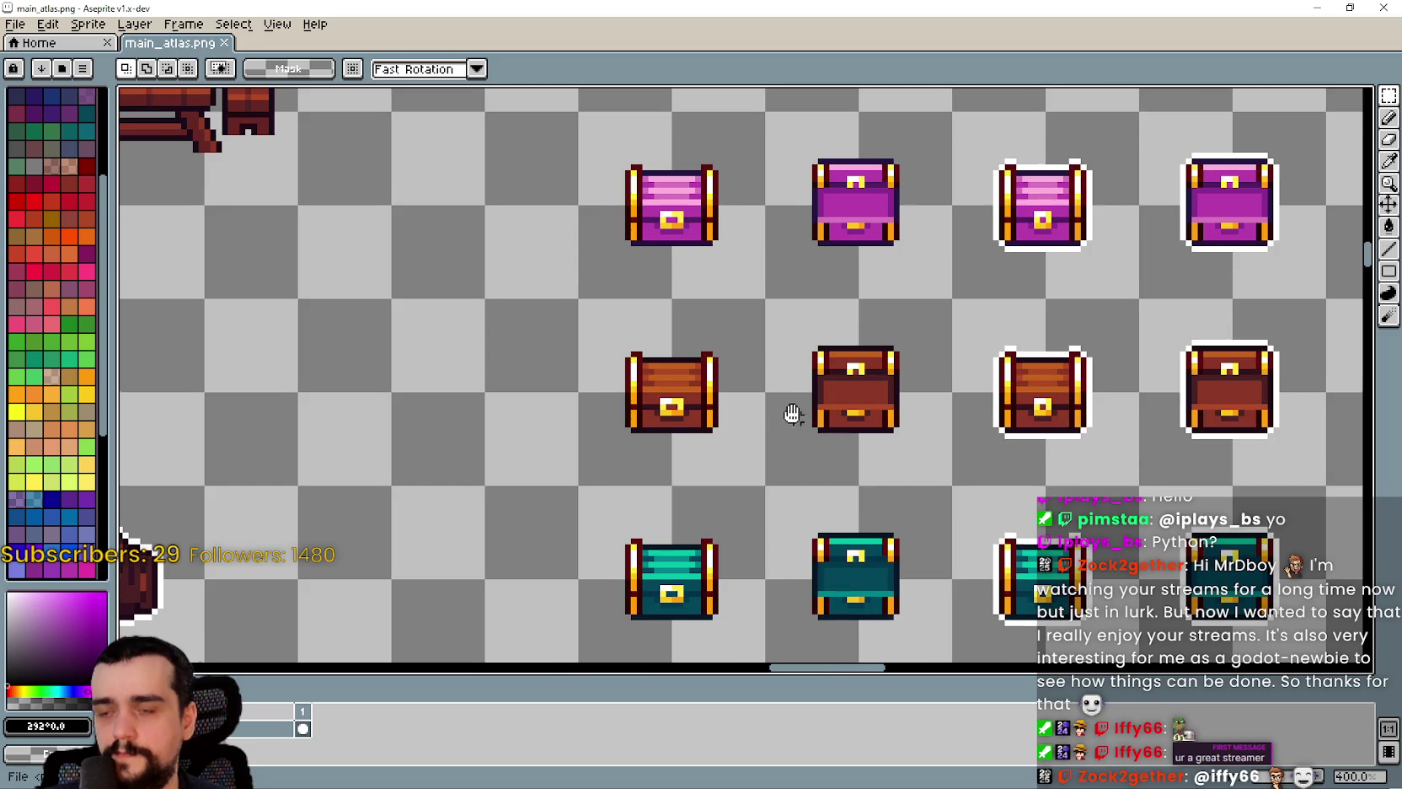
scroll(802, 421, down, 1)
key(alt+Tab)
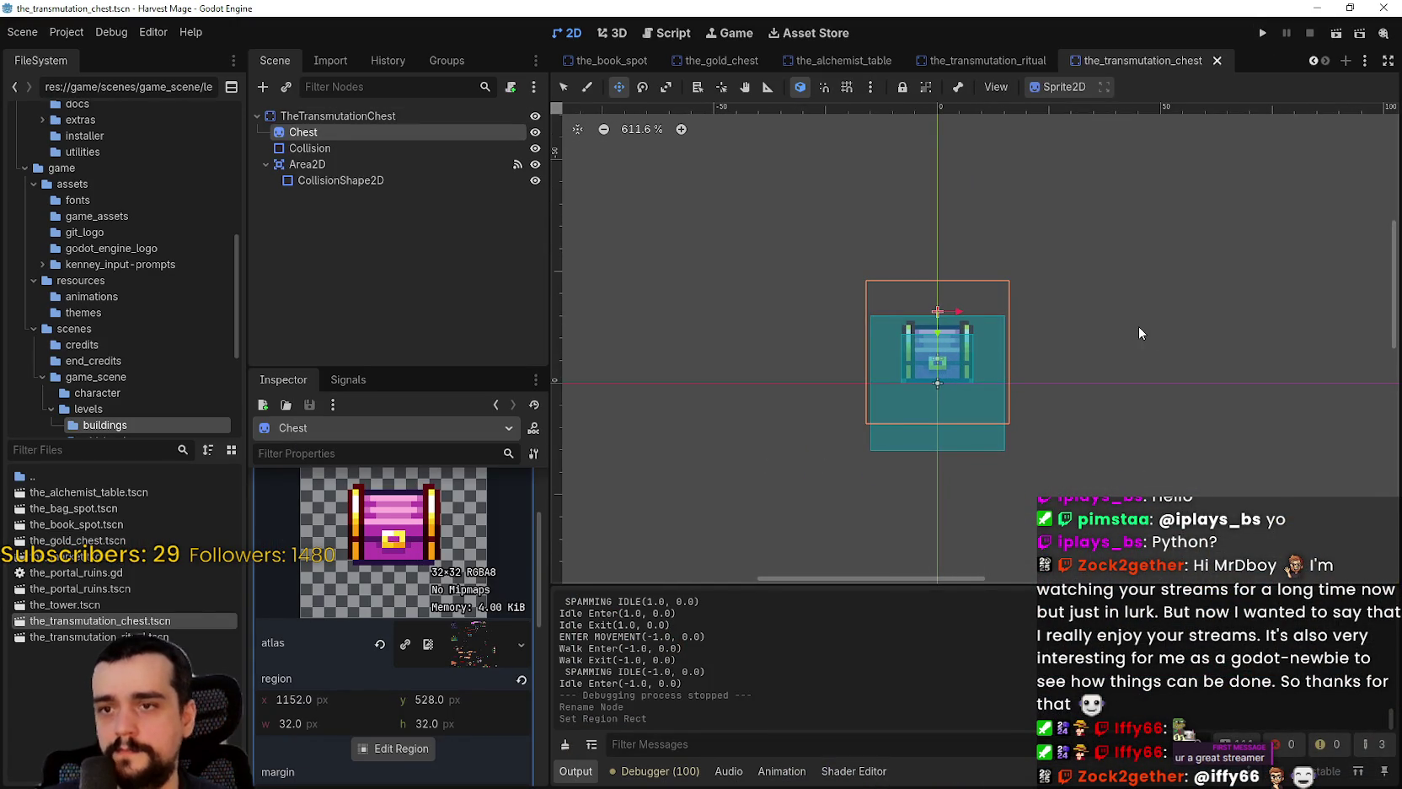
- Save the_transmutation_chest scene and bring up the the_village scene
key(ctrl+s)
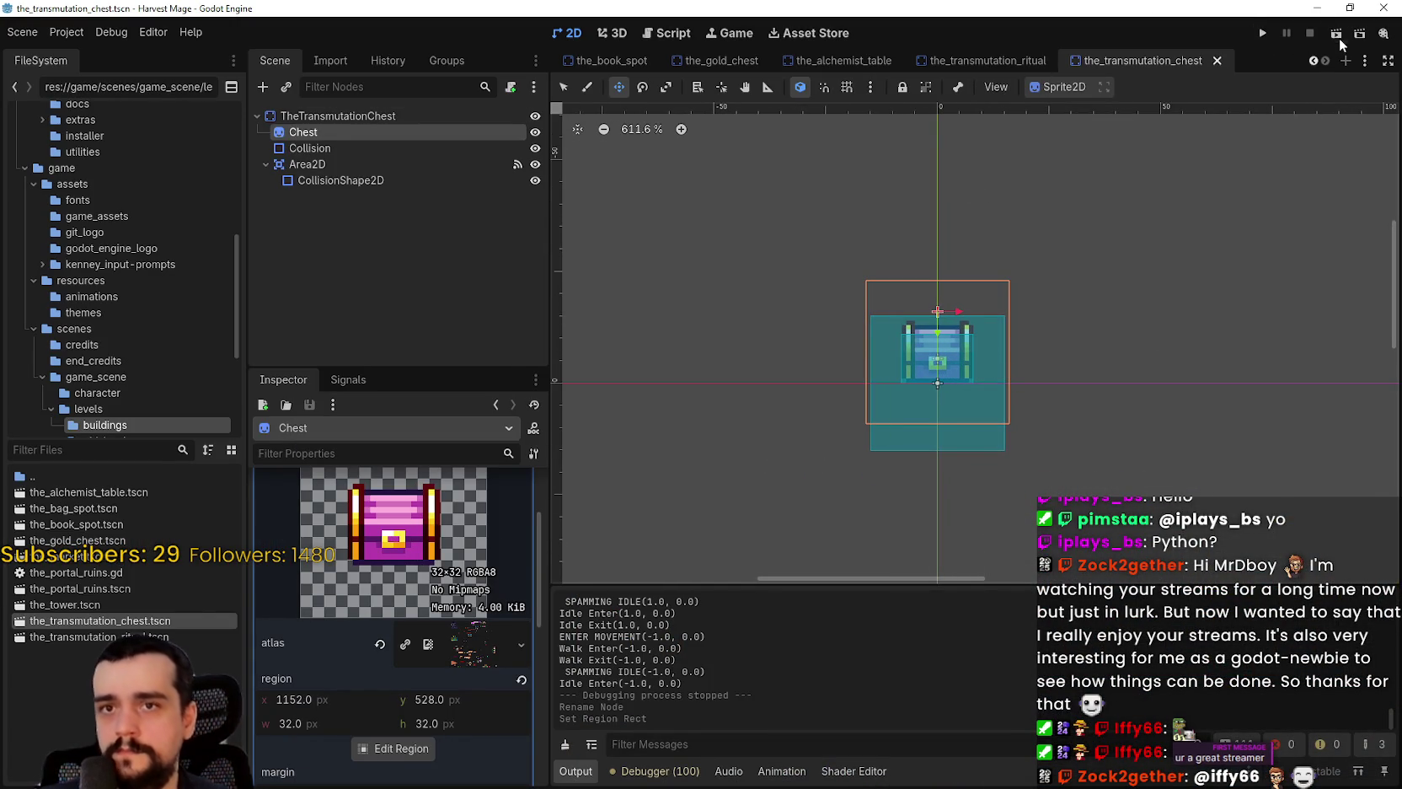
click(1315, 61)
click(1315, 62)
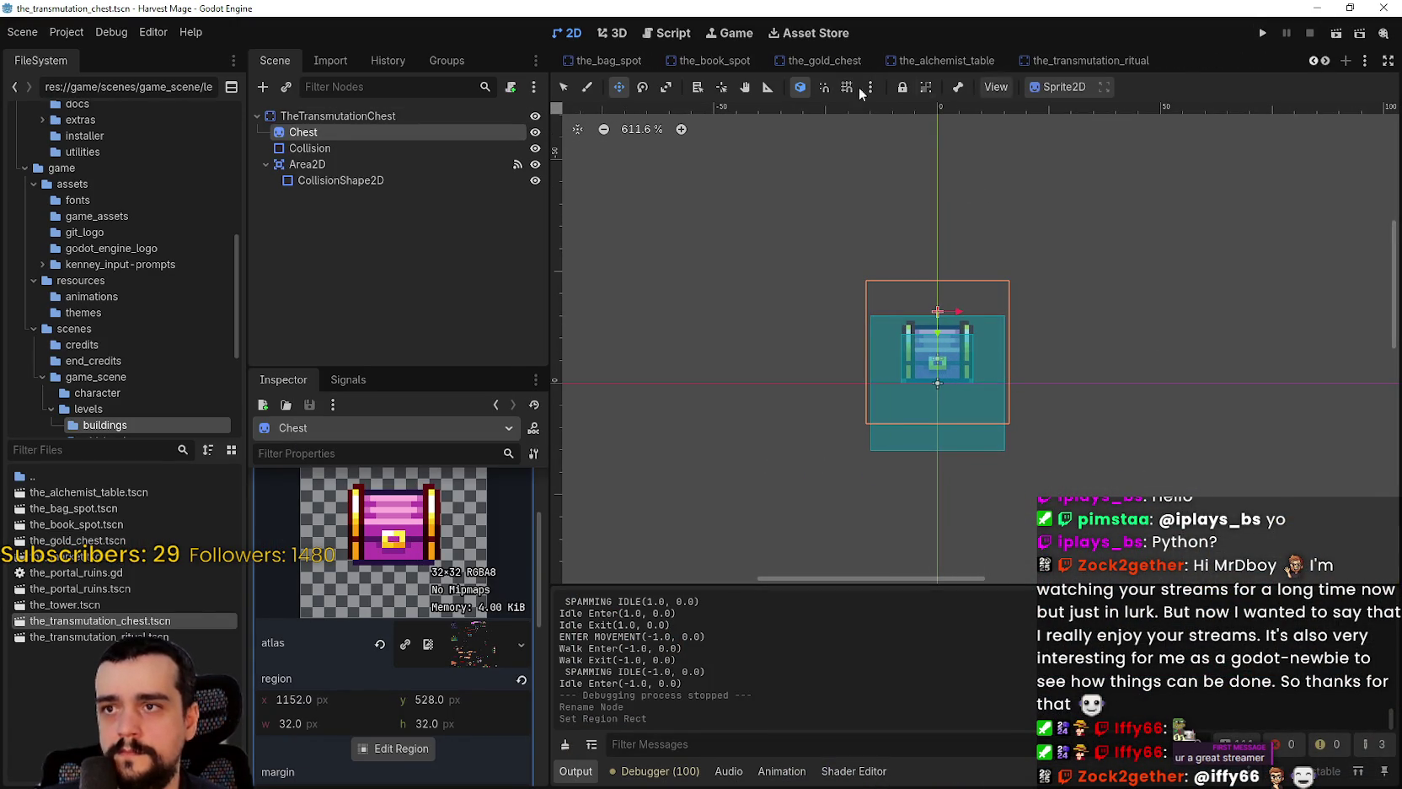
click(1314, 61)
click(1314, 60)
click(1314, 61)
click(1314, 61)
click(1314, 61)
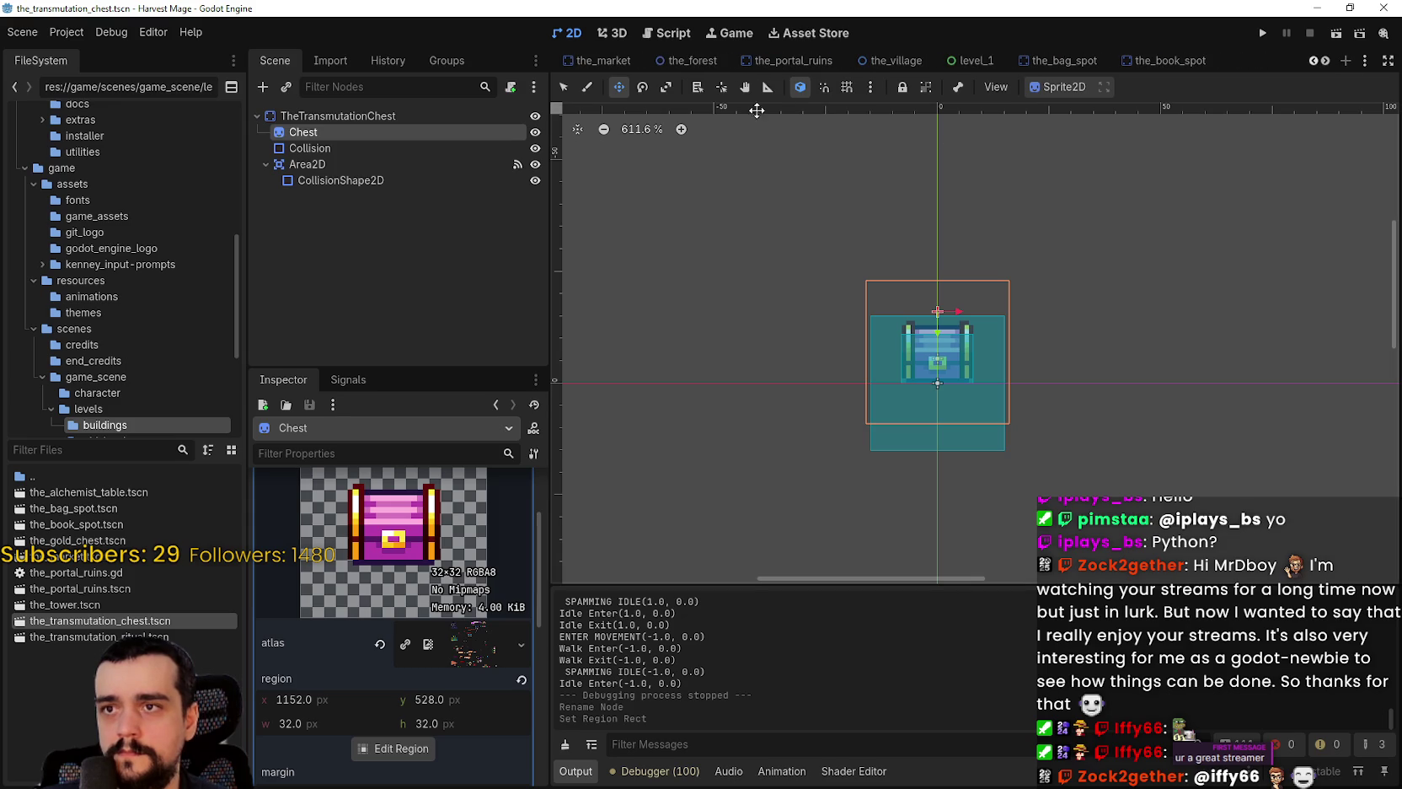
click(921, 63)
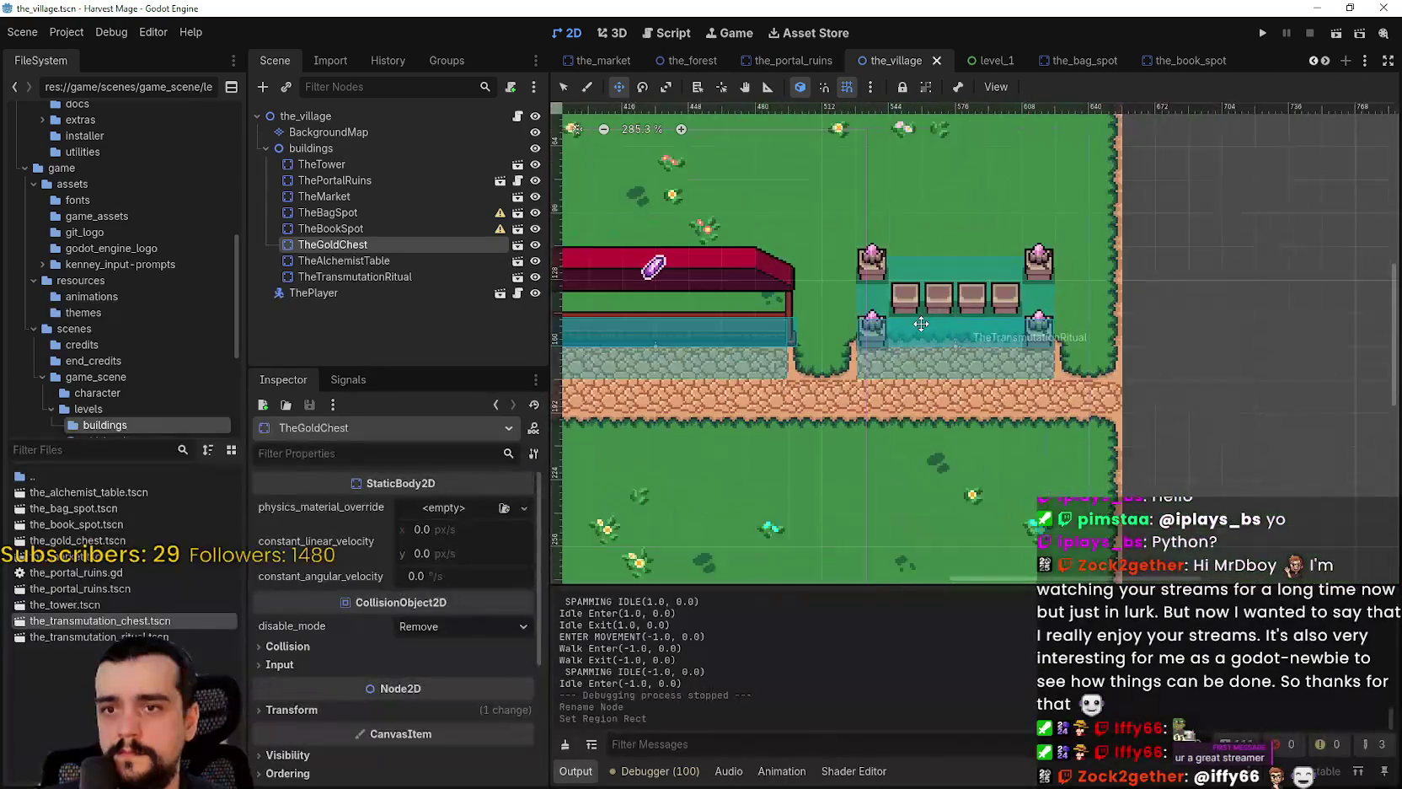
- Instance the_transmutation_chest.tscn as a child of the buildings node
scroll(792, 343, up, 3)
right_click(332, 148)
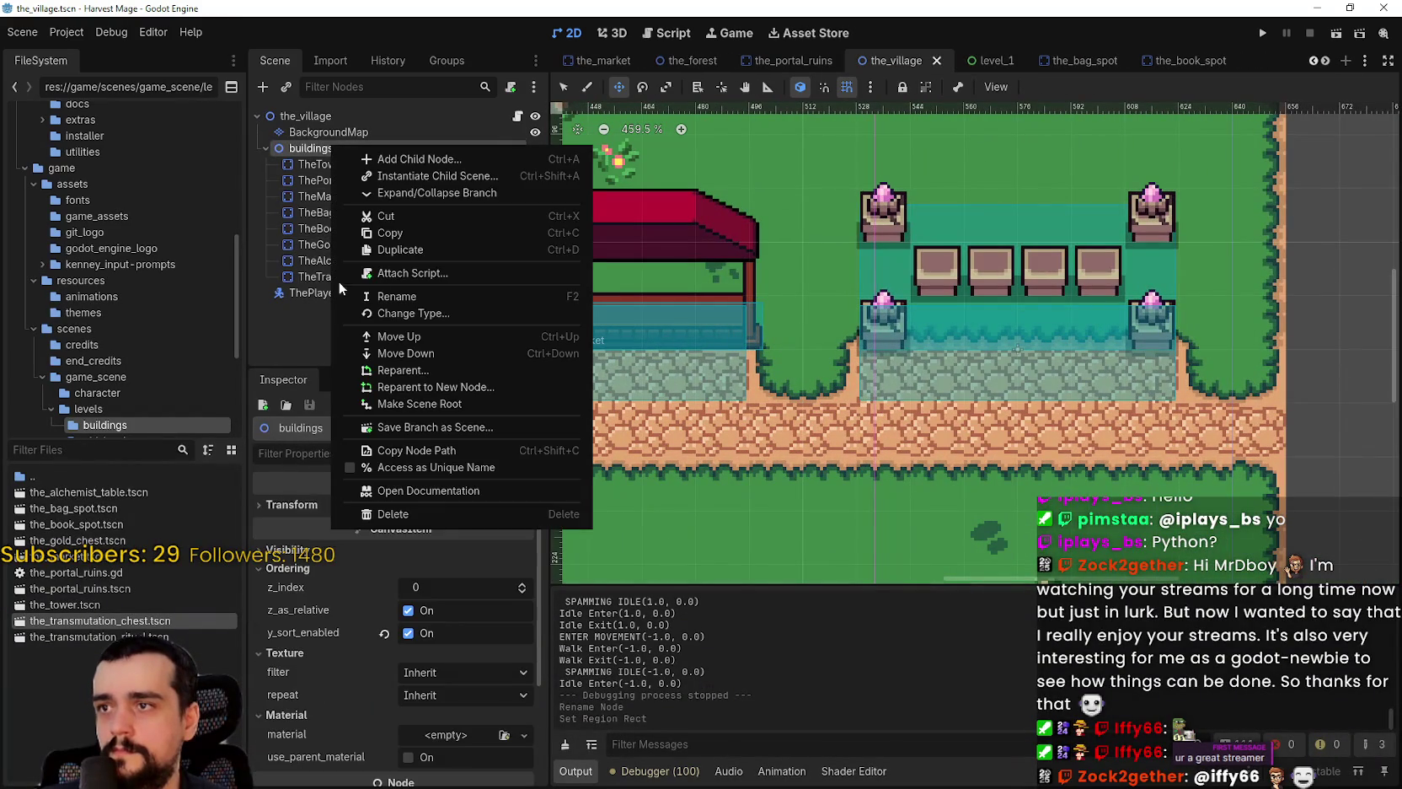
click(434, 176)
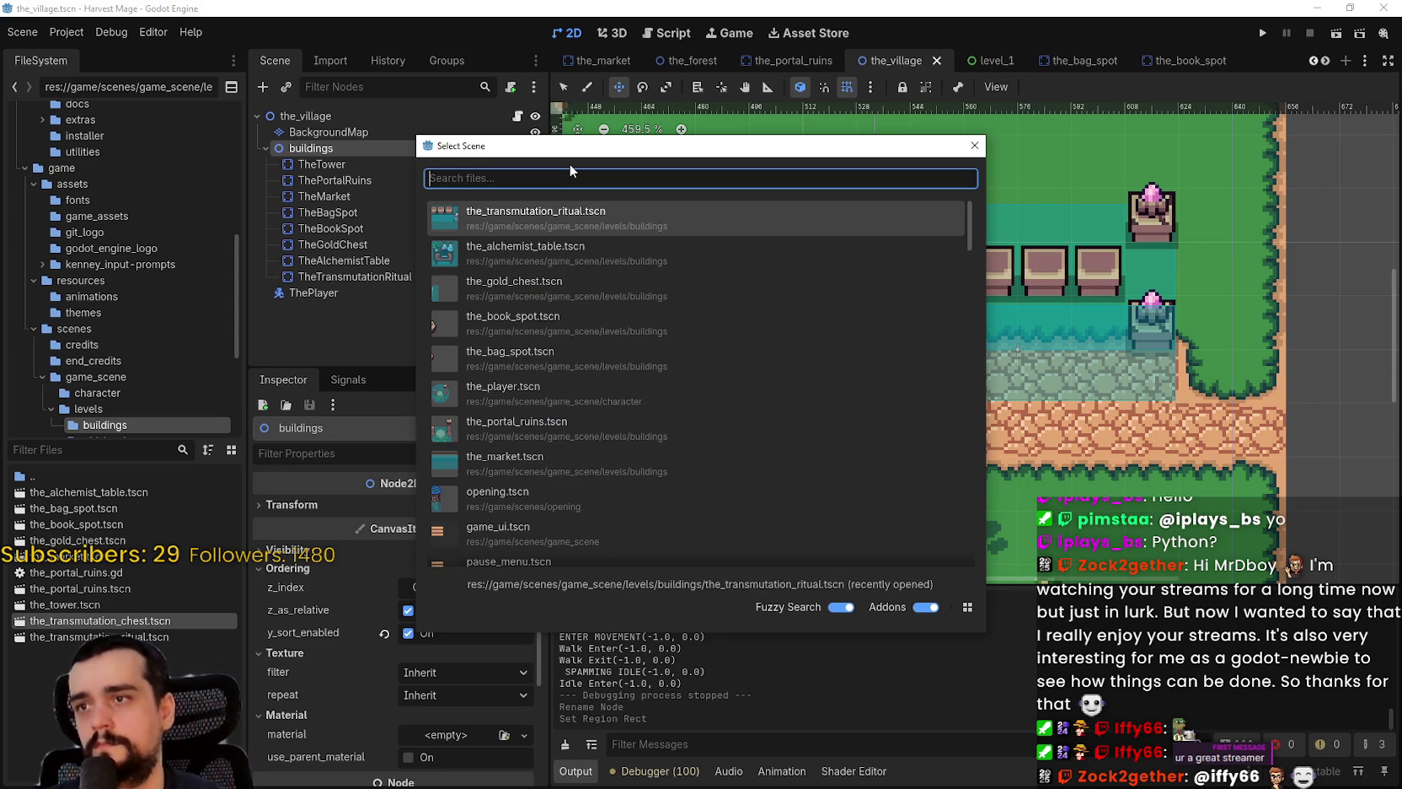
text(tran)
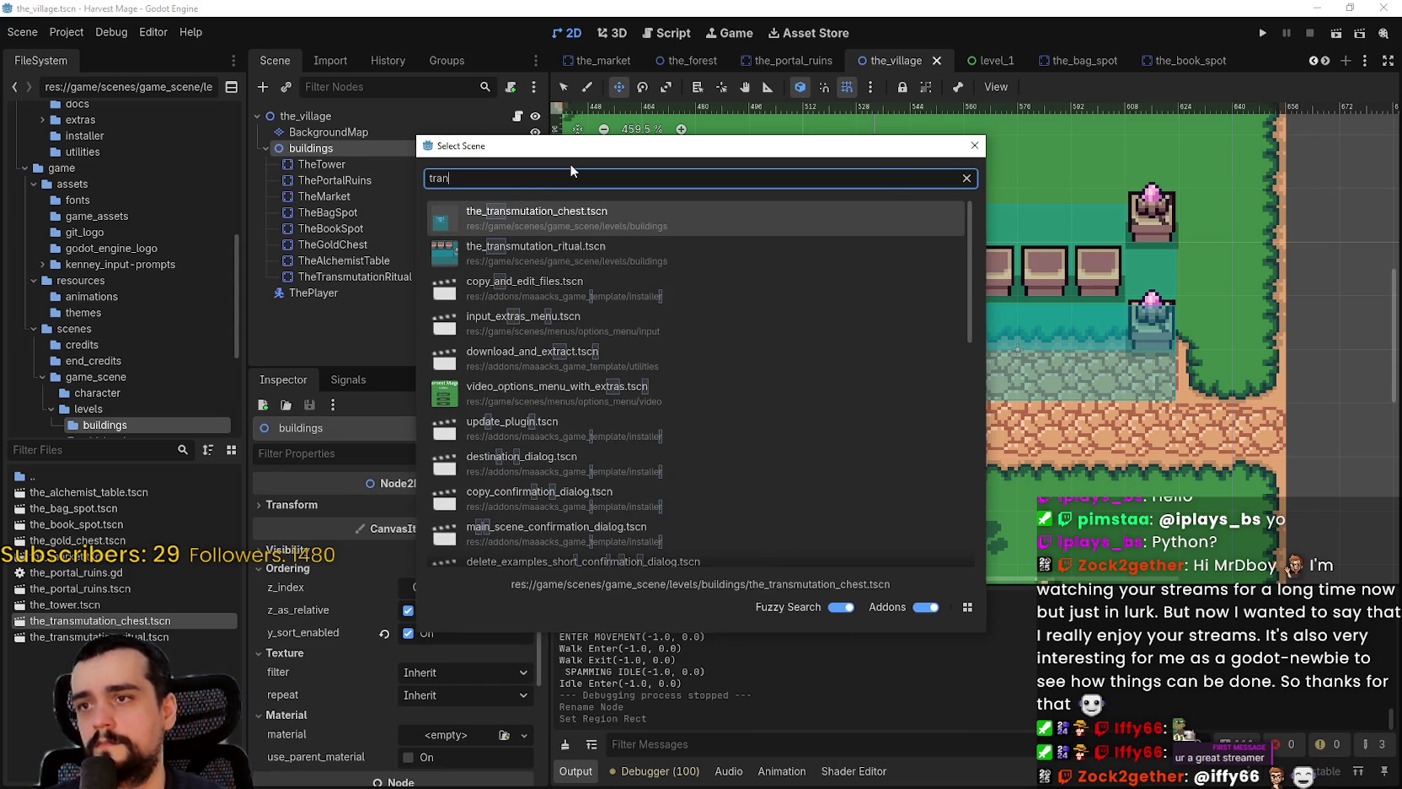
key(Return)
- Move the chest beside the red market stall at (512, 176) and save the village
scroll(773, 323, down, 7)
scroll(773, 322, left, 5)
scroll(769, 287, up, 2)
scroll(766, 278, down, 2)
mouse_move(798, 297)
mouse_down()
mouse_move(1213, 430)
mouse_move(1248, 413)
mouse_move(888, 359)
mouse_move(1003, 346)
mouse_move(1010, 412)
mouse_up()
scroll(1239, 417, up, 5)
scroll(890, 359, up, 1)
scroll(1003, 345, up, 1)
key(ctrl+s)
scroll(1111, 351, down, 1)
scroll(1111, 350, right, 1)
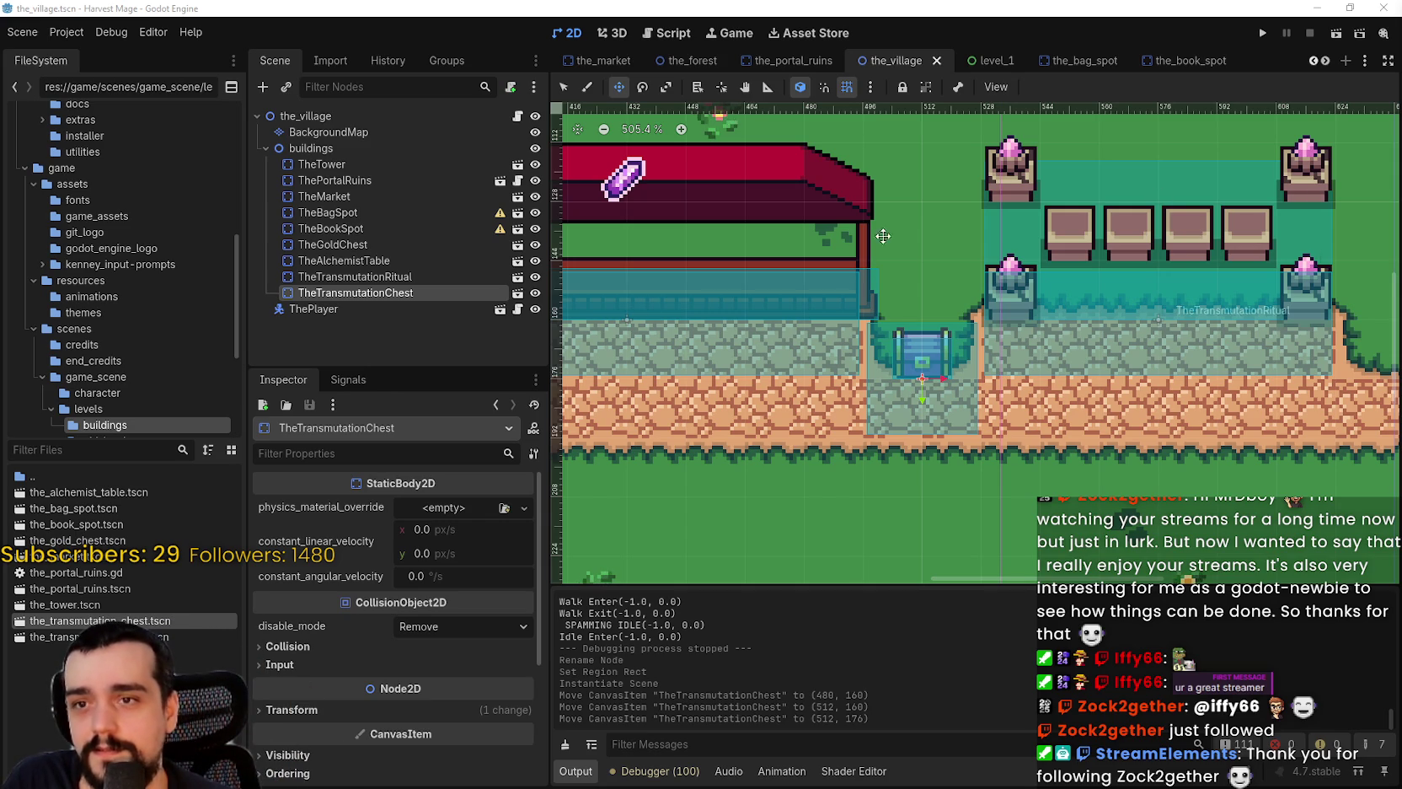
scroll(954, 381, down, 5)
scroll(954, 381, down, 3)
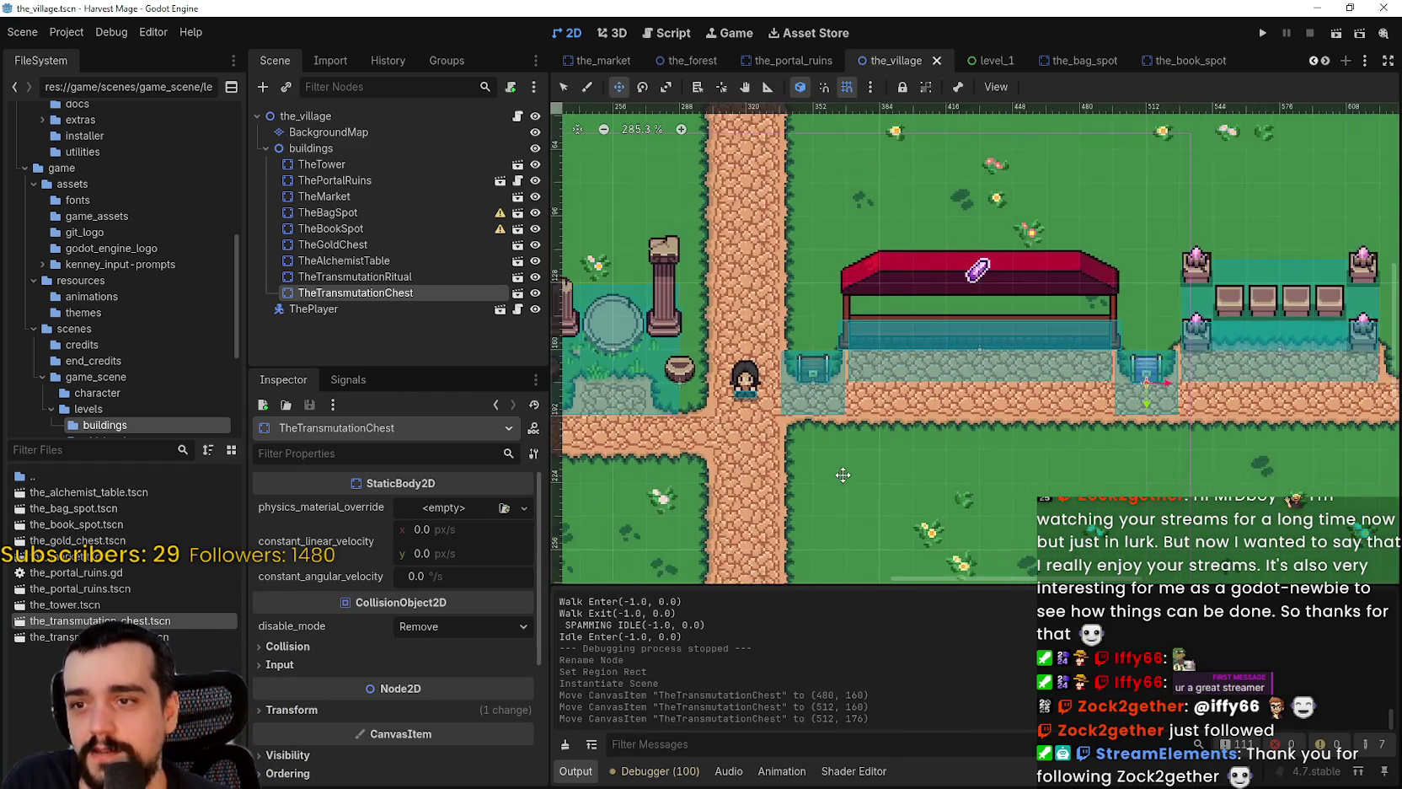
scroll(922, 408, up, 2)
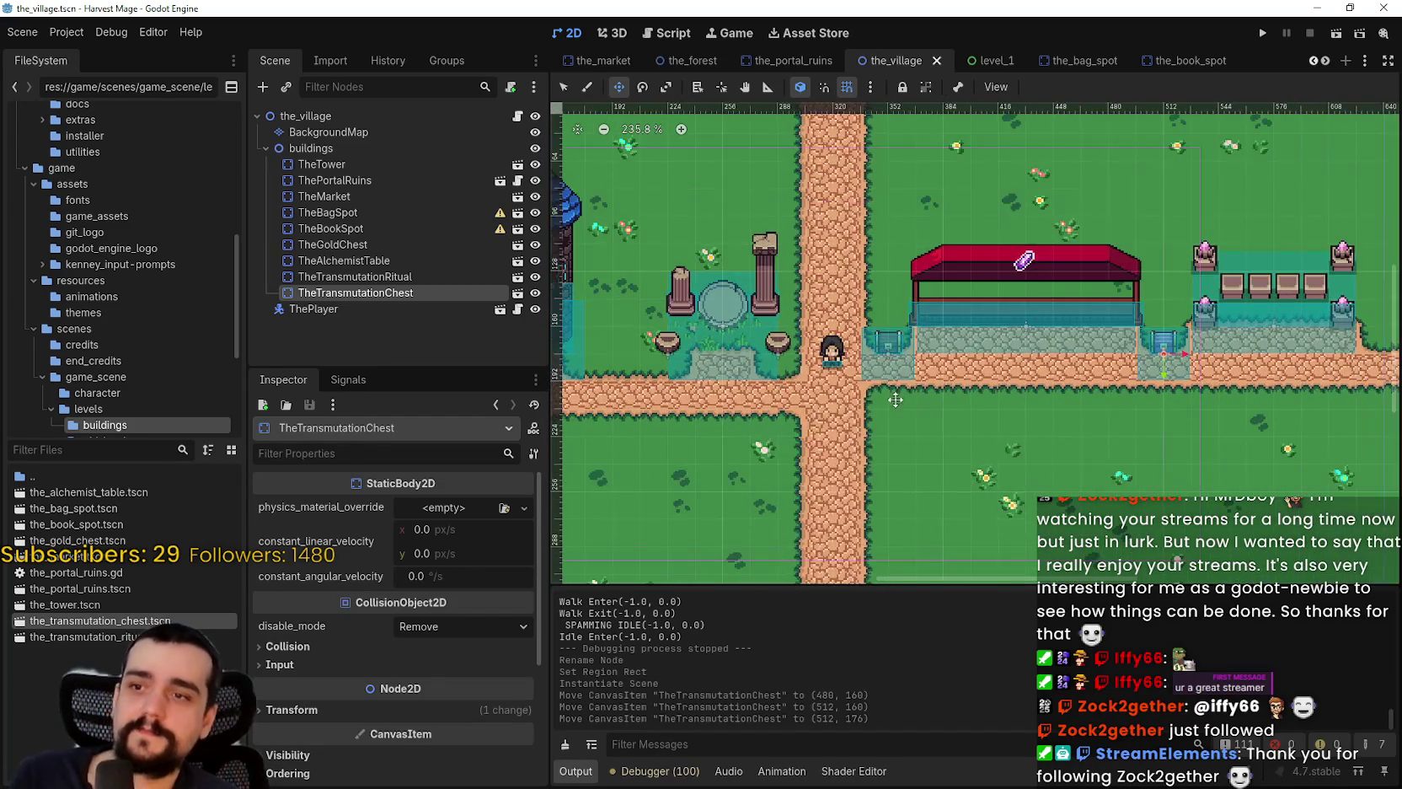
scroll(927, 379, left, 3)
key(ctrl+s)
scroll(931, 358, left, 3)
scroll(898, 383, left, 3)
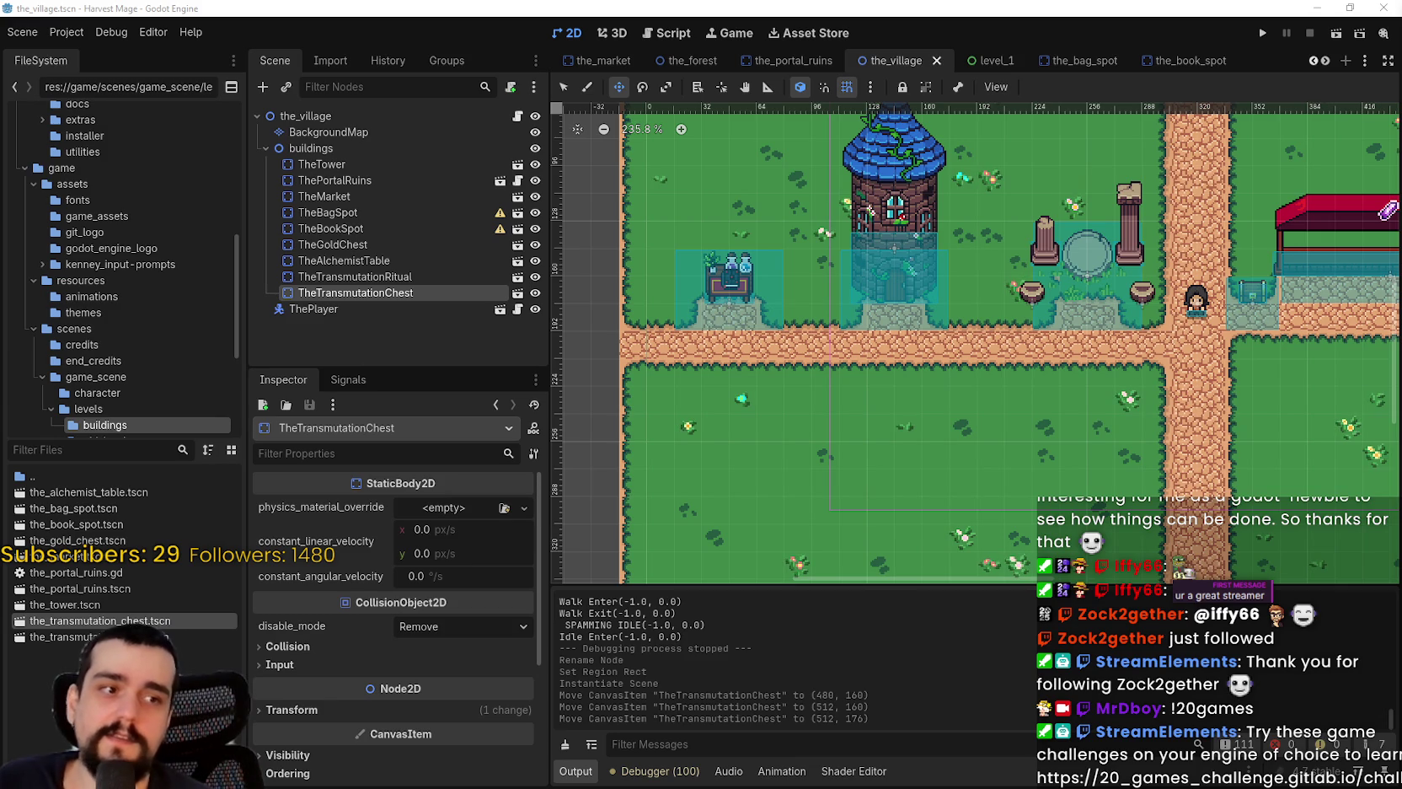
scroll(714, 447, down, 3)
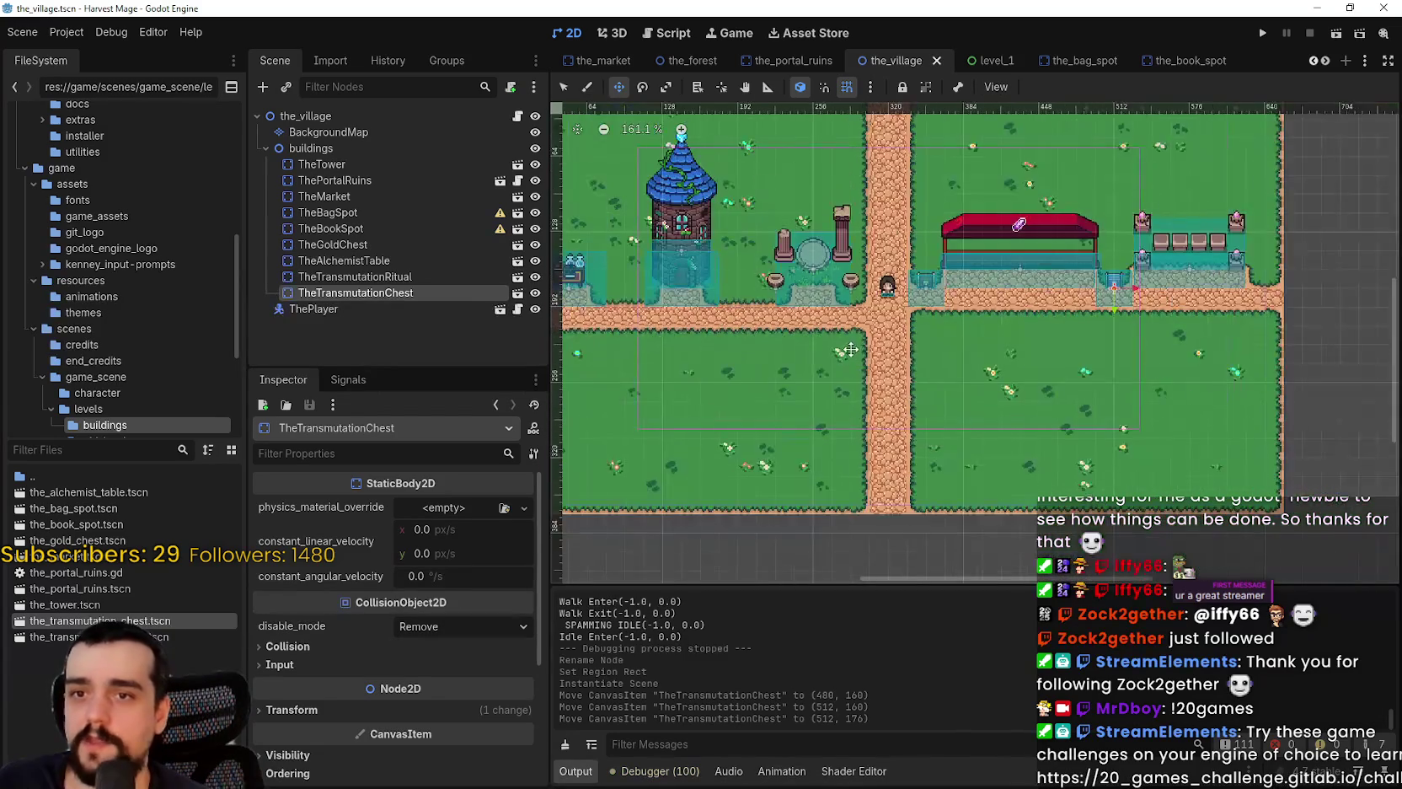
scroll(975, 414, down, 5)
scroll(974, 405, up, 8)
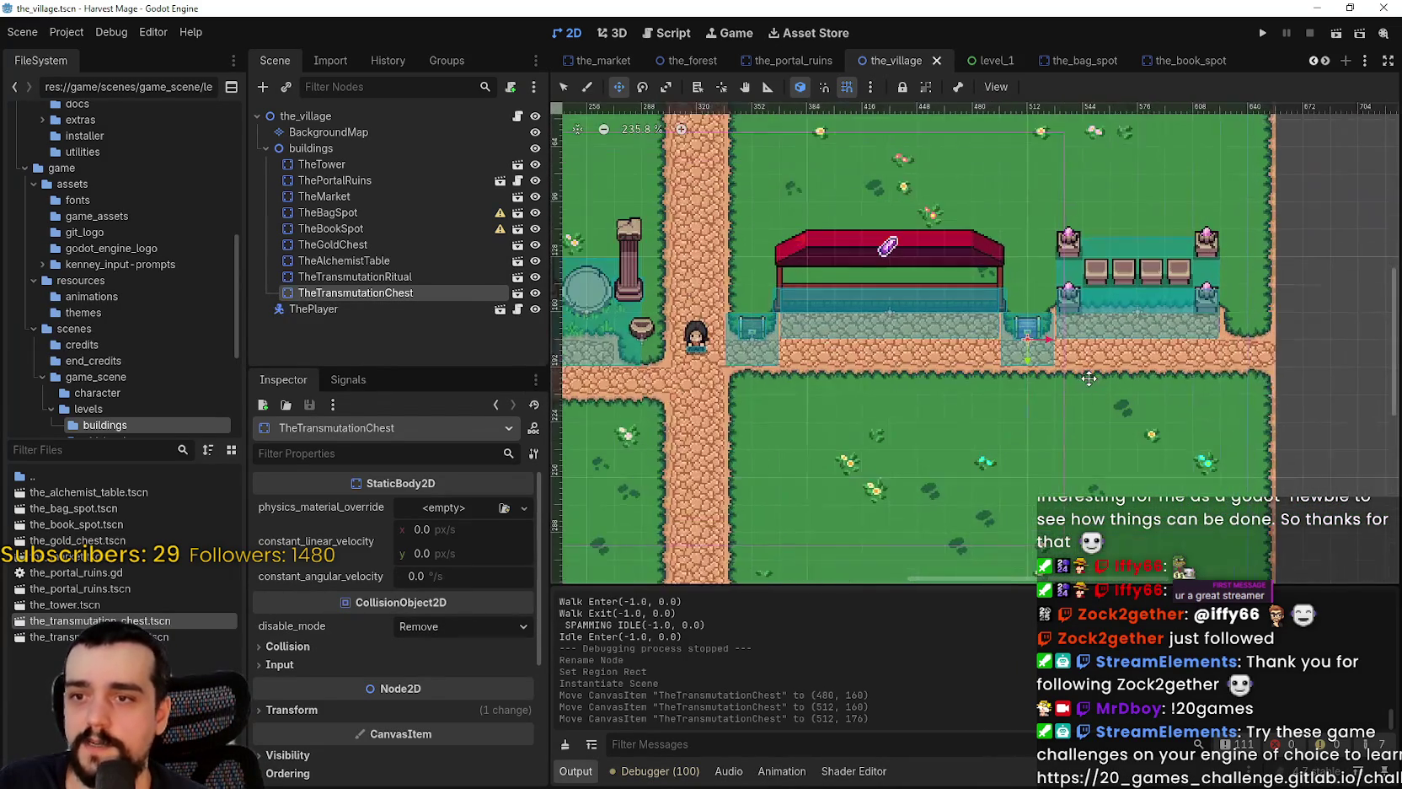
scroll(972, 398, left, 5)
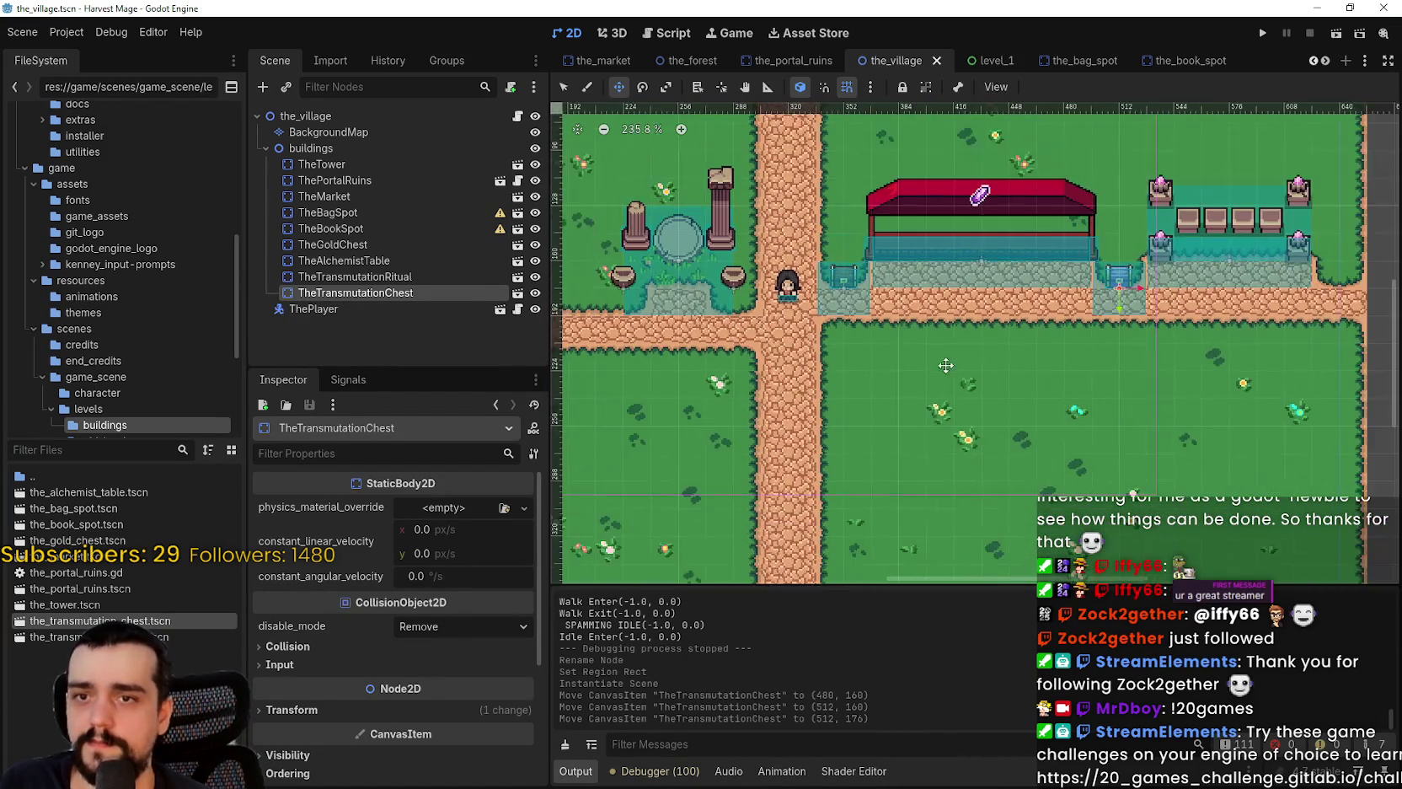
scroll(1076, 386, left, 1)
scroll(969, 390, right, 8)
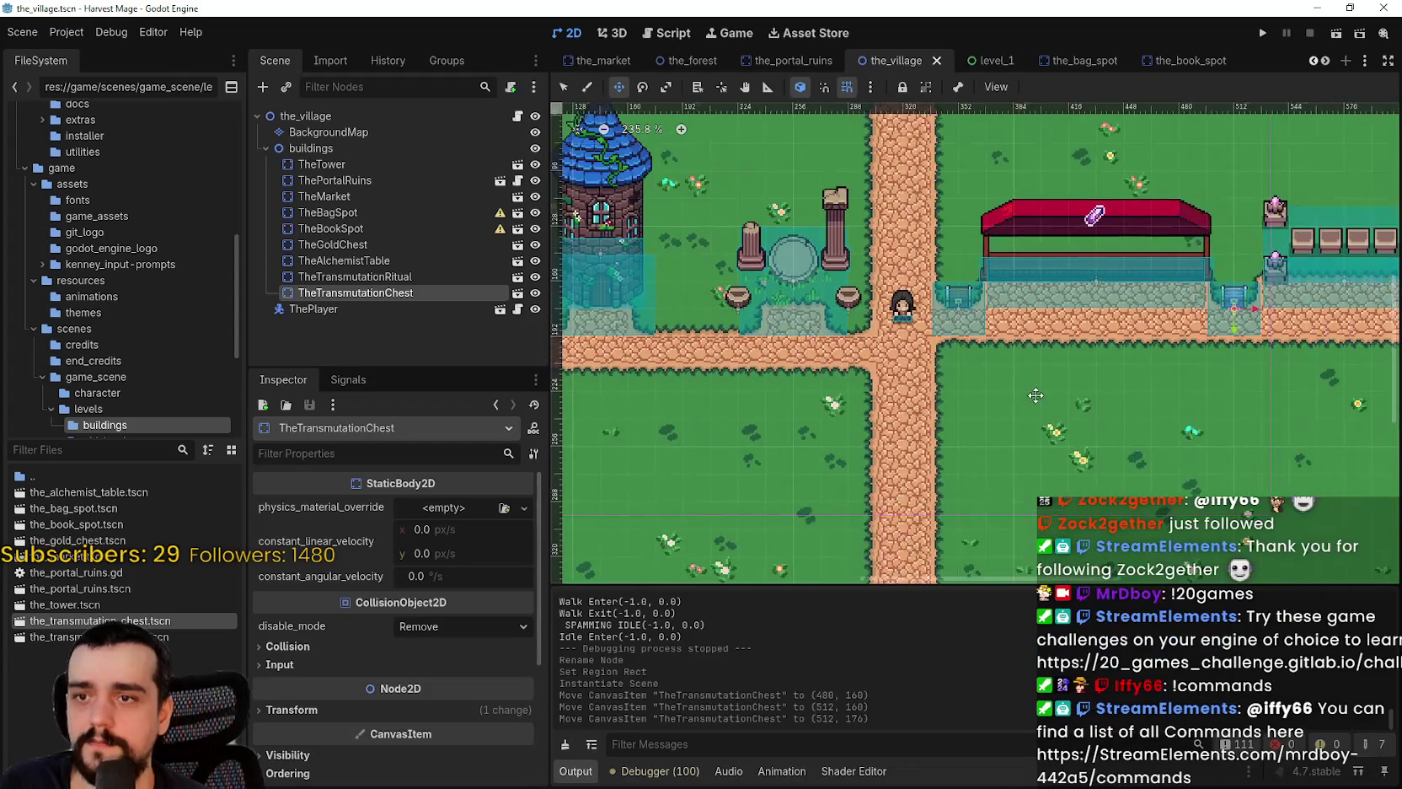
scroll(882, 393, right, 2)
scroll(983, 407, up, 5)
scroll(978, 409, down, 4)
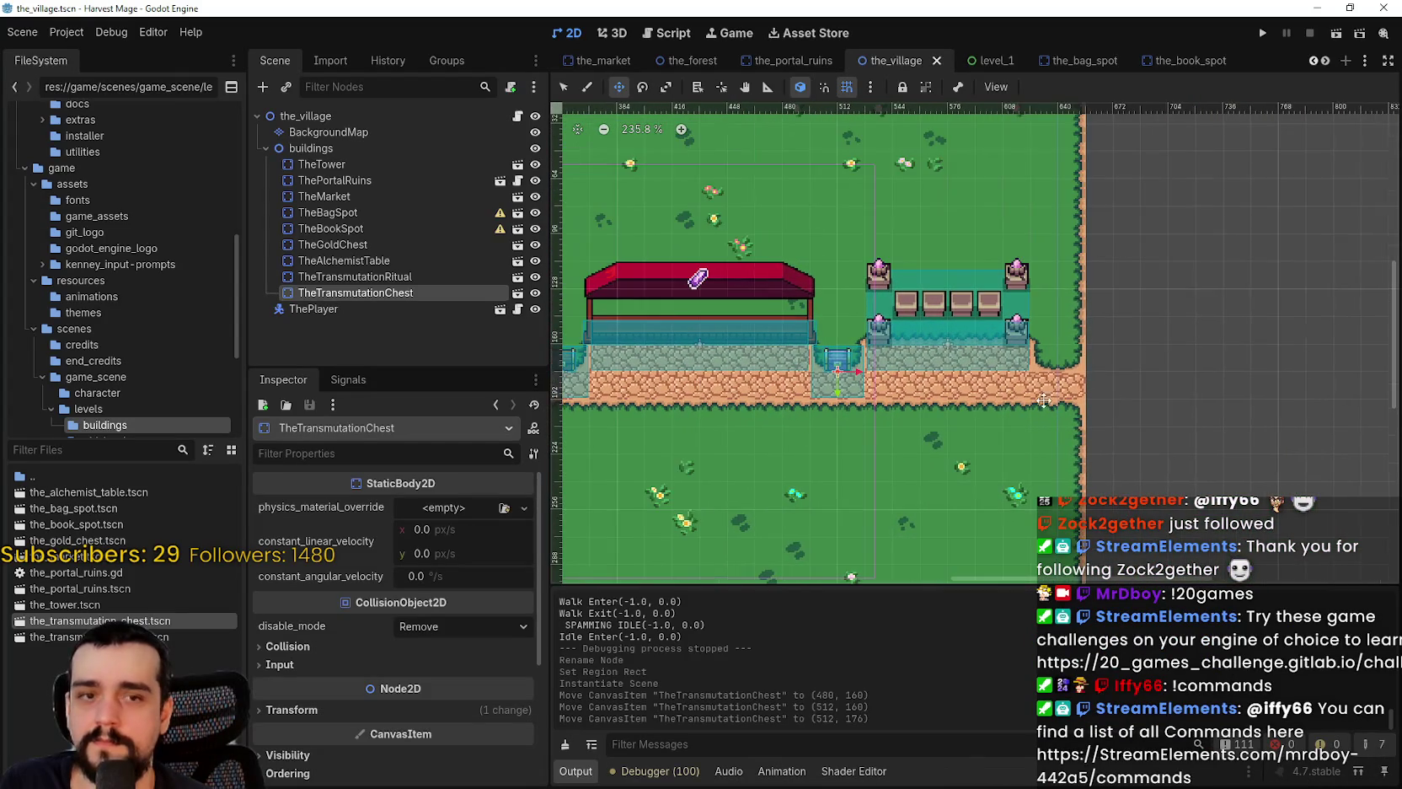
scroll(968, 416, down, 1)
scroll(1014, 400, up, 2)
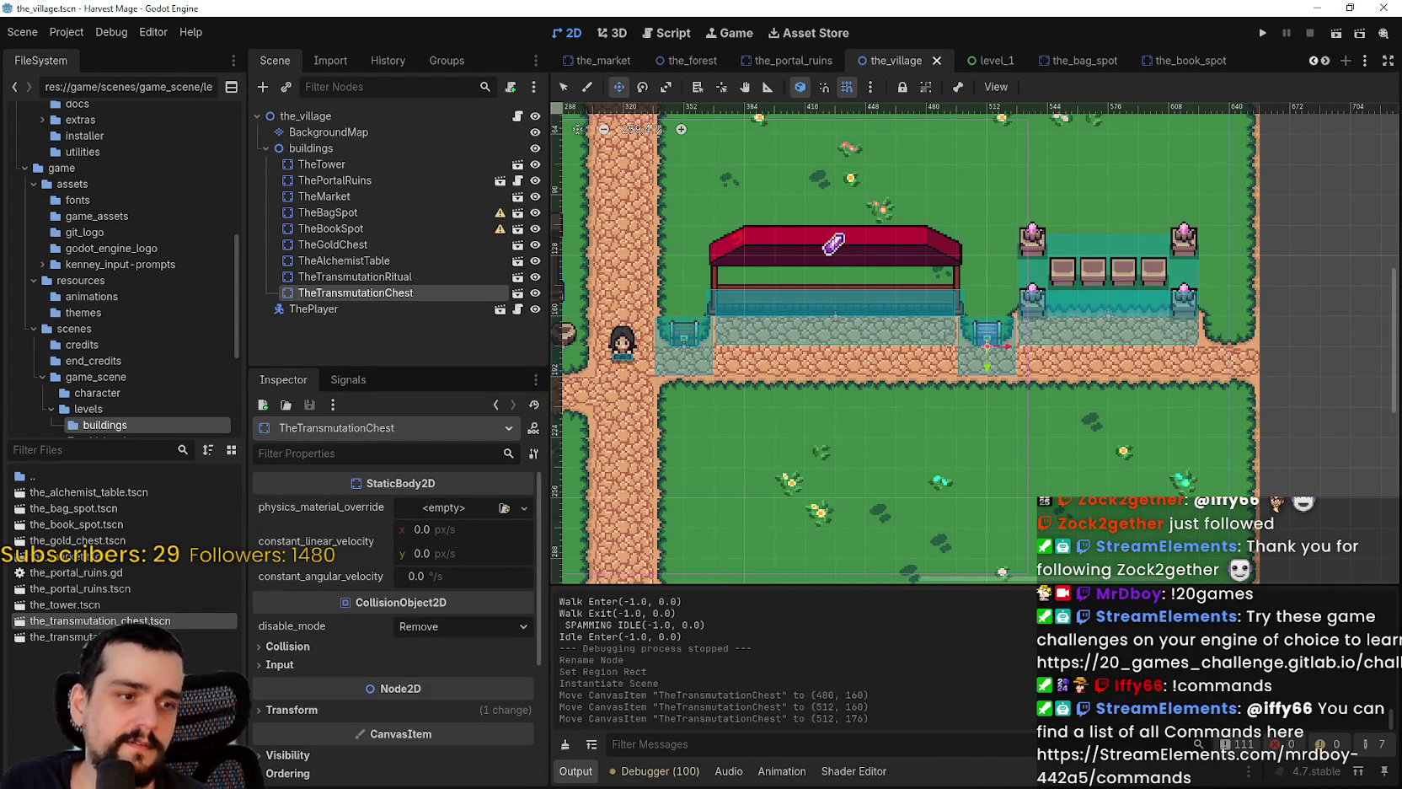
scroll(914, 465, left, 5)
scroll(915, 465, up, 1)
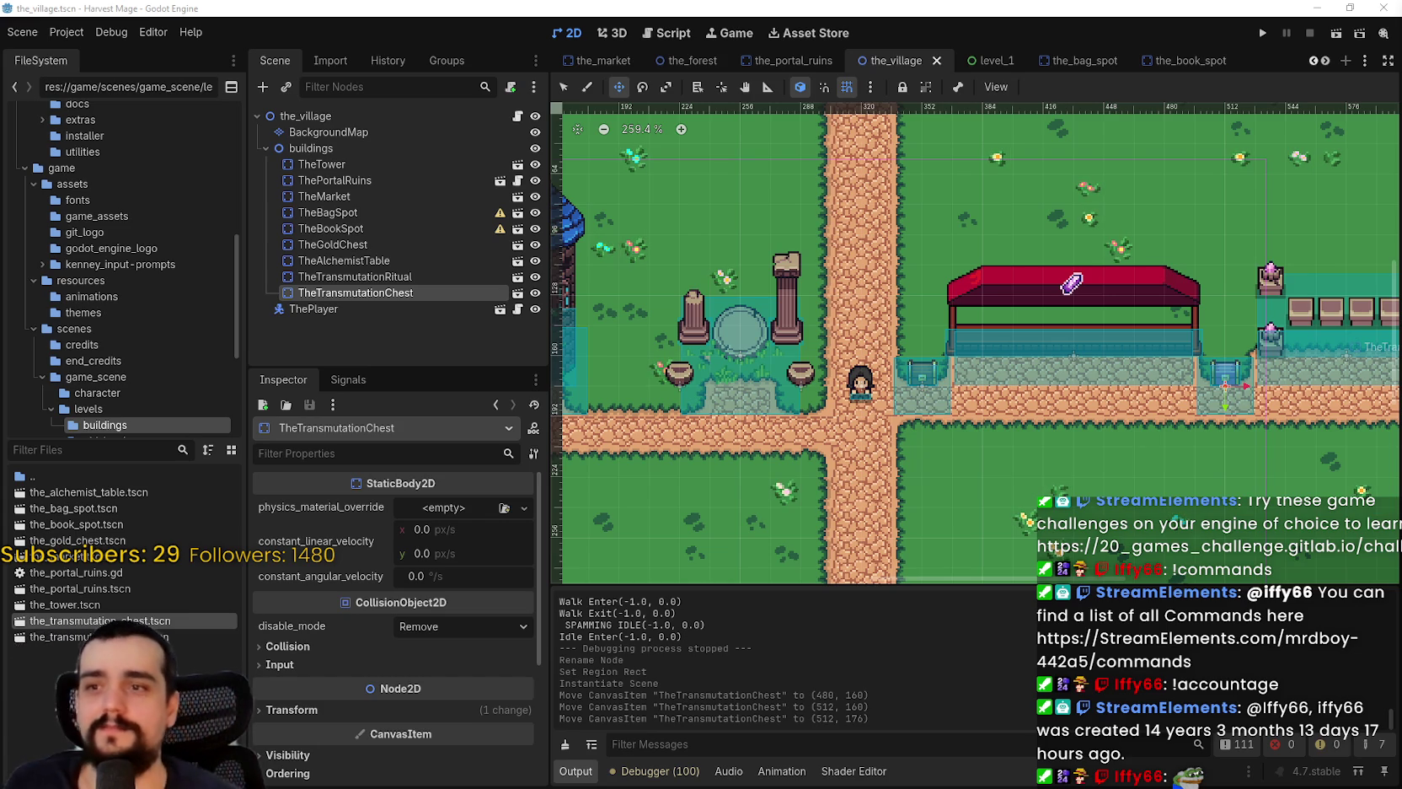
scroll(1132, 374, down, 3)
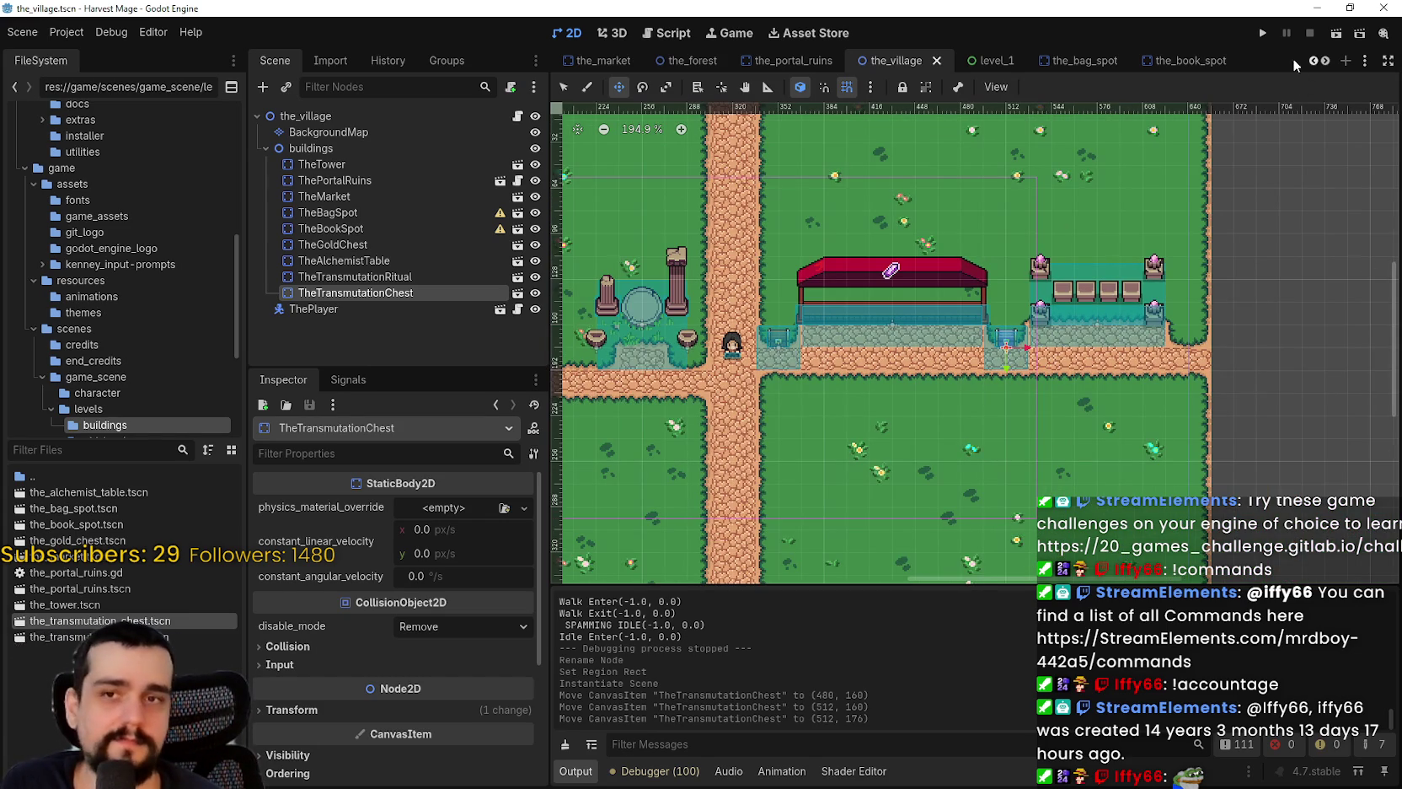
- Run Harvest Mage, continue the saved game and walk past the chest, then return to Aseprite
click(1263, 33)
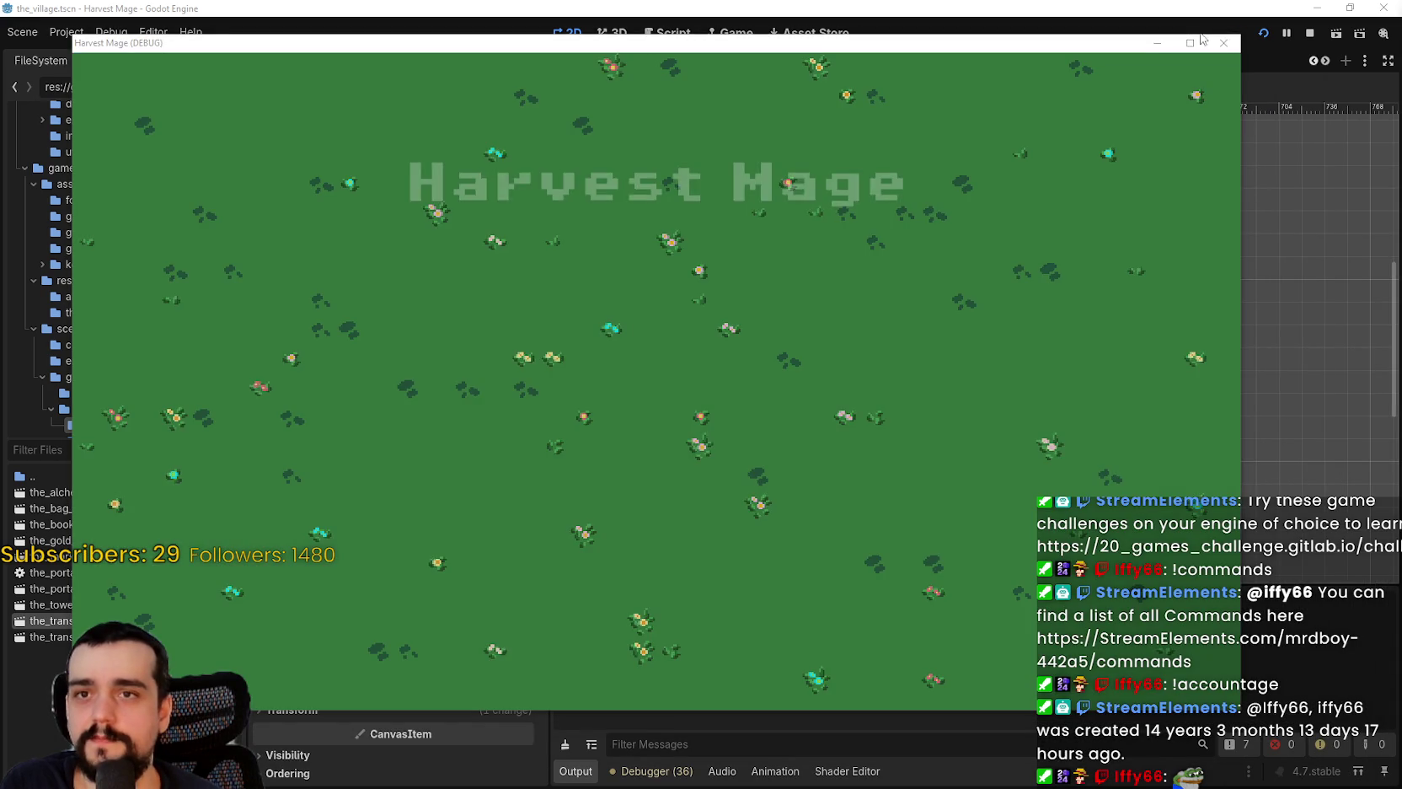
click(1191, 43)
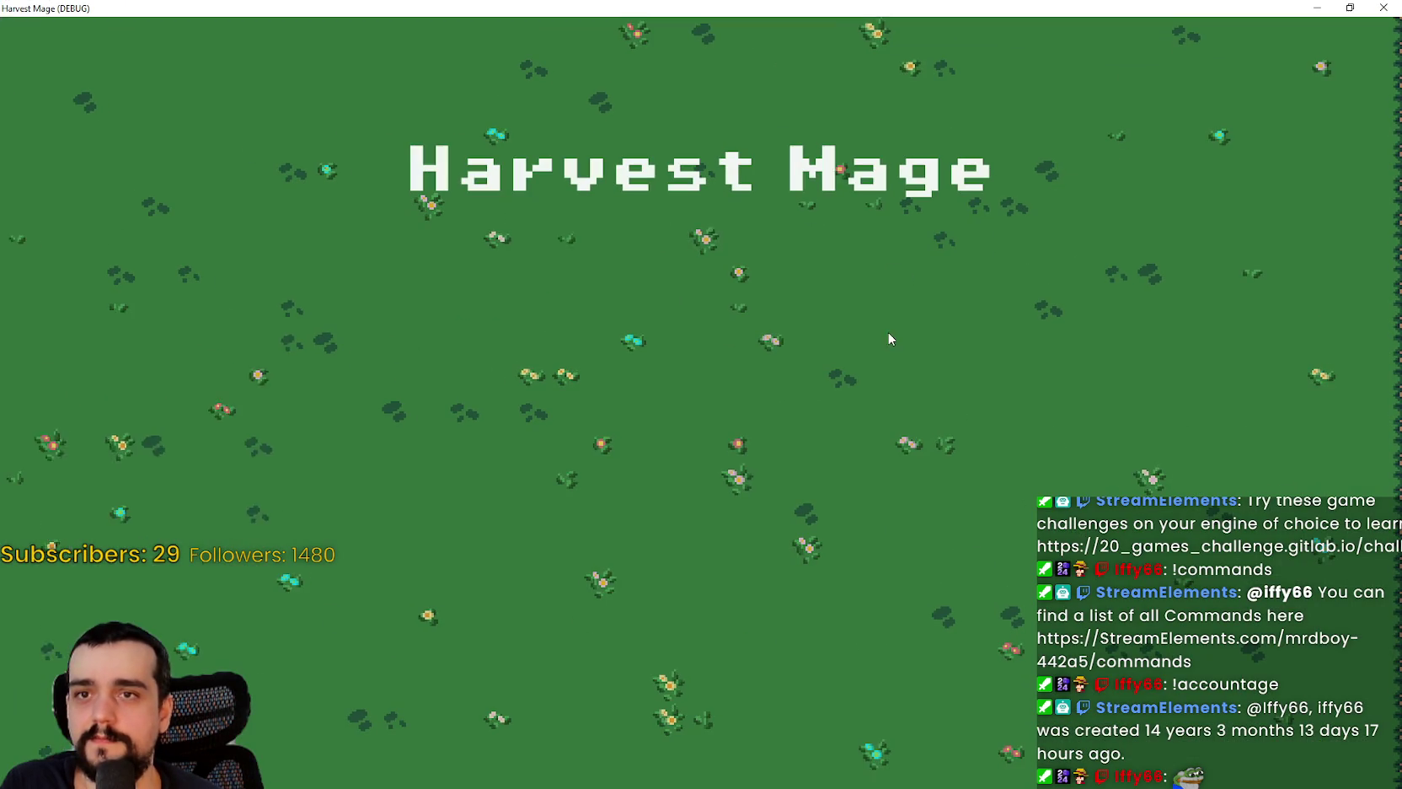
key(Down)
key(Return)
key(Right)
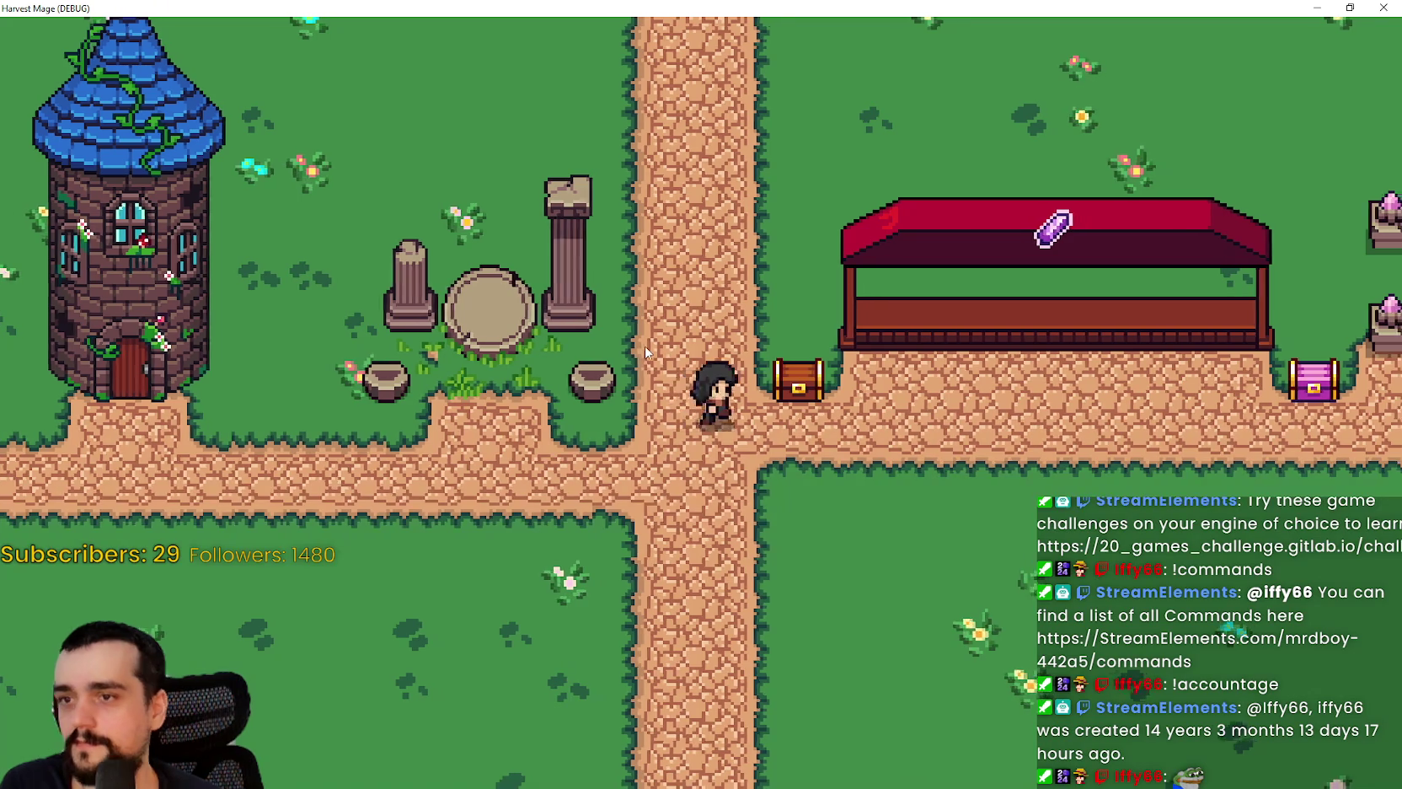
key(Right)
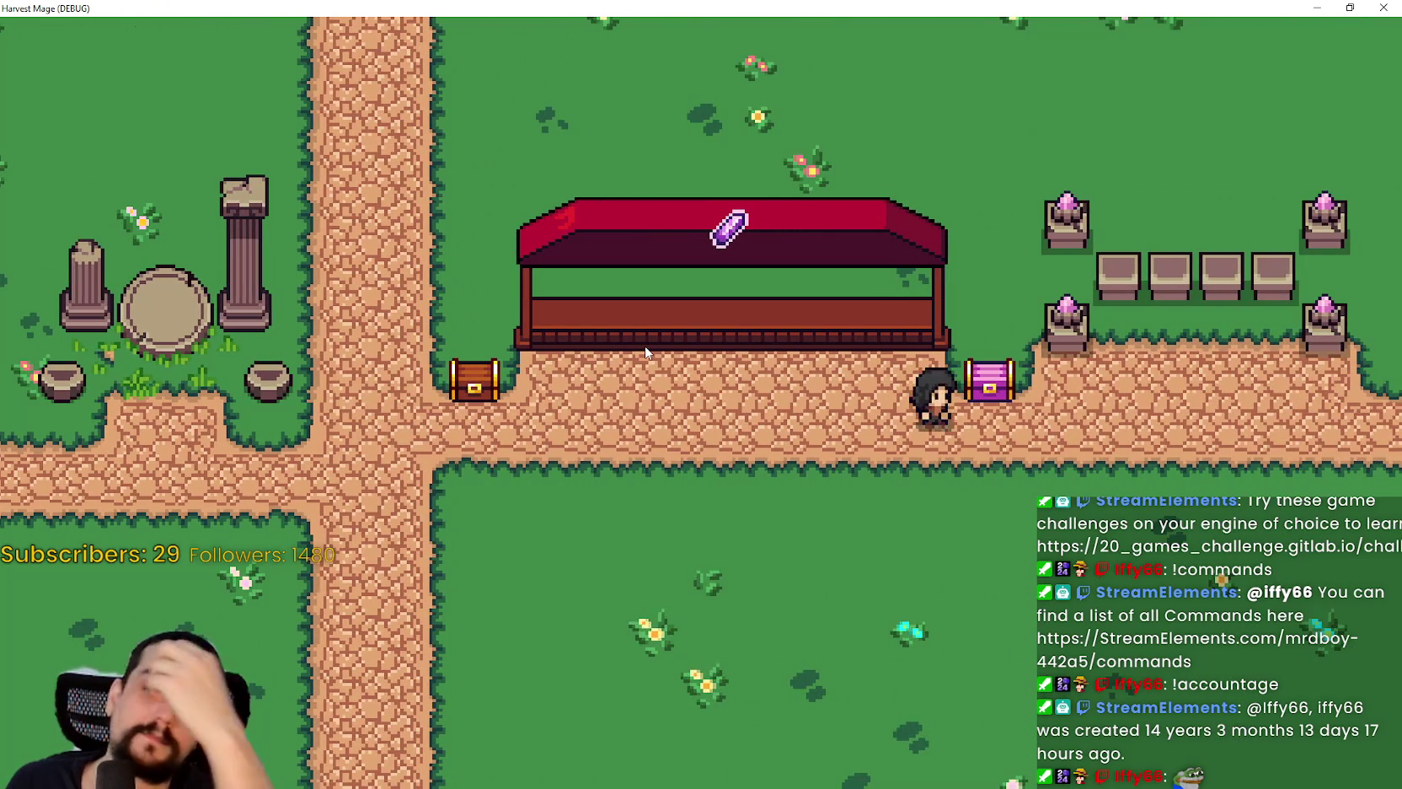
key(Right)
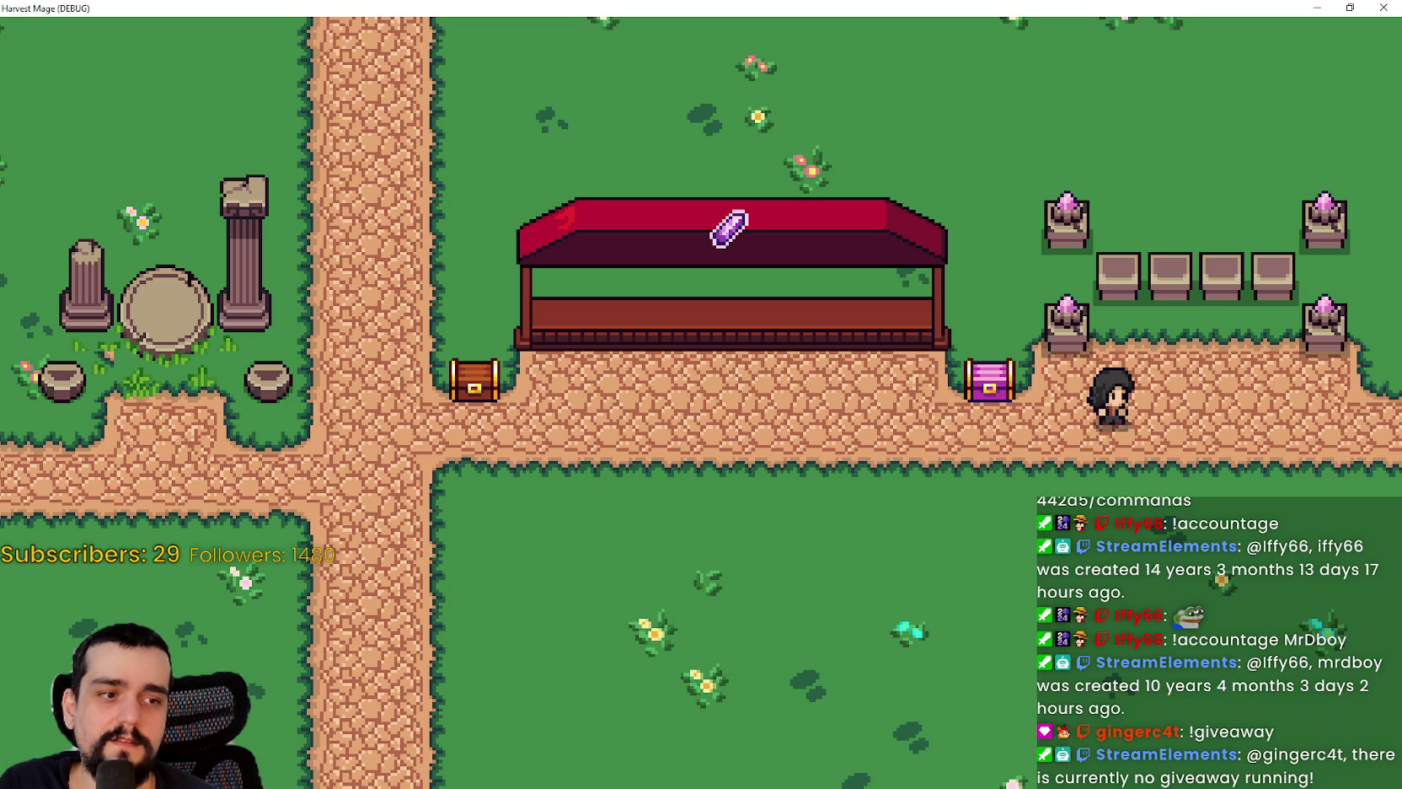
key(alt+Tab)
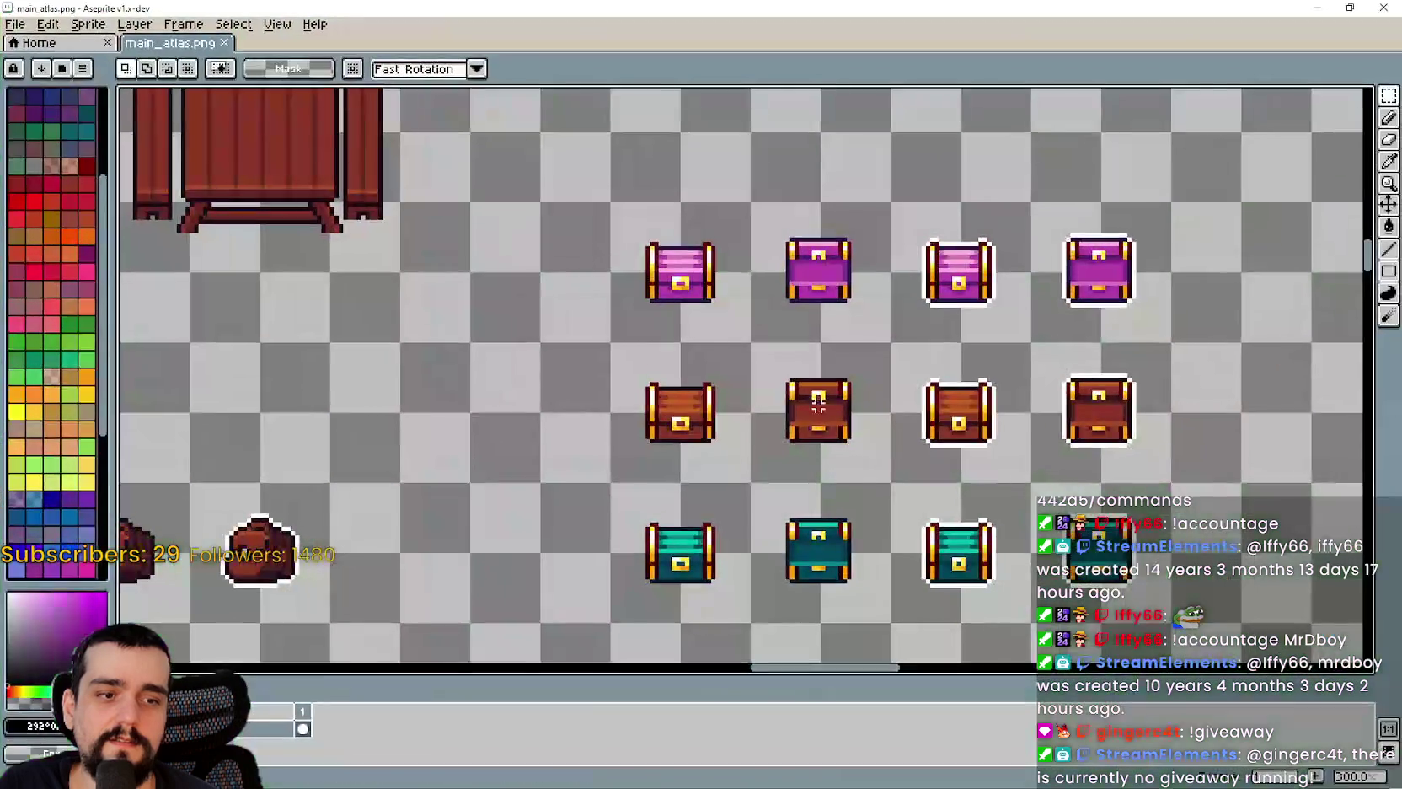
- Zoom to the red stall sprites and marquee the gold coin on the lower stall
scroll(818, 409, down, 5)
scroll(818, 409, down, 3)
scroll(505, 379, up, 2)
scroll(759, 337, down, 3)
scroll(1010, 290, up, 4)
scroll(1010, 290, right, 8)
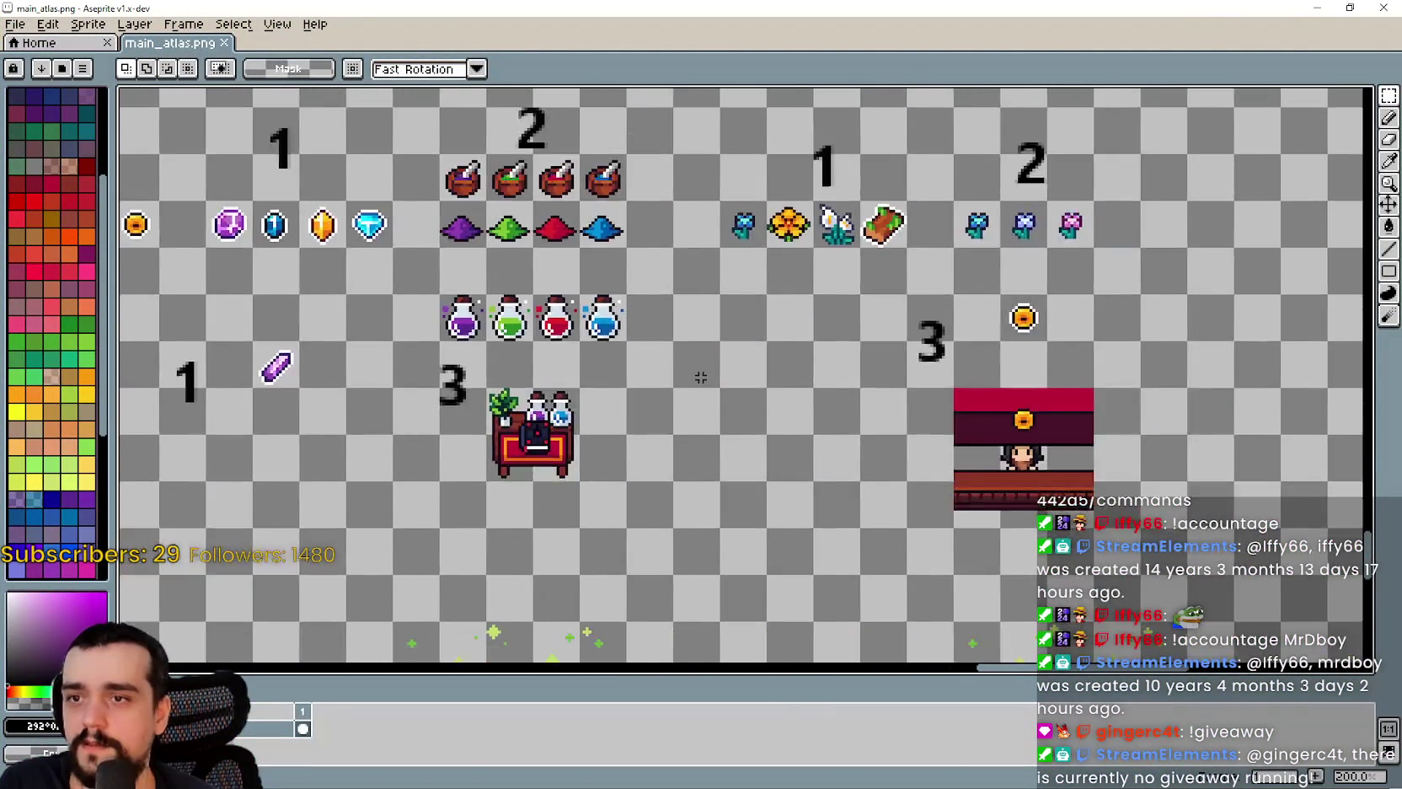
scroll(848, 382, left, 5)
scroll(896, 293, down, 3)
scroll(775, 395, up, 4)
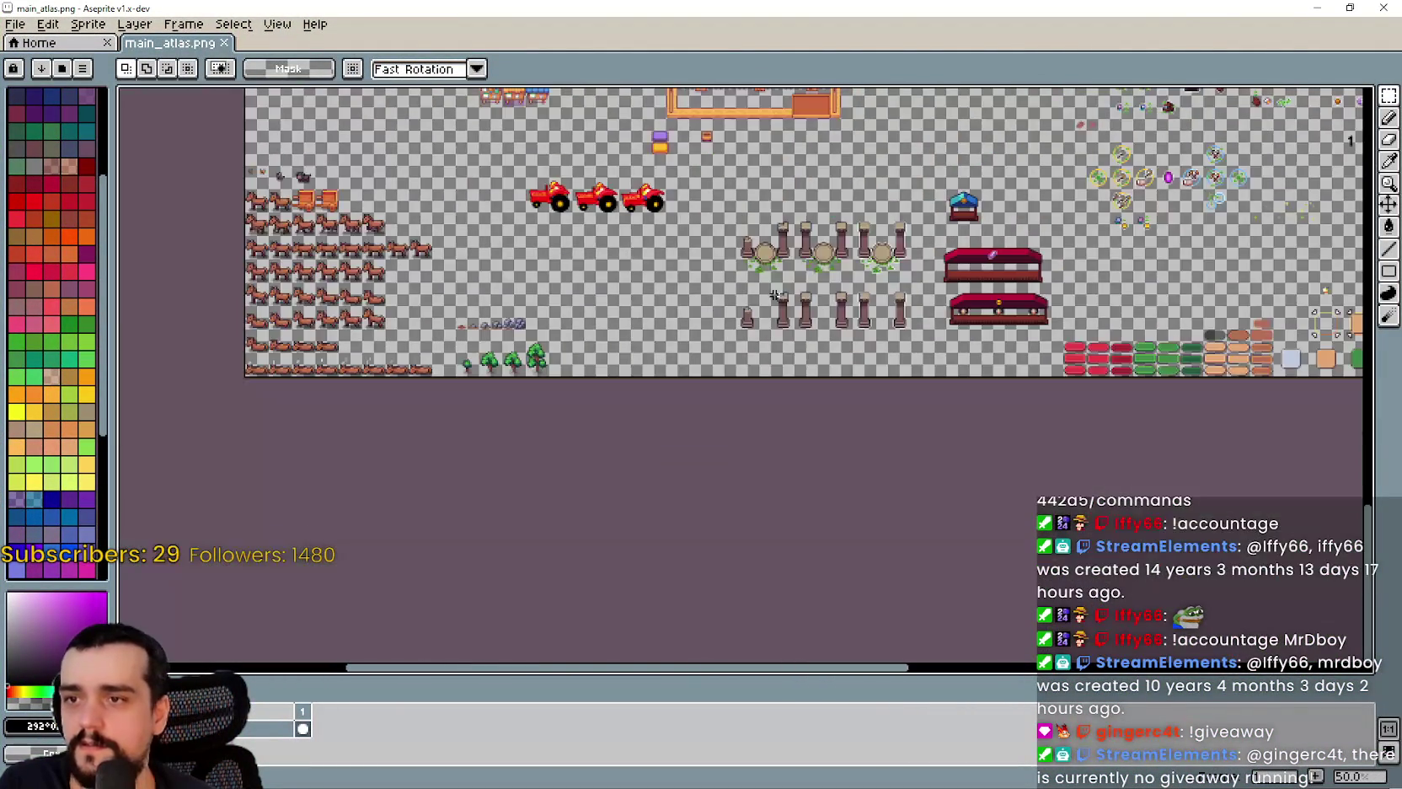
scroll(775, 396, up, 4)
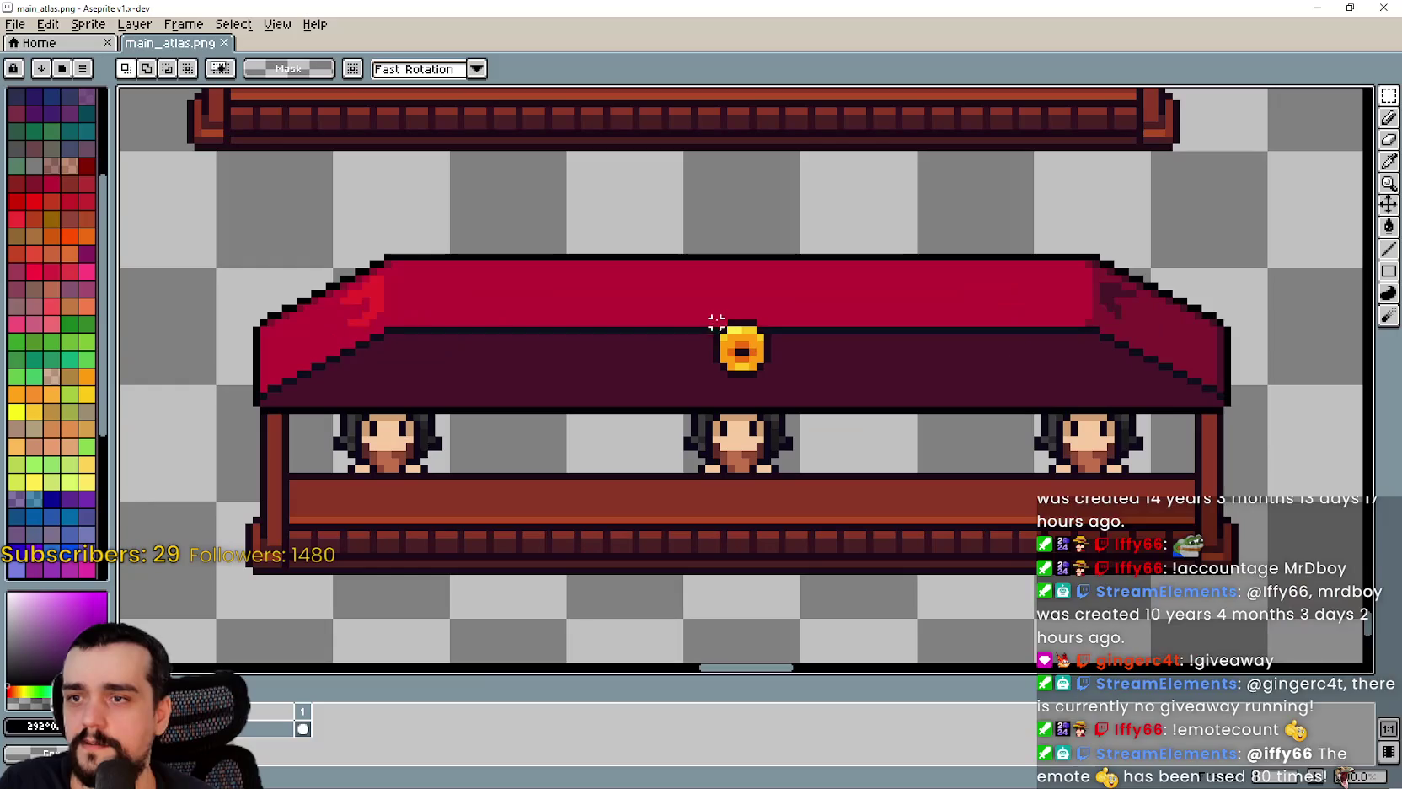
drag(712, 321, 768, 371)
- Shift to the upper stall and marquee its purple crystal
scroll(756, 329, down, 2)
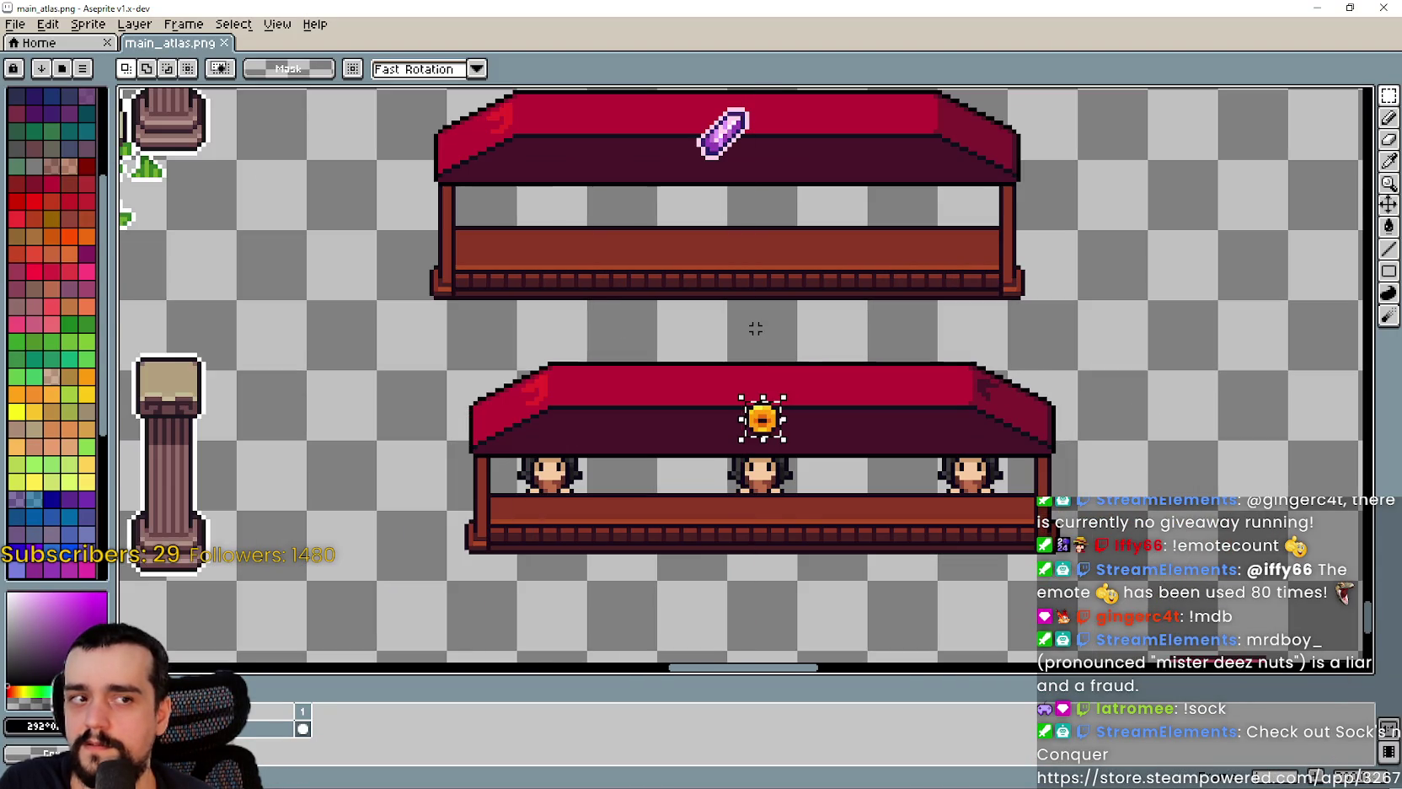
scroll(742, 306, up, 1)
mouse_move(697, 120)
mouse_down()
mouse_move(853, 438)
mouse_move(742, 385)
mouse_move(740, 341)
mouse_up()
scroll(861, 454, down, 1)
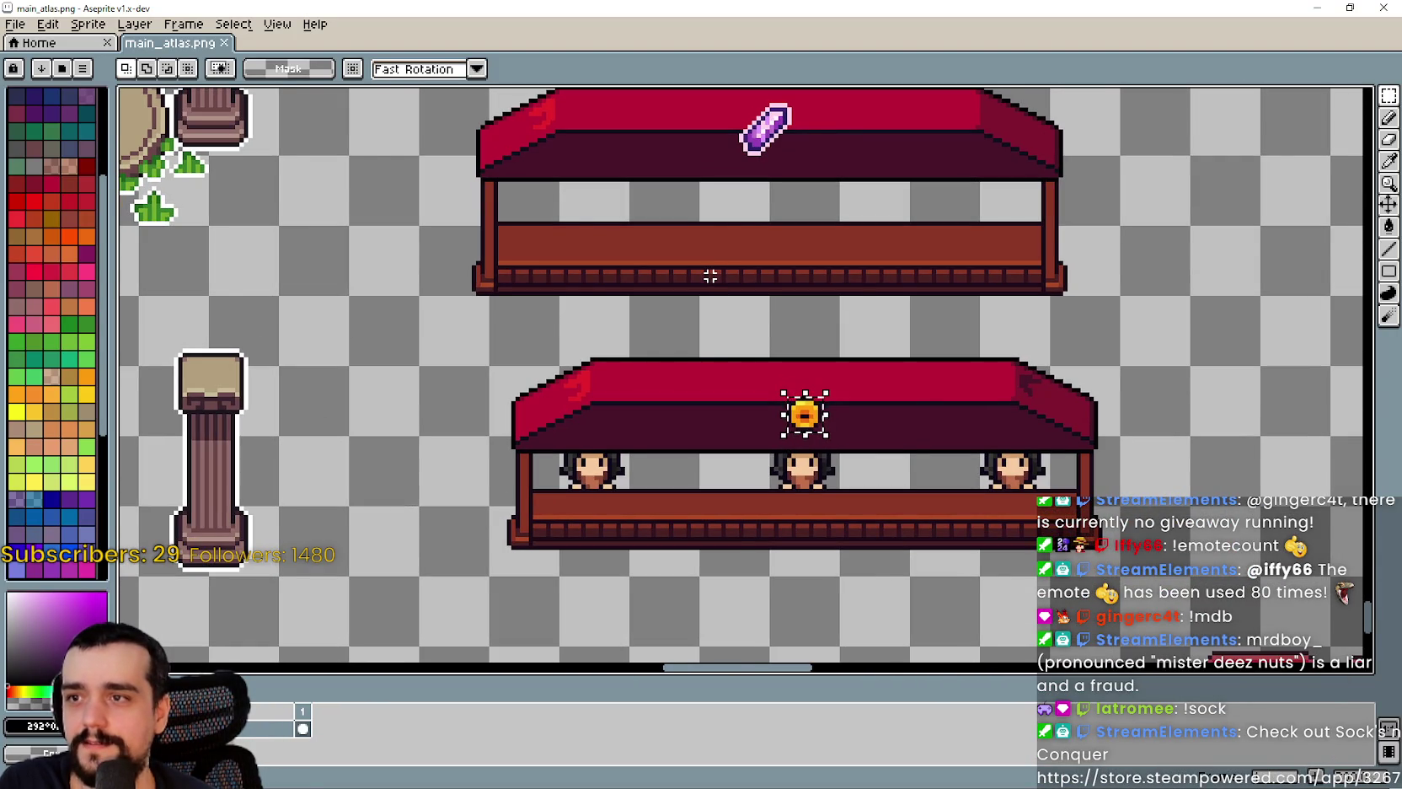
scroll(710, 276, down, 1)
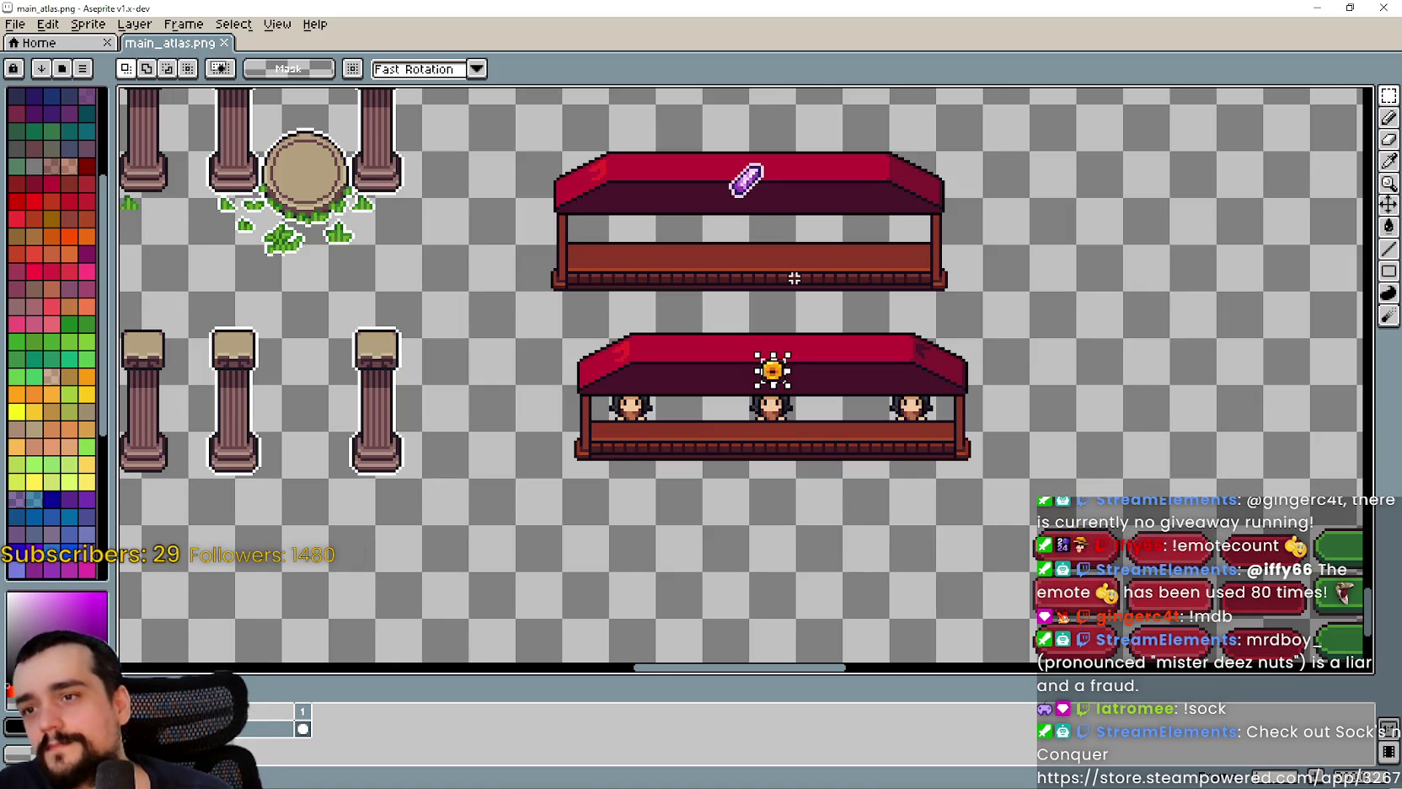
scroll(783, 403, up, 1)
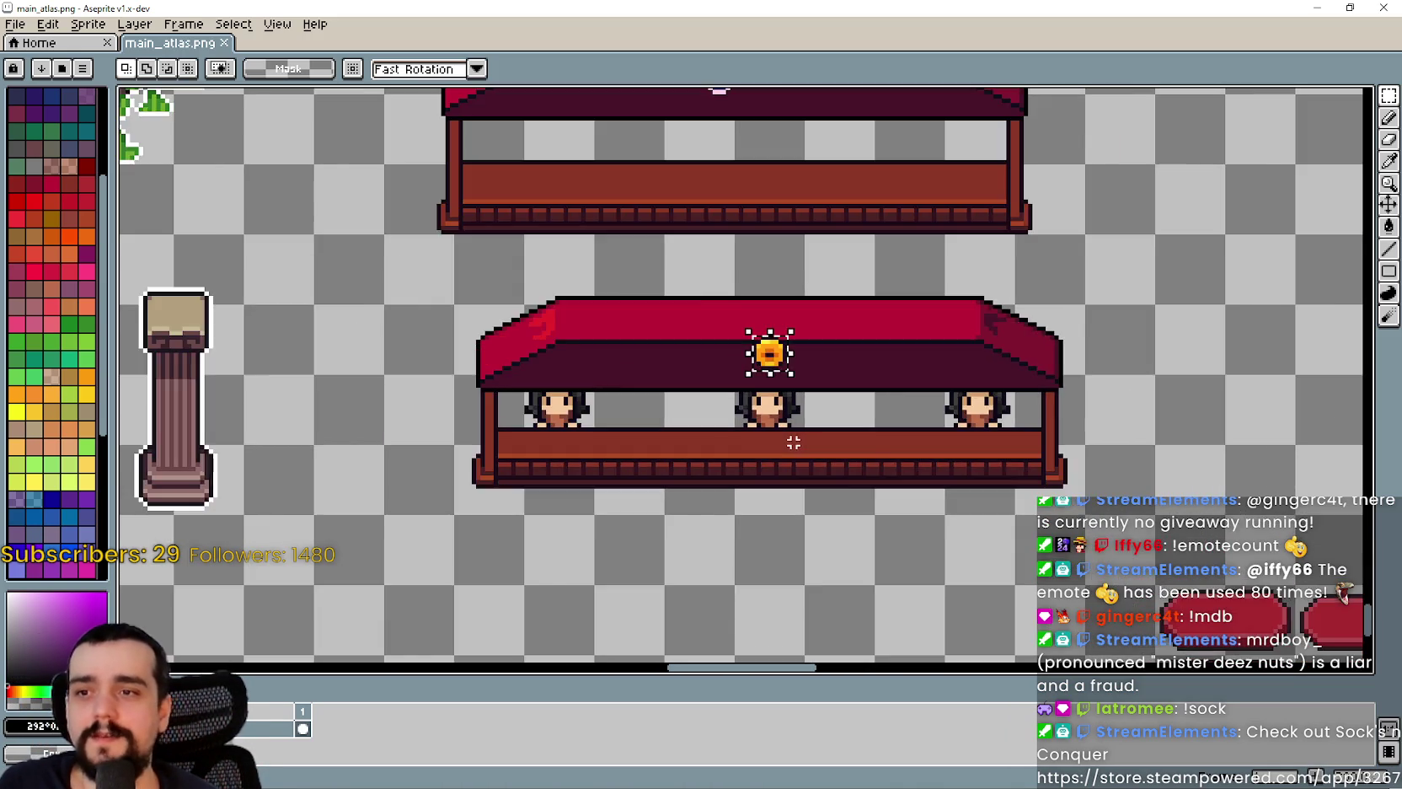
scroll(793, 443, down, 3)
scroll(697, 420, up, 2)
scroll(688, 229, down, 2)
scroll(722, 238, up, 3)
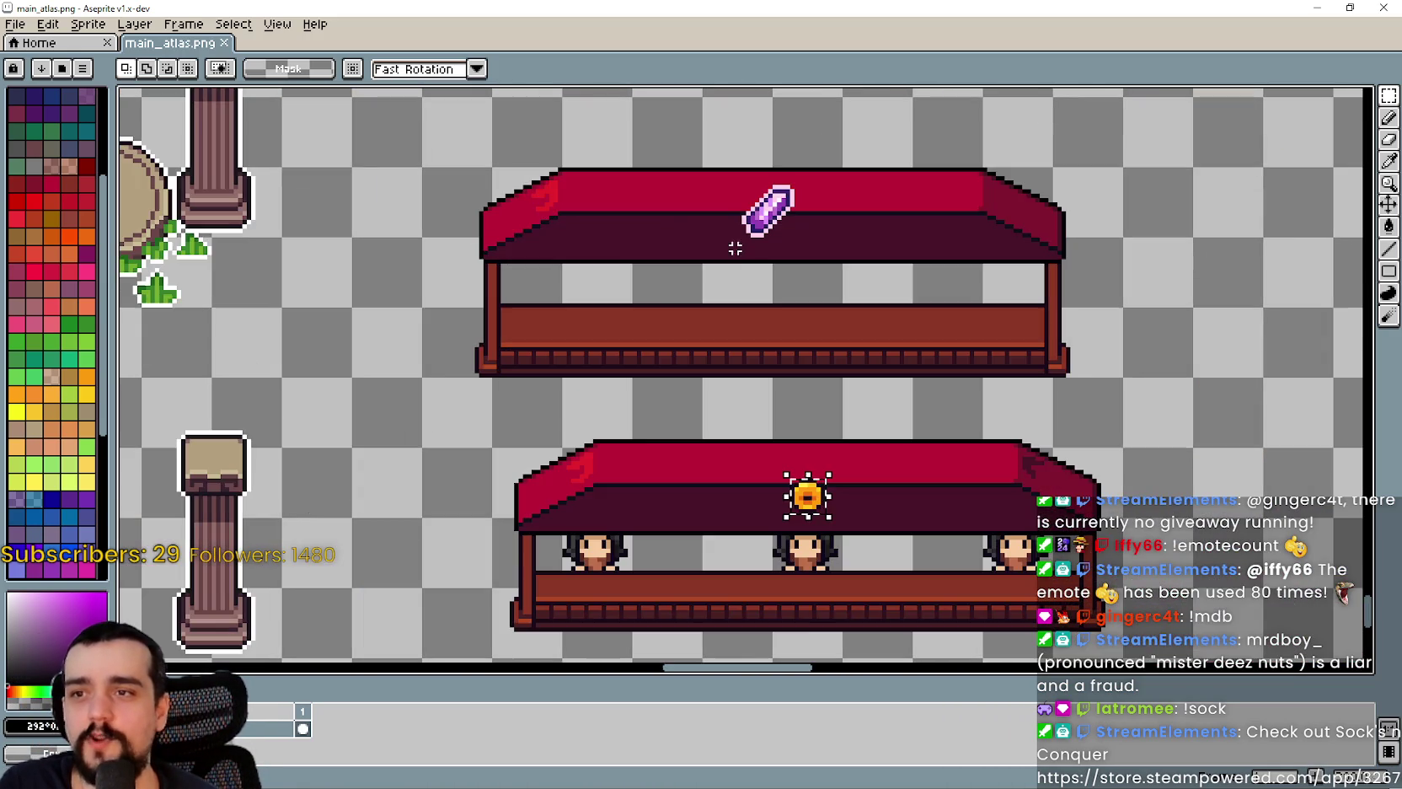
scroll(779, 265, up, 2)
mouse_move(713, 317)
mouse_down()
mouse_move(869, 197)
mouse_move(927, 321)
mouse_up()
- Delete the purple crystal and stretch neighbouring roof pixels over the hole
key(Delete)
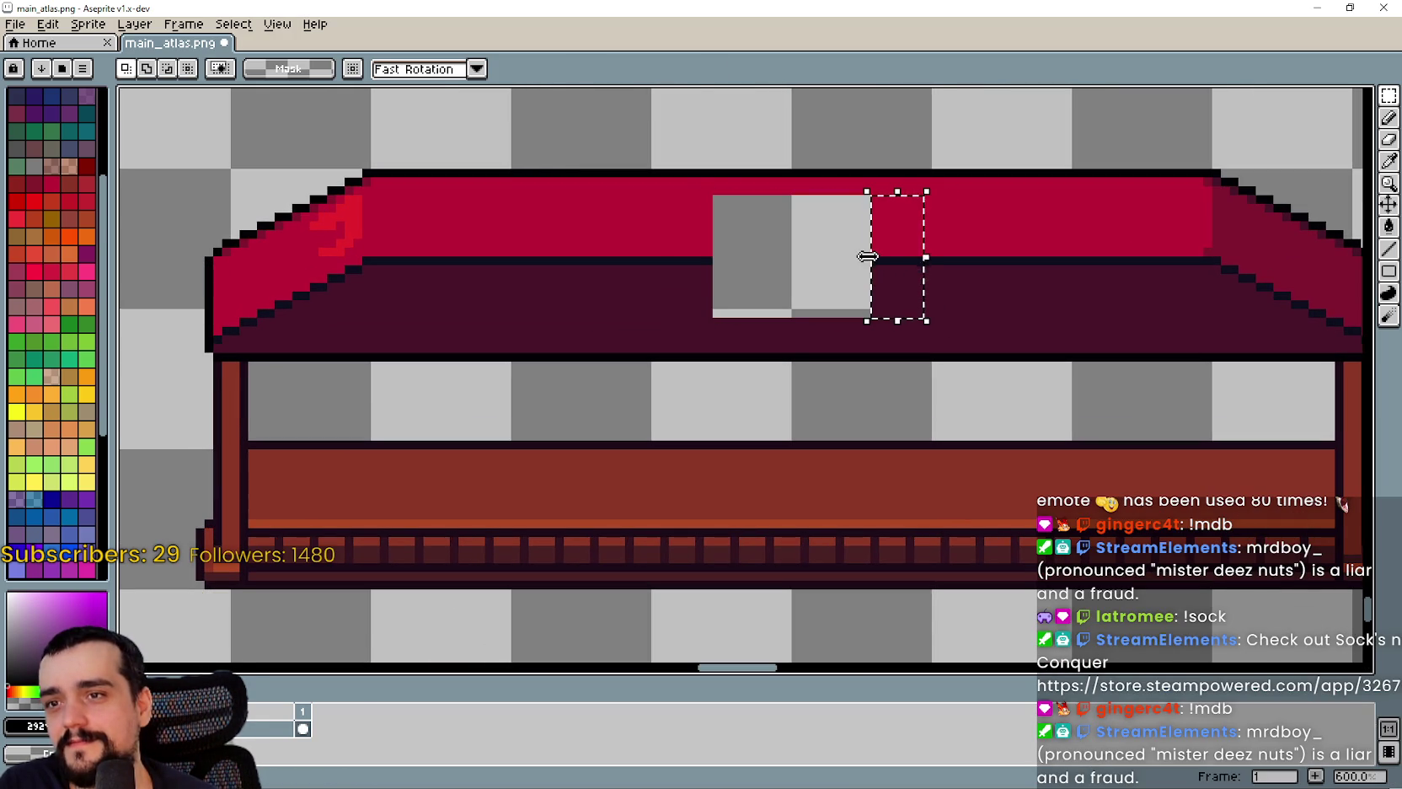
drag(870, 257, 692, 256)
key(Return)
- Paste the gold coin onto the upper stall's divider, one pixel lower, and deselect
key(ctrl+v)
drag(862, 370, 791, 268)
scroll(792, 252, up, 4)
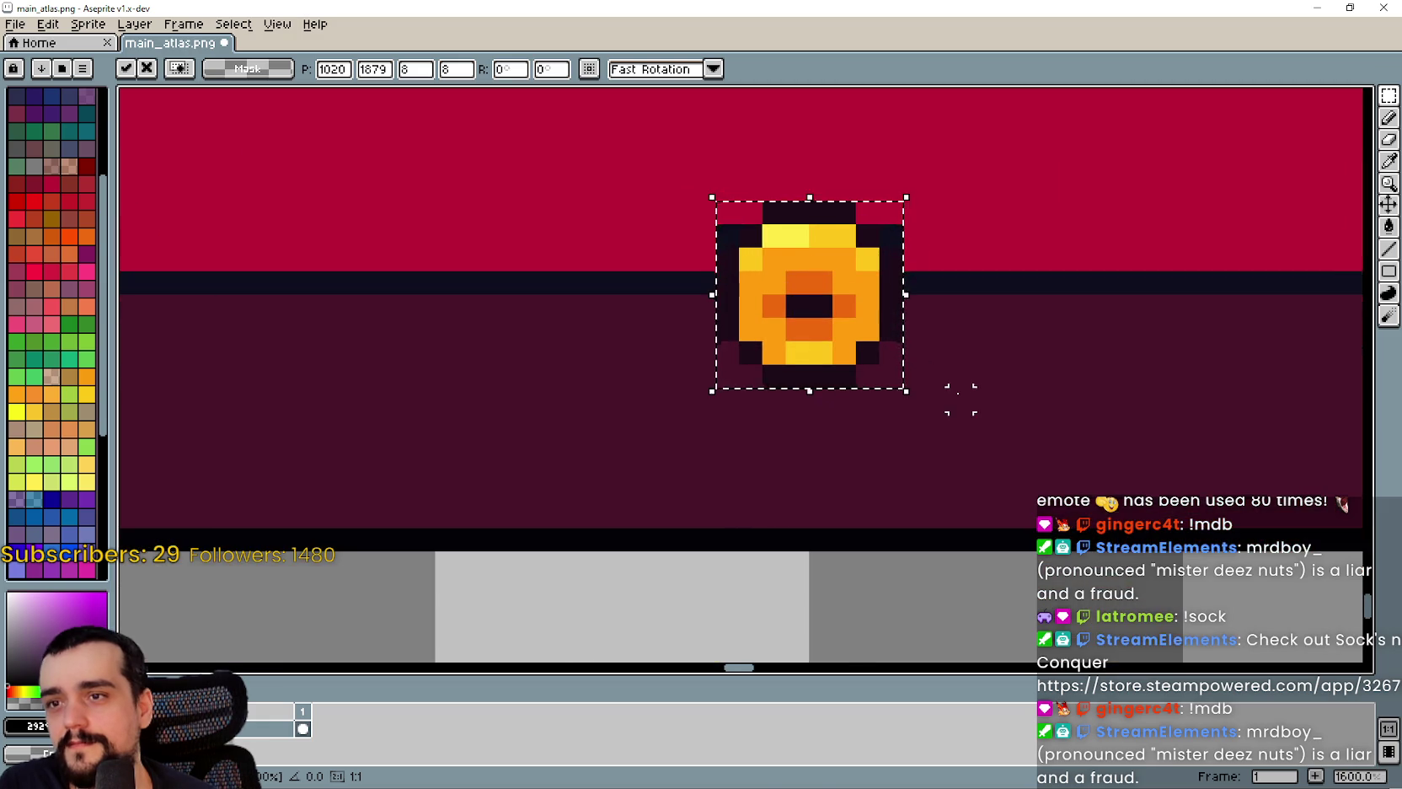
scroll(955, 396, down, 1)
mouse_move(904, 354)
mouse_down()
mouse_move(882, 366)
mouse_move(837, 216)
mouse_move(841, 358)
mouse_up()
scroll(890, 336, down, 5)
scroll(841, 358, up, 5)
key(ctrl+d)
- Select around the new coin and pan down to compare with the lower stall
drag(1087, 466, 721, 135)
scroll(823, 312, down, 5)
drag(798, 570, 767, 288)
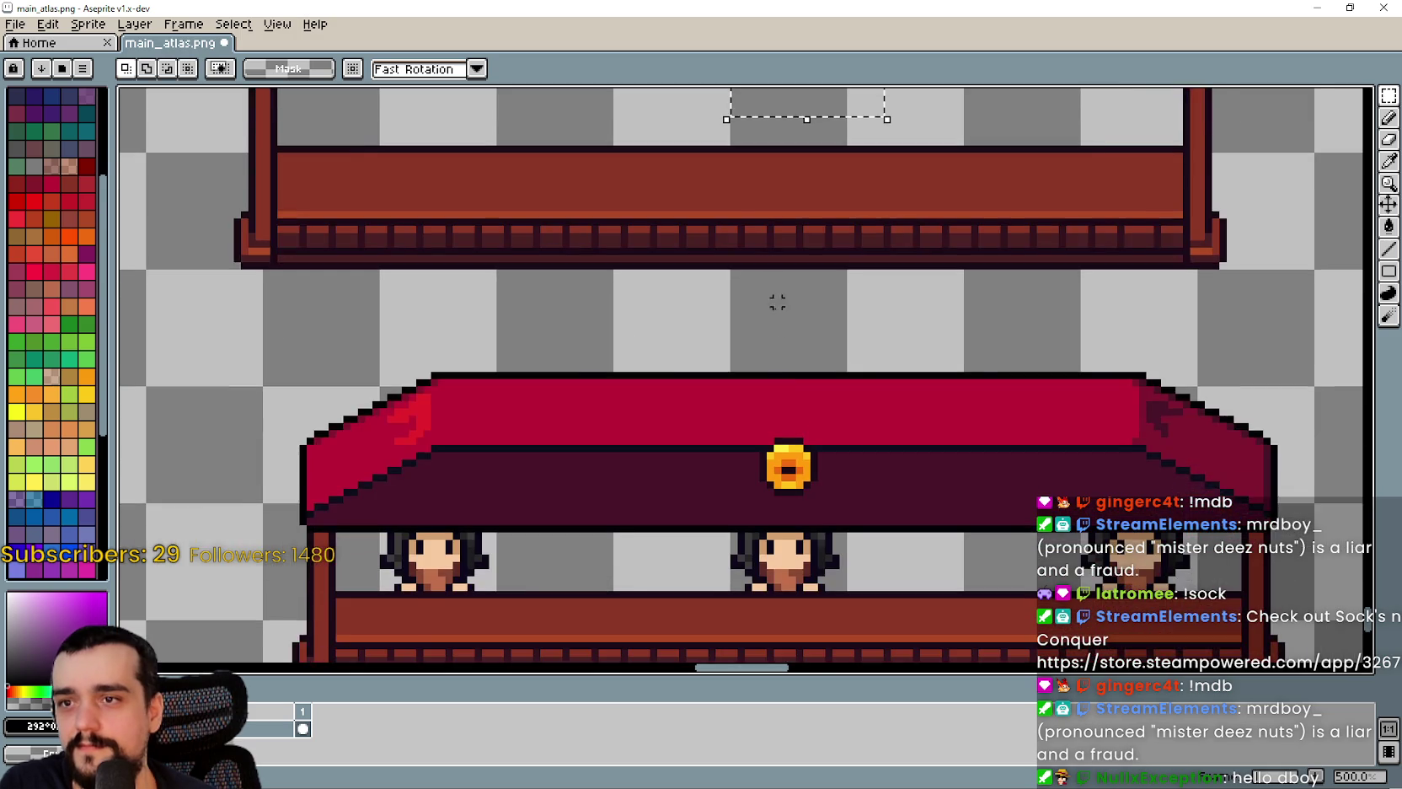
scroll(820, 448, up, 1)
drag(720, 147, 773, 369)
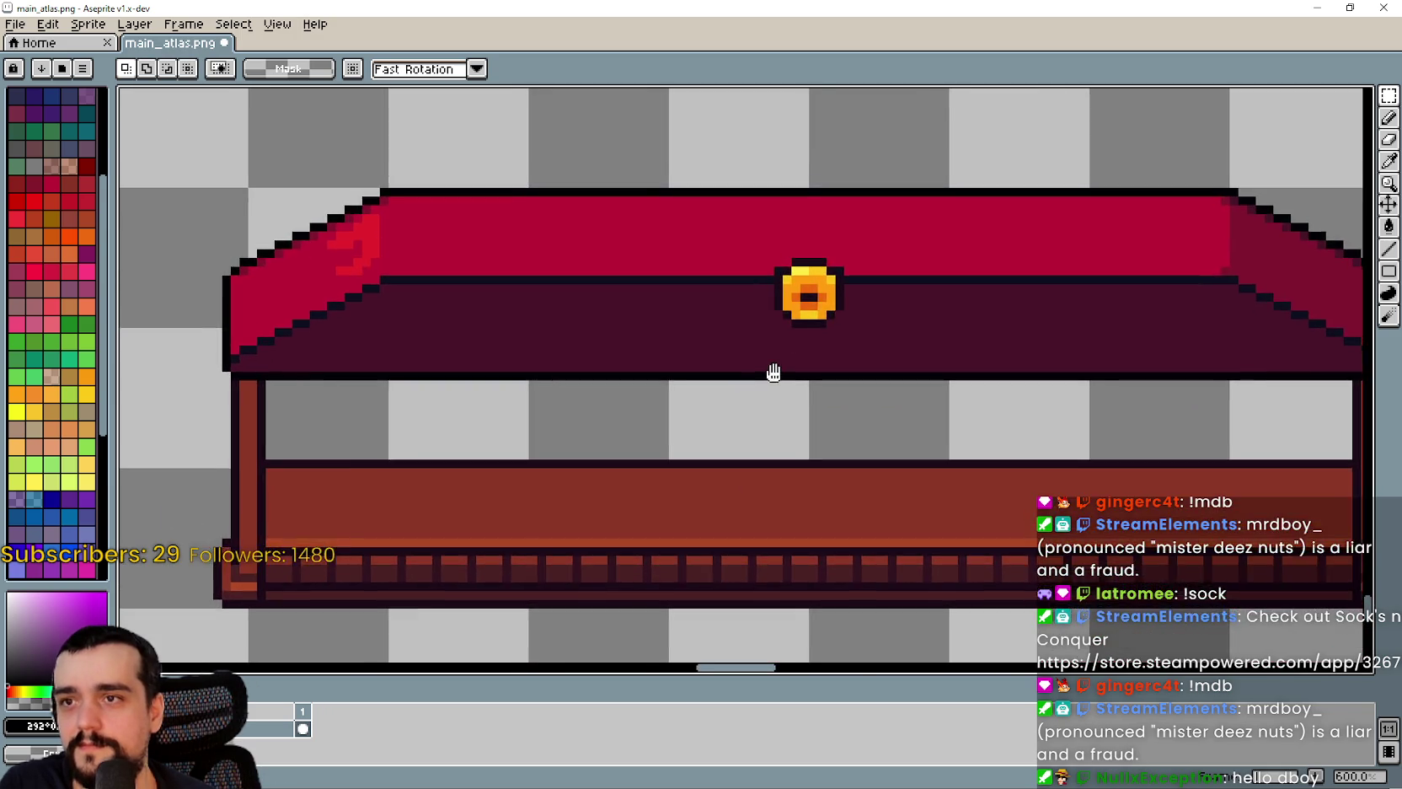
scroll(773, 369, down, 2)
scroll(910, 353, down, 2)
scroll(810, 378, down, 4)
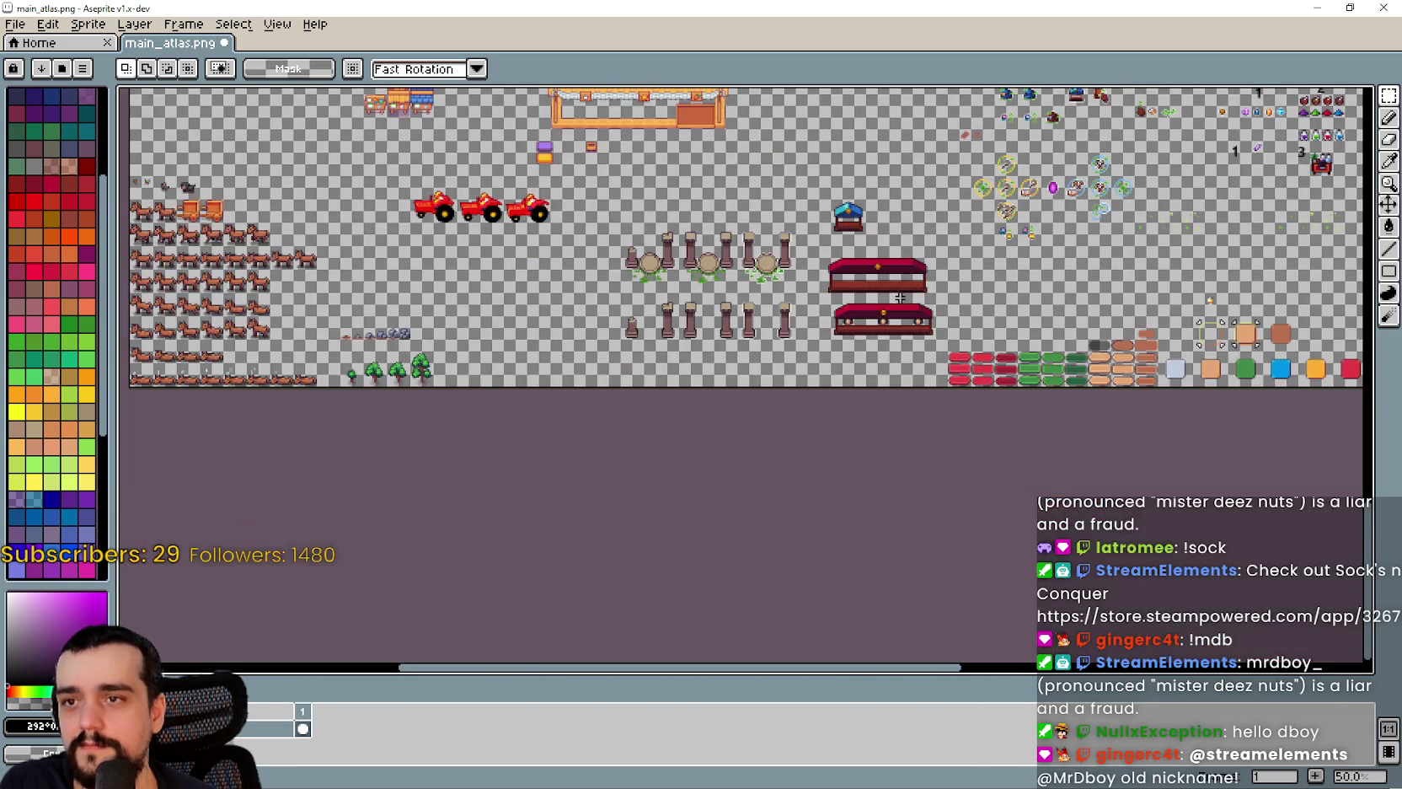
scroll(982, 245, up, 1)
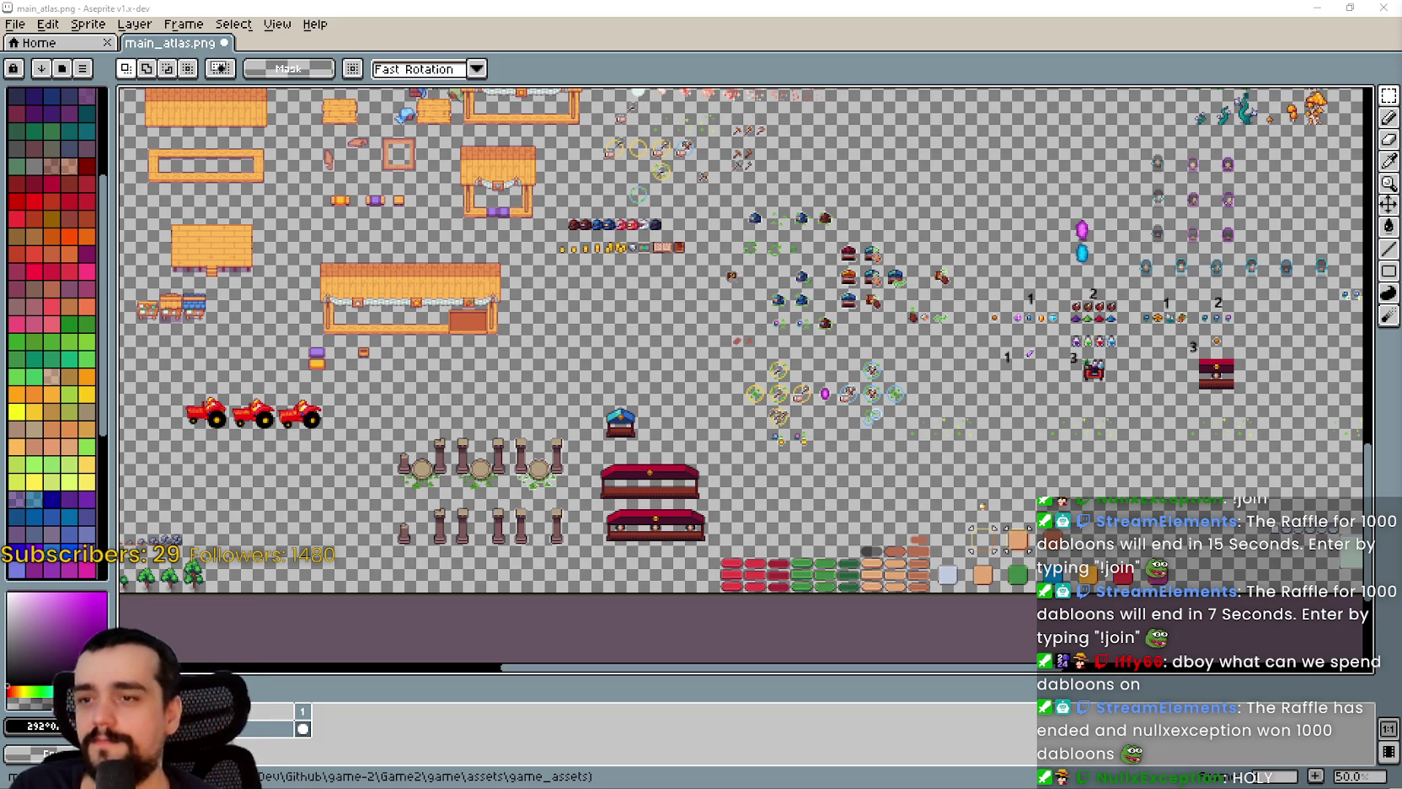
- Zoom and pan across the atlas to find the villager sprites
scroll(765, 435, up, 2)
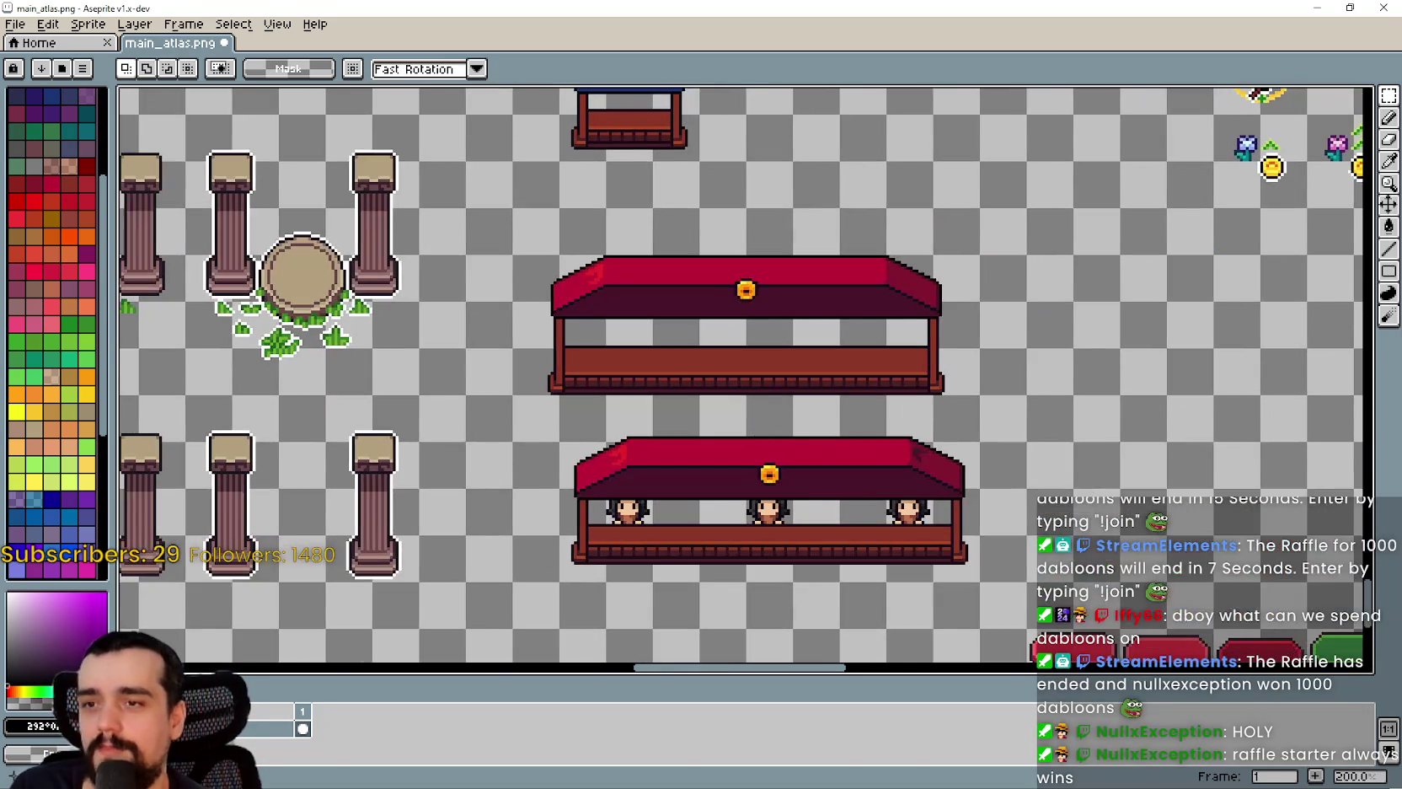
scroll(765, 435, down, 2)
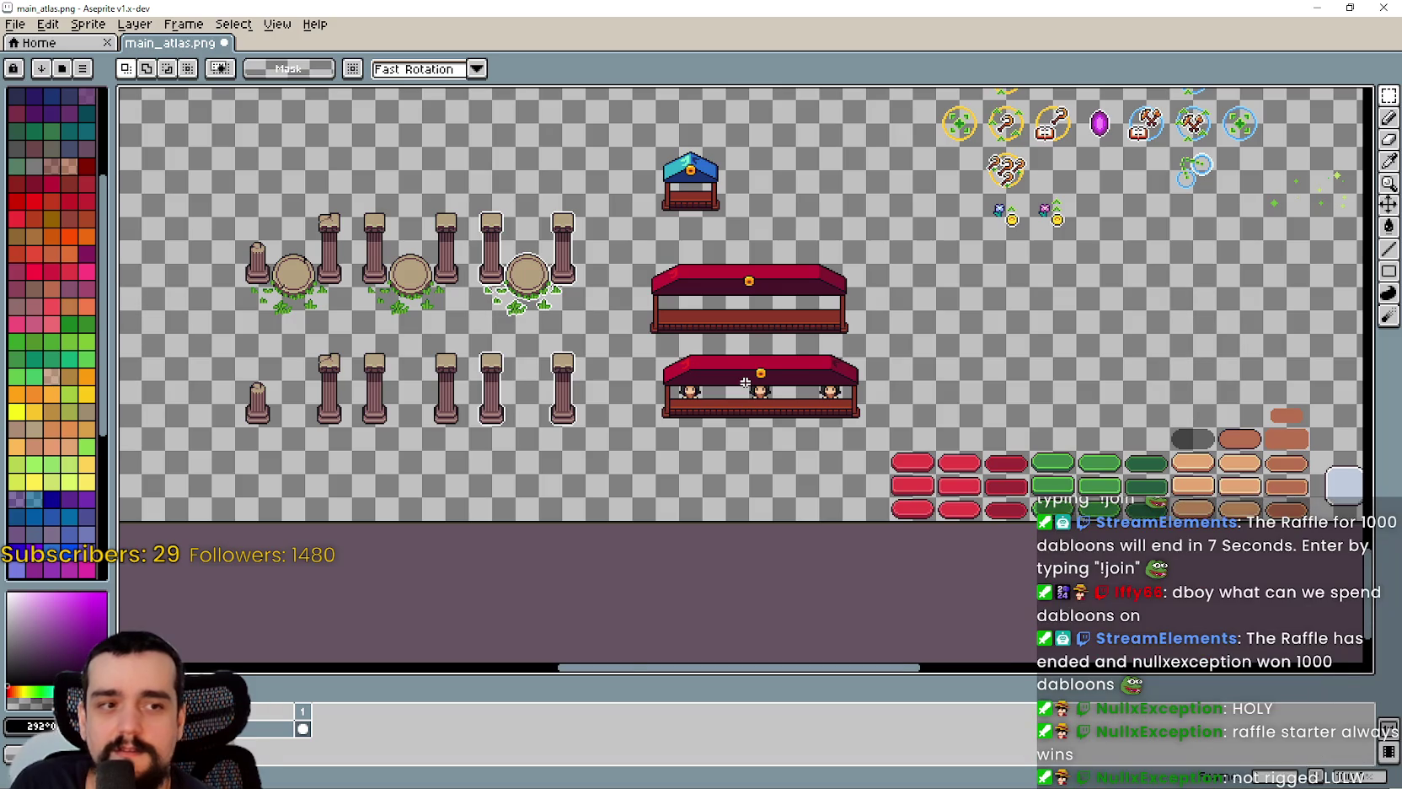
scroll(746, 392, up, 2)
scroll(746, 392, up, 1)
scroll(735, 394, down, 2)
scroll(972, 274, up, 1)
scroll(972, 274, down, 2)
scroll(929, 250, up, 1)
scroll(928, 250, down, 1)
drag(929, 251, 757, 426)
- Marquee a dark-haired villager sprite and paste a copy beside the red stalls
scroll(811, 266, up, 1)
scroll(879, 318, up, 2)
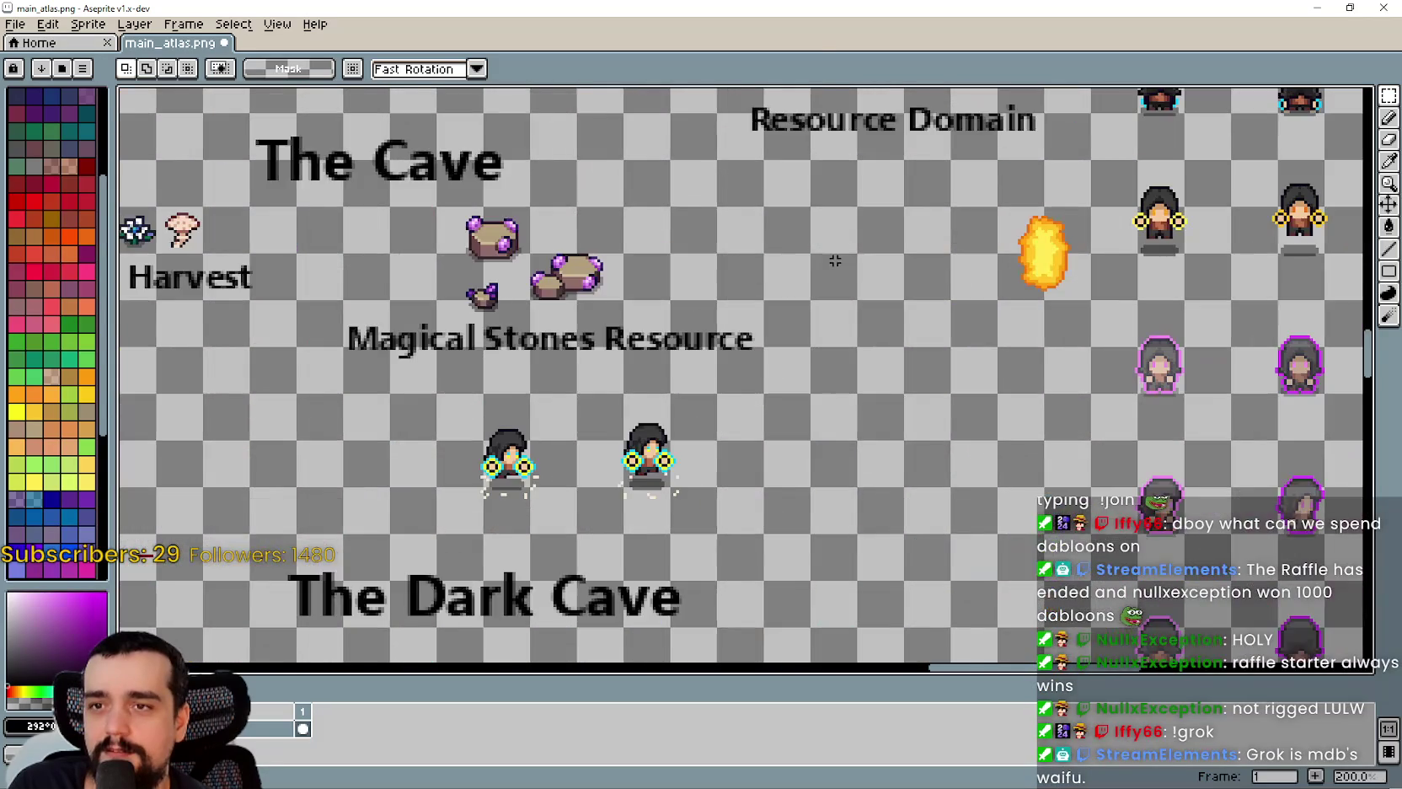
scroll(877, 329, down, 3)
scroll(862, 352, up, 2)
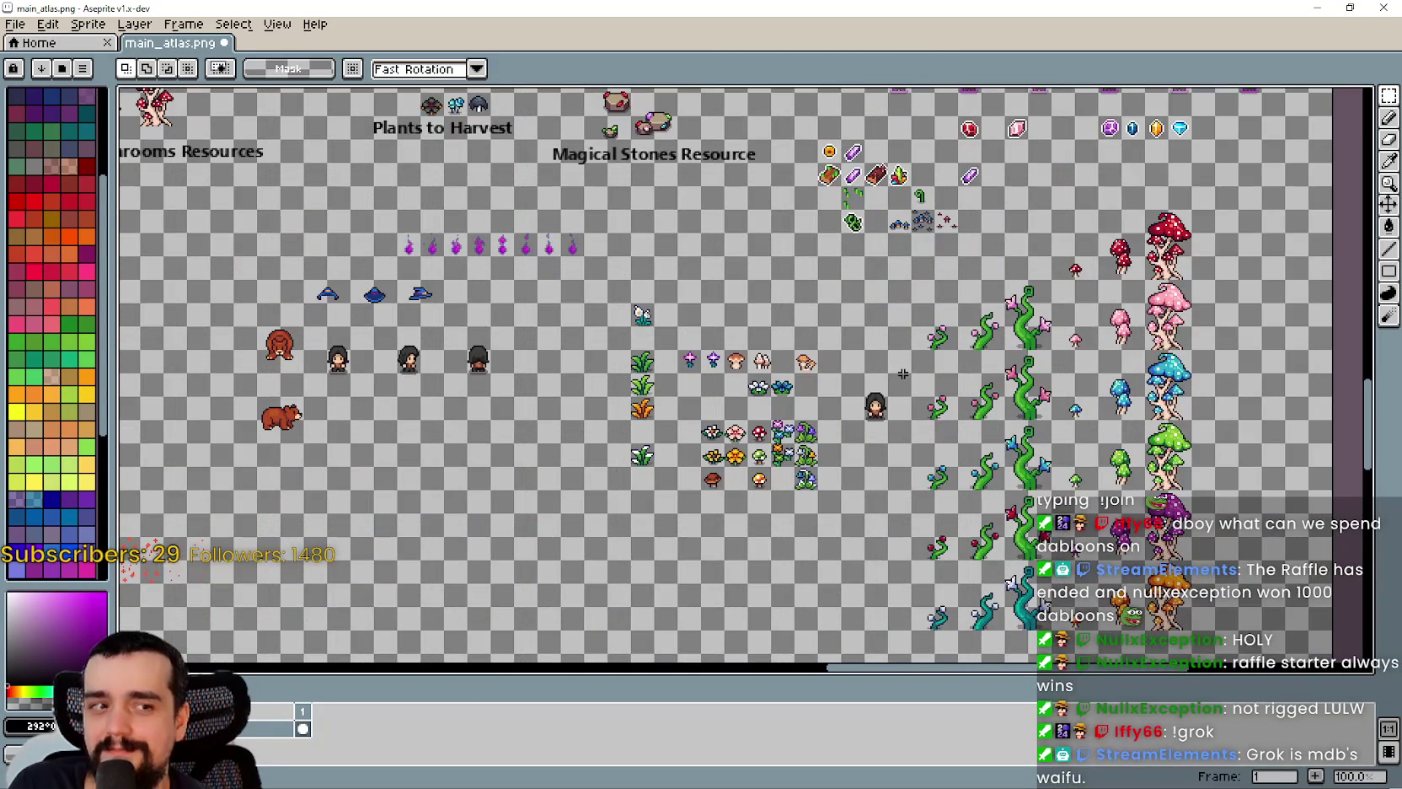
scroll(902, 374, down, 1)
scroll(842, 320, up, 1)
scroll(910, 421, down, 2)
scroll(902, 430, up, 2)
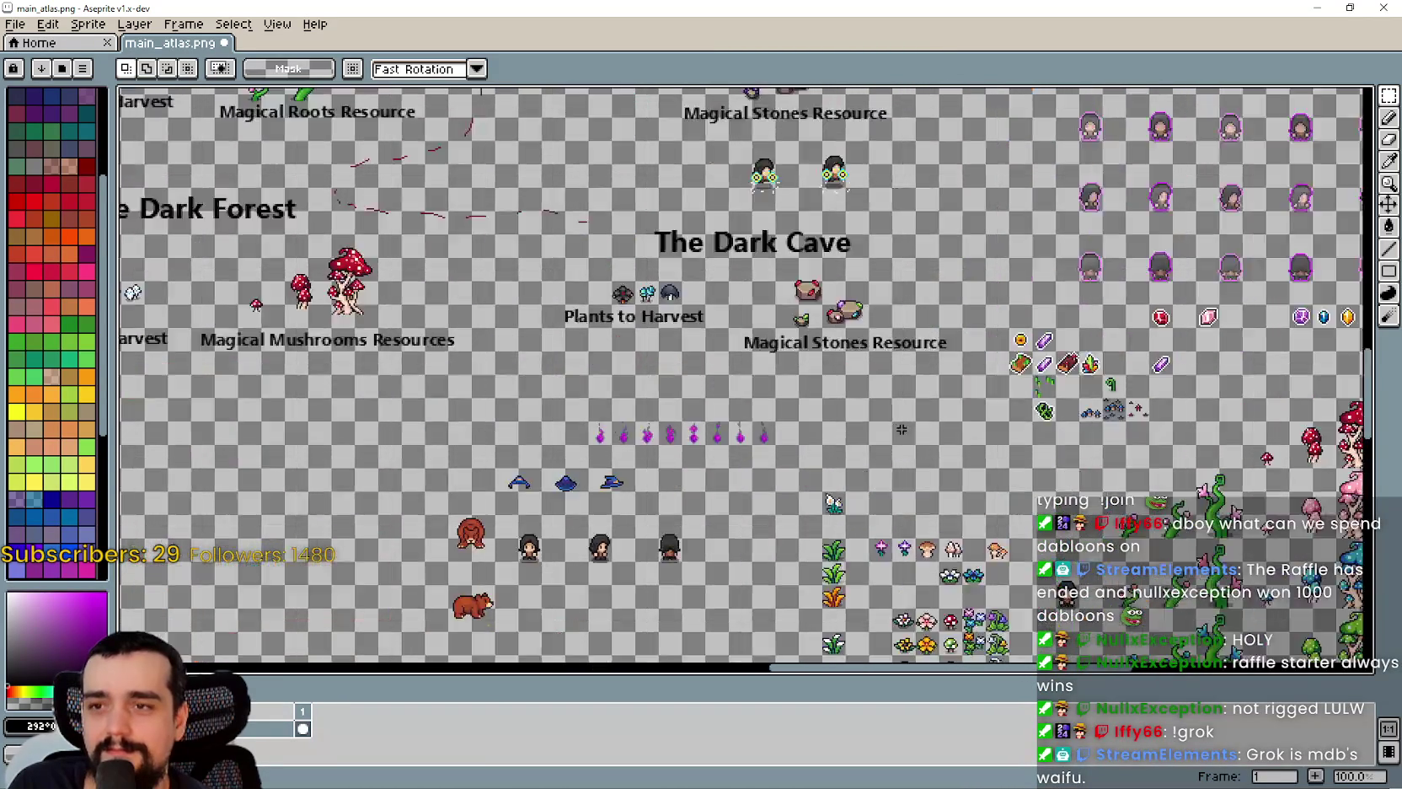
scroll(902, 429, up, 1)
mouse_move(857, 167)
mouse_down()
mouse_move(995, 313)
mouse_move(1001, 357)
mouse_up()
scroll(927, 404, down, 3)
scroll(814, 436, up, 1)
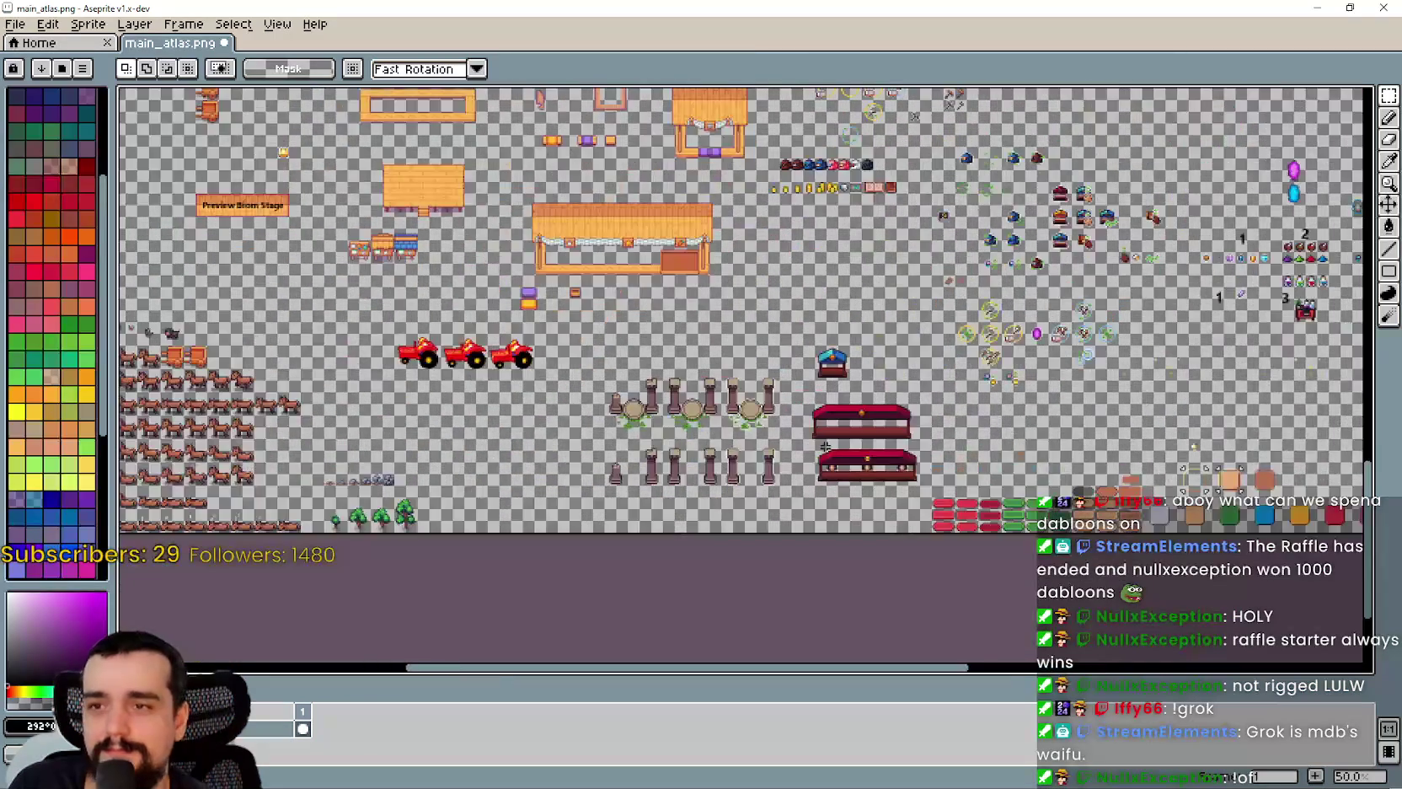
scroll(1048, 446, up, 2)
key(ctrl+v)
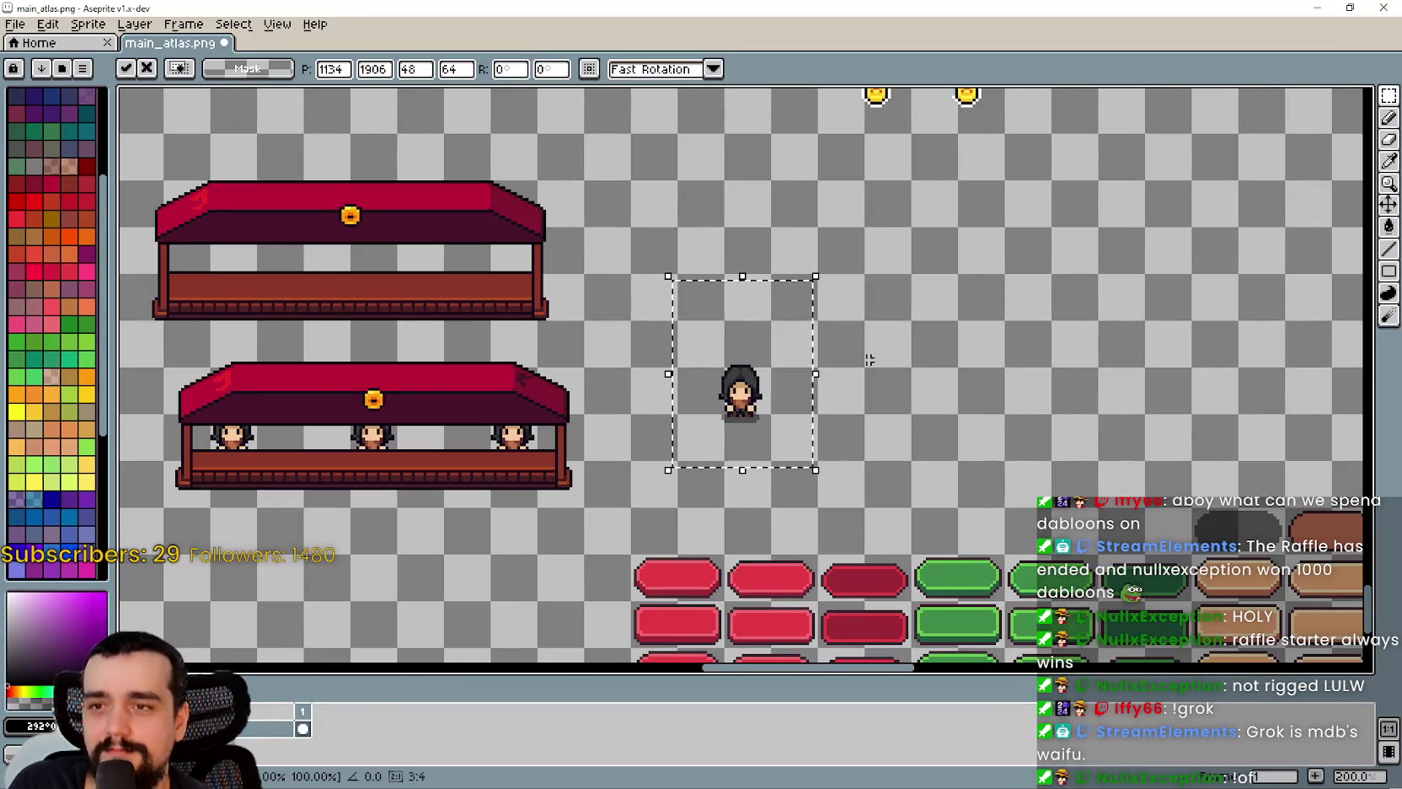
- Place the pasted villager beside the stalls and commit it
mouse_move(767, 385)
mouse_down()
mouse_move(715, 356)
mouse_move(788, 421)
mouse_move(927, 476)
mouse_move(915, 375)
mouse_move(864, 376)
mouse_move(745, 429)
mouse_move(970, 381)
mouse_up()
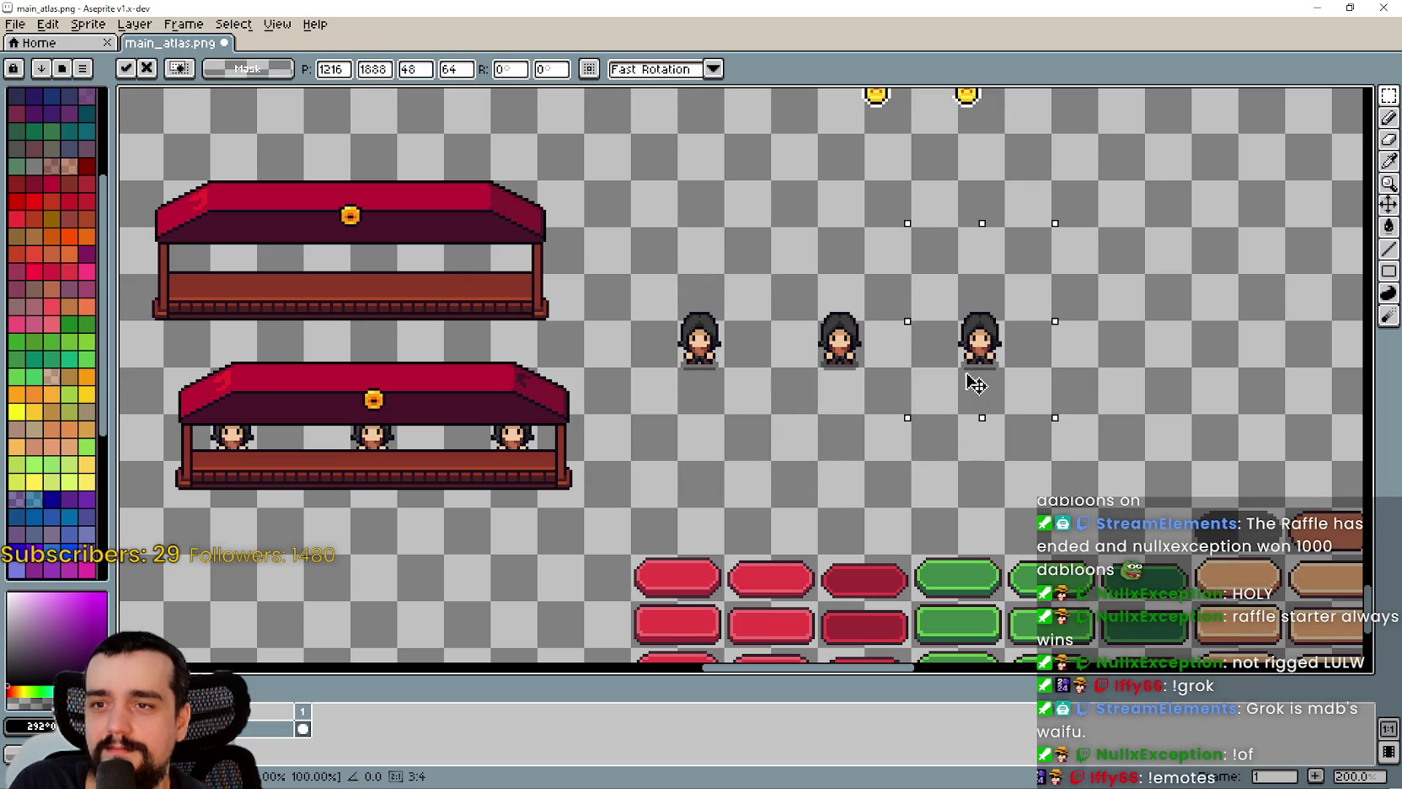
scroll(829, 469, left, 5)
key(ctrl+d)
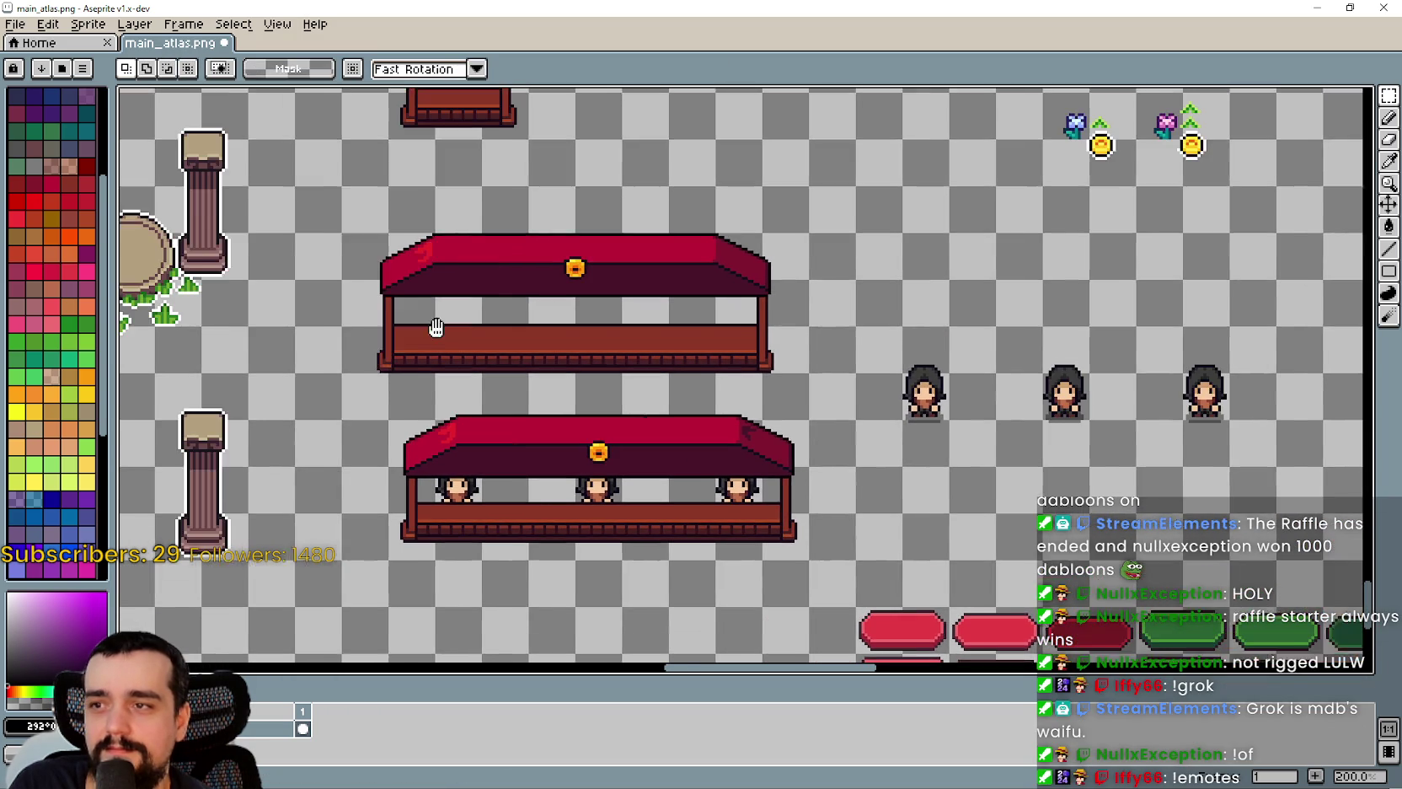
- Copy the upper stall over the three villagers, nudged one pixel down and three left
mouse_move(348, 377)
mouse_down()
mouse_move(726, 280)
mouse_move(771, 238)
mouse_move(814, 238)
mouse_move(818, 187)
mouse_up()
mouse_move(767, 275)
mouse_down()
mouse_move(773, 338)
mouse_move(1144, 363)
mouse_move(1132, 340)
mouse_up()
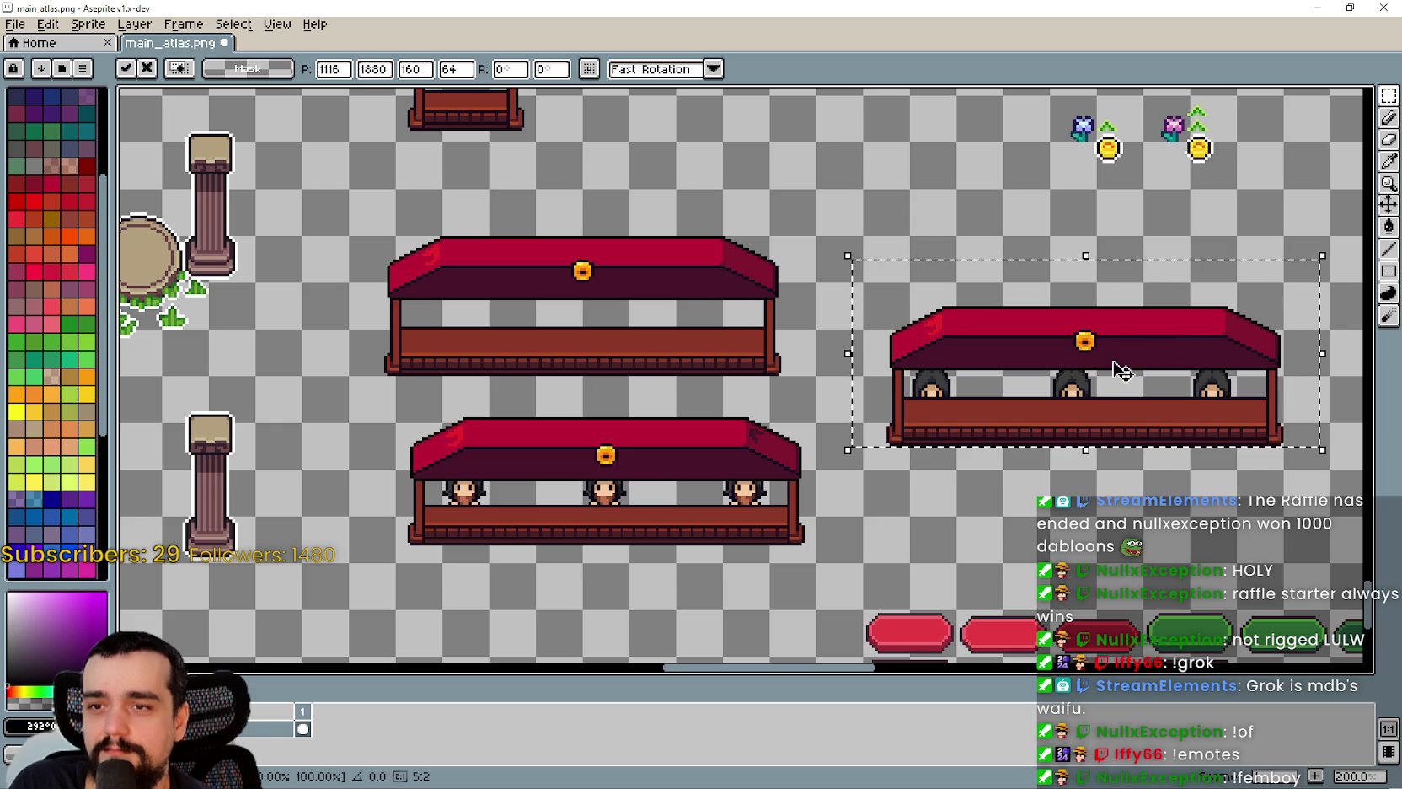
key(Down)
key(Down)
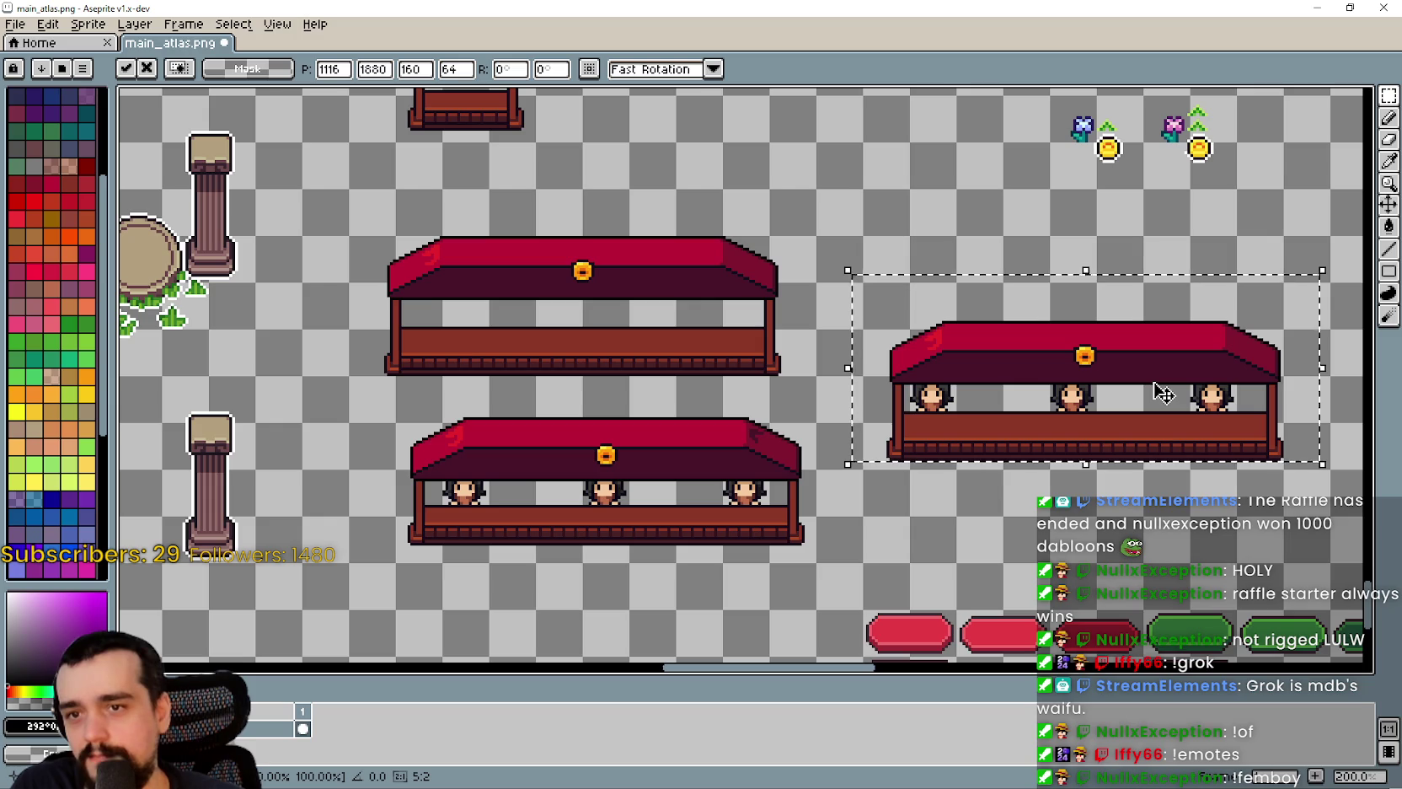
key(Left)
key(Left)
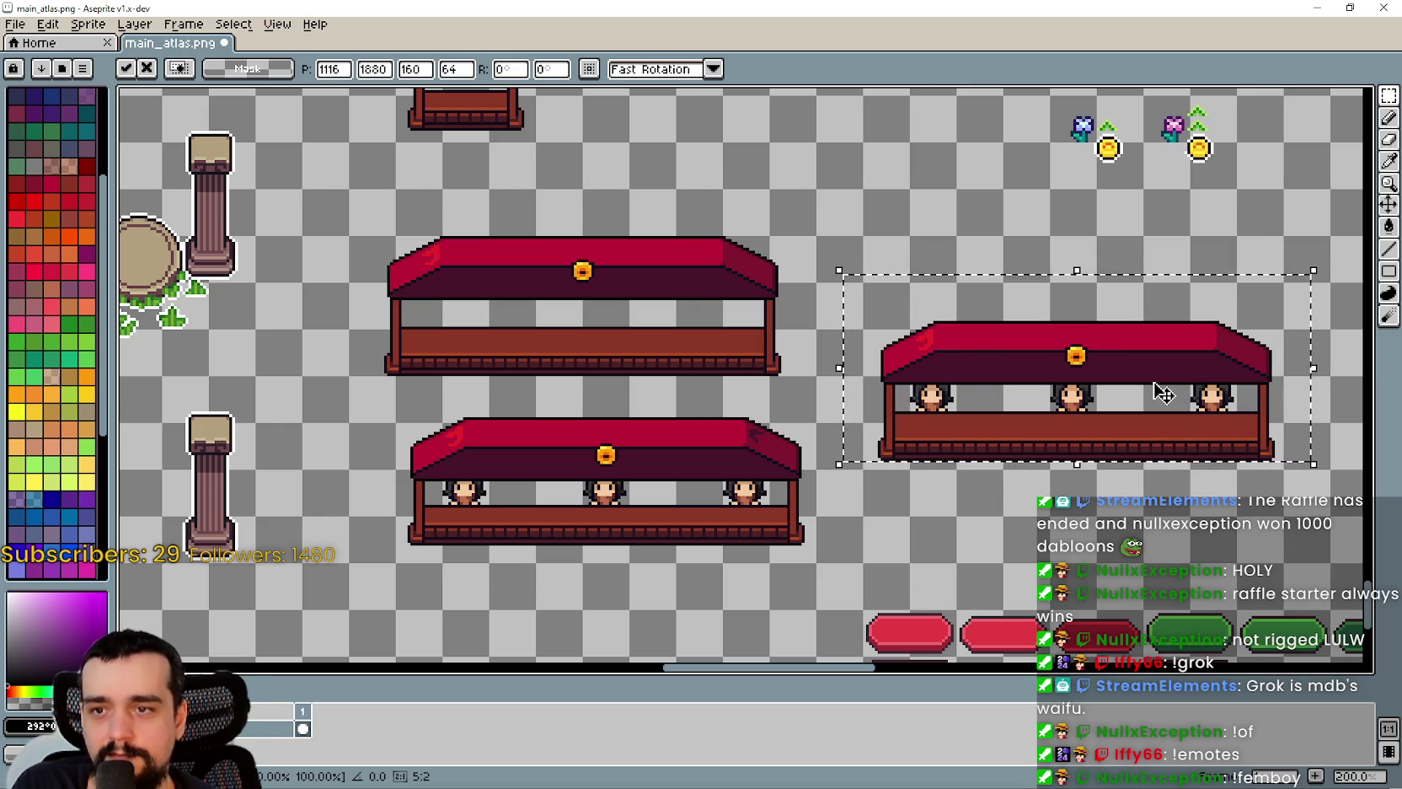
key(Left)
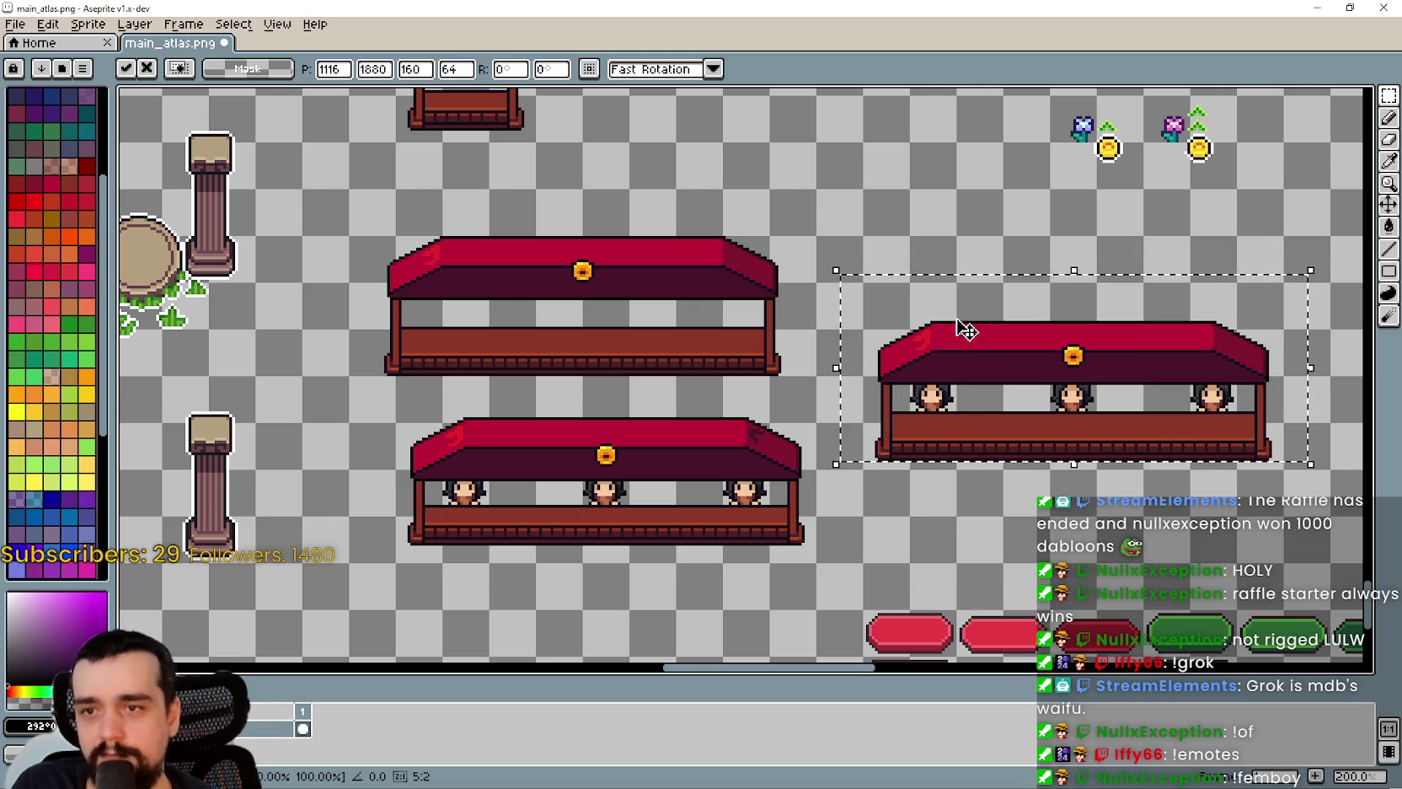
scroll(1031, 504, up, 1)
scroll(969, 480, right, 3)
scroll(917, 457, down, 1)
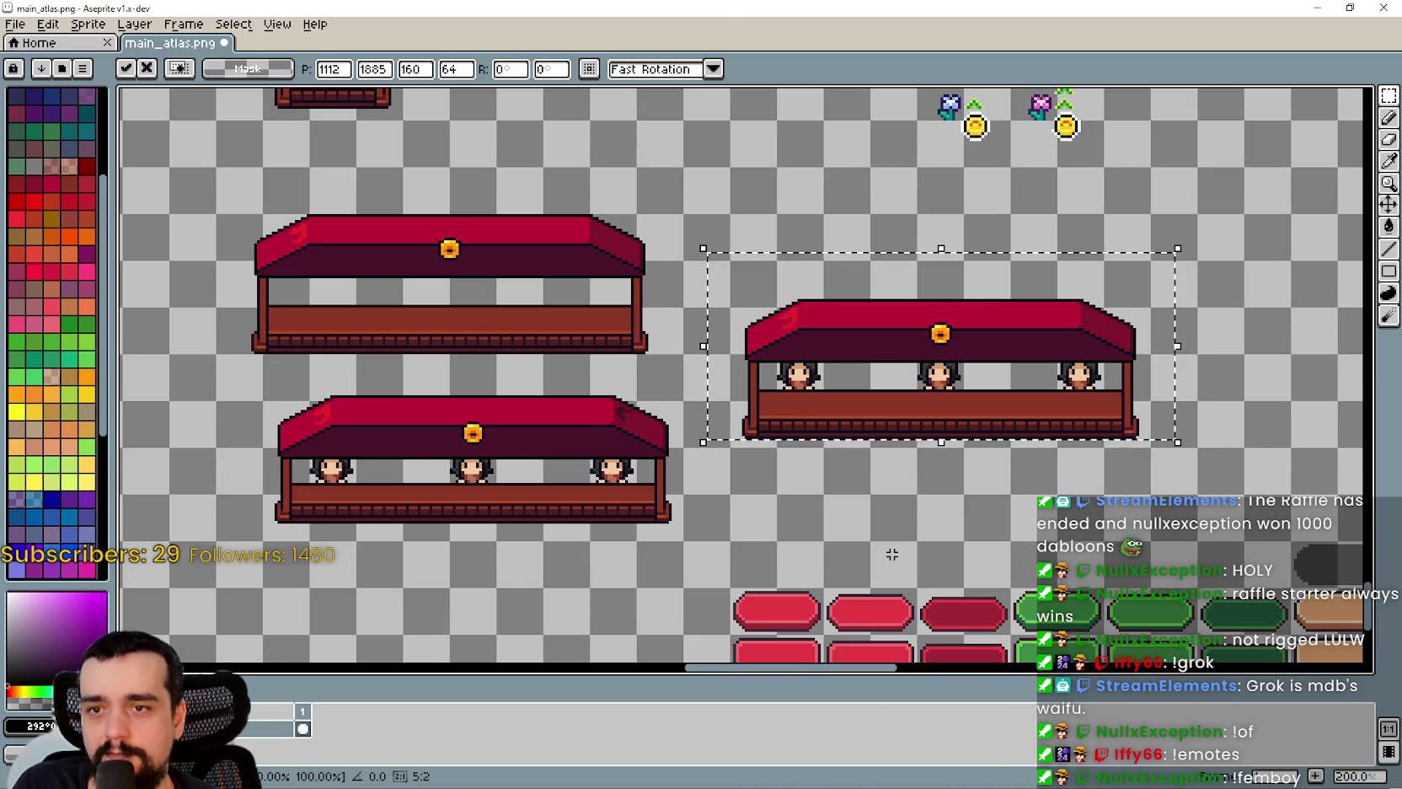
key(ctrl+d)
- Reselect the right booth, nudge it right and down into alignment, and save main_atlas.png
mouse_move(732, 434)
mouse_down()
mouse_move(1155, 312)
mouse_move(1180, 288)
mouse_move(1156, 260)
mouse_up()
mouse_move(907, 371)
mouse_down()
mouse_move(1068, 423)
mouse_move(580, 358)
mouse_up()
scroll(580, 358, up, 1)
key(Right)
key(Right)
key(Right)
key(Down)
key(Down)
key(Down)
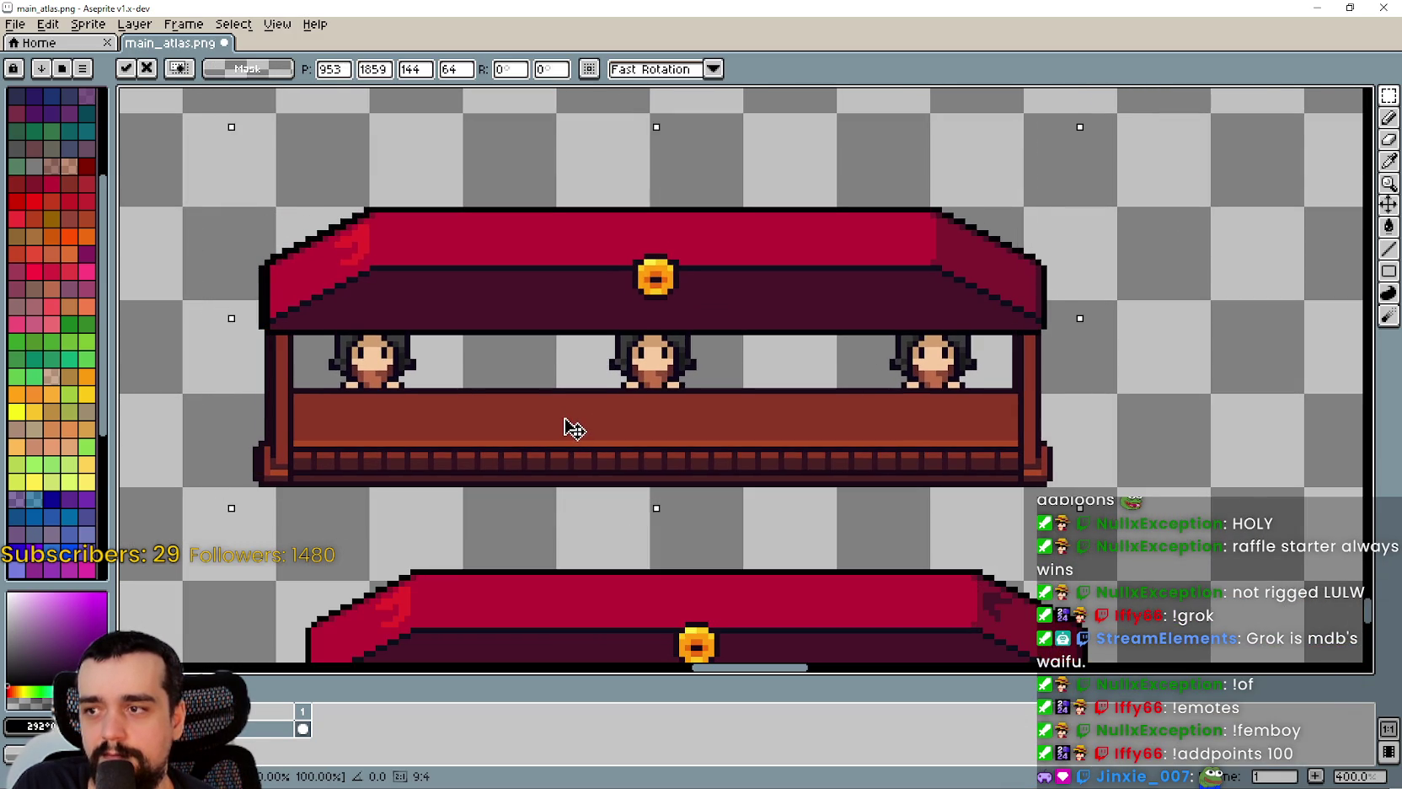
scroll(1054, 573, down, 2)
key(ctrl+s)
- Hide the game, let Godot reimport the atlas, and relaunch to see three shopkeepers
click(1318, 7)
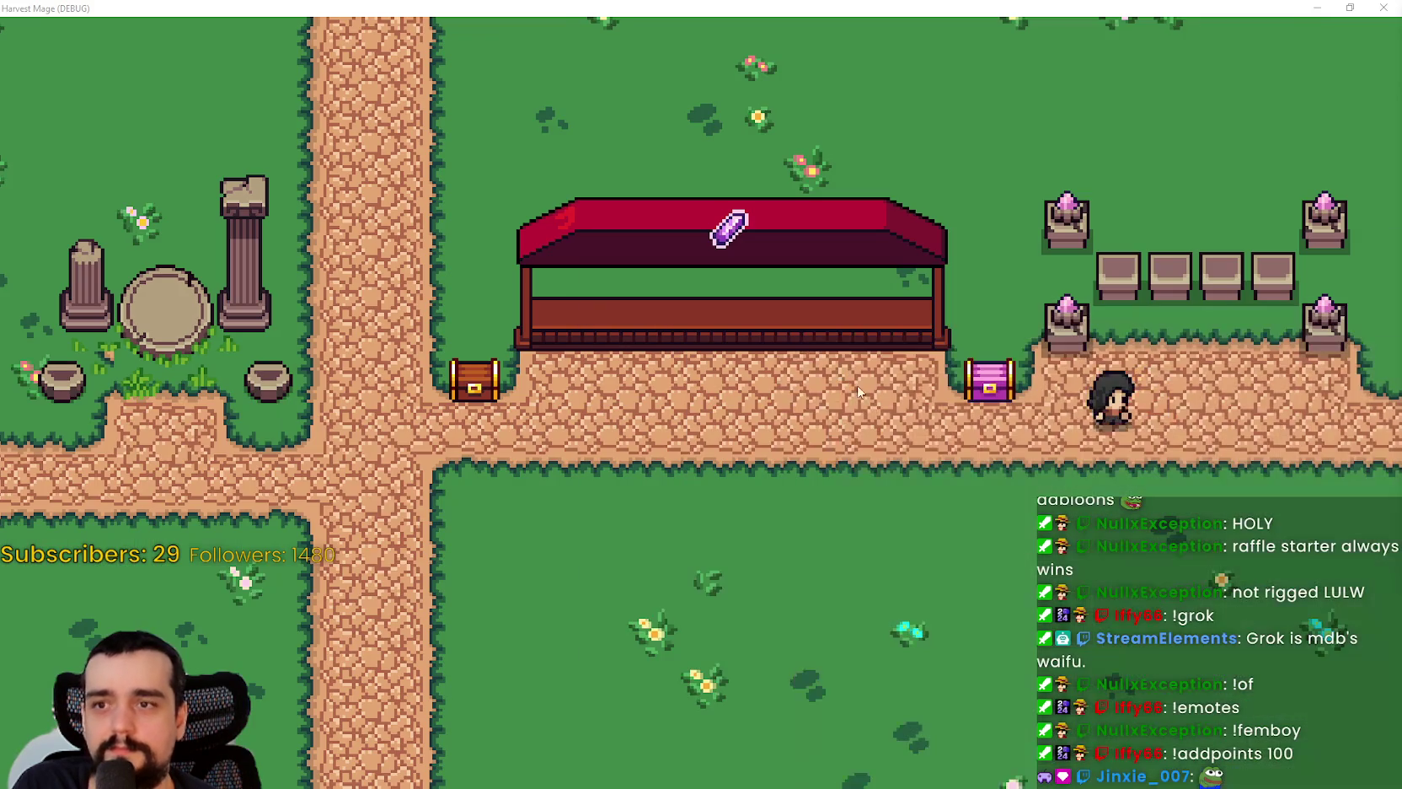
click(1319, 7)
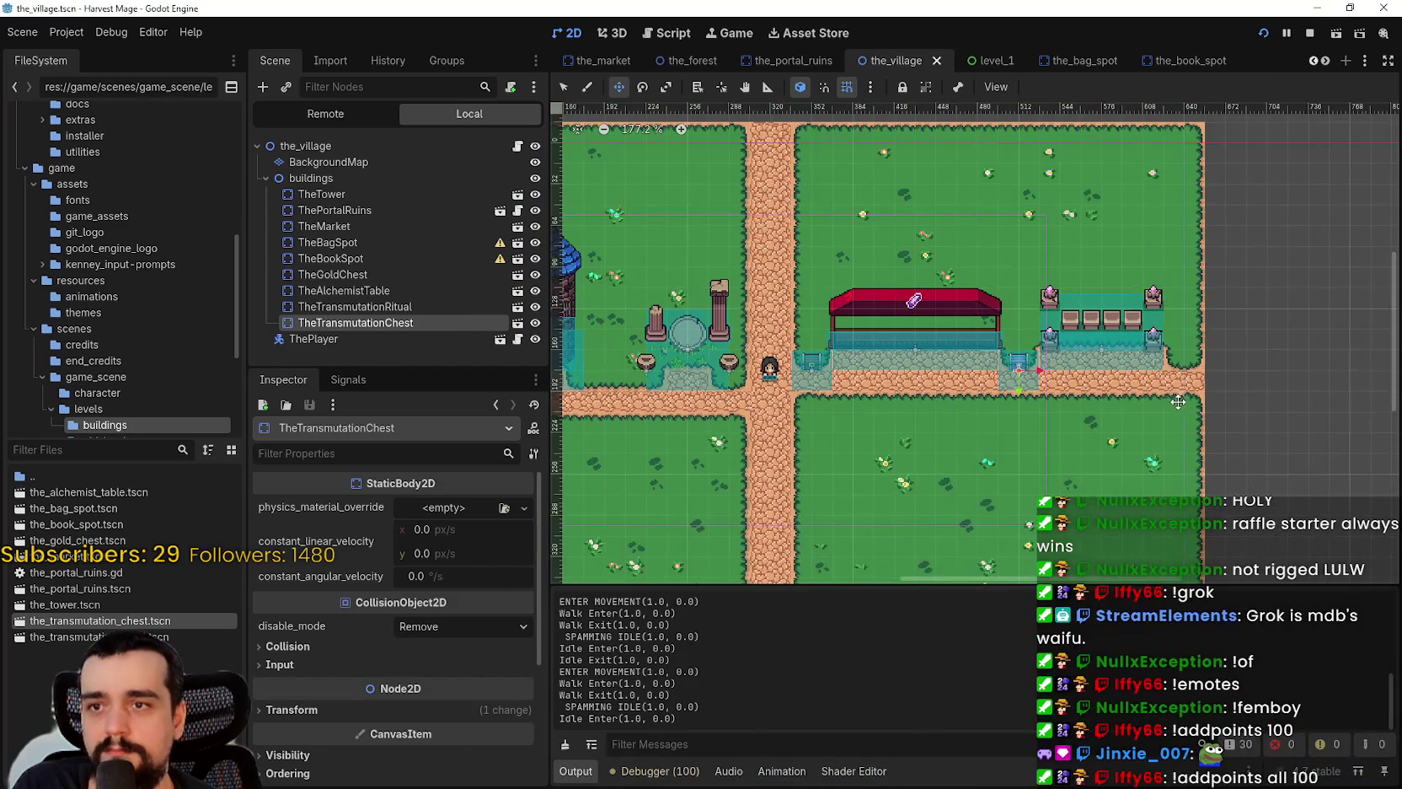
scroll(1084, 387, down, 1)
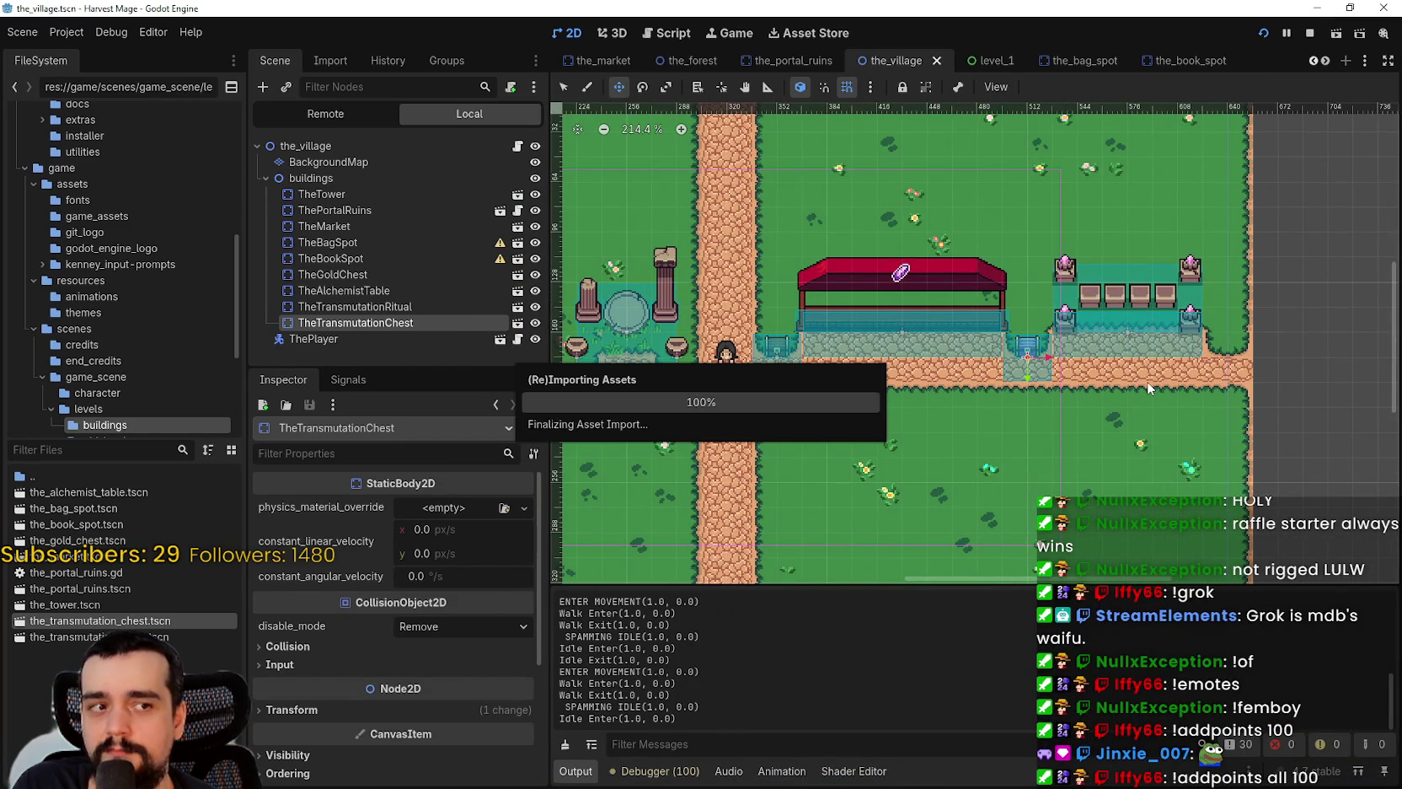
scroll(1156, 315, down, 1)
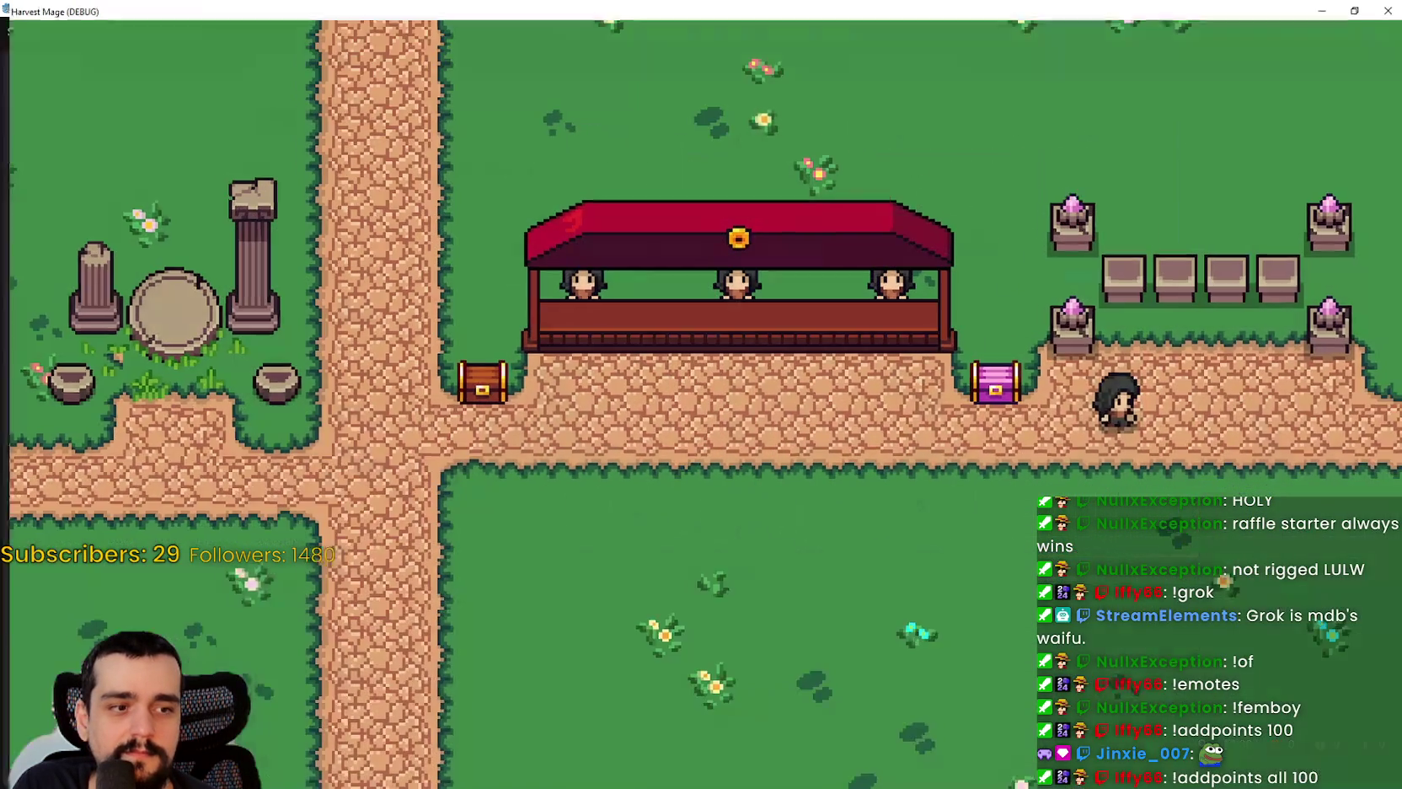
key(Left)
key(Left)
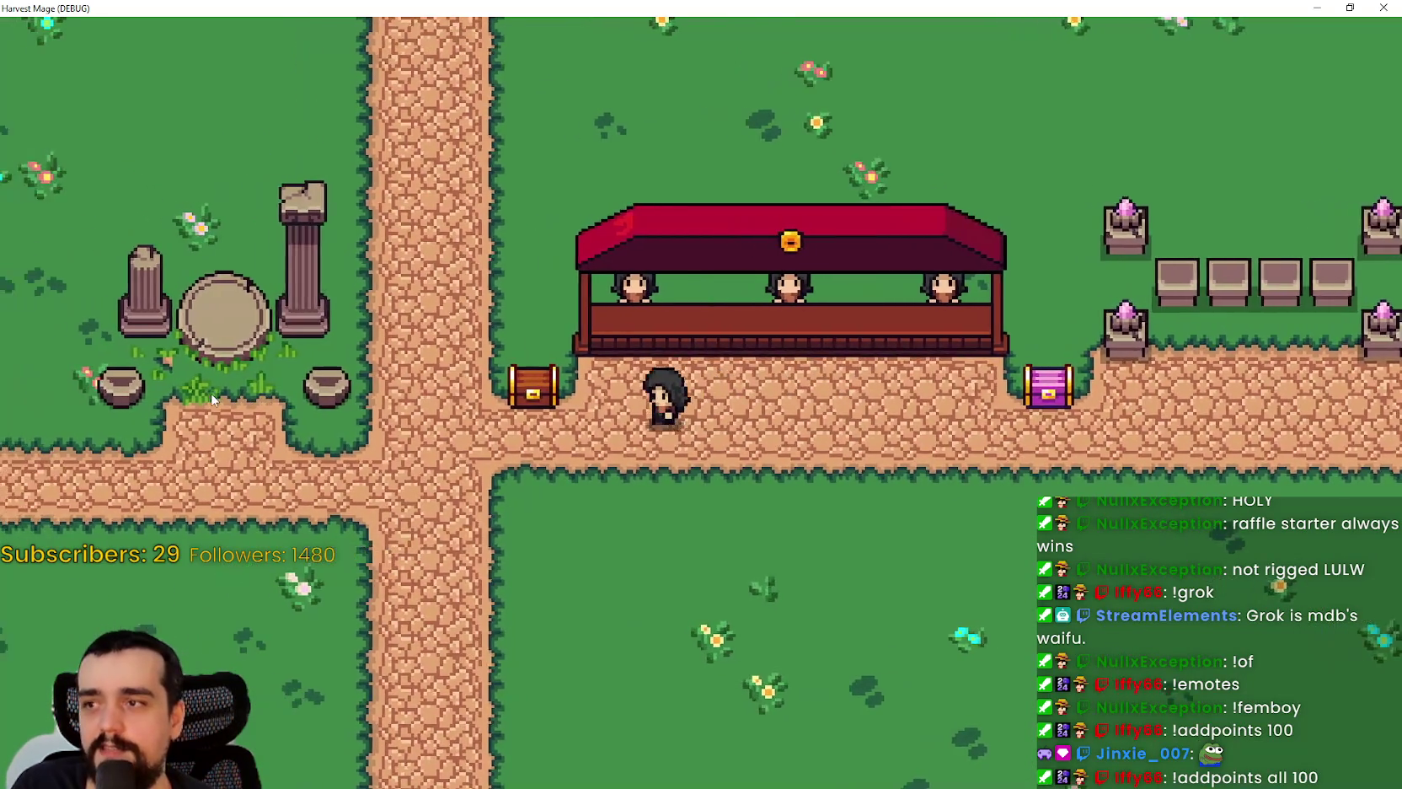
key(Left)
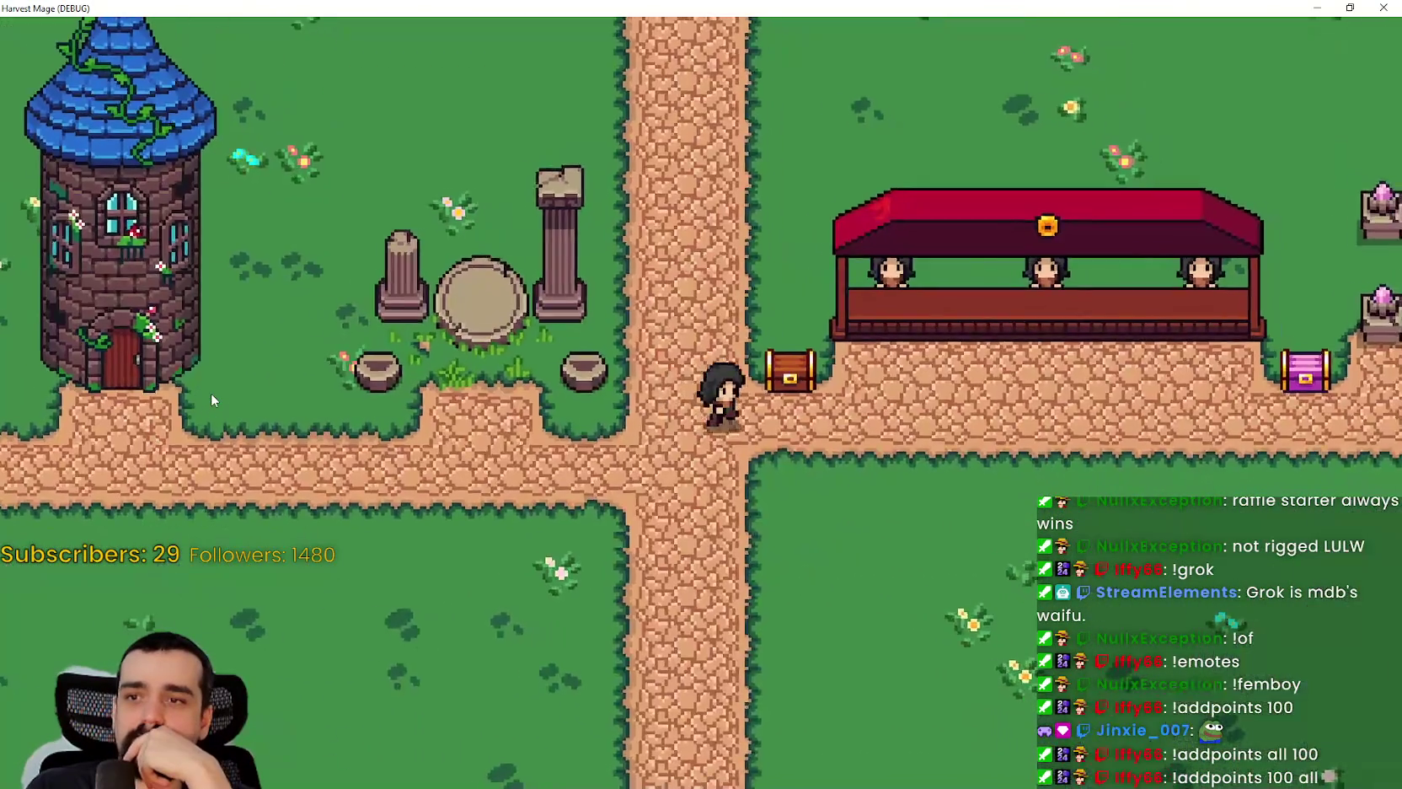
- Use the arrow keys to walk around the purple chest and up to the market stall counter
key(Right)
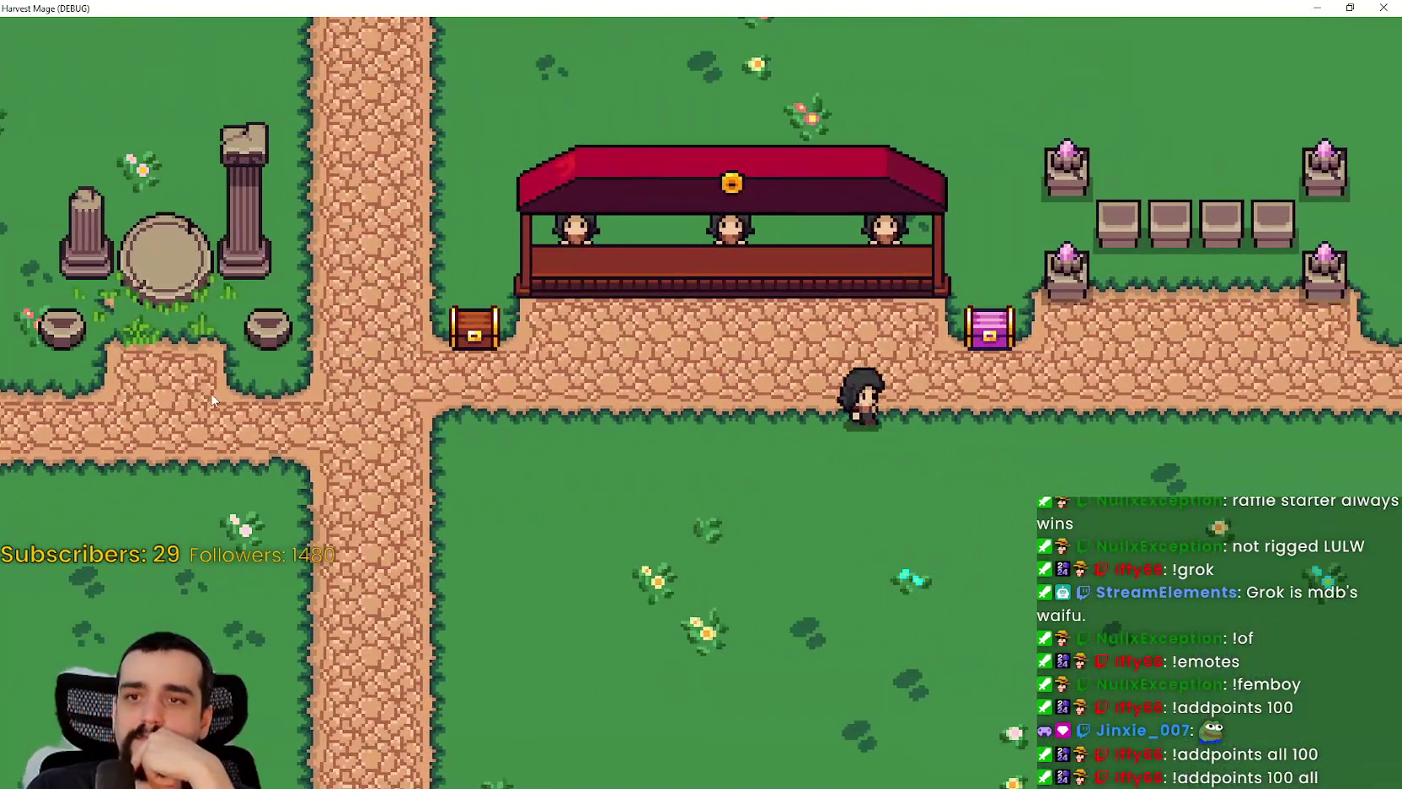
key(Up)
key(Up)
key(Right)
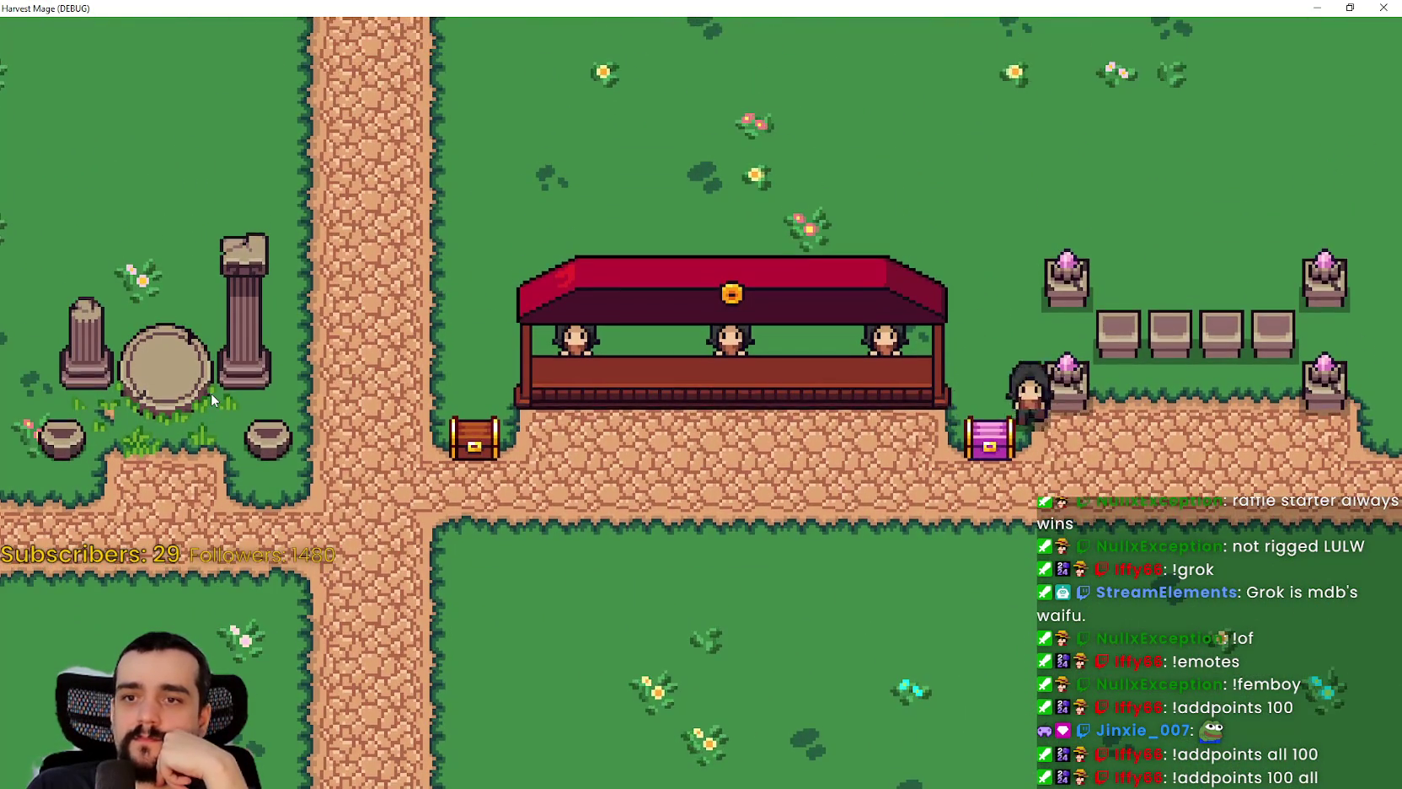
key(Down)
key(Left)
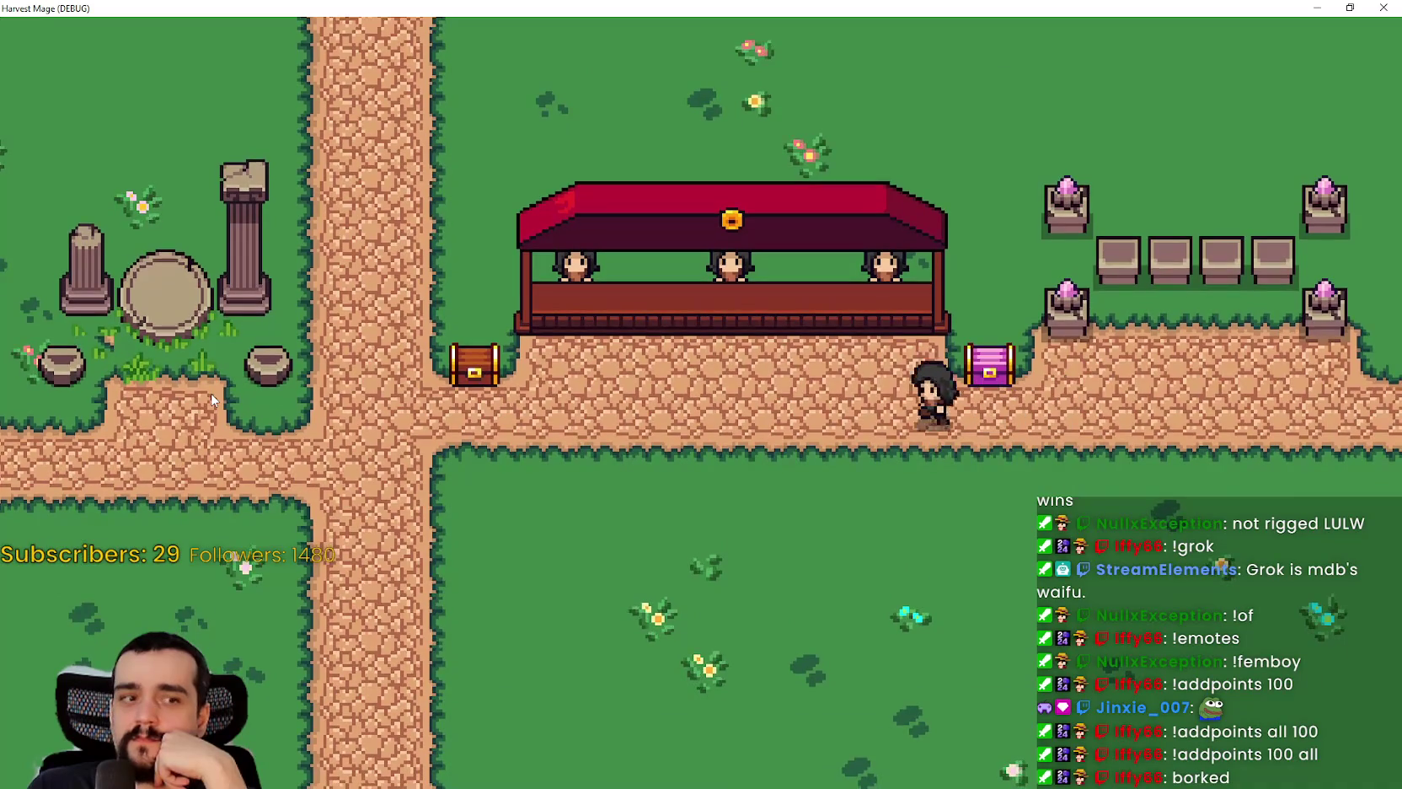
key(Left)
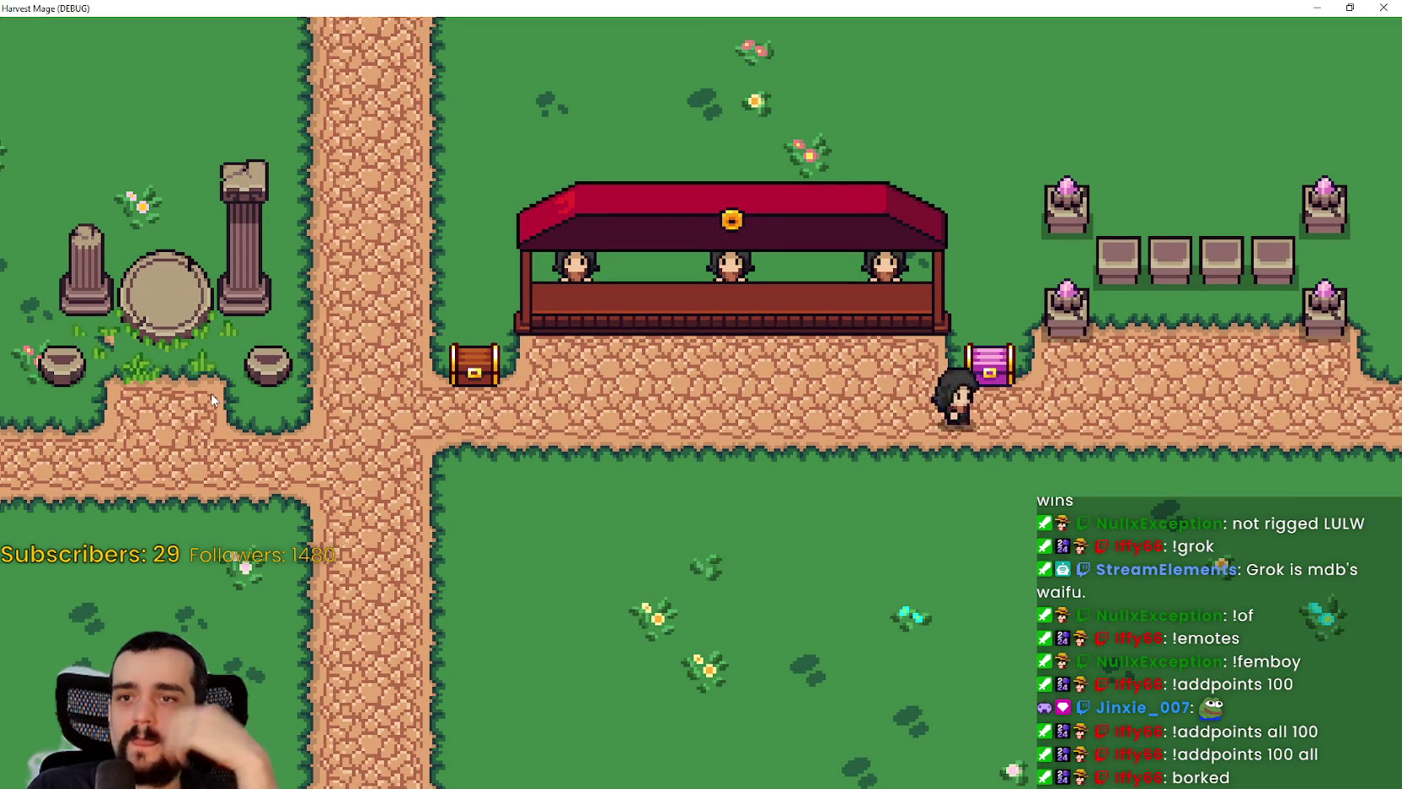
key(Up)
key(Right)
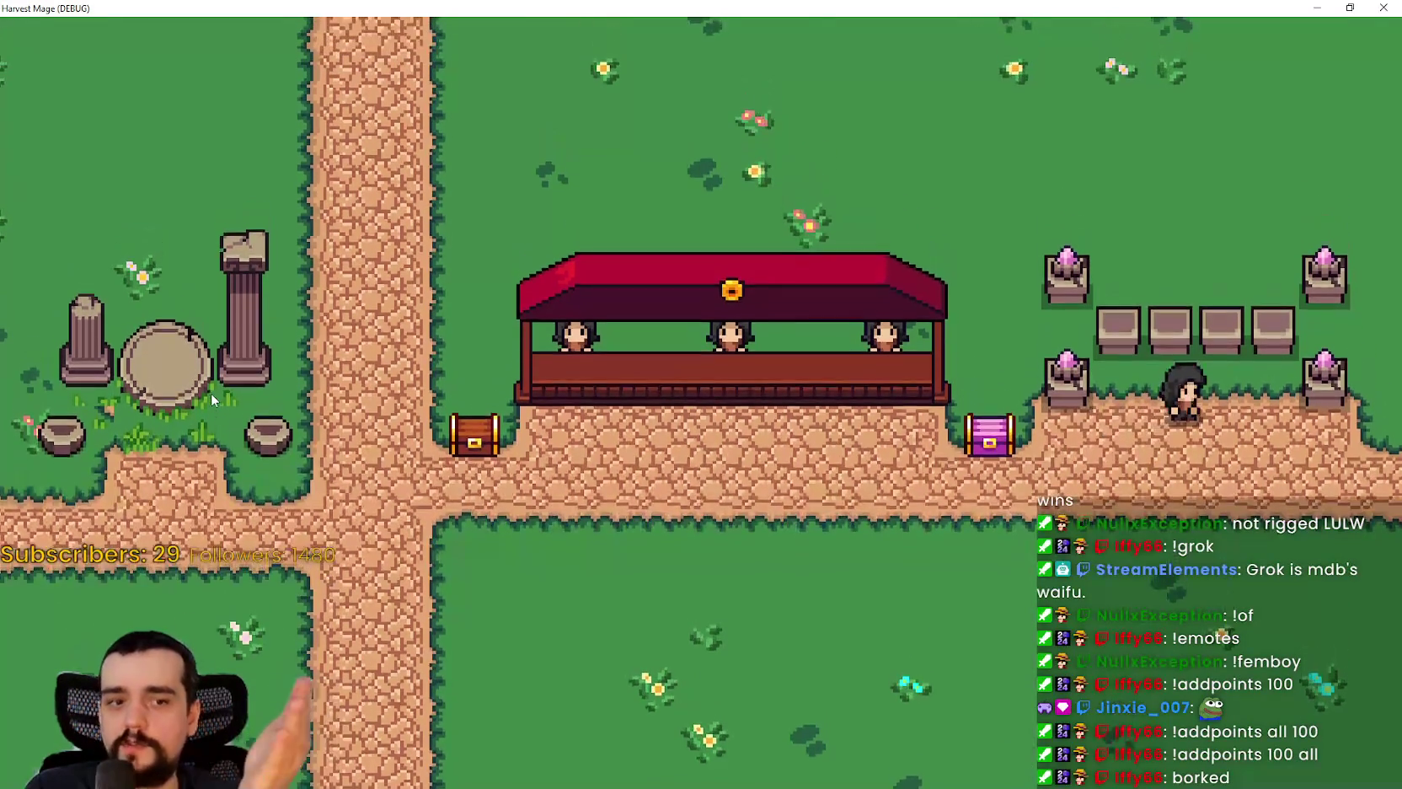
key(Down)
key(Left)
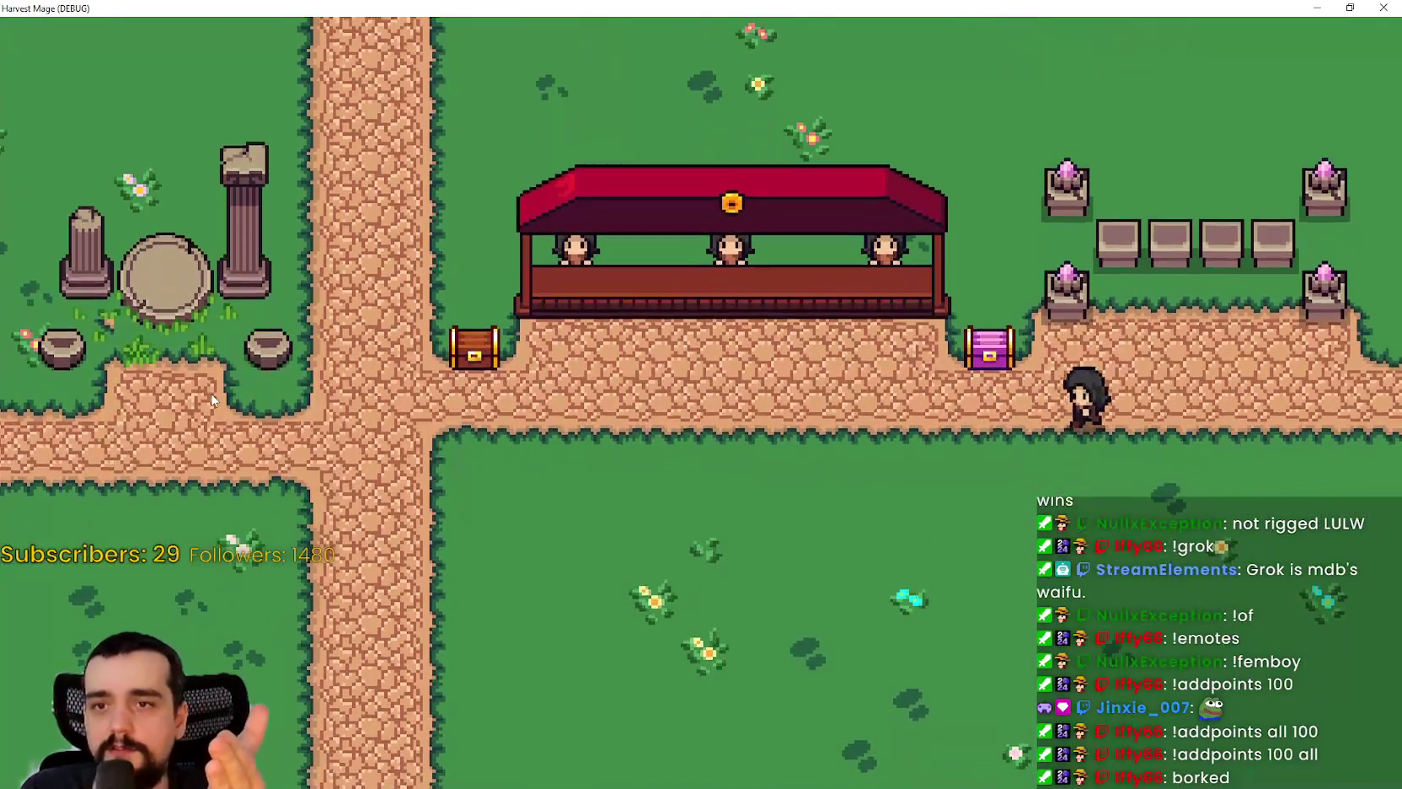
key(Left)
key(Up)
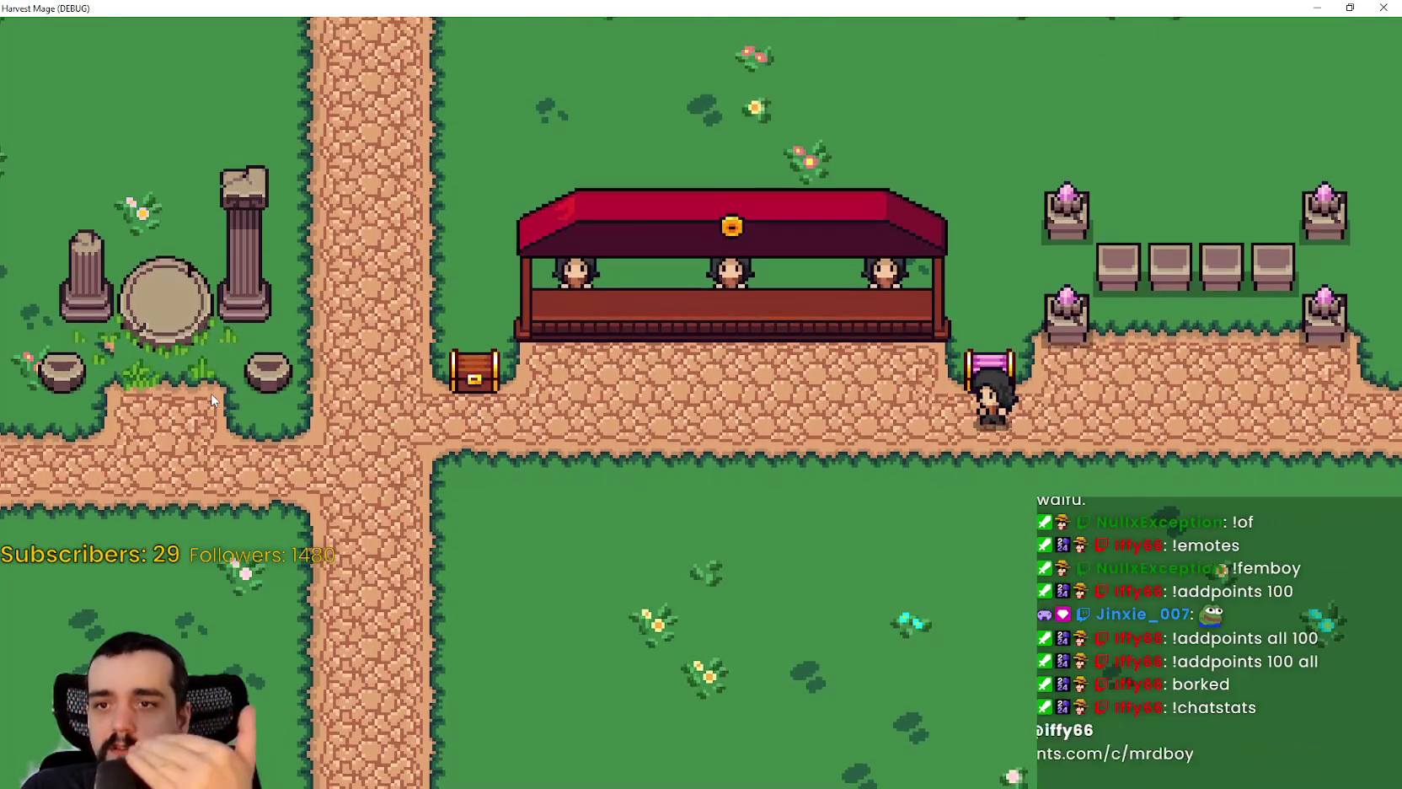
key(Left)
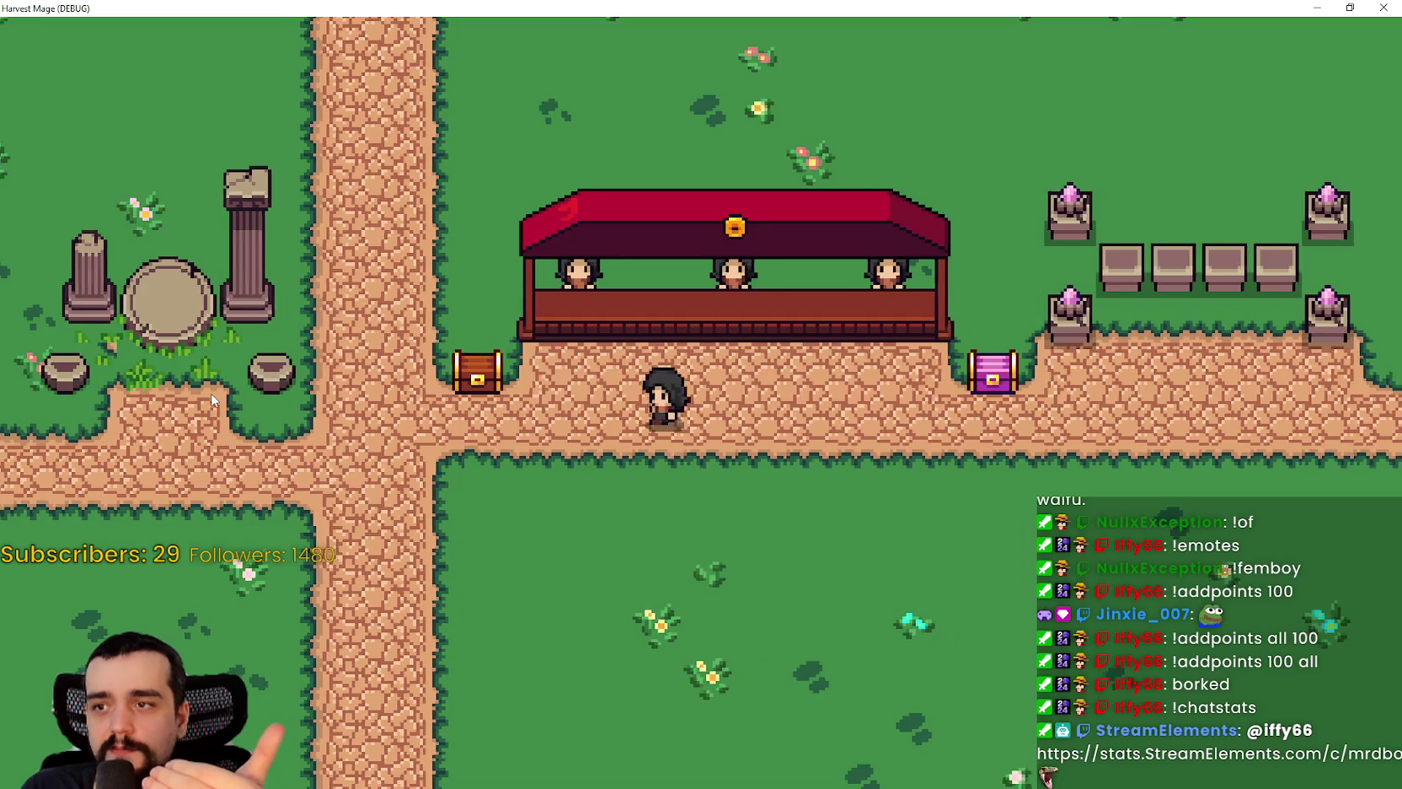
key(Right)
key(Up)
key(Left)
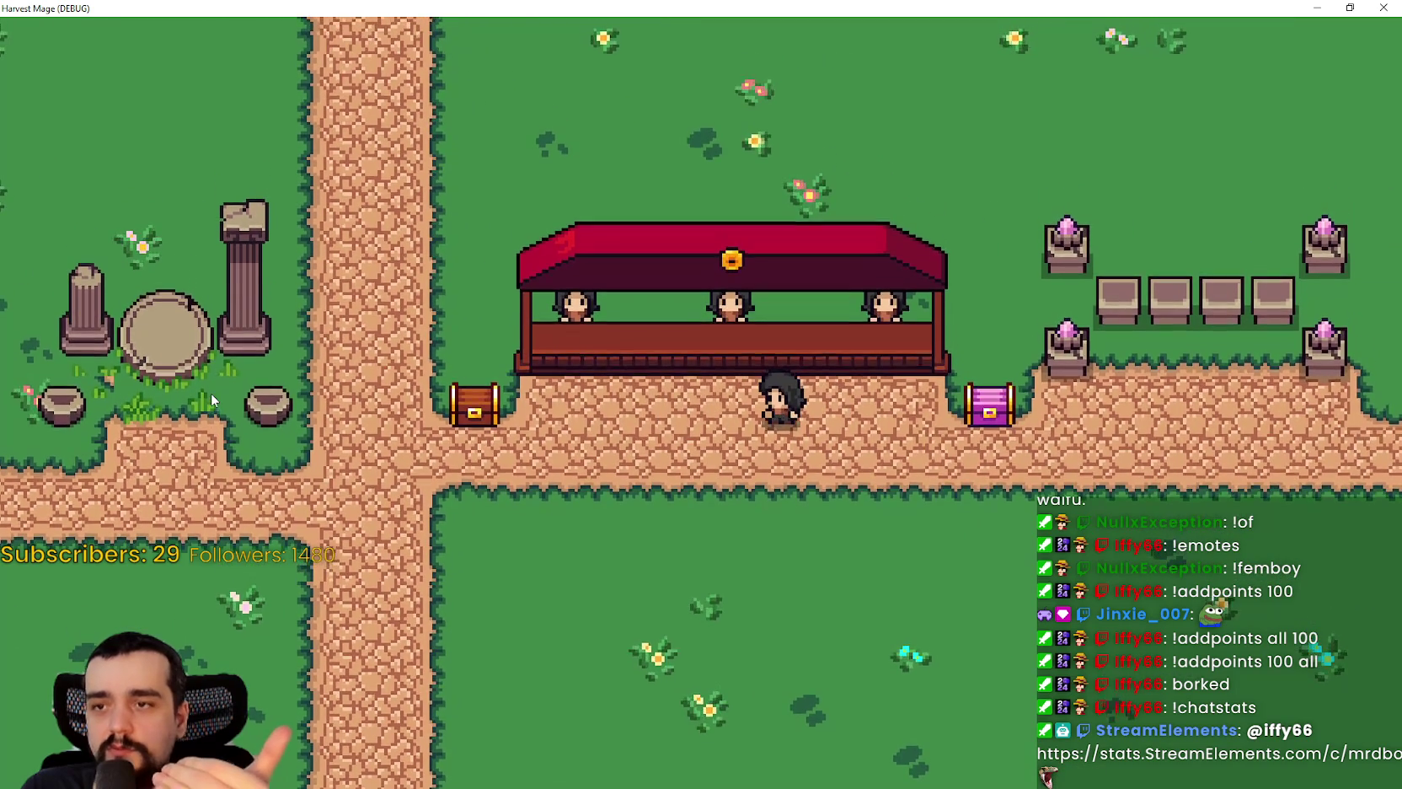
key(Right)
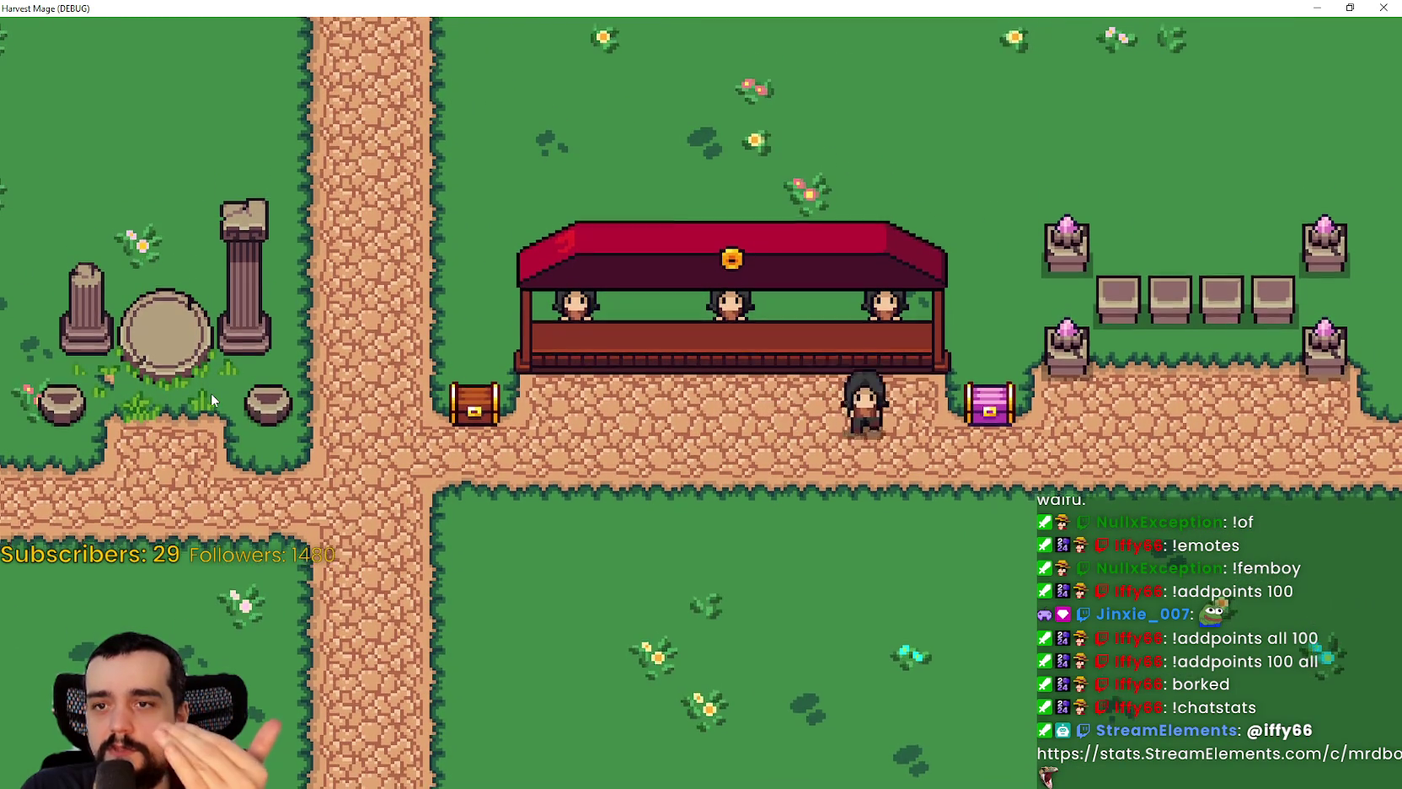
key(Down)
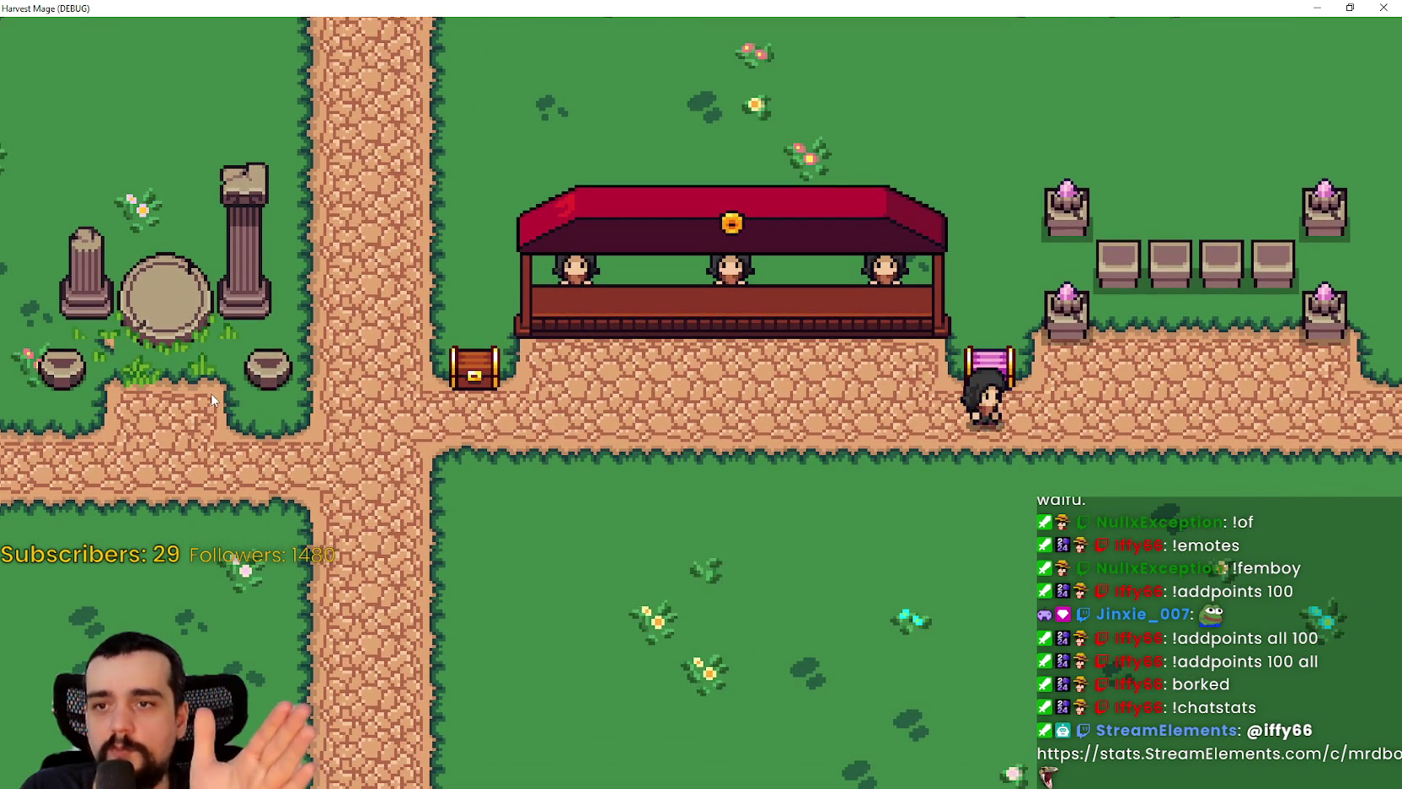
key(Up)
key(Down)
key(Up)
key(Left)
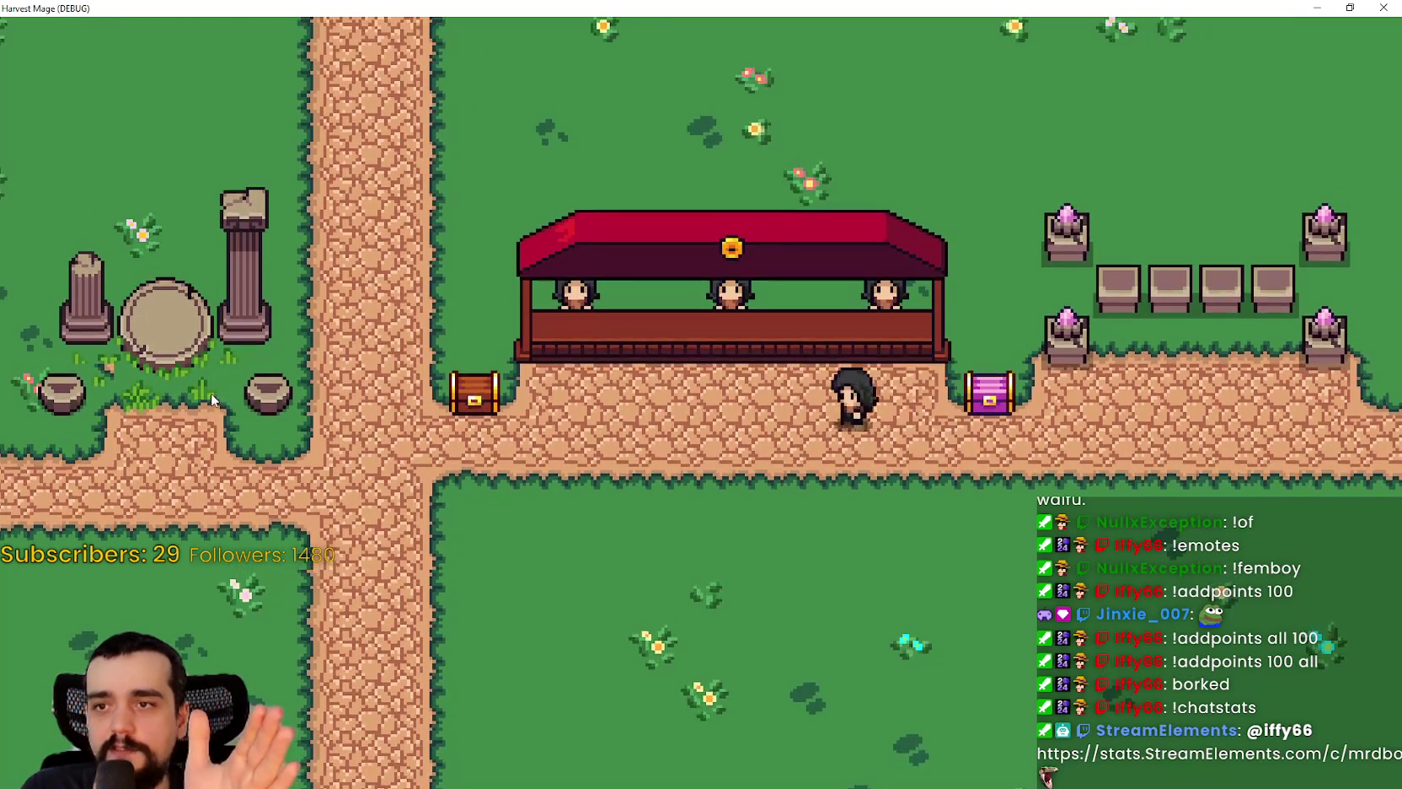
key(Left)
key(Up)
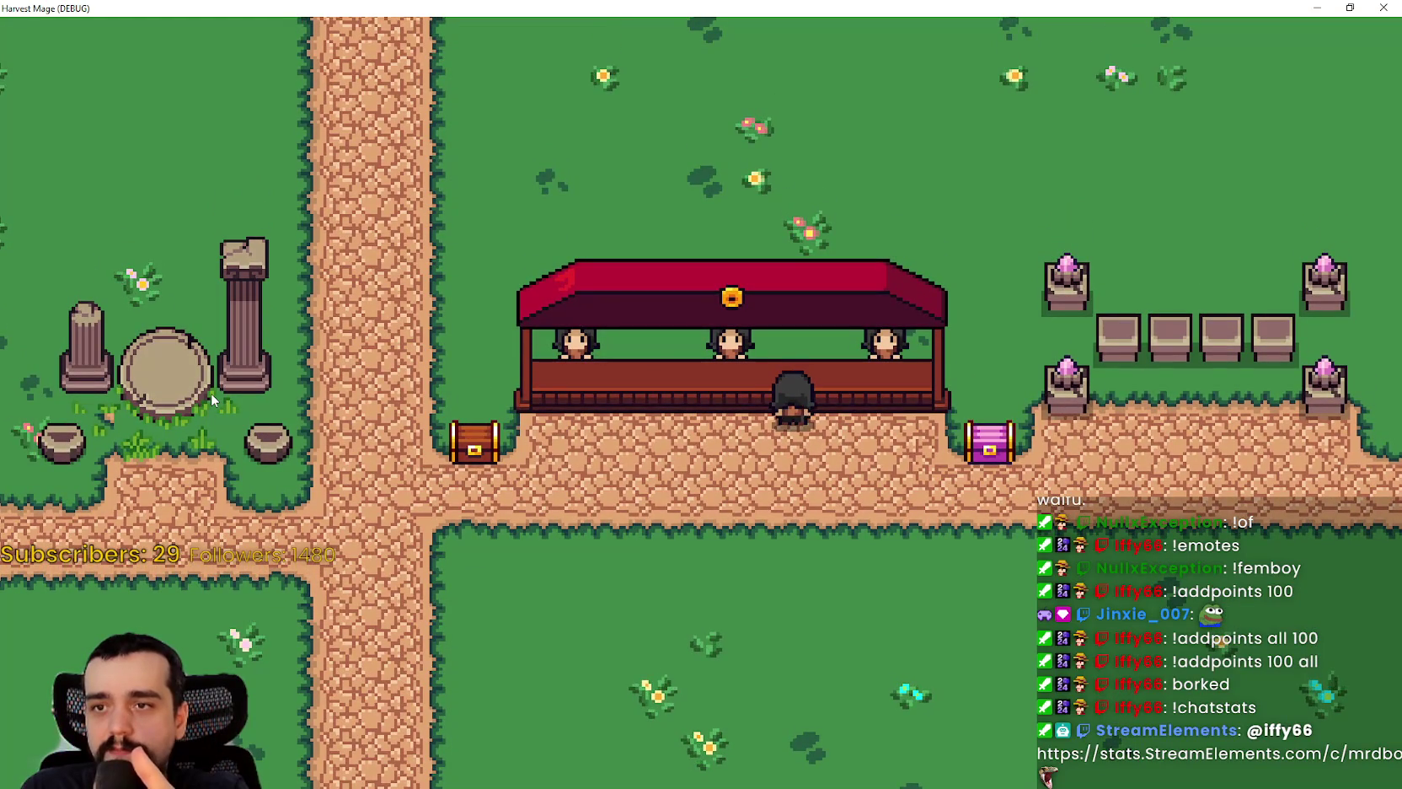
- Walk with WASD past the pink chest, back to the red stall, then left past the tower
key(d)
key(s)
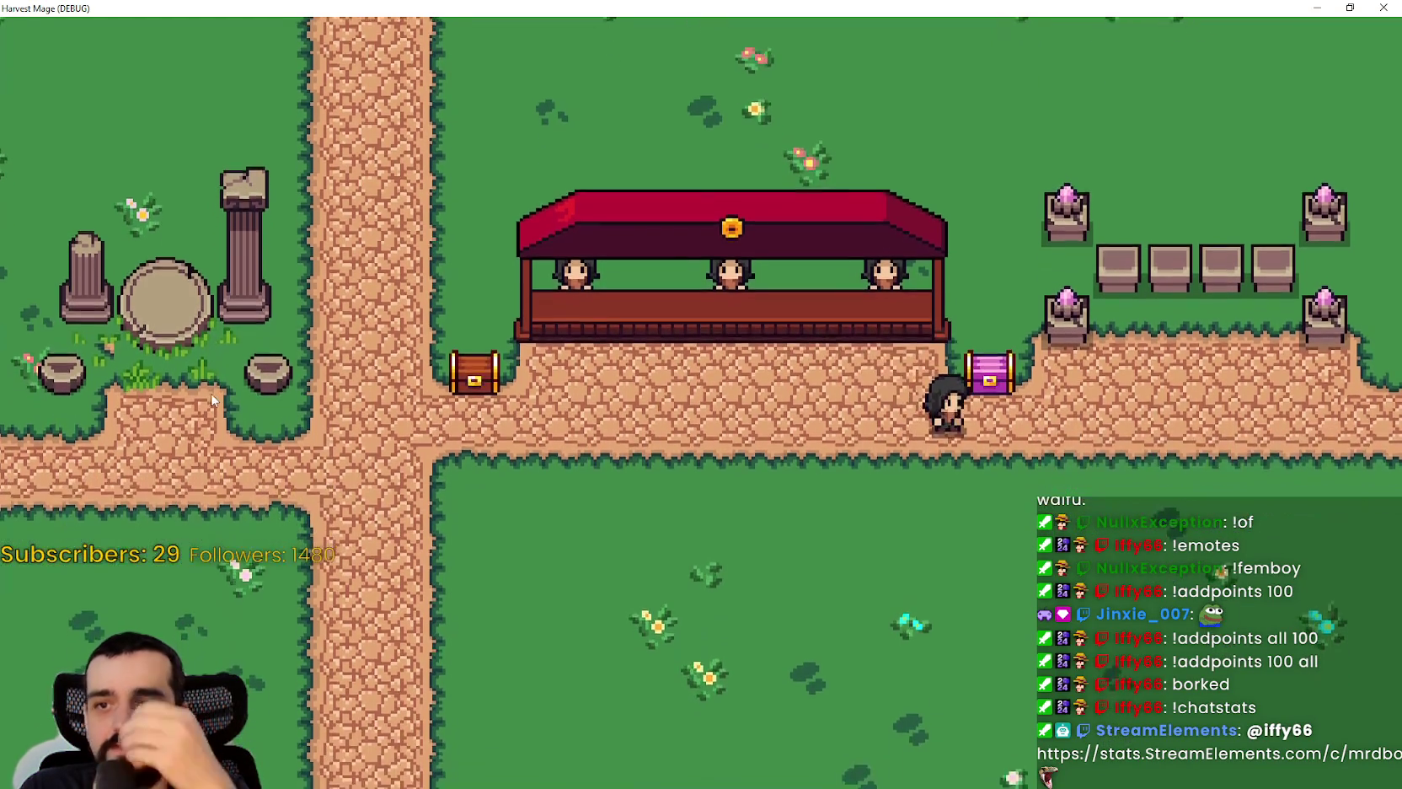
key(d)
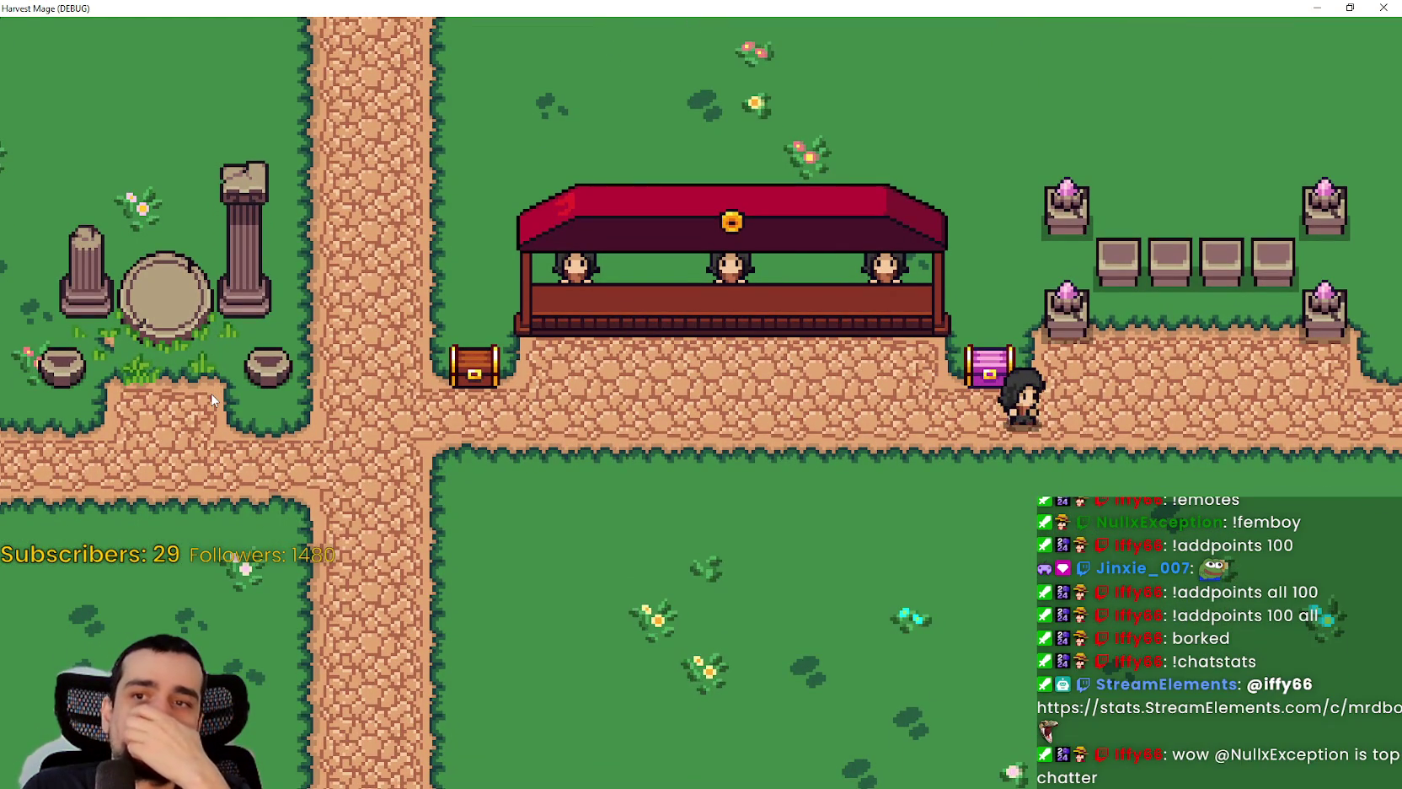
key(a)
key(d)
key(w)
key(d)
key(a)
key(d)
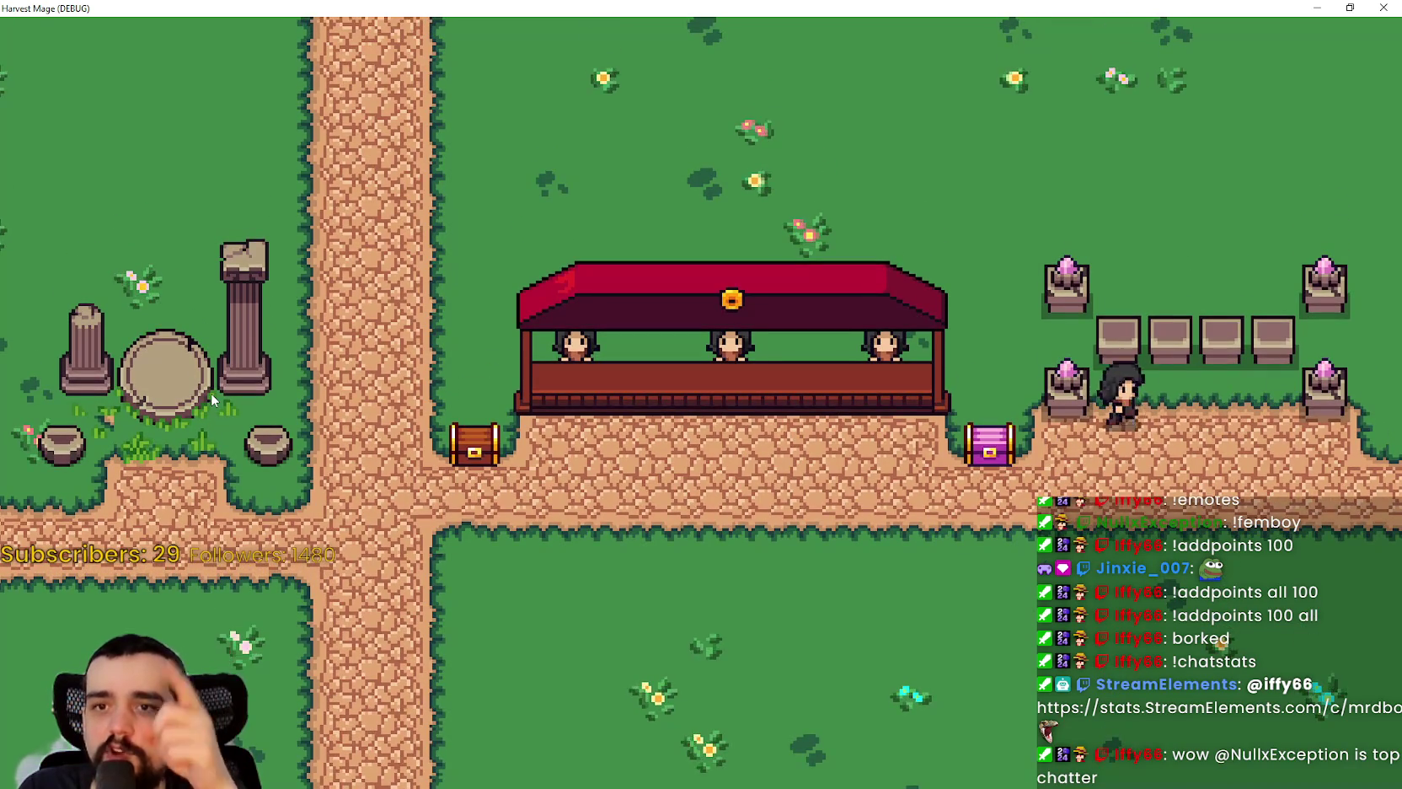
key(a)
key(w)
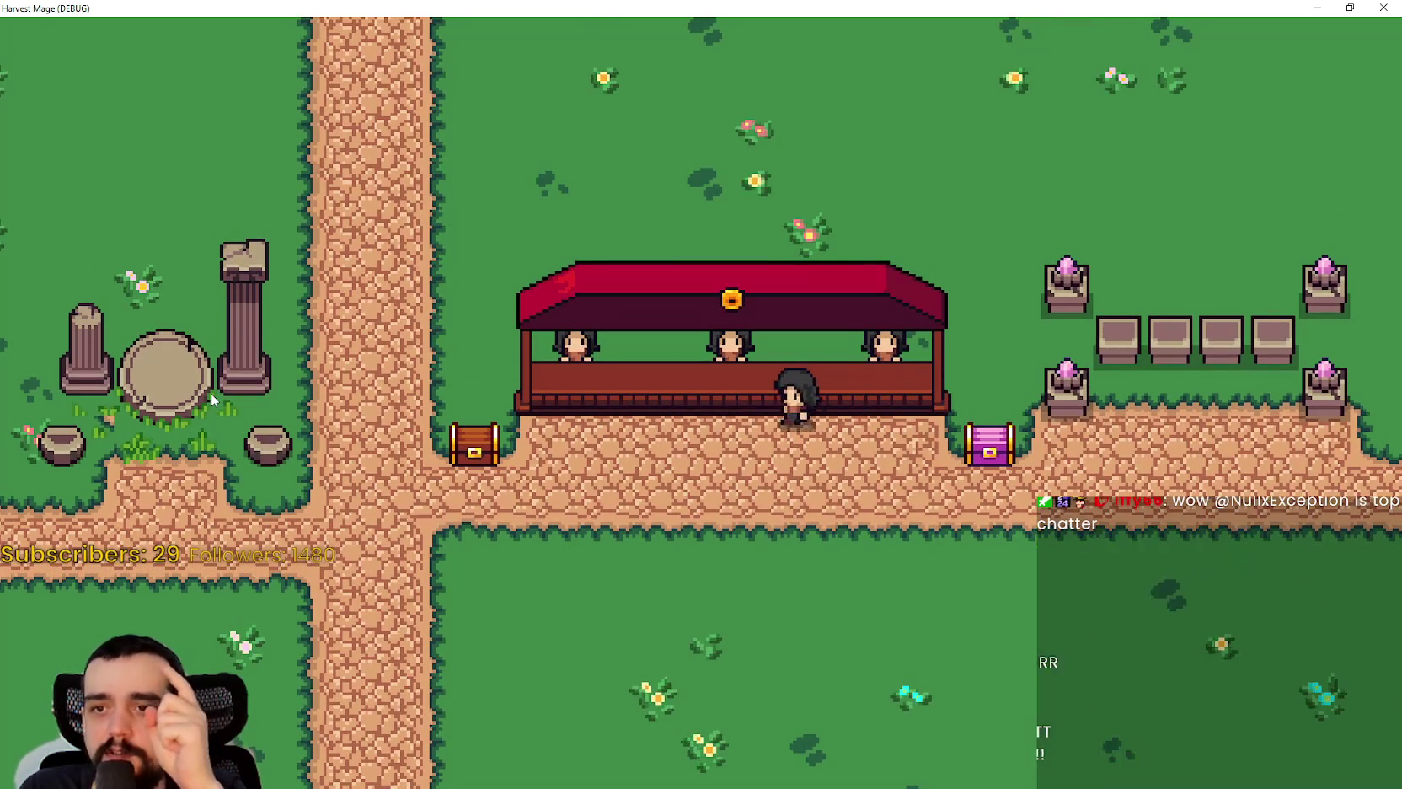
key(a)
key(s)
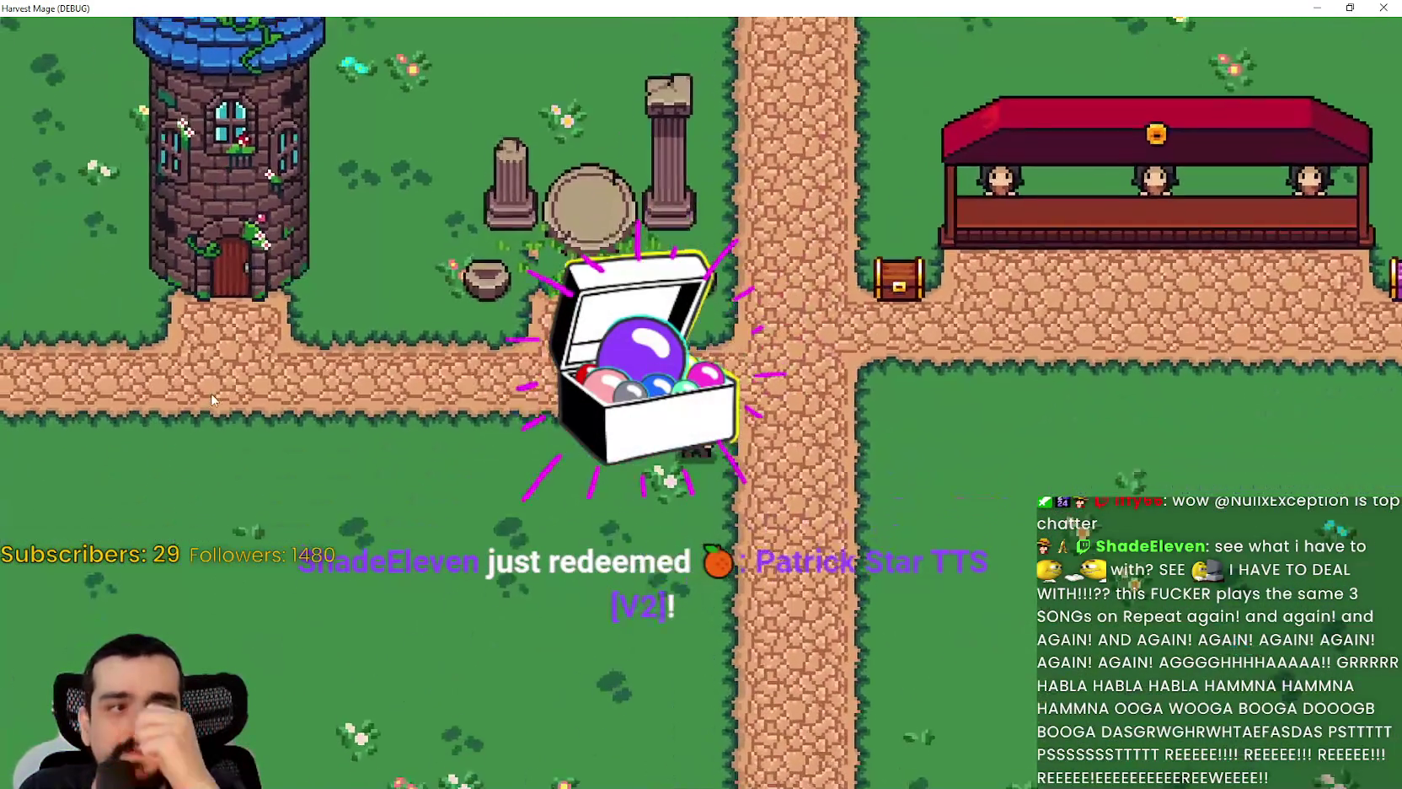
key(a)
key(w)
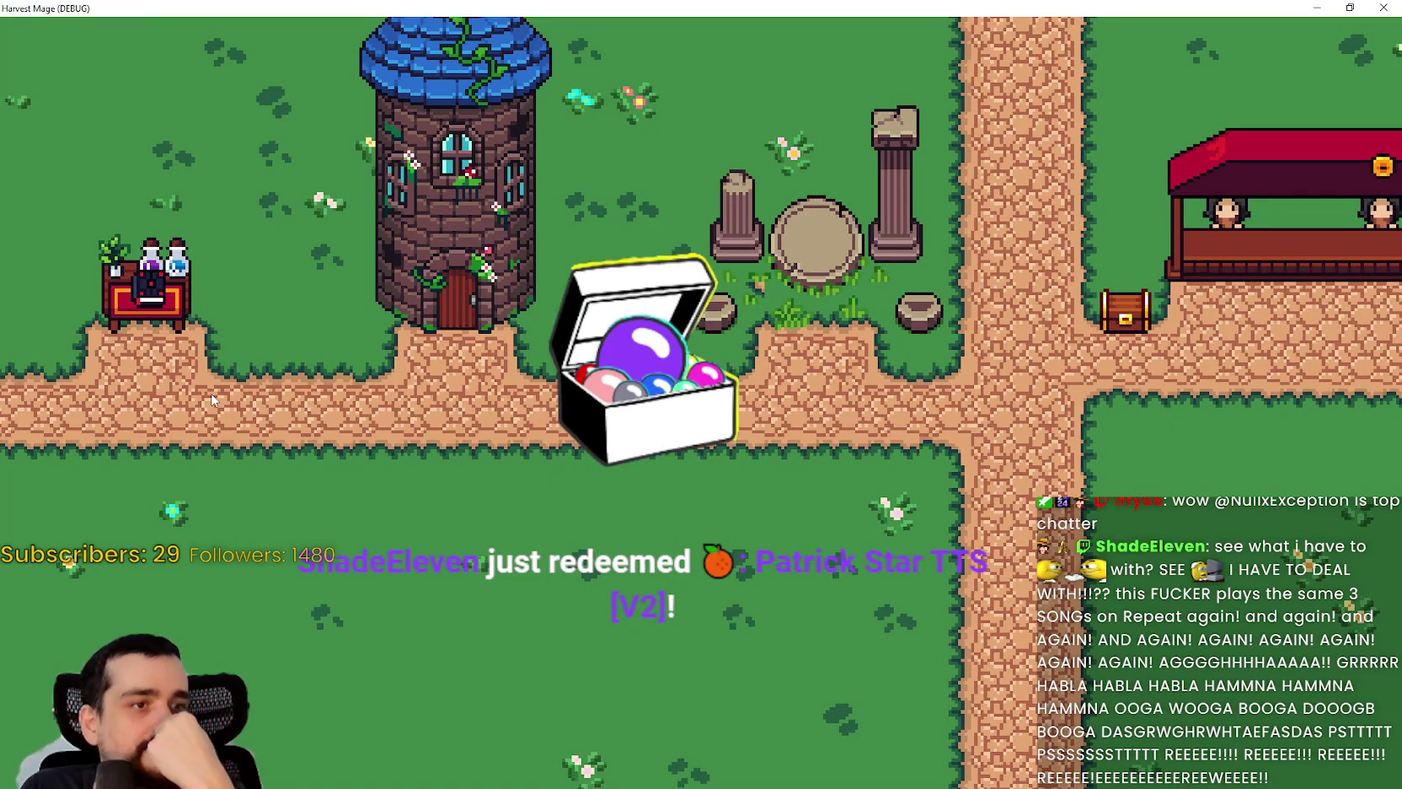
key(a)
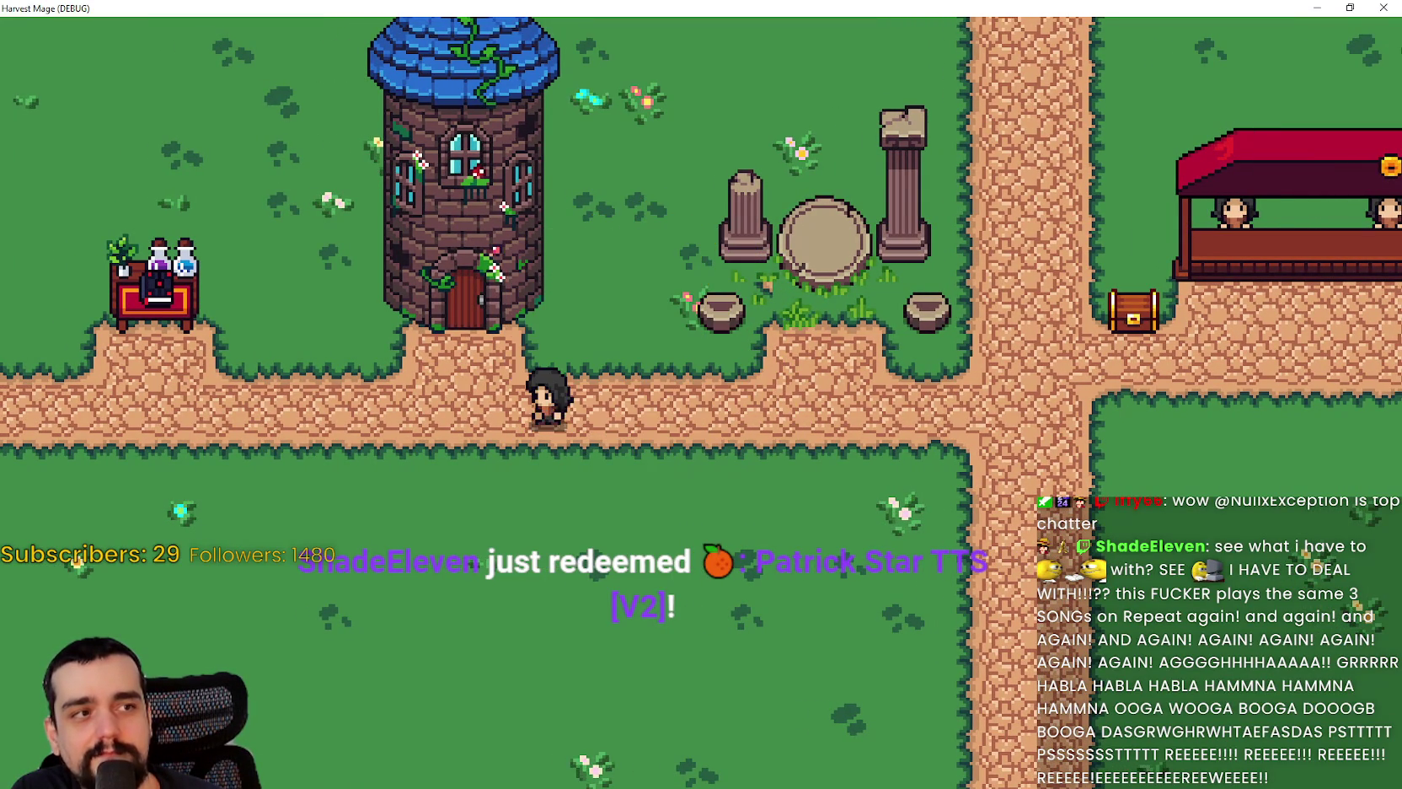
key(a)
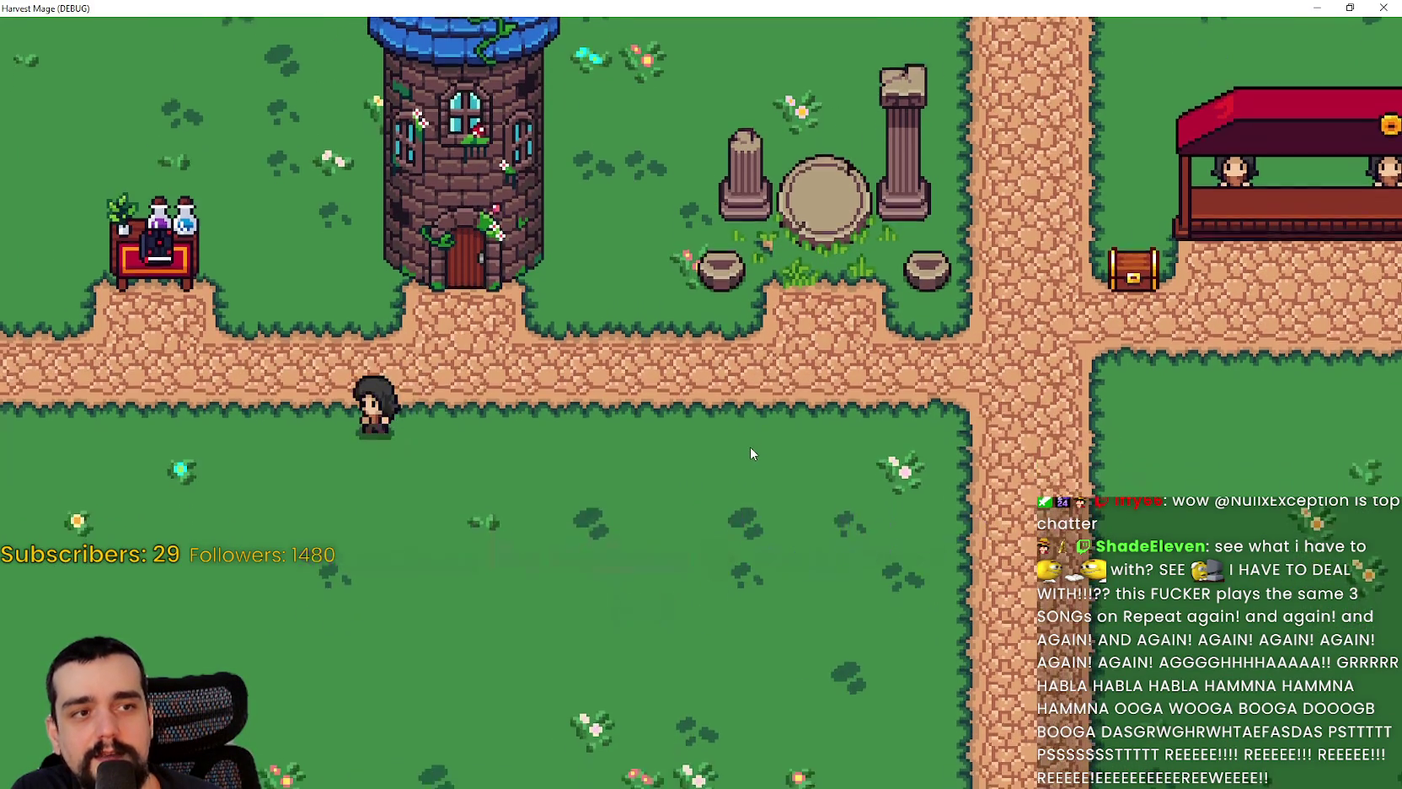
key(a)
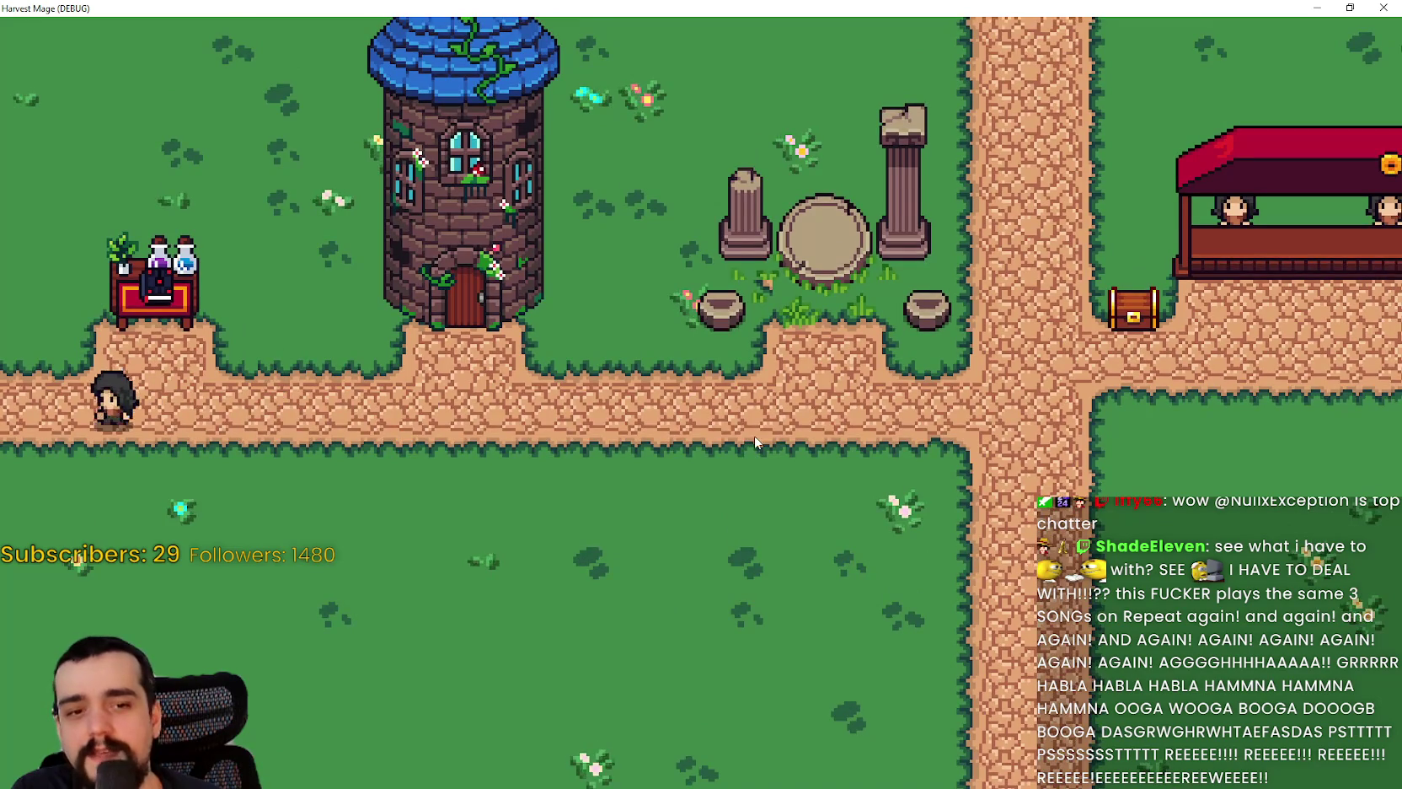
key(d)
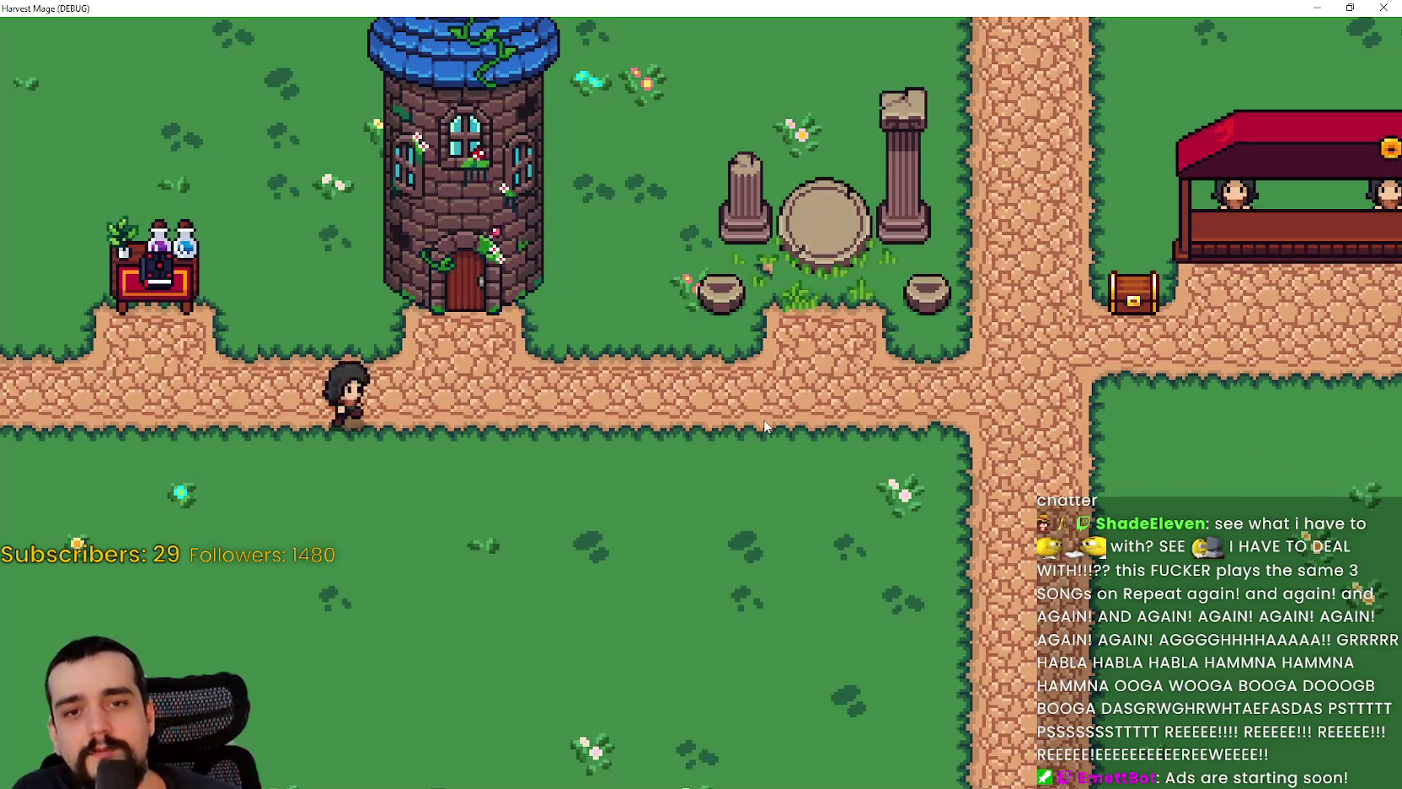
key(d)
key(s)
key(d)
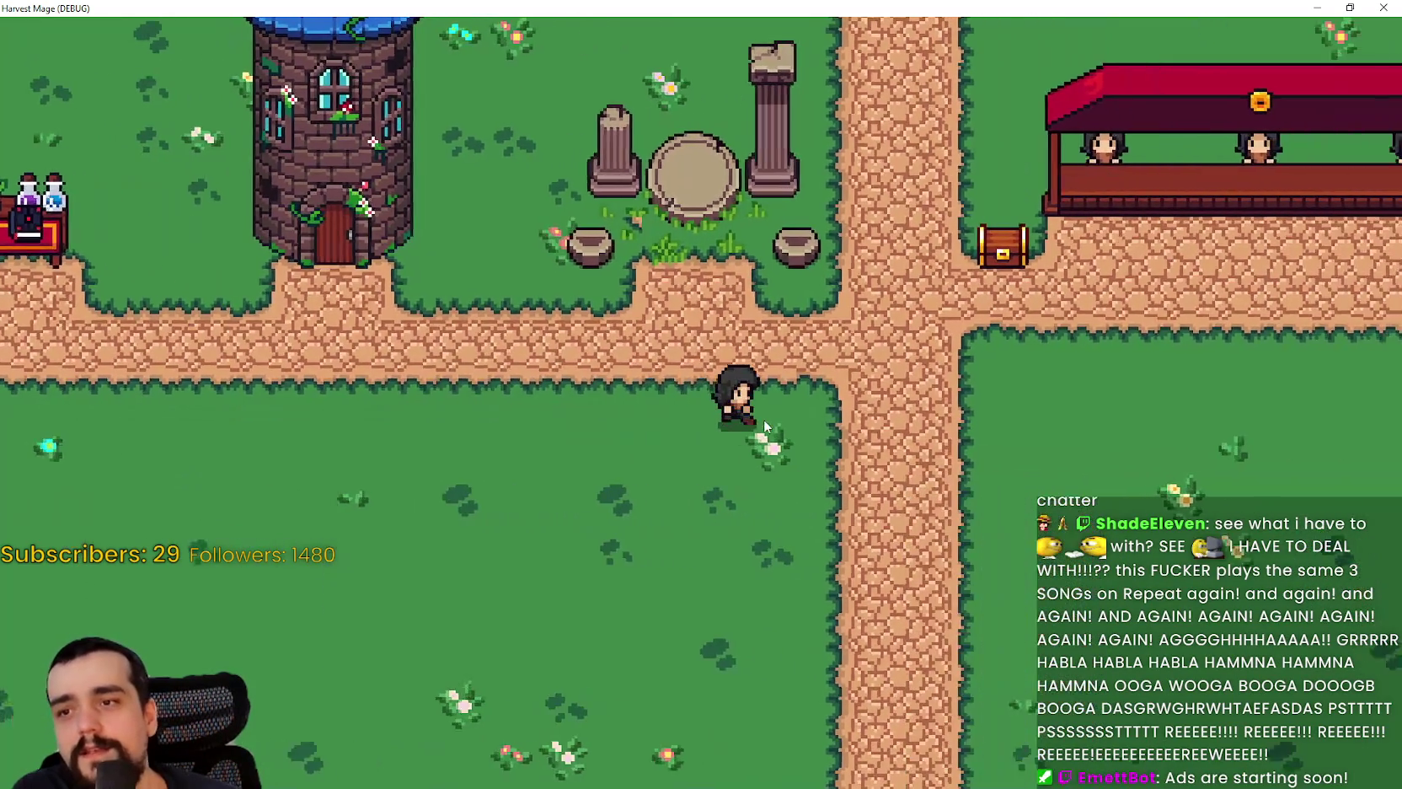
key(d)
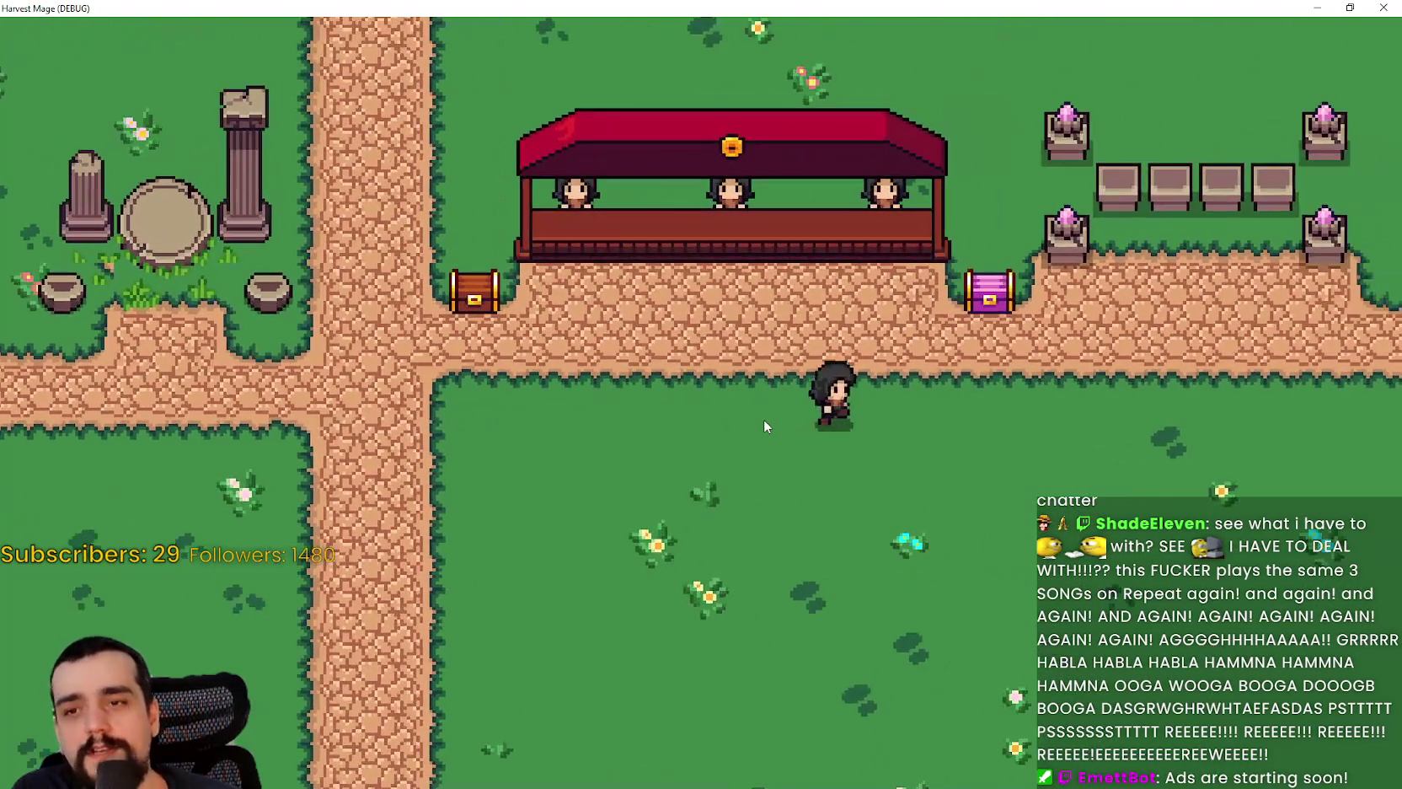
- Walk back toward the market, down onto the grass and along the vertical path
key(d)
key(w)
key(a)
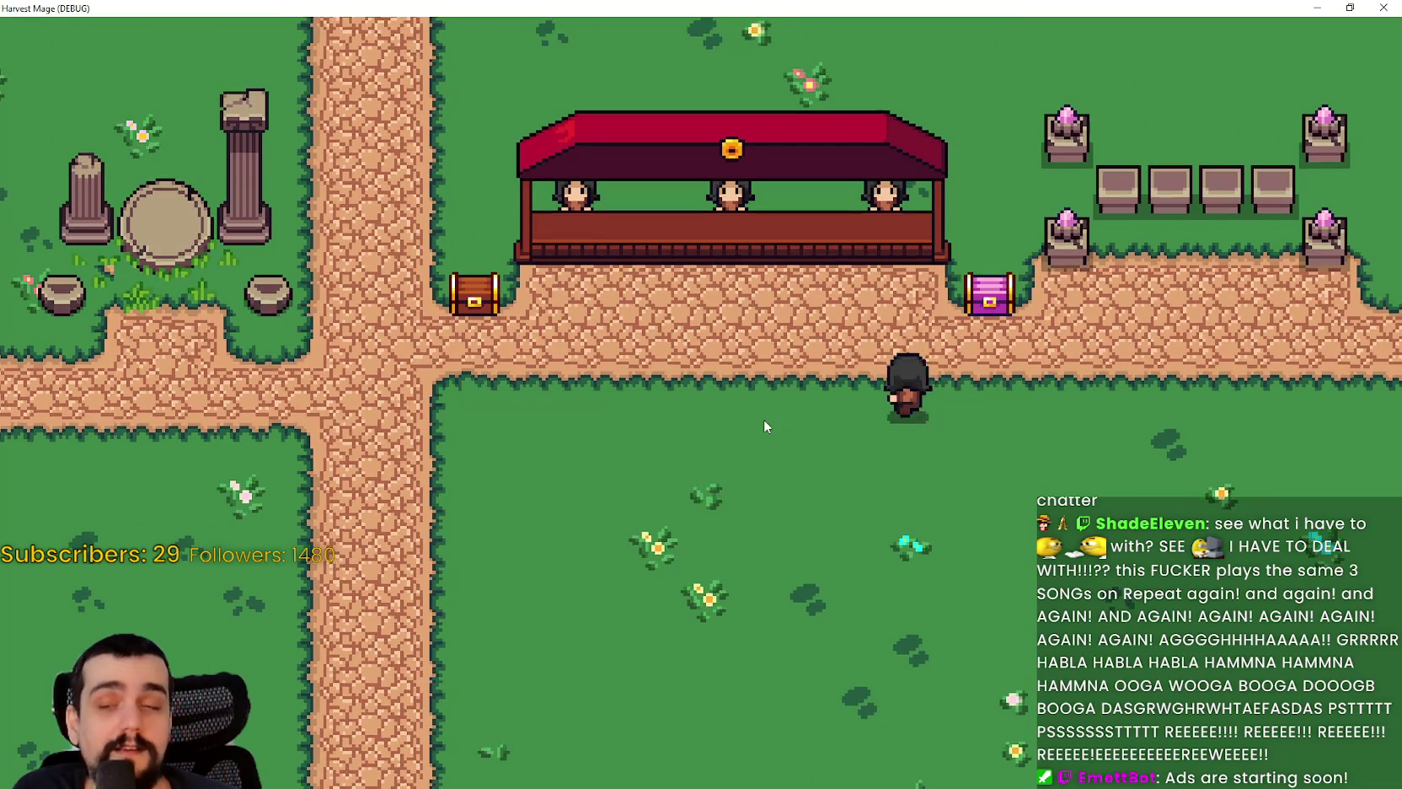
key(s)
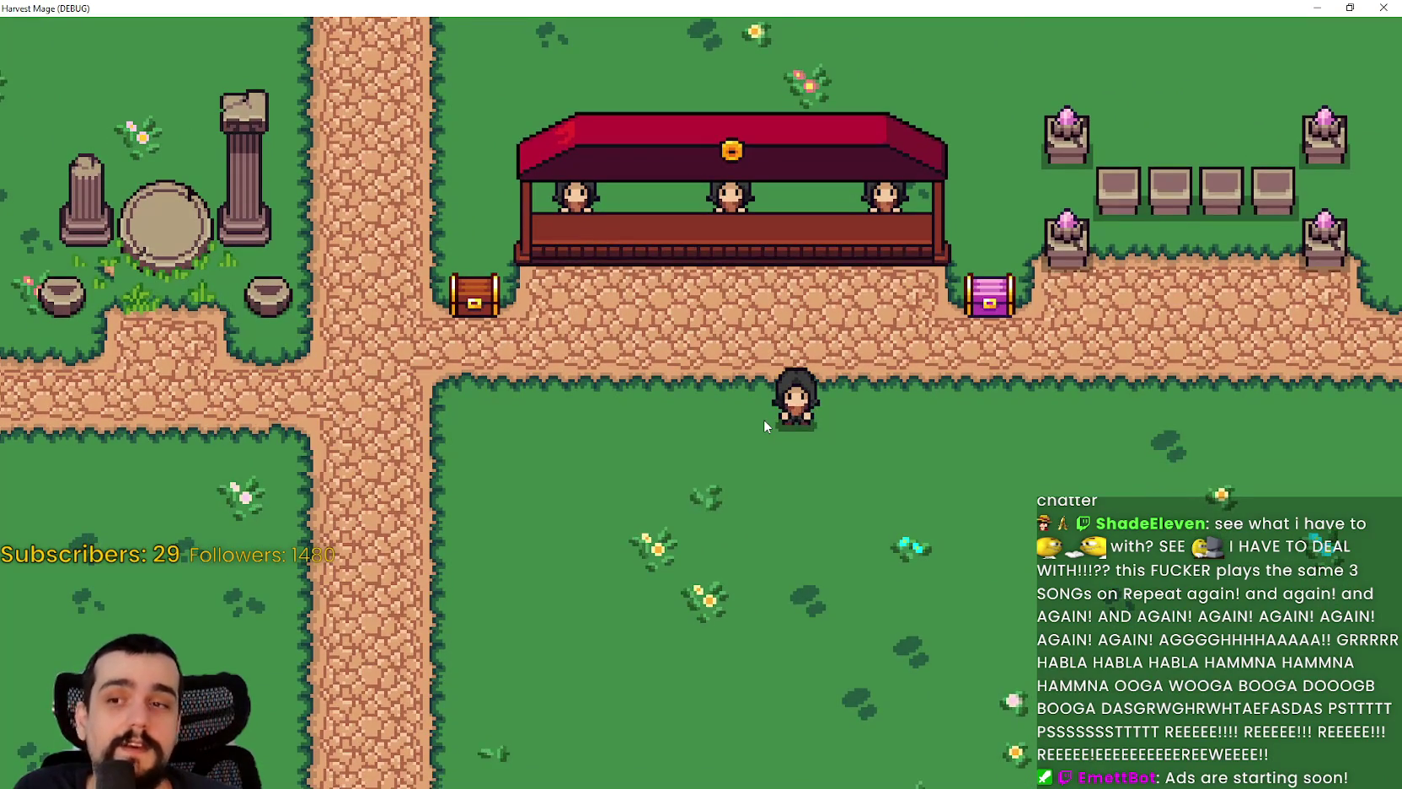
key(a)
key(s)
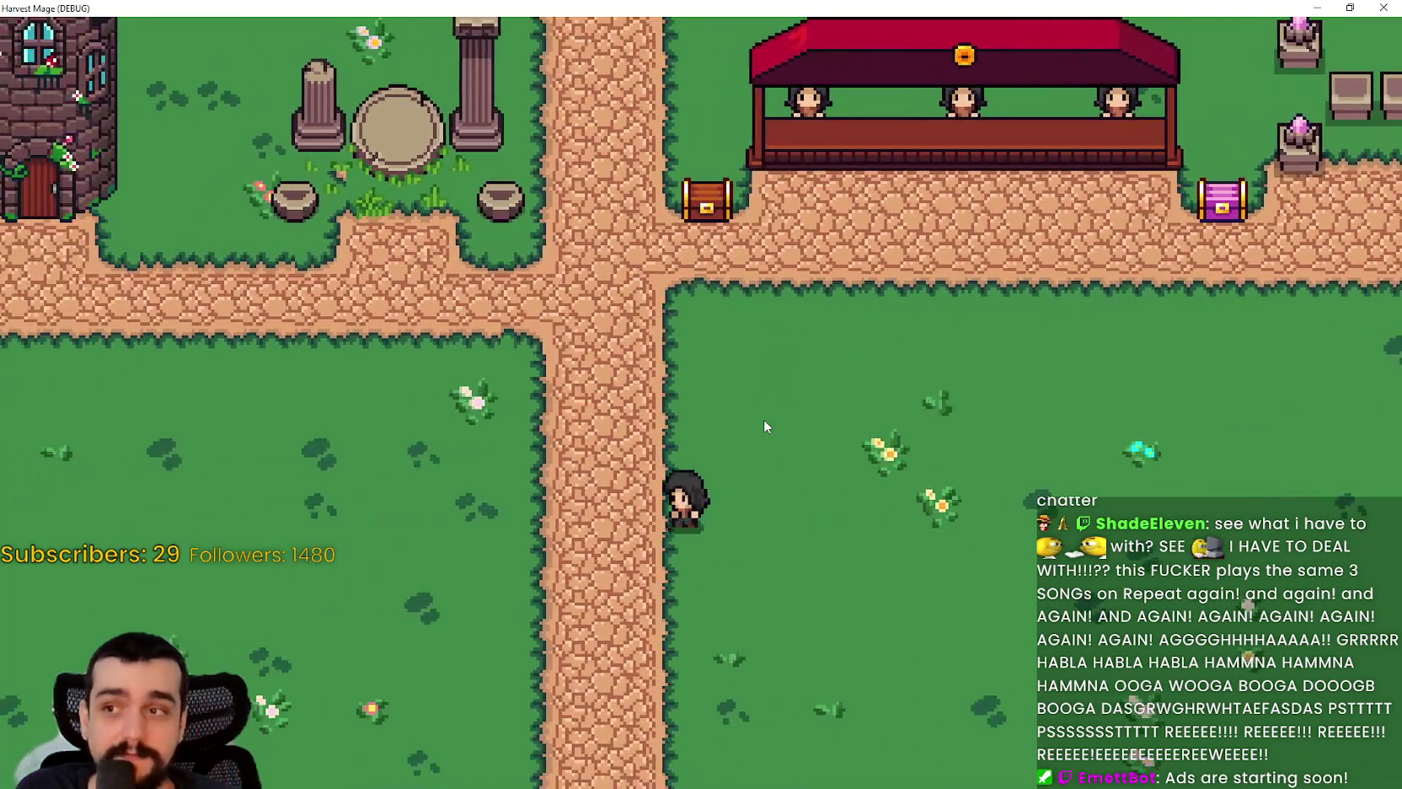
key(w)
key(a)
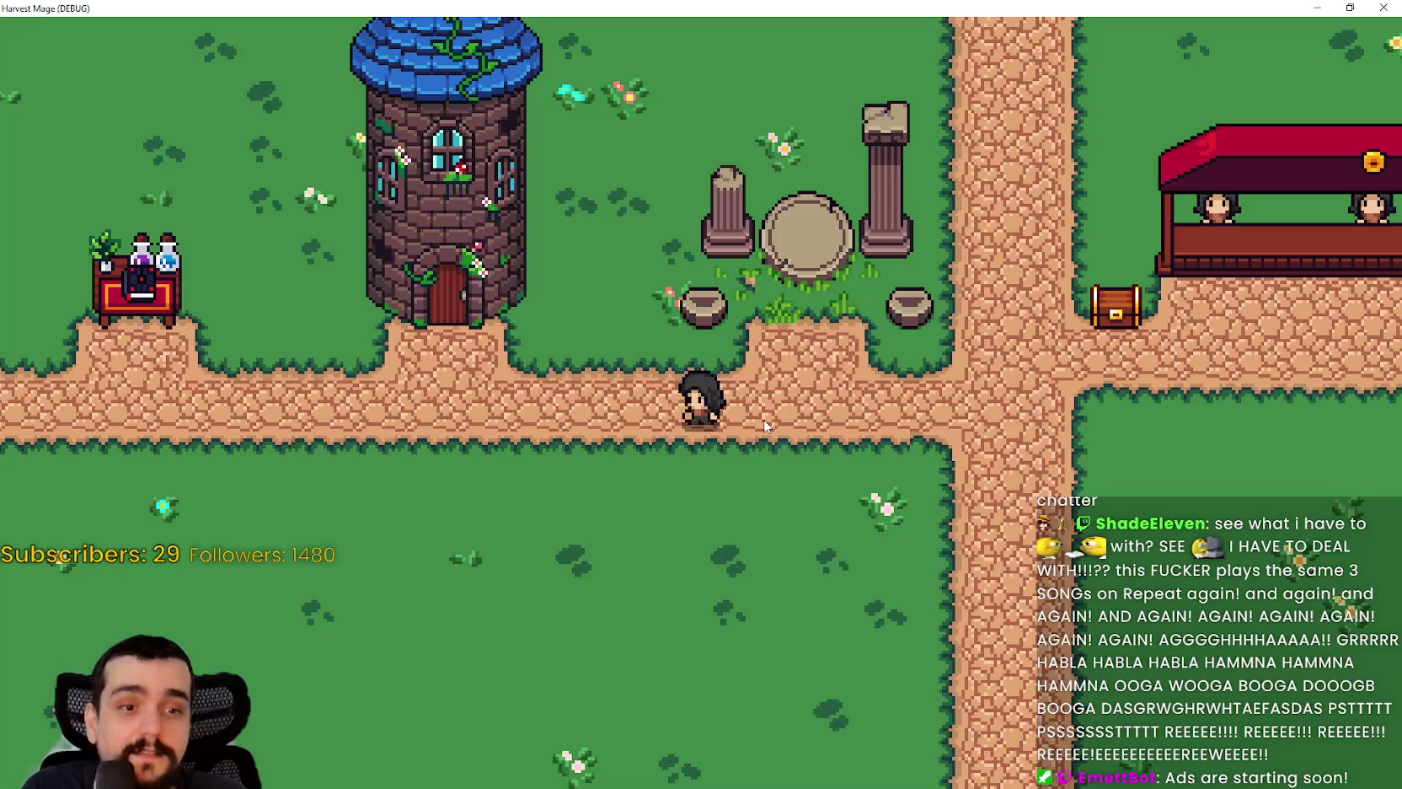
key(a)
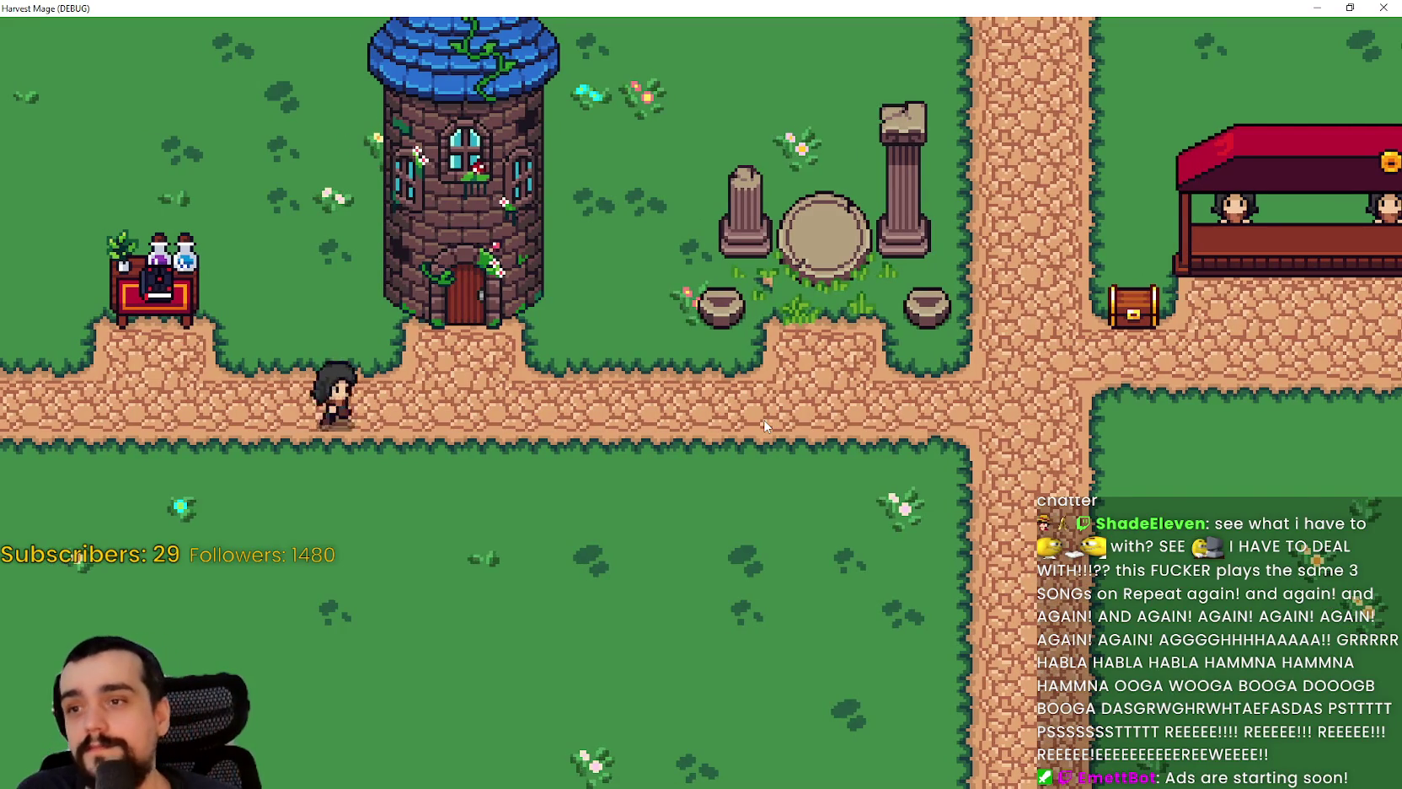
key(s)
key(d)
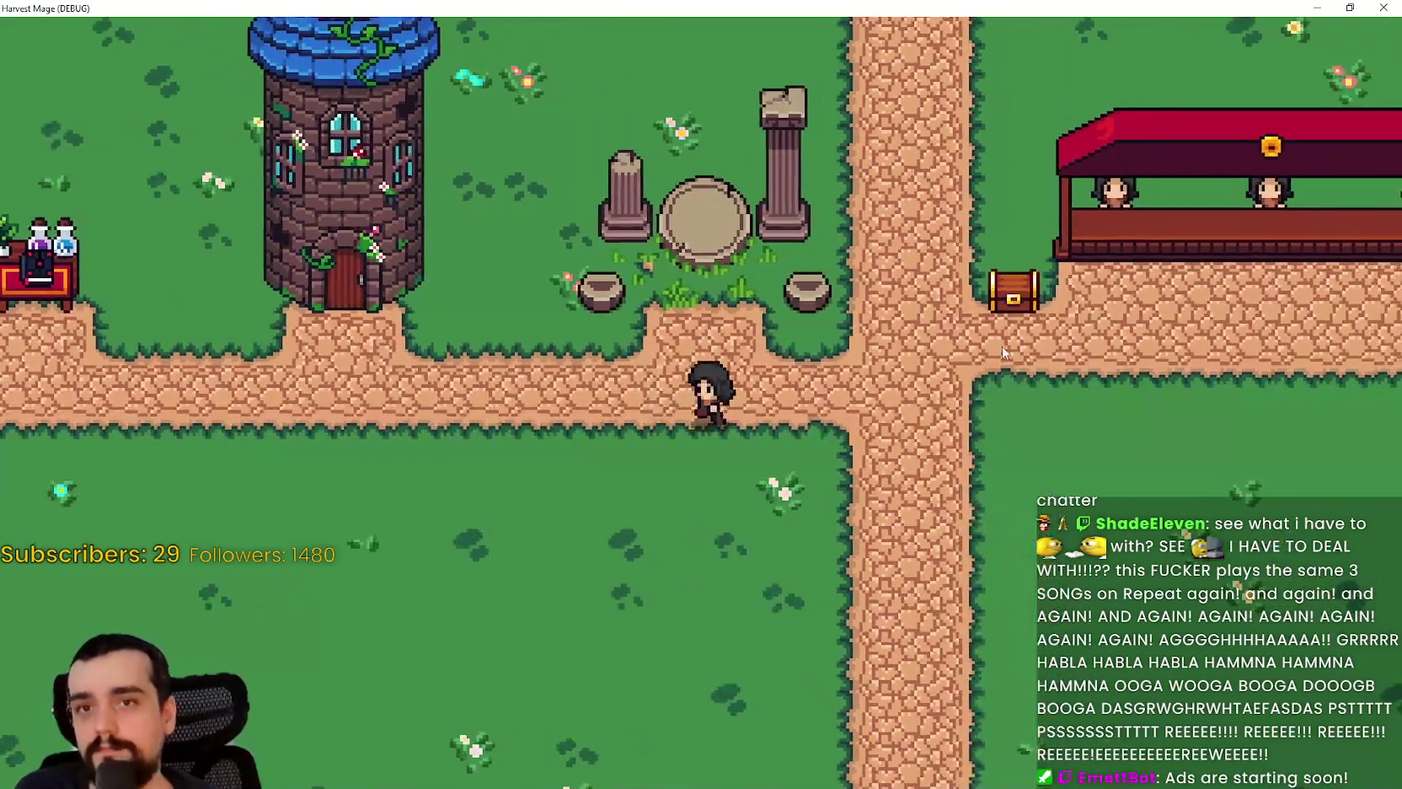
- Restore the game window down from maximized, walk a little more, then stop the running game
key(super+Down)
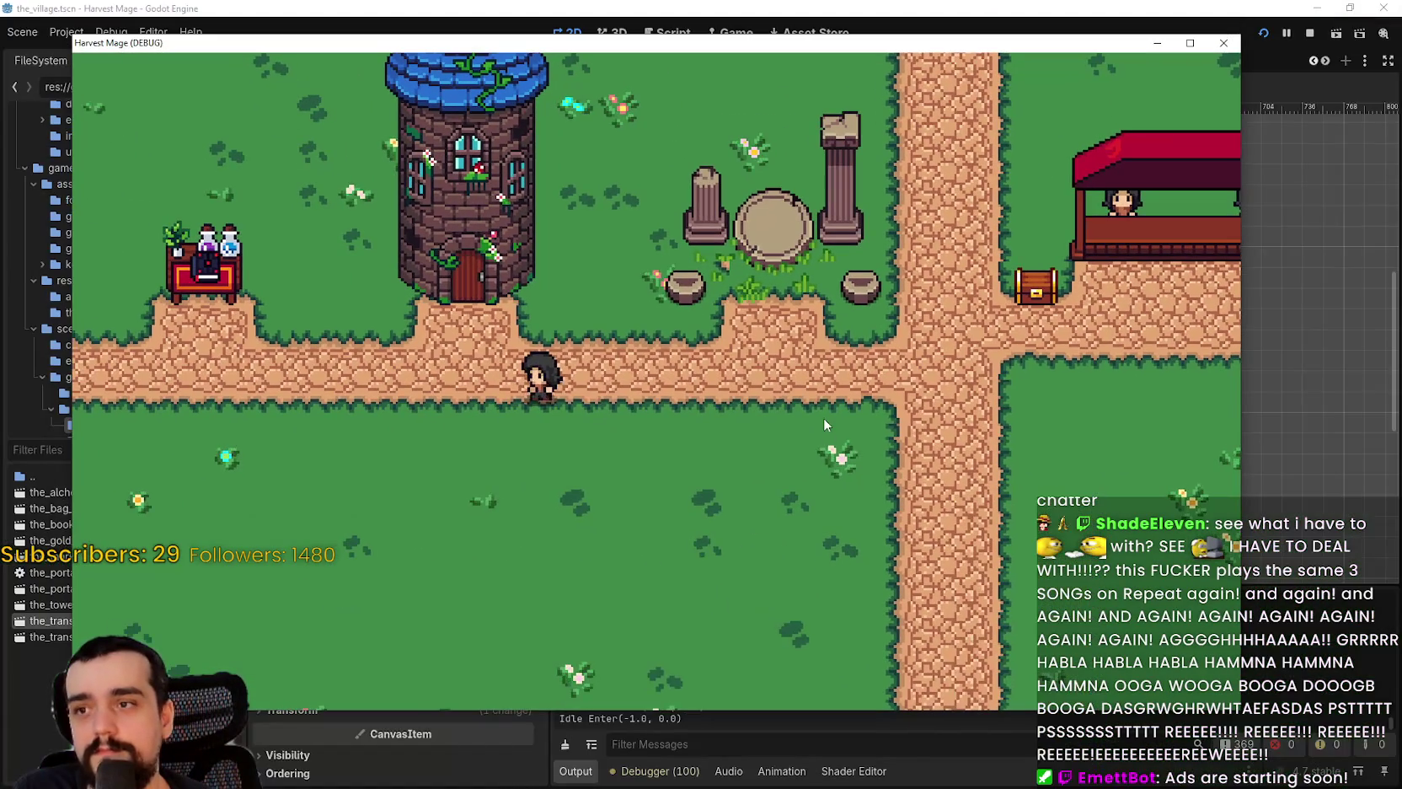
key(d)
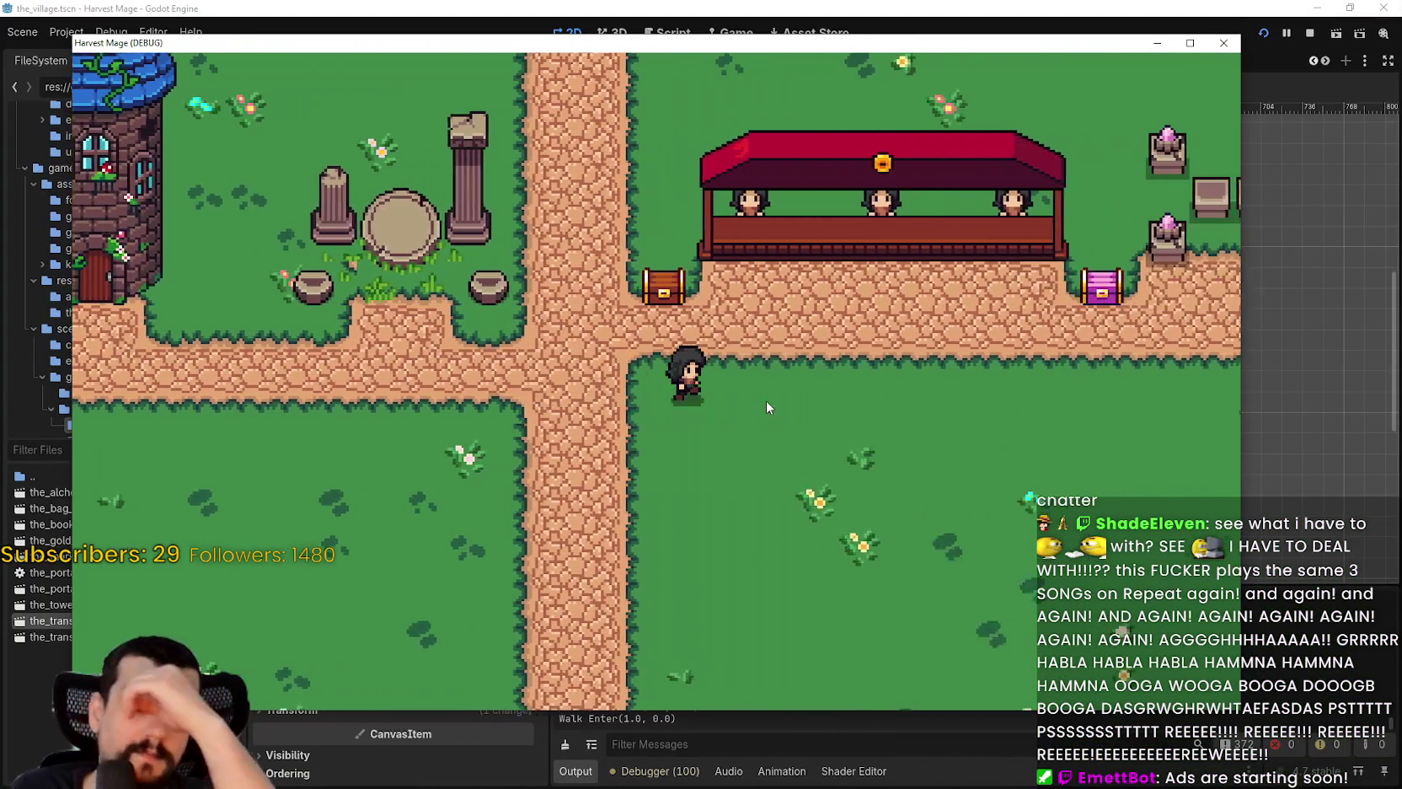
key(a)
key(s)
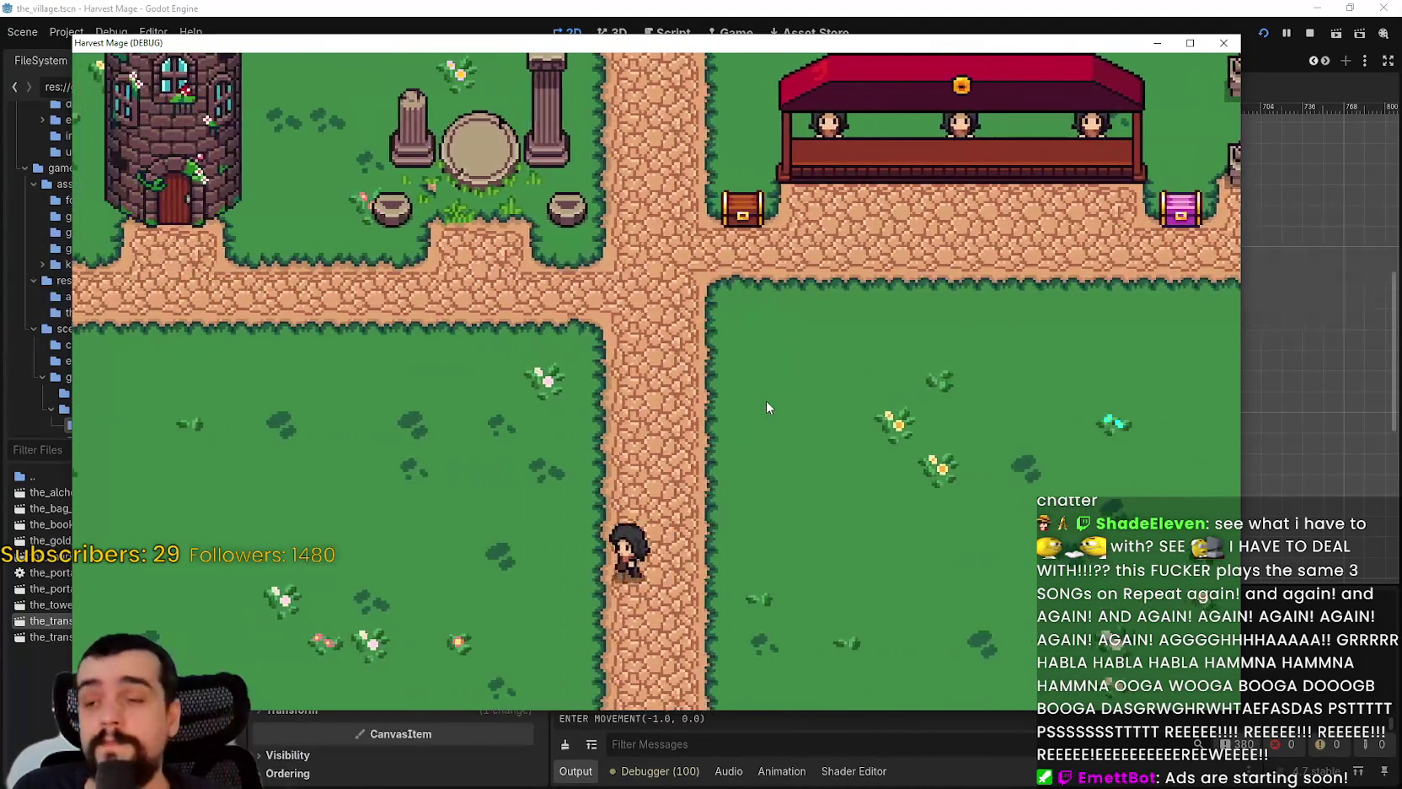
key(w)
key(a)
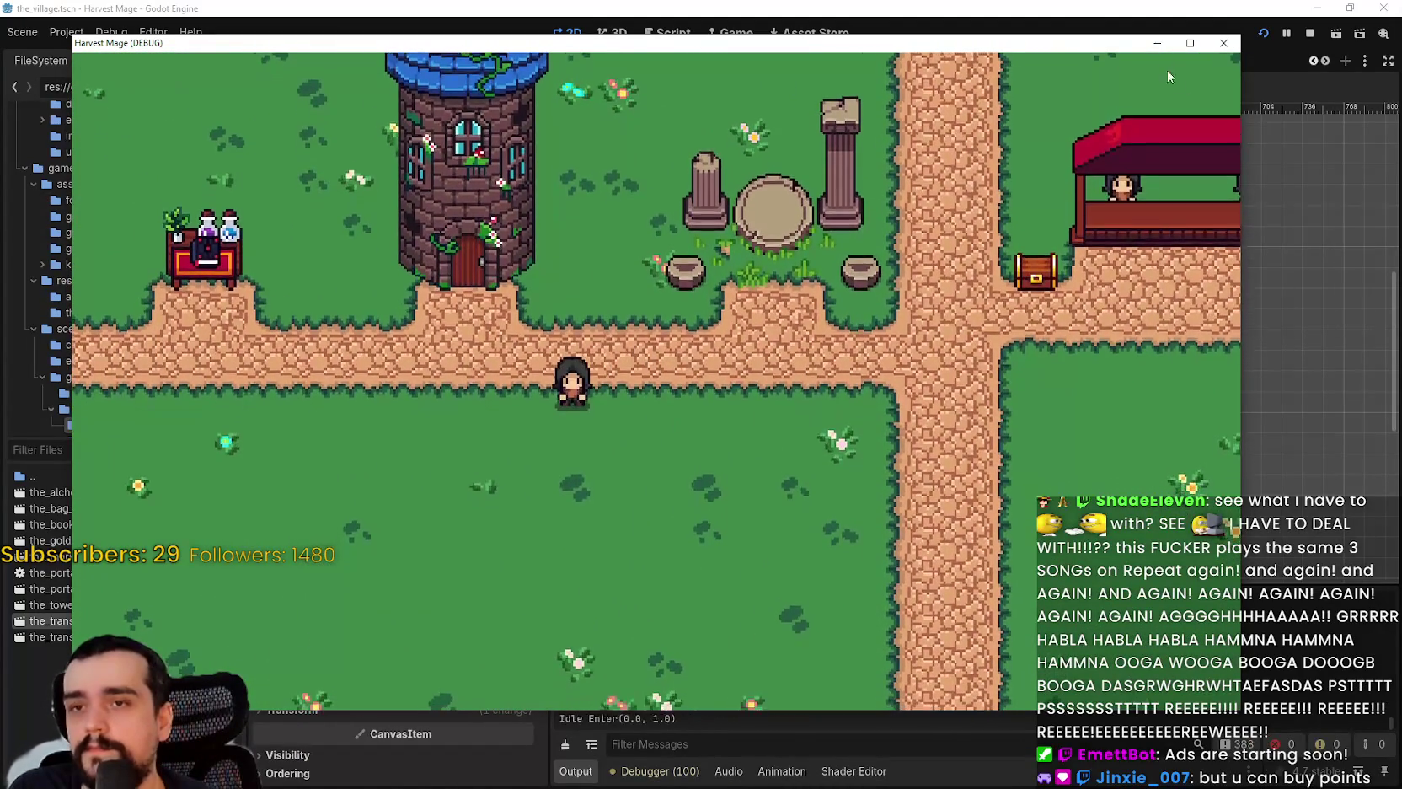
key(s)
click(1222, 44)
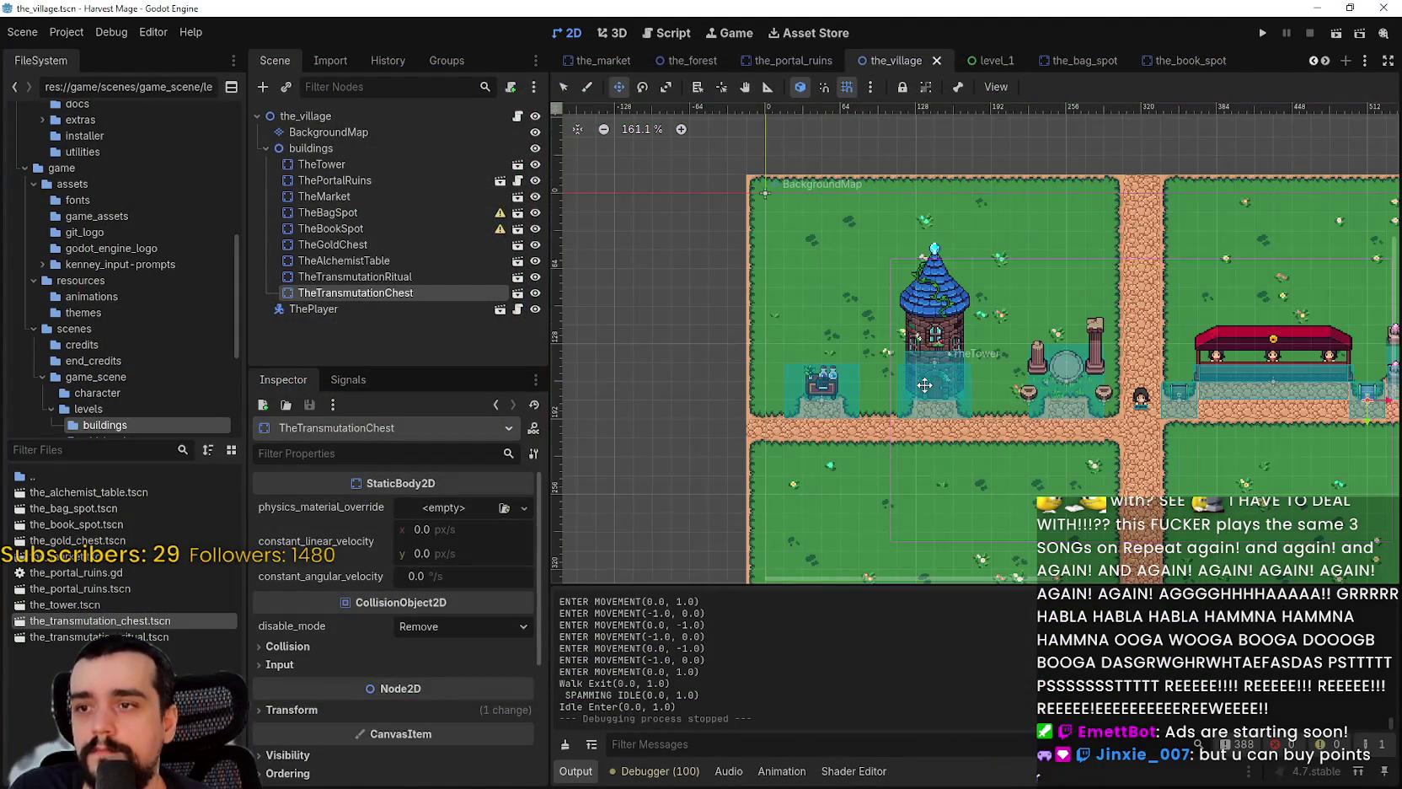
- Select TheBookSpot and then TheGoldChest in the Scene dock, zooming the 2D canvas to inspect them
click(379, 228)
click(386, 242)
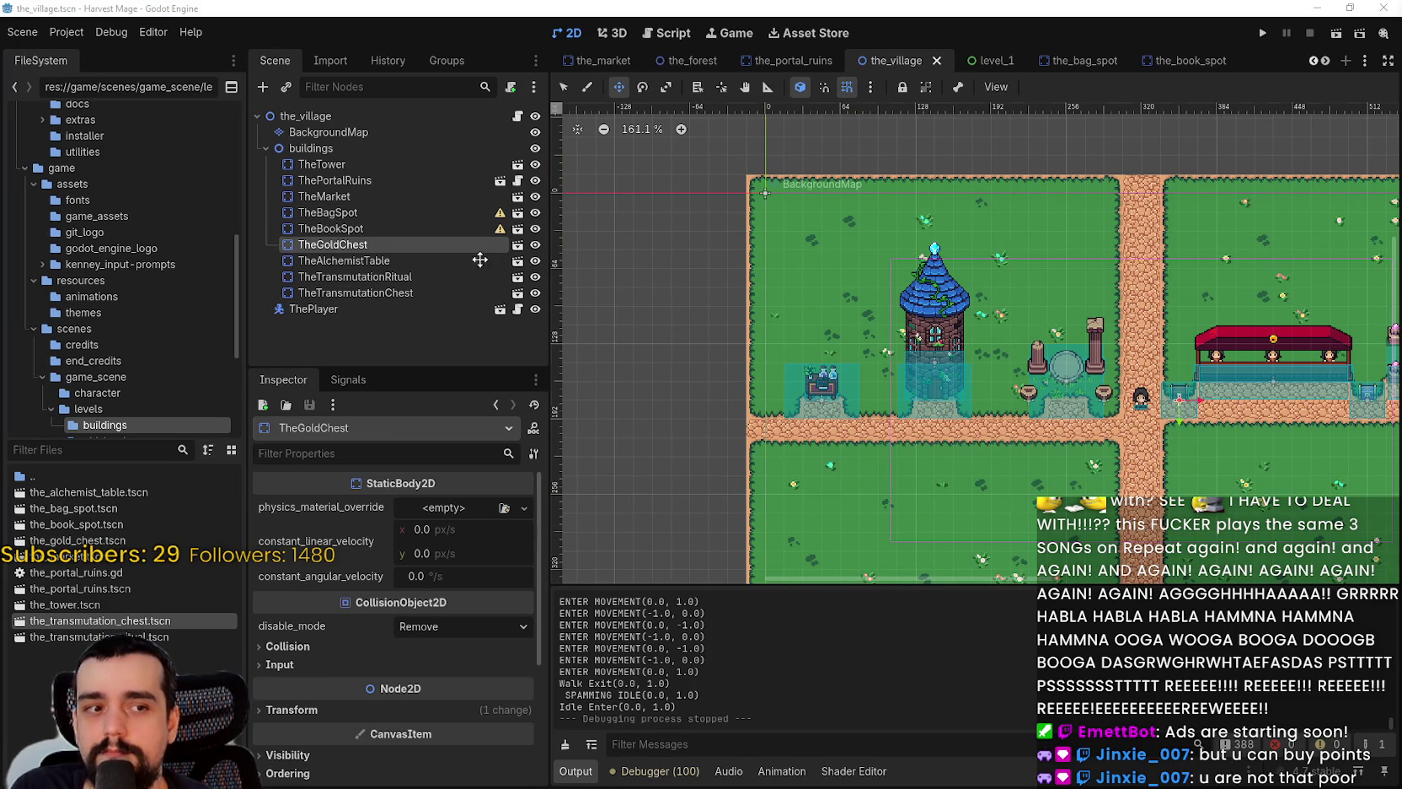
scroll(641, 388, down, 1)
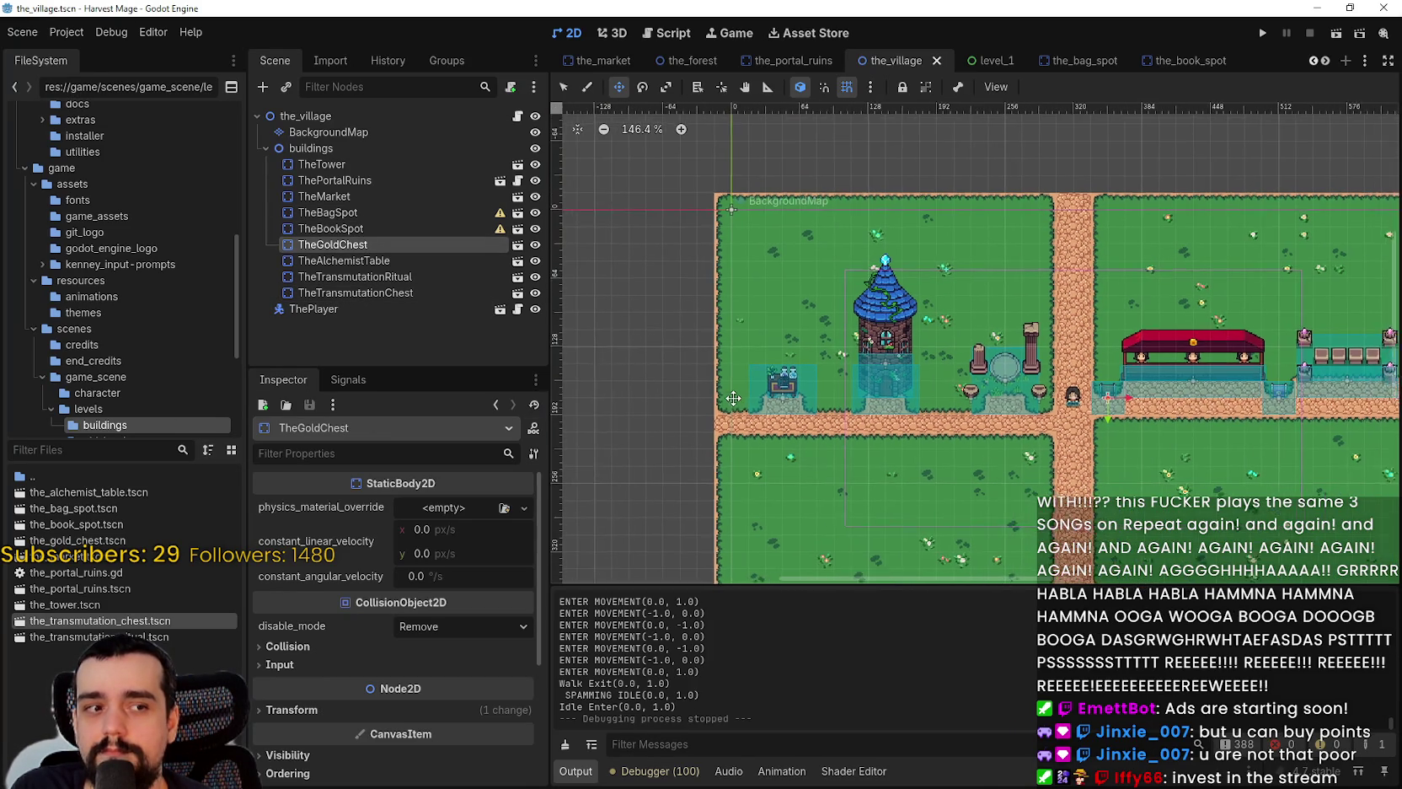
scroll(738, 399, up, 1)
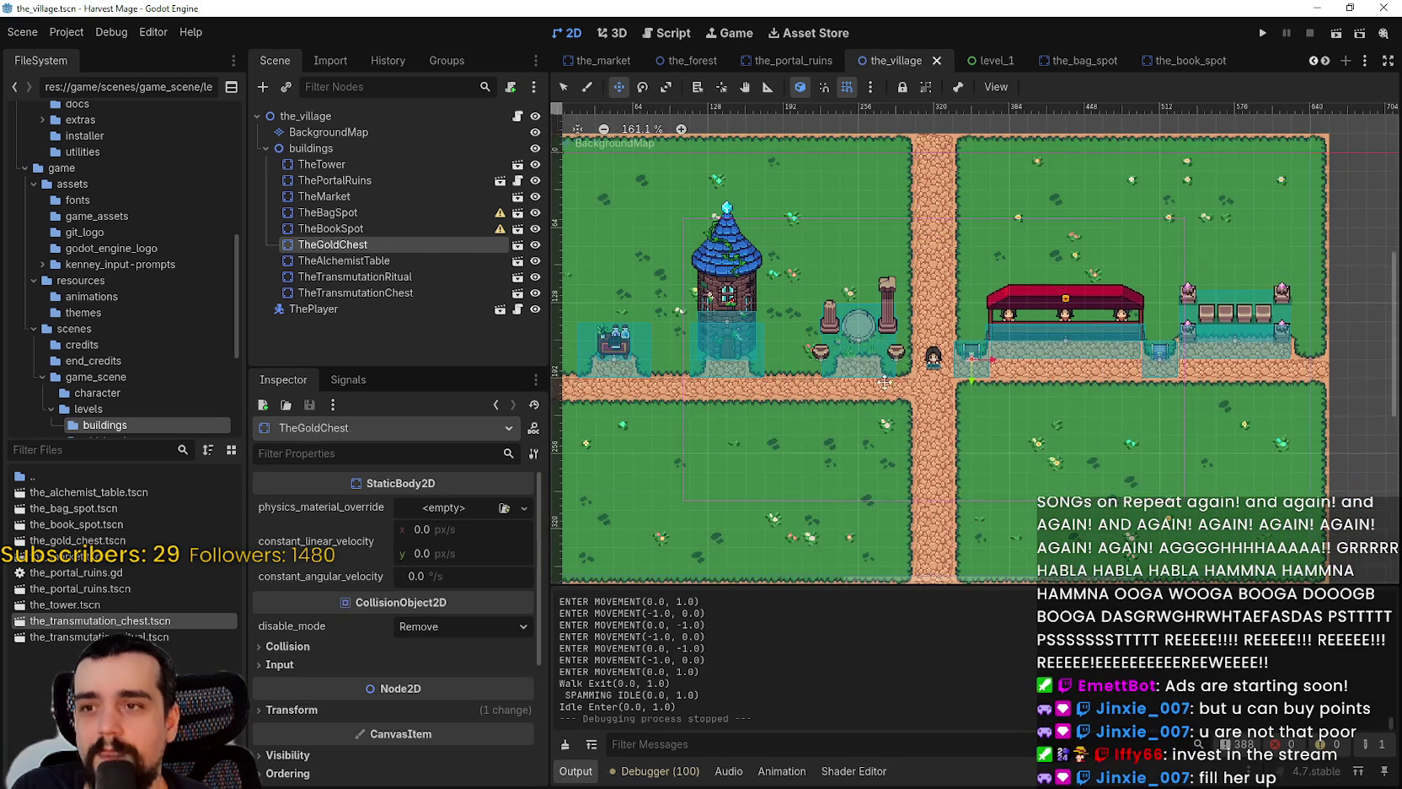
scroll(861, 395, down, 2)
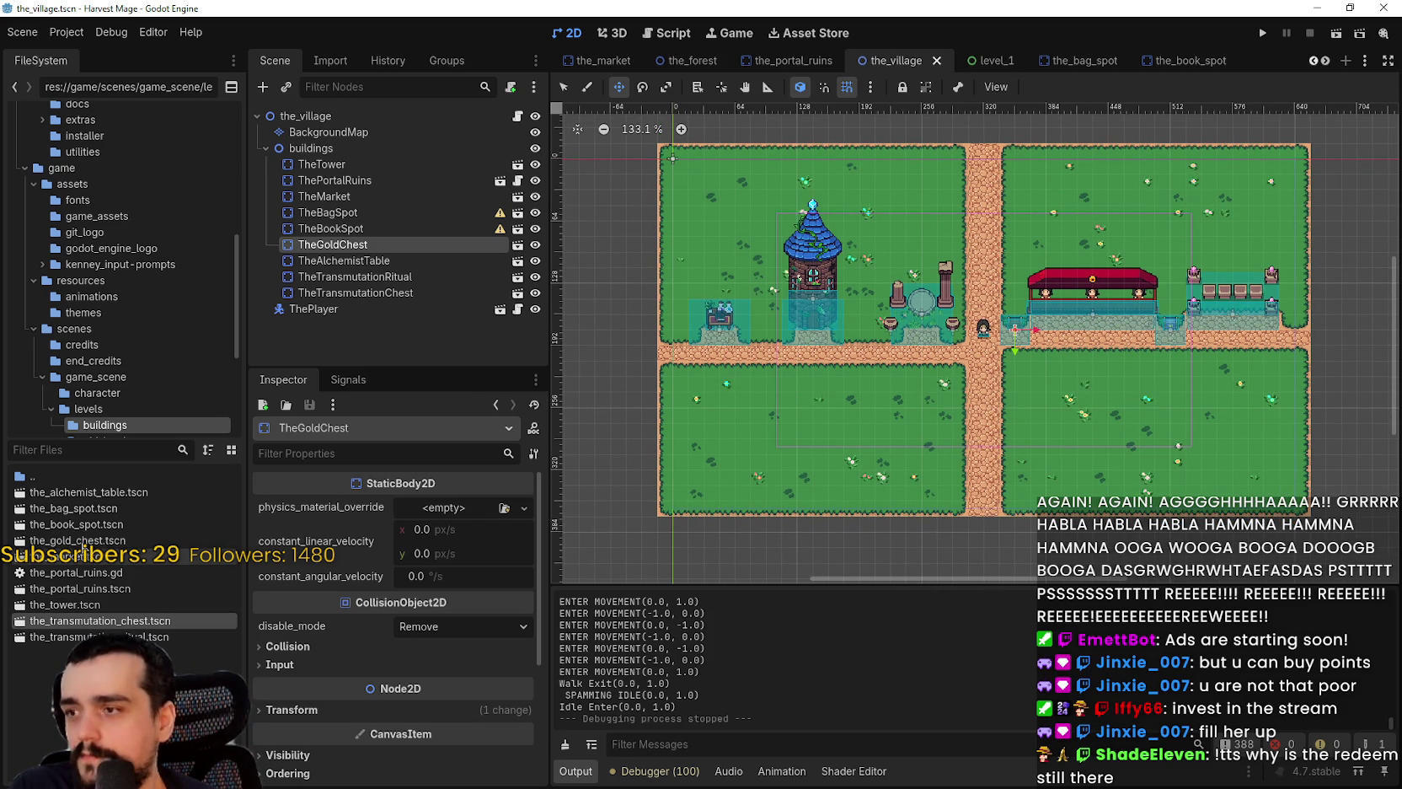
scroll(723, 281, up, 1)
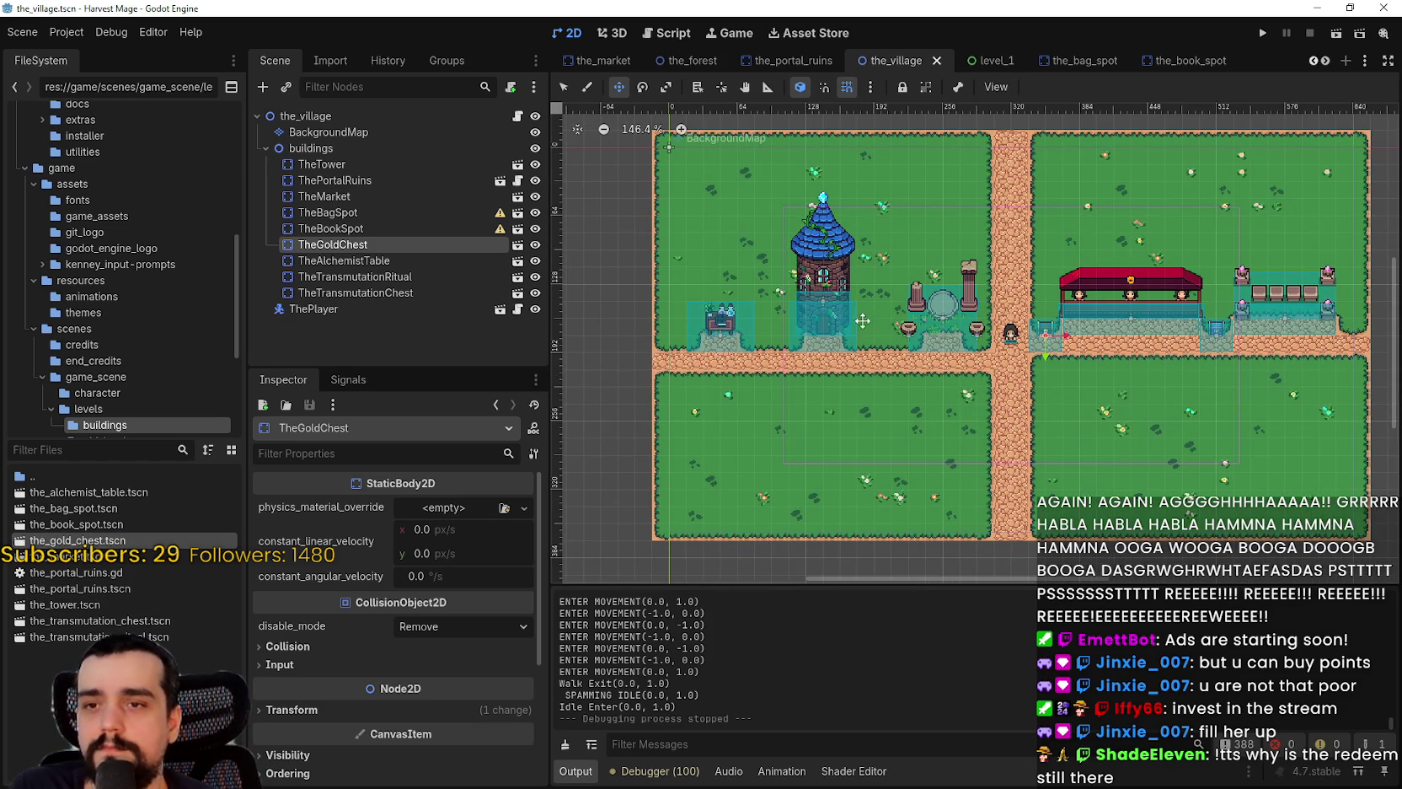
- Open the_transmutation_chest.tscn and duplicate it under the name the_alchemist_chest.tscn
double_click(116, 627)
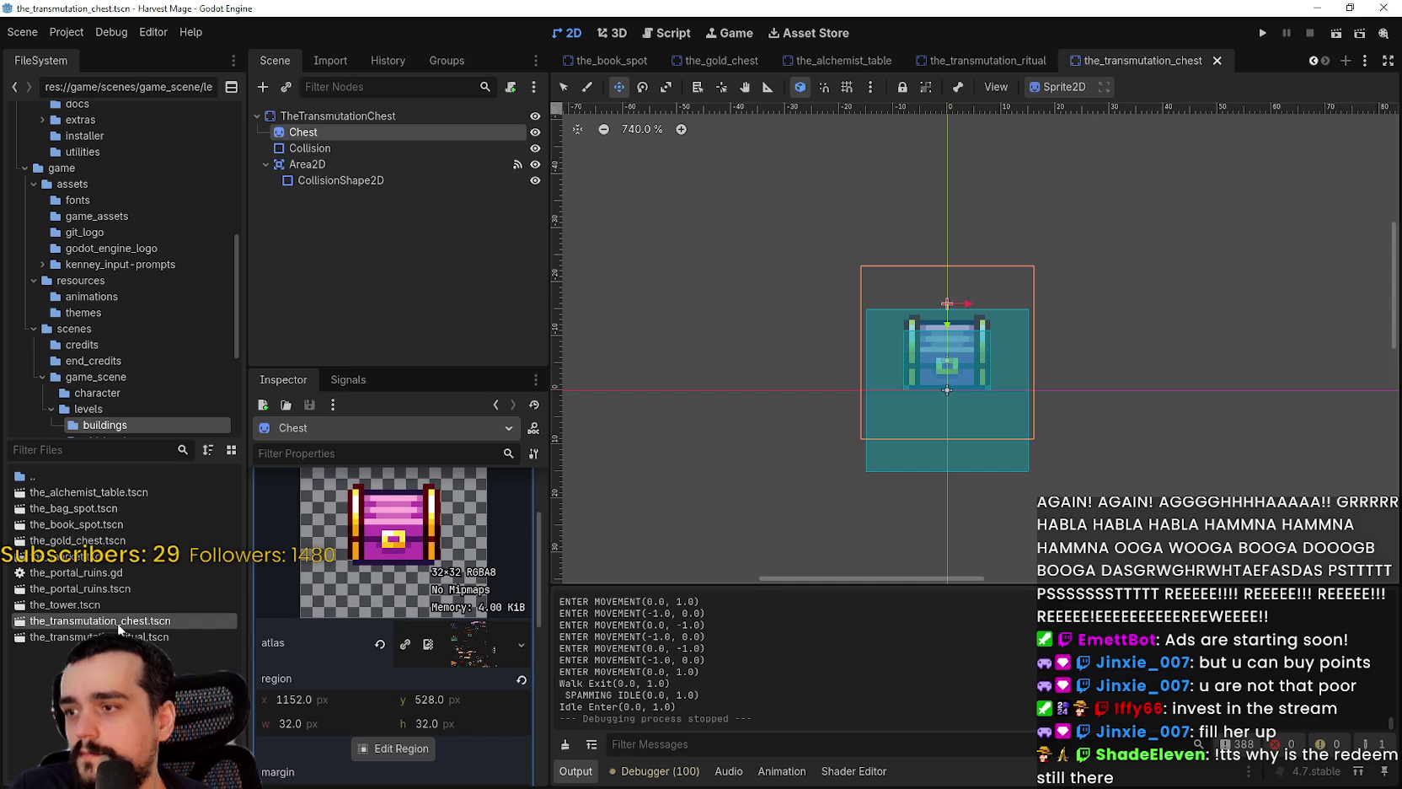
right_click(119, 628)
click(168, 590)
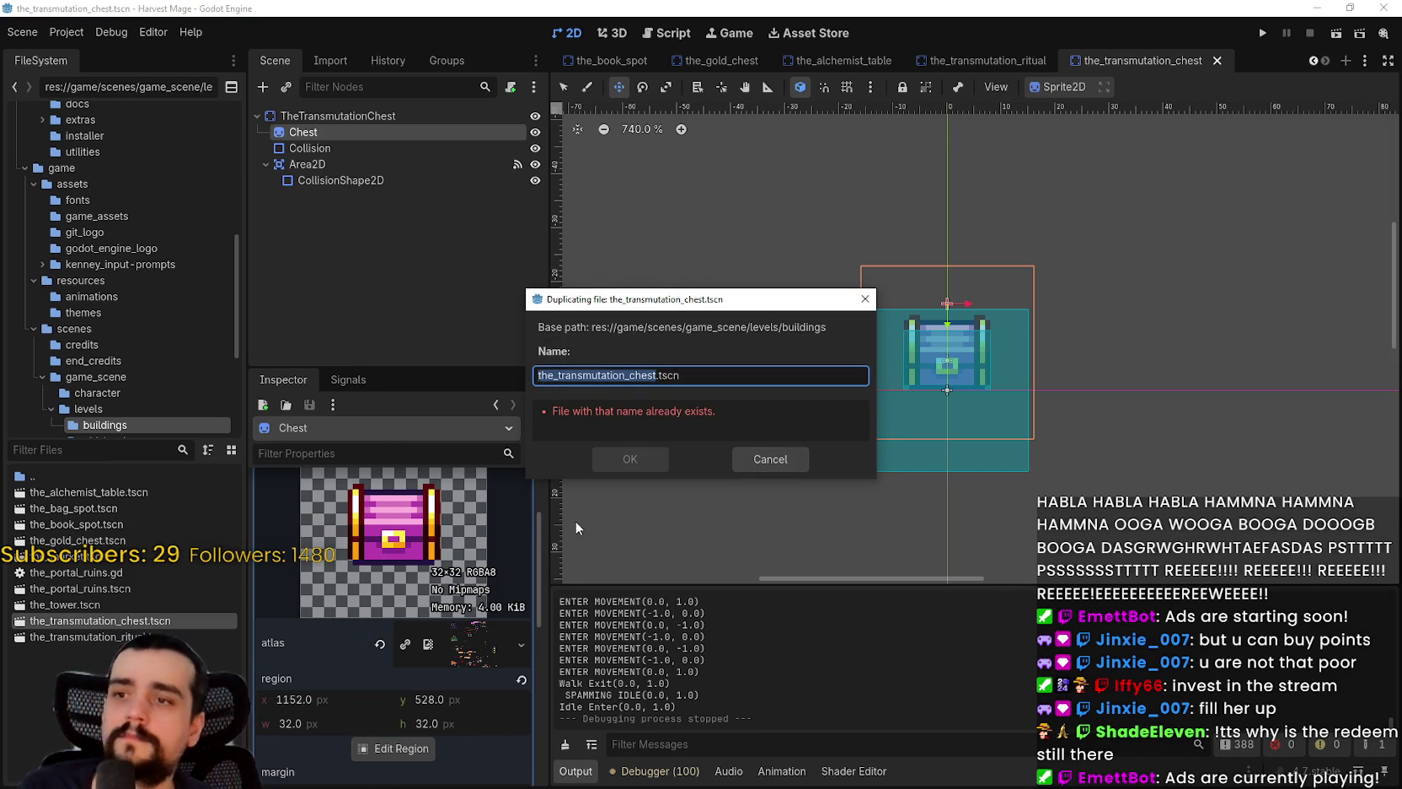
key(Left)
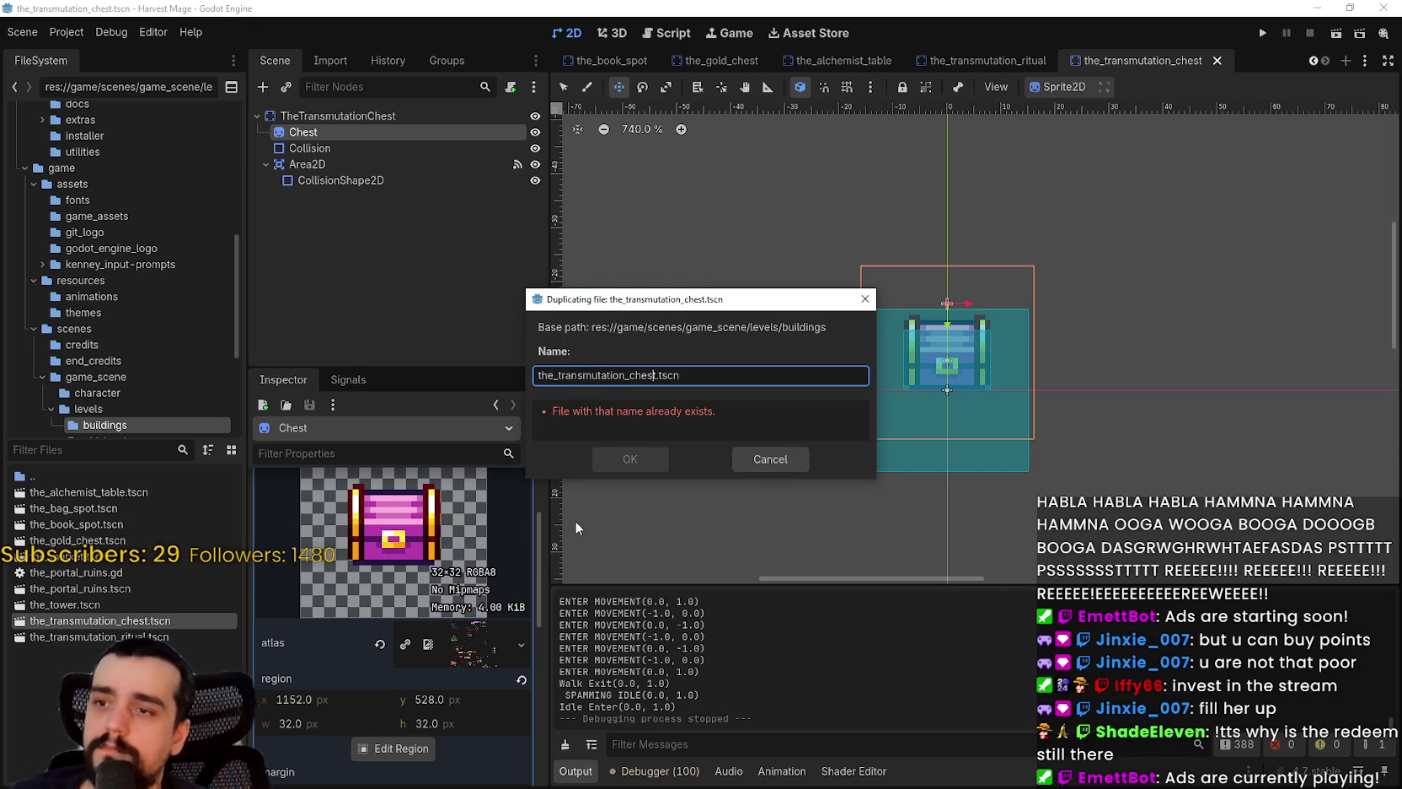
key(Left)
key(Left)
key(Left)
key(BackSpace)
key(BackSpace)
key(BackSpace)
key(BackSpace)
key(BackSpace)
text(alchem)
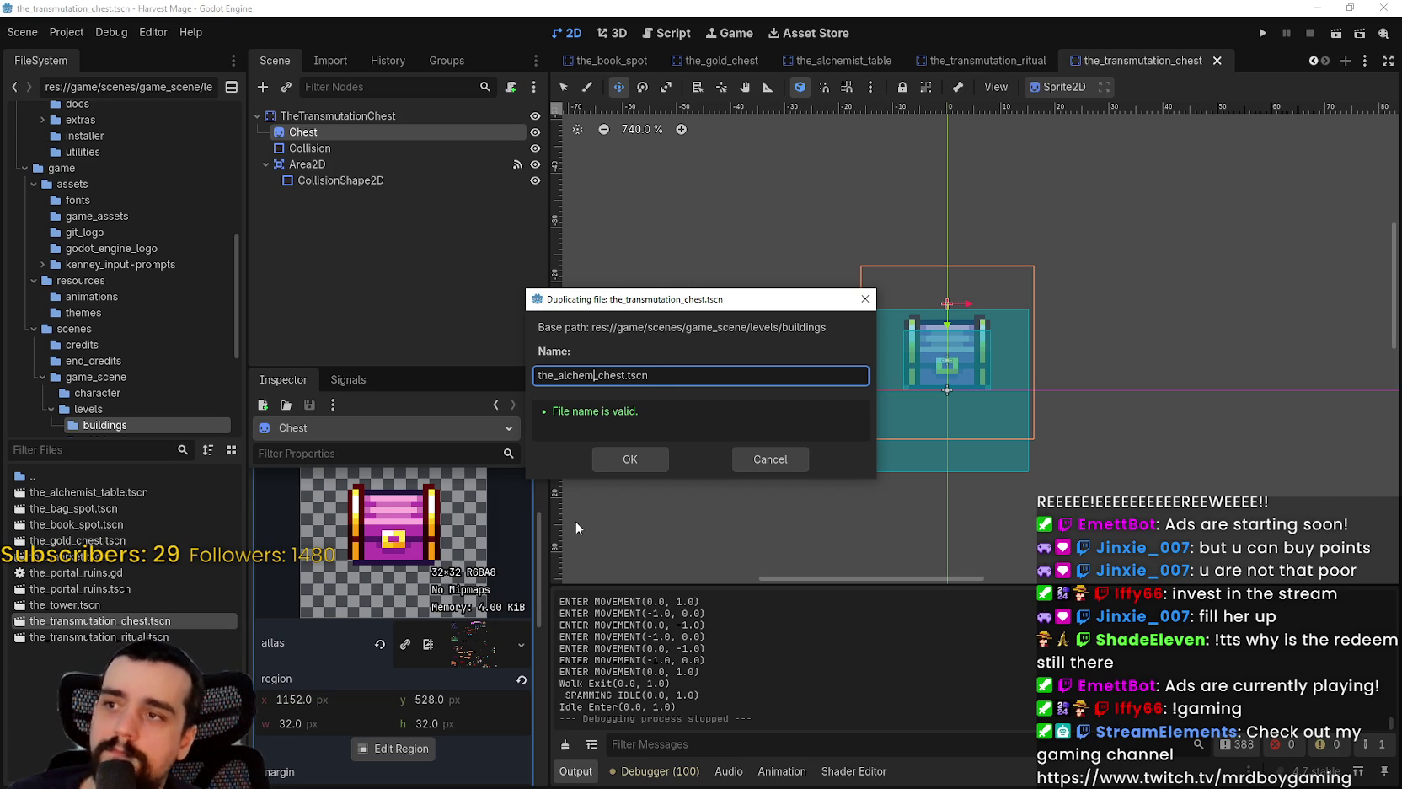
text(ist)
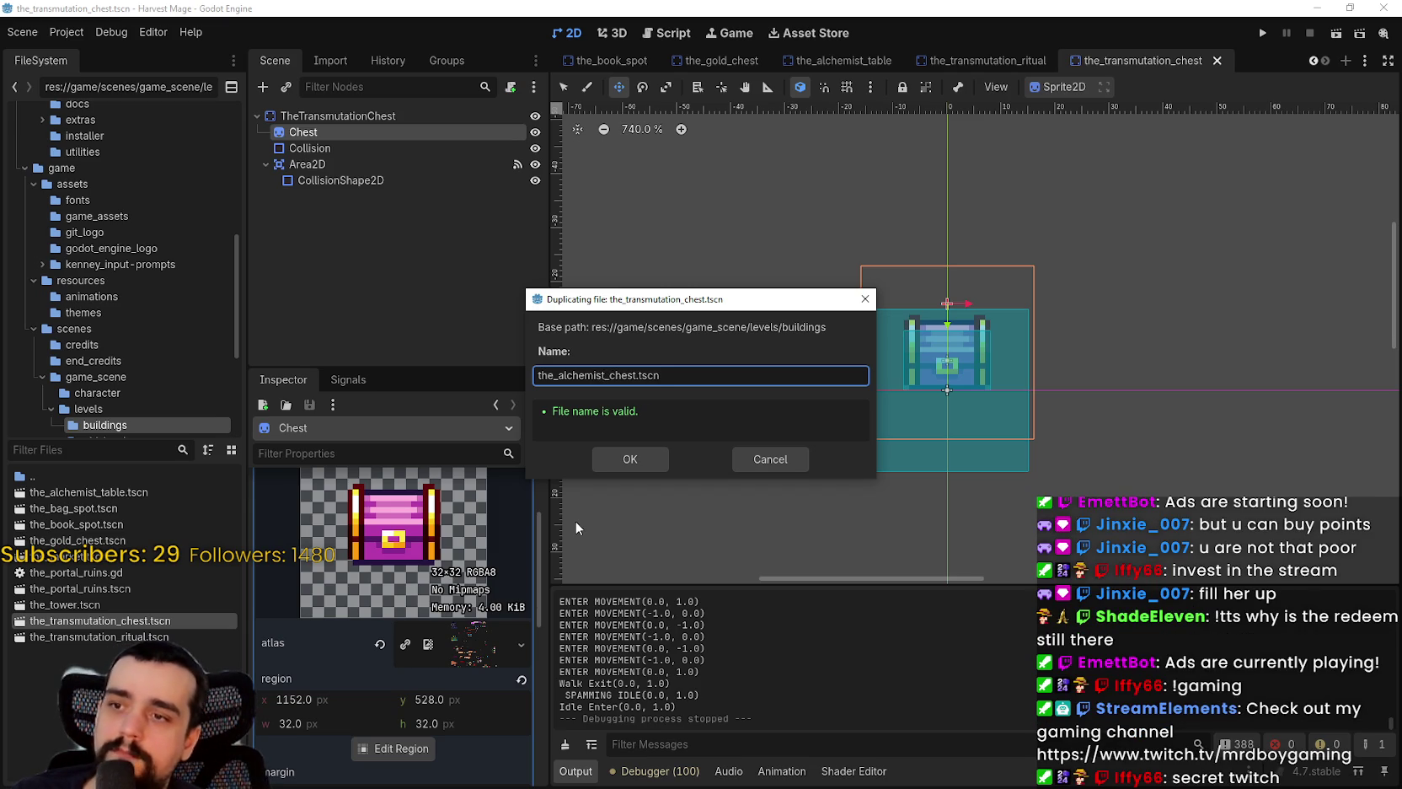
click(630, 458)
scroll(1008, 273, down, 2)
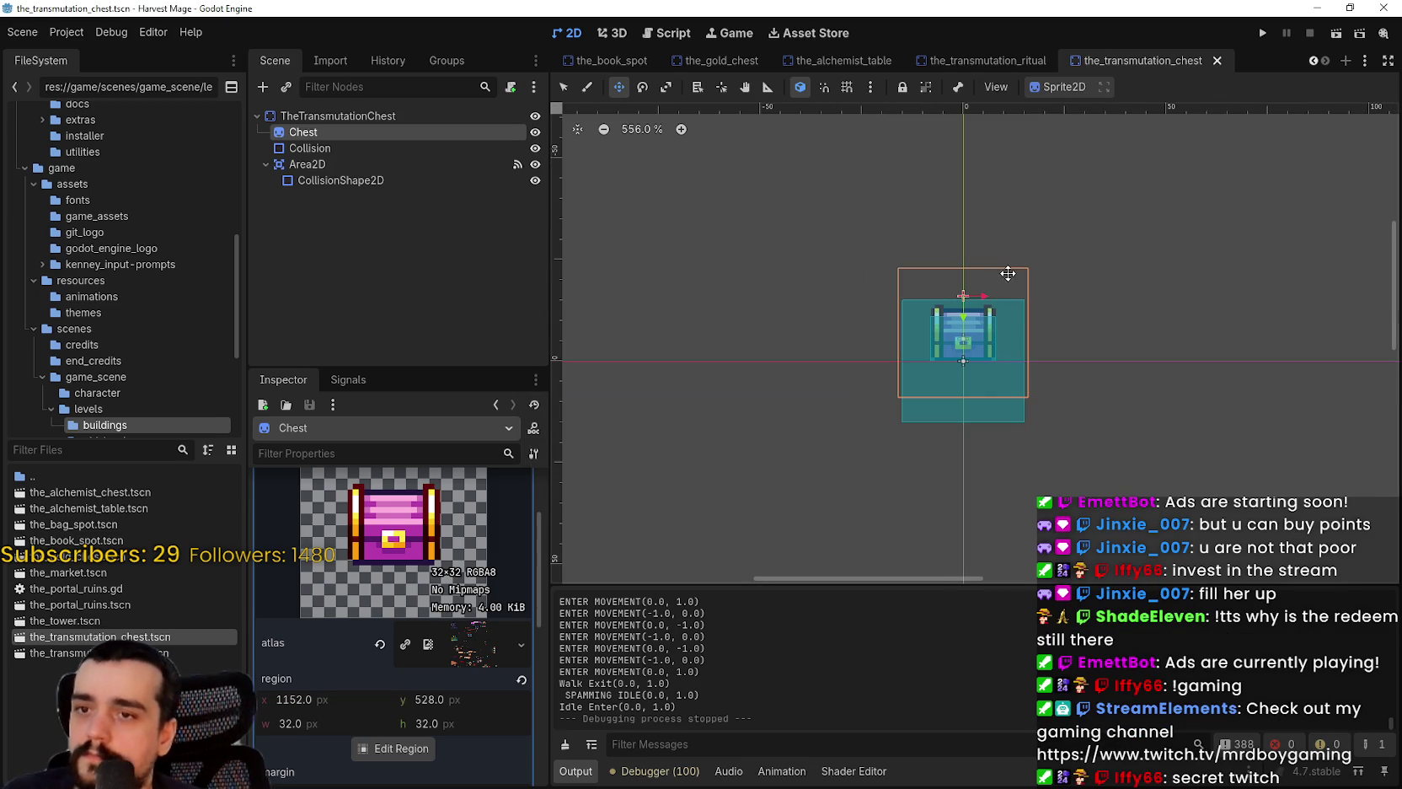
- Open the_alchemist_chest.tscn, rename its root node to TheAlchemistChest and save with Ctrl+S
click(121, 492)
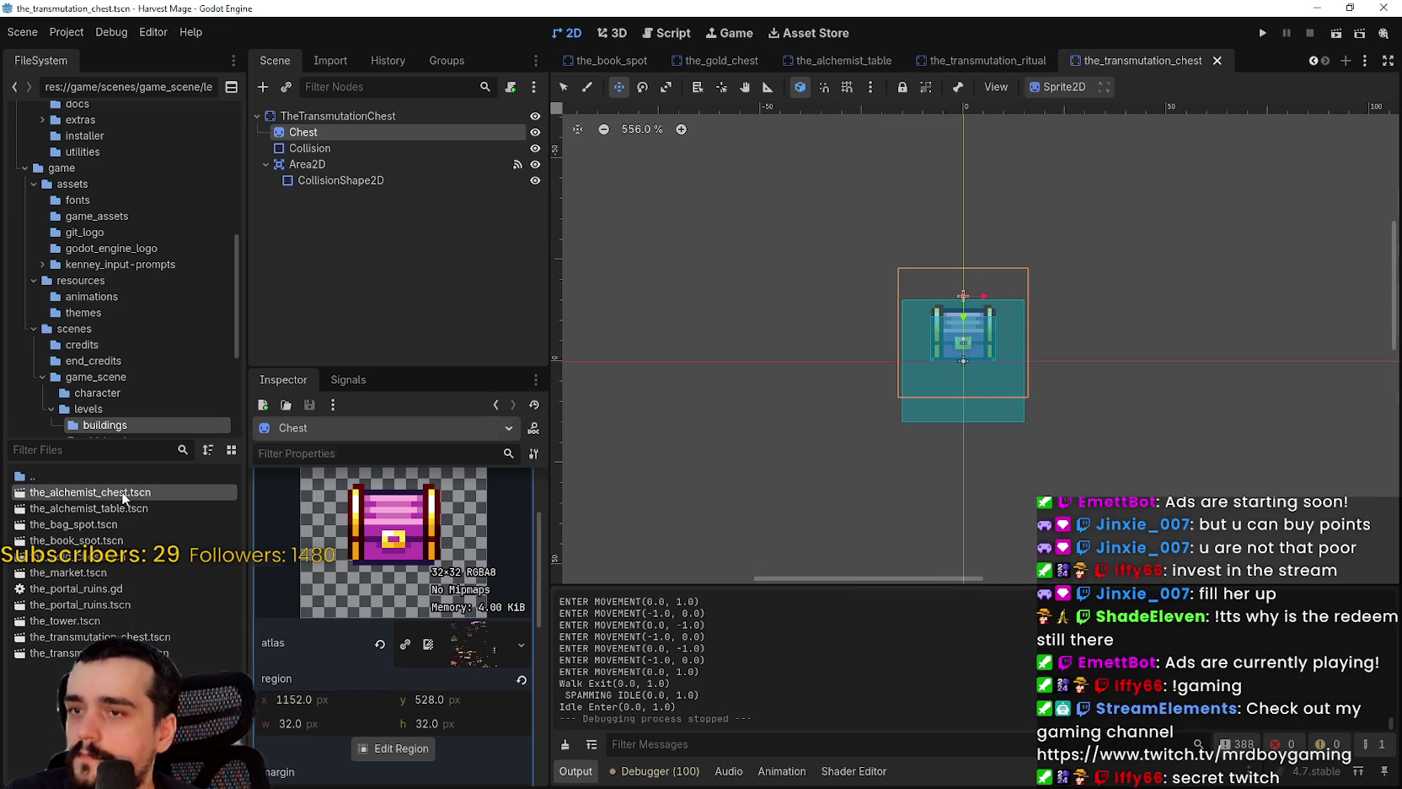
double_click(122, 492)
double_click(354, 115)
drag(371, 115, 307, 112)
text(AlchemistChest)
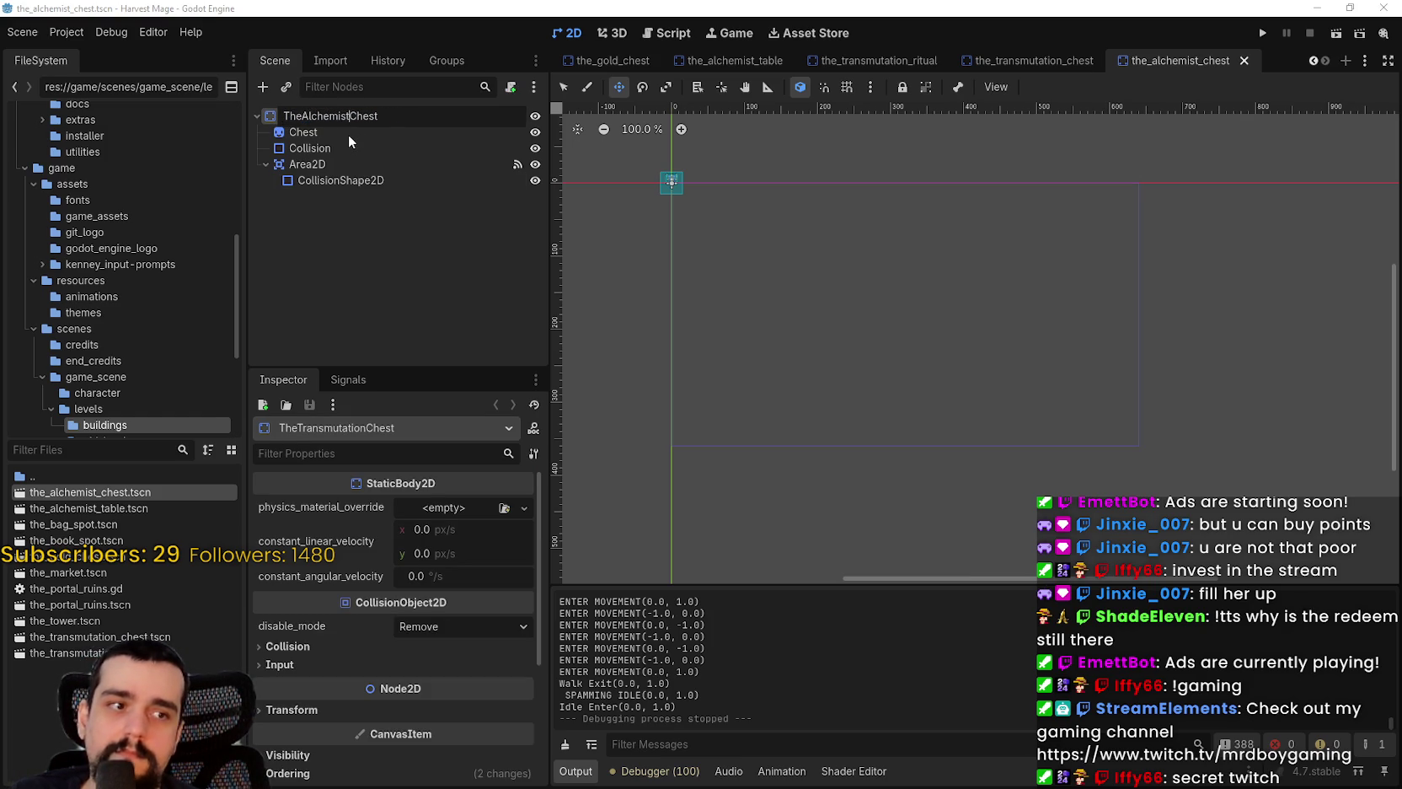
key(Return)
scroll(797, 173, down, 2)
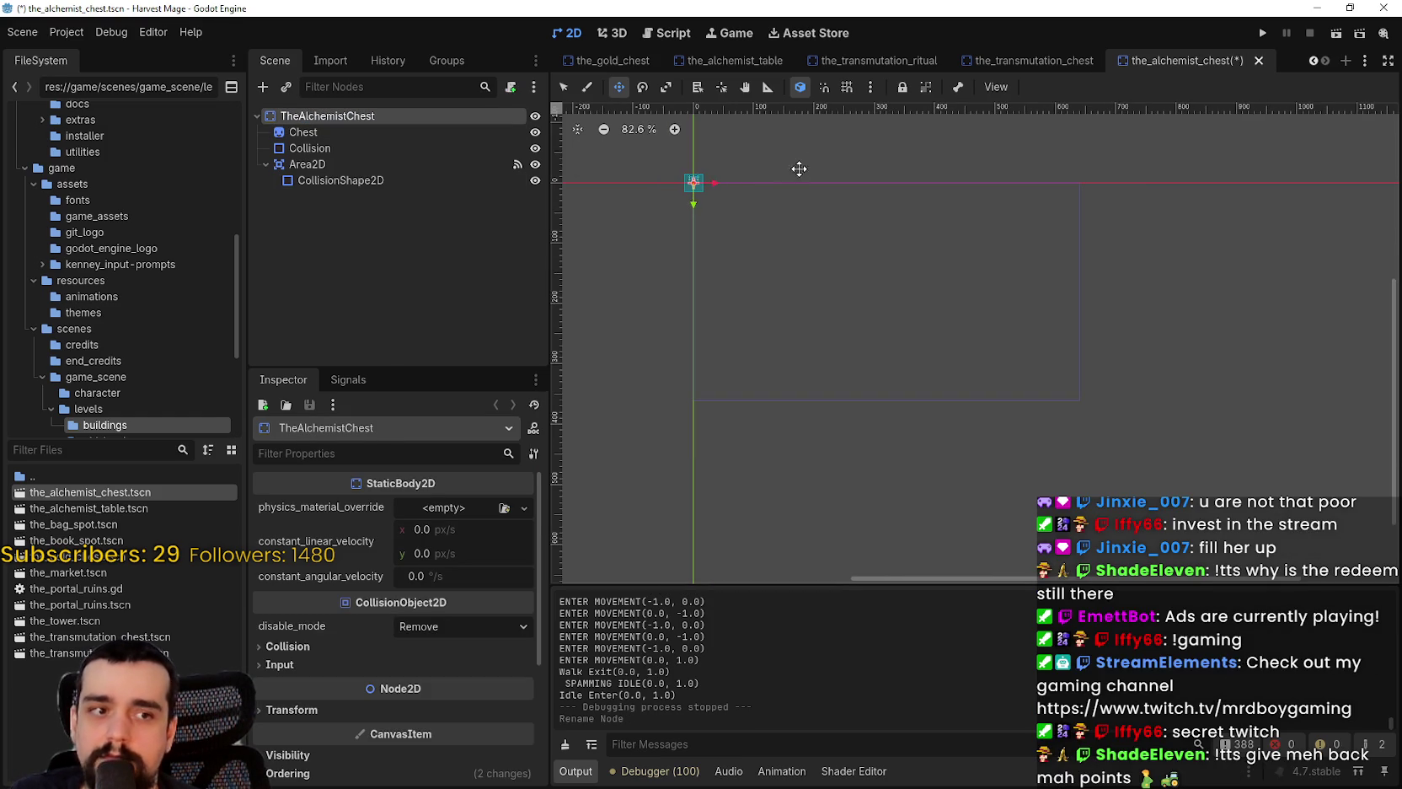
scroll(745, 250, up, 5)
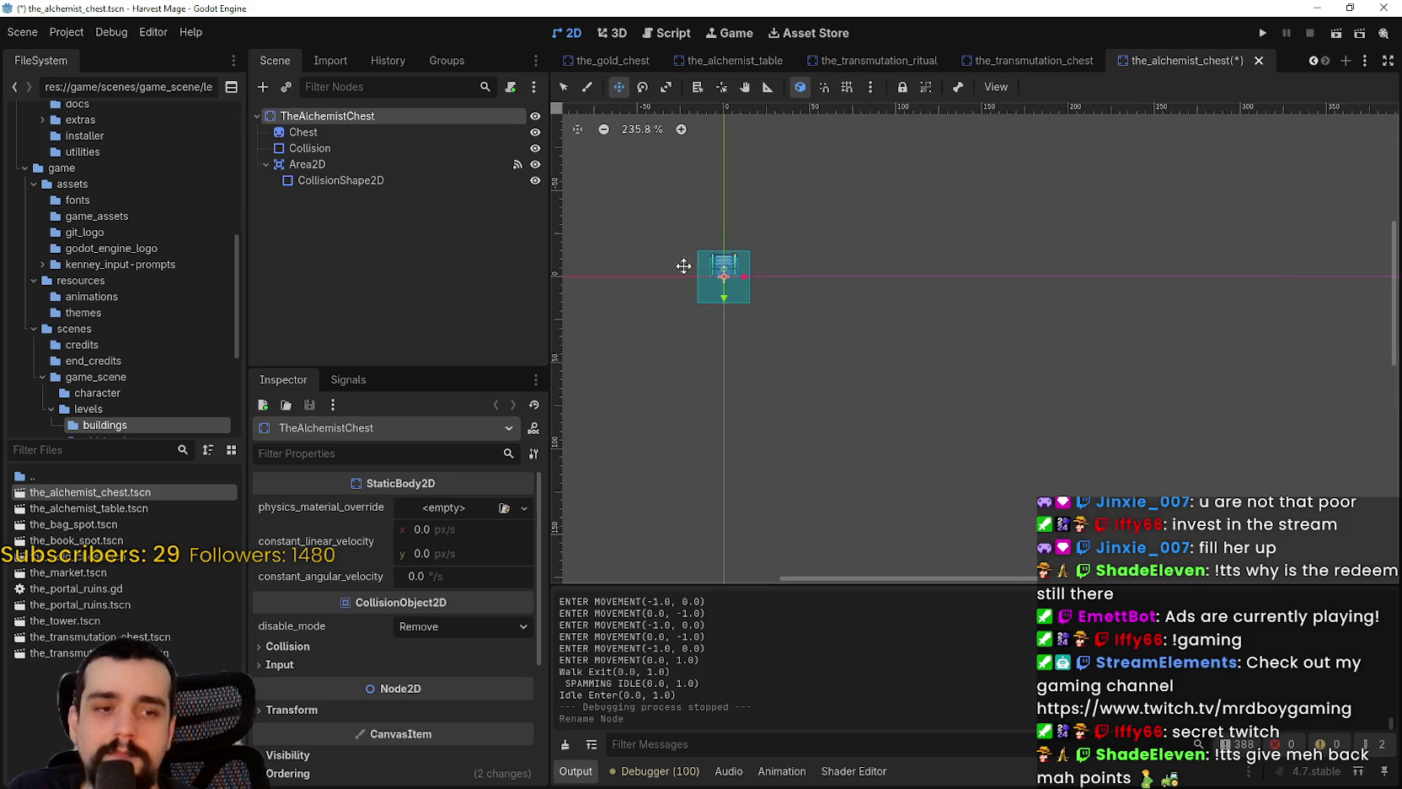
scroll(684, 266, up, 1)
key(ctrl+s)
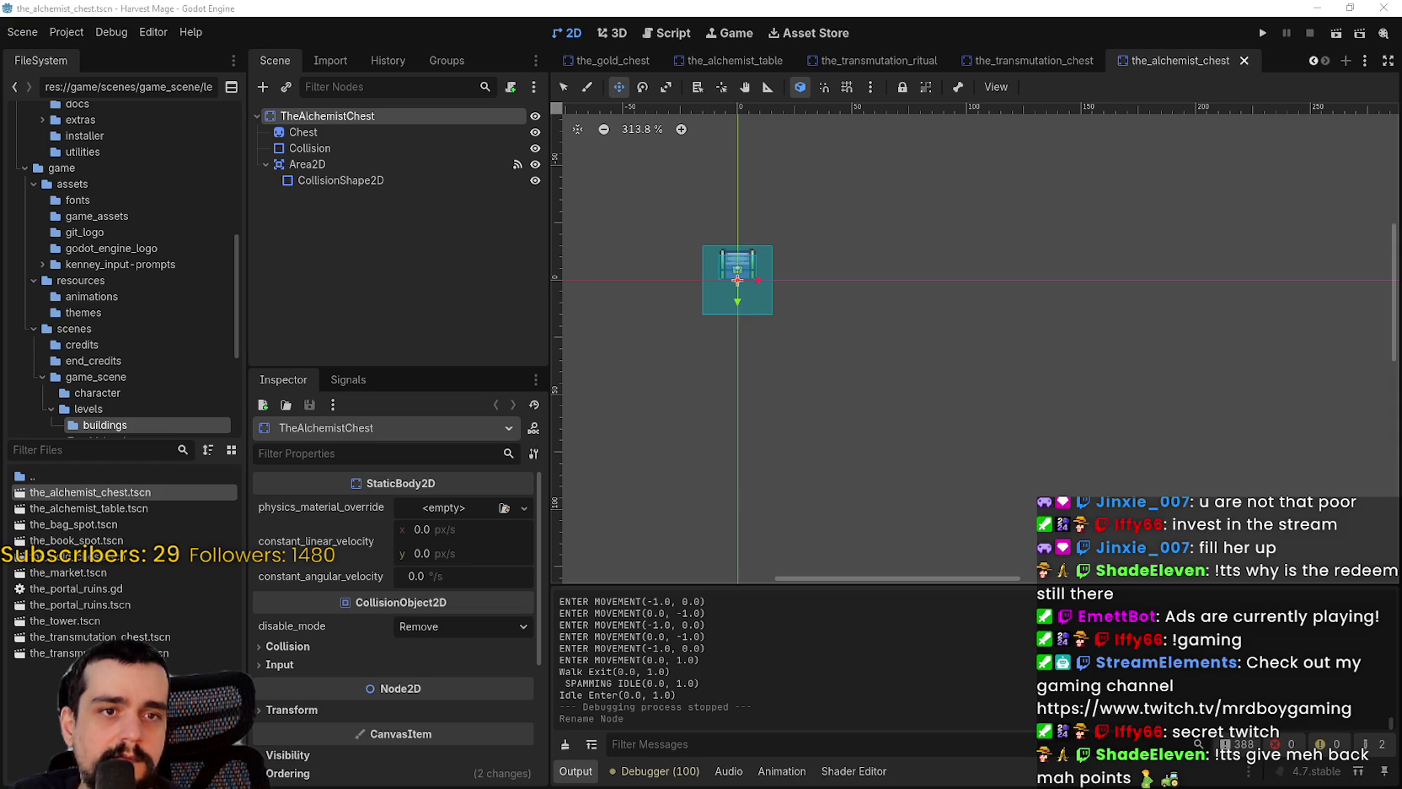
- Switch to the Reward Requests Queue pop-out and complete all 8 pending requests
key(alt+Tab)
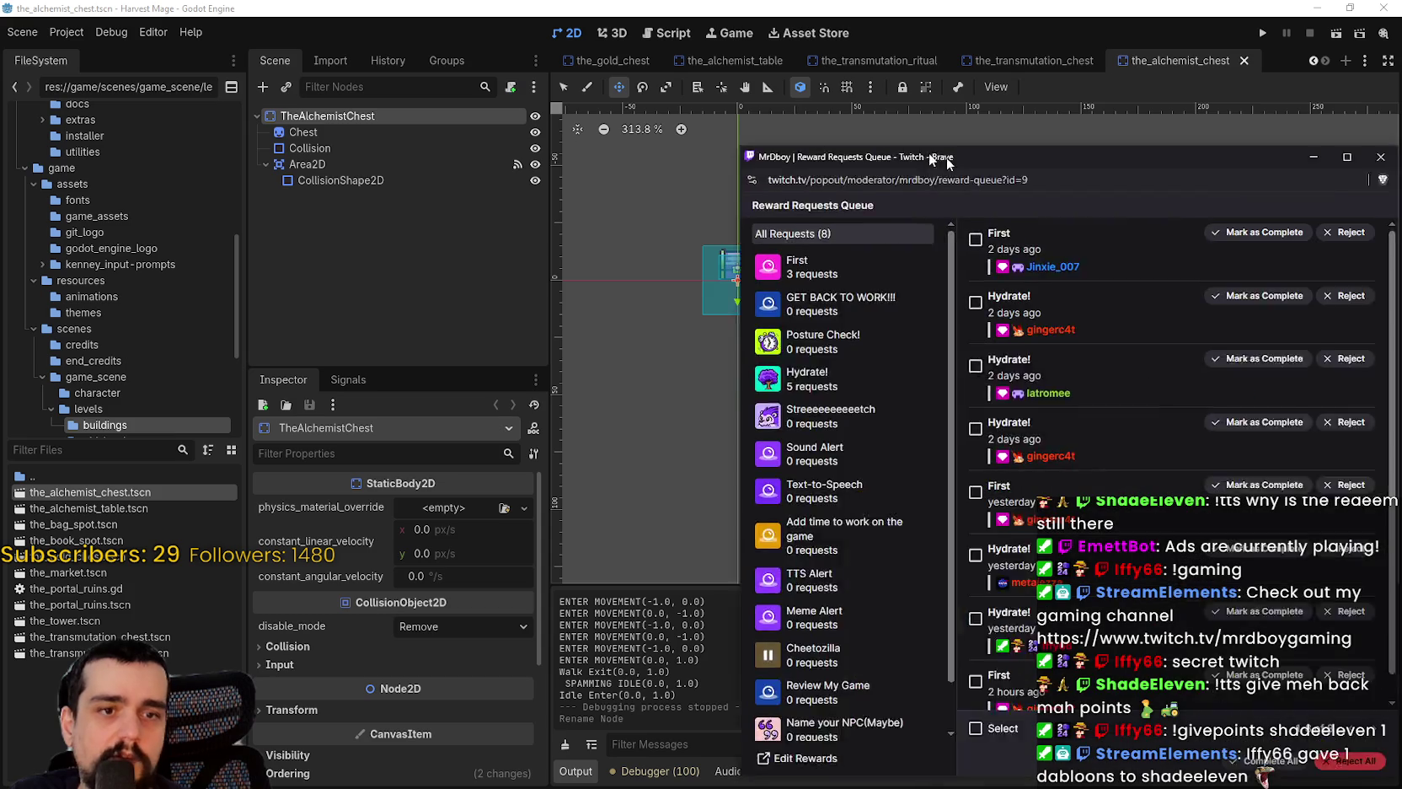
scroll(799, 414, down, 1)
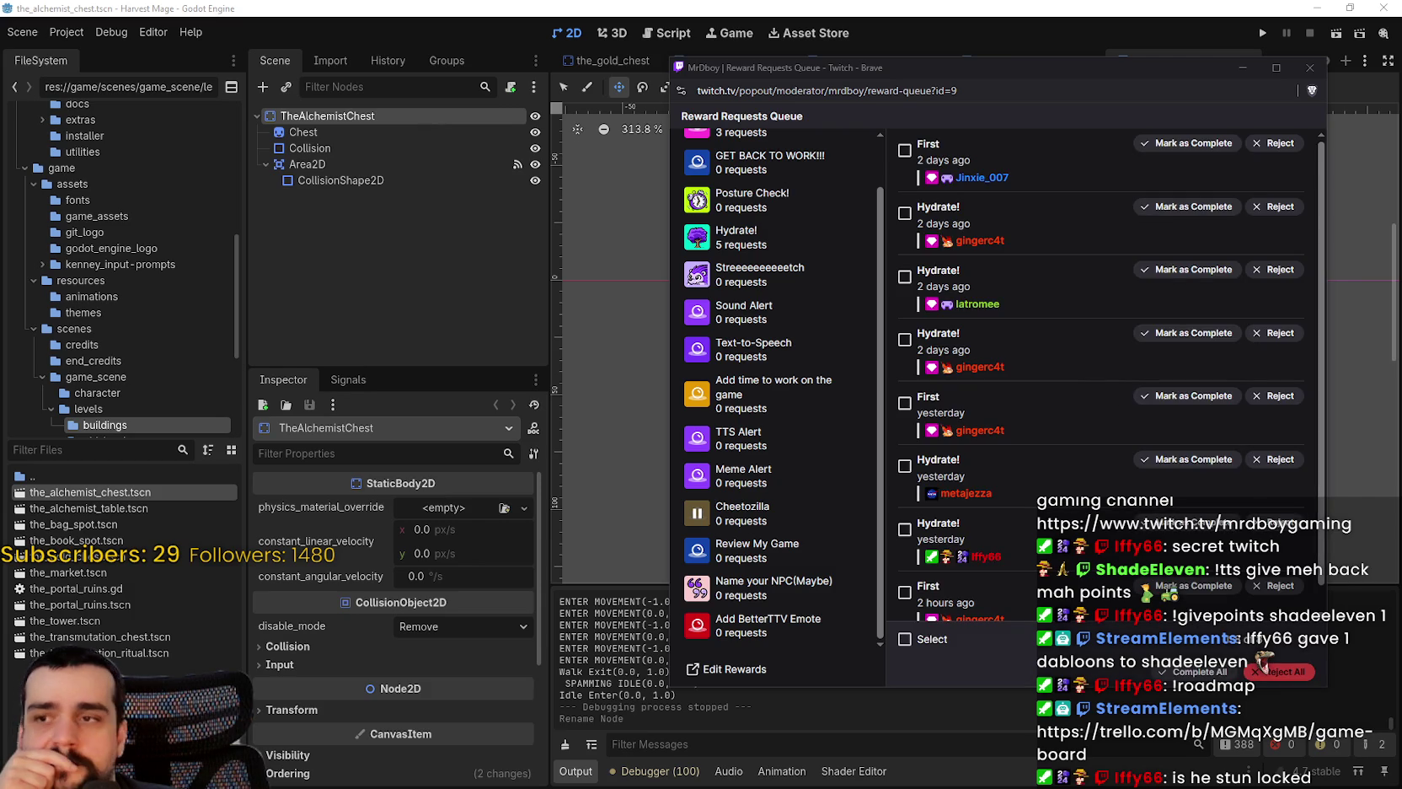
click(1199, 672)
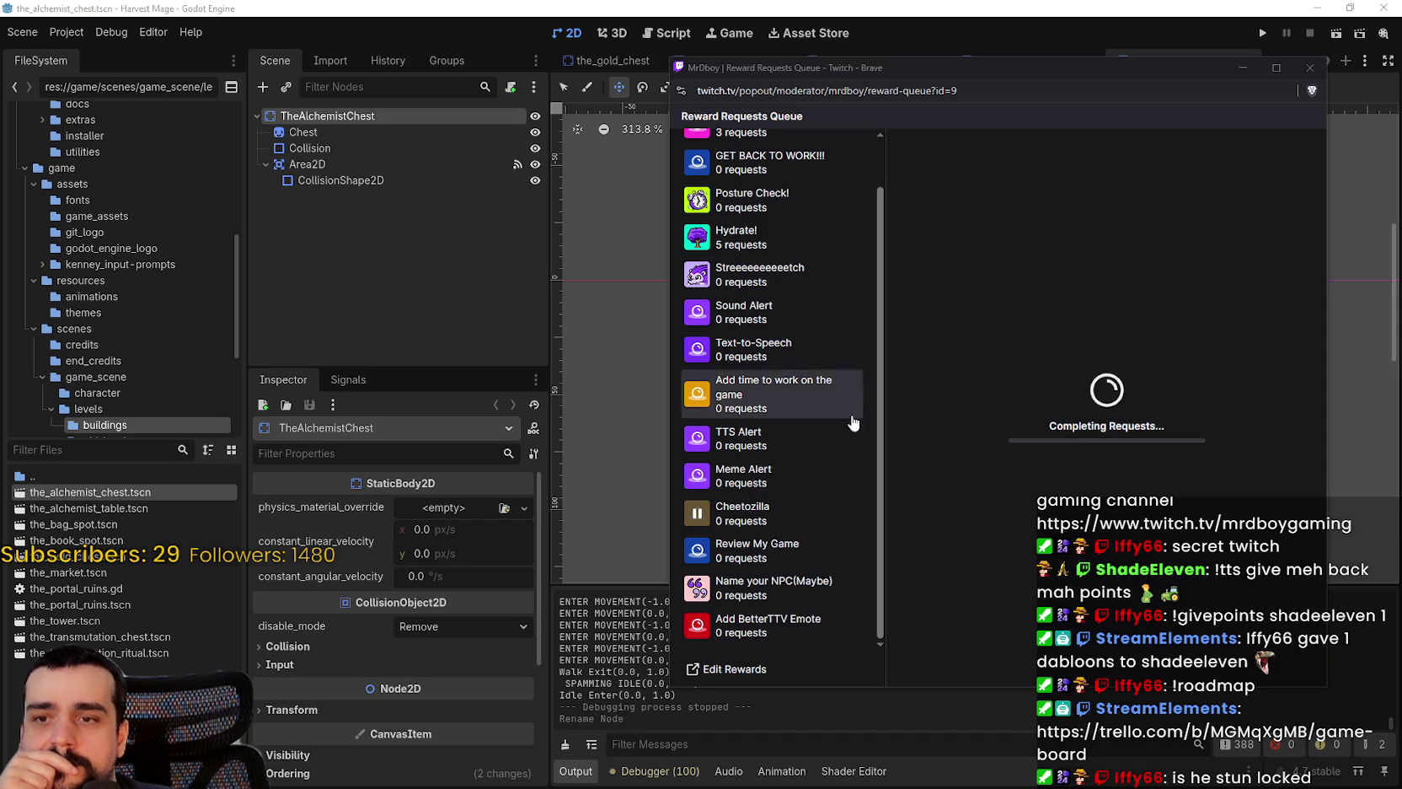
scroll(716, 368, up, 2)
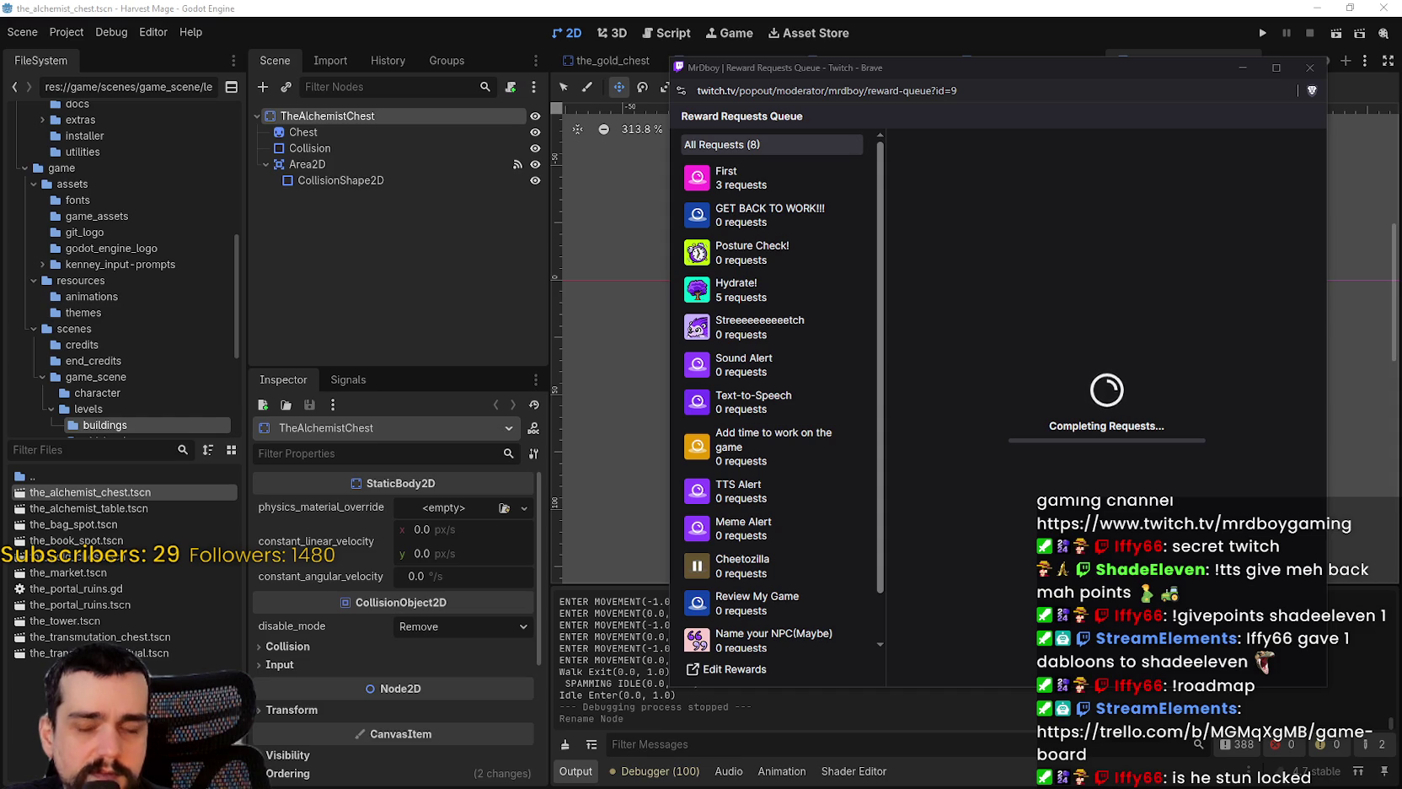
scroll(843, 573, down, 1)
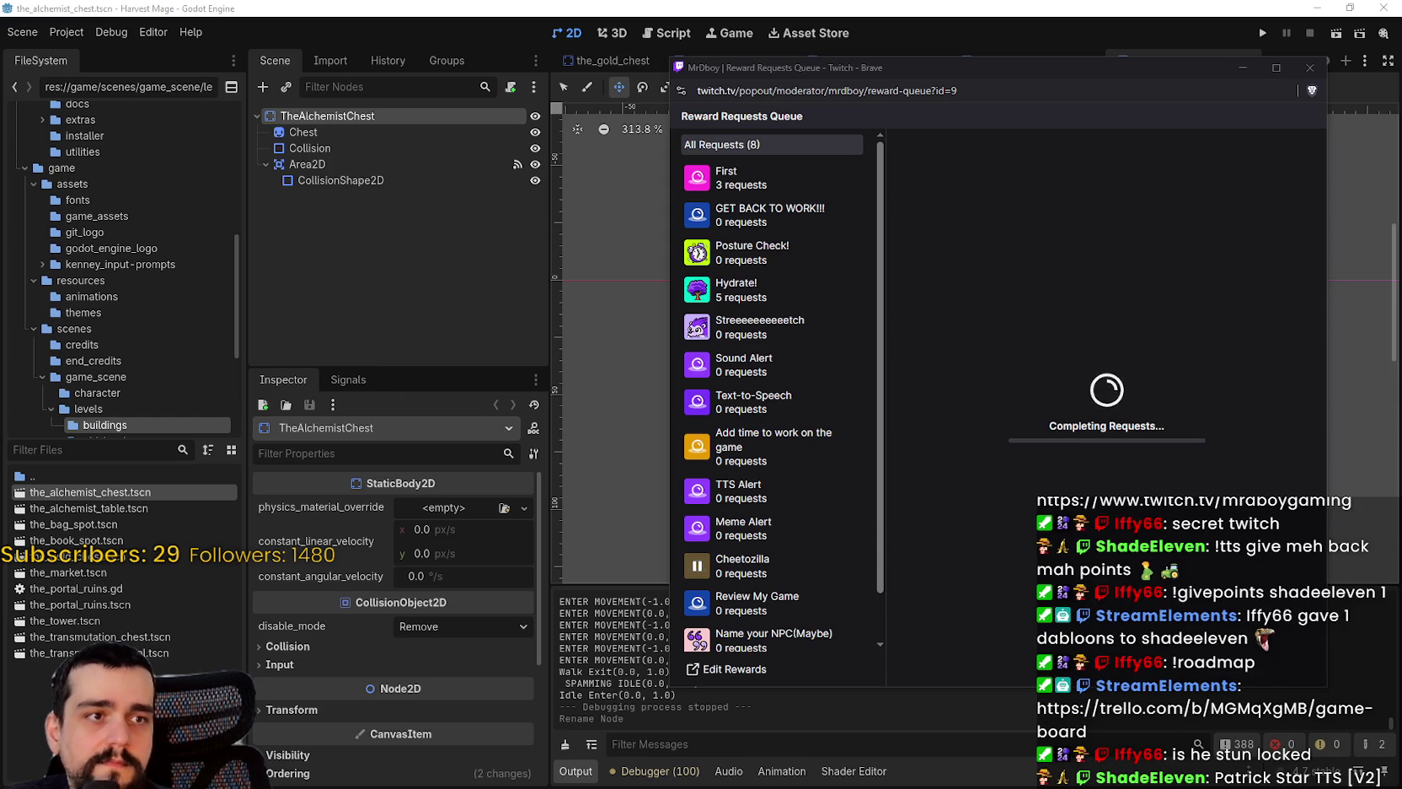
key(alt+Tab)
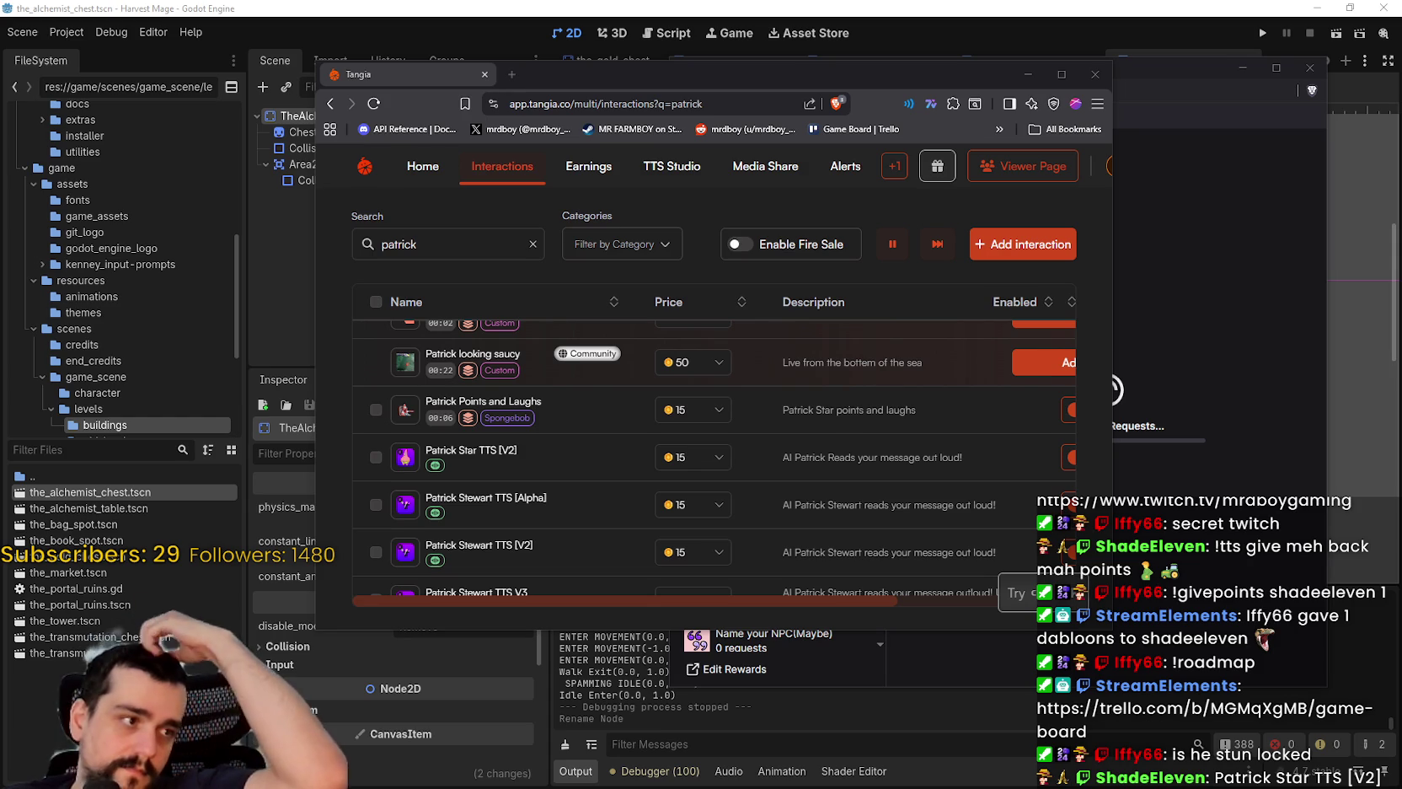
- Maximize the Tangia window and star Patrick Star TTS [V2] as a favorite
scroll(514, 464, down, 1)
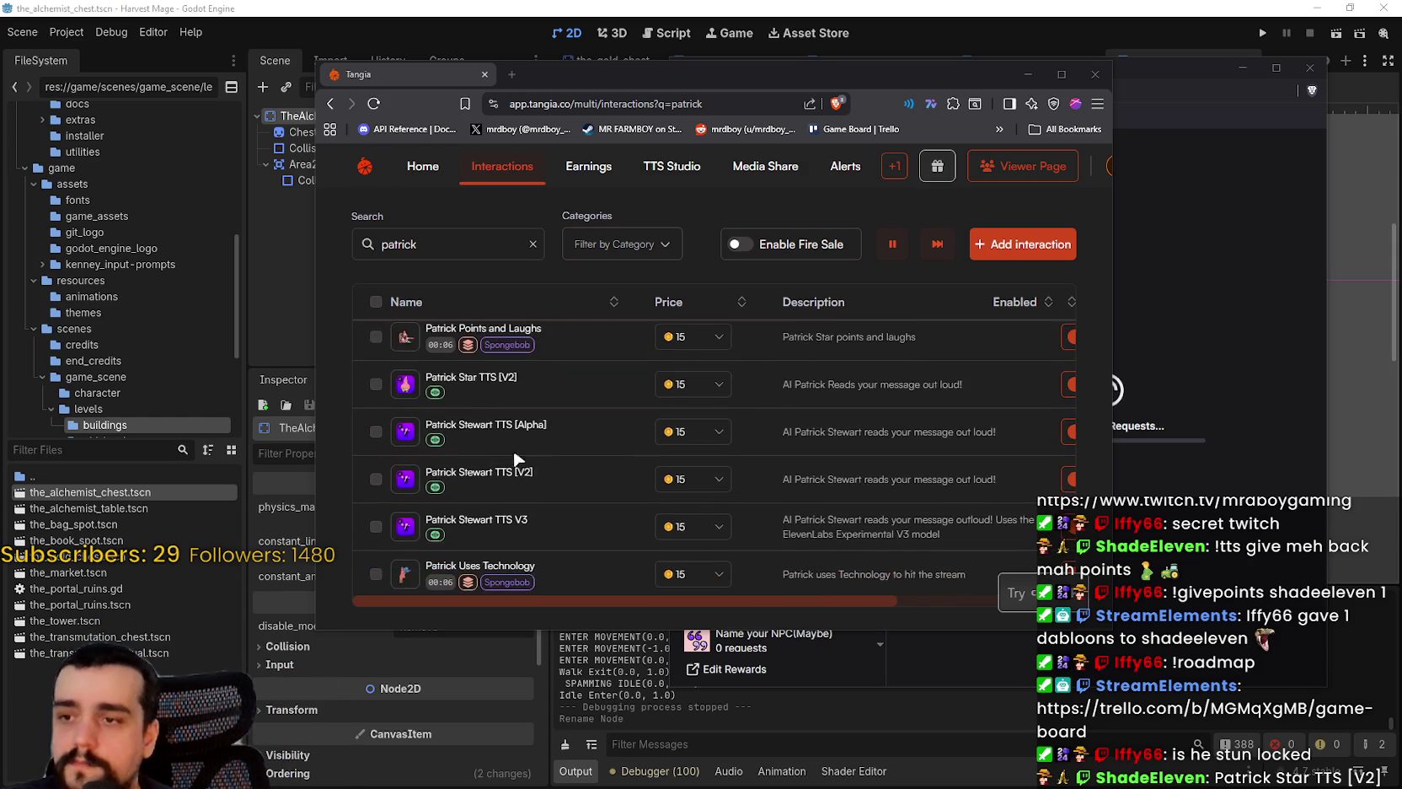
scroll(685, 452, up, 2)
click(1053, 71)
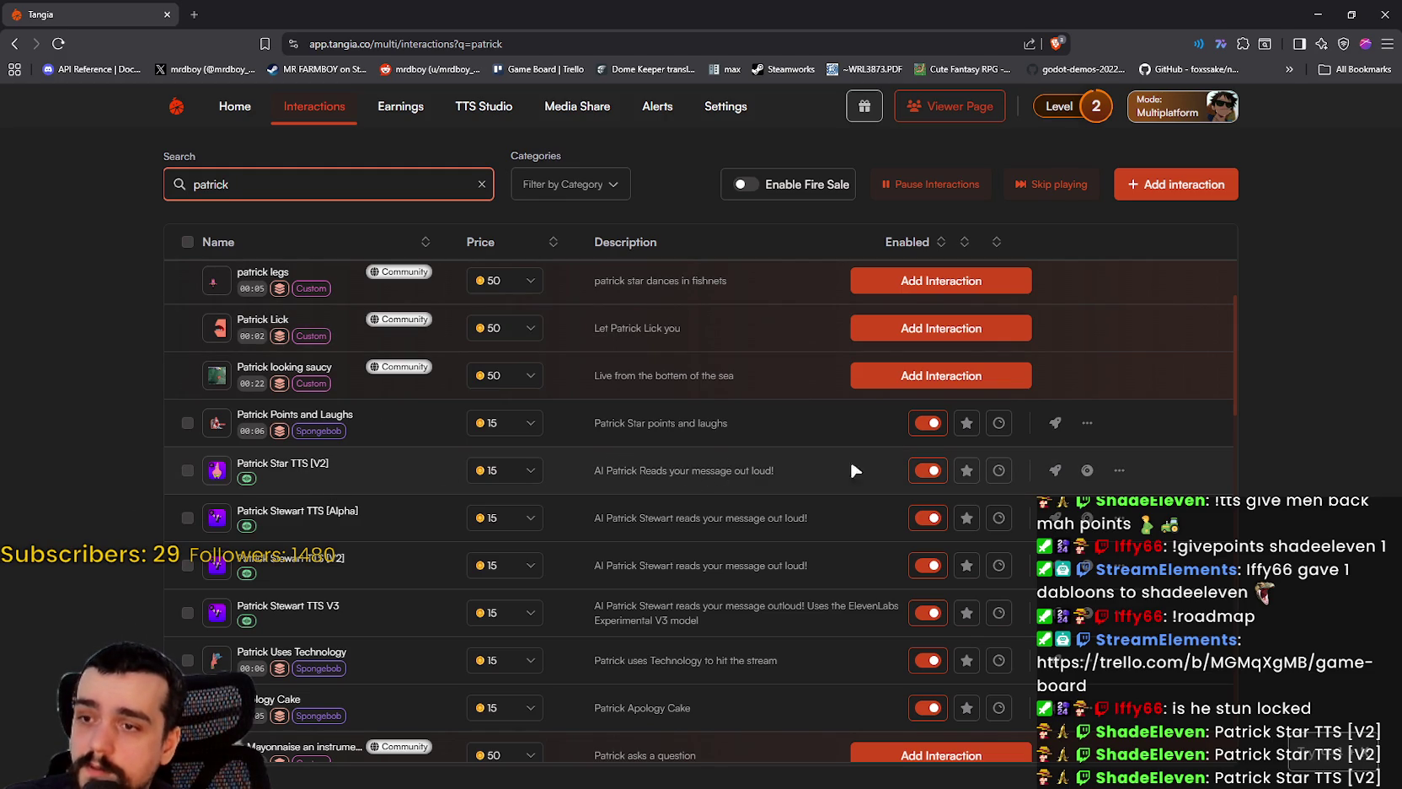
click(966, 470)
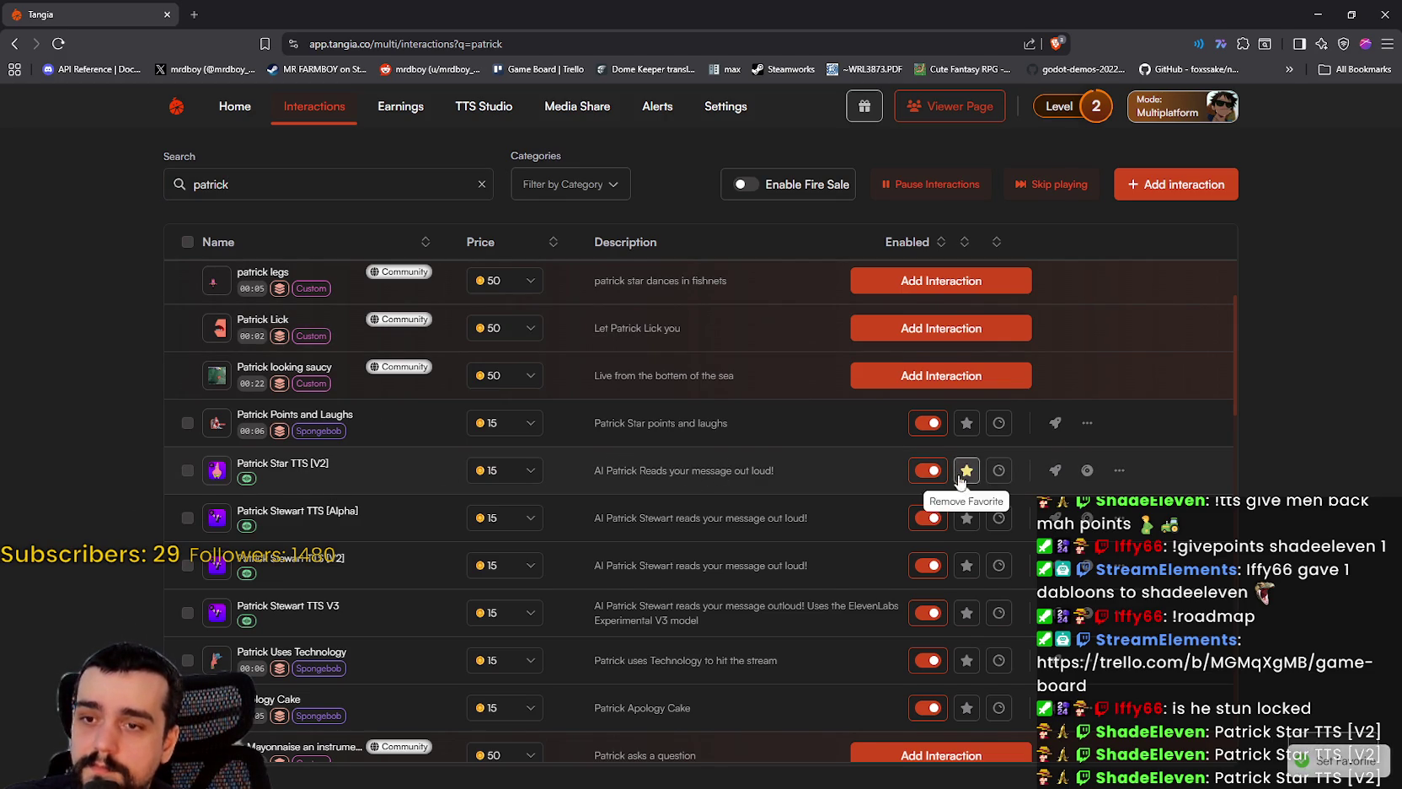
- Replace the 'patrick' search term with 'cat'
scroll(742, 279, up, 1)
double_click(391, 178)
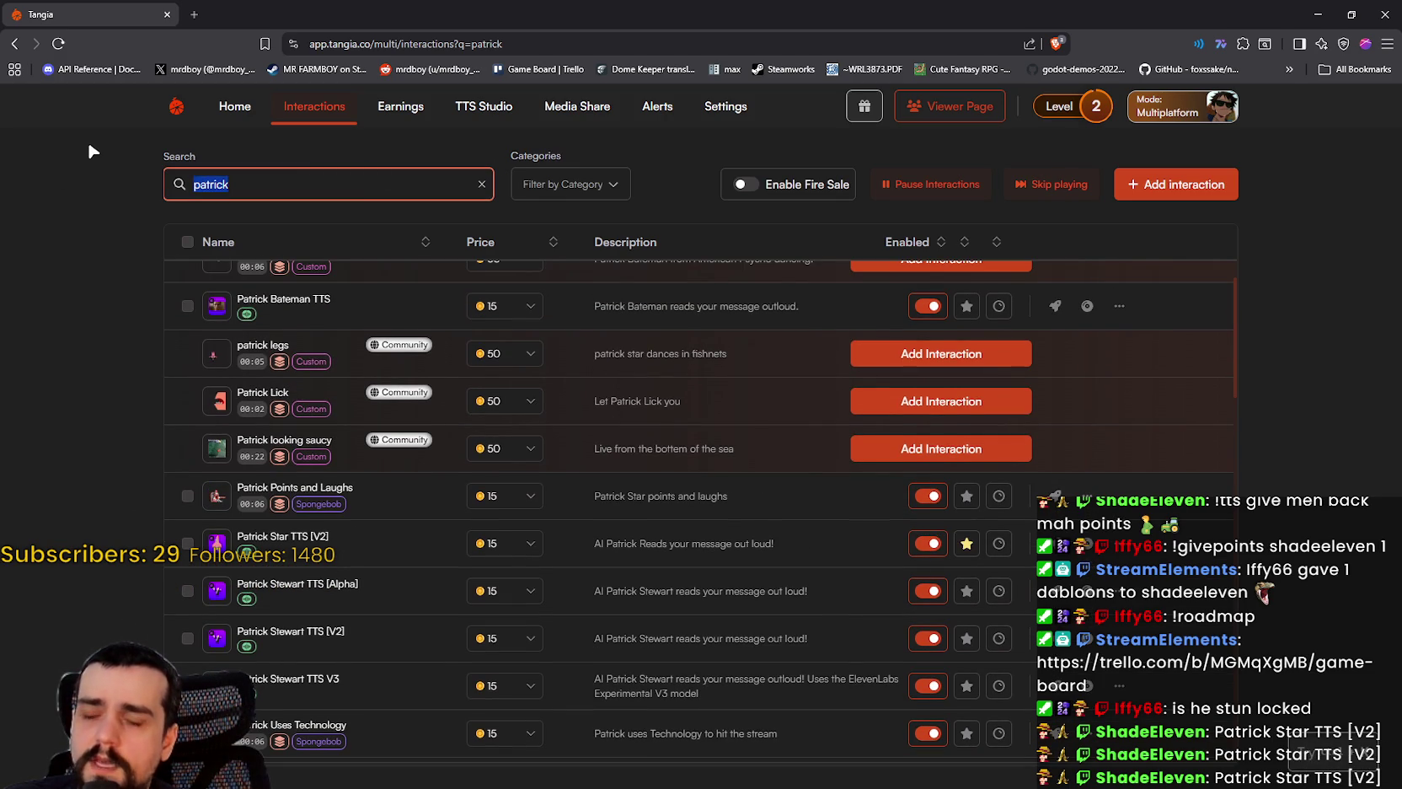
key(BackSpace)
text(cat)
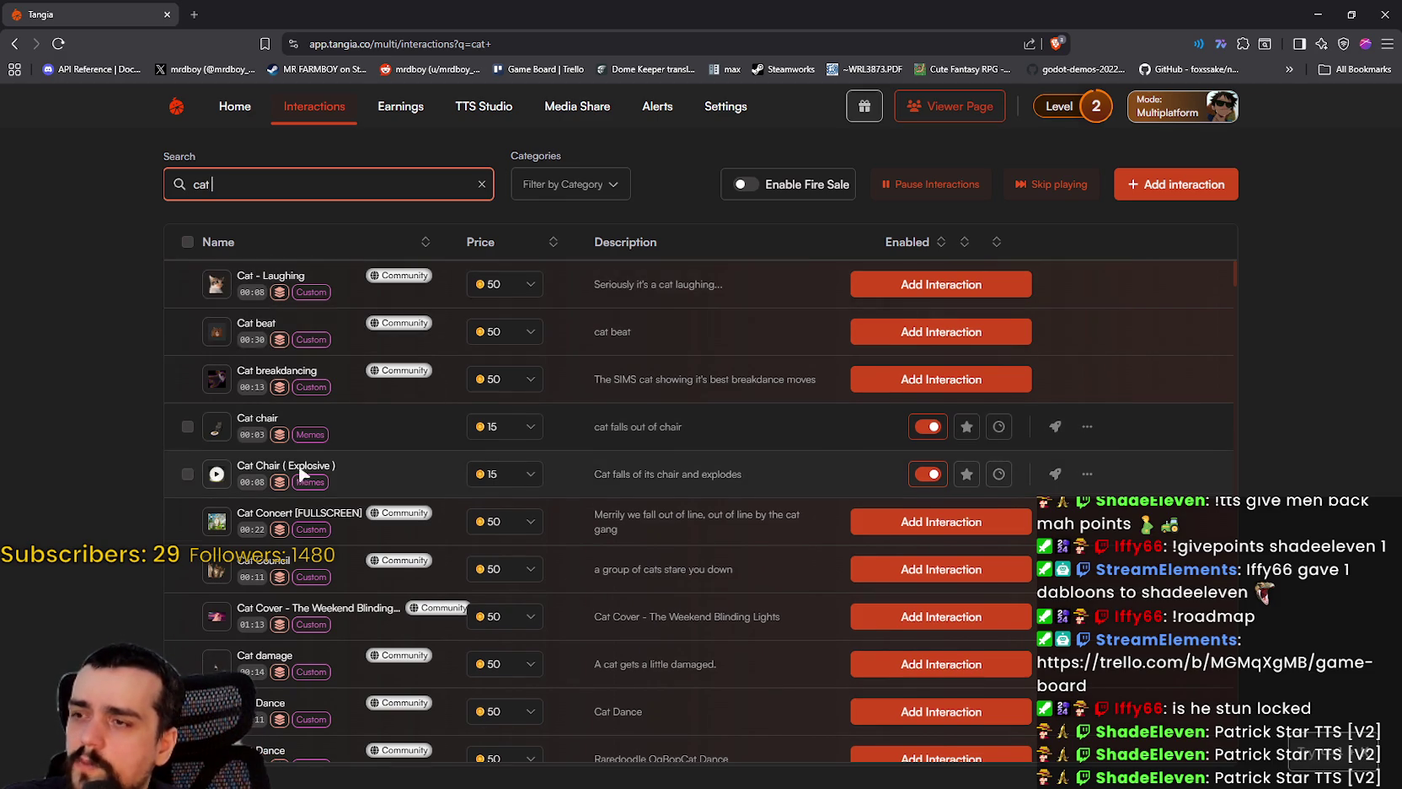
- Browse the cat results, then change the search text to 'huh cat'
scroll(493, 584, down, 3)
scroll(493, 584, down, 4)
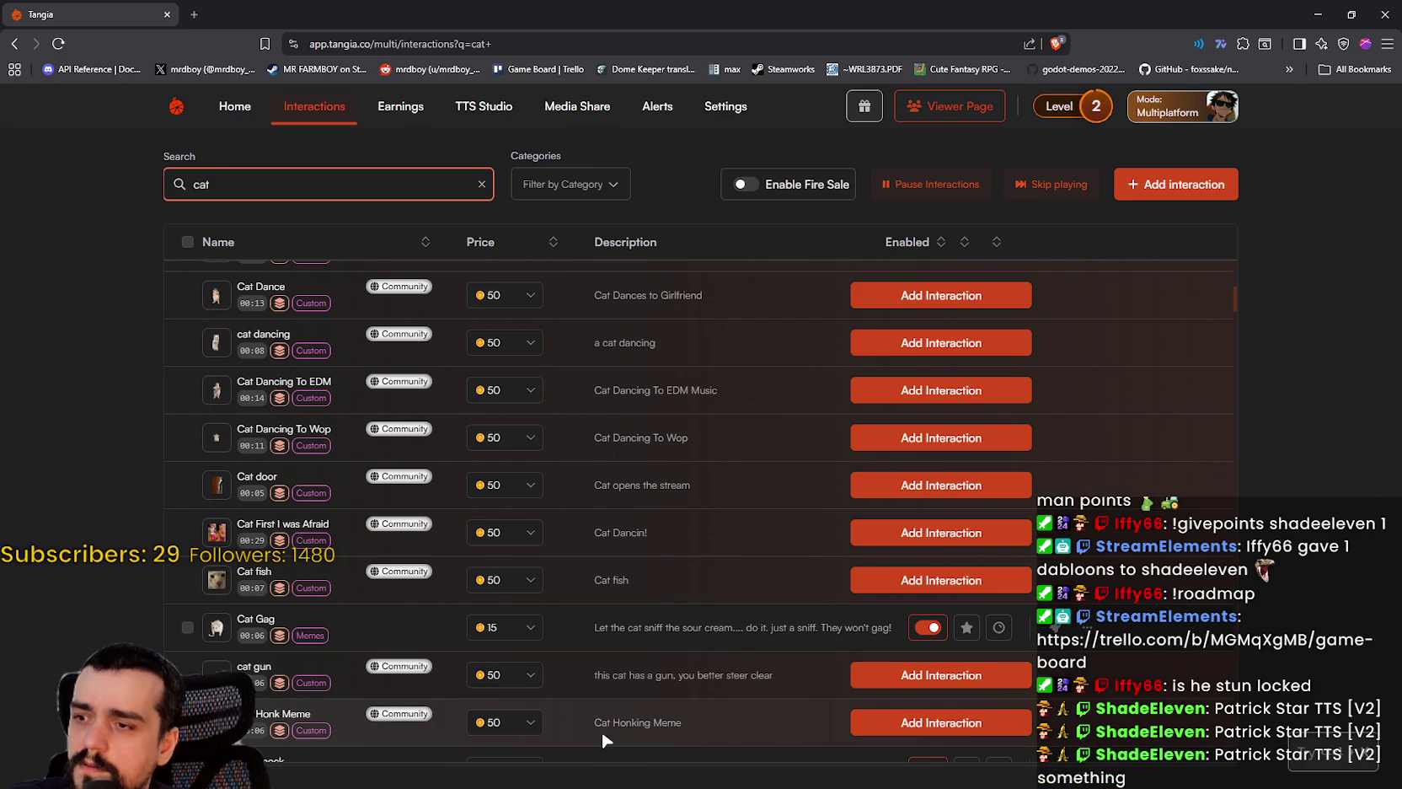
scroll(581, 570, down, 10)
scroll(600, 575, up, 14)
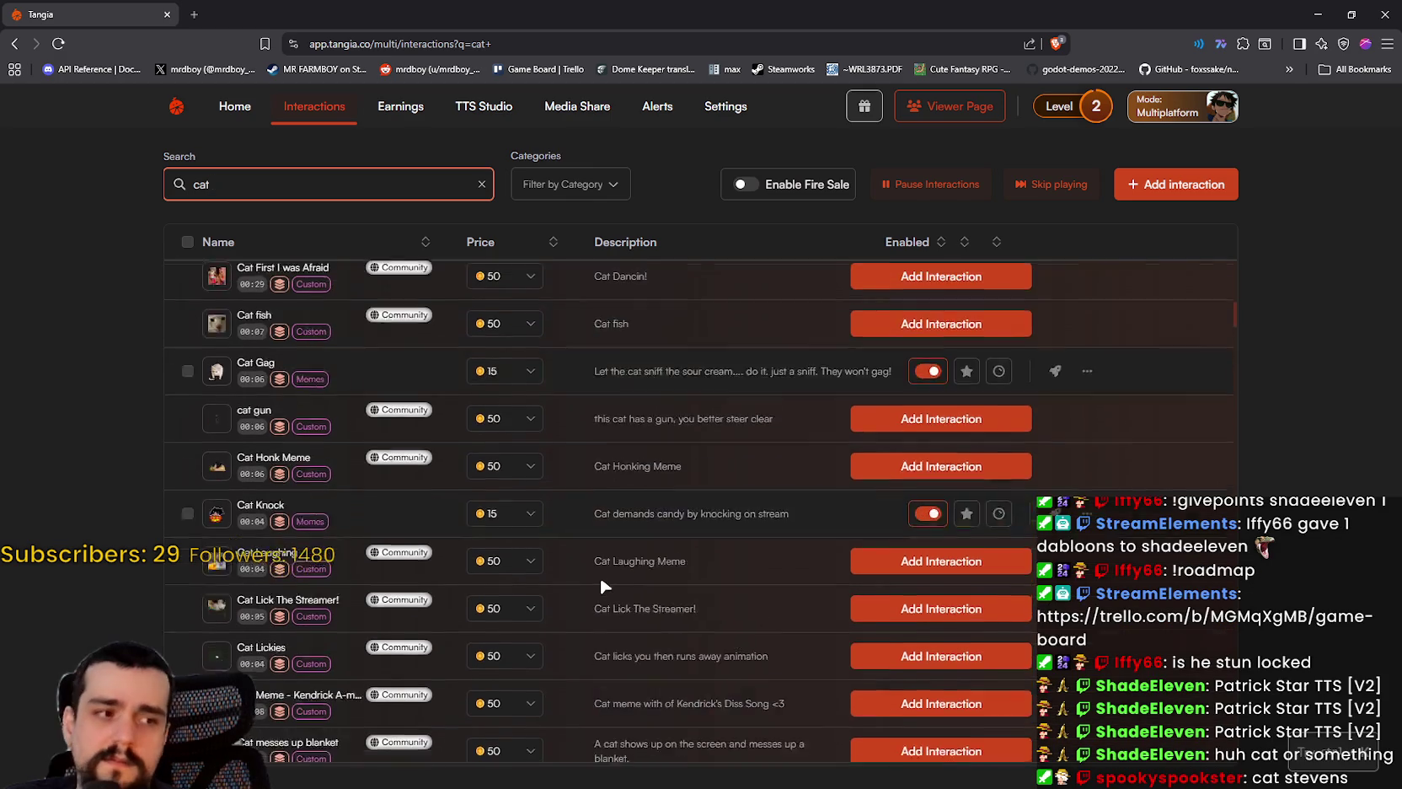
scroll(600, 574, up, 3)
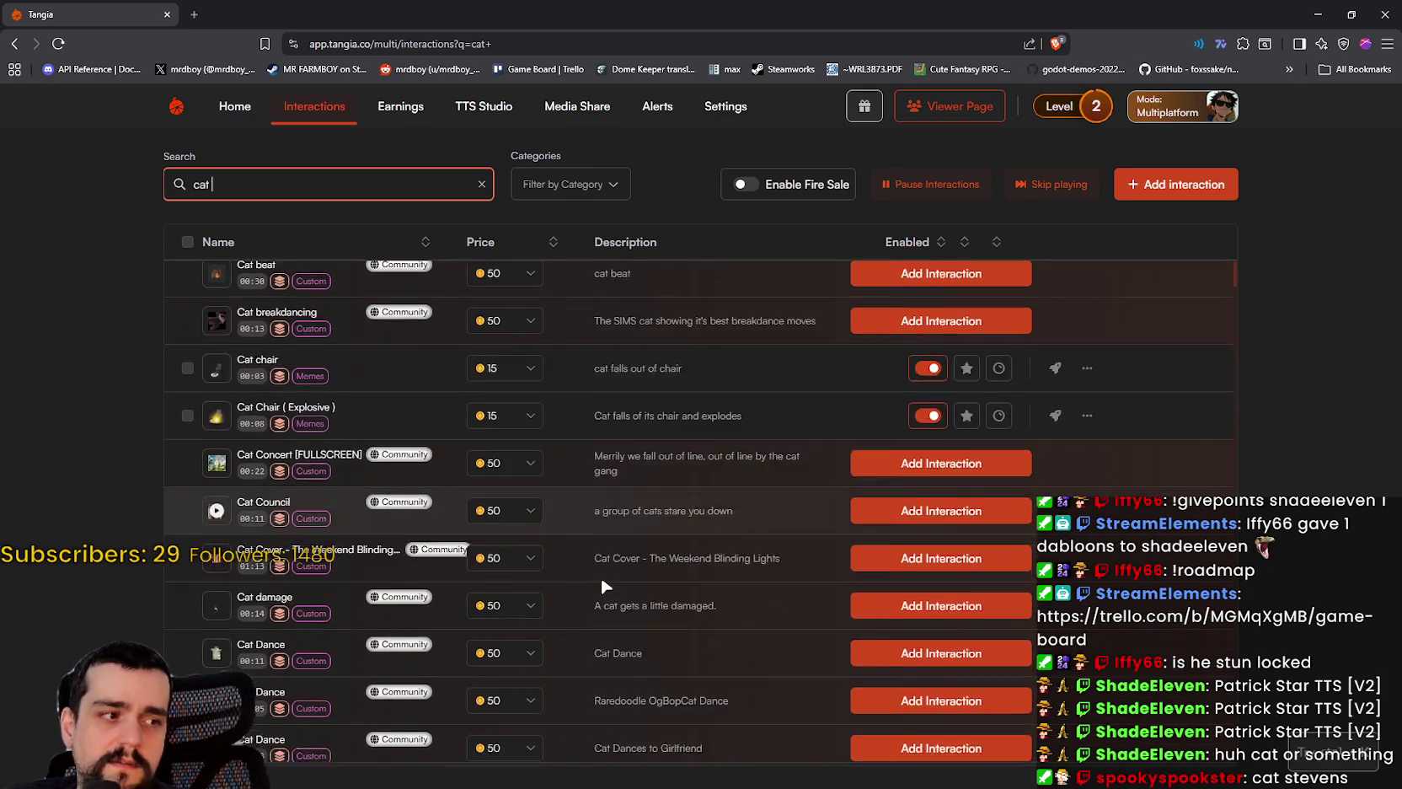
scroll(597, 571, down, 20)
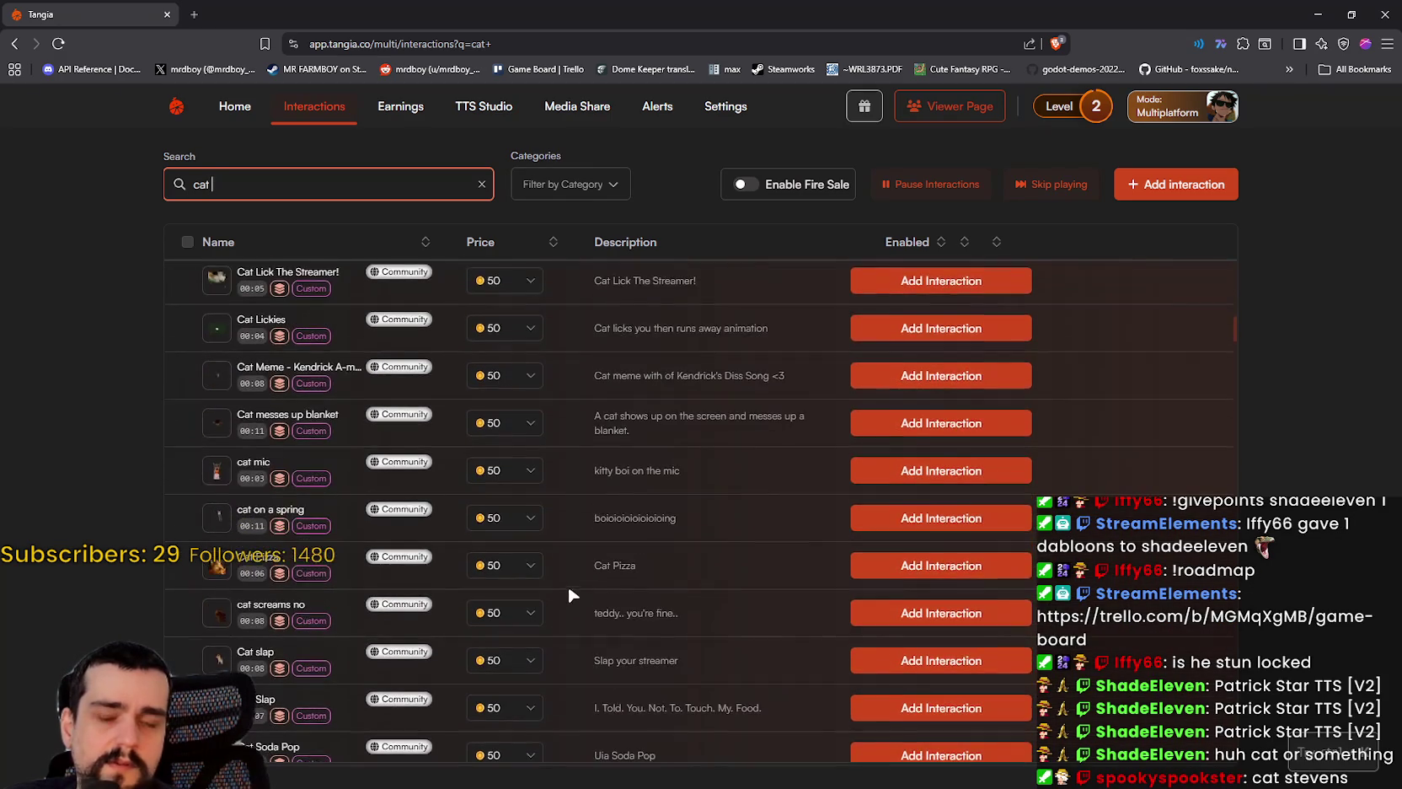
scroll(598, 586, down, 8)
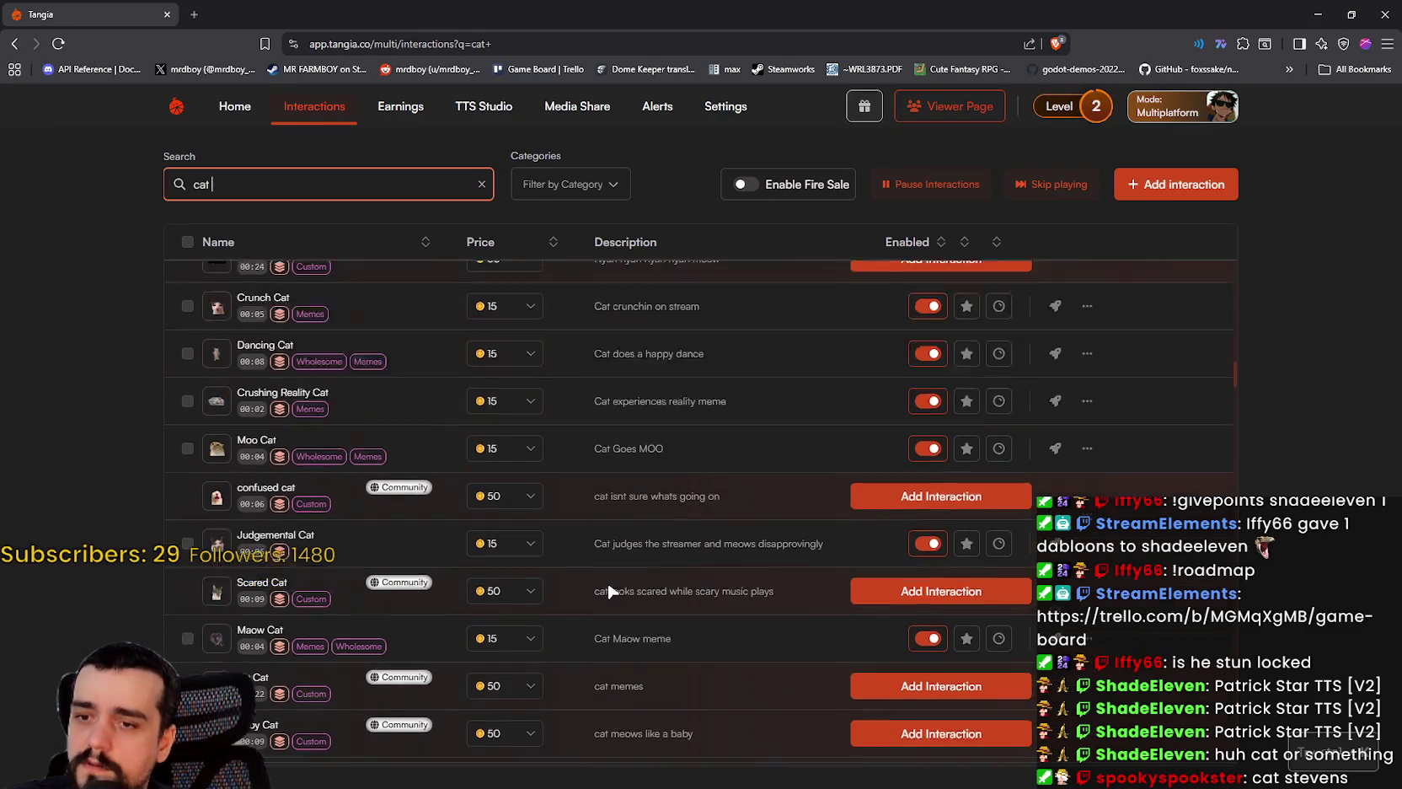
scroll(611, 593, down, 3)
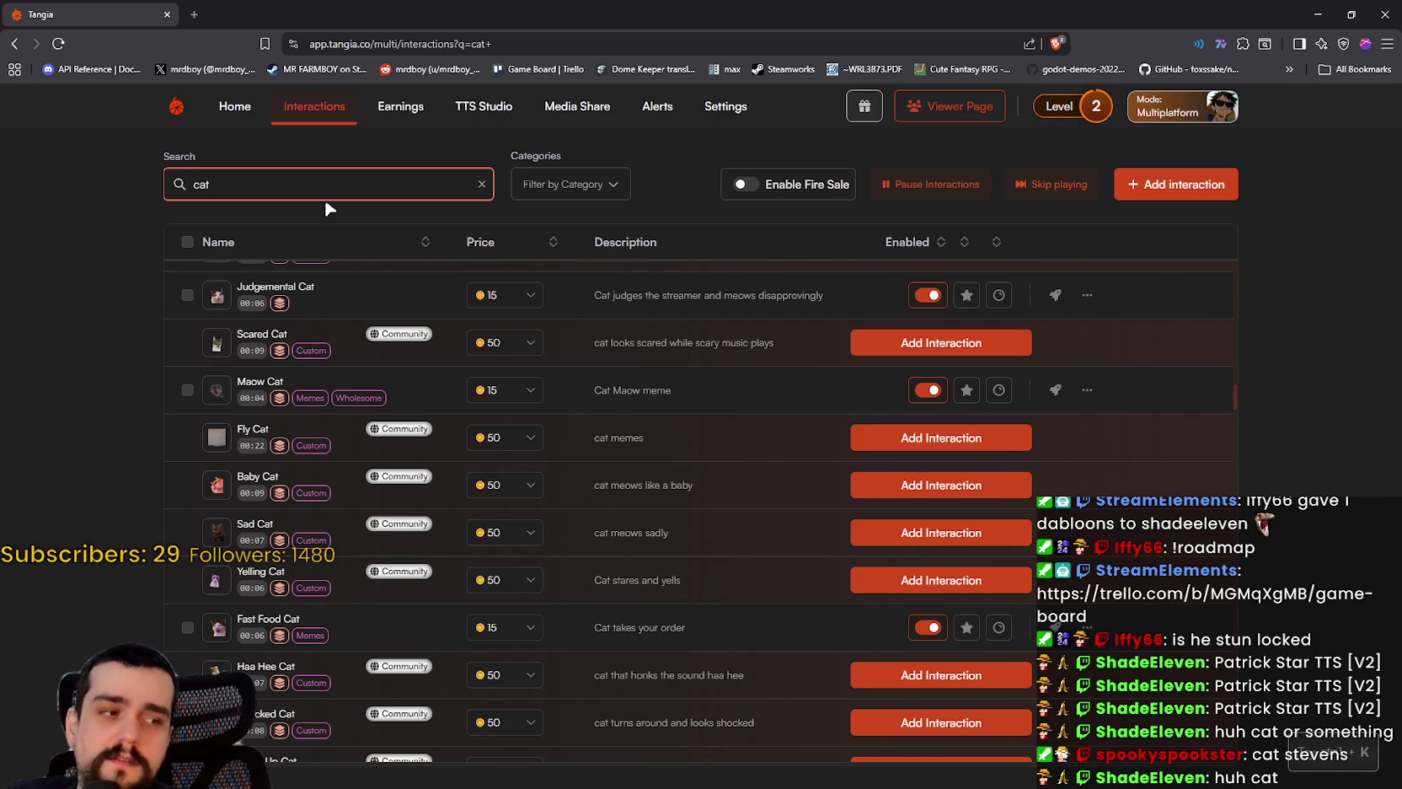
key(BackSpace)
key(BackSpace)
key(BackSpace)
text(huh cat)
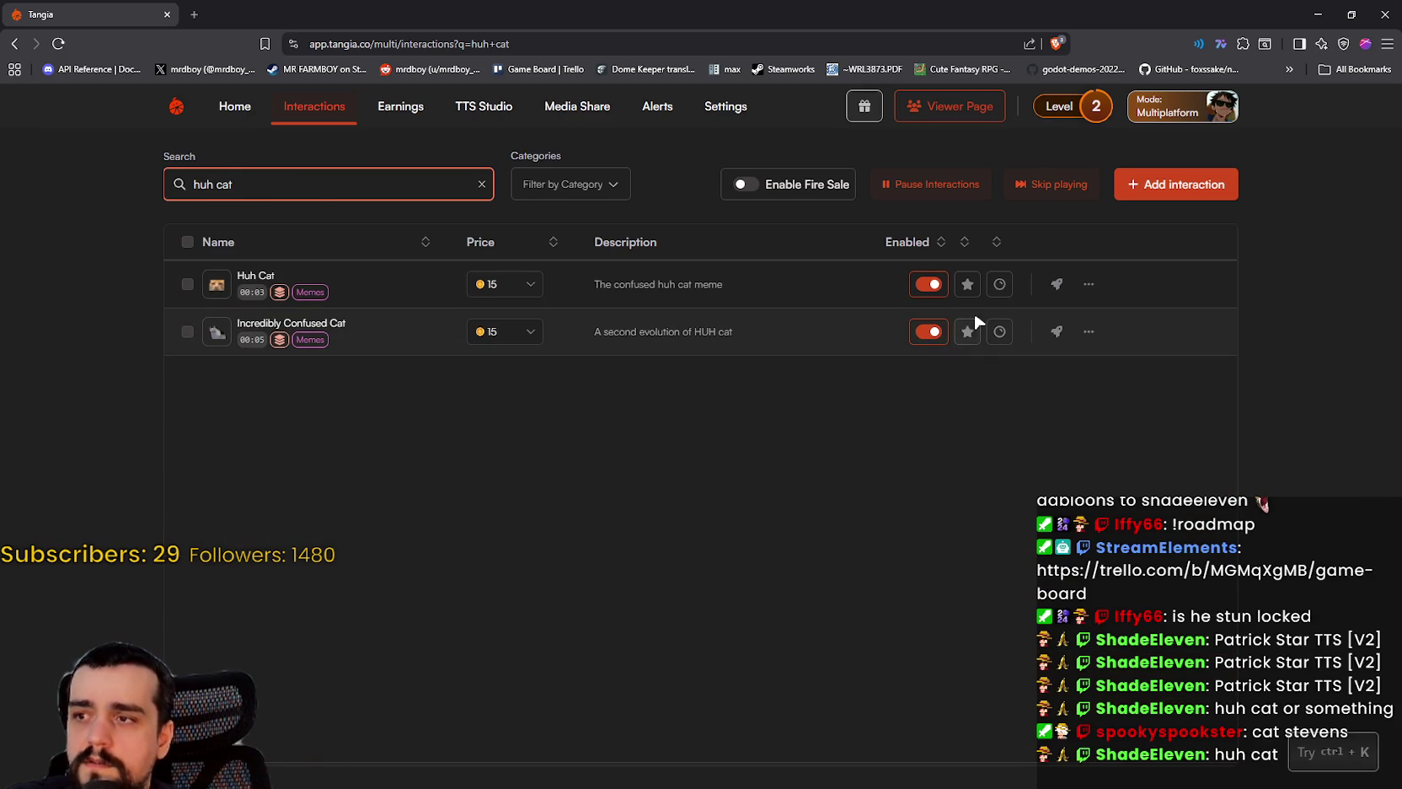
- Star Huh Cat as a favorite and change the search to 'uwu'
click(968, 285)
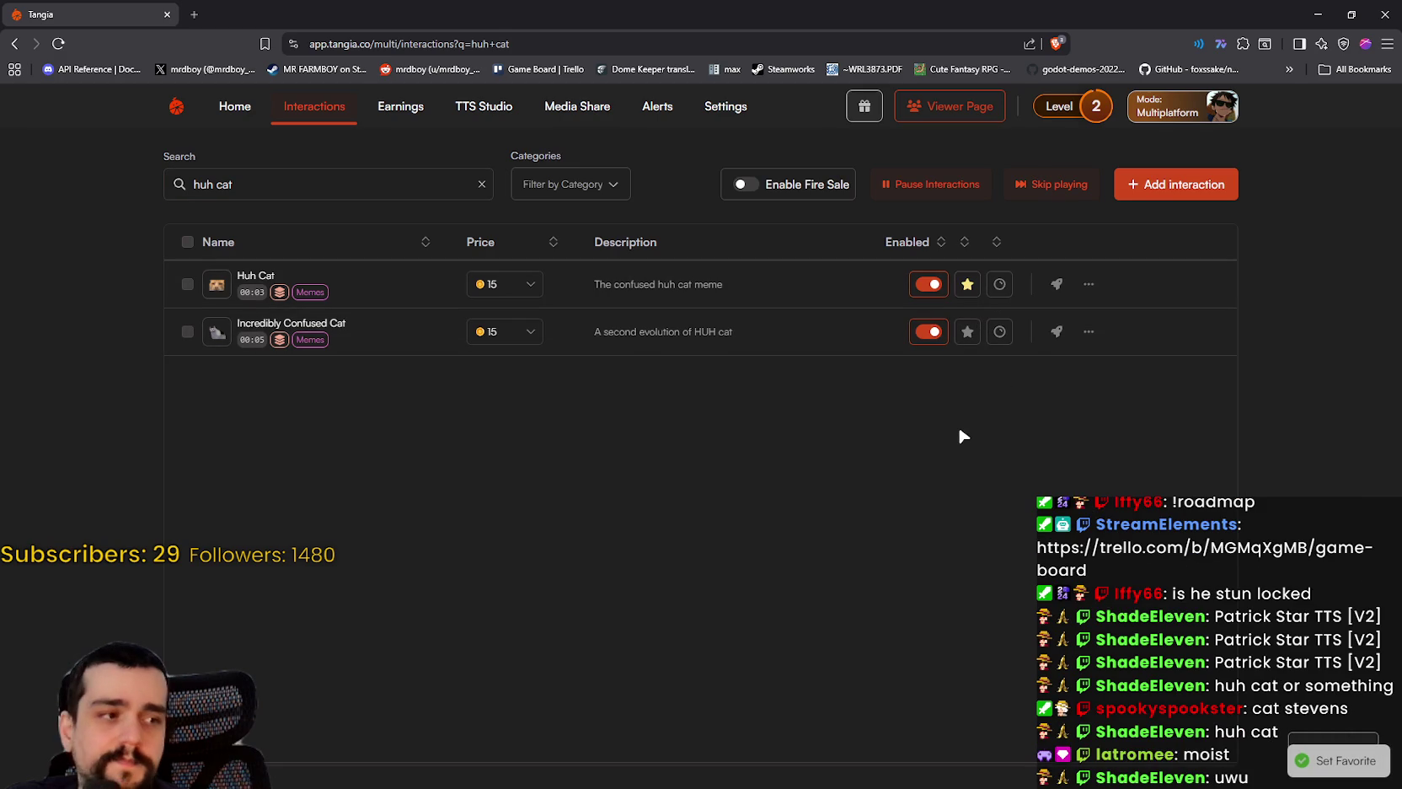
click(231, 175)
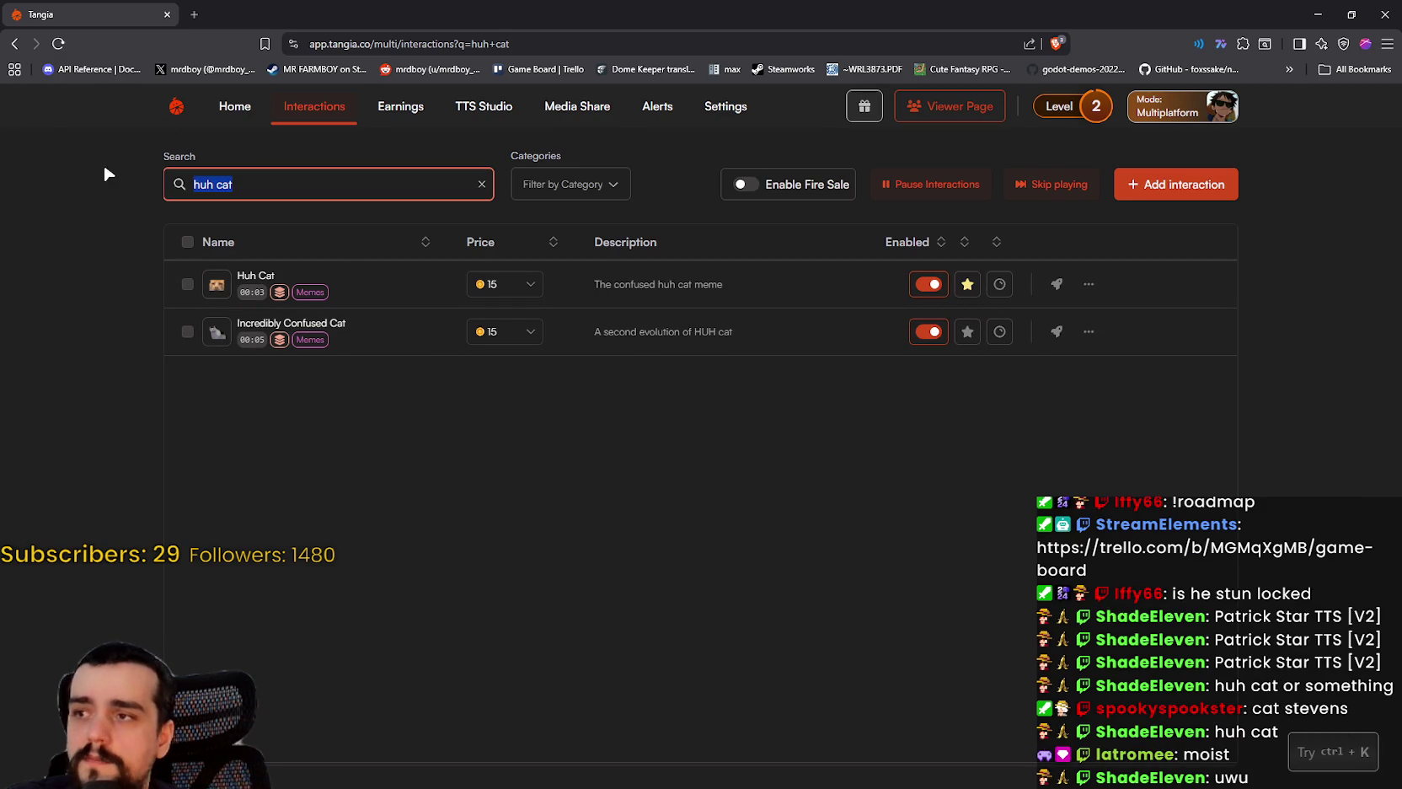
text(u)
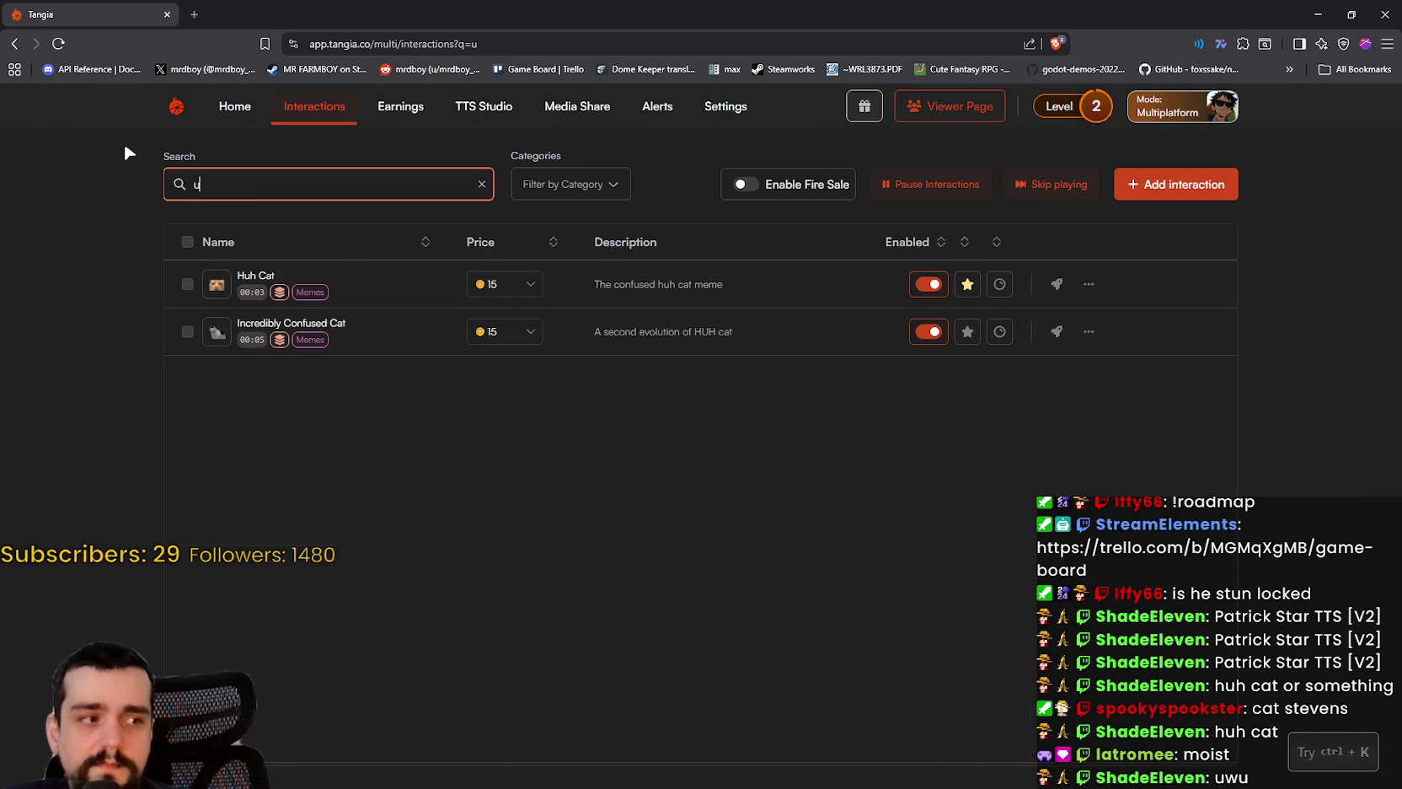
text(wu)
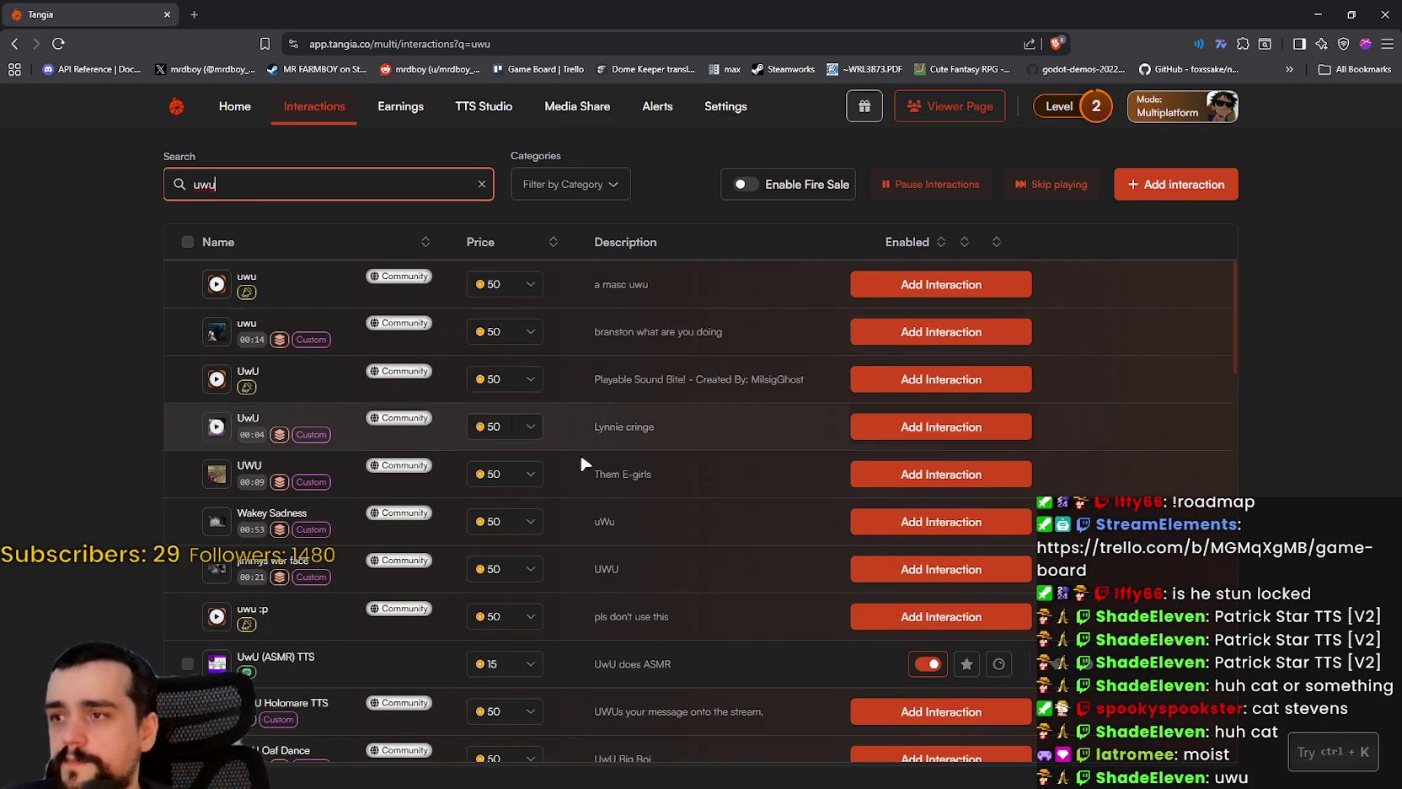
- Star UwU TTS V3 as a favorite in the uwu results
scroll(565, 487, down, 4)
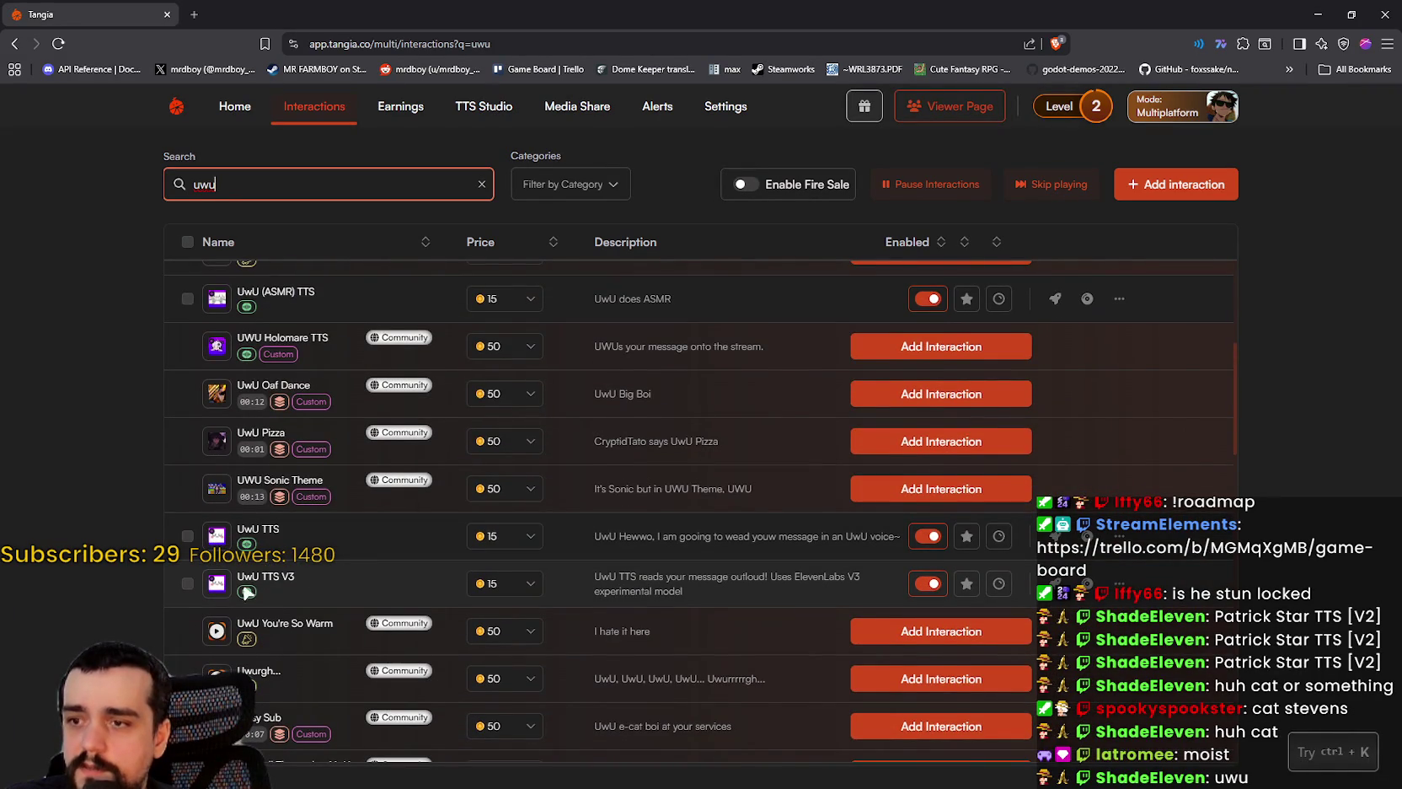
scroll(266, 580, down, 1)
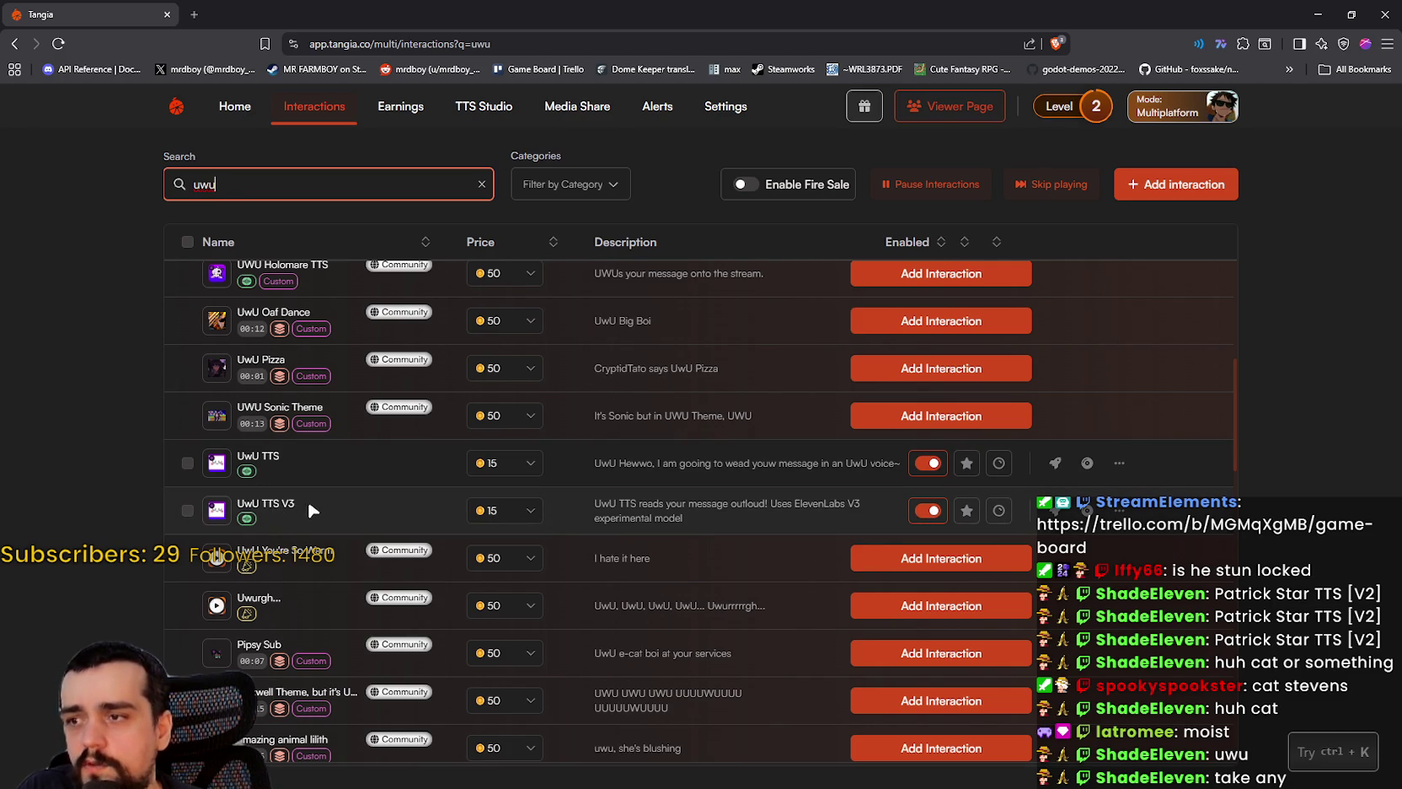
click(966, 510)
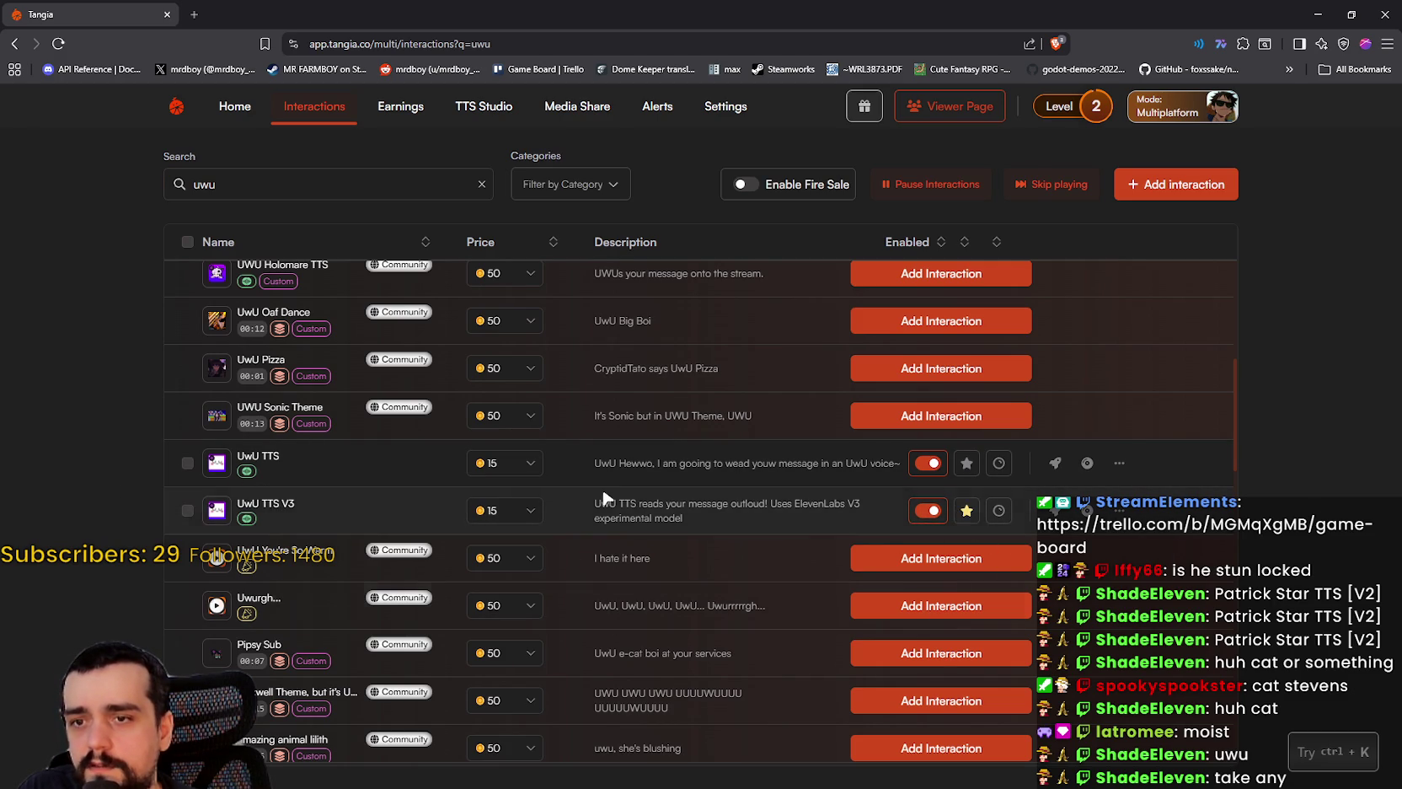
scroll(674, 509, up, 5)
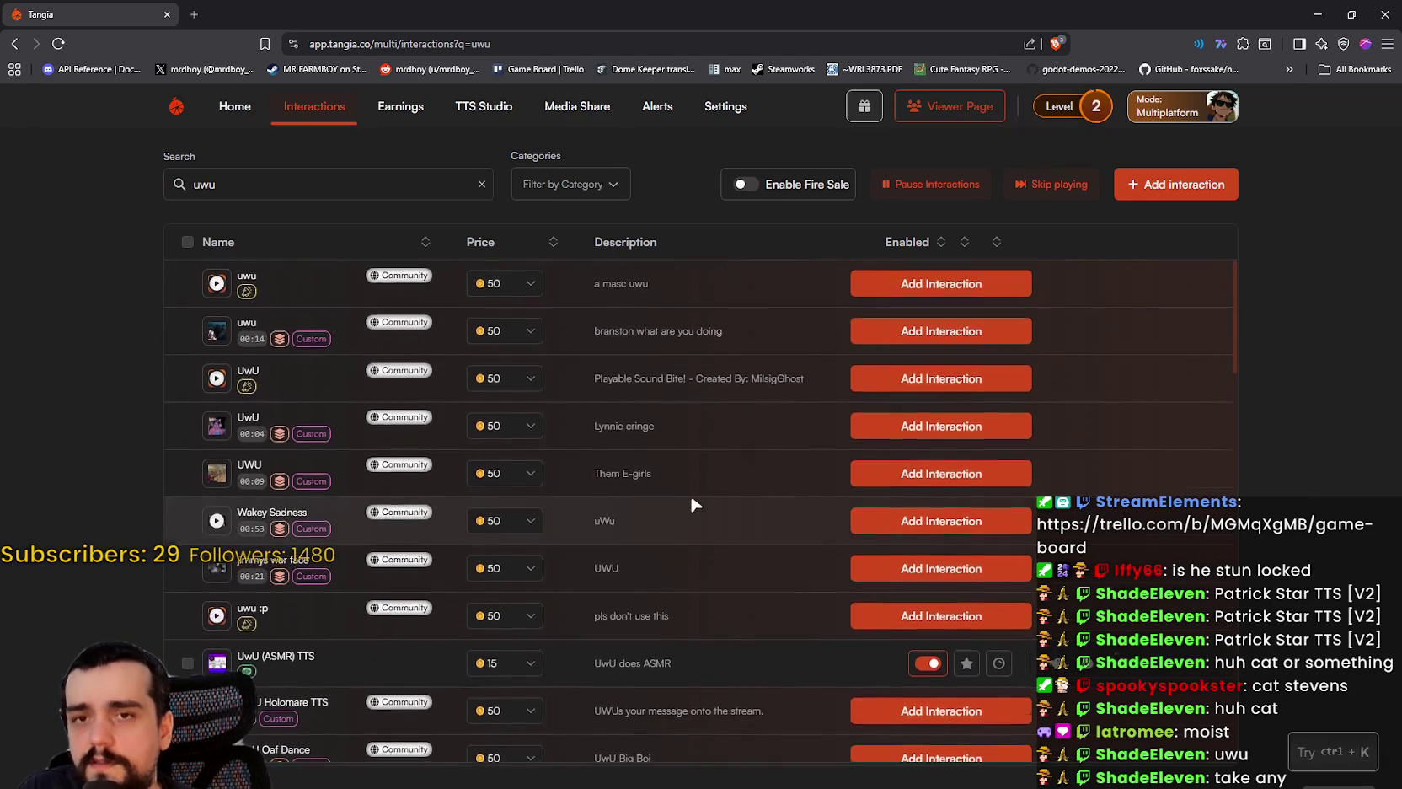
- Clear the search, sort favorites to the top and minimize the browser
click(481, 186)
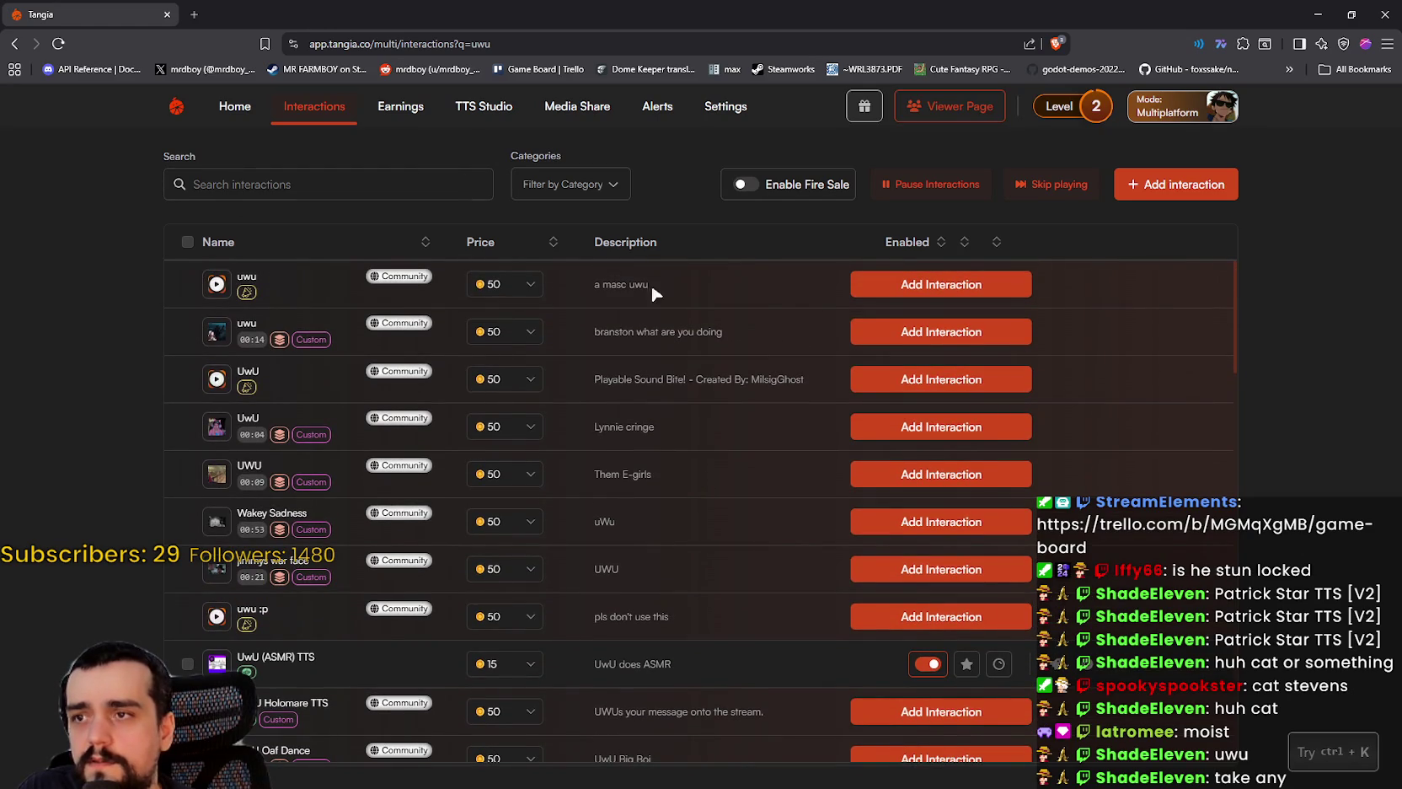
click(965, 243)
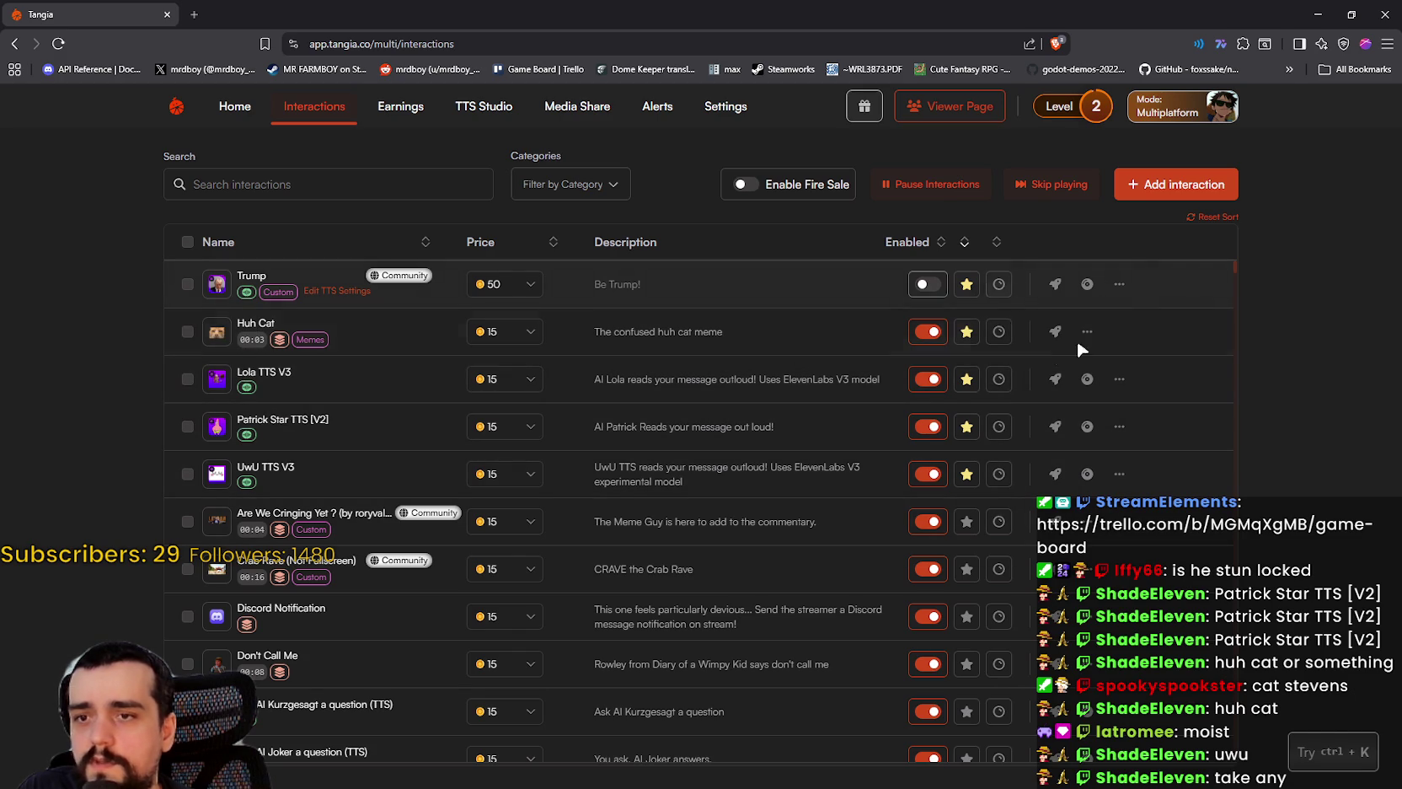
click(1352, 14)
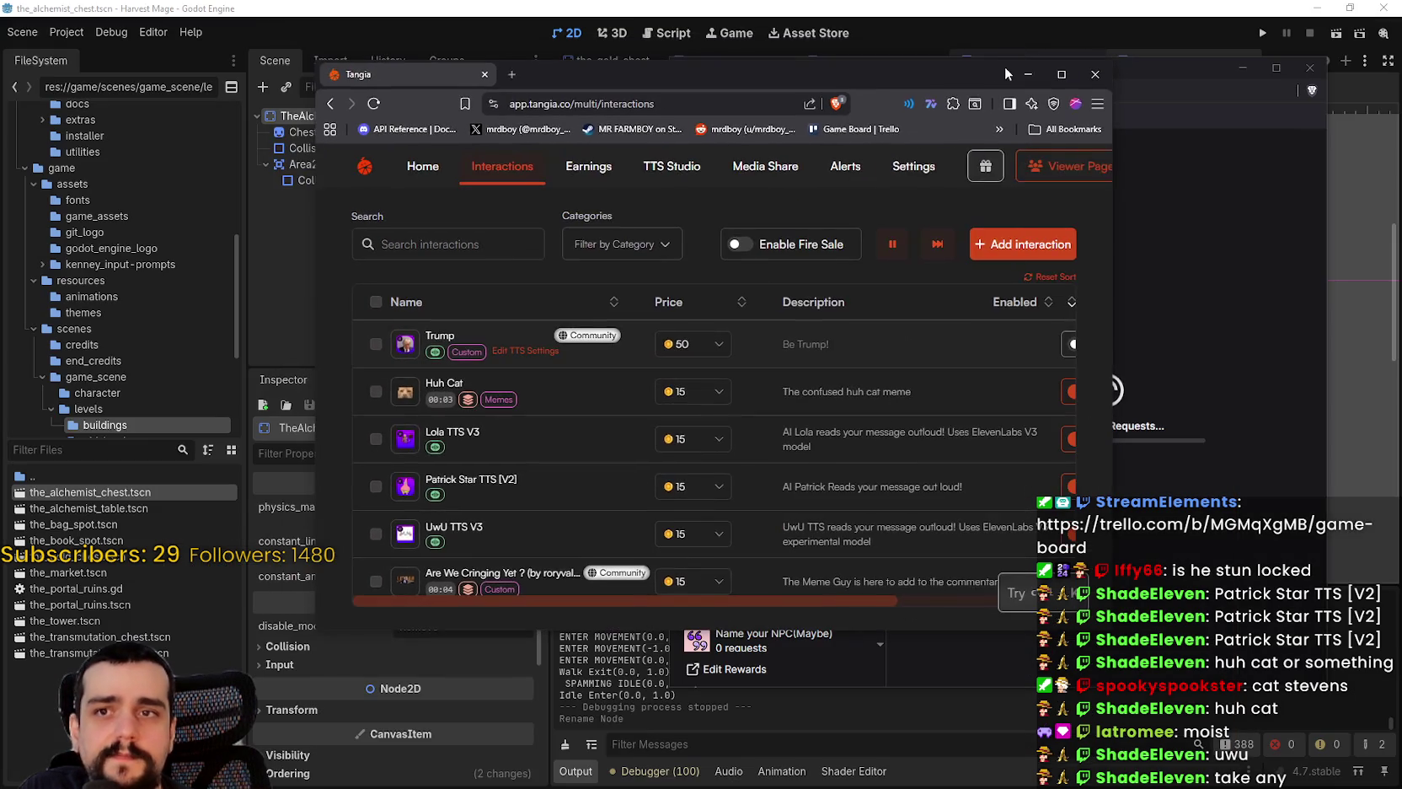
- Snip the Tangia Interactions panel with Win+Shift+S and move the snip window higher
click(1030, 64)
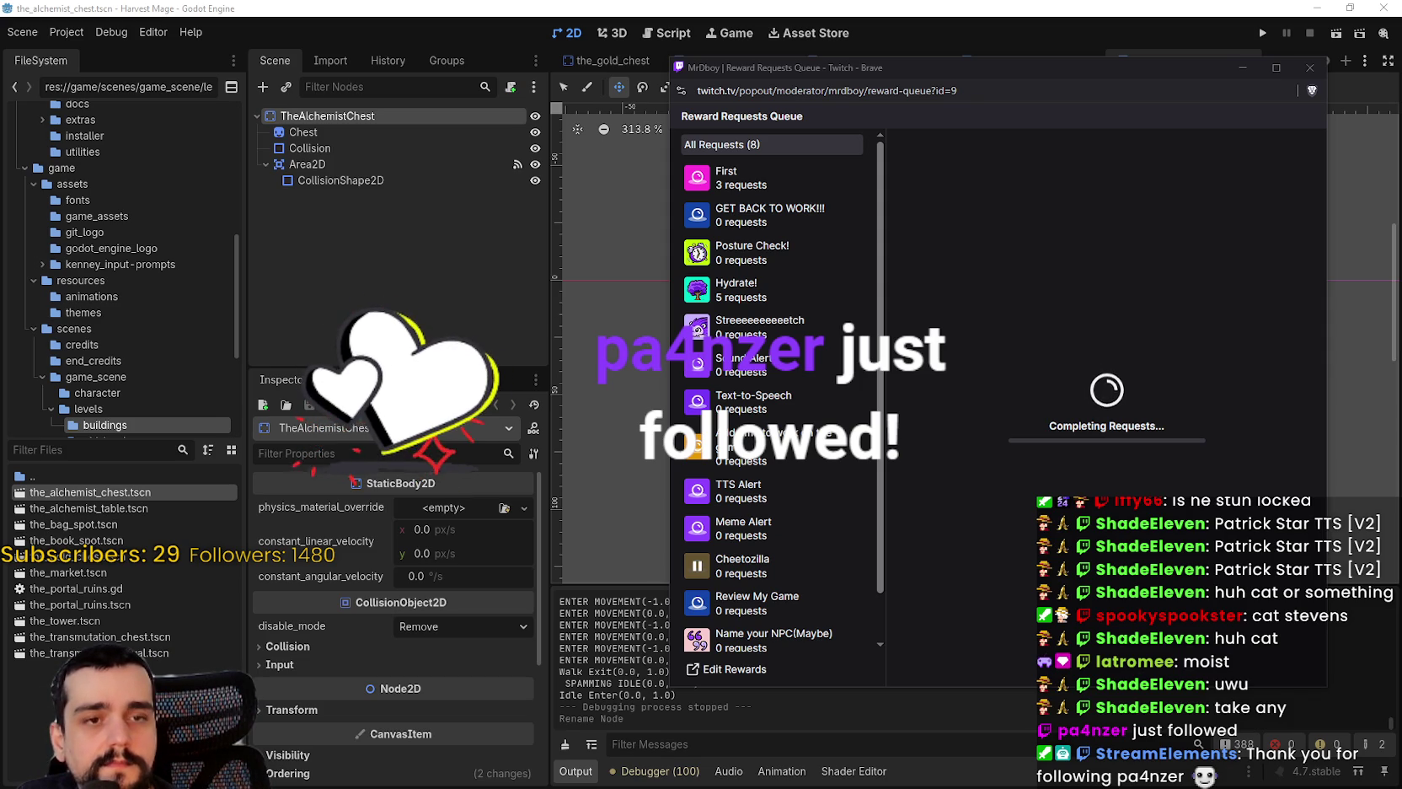
key(super+shift+s)
key(Escape)
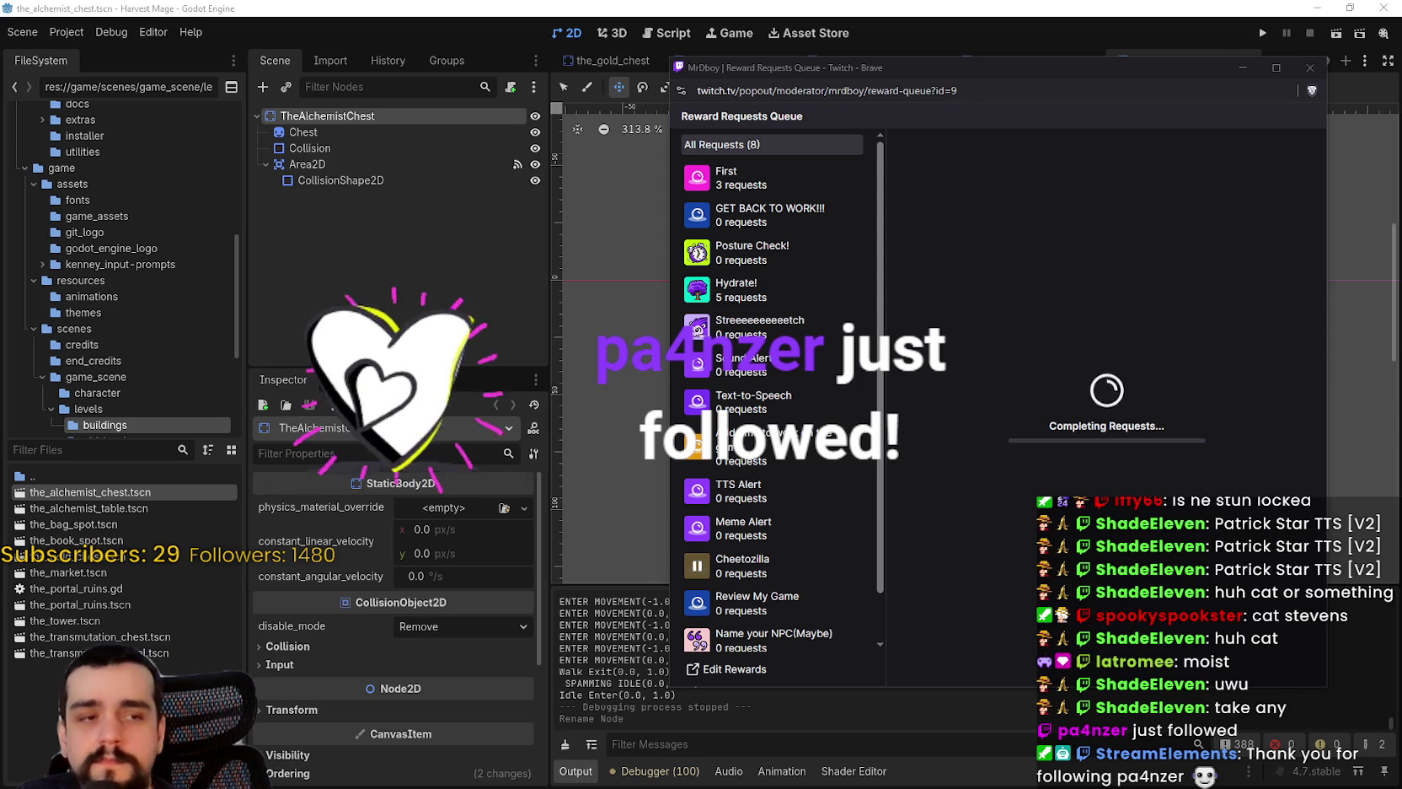
key(super+shift+s)
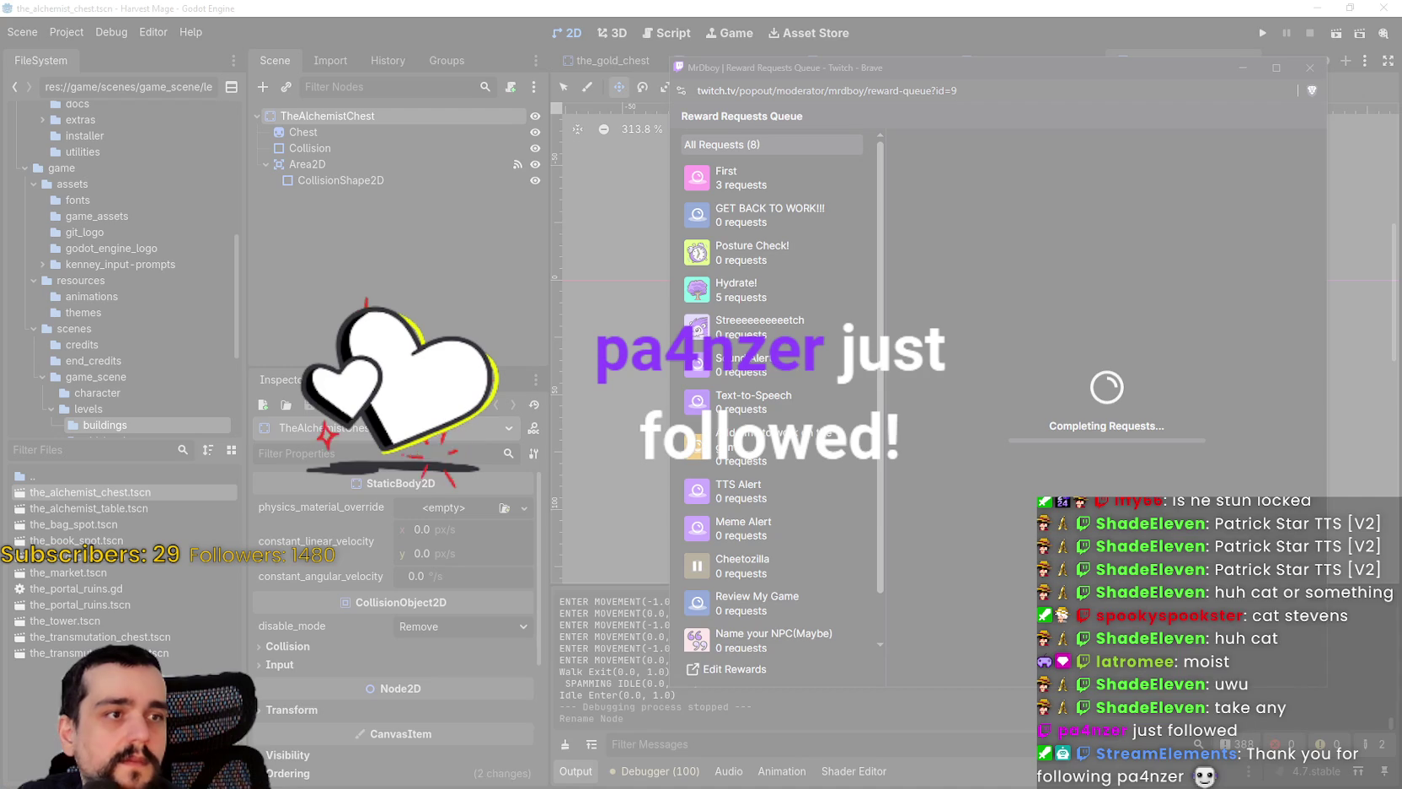
key(Escape)
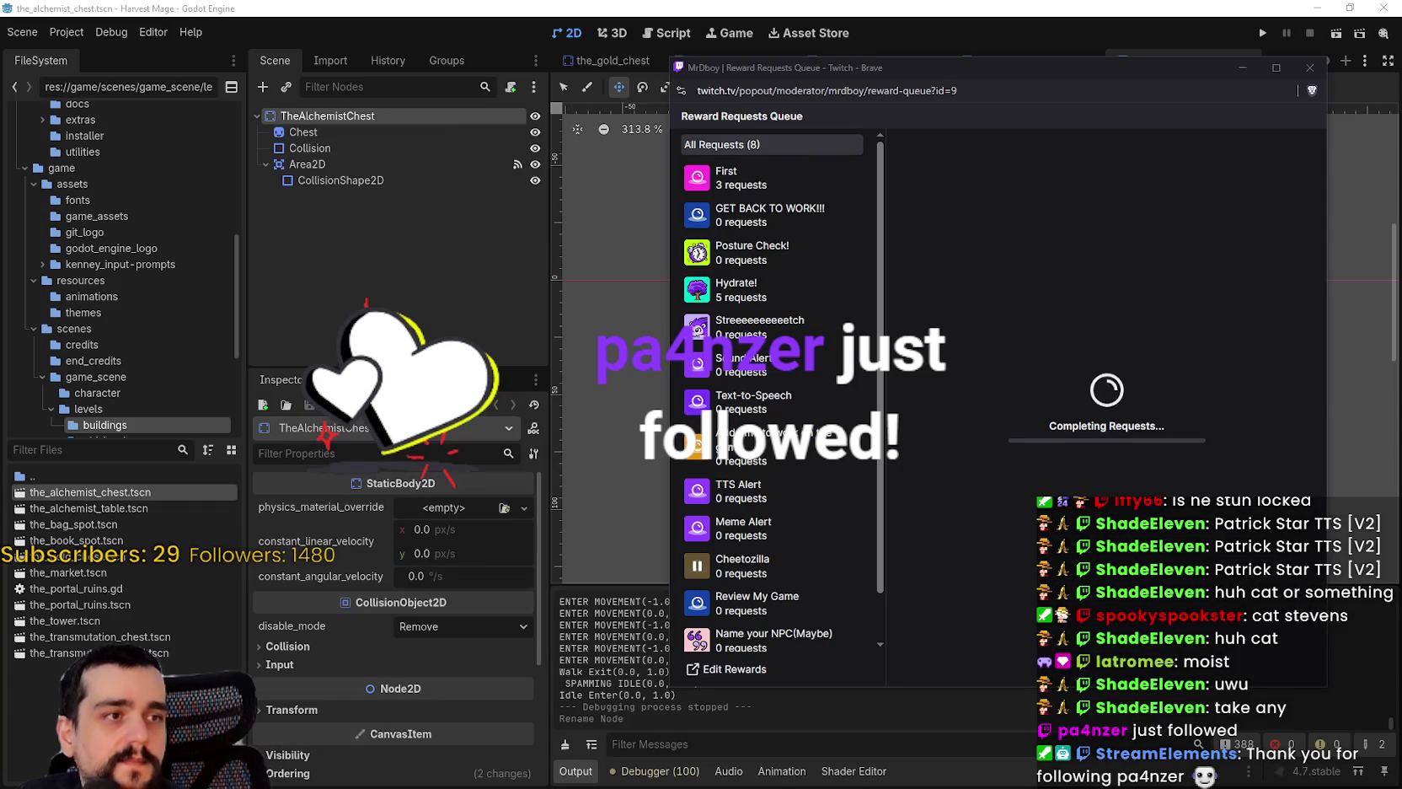
drag(877, 155, 793, 14)
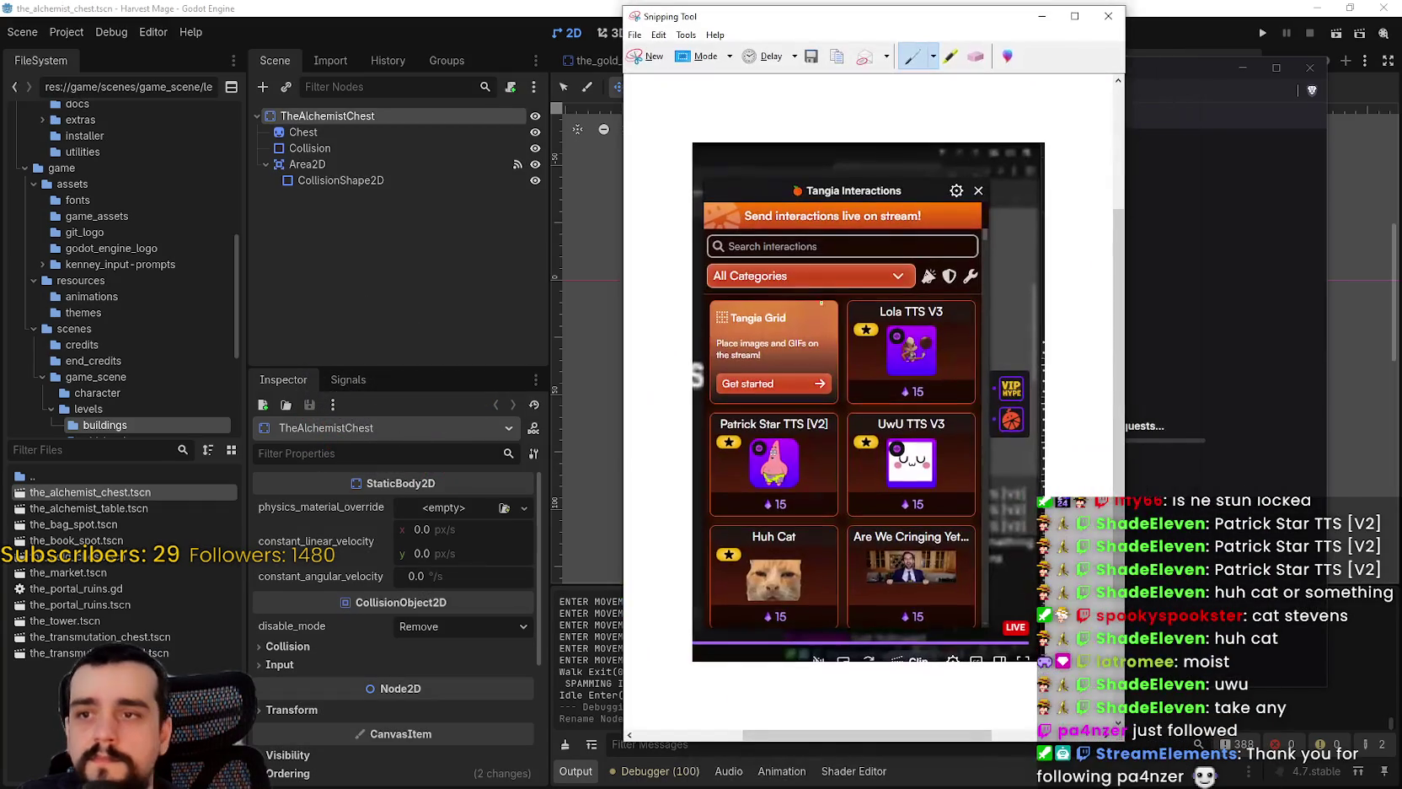
- Circle the Lola, UwU and Patrick Star cards in green, then close the snip without saving
mouse_move(828, 337)
mouse_down()
mouse_move(836, 309)
mouse_move(988, 371)
mouse_move(859, 234)
mouse_up()
mouse_move(849, 430)
mouse_down()
mouse_move(949, 413)
mouse_move(877, 455)
mouse_move(859, 380)
mouse_up()
mouse_move(735, 373)
mouse_down()
mouse_move(708, 452)
mouse_move(834, 480)
mouse_move(703, 430)
mouse_move(699, 581)
mouse_move(739, 474)
mouse_move(801, 479)
mouse_up()
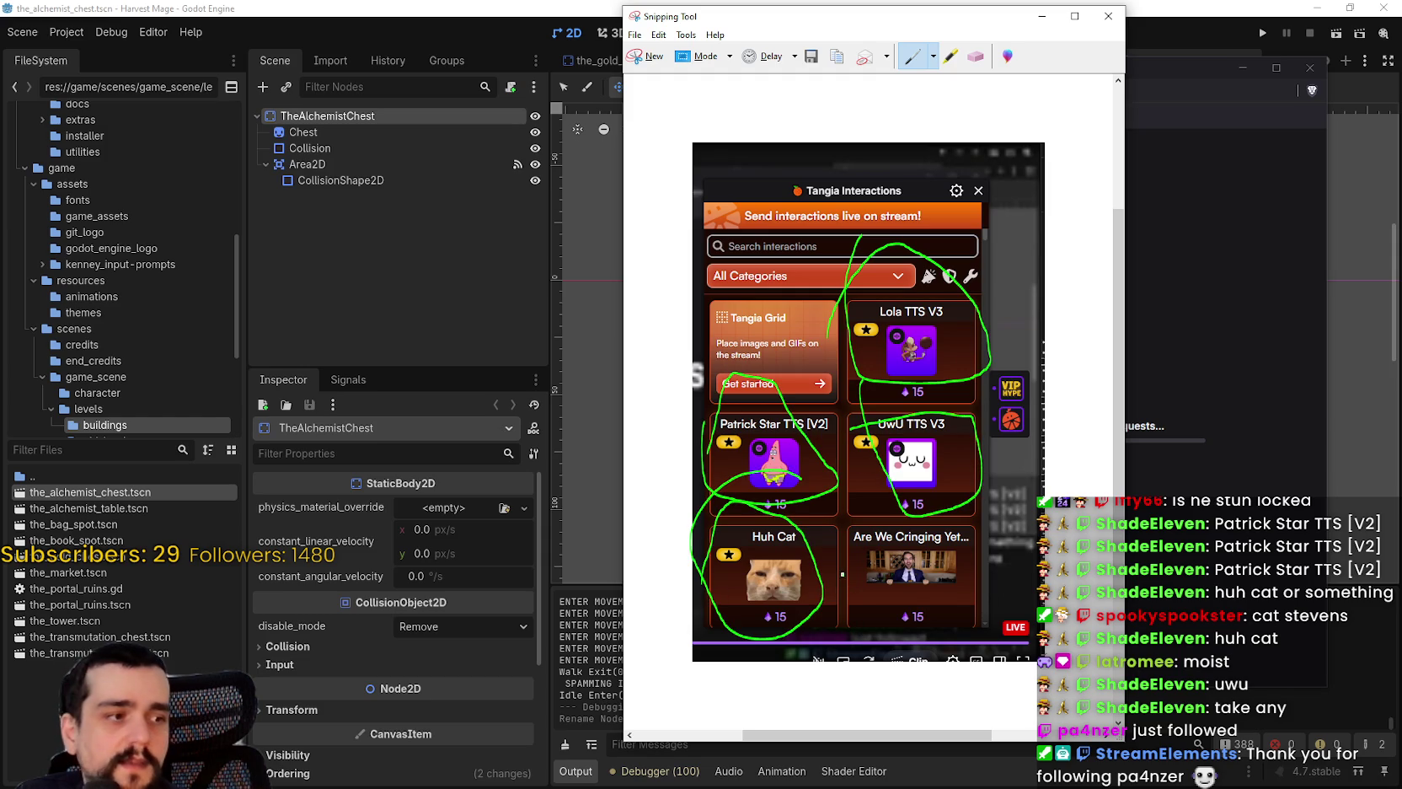
click(1108, 16)
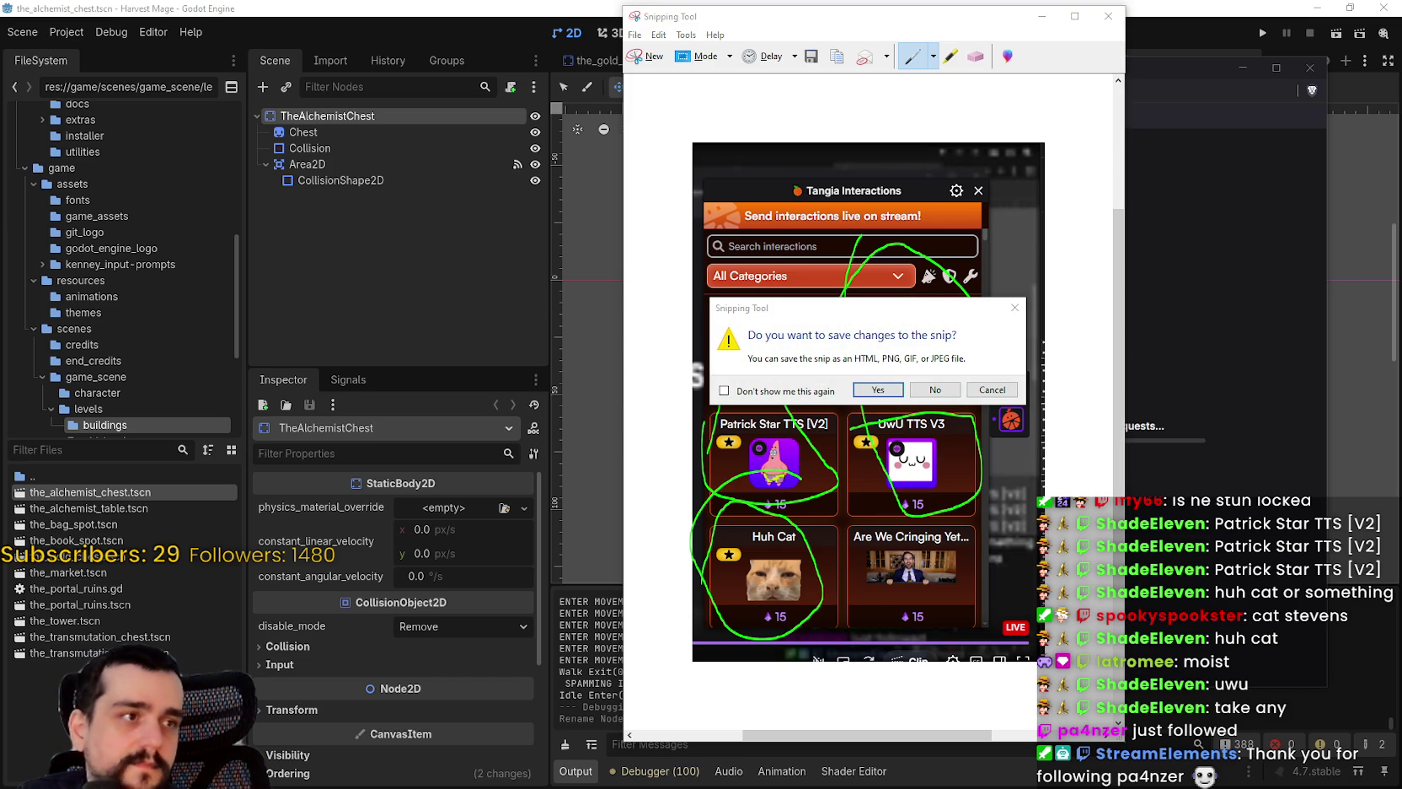
click(933, 396)
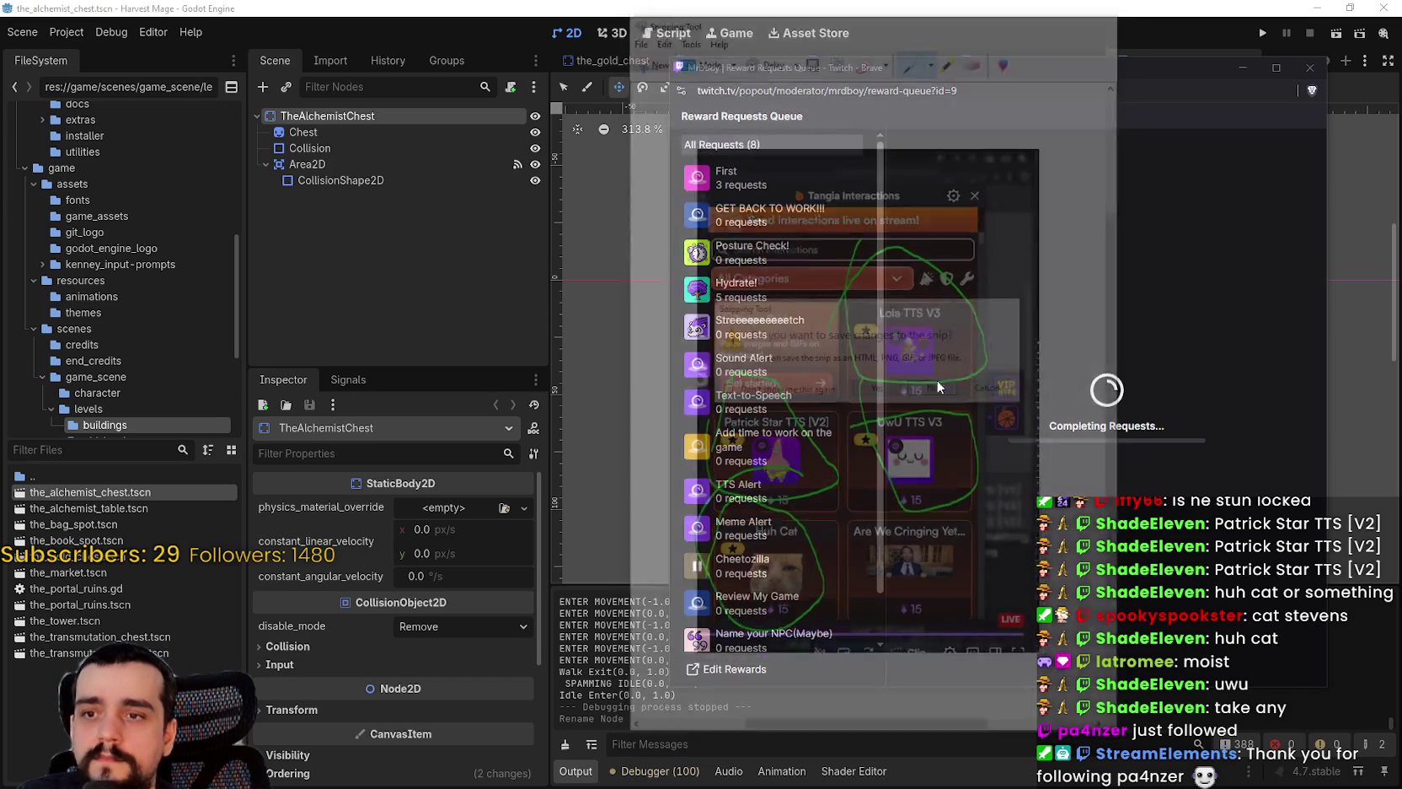
- Close the Twitch reward queue popout, then zoom and pan to recentre the alchemist chest
click(1312, 79)
scroll(877, 430, down, 1)
drag(879, 425, 1089, 451)
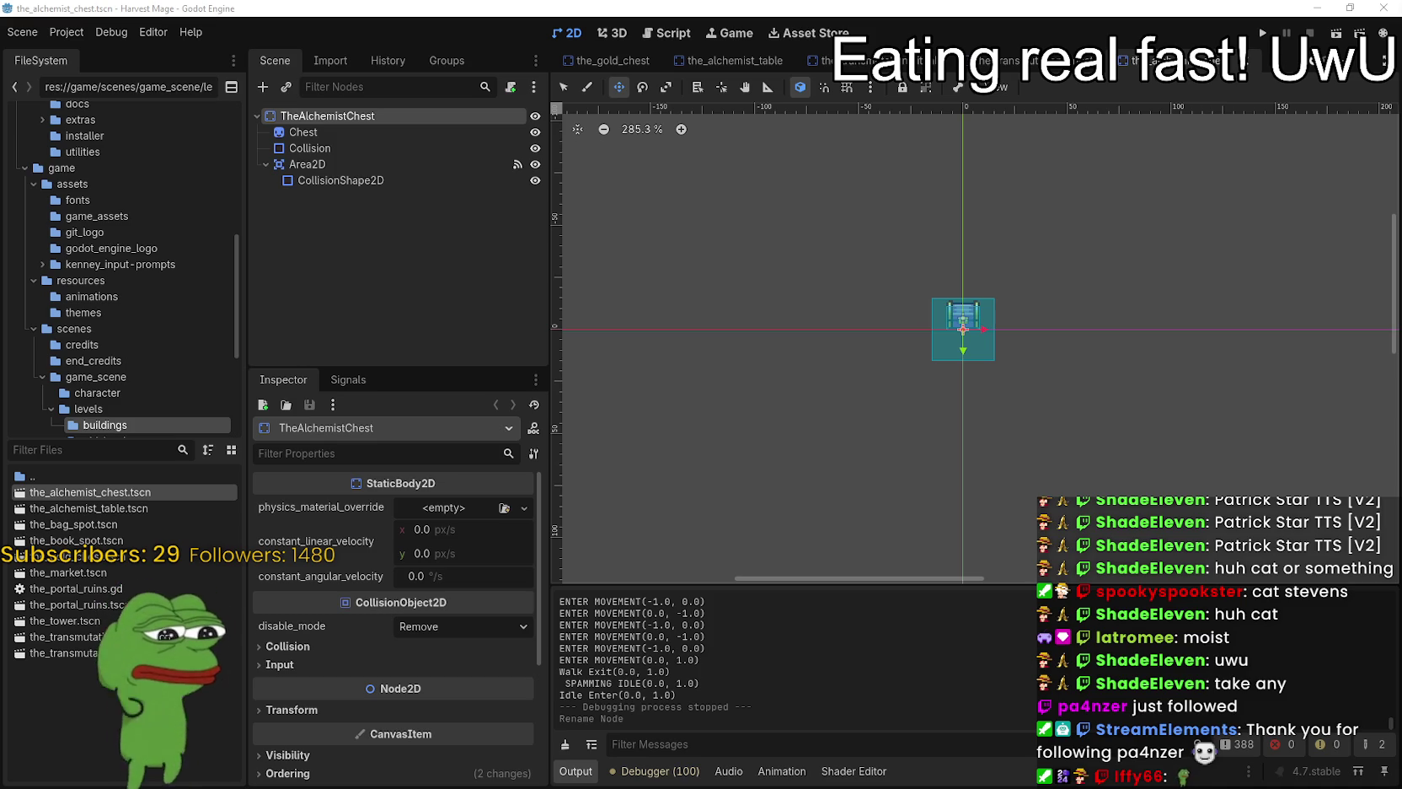
key(alt+Tab)
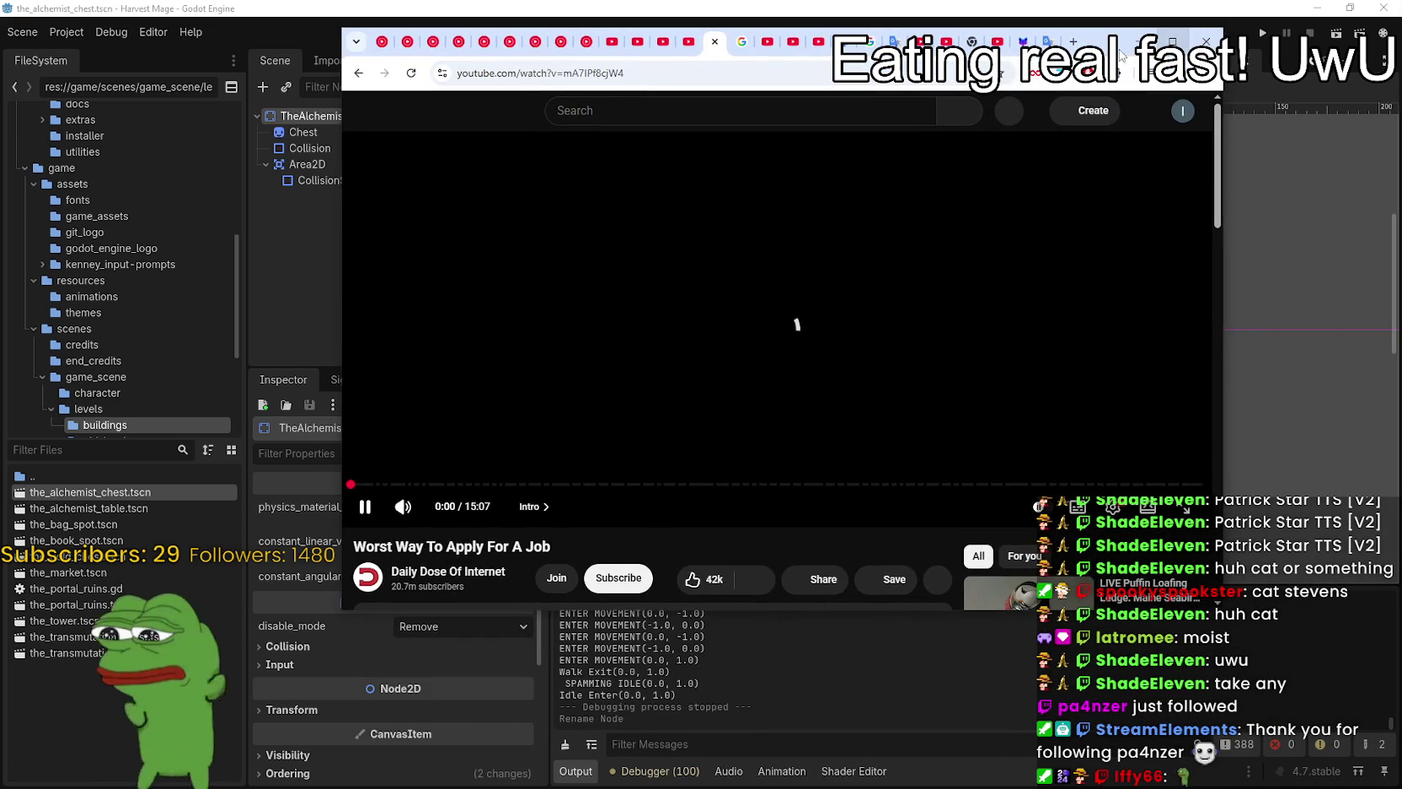
- Play 'Worst Way To Apply For A Job' in a maximised browser and skip to about 3:44
drag(1132, 43, 1118, 46)
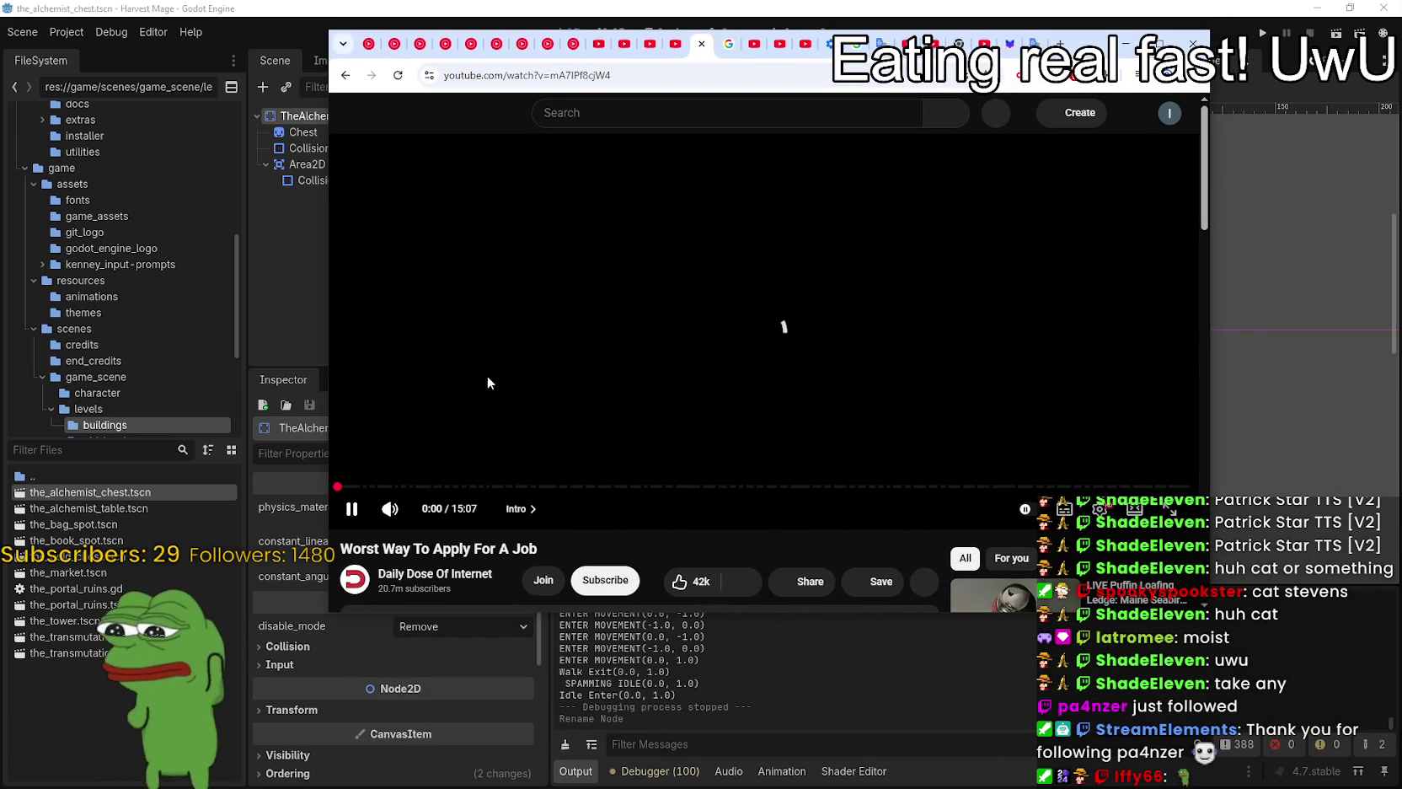
click(775, 334)
click(909, 331)
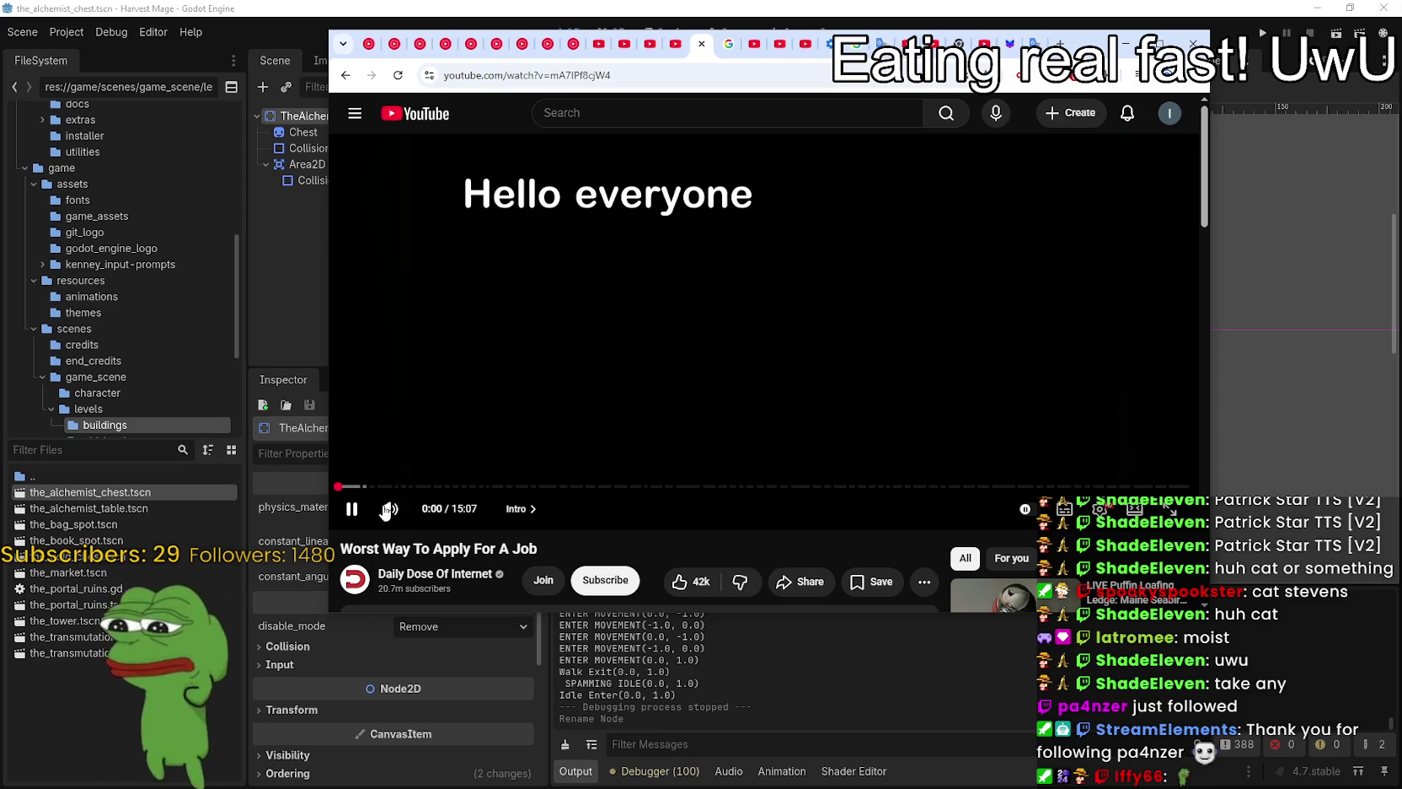
click(1160, 42)
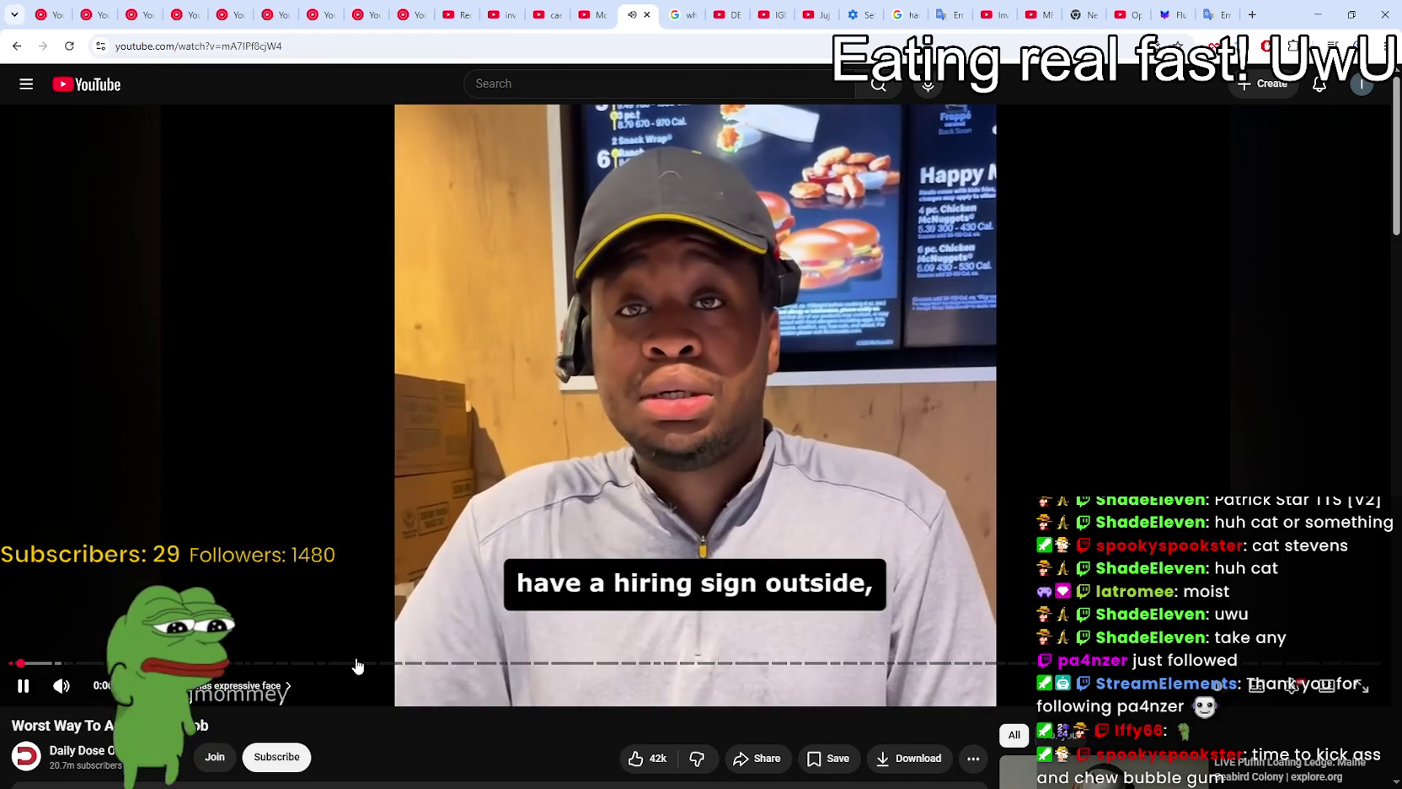
click(359, 664)
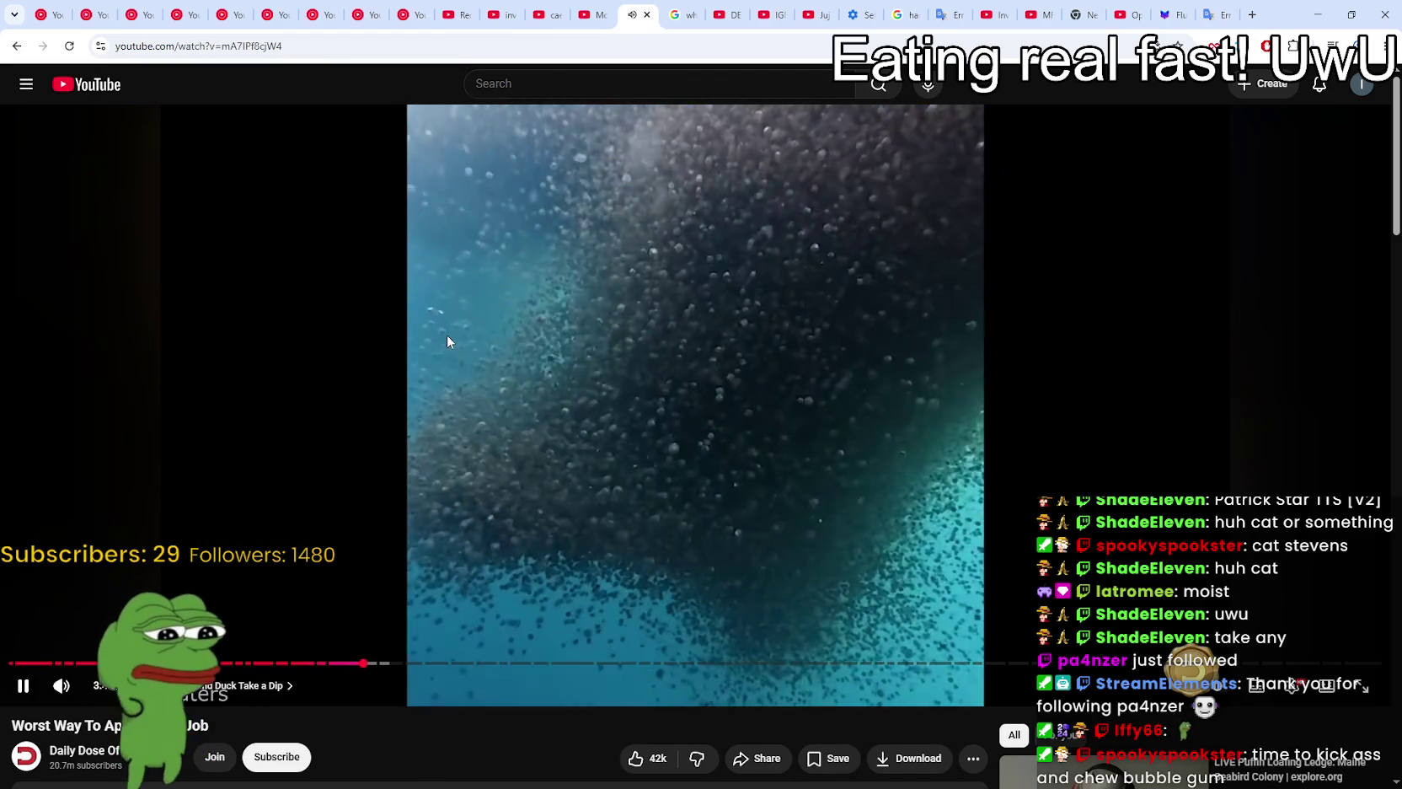
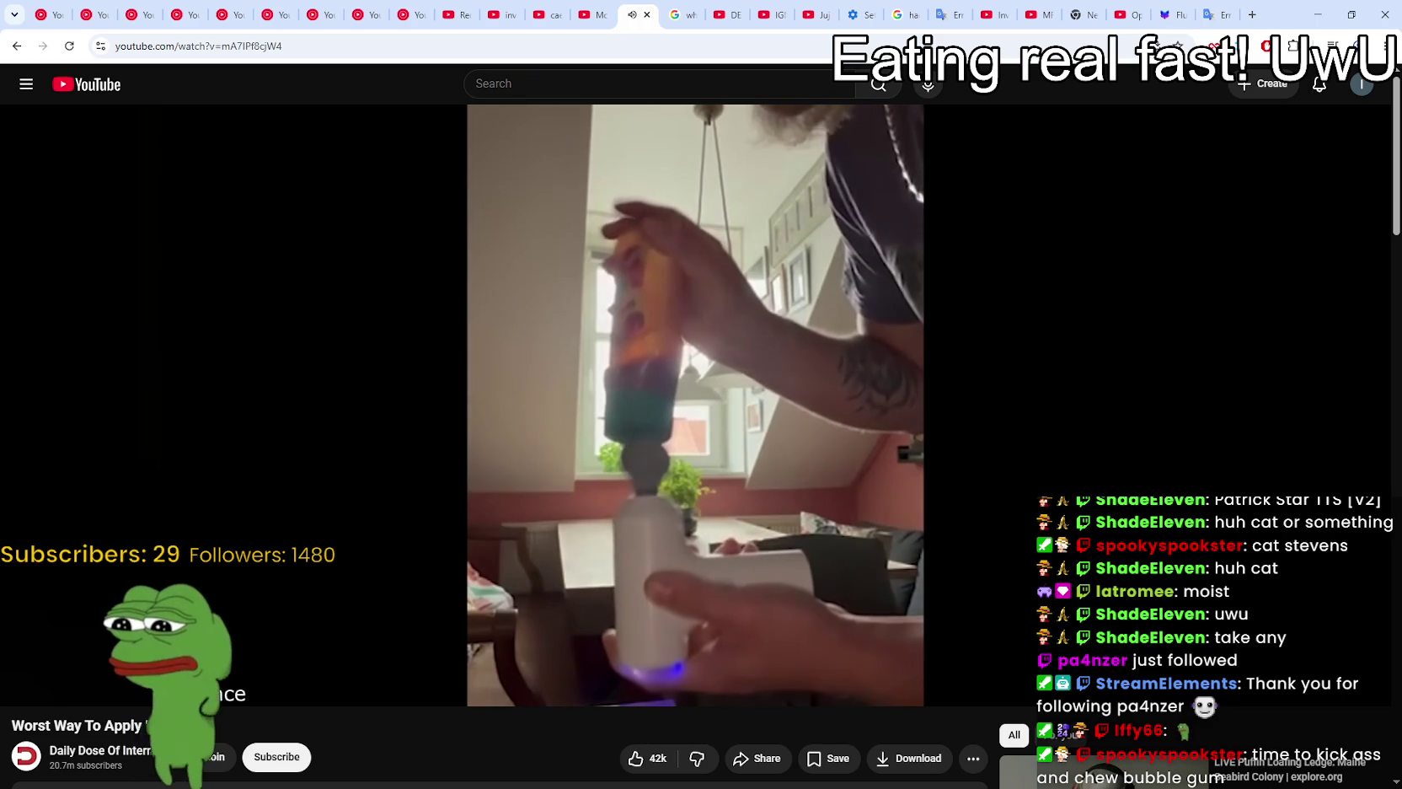
- Pause the YouTube video, then return to the Godot editor showing the_alchemist_chest.tscn
mouse_move(452, 334)
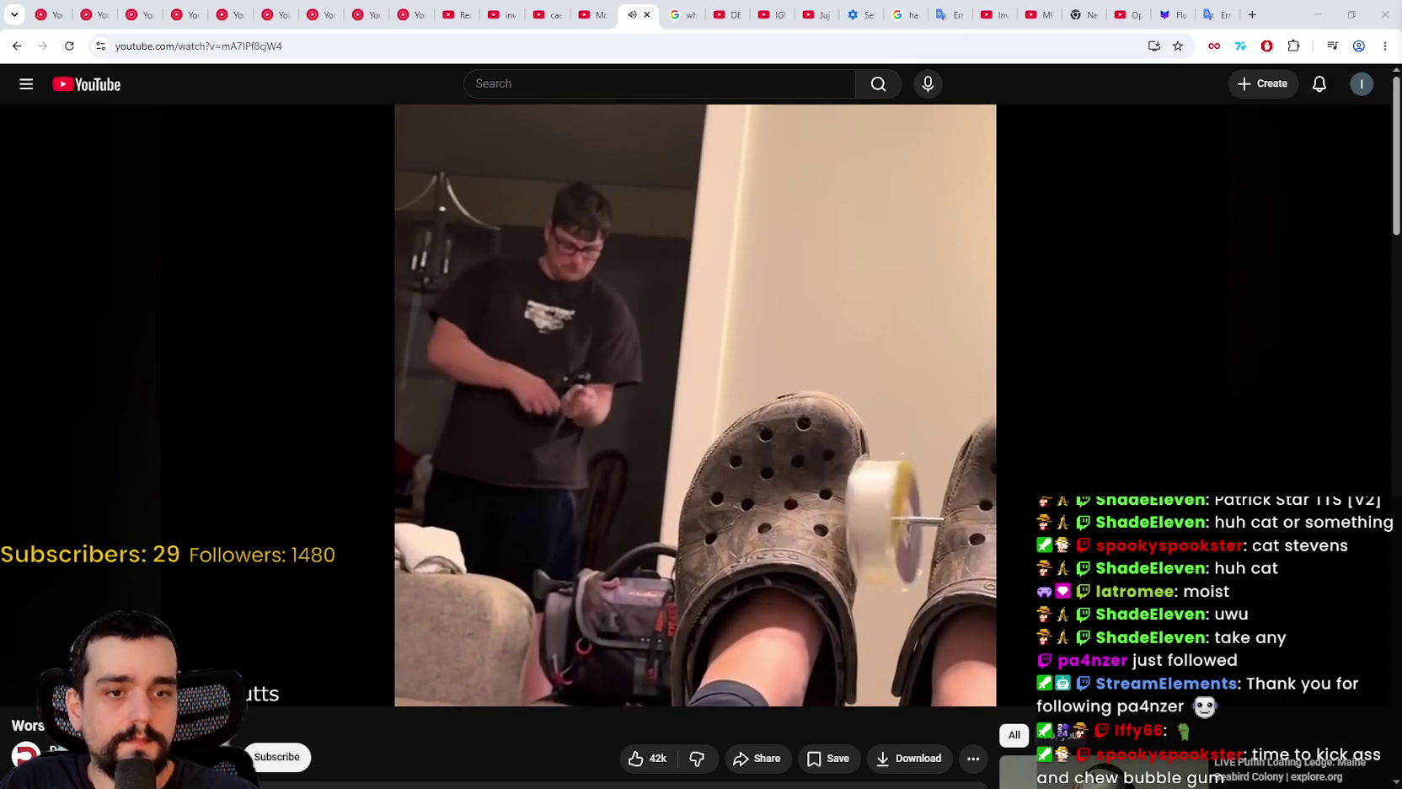
click(767, 228)
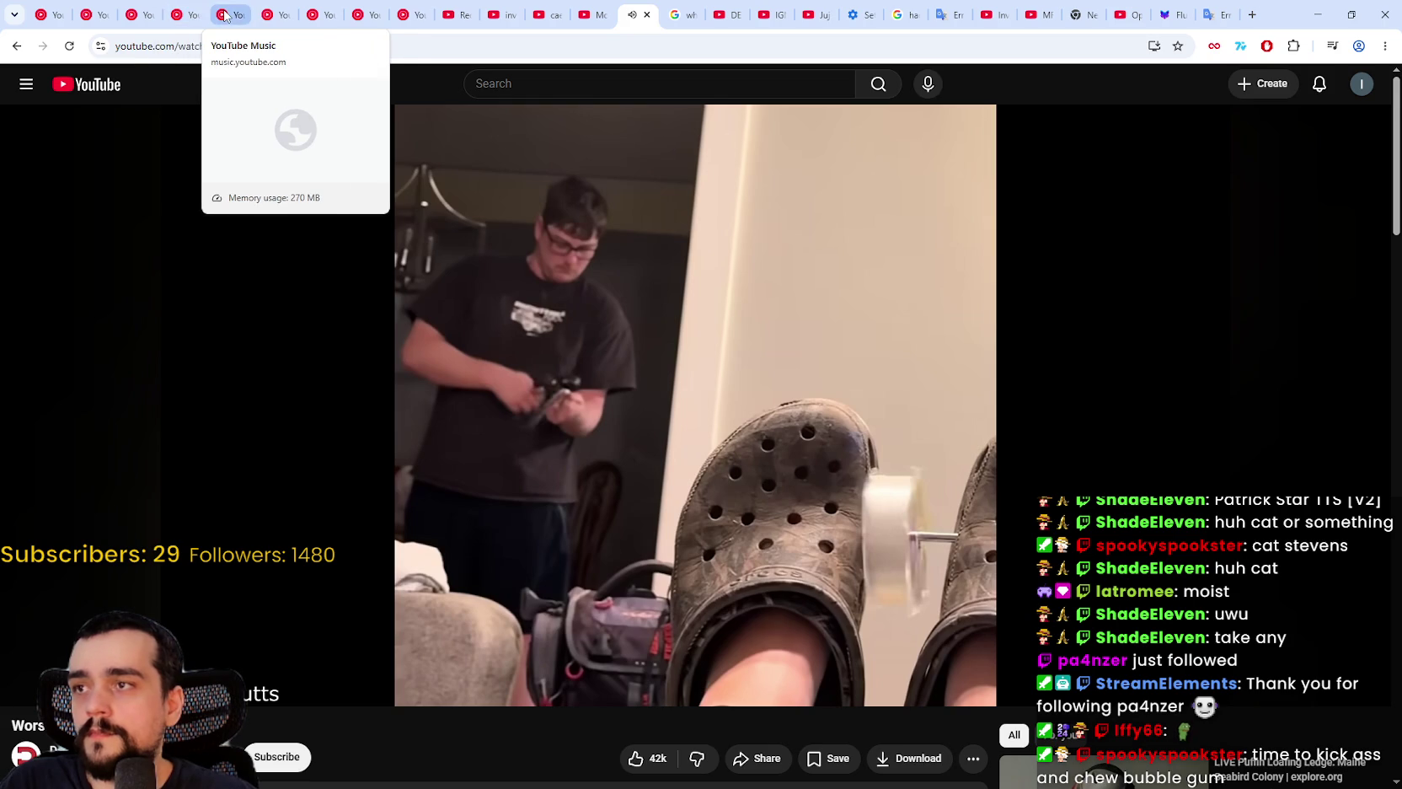
click(132, 23)
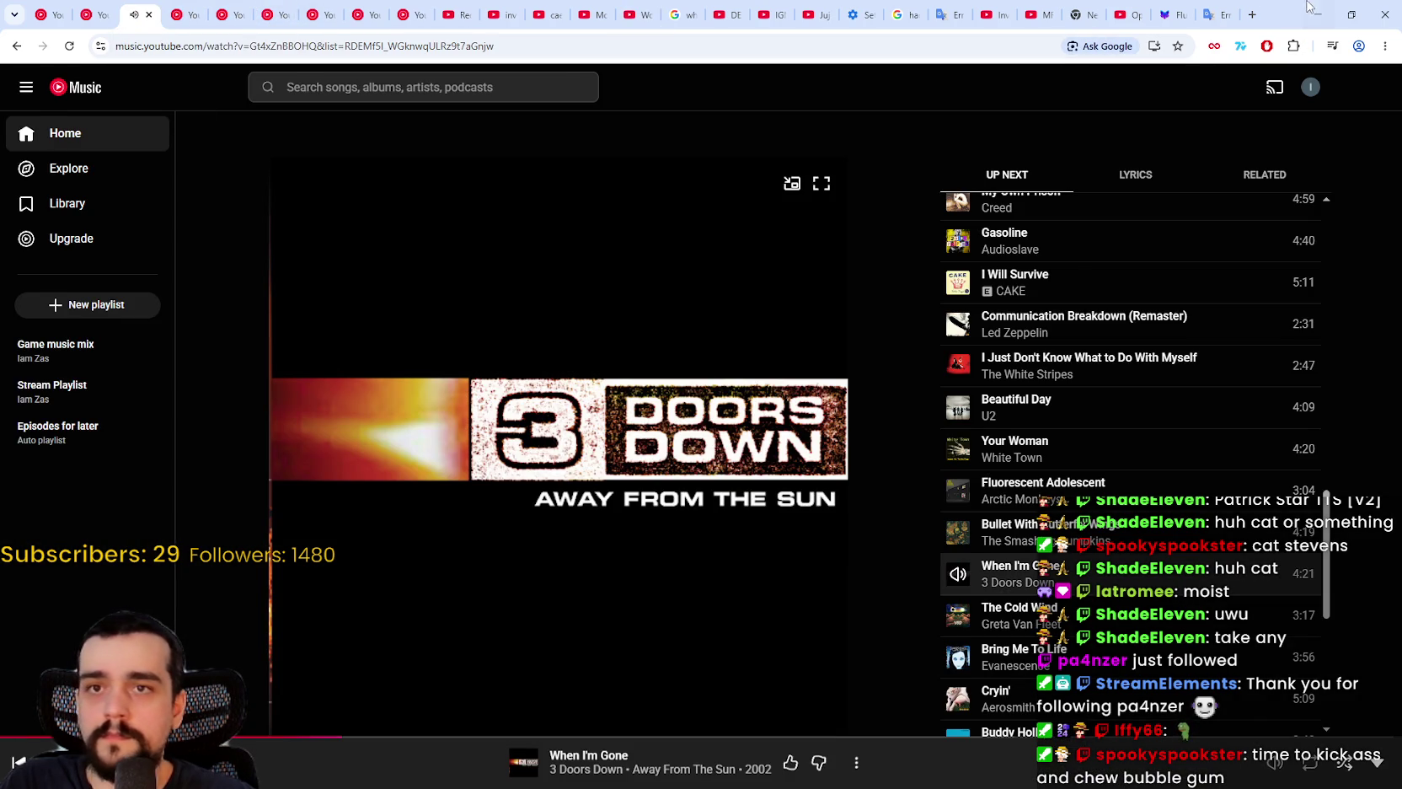
click(1318, 15)
scroll(914, 316, up, 3)
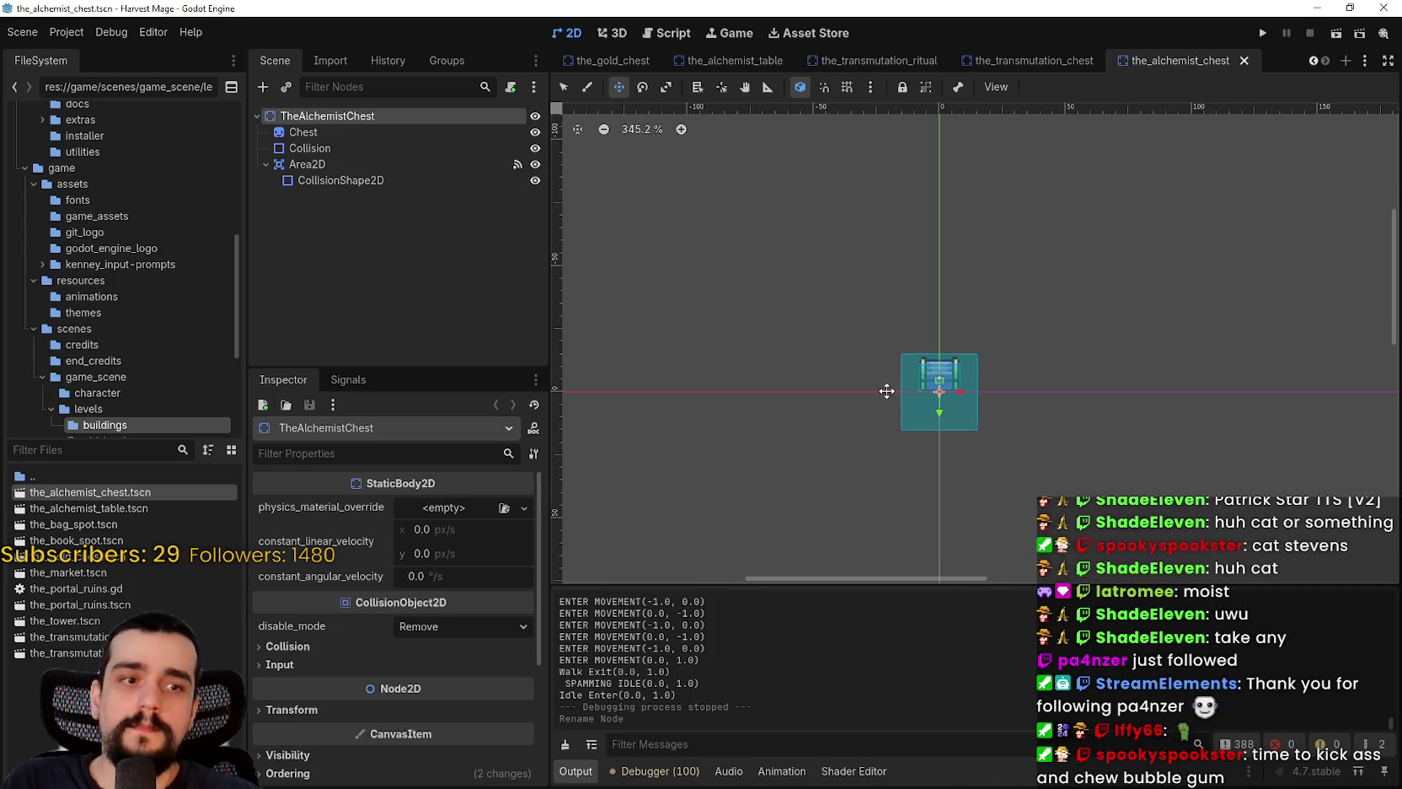
scroll(1136, 413, down, 1)
scroll(1121, 411, up, 3)
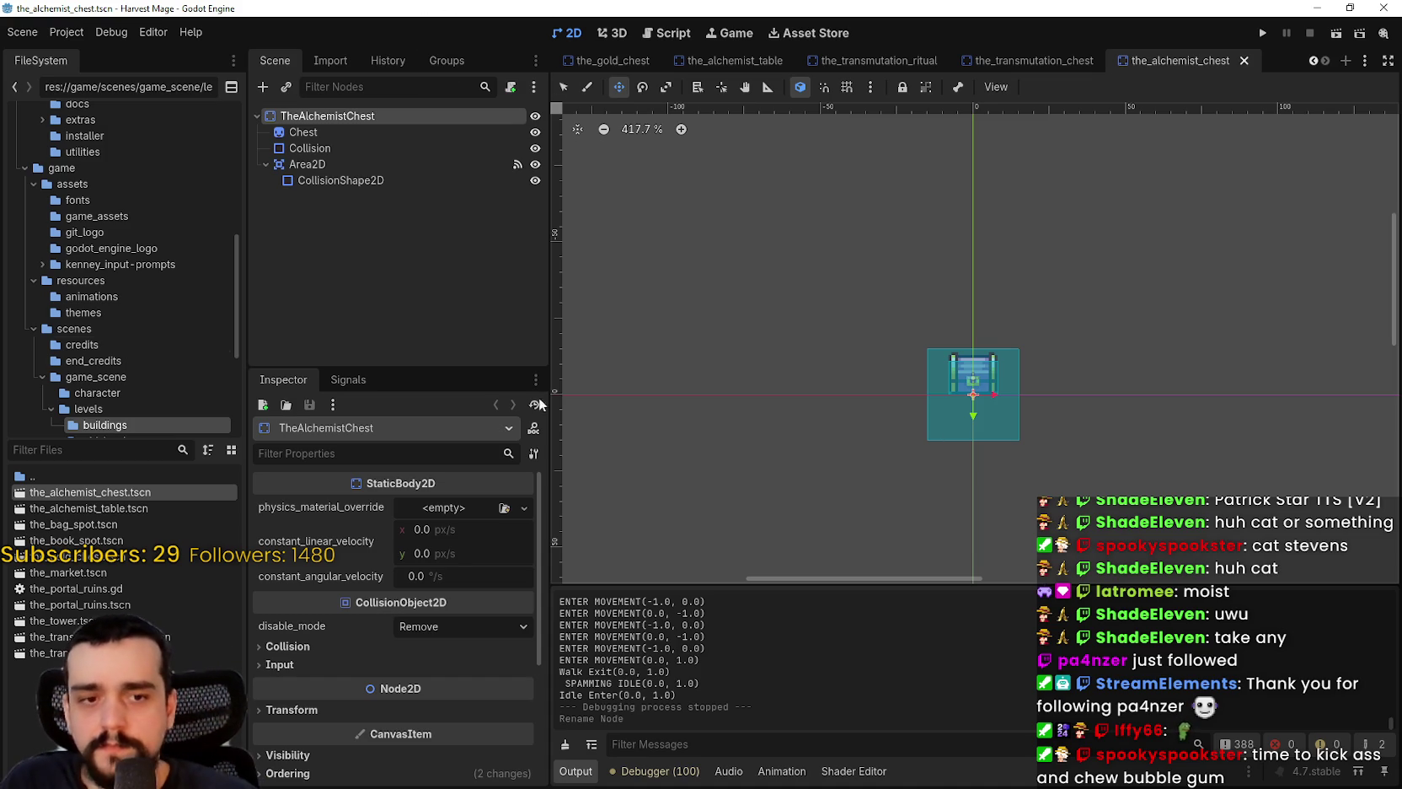
scroll(944, 413, up, 5)
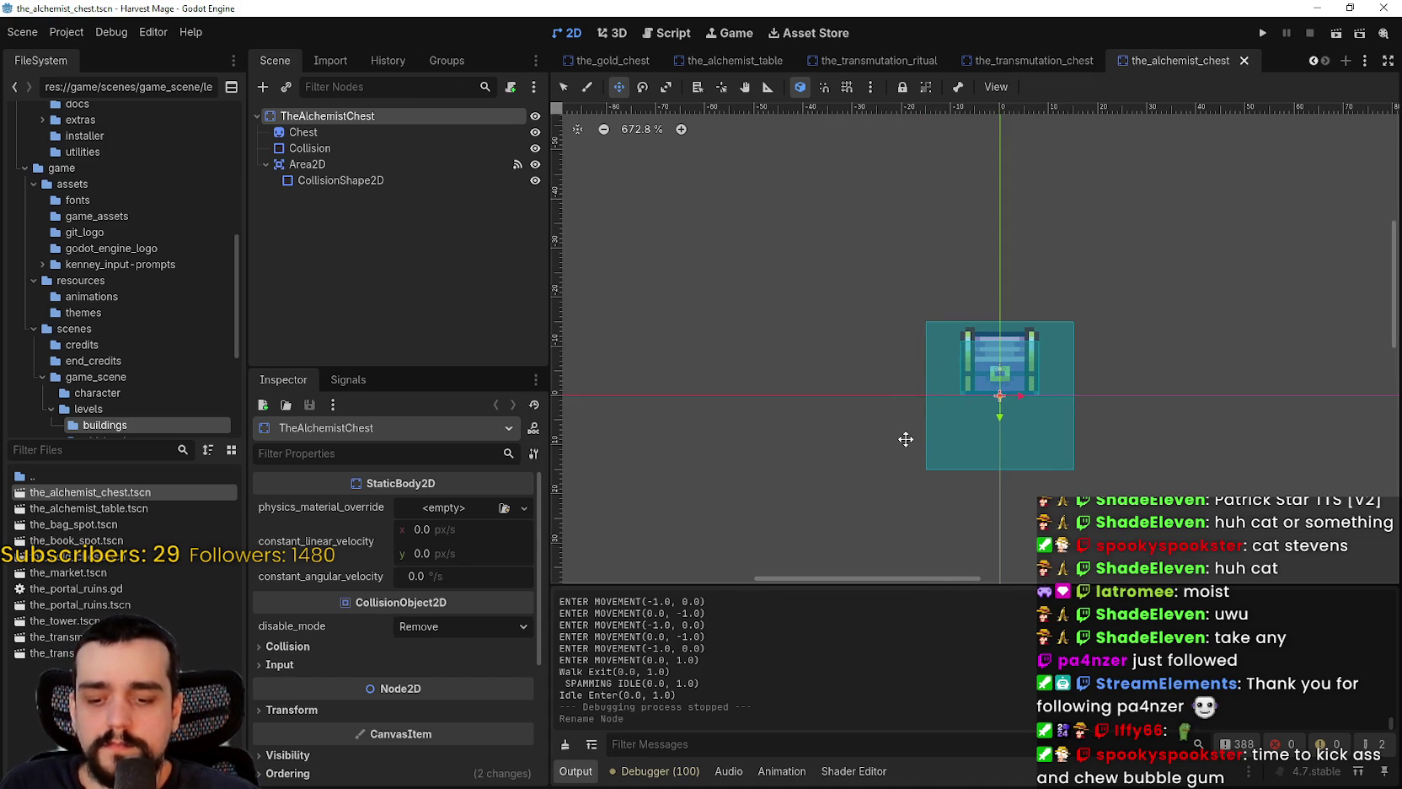
scroll(927, 404, up, 4)
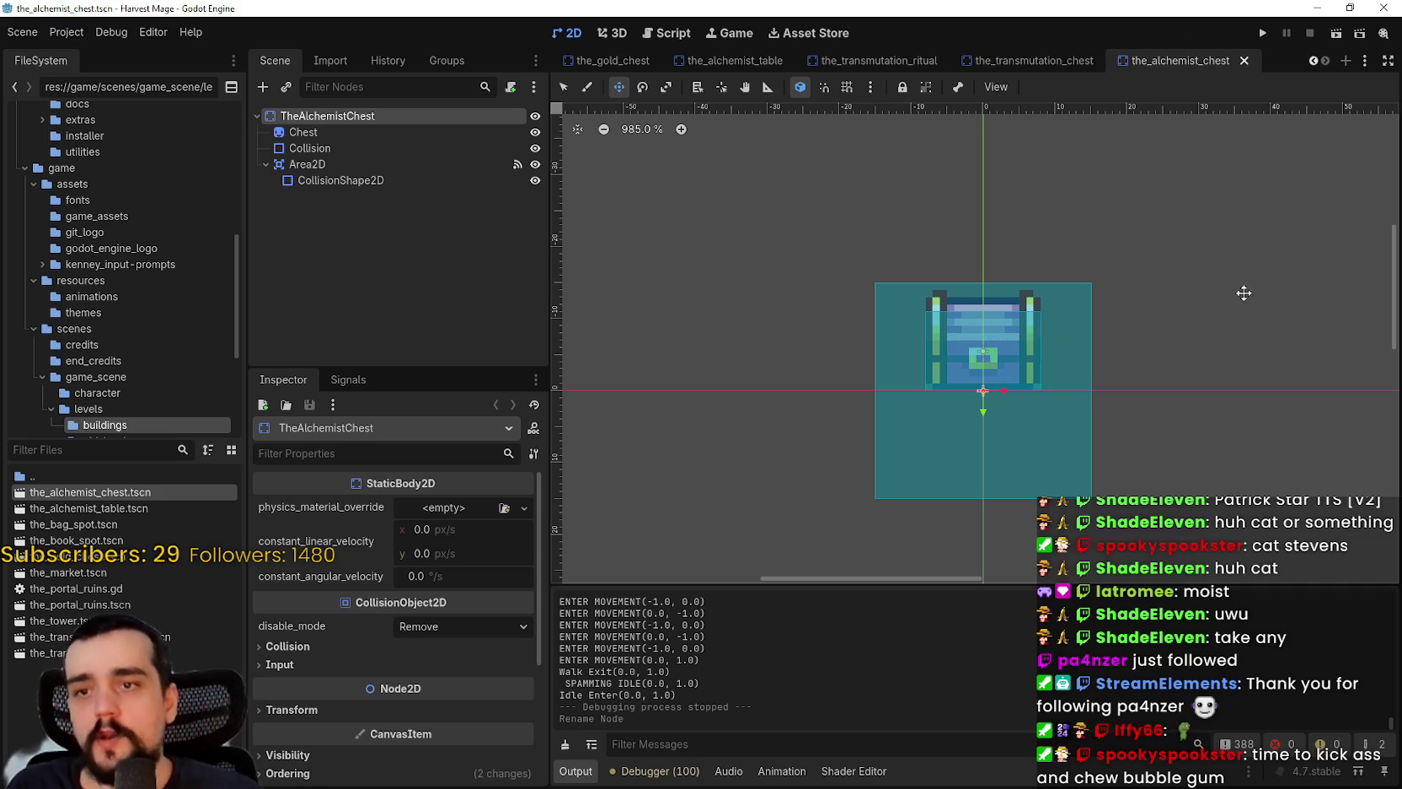
scroll(883, 431, up, 1)
scroll(883, 431, up, 5)
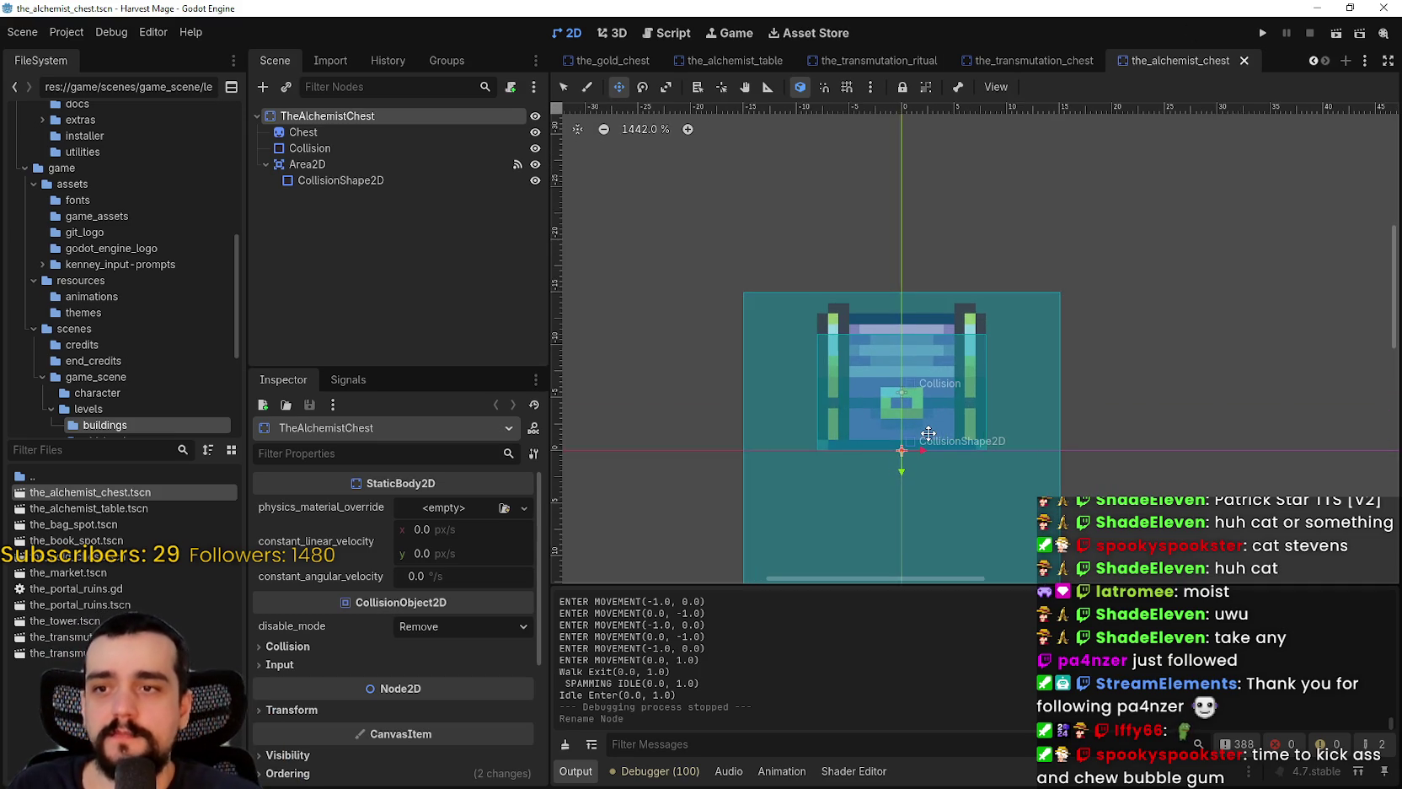
scroll(1067, 373, down, 5)
scroll(1053, 371, up, 6)
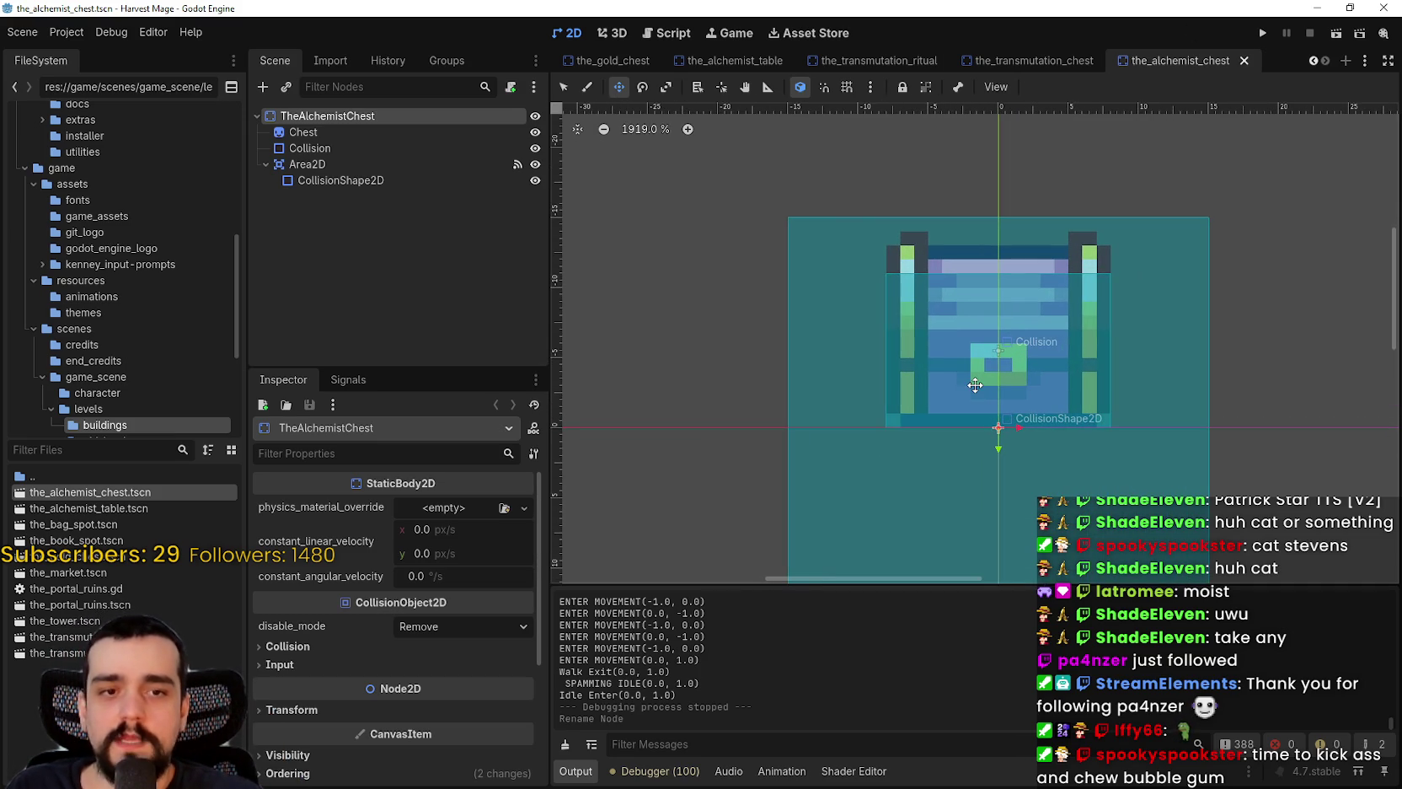
scroll(975, 385, down, 4)
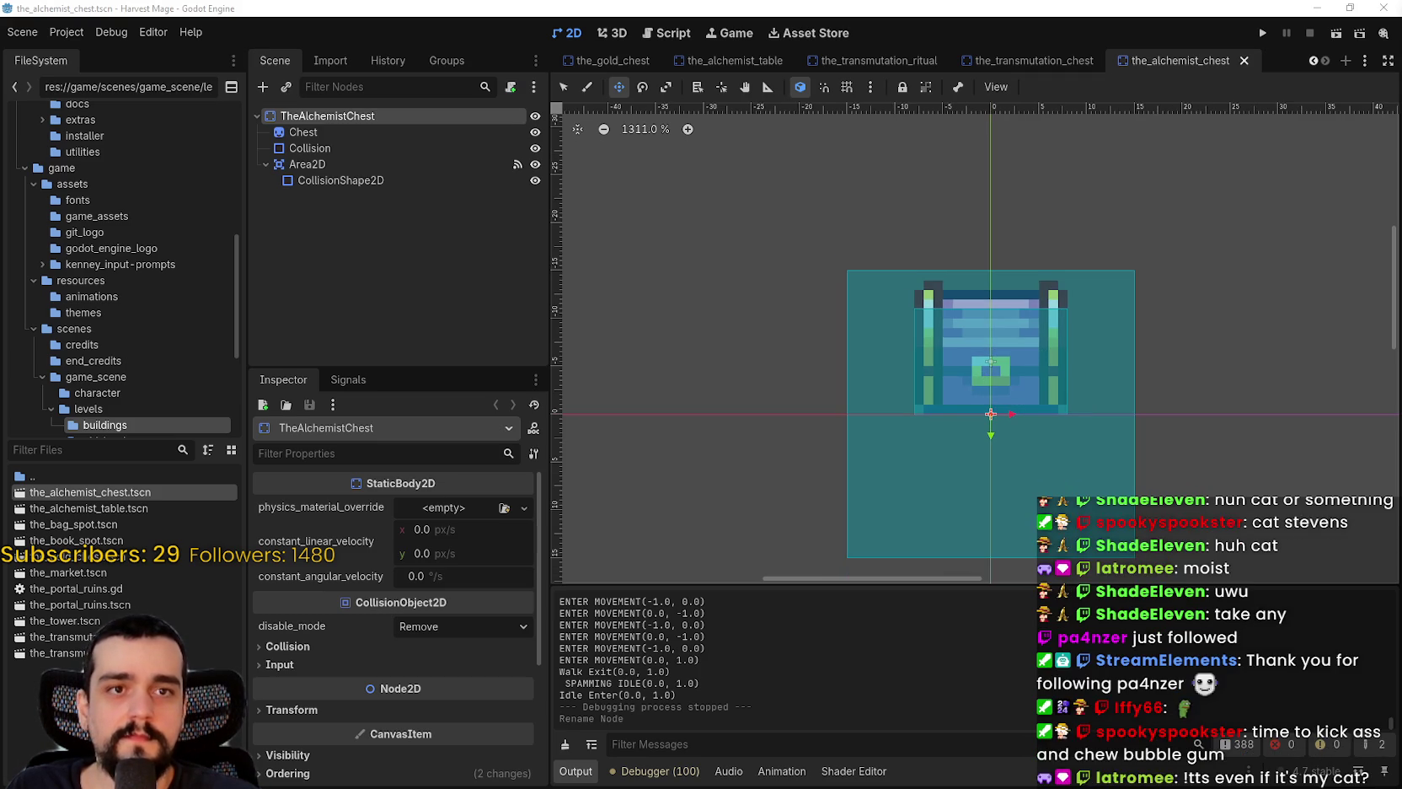
drag(1133, 387, 970, 364)
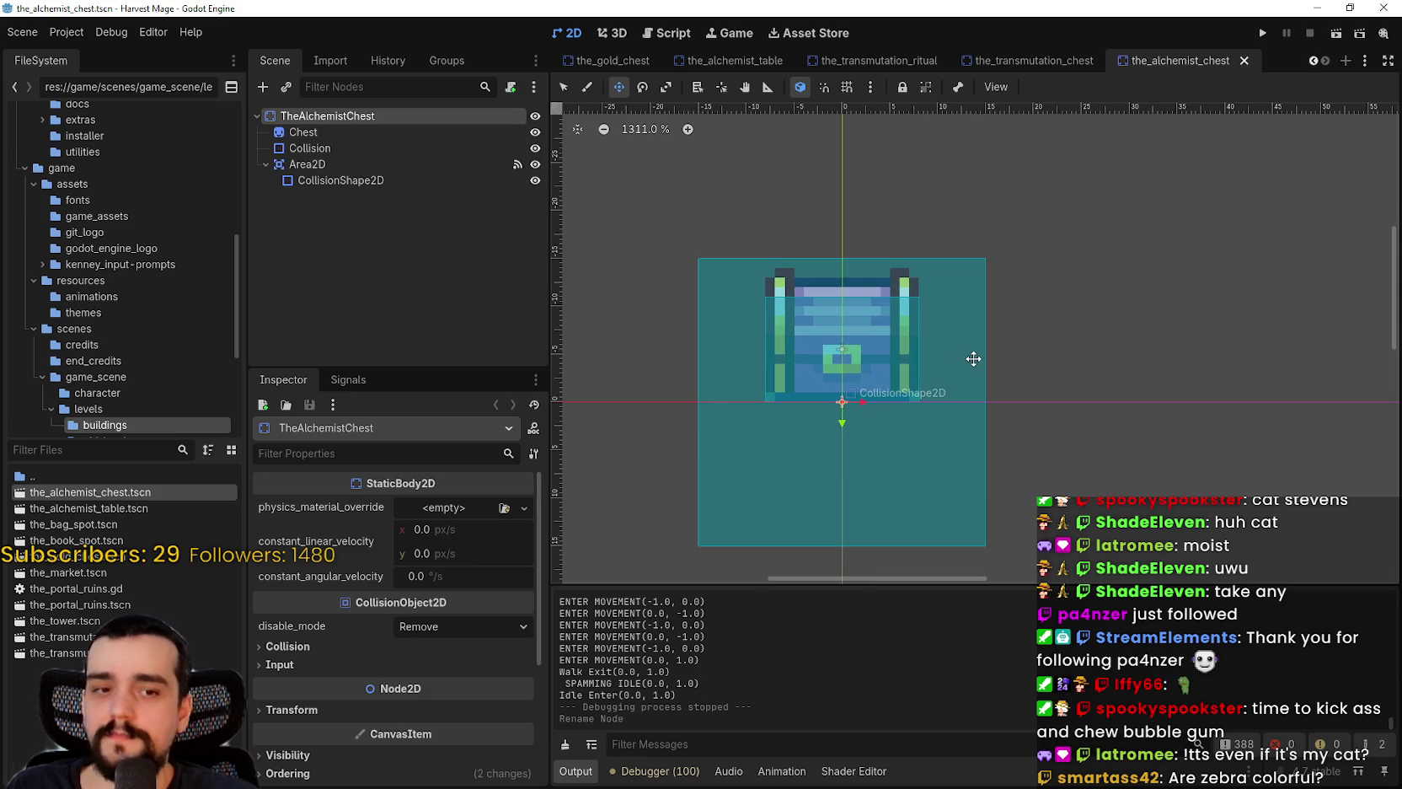
scroll(958, 364, down, 3)
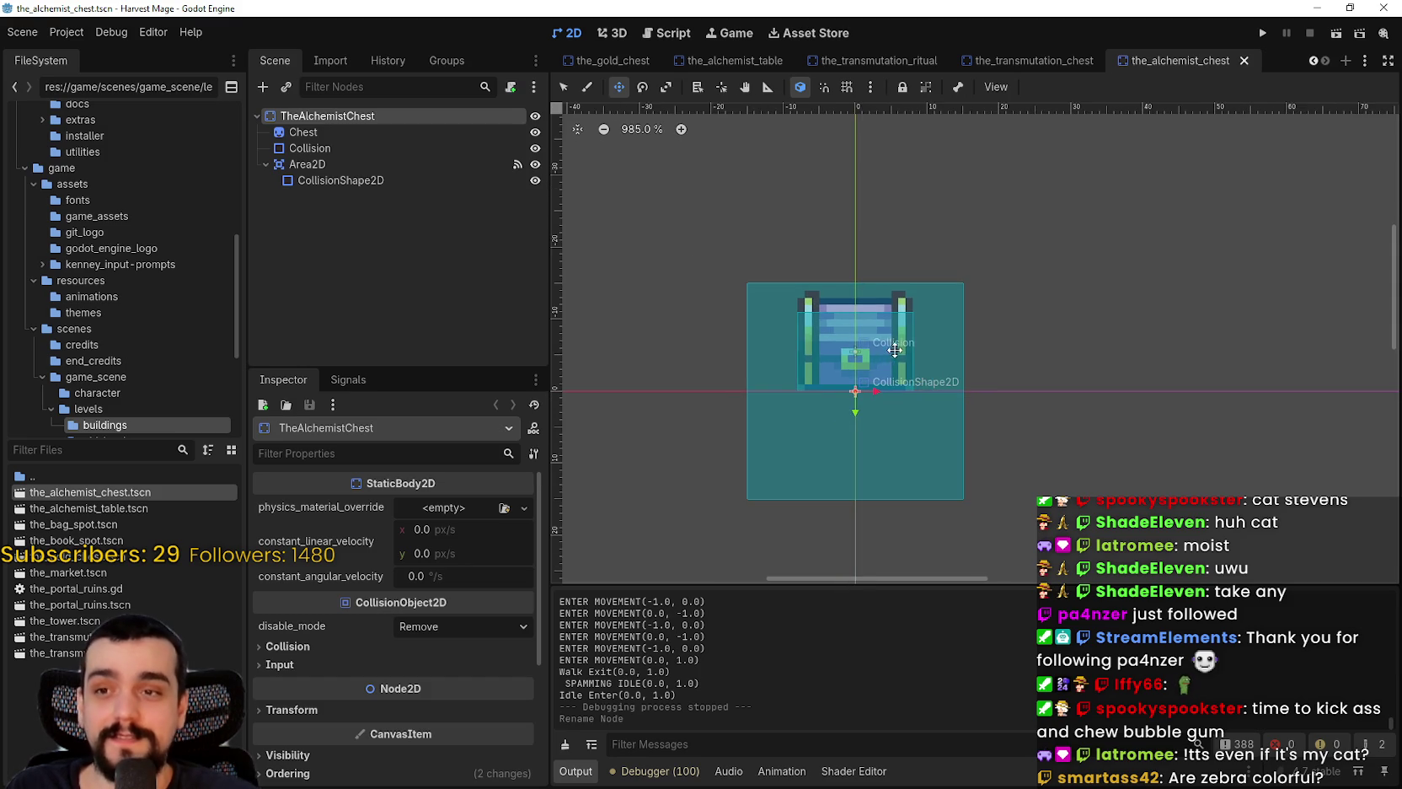
scroll(1015, 346, left, 2)
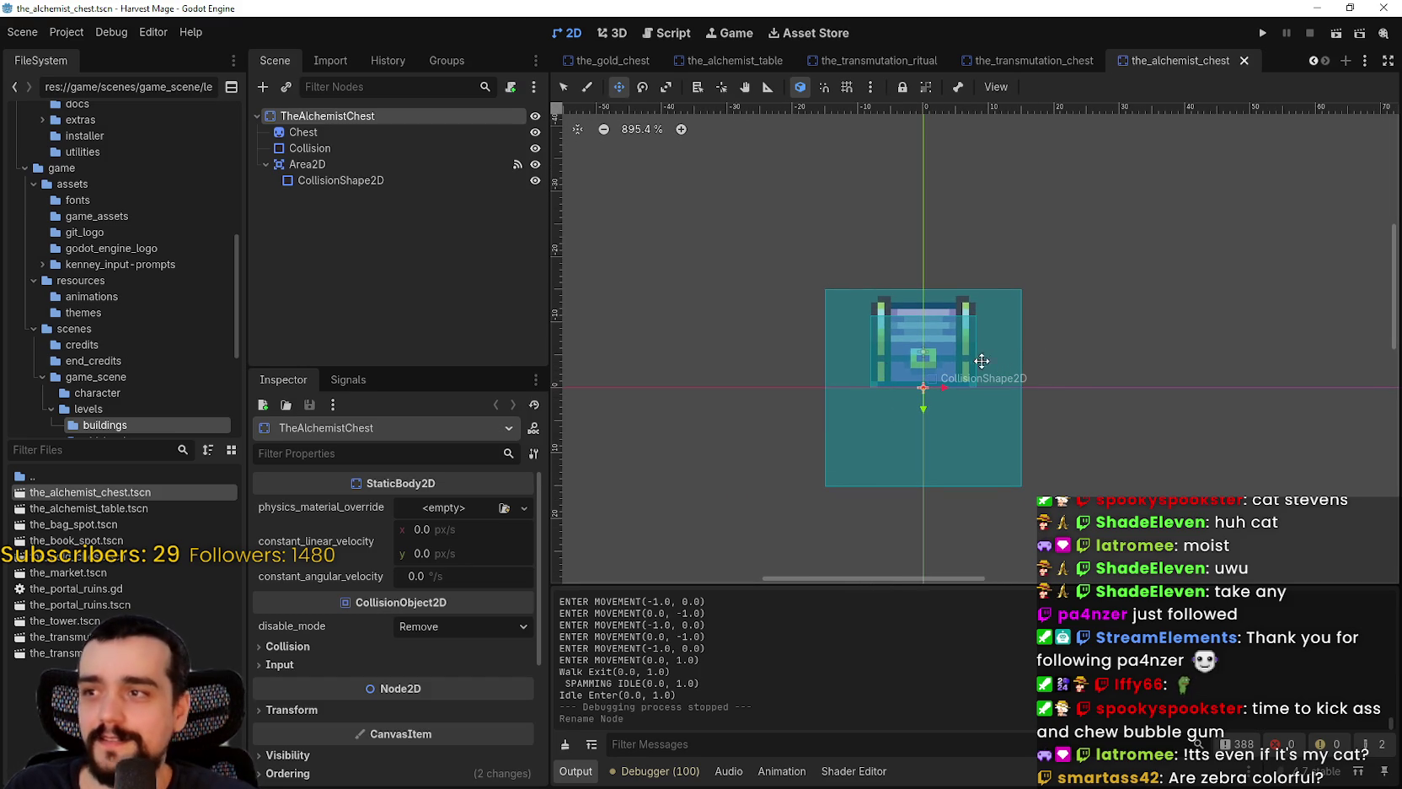
scroll(1054, 375, up, 1)
scroll(1044, 366, down, 1)
scroll(1044, 365, down, 2)
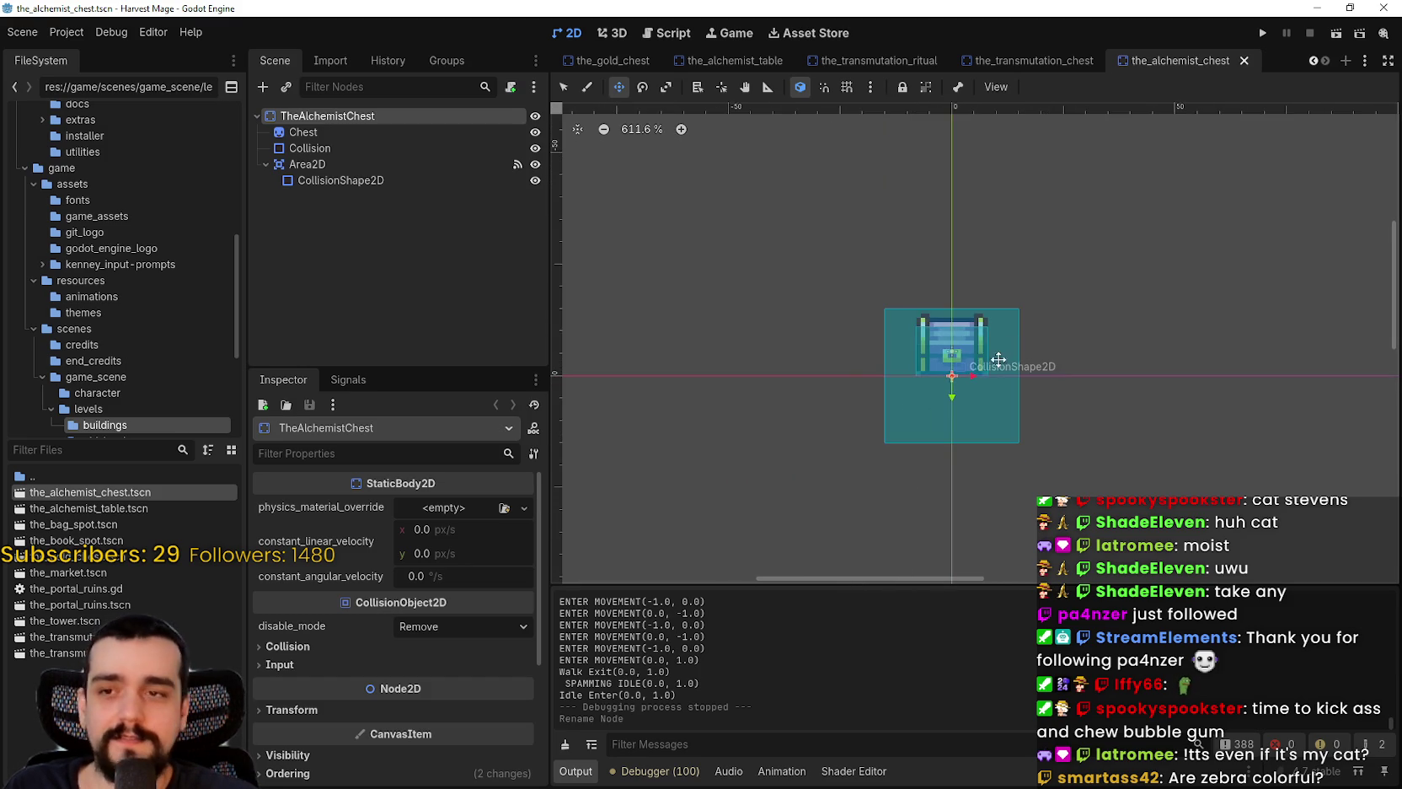
- Select the Chest sprite and open the region editor for its AtlasTexture
click(346, 132)
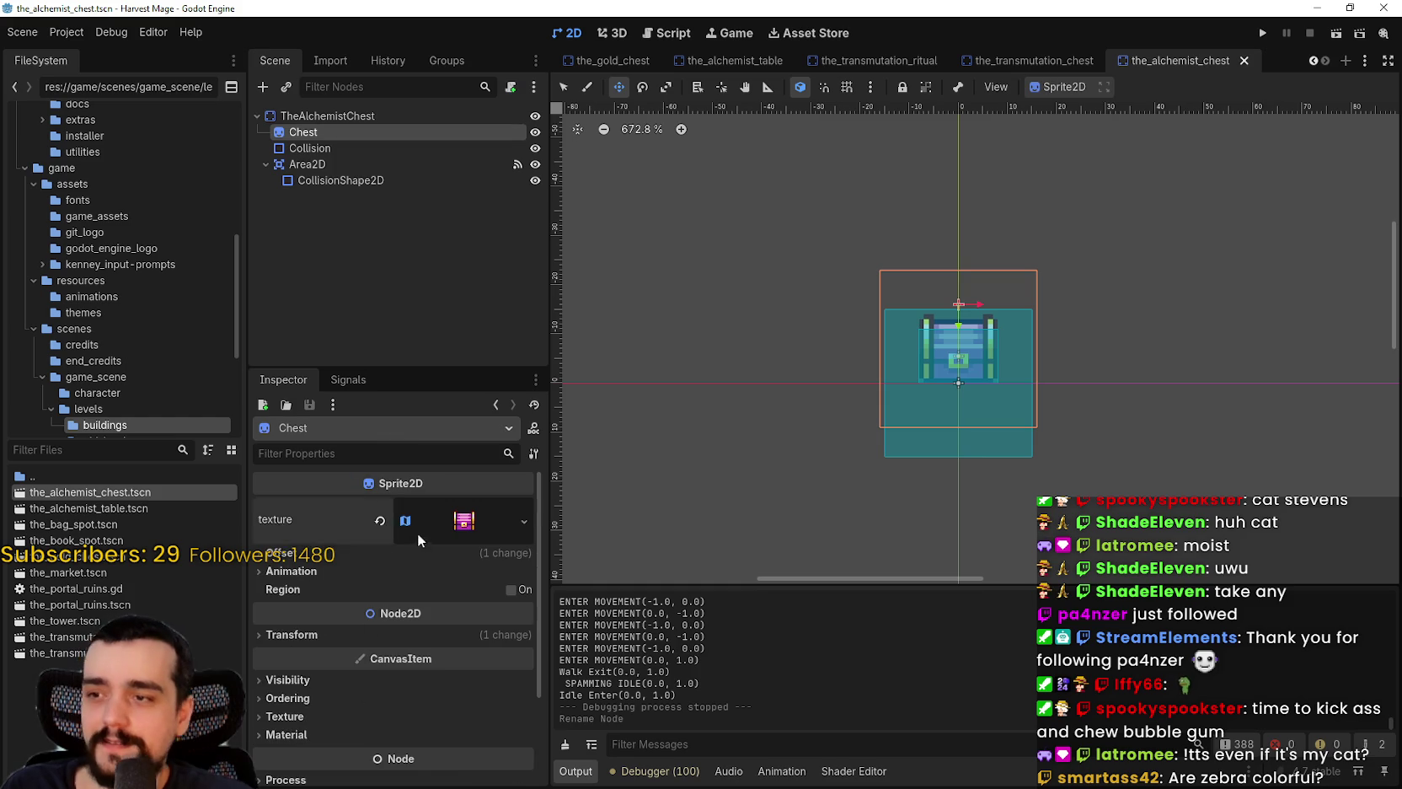
click(419, 531)
scroll(329, 635, down, 3)
click(392, 710)
scroll(811, 432, down, 8)
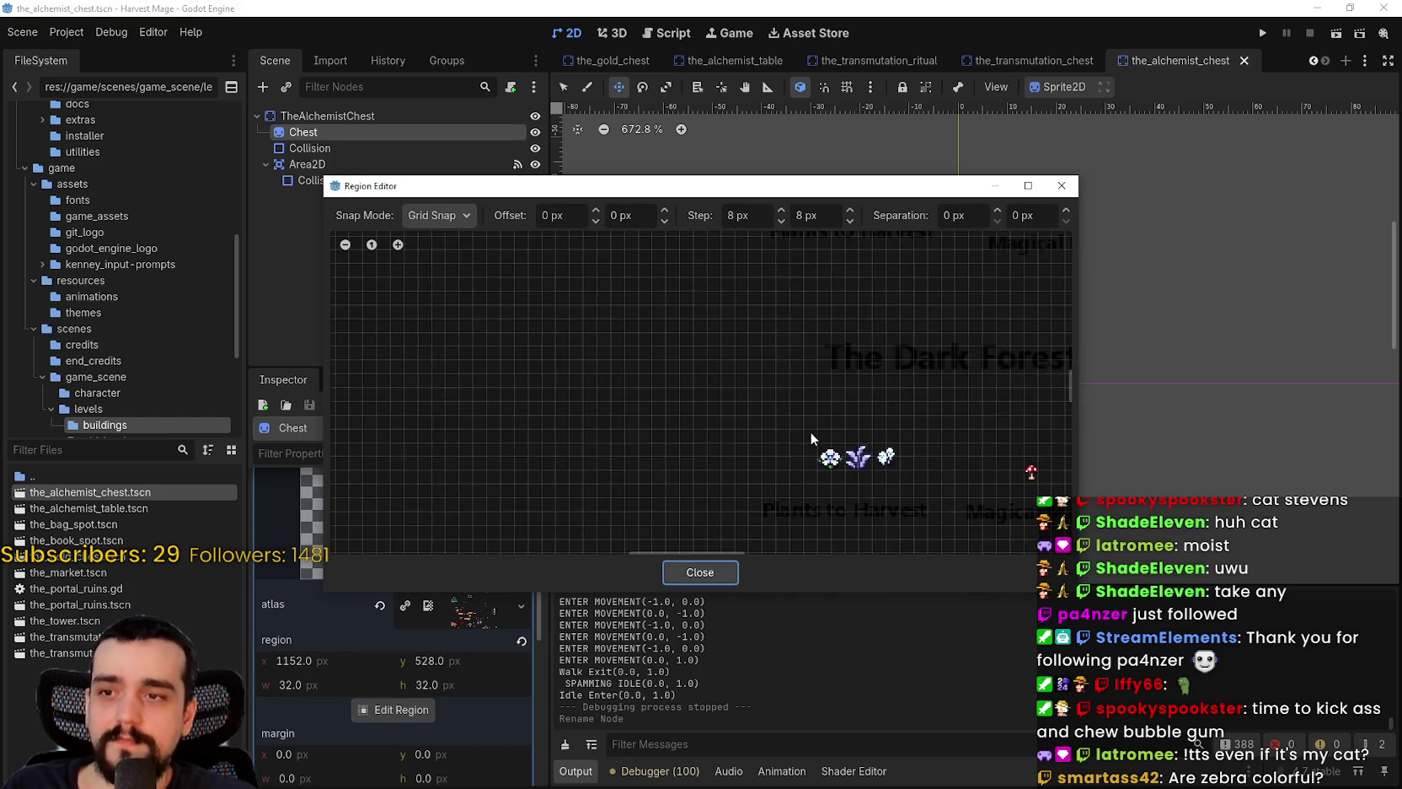
scroll(763, 445, up, 3)
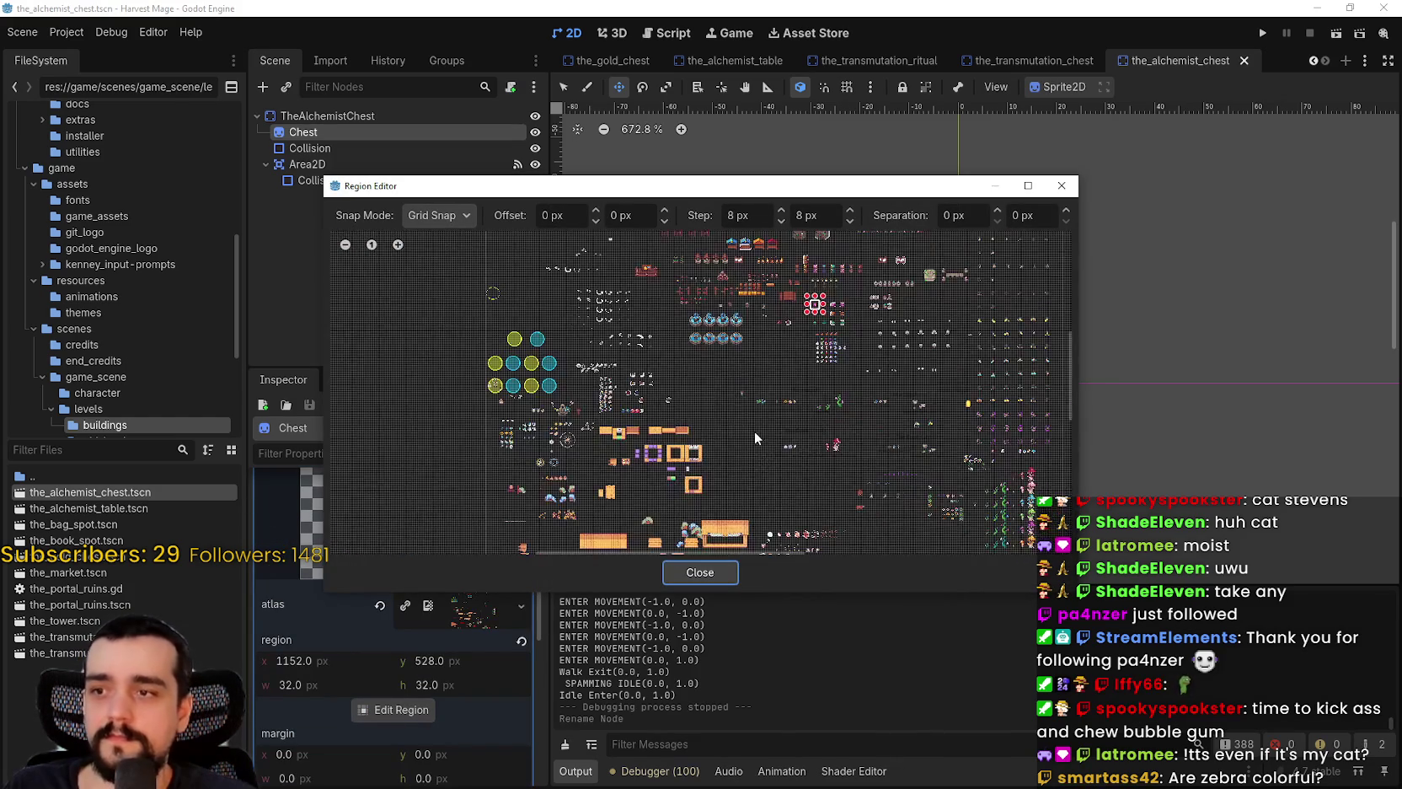
scroll(682, 402, up, 3)
scroll(729, 375, up, 5)
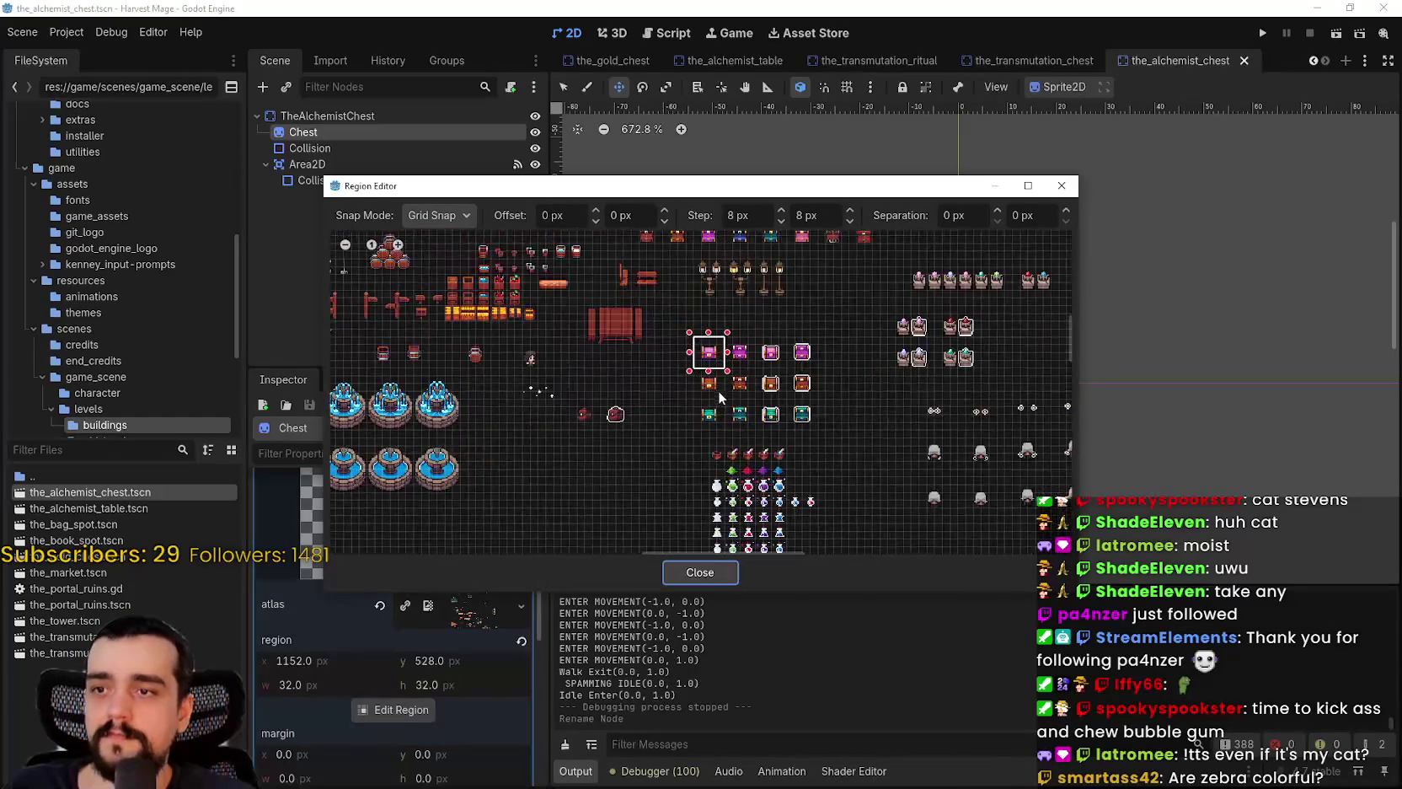
- Move the sprite region onto the teal chest at 1152, 592 (32×32) and save the scene
drag(683, 454, 639, 455)
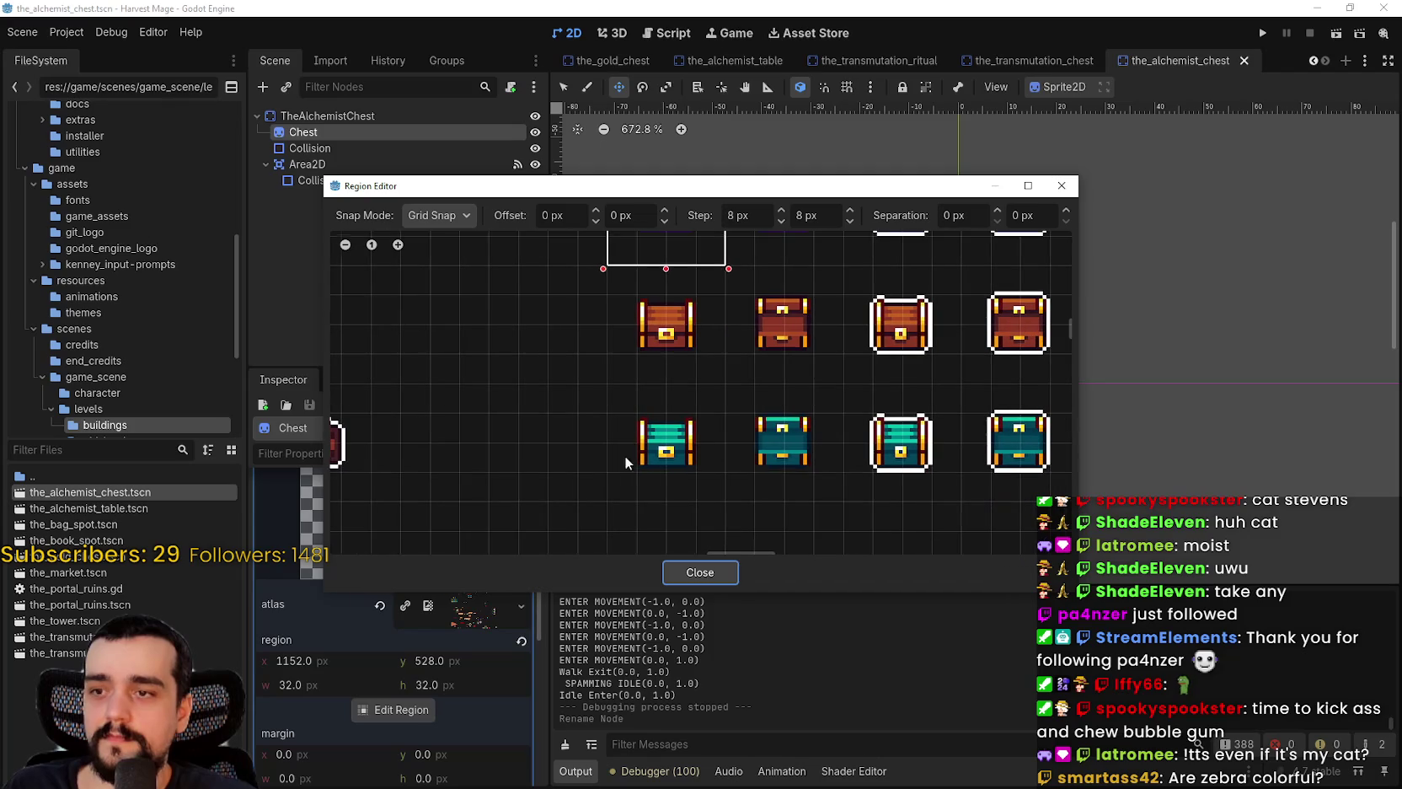
drag(611, 503, 720, 396)
scroll(720, 421, down, 2)
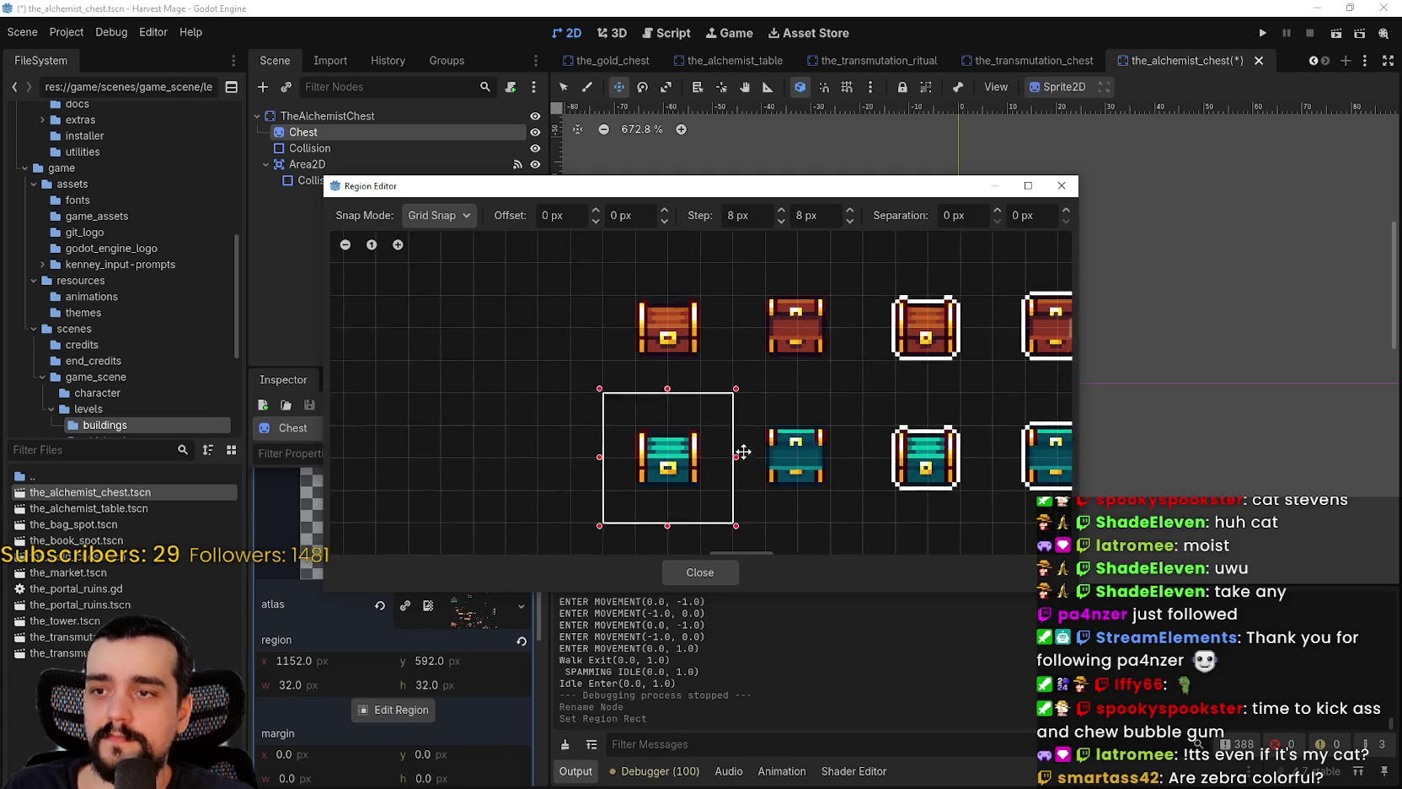
scroll(781, 520, up, 1)
click(700, 572)
key(ctrl+s)
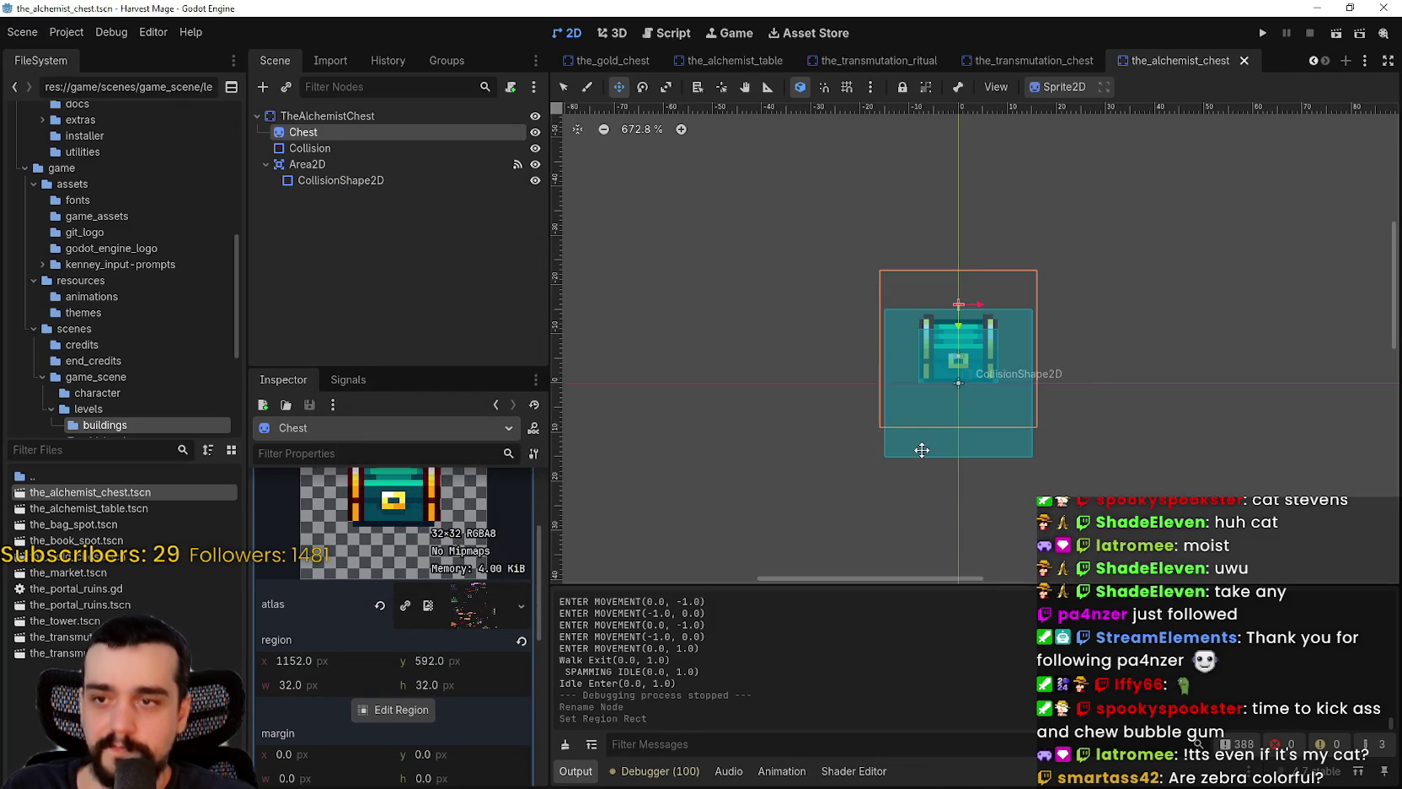
scroll(923, 448, down, 1)
scroll(1005, 411, up, 1)
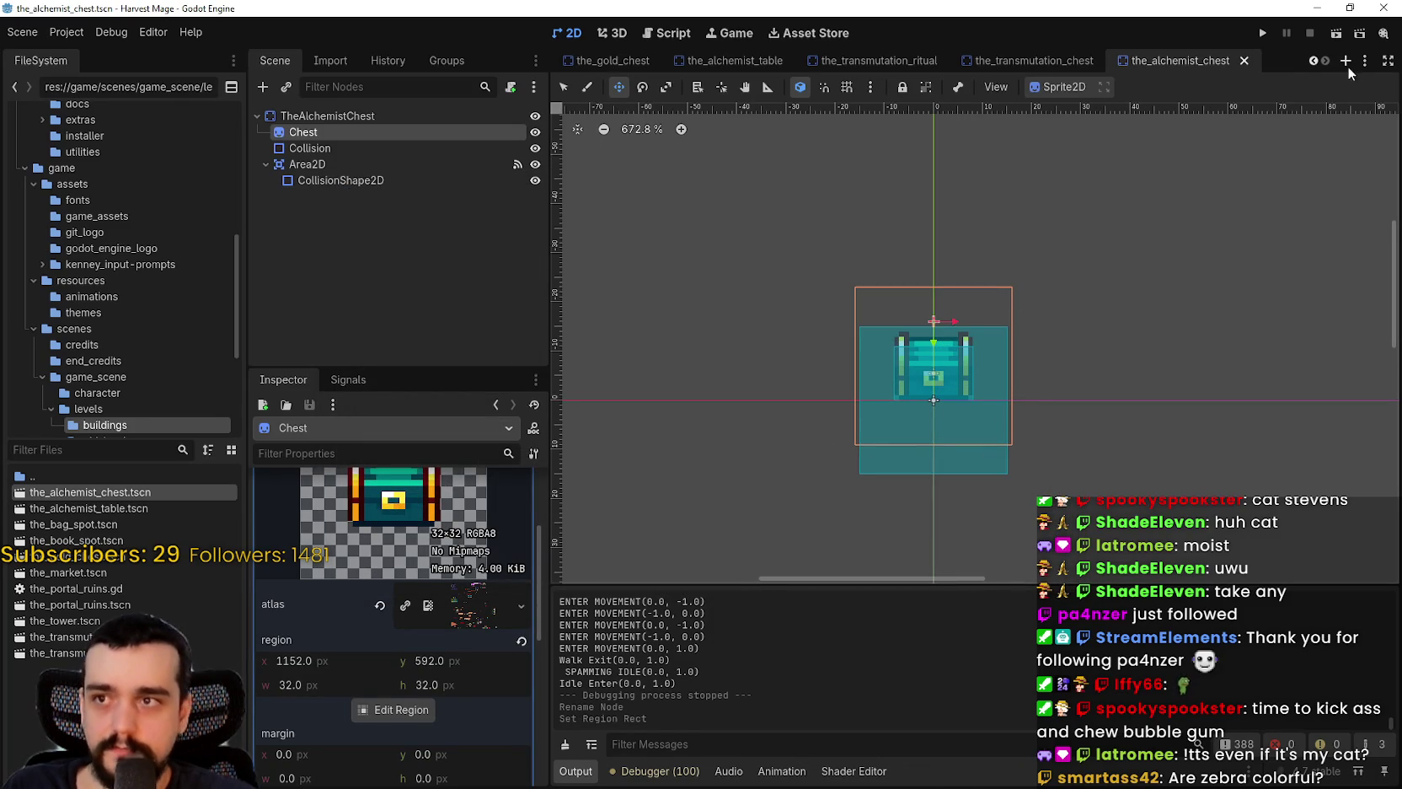
- Switch to the_village scene among the open scene tabs
click(1312, 60)
click(1312, 61)
click(1313, 60)
click(1313, 61)
click(1313, 59)
click(1312, 60)
mouse_move(1009, 63)
click(1310, 61)
click(1311, 60)
click(1311, 61)
click(1311, 60)
click(1310, 60)
click(1311, 61)
click(1311, 60)
click(1311, 61)
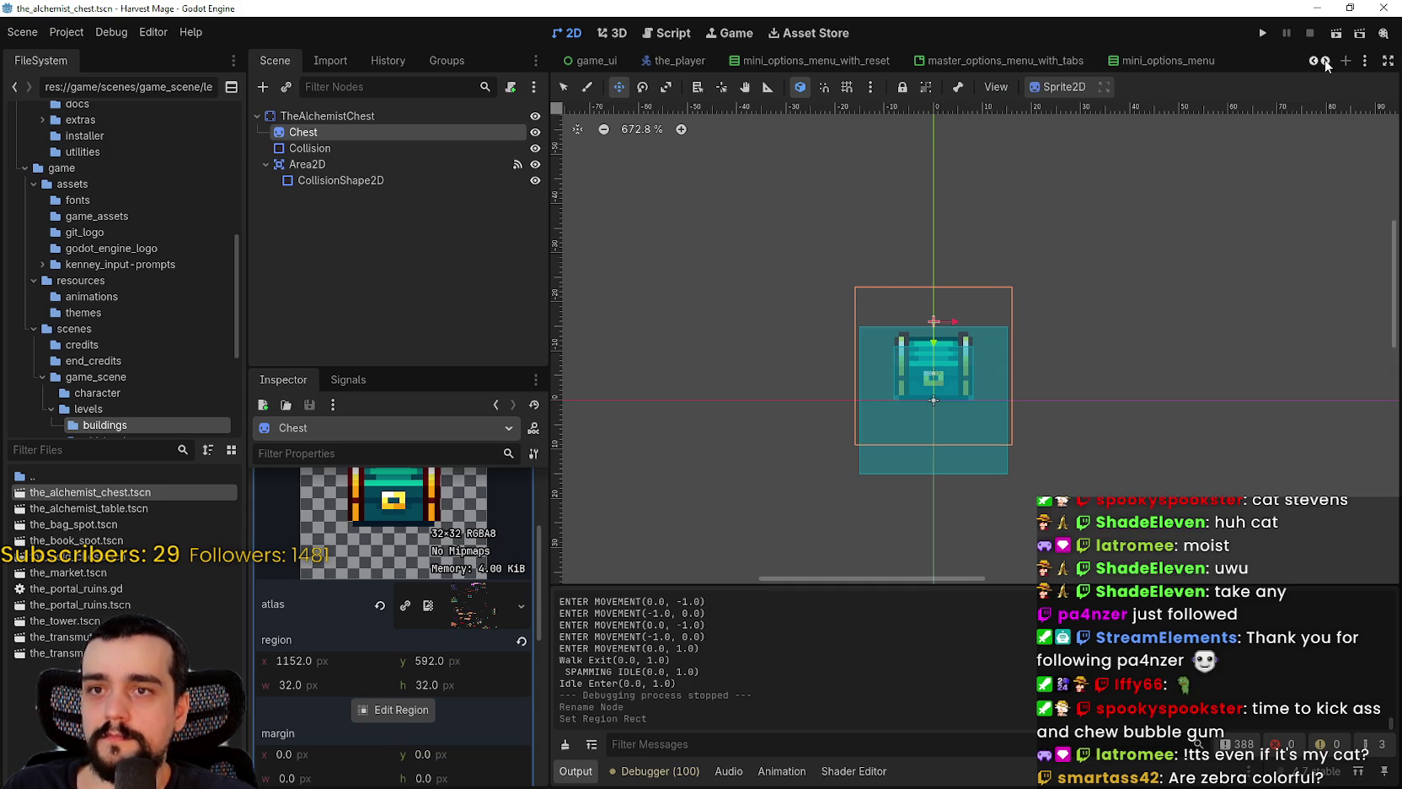
click(1325, 62)
click(1326, 62)
click(1325, 61)
click(1326, 62)
click(1325, 62)
click(1326, 62)
mouse_move(960, 66)
mouse_move(796, 62)
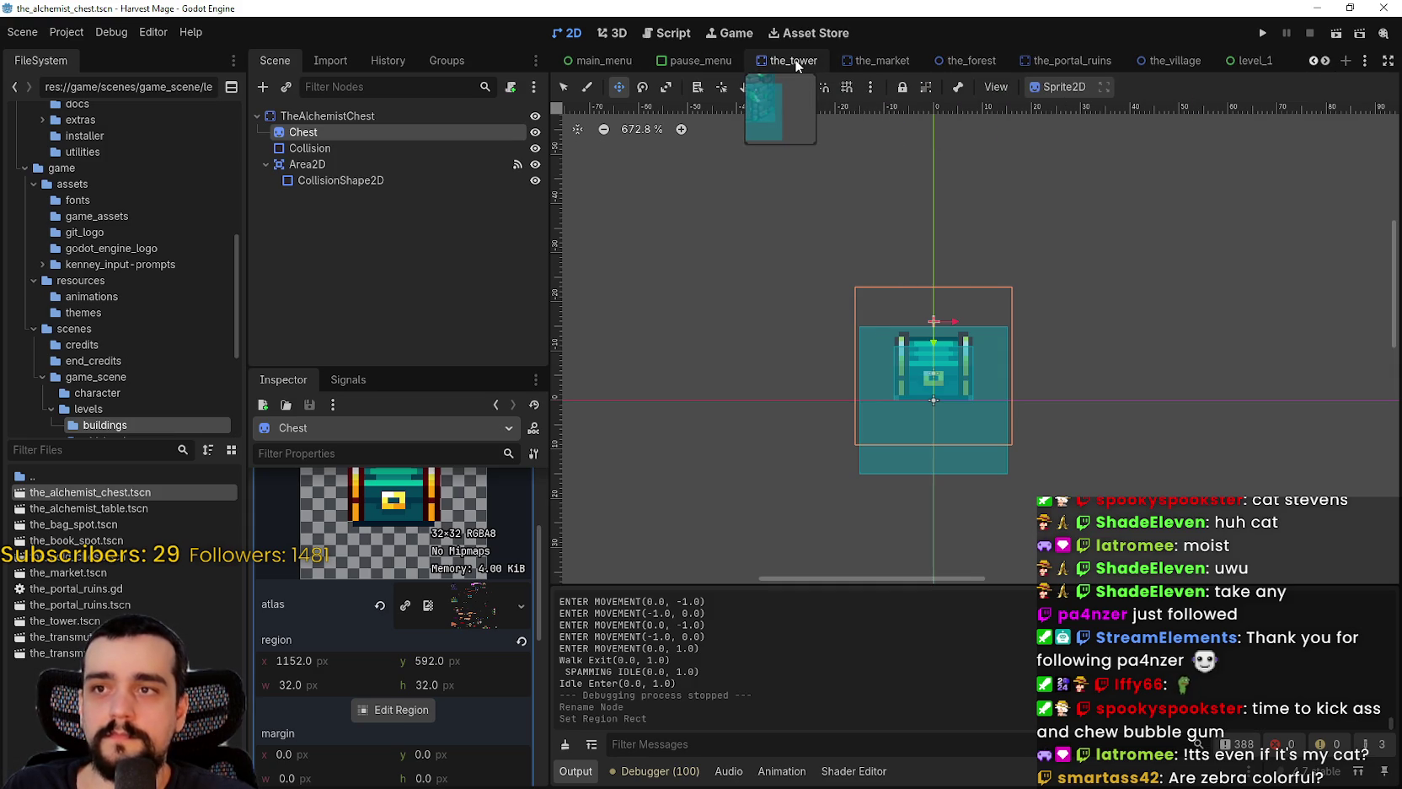
click(1174, 60)
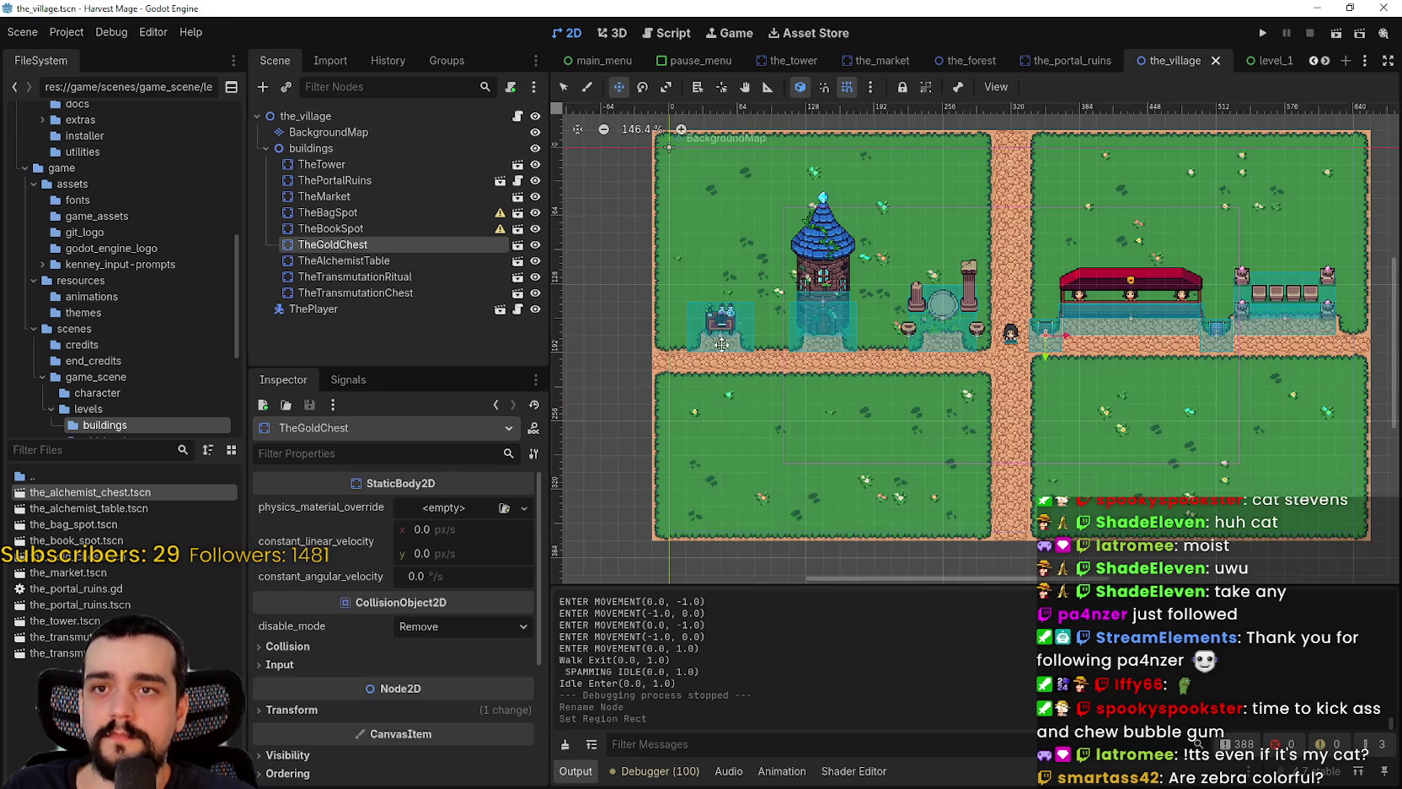
scroll(762, 346, up, 1)
- Instance the_alchemist_chest.tscn under buildings and place it on the road at (96, 192)
right_click(332, 148)
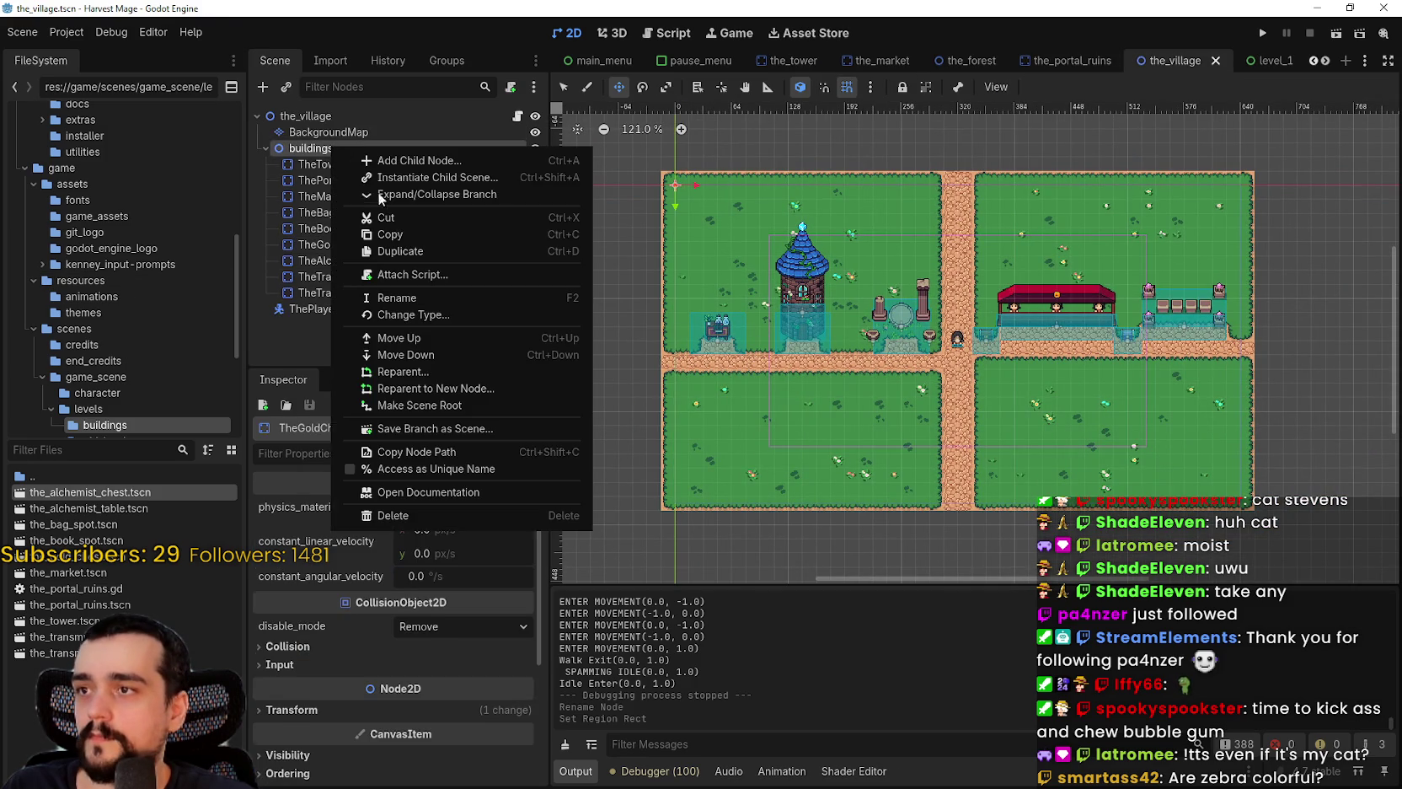
click(425, 179)
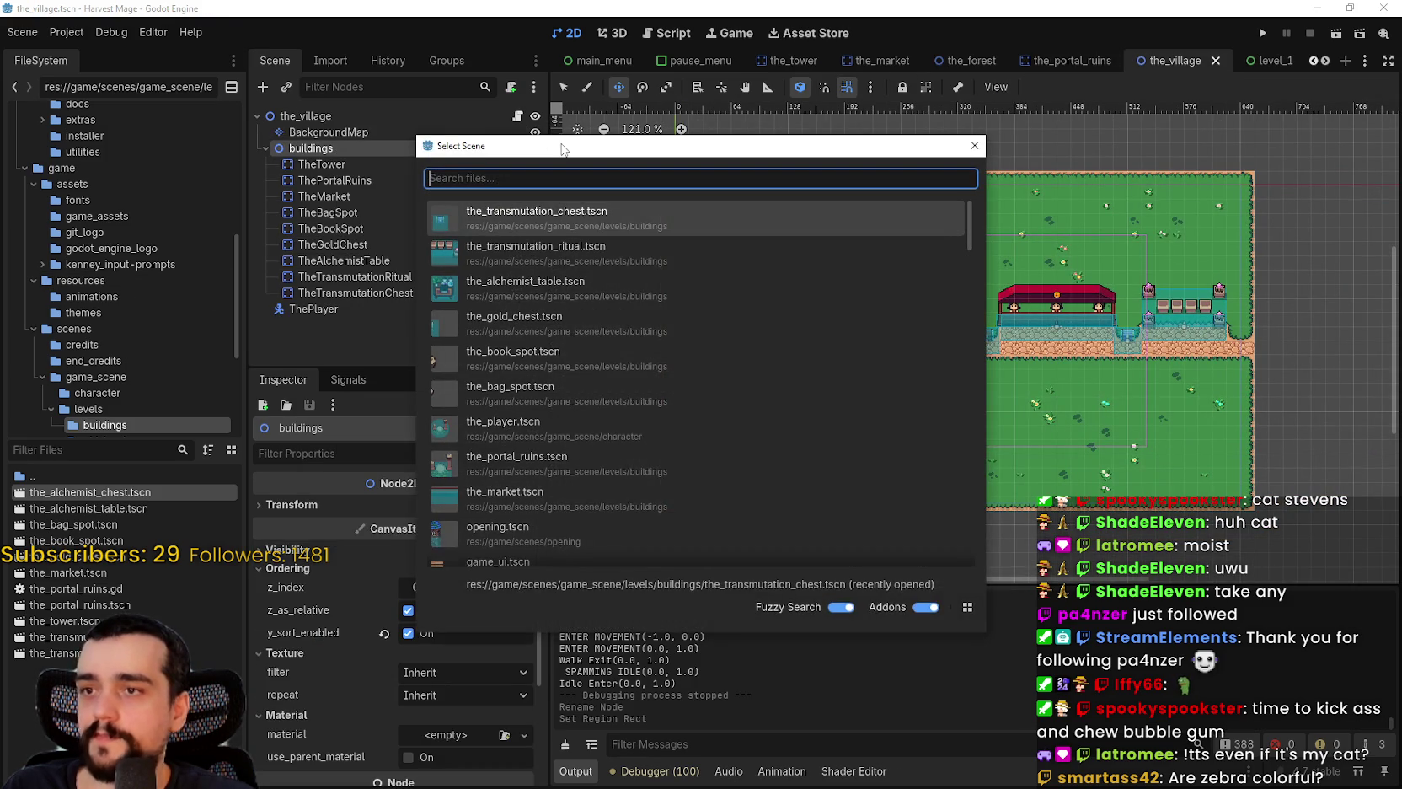
text(the_al)
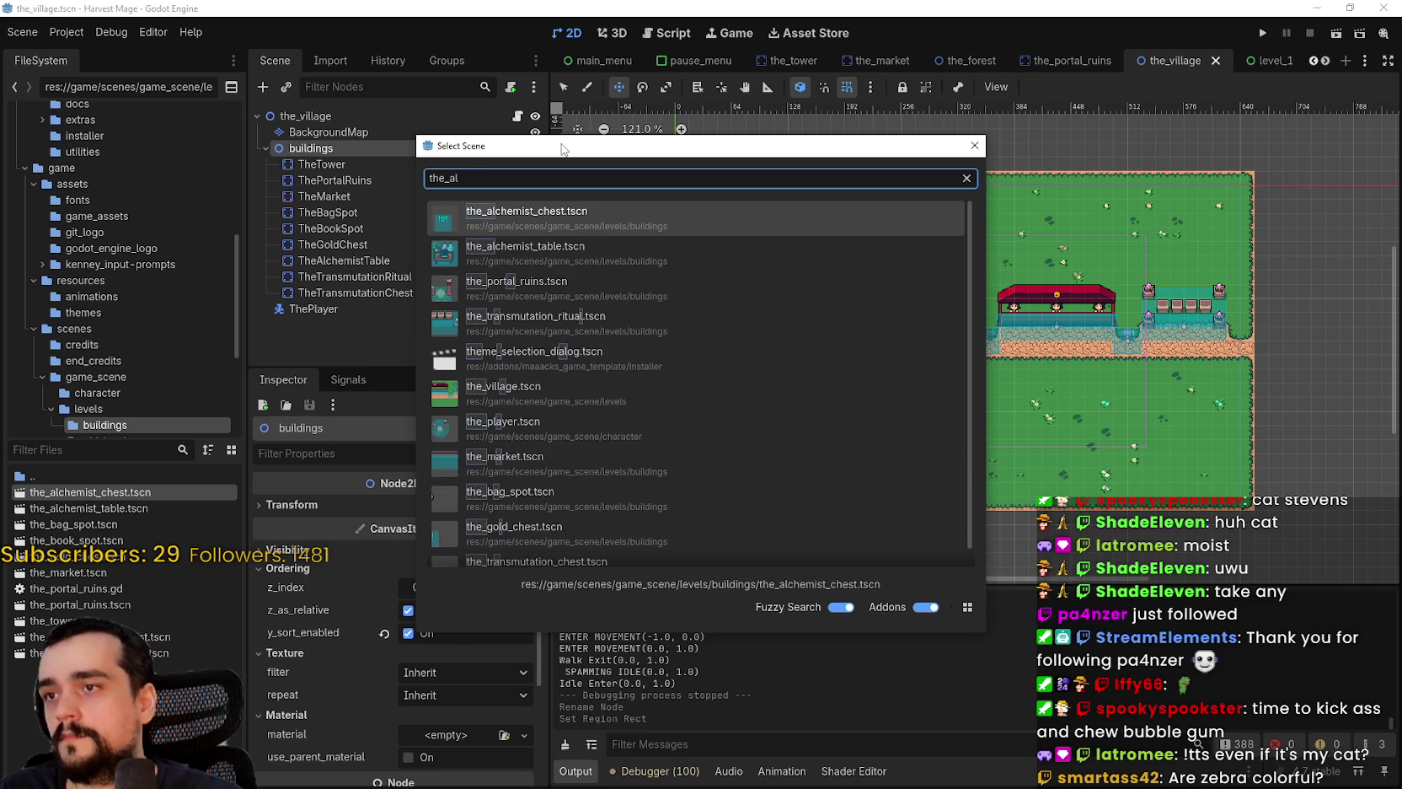
key(Return)
scroll(675, 242, up, 2)
mouse_move(675, 160)
mouse_down()
mouse_move(814, 436)
mouse_move(792, 412)
mouse_up()
scroll(793, 412, up, 3)
- Move TheTower right two grid steps to position (176, 144)
scroll(792, 413, up, 2)
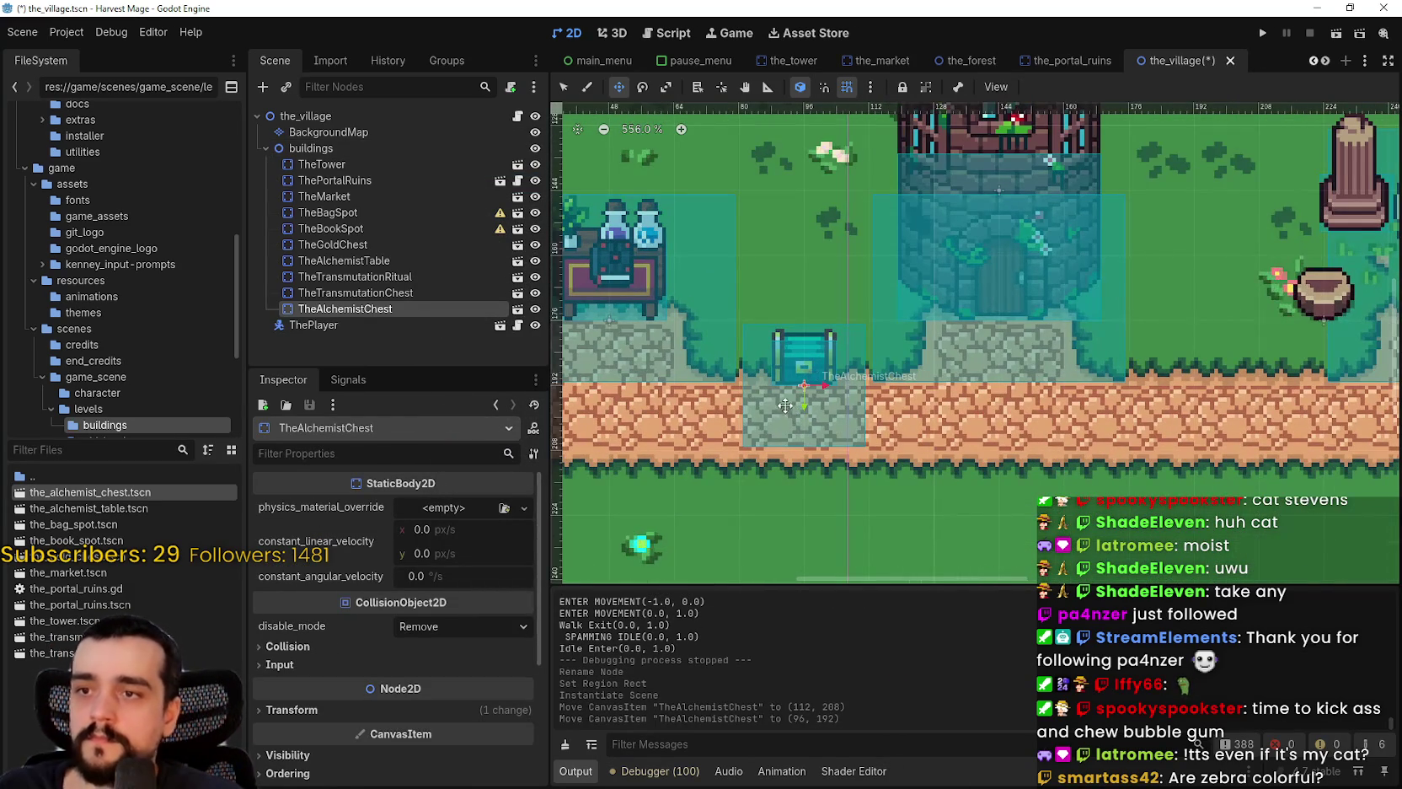
scroll(913, 472, up, 1)
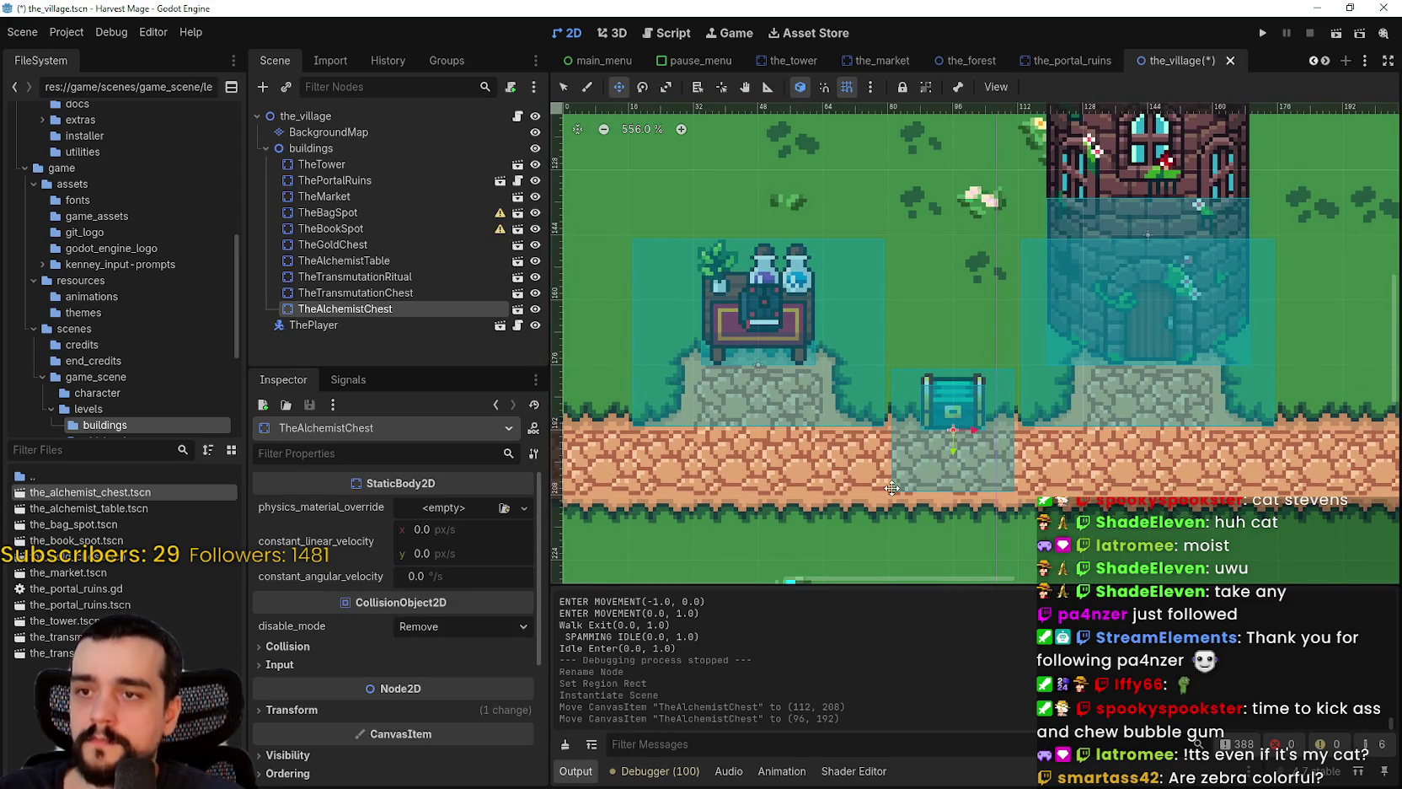
scroll(892, 487, down, 3)
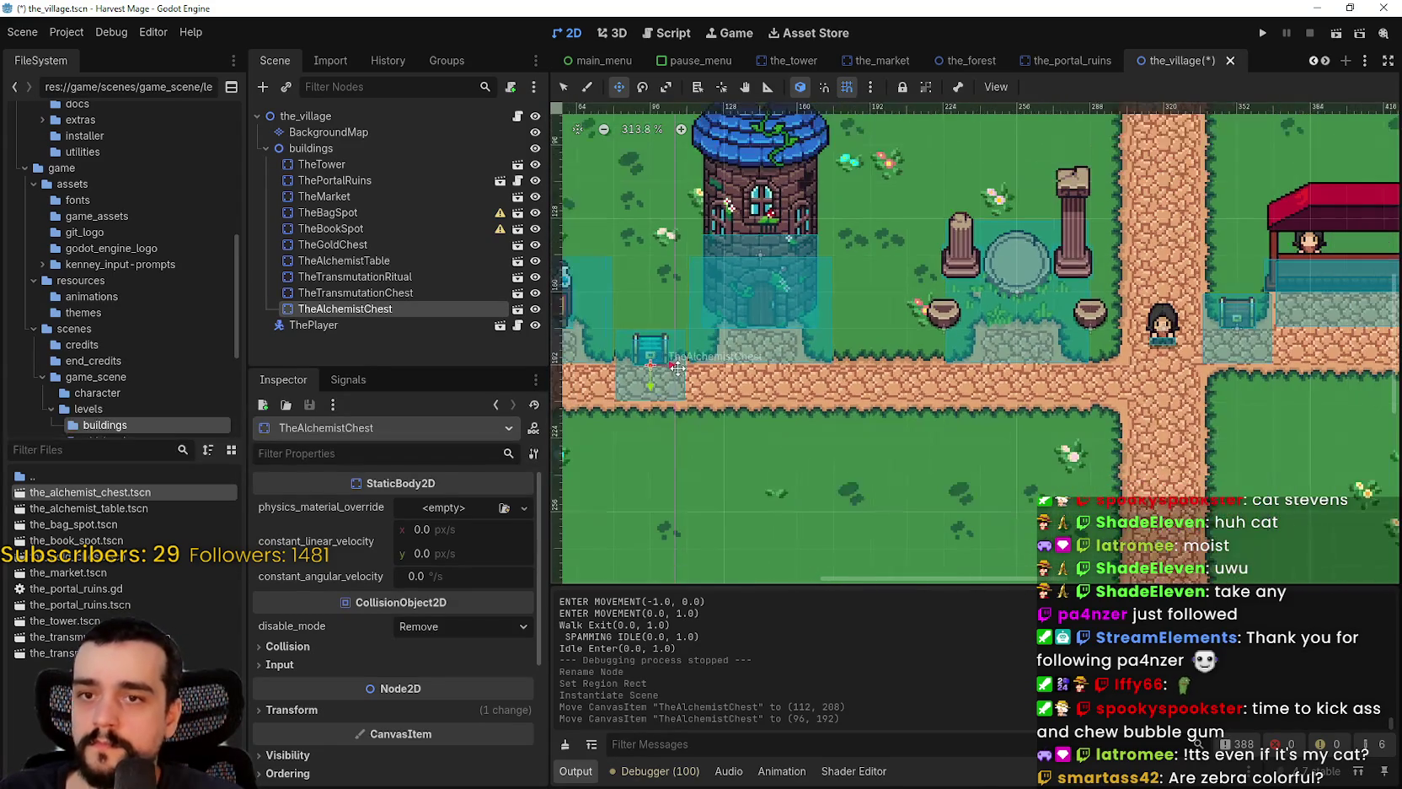
scroll(890, 447, right, 2)
scroll(890, 447, left, 2)
scroll(890, 447, up, 3)
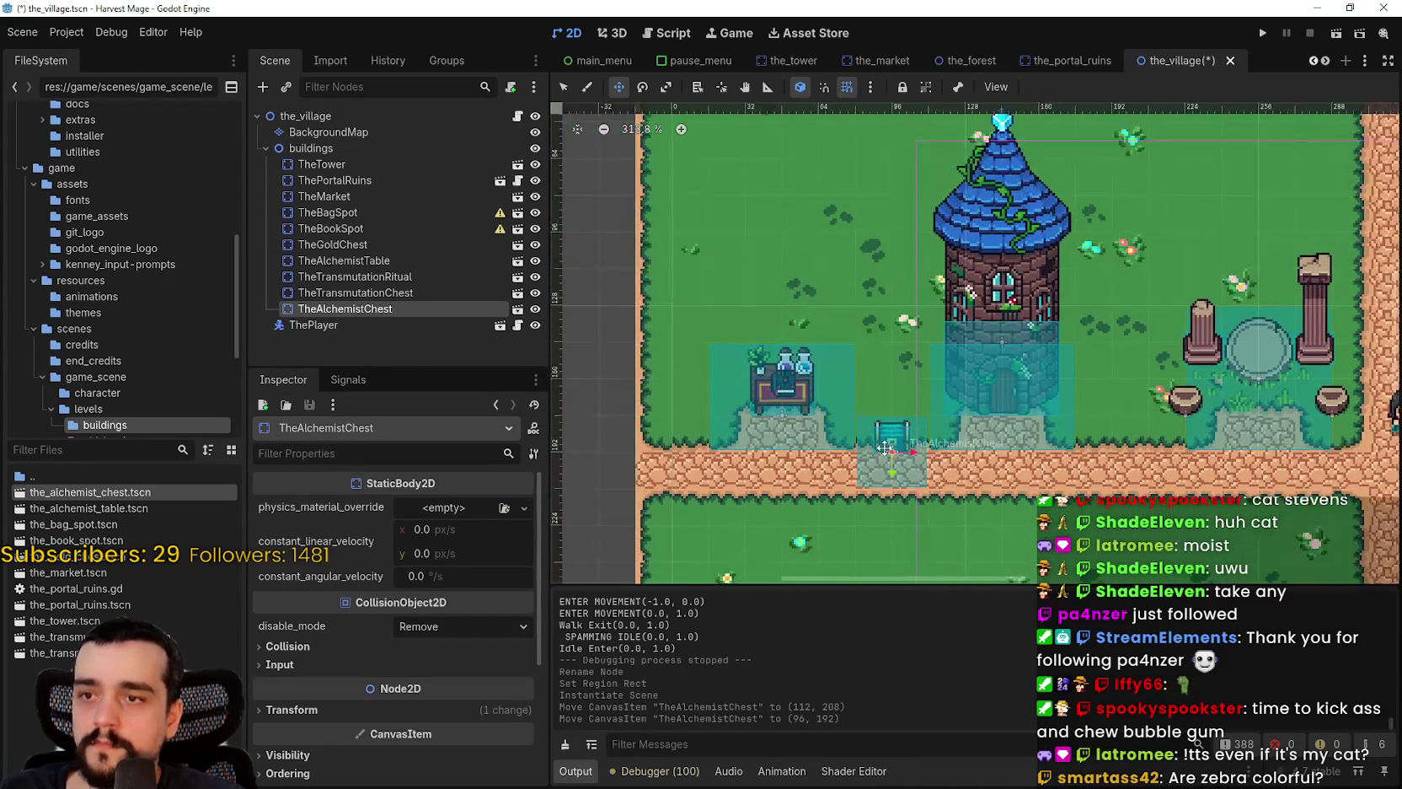
scroll(890, 448, up, 1)
scroll(917, 473, down, 2)
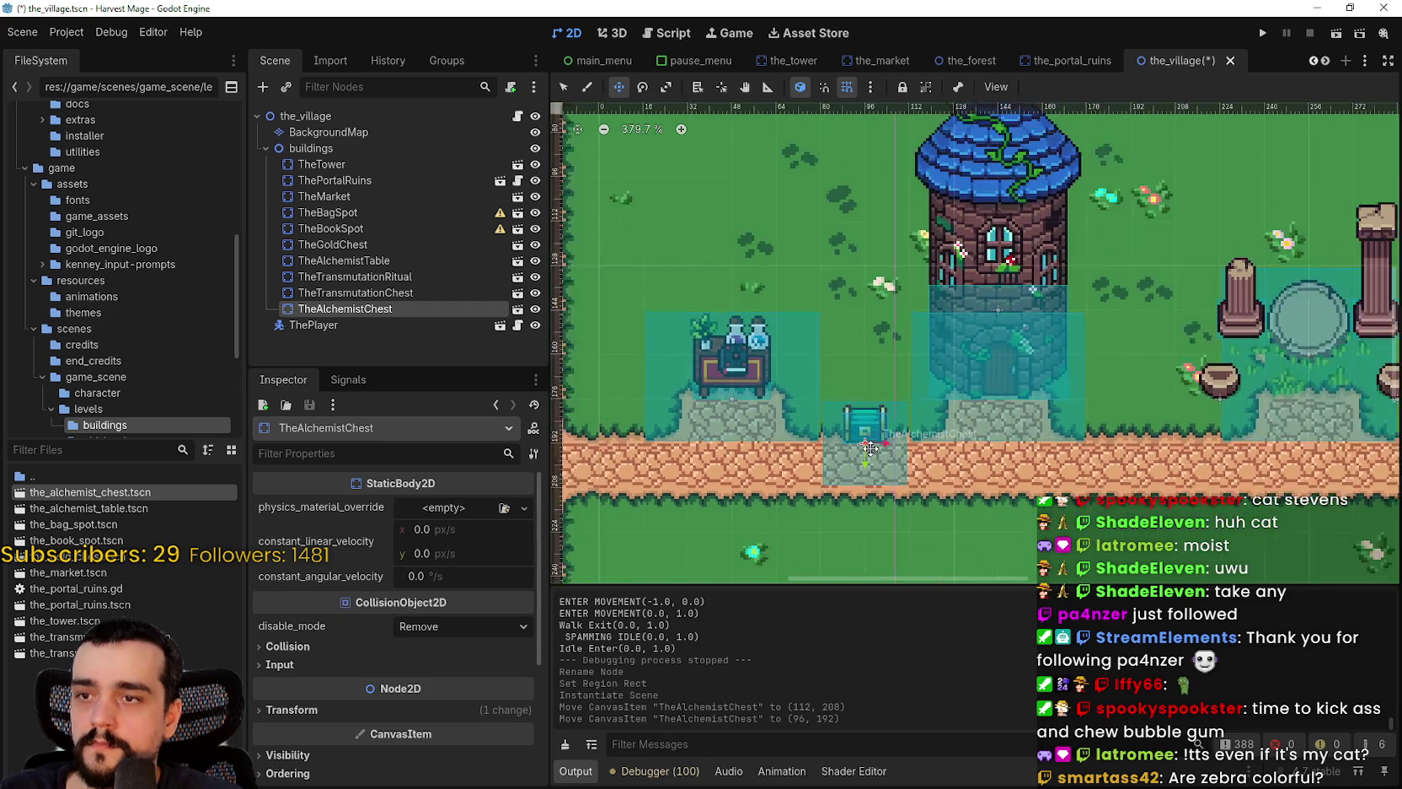
scroll(871, 448, down, 1)
scroll(873, 444, up, 5)
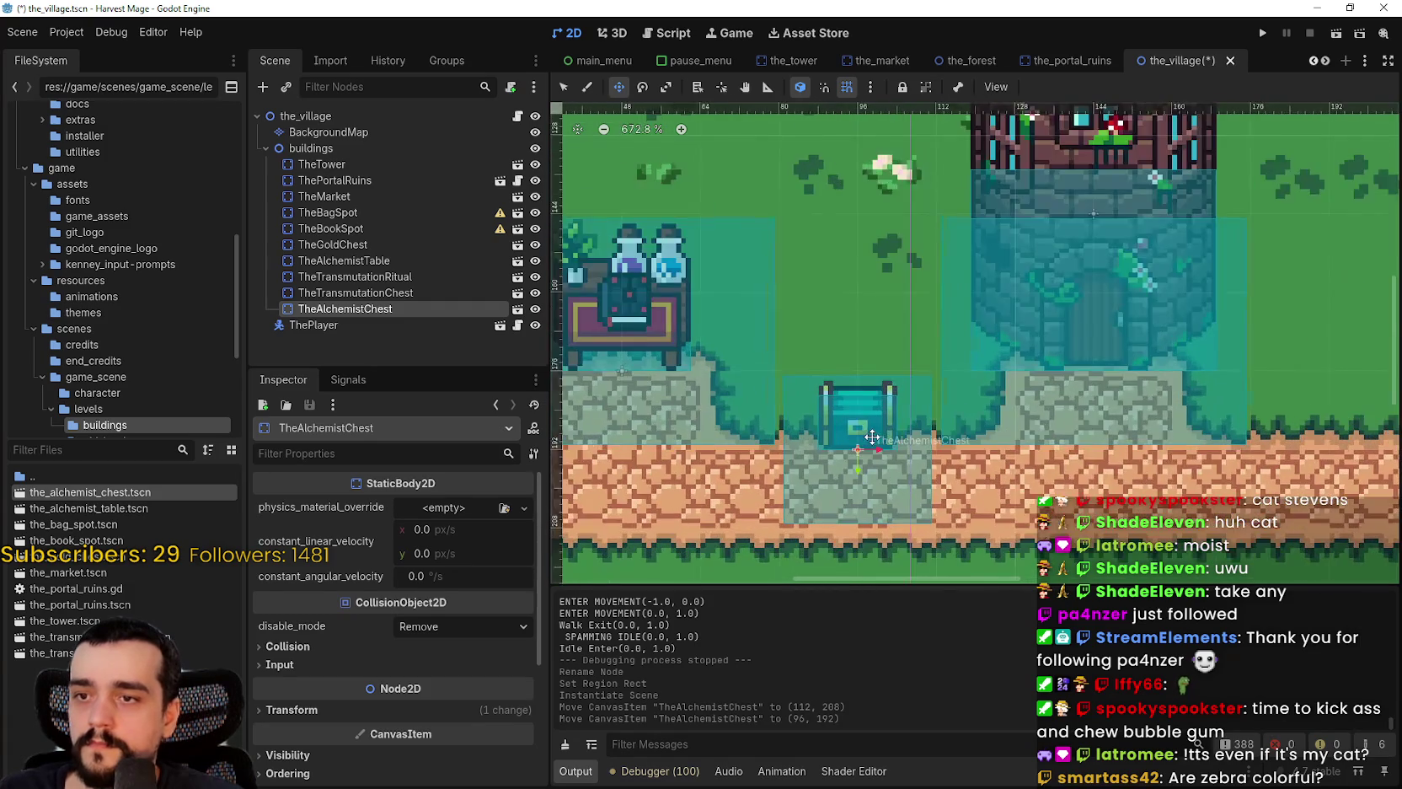
scroll(856, 403, down, 3)
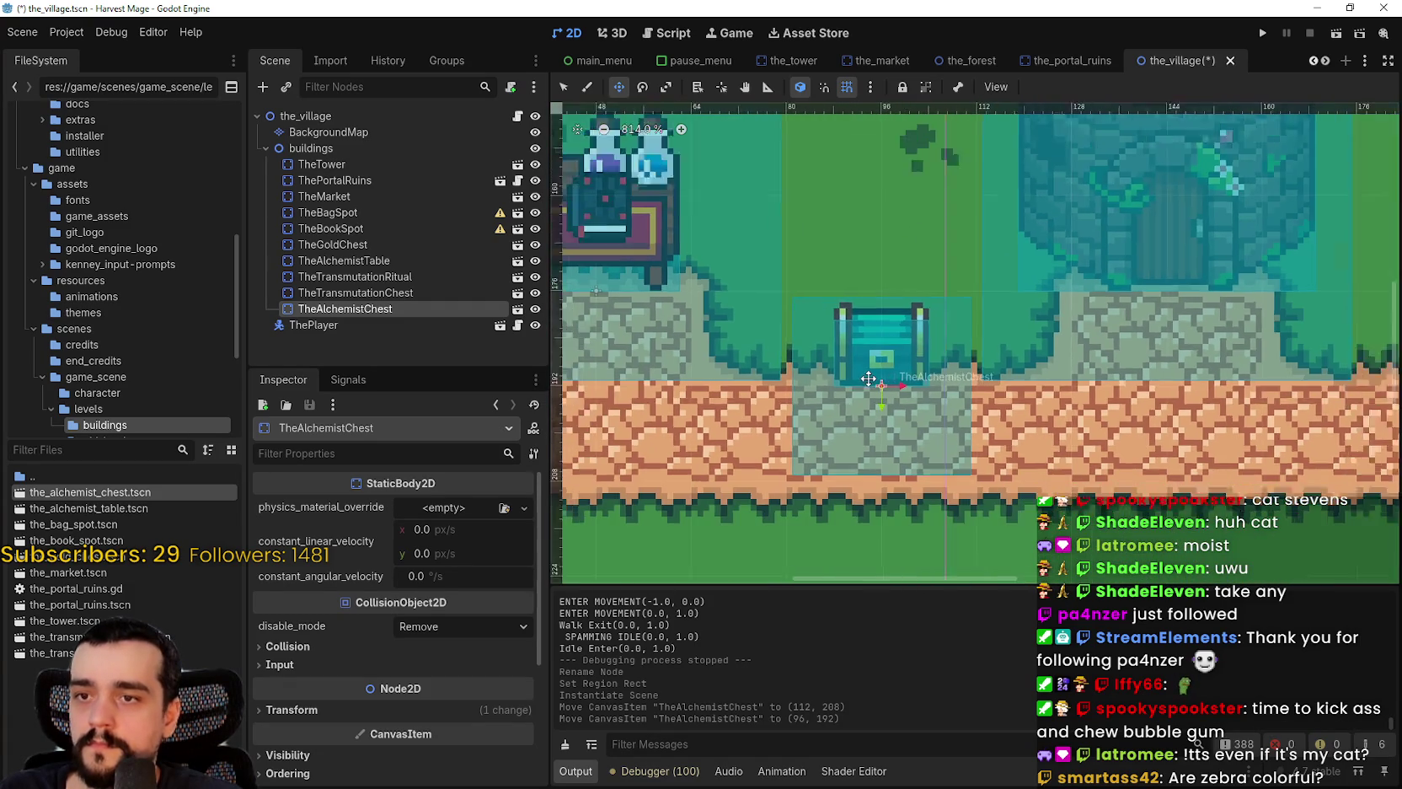
scroll(682, 325, down, 1)
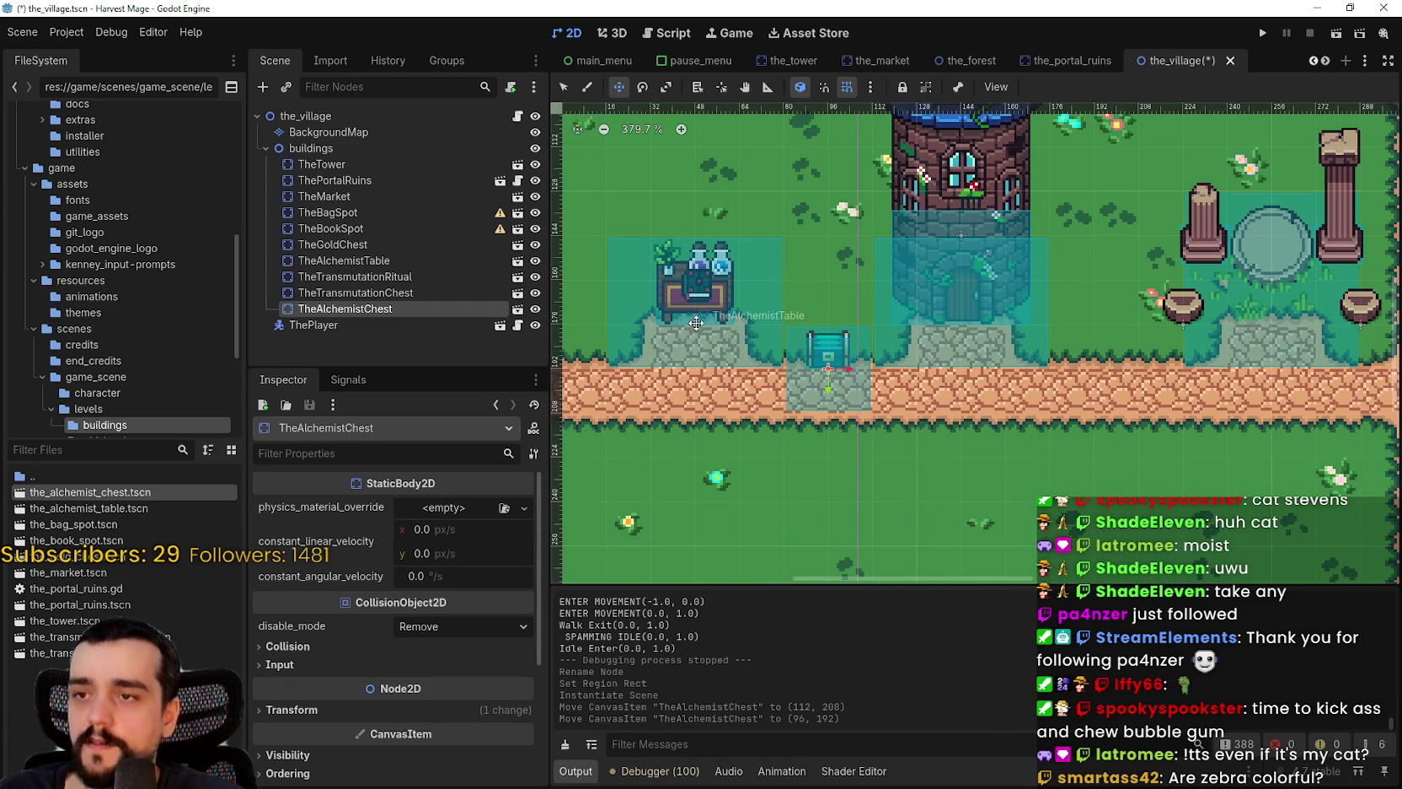
scroll(845, 336, down, 2)
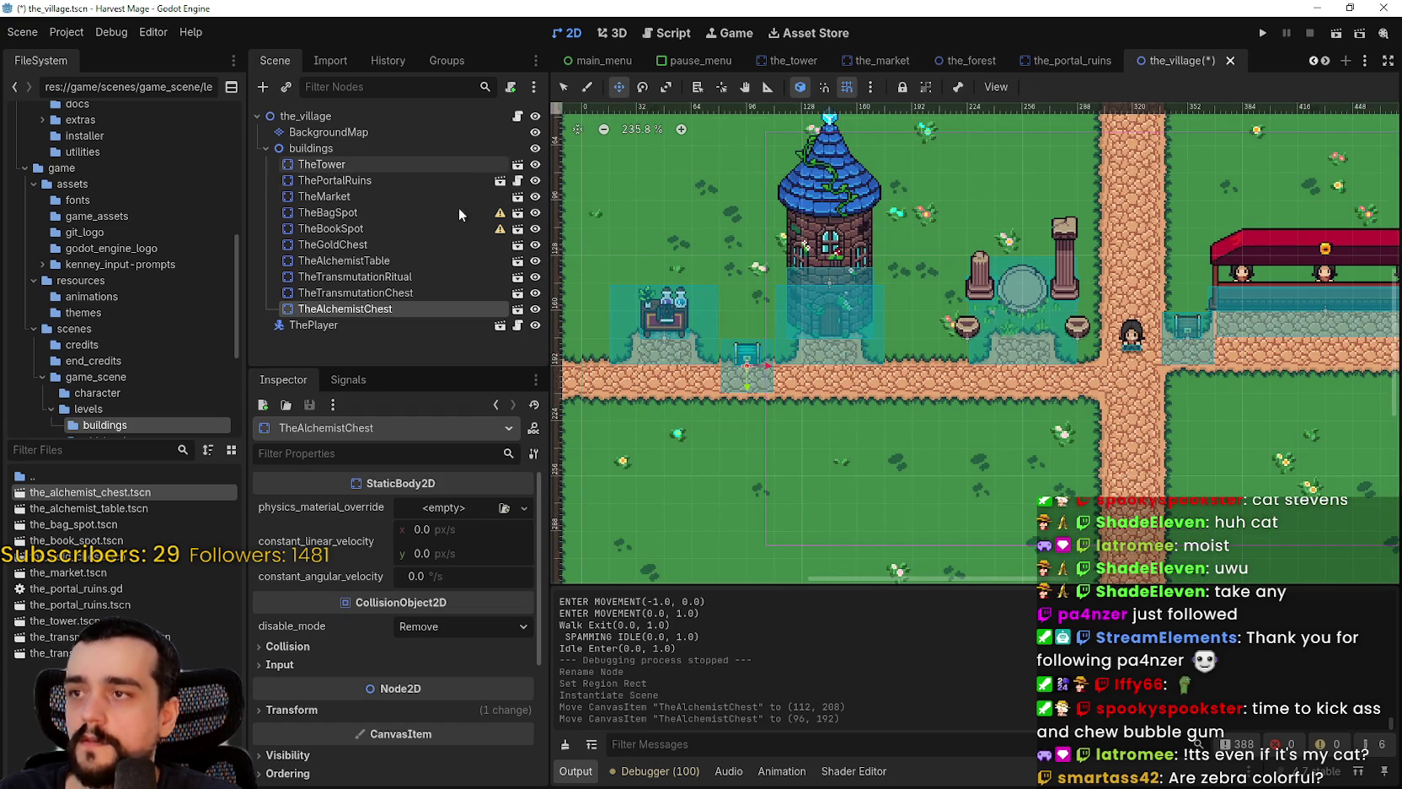
scroll(797, 289, down, 2)
scroll(684, 312, right, 5)
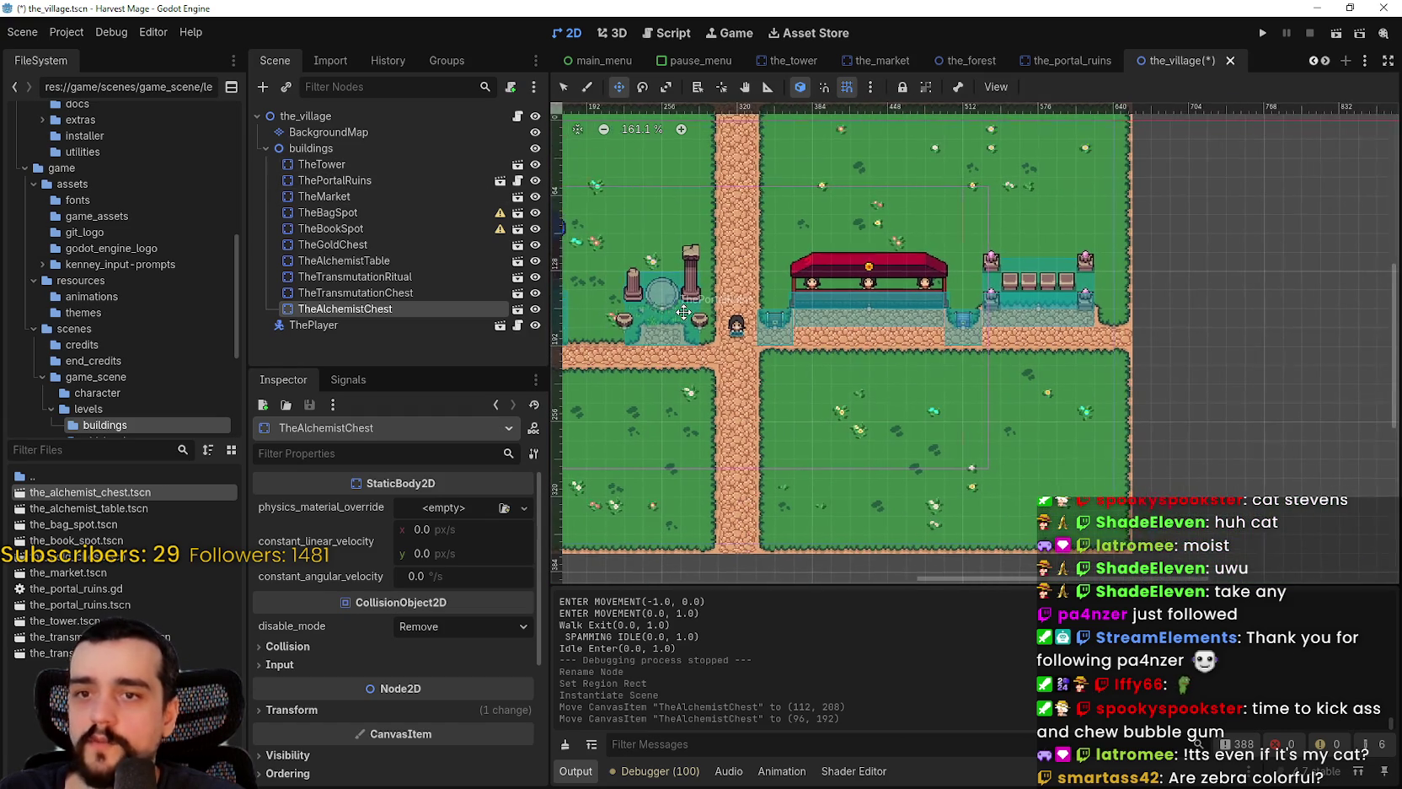
mouse_move(684, 312)
mouse_down()
mouse_move(910, 334)
mouse_move(949, 365)
mouse_move(911, 365)
mouse_move(909, 414)
mouse_up()
scroll(778, 346, up, 3)
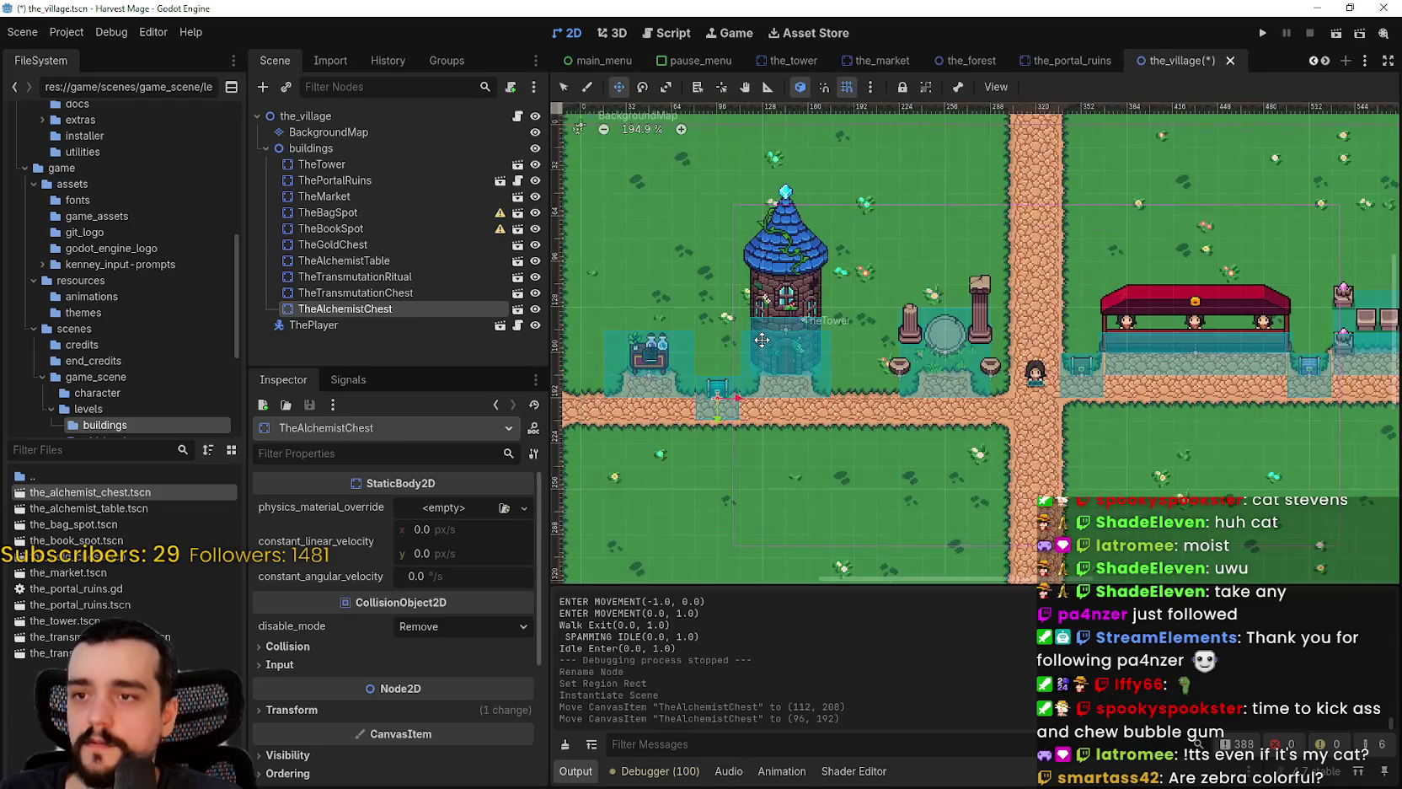
scroll(758, 404, down, 3)
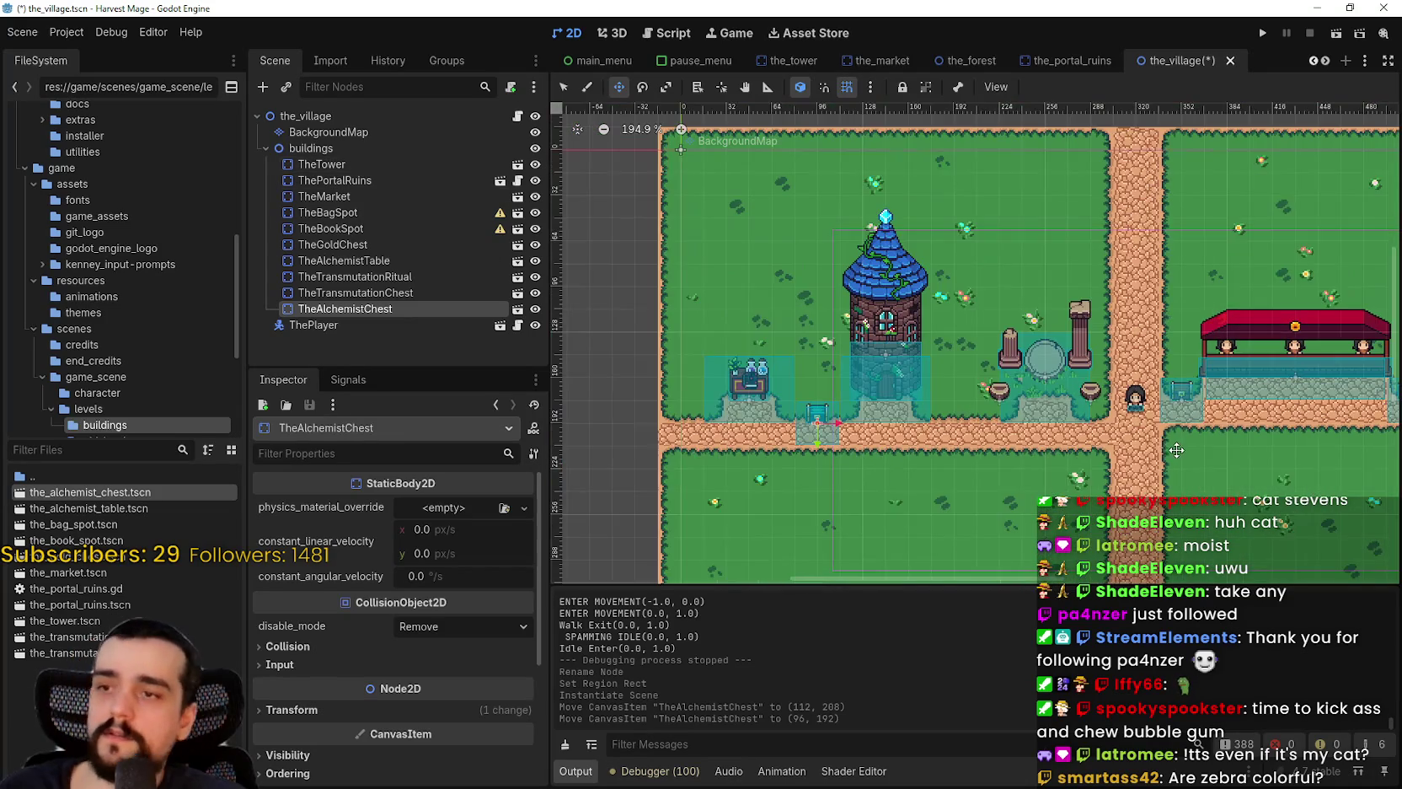
scroll(1043, 166, left, 2)
scroll(1090, 263, down, 1)
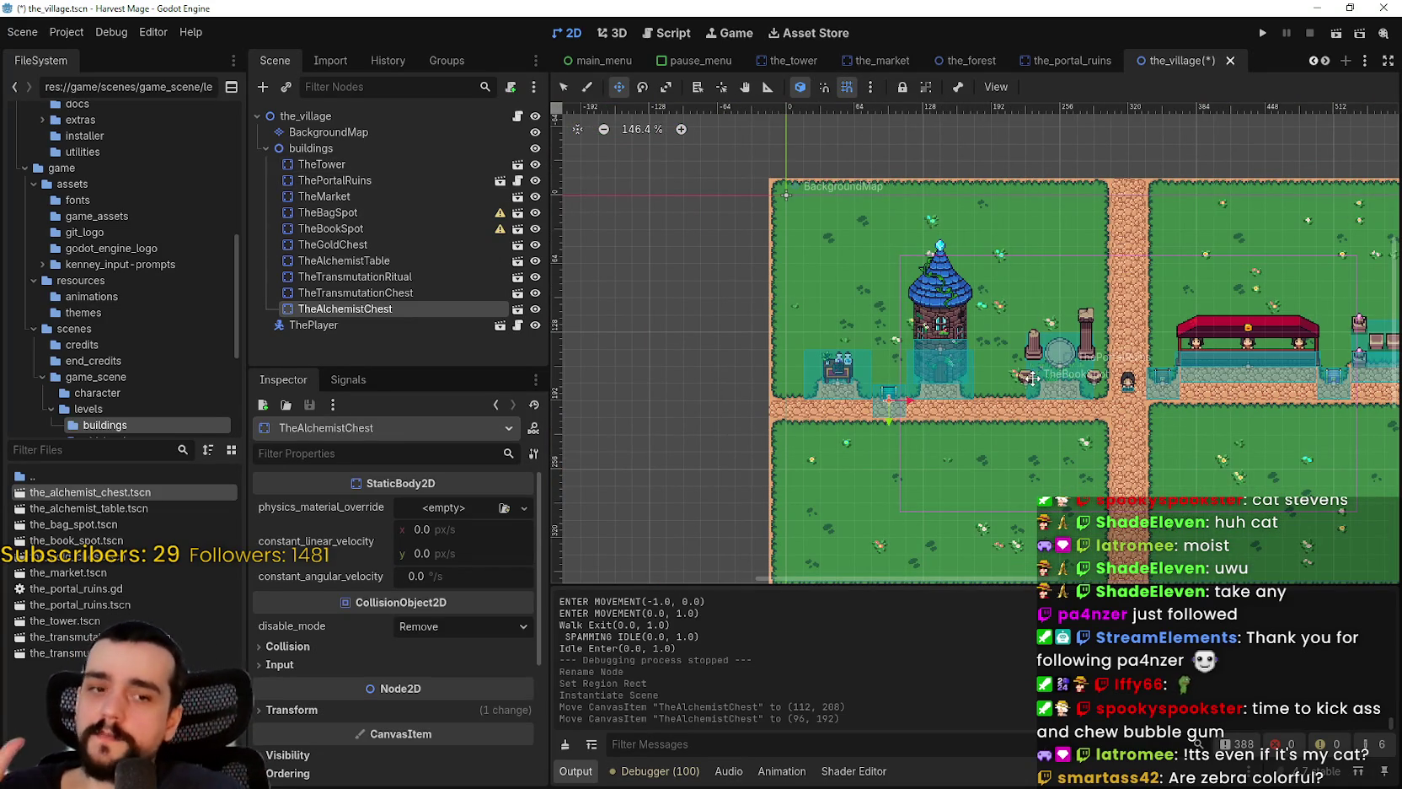
scroll(1030, 369, up, 2)
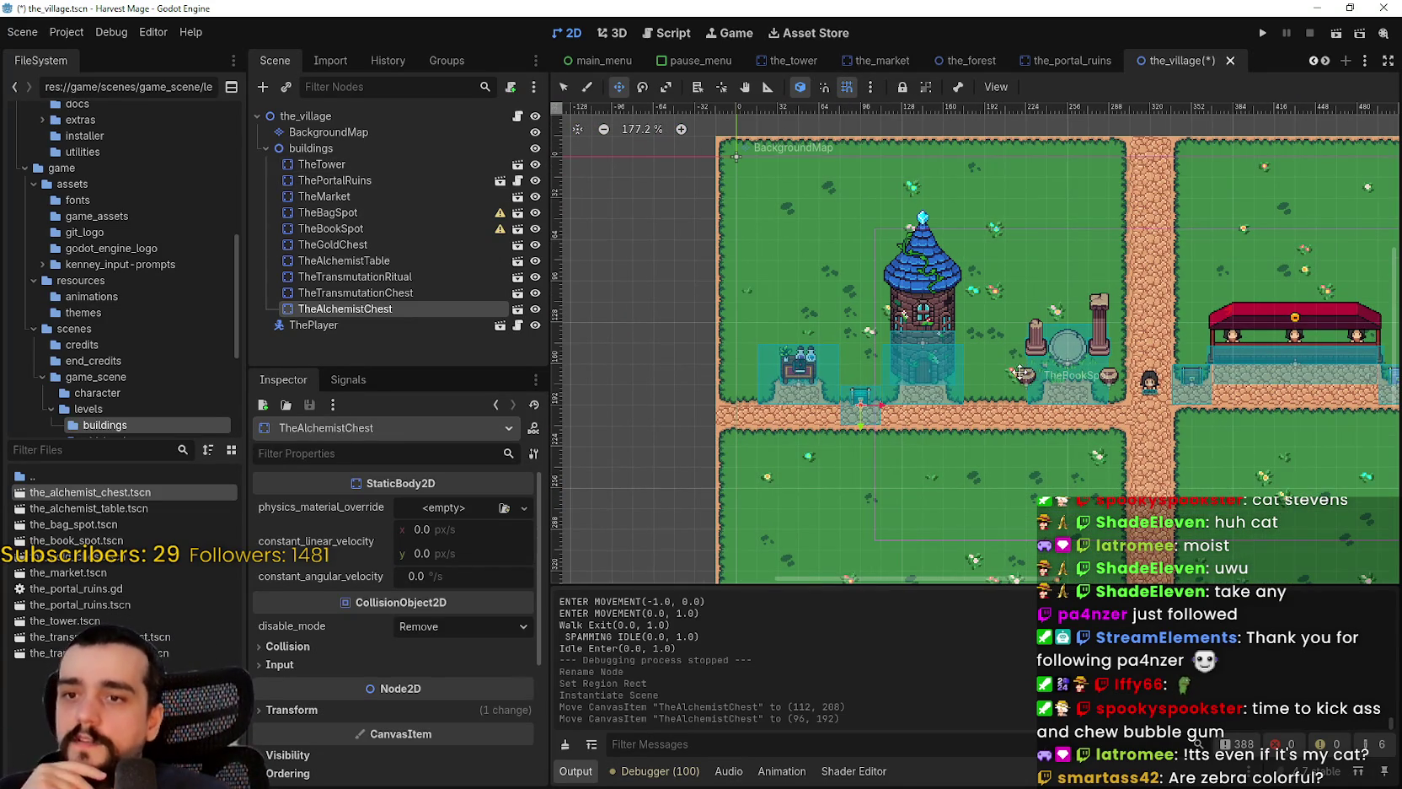
mouse_move(1017, 367)
mouse_down()
mouse_move(681, 374)
mouse_move(788, 375)
mouse_up()
scroll(581, 405, up, 3)
drag(582, 404, 774, 419)
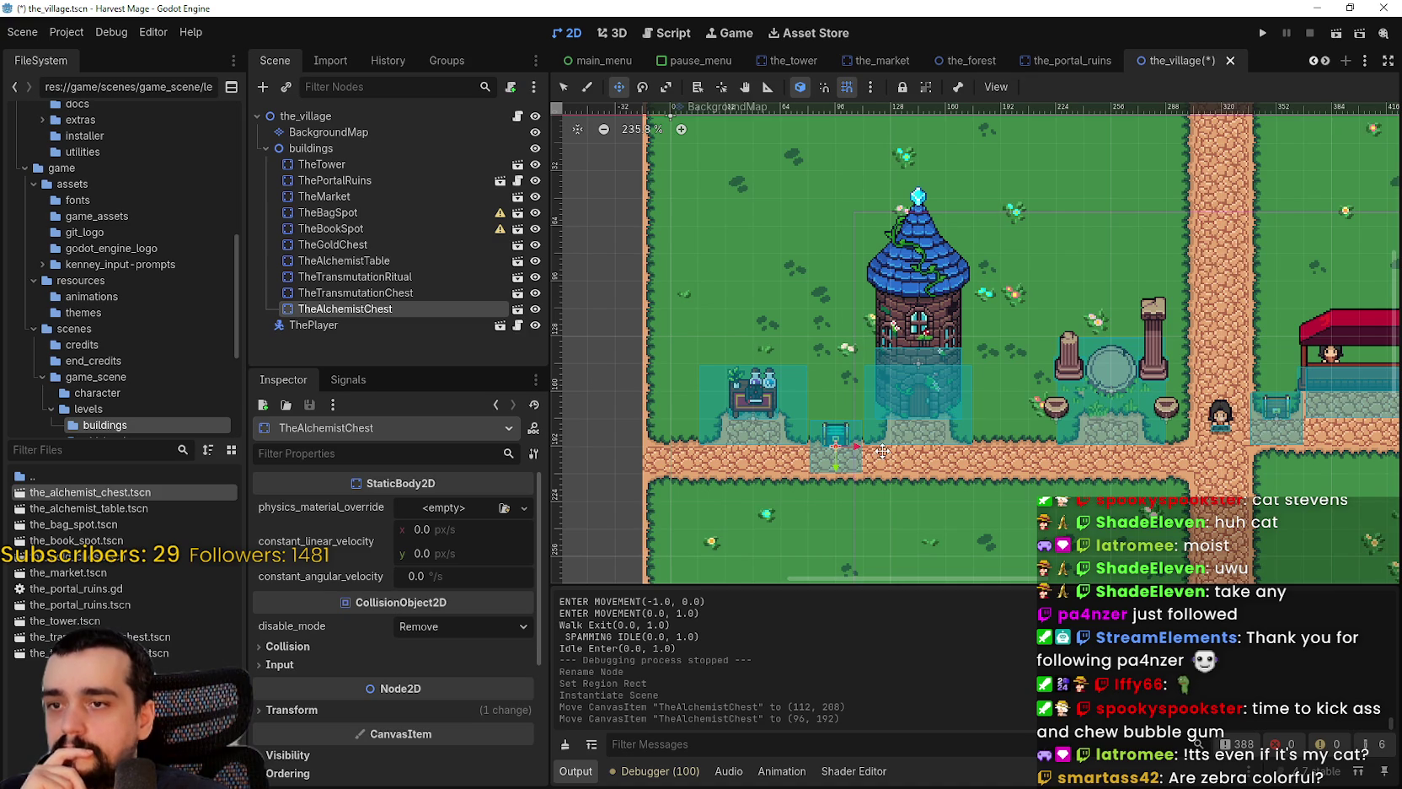
scroll(881, 447, down, 1)
scroll(881, 446, right, 3)
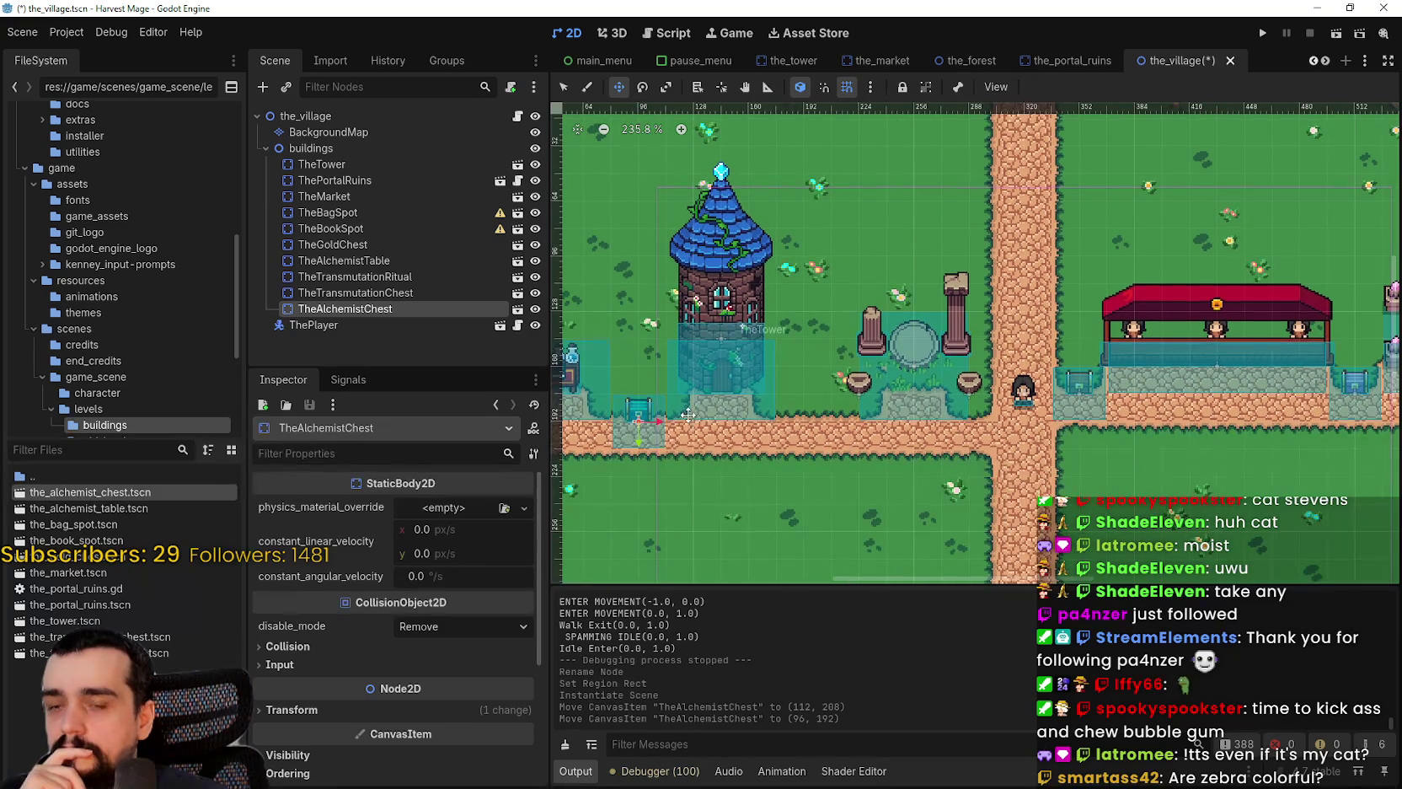
scroll(763, 404, up, 3)
scroll(843, 413, left, 3)
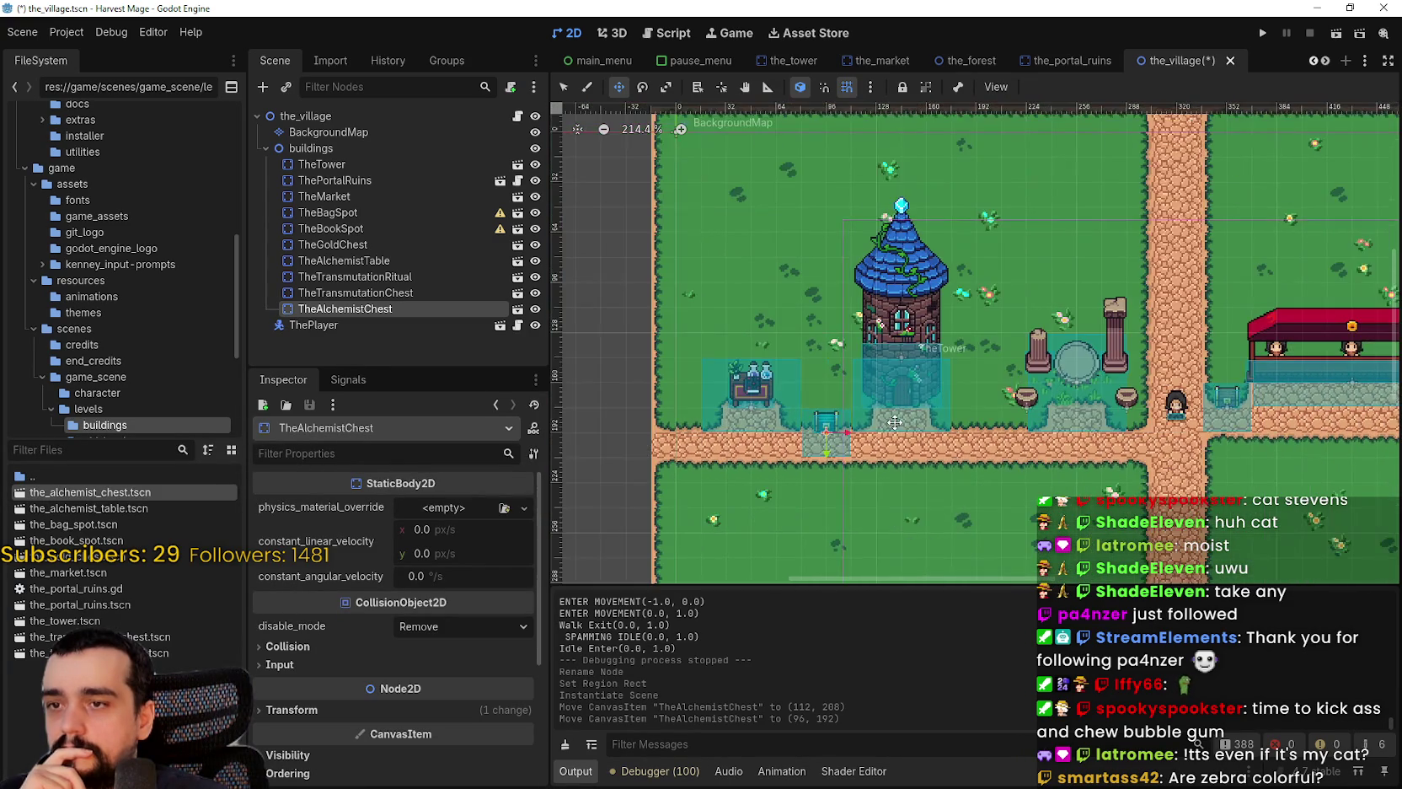
scroll(964, 421, down, 8)
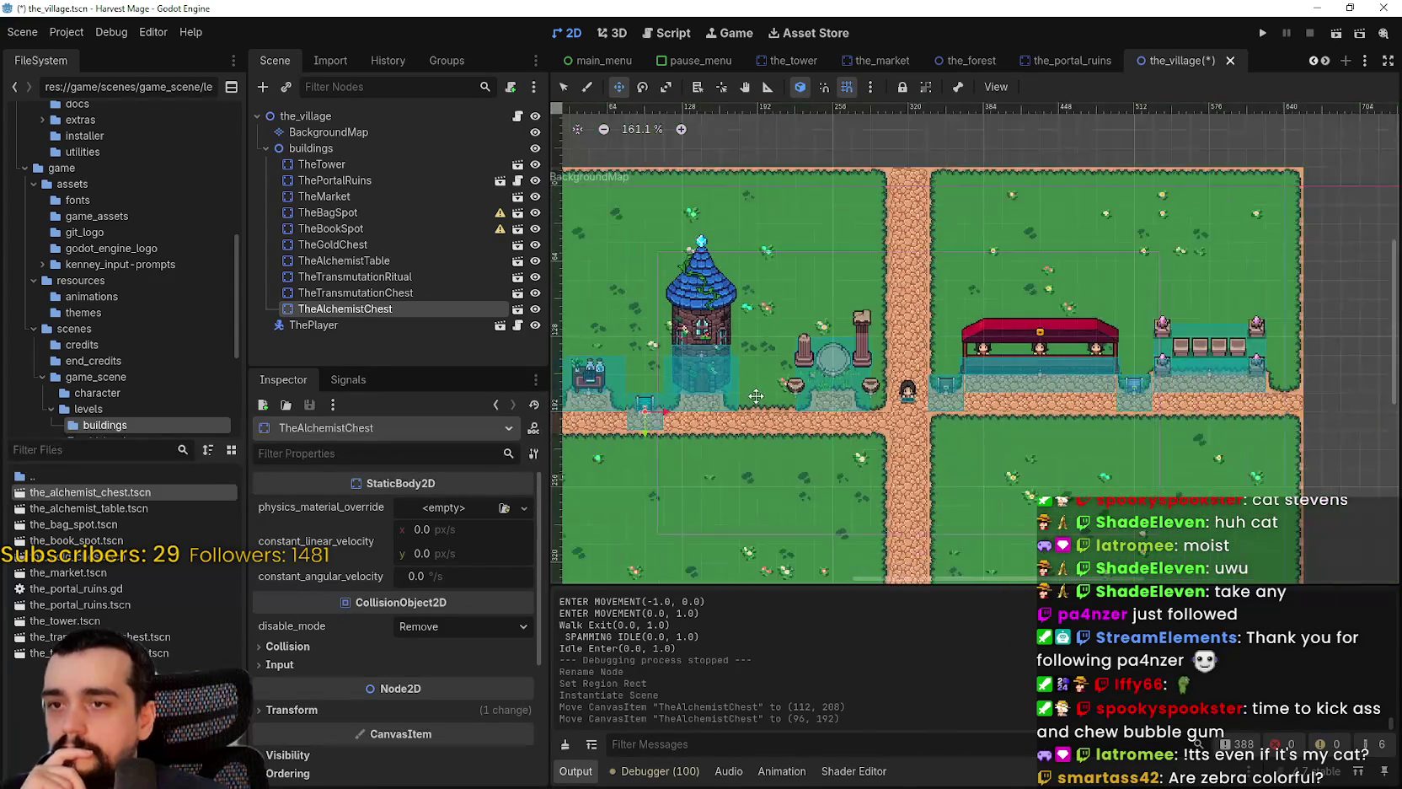
scroll(727, 376, up, 5)
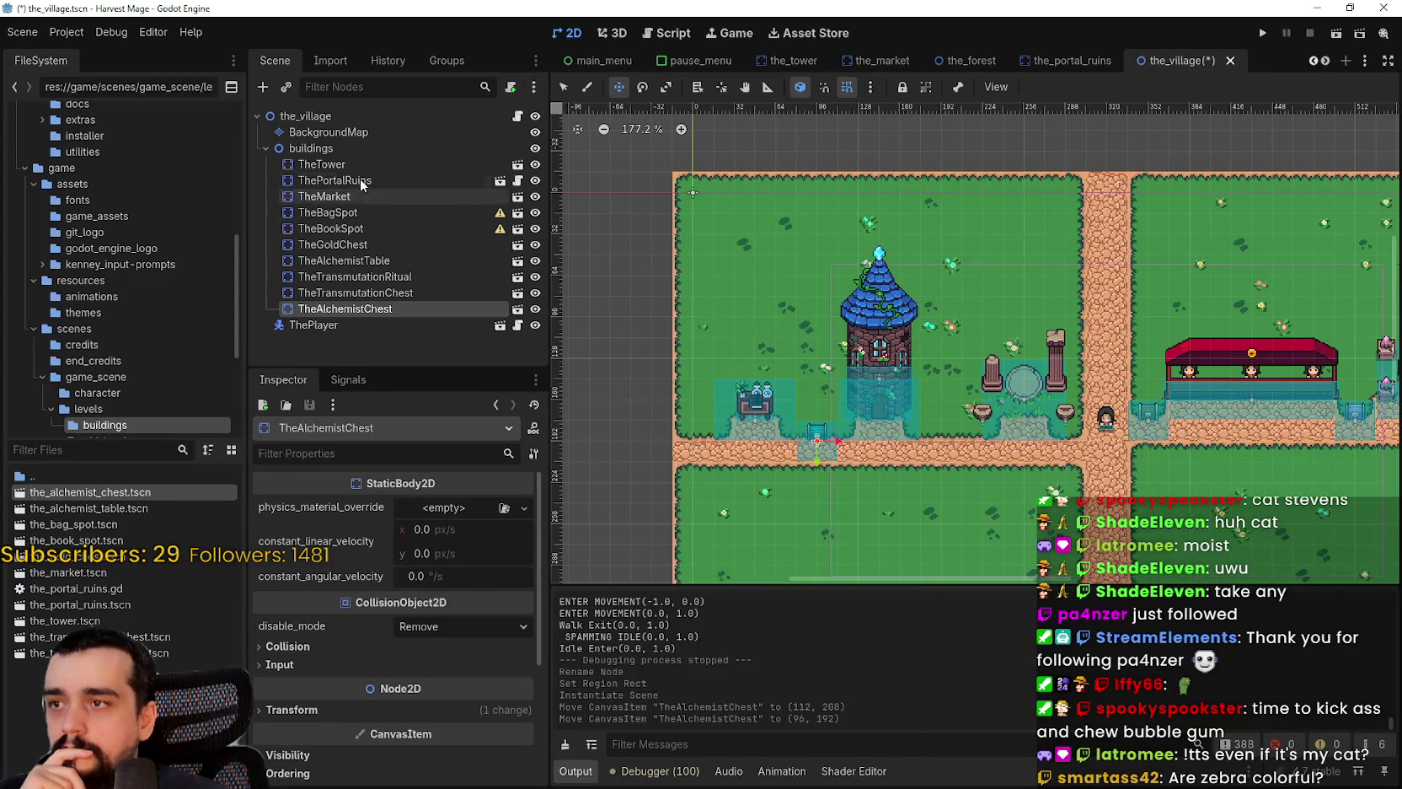
click(351, 163)
scroll(855, 380, up, 3)
scroll(856, 380, up, 1)
drag(856, 380, 927, 381)
scroll(1020, 486, up, 2)
drag(777, 410, 843, 381)
scroll(843, 381, down, 4)
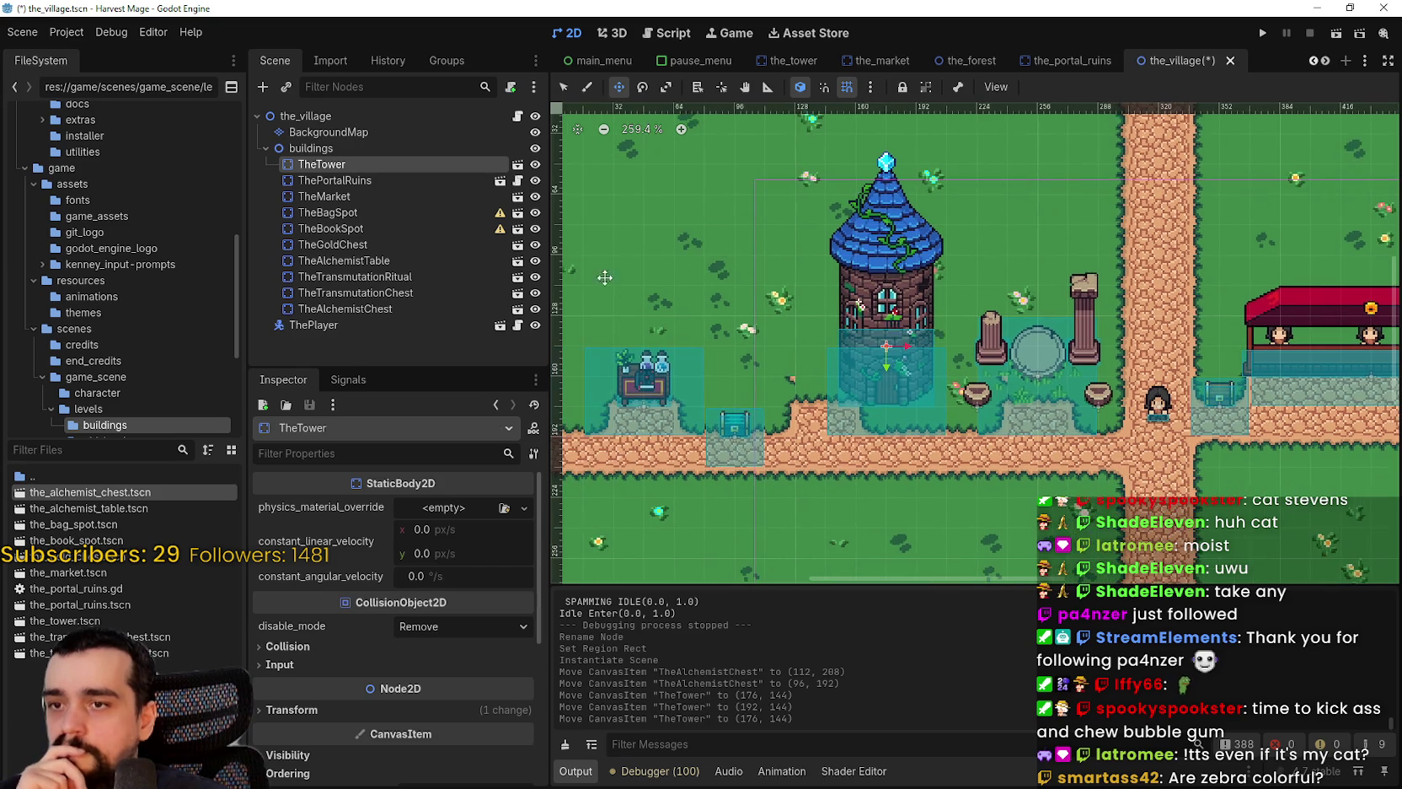
- Select BackgroundMap and show its grass and road_0 terrains in the TileMap panel
click(329, 132)
click(919, 771)
click(969, 771)
click(703, 581)
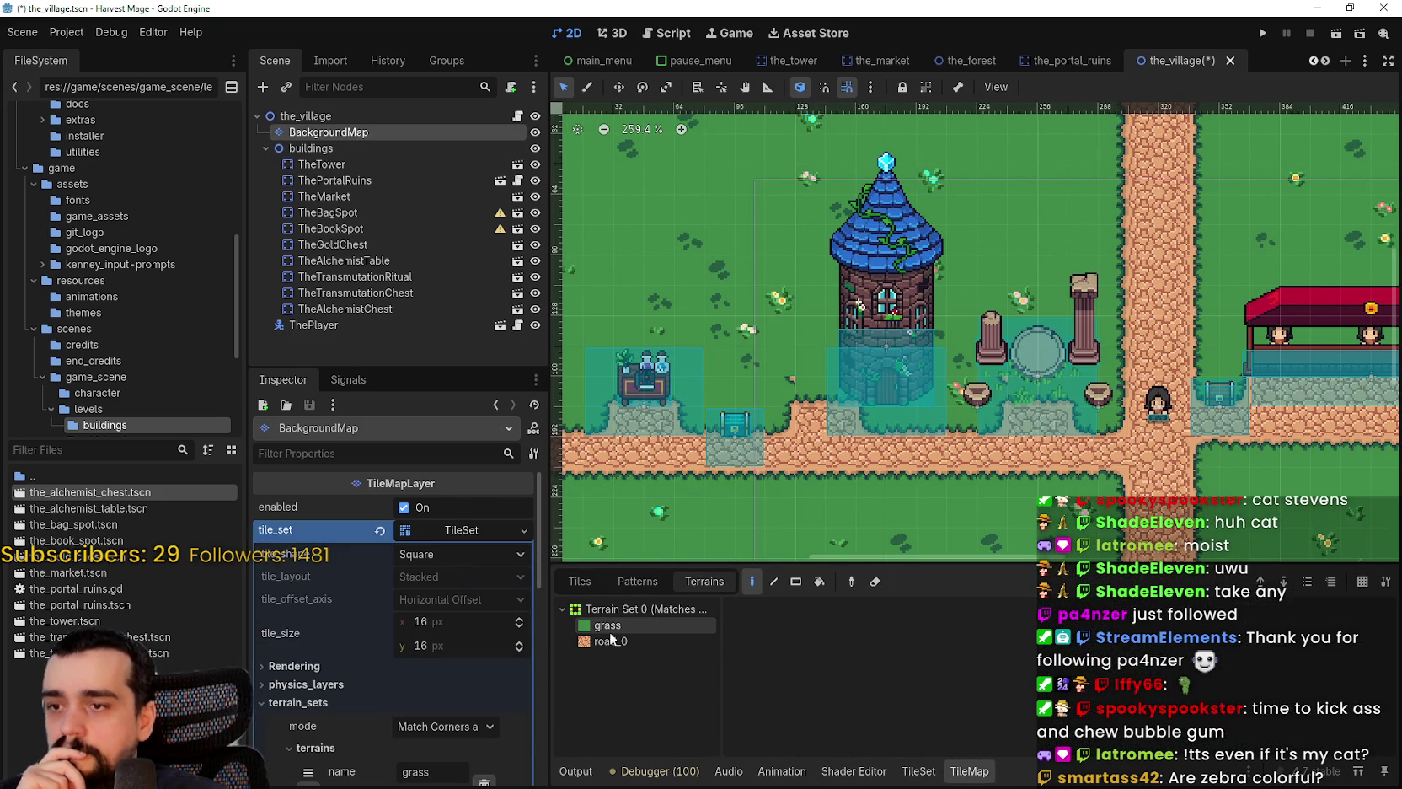
- Pick the road_0 terrain, then switch the painting terrain to grass while surveying the village
click(611, 641)
scroll(837, 445, up, 3)
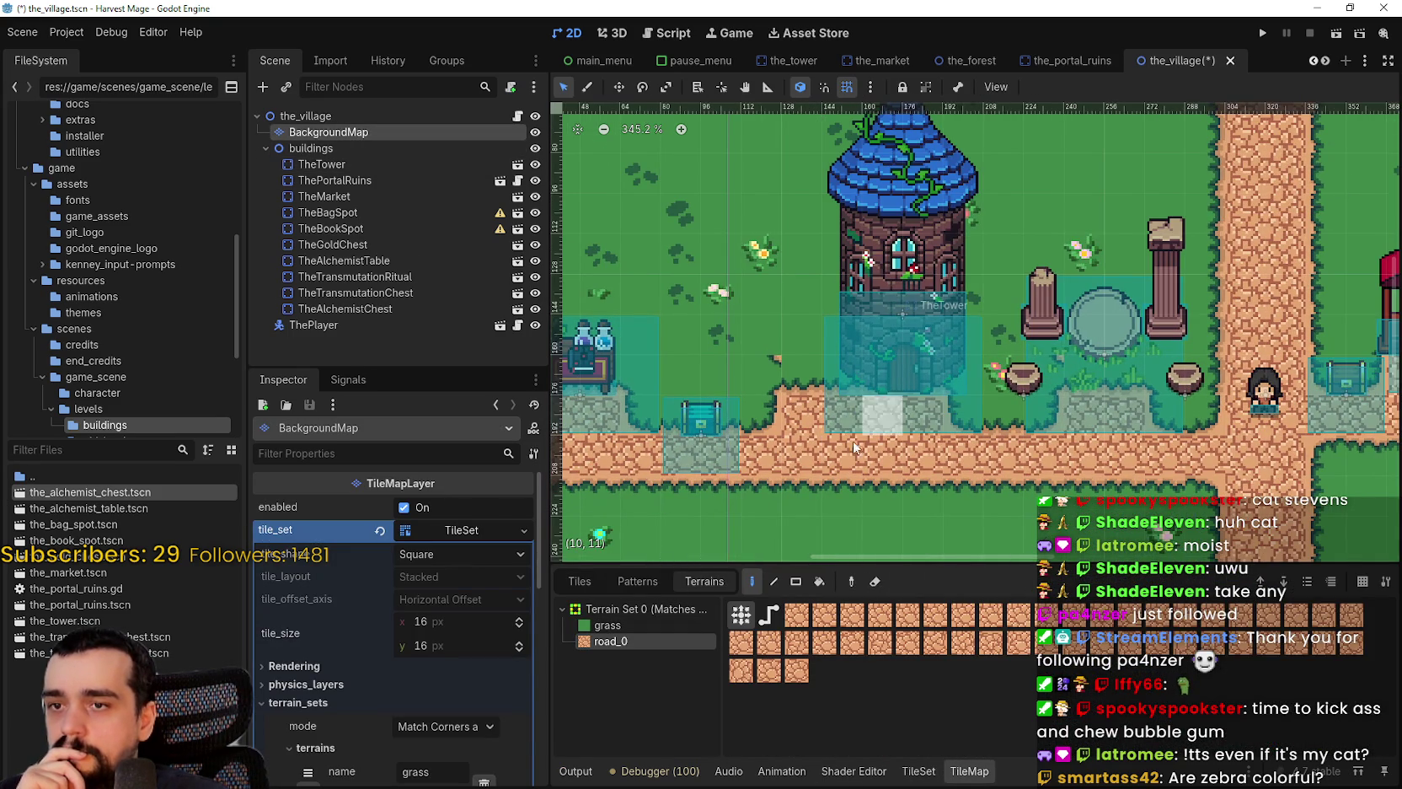
scroll(905, 432, right, 2)
scroll(907, 425, down, 4)
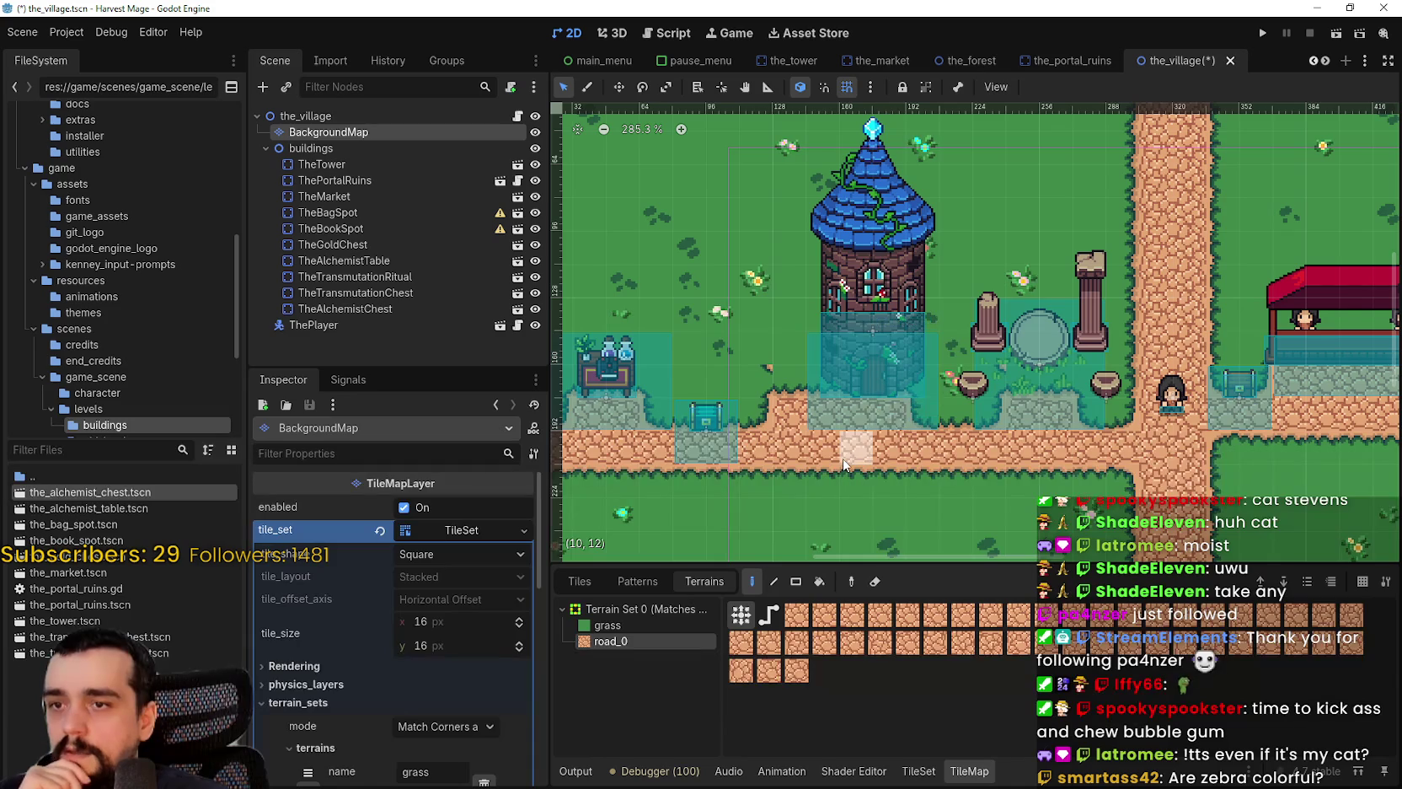
scroll(834, 434, right, 6)
scroll(826, 436, left, 5)
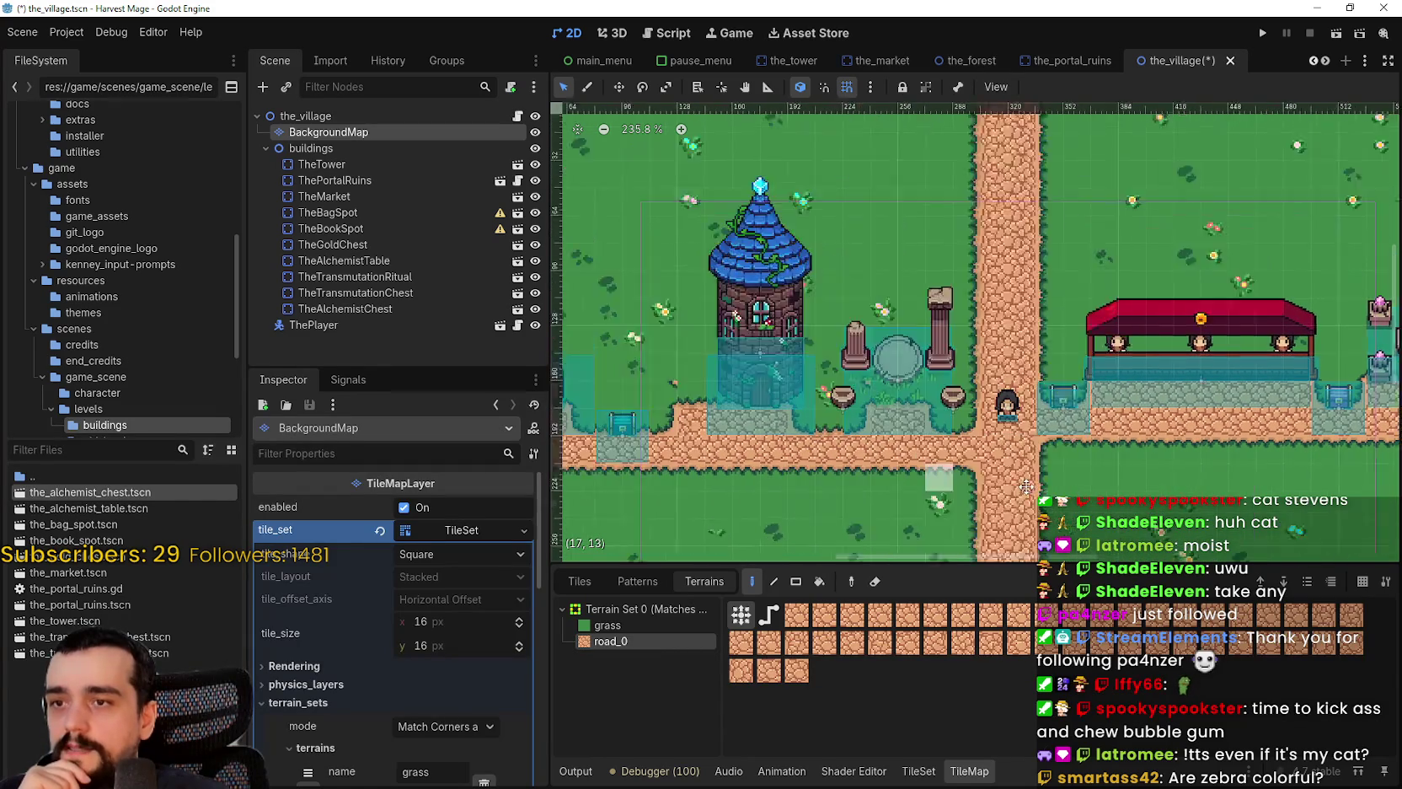
scroll(893, 440, up, 1)
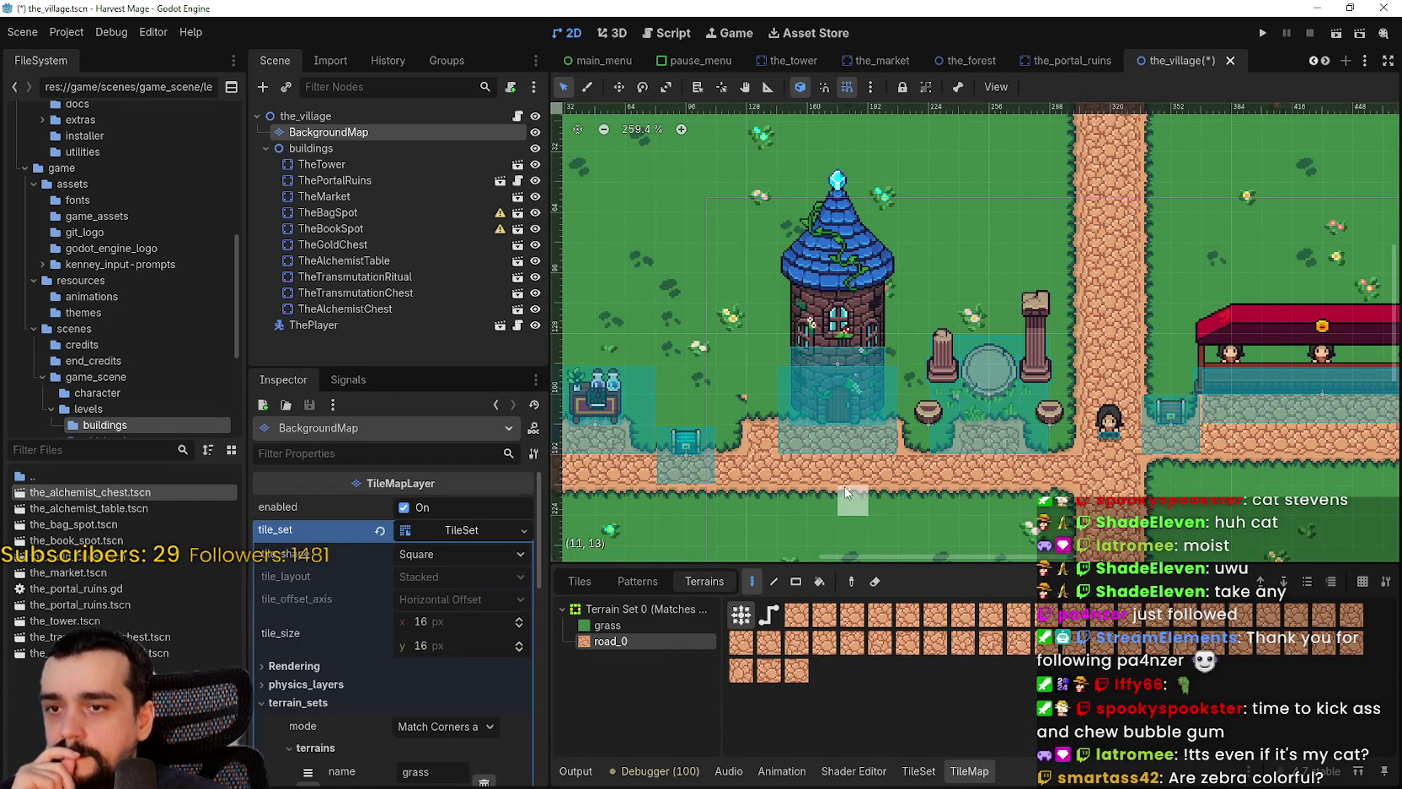
scroll(845, 482, up, 1)
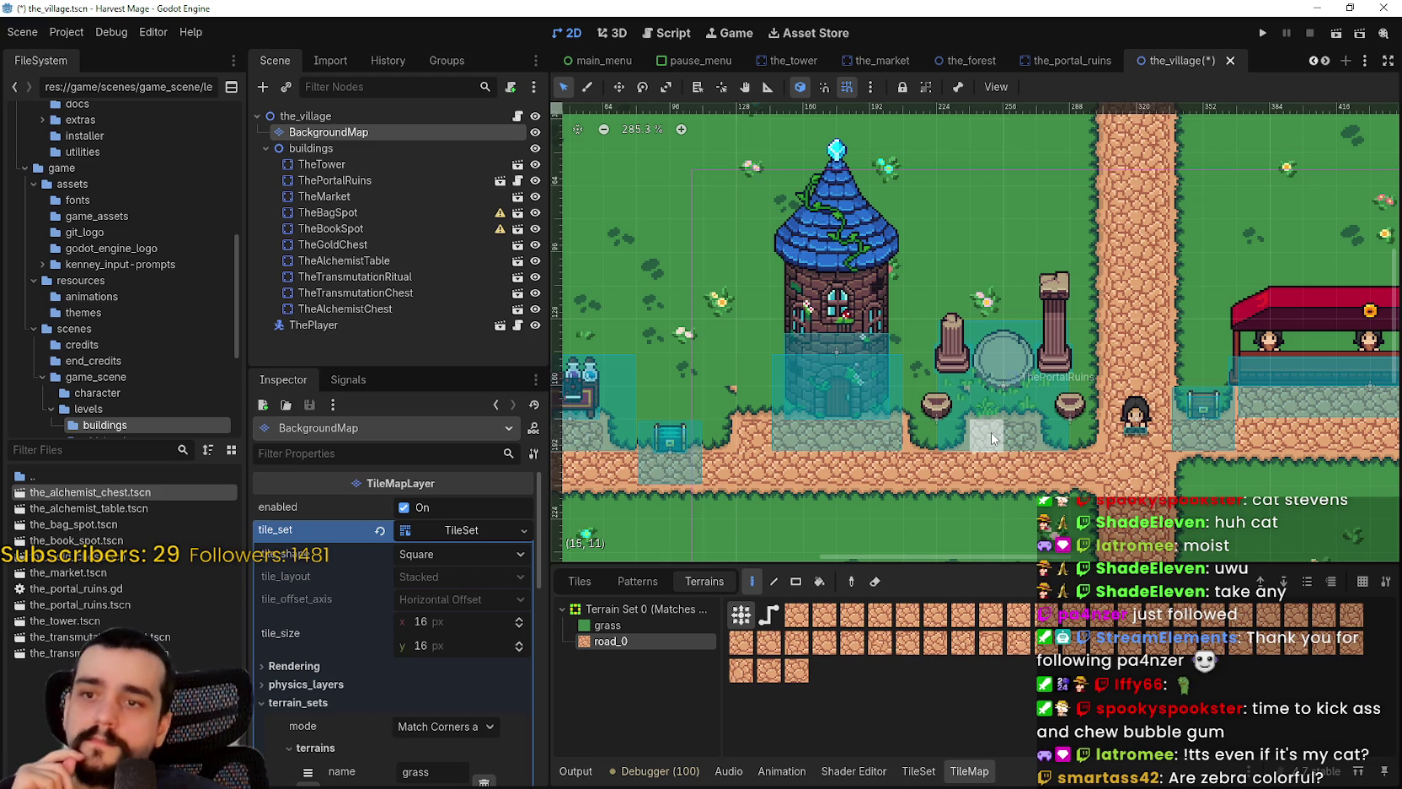
scroll(862, 431, down, 2)
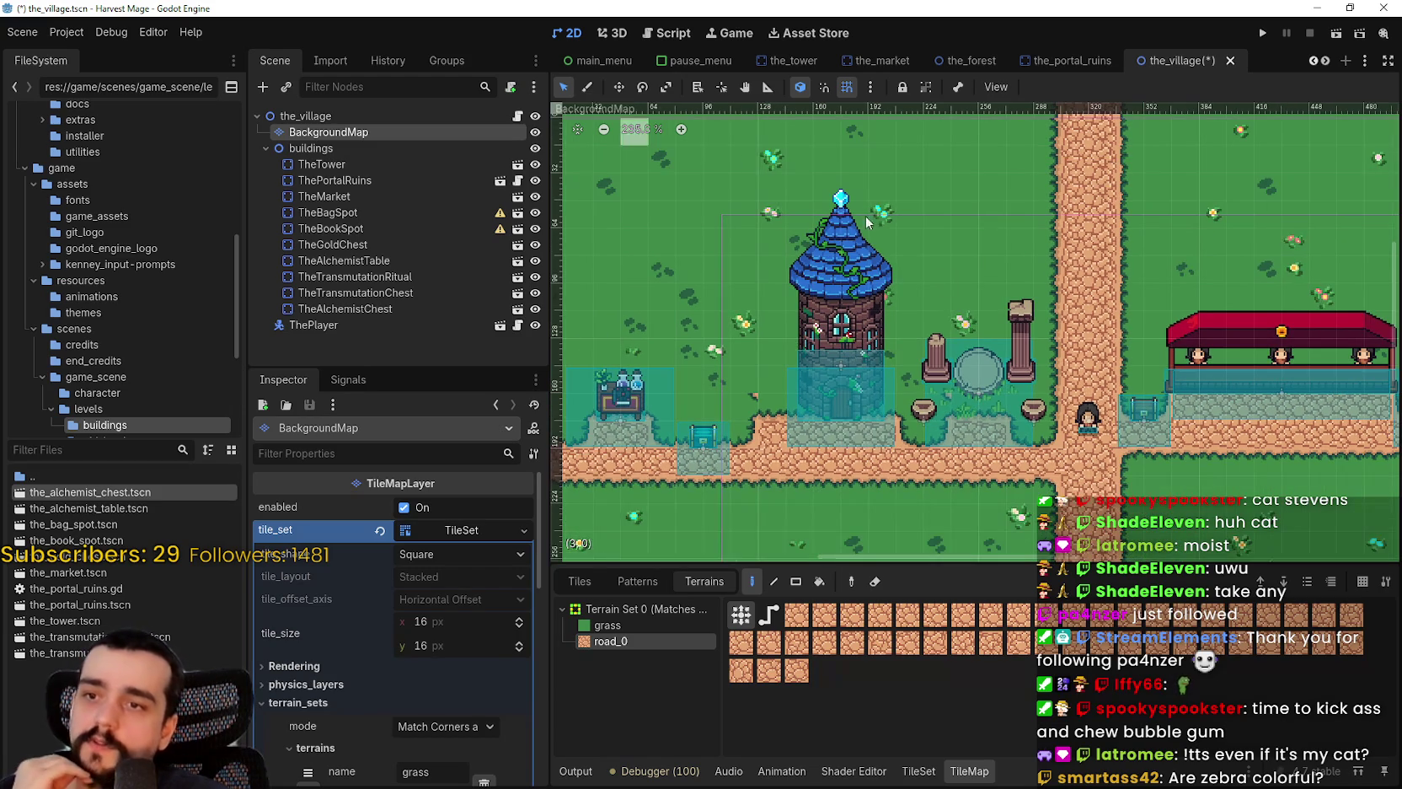
scroll(809, 388, down, 3)
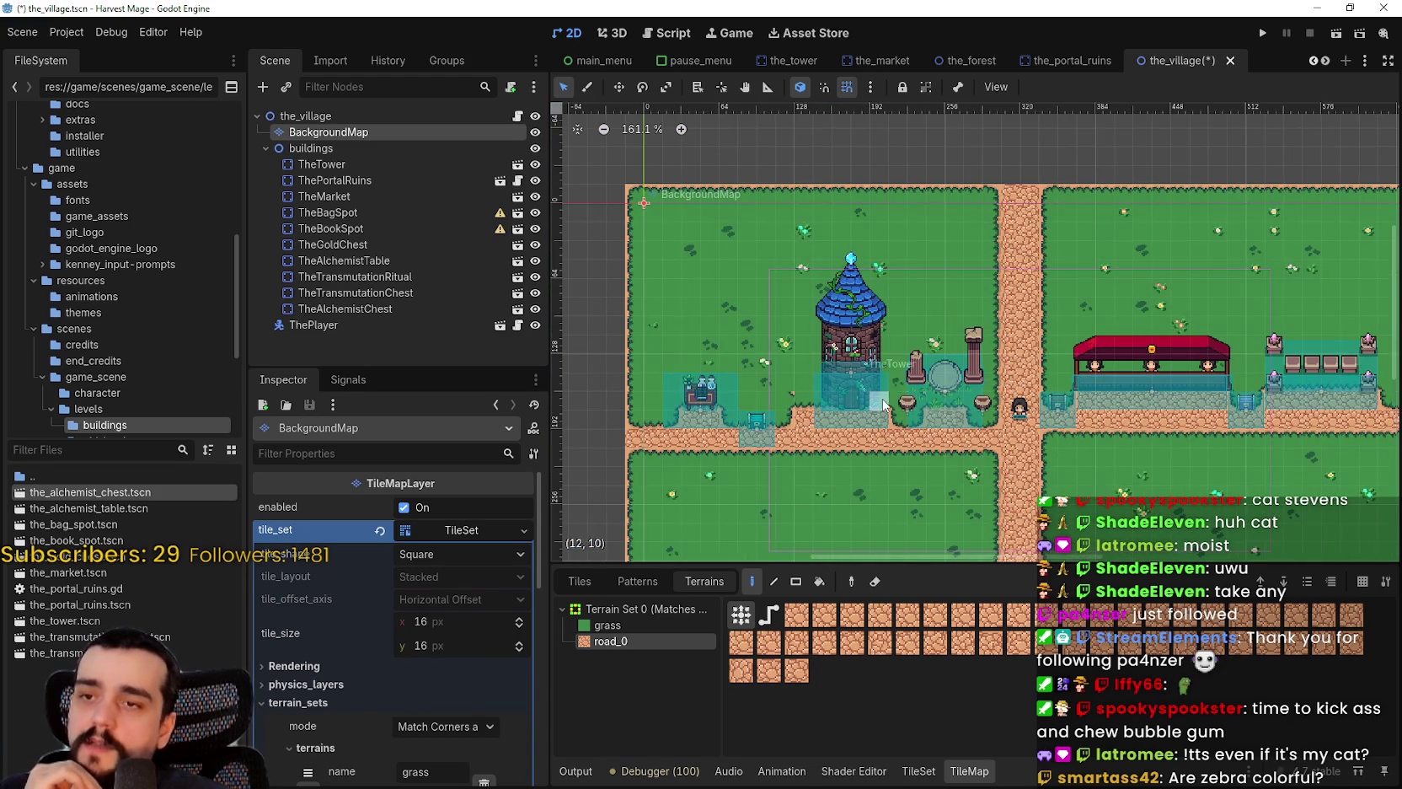
scroll(782, 447, up, 6)
scroll(783, 448, up, 3)
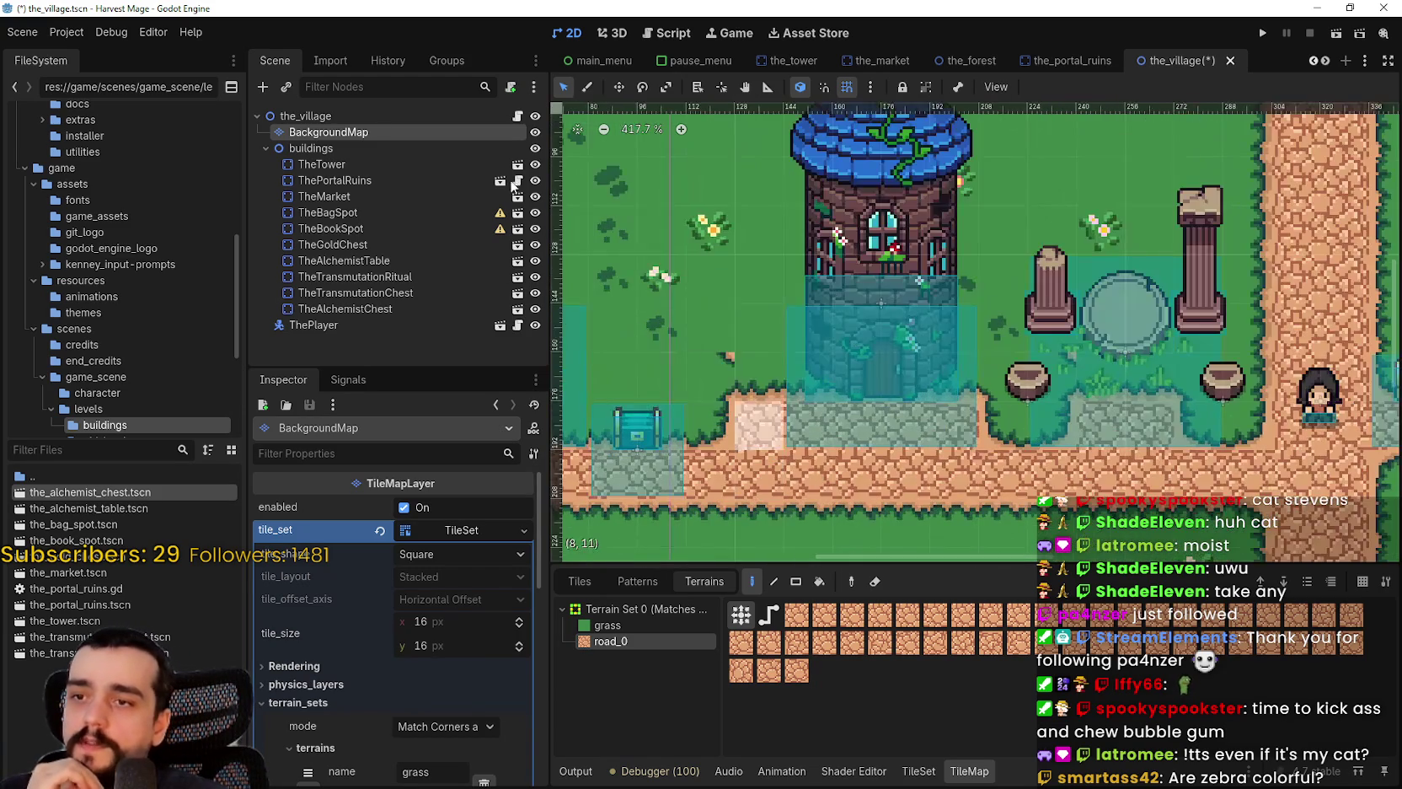
click(607, 625)
scroll(742, 447, down, 3)
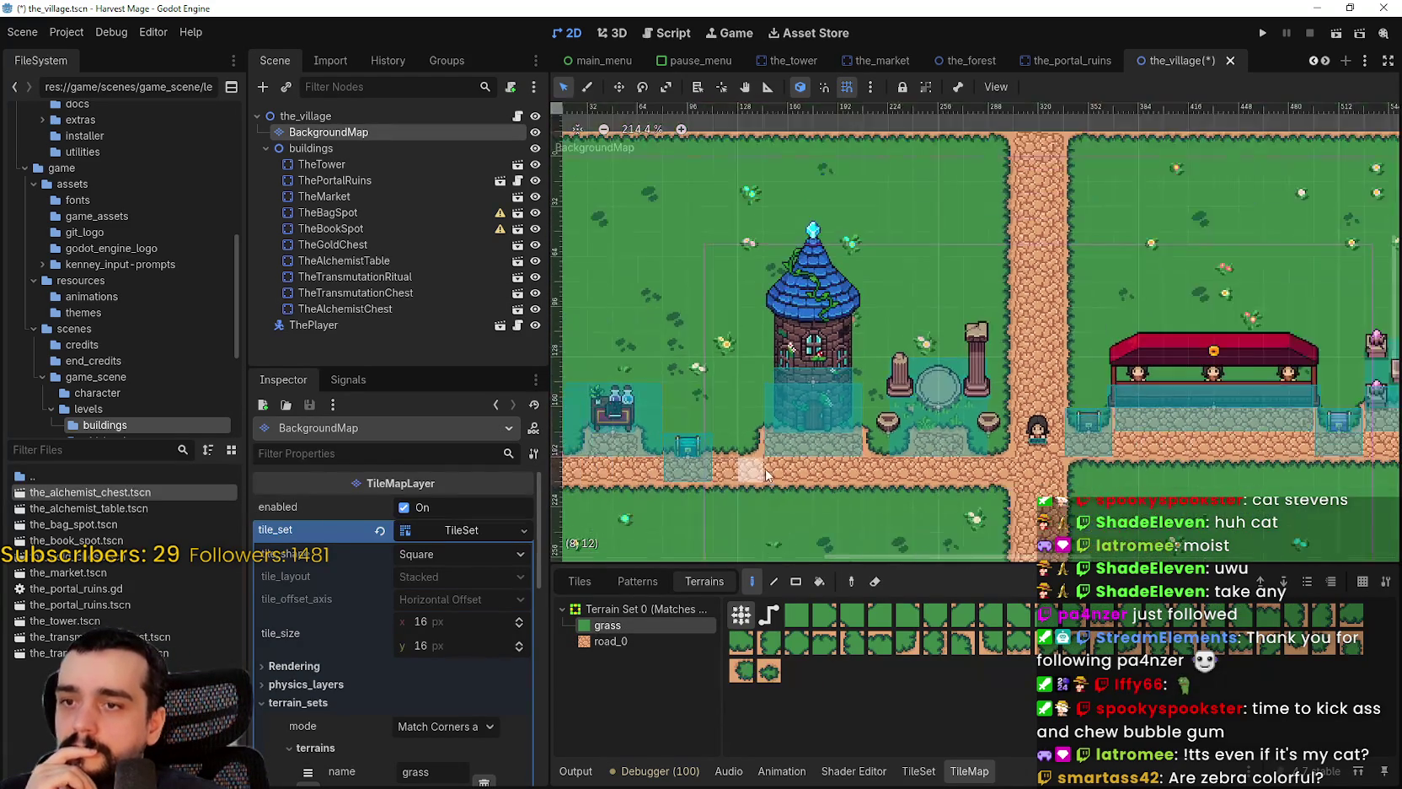
scroll(763, 459, up, 6)
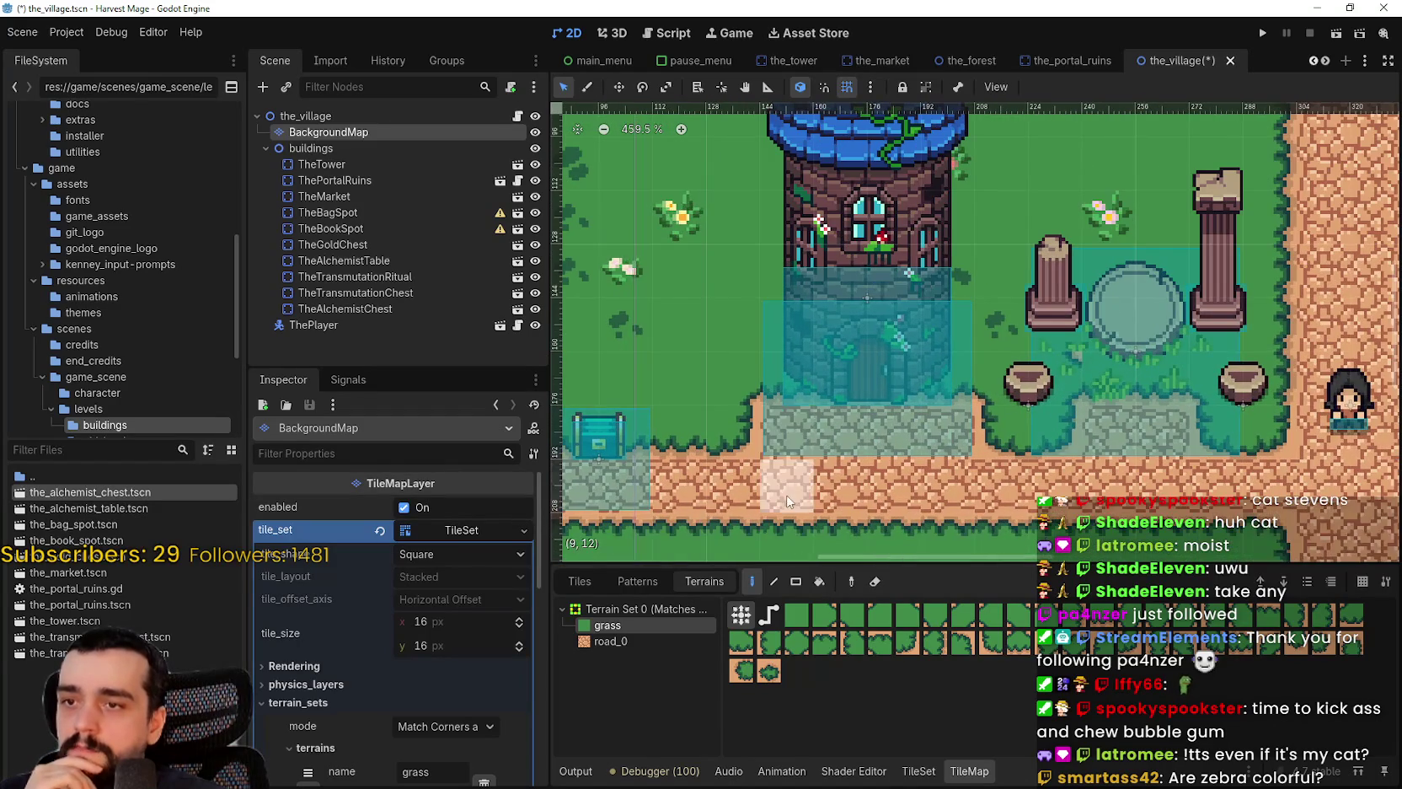
scroll(778, 454, up, 1)
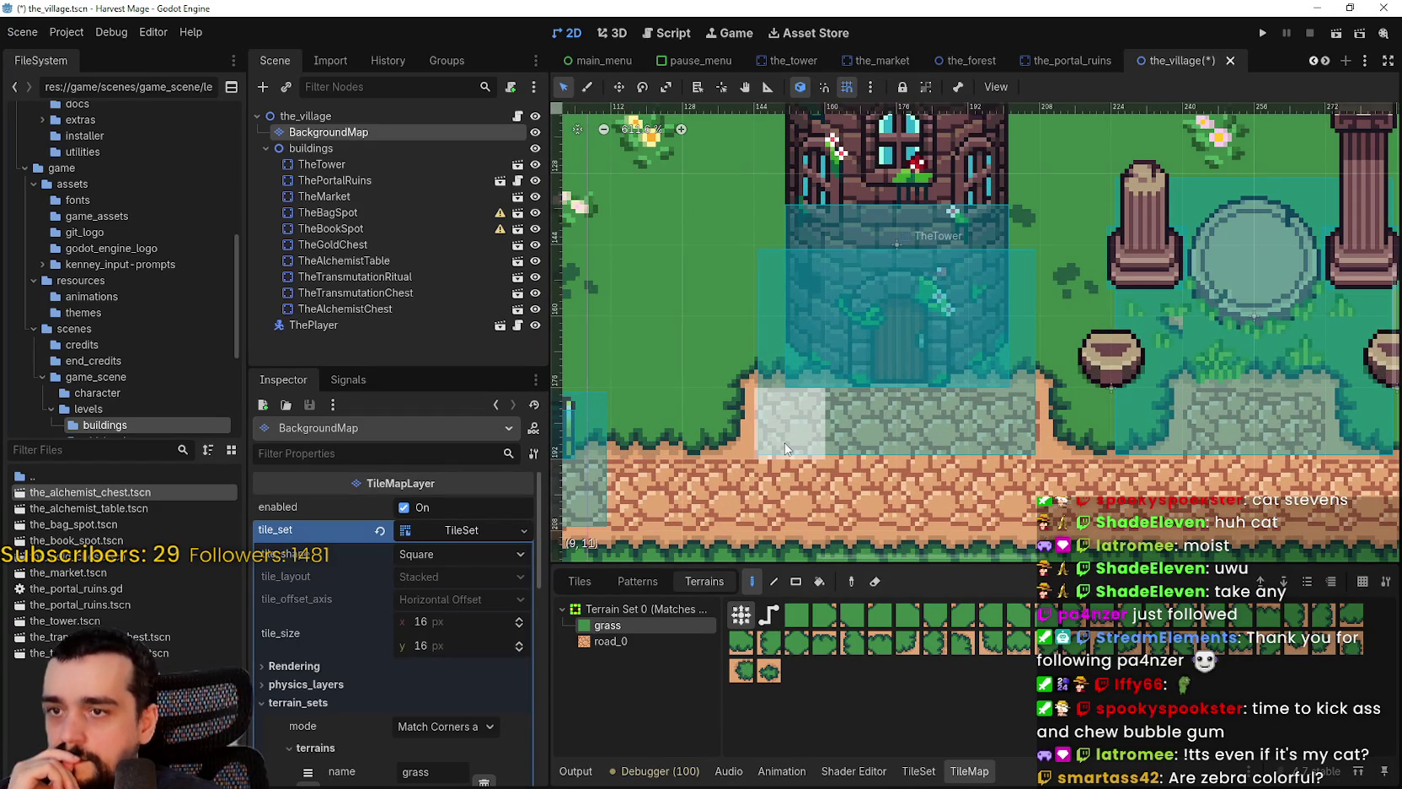
scroll(785, 442, down, 2)
scroll(781, 442, down, 1)
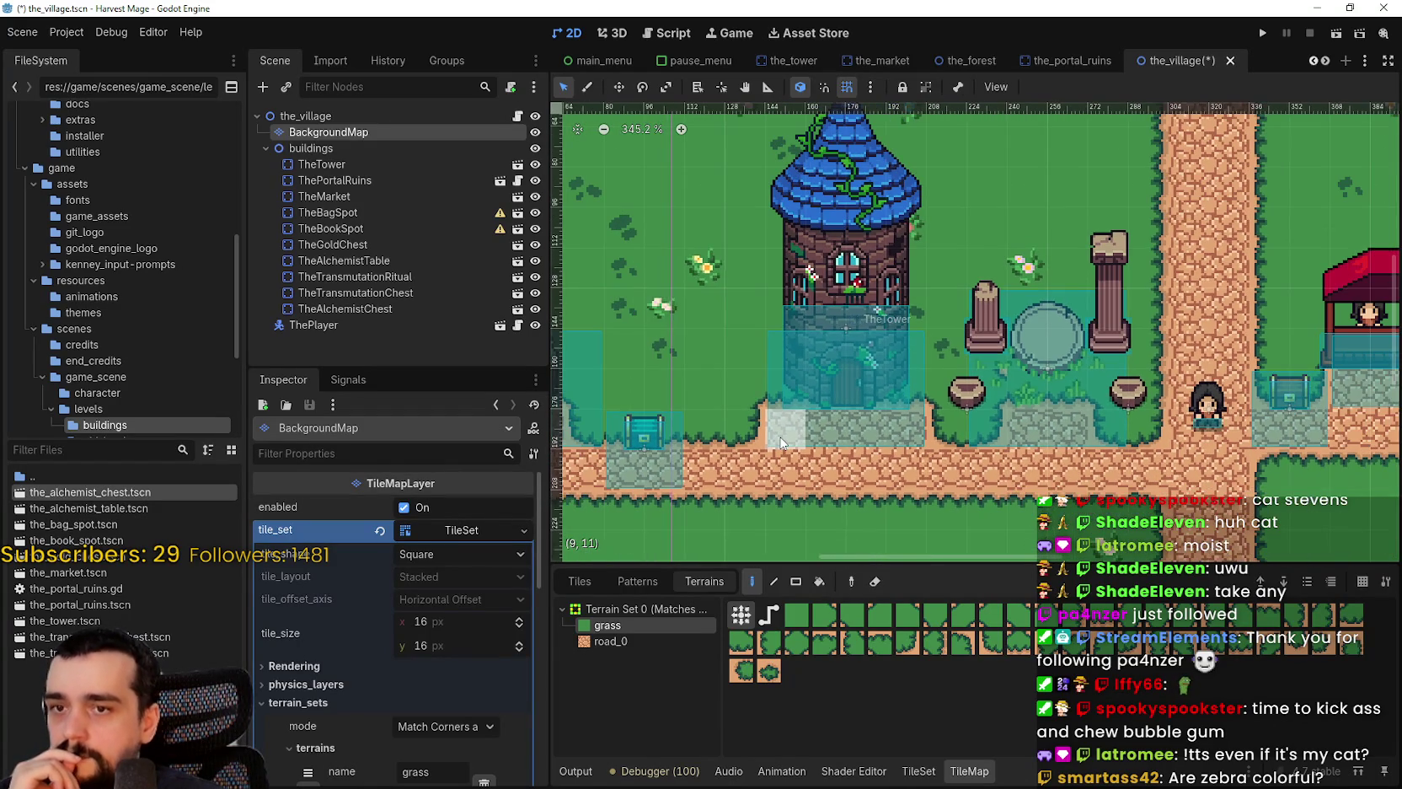
scroll(885, 511, down, 1)
scroll(709, 528, down, 1)
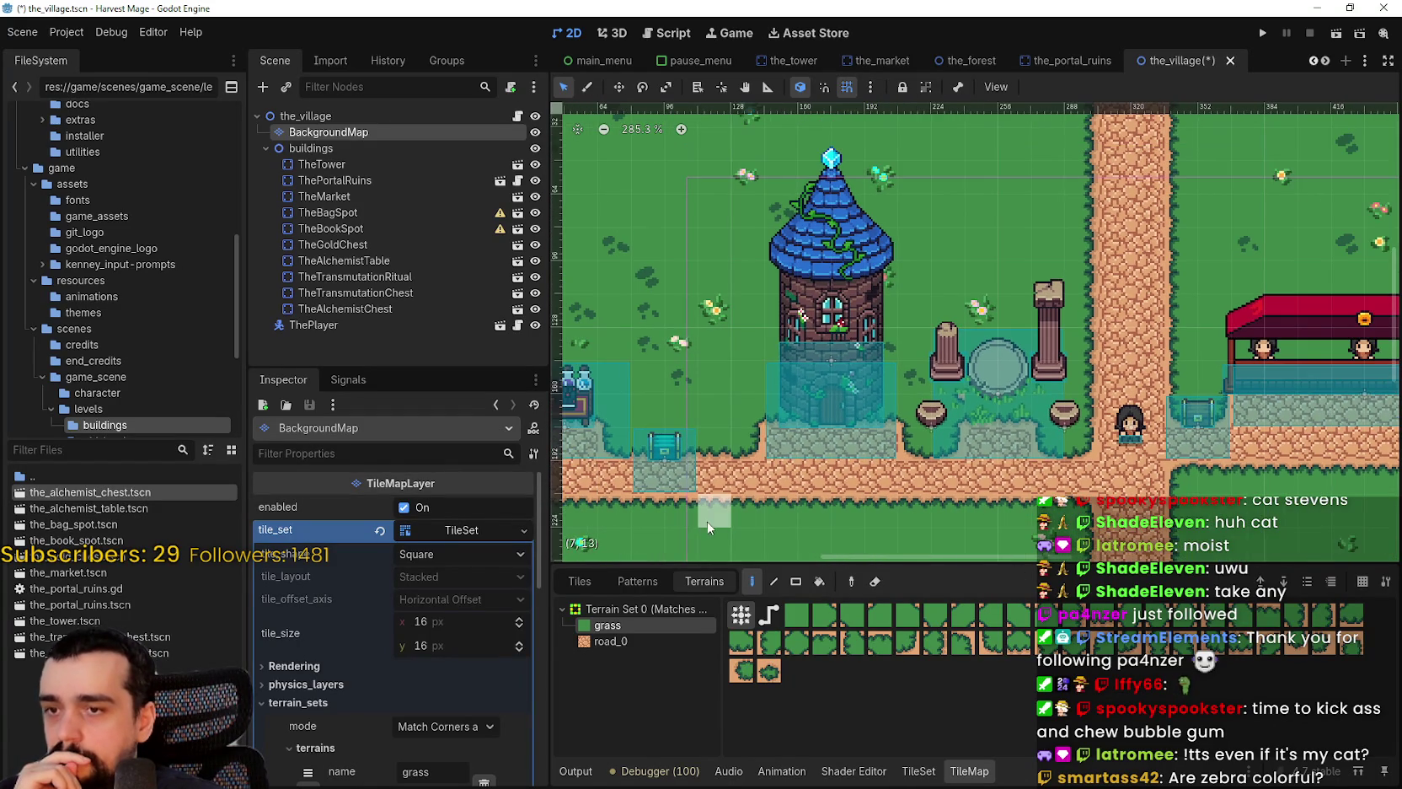
scroll(844, 423, up, 4)
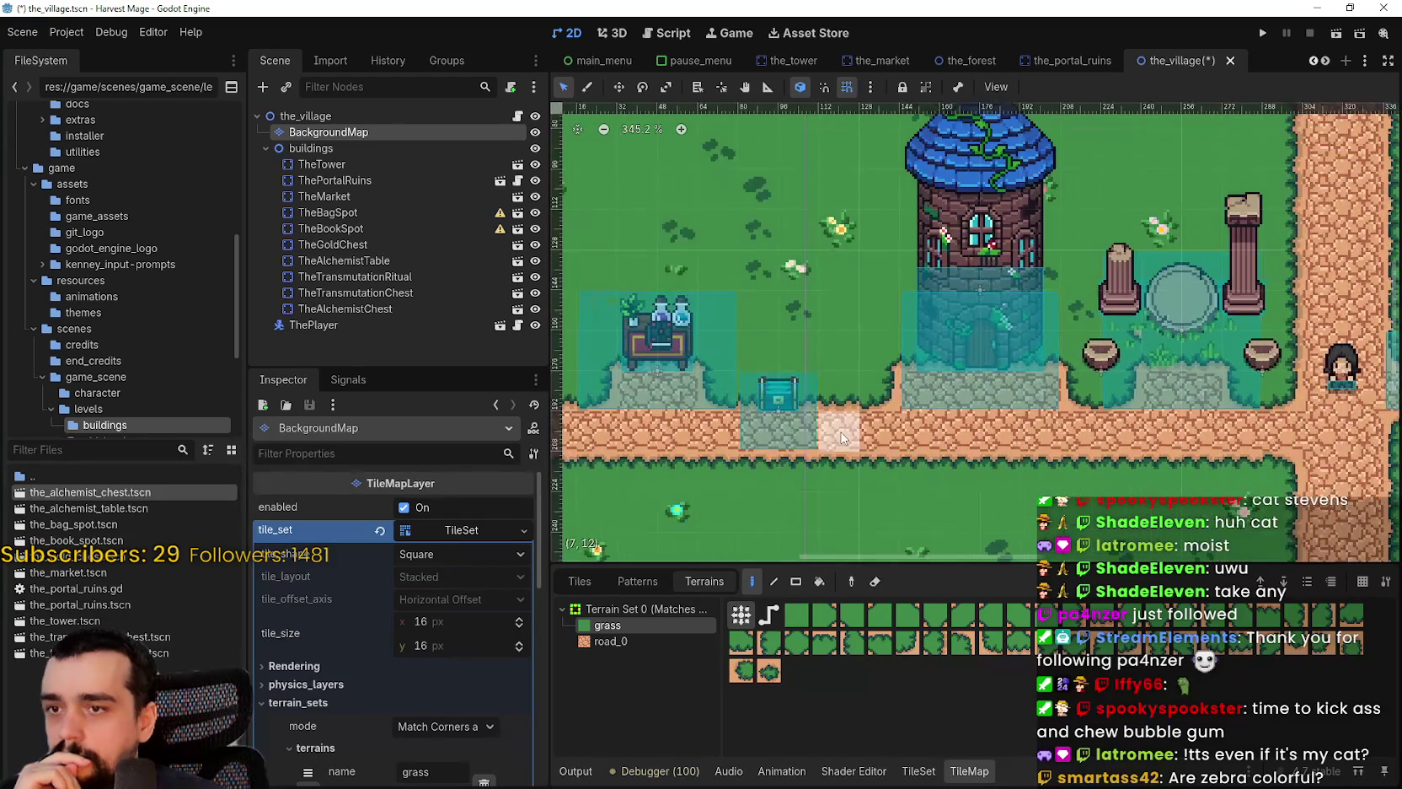
- Select TheAlchemistChest and switch to the Move tool (W)
click(345, 309)
key(w)
scroll(718, 456, down, 3)
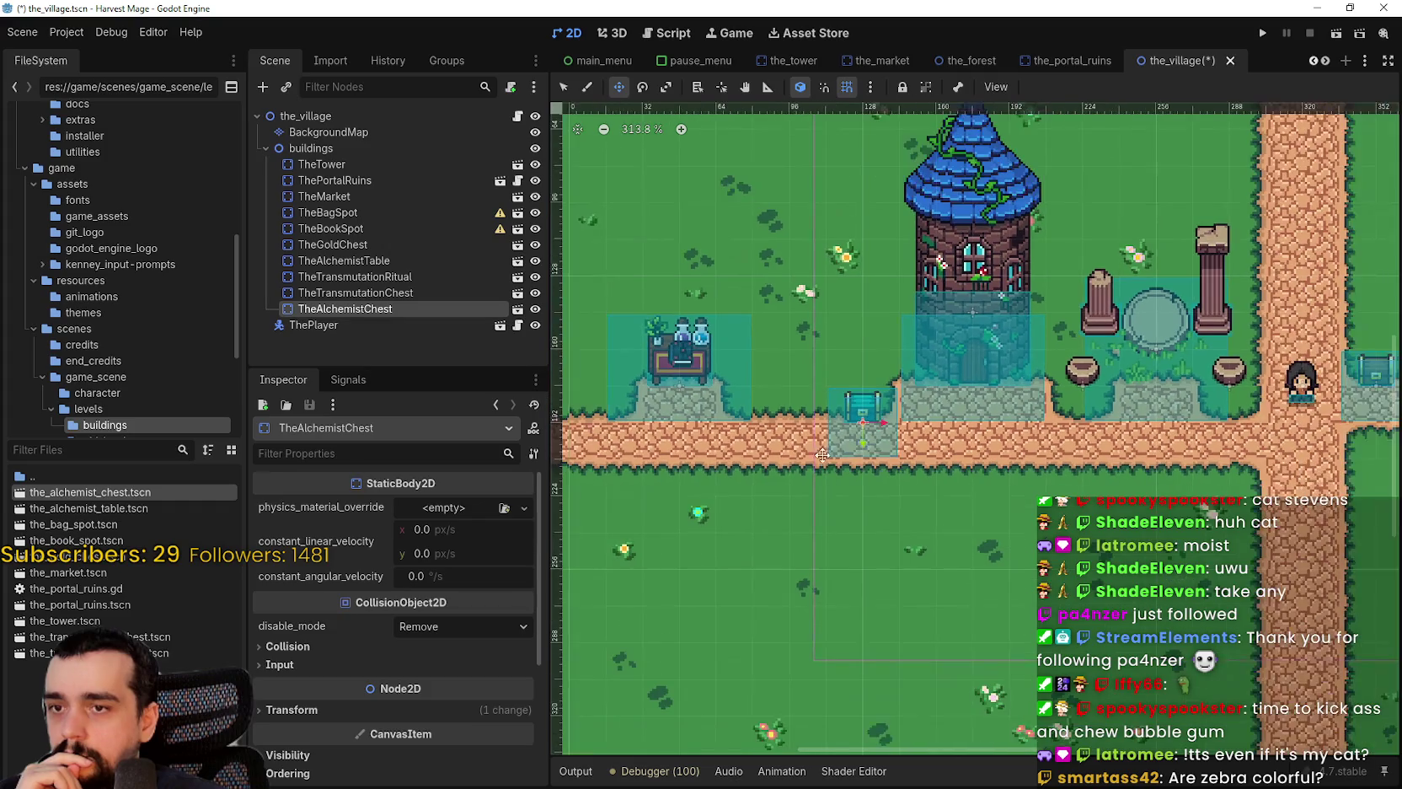
- Shift TheAlchemistTable right so it sits closer to the chest
scroll(718, 456, down, 3)
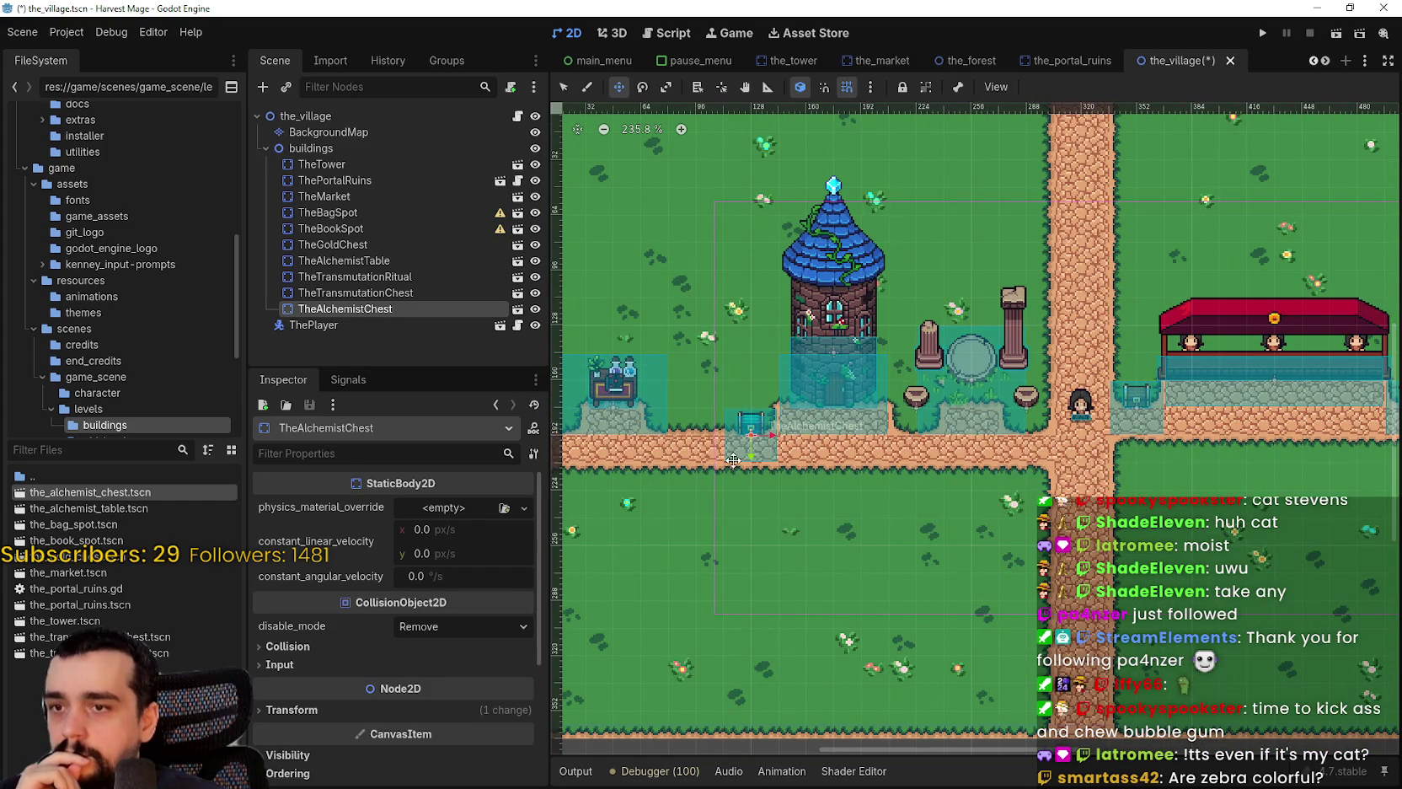
scroll(735, 458, up, 3)
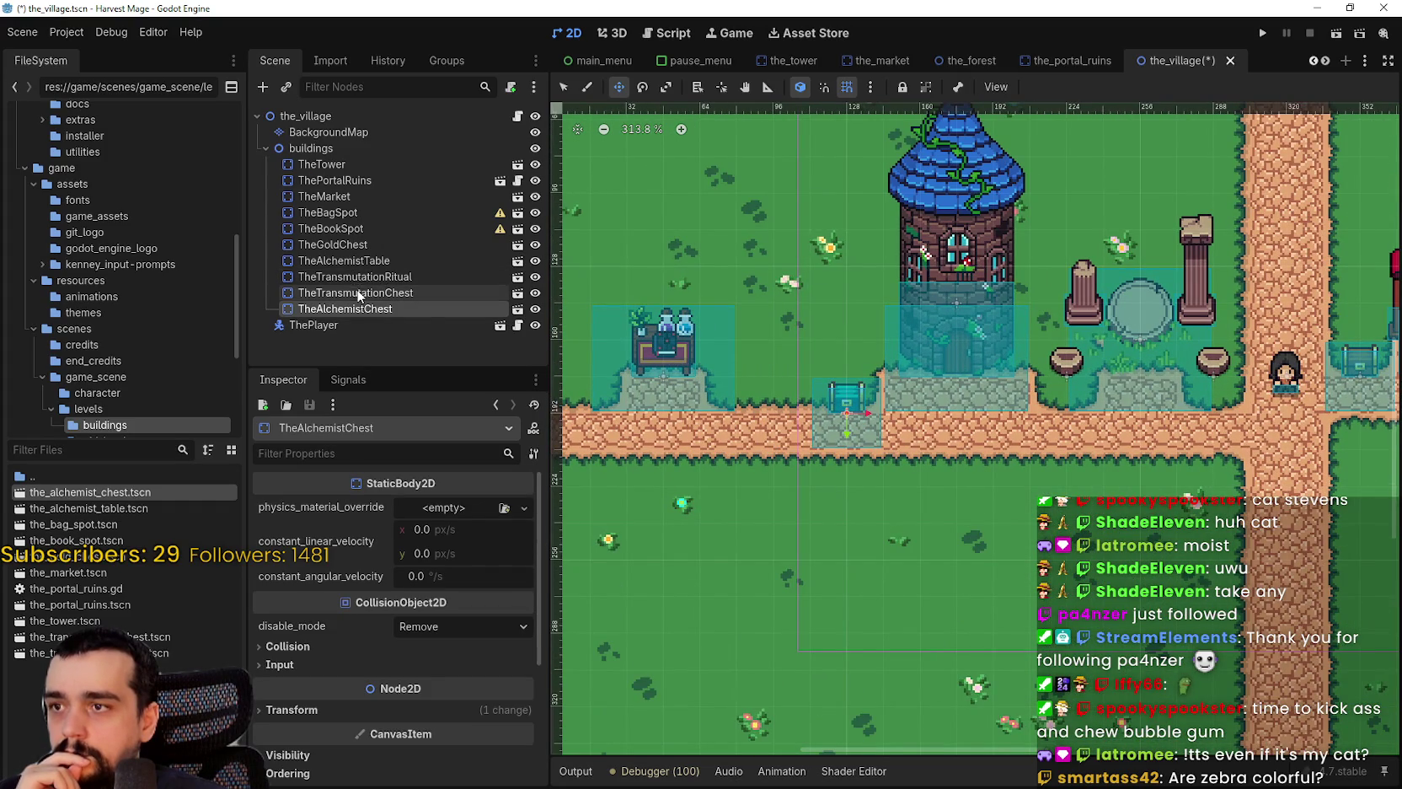
click(341, 260)
drag(657, 372, 729, 372)
scroll(935, 440, down, 2)
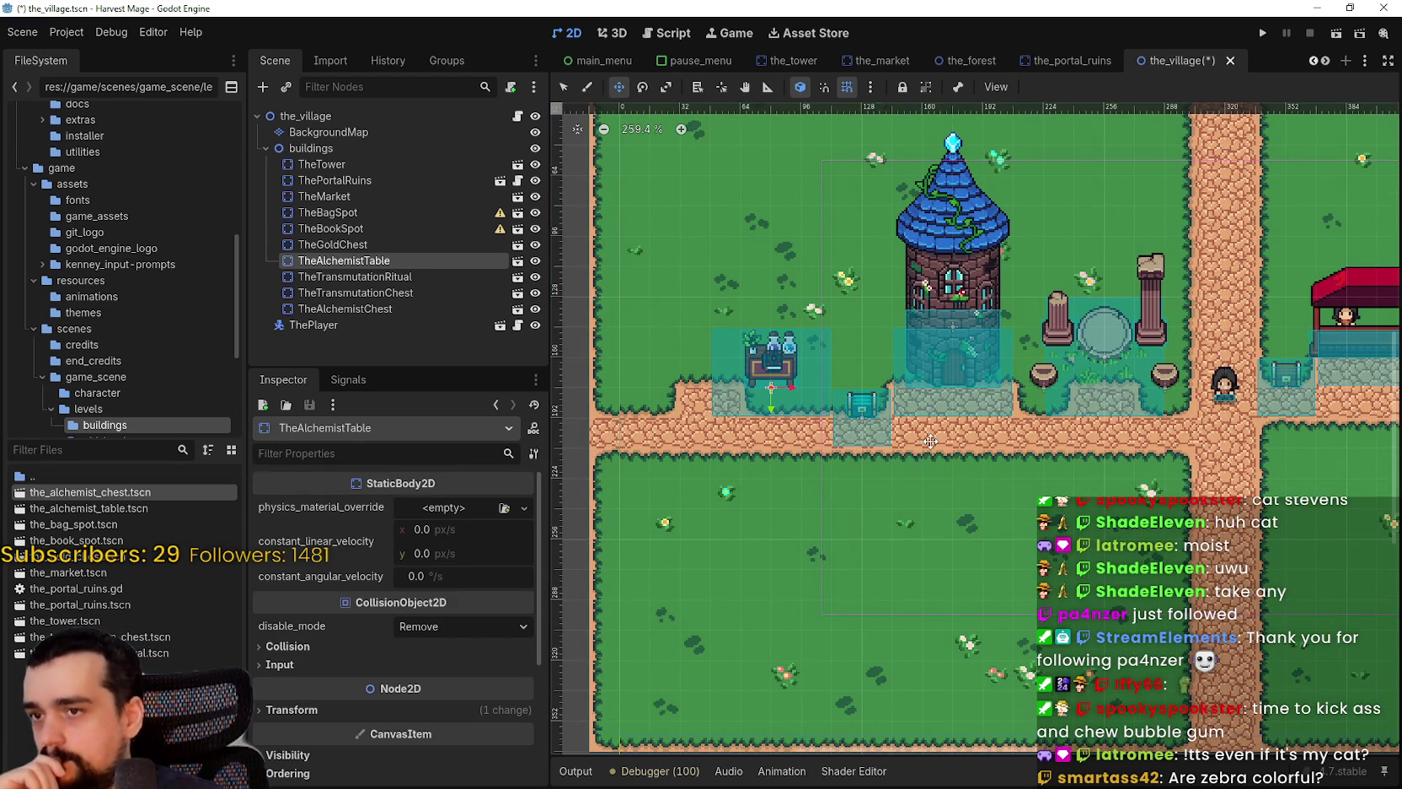
scroll(894, 396, up, 4)
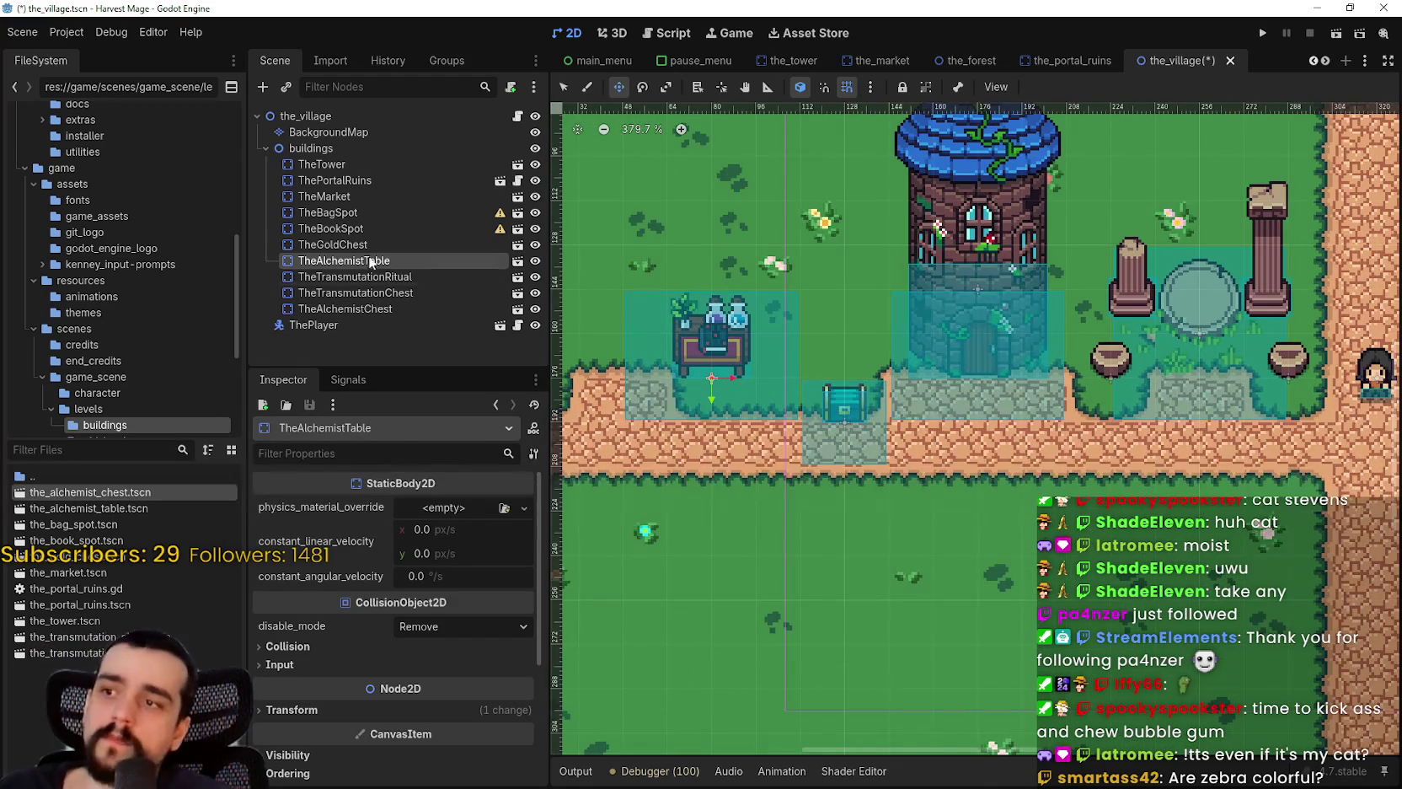
scroll(1009, 408, down, 2)
scroll(1009, 408, up, 11)
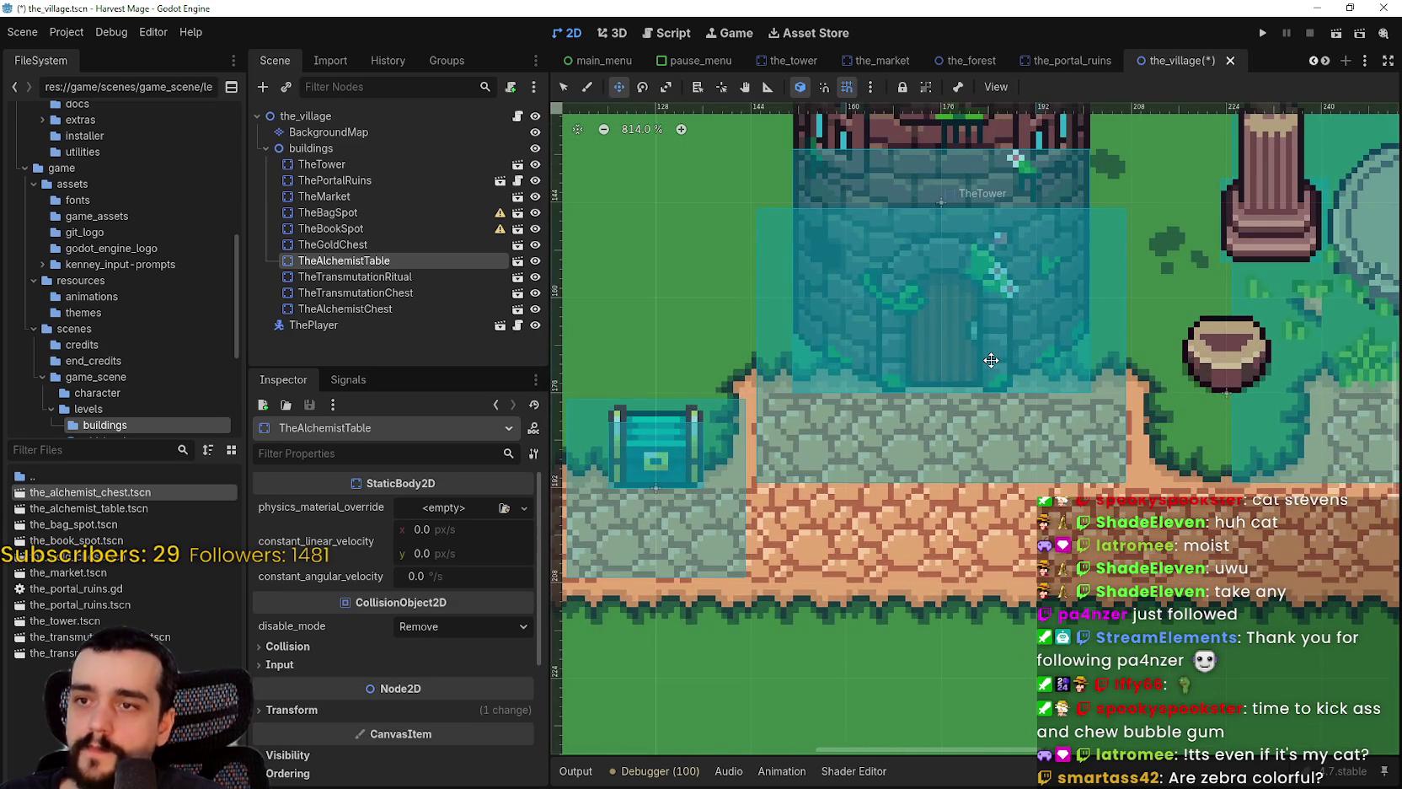
scroll(991, 360, down, 3)
scroll(995, 367, up, 2)
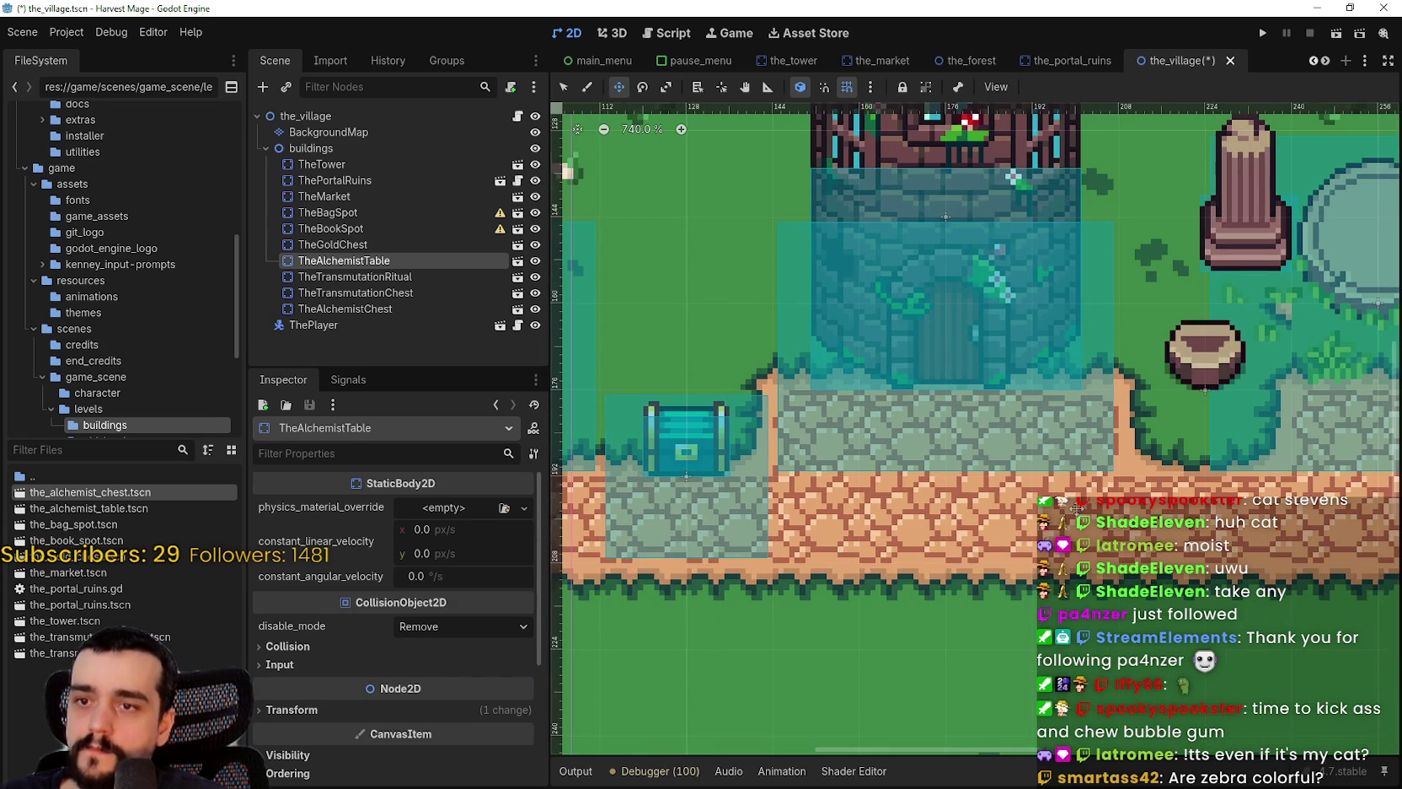
scroll(997, 441, up, 4)
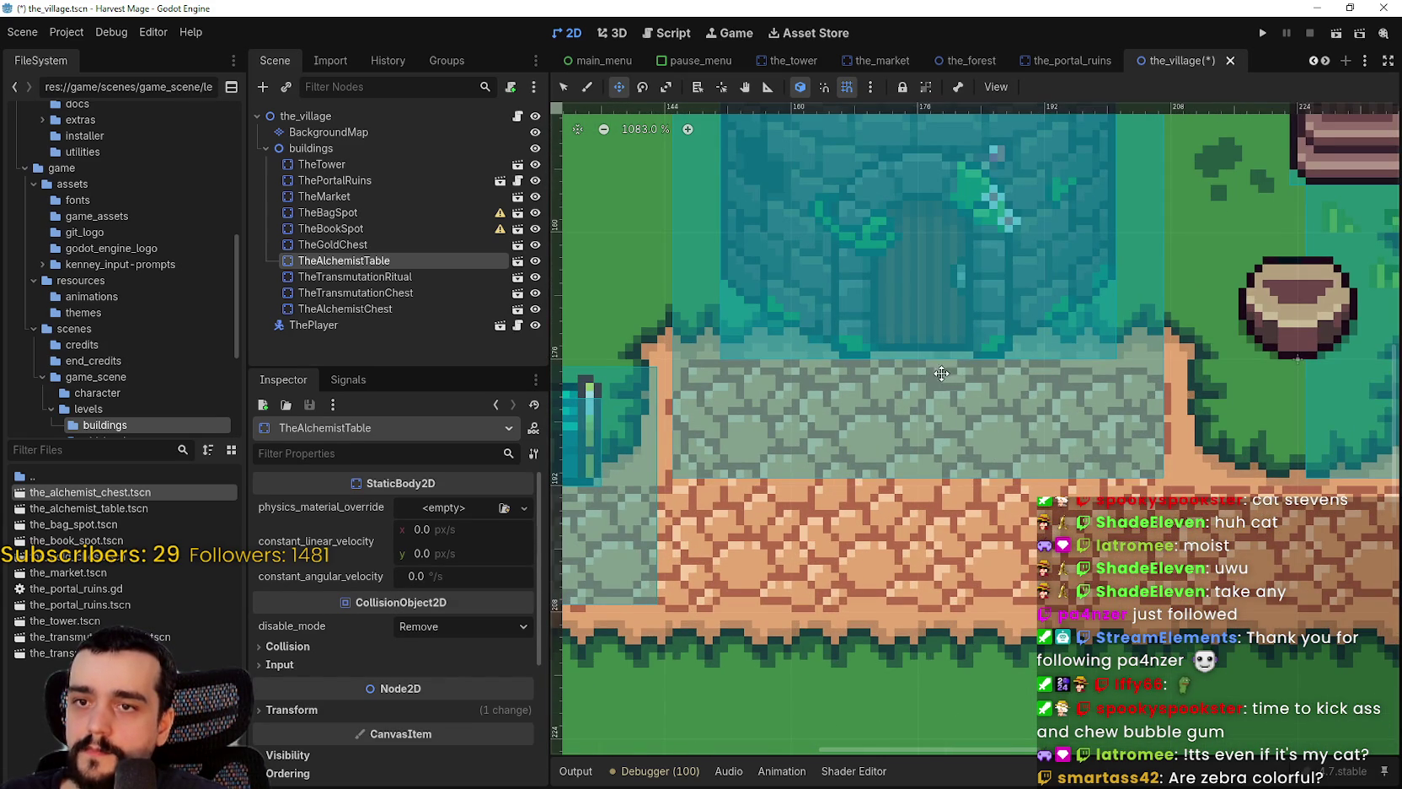
scroll(947, 343, down, 1)
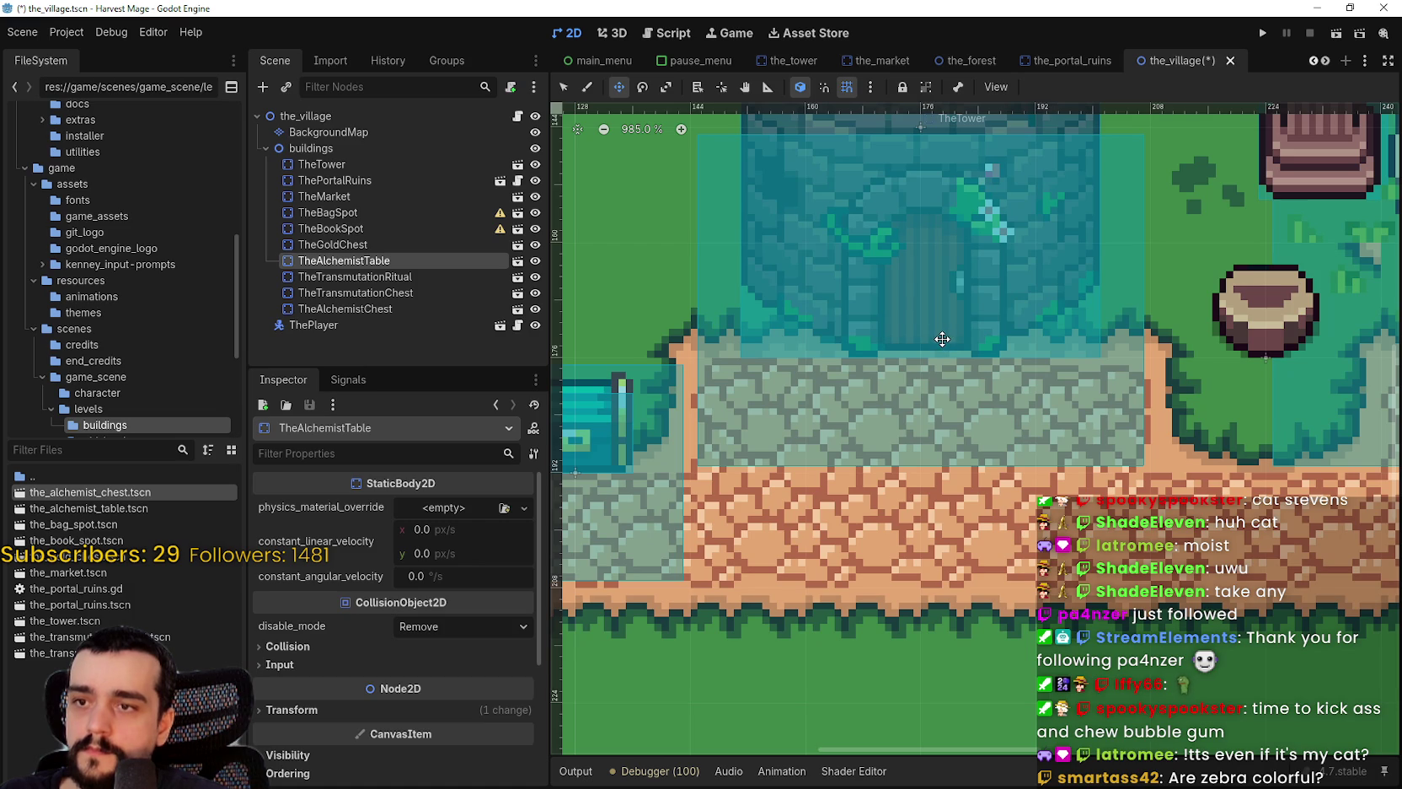
scroll(941, 339, down, 3)
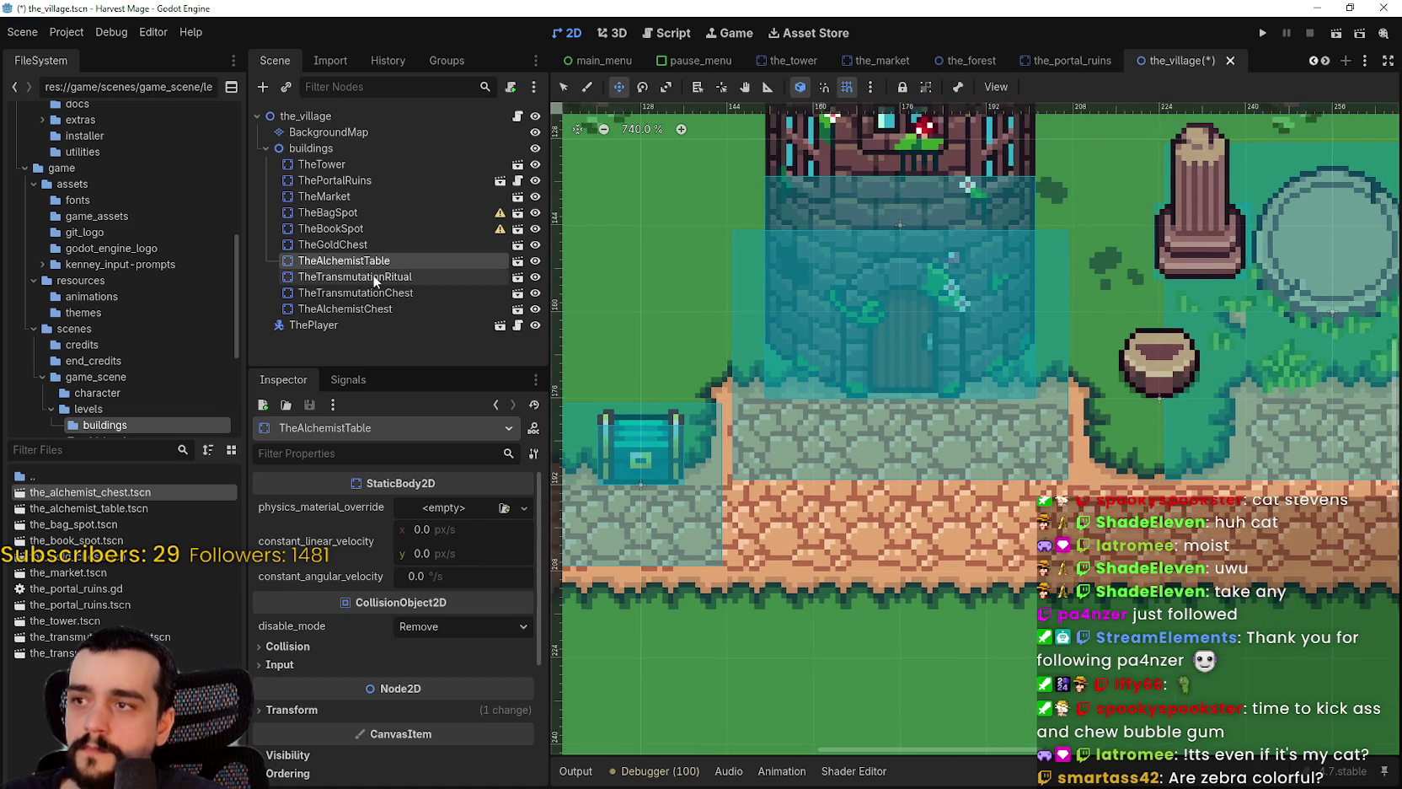
- Cancel a 16 px shift of TheTower, then open the_tower.tscn for editing
click(405, 170)
scroll(845, 326, up, 3)
drag(845, 325, 925, 317)
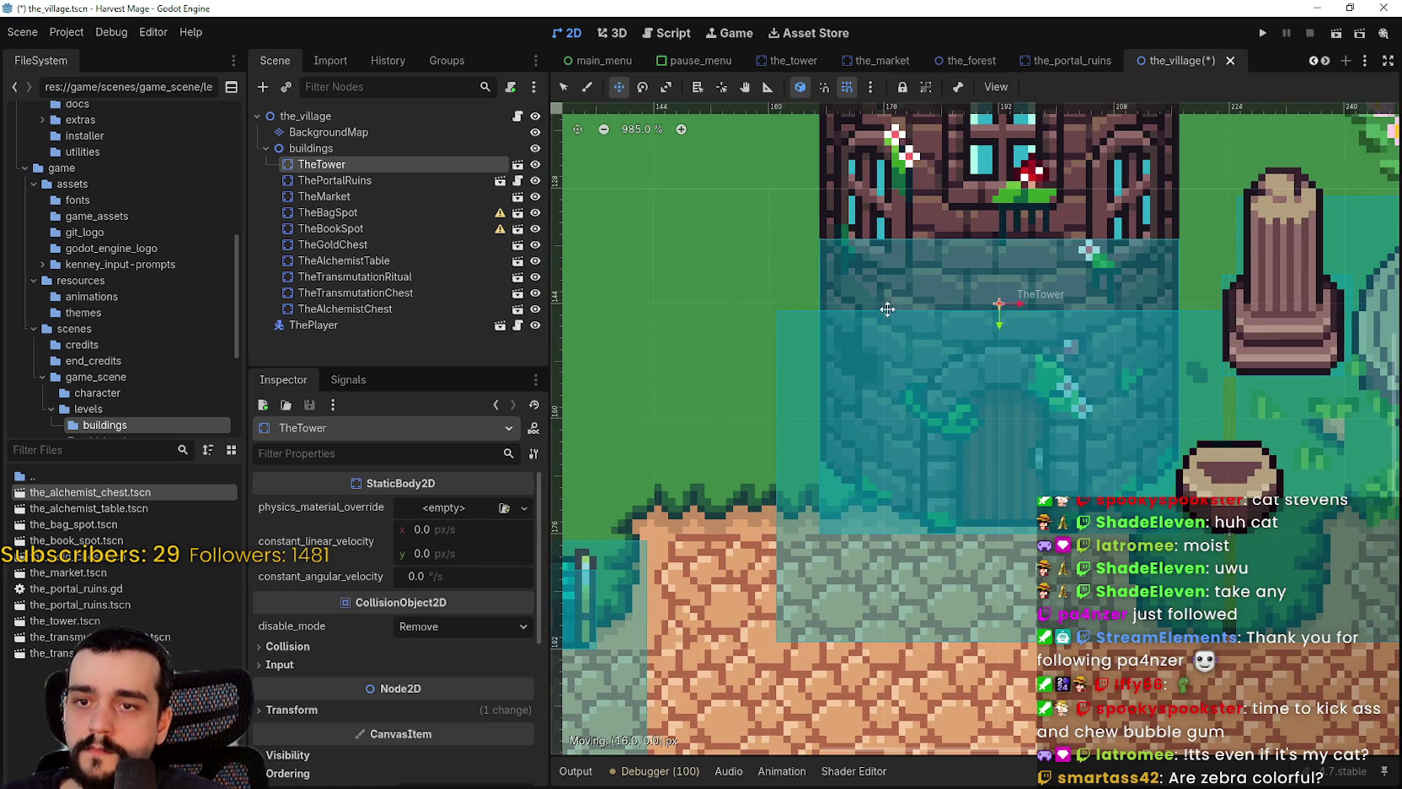
right_click(926, 316)
scroll(859, 335, down, 3)
click(518, 165)
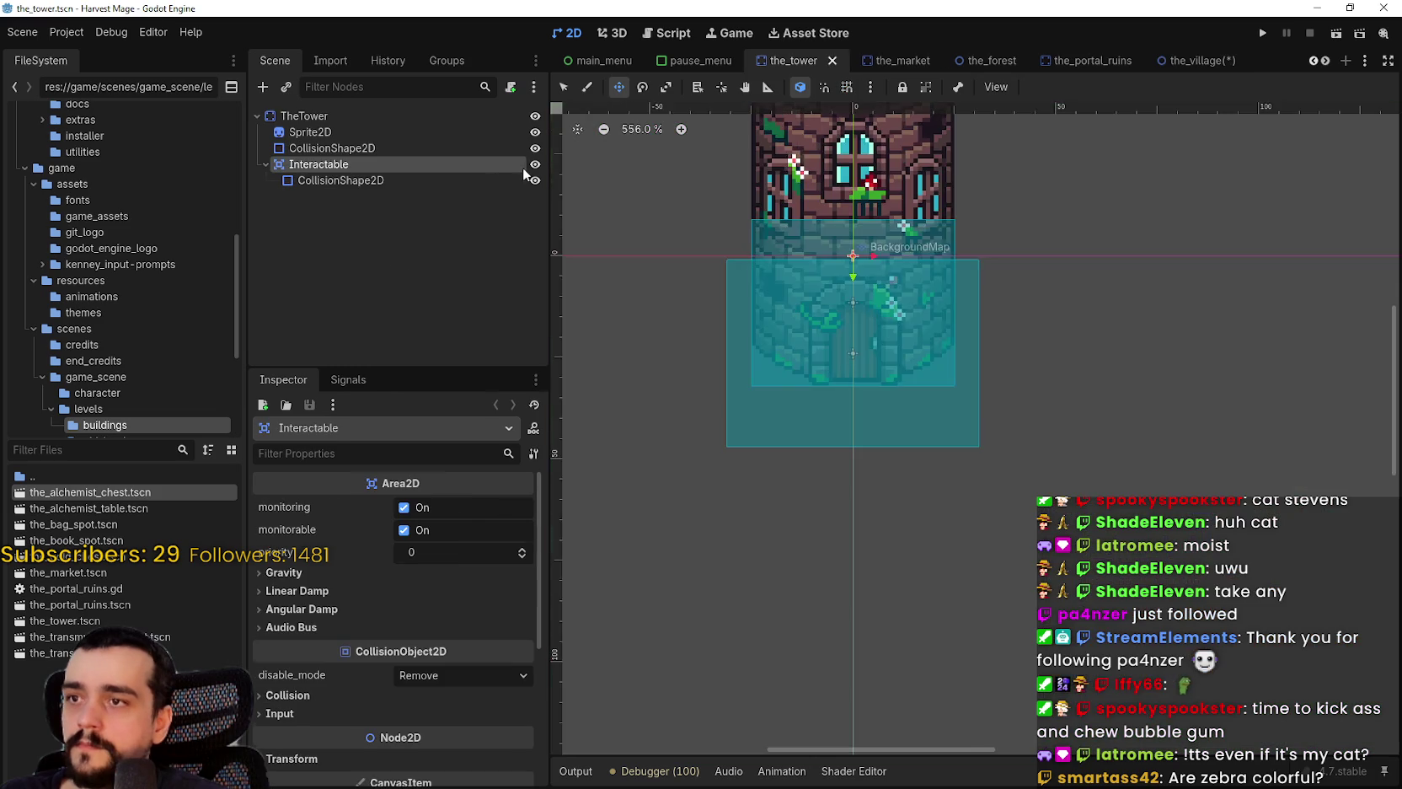
- Turn on smart and grid snapping, then try dragging the tower's Interactable area
click(825, 86)
click(847, 87)
scroll(847, 194, up, 3)
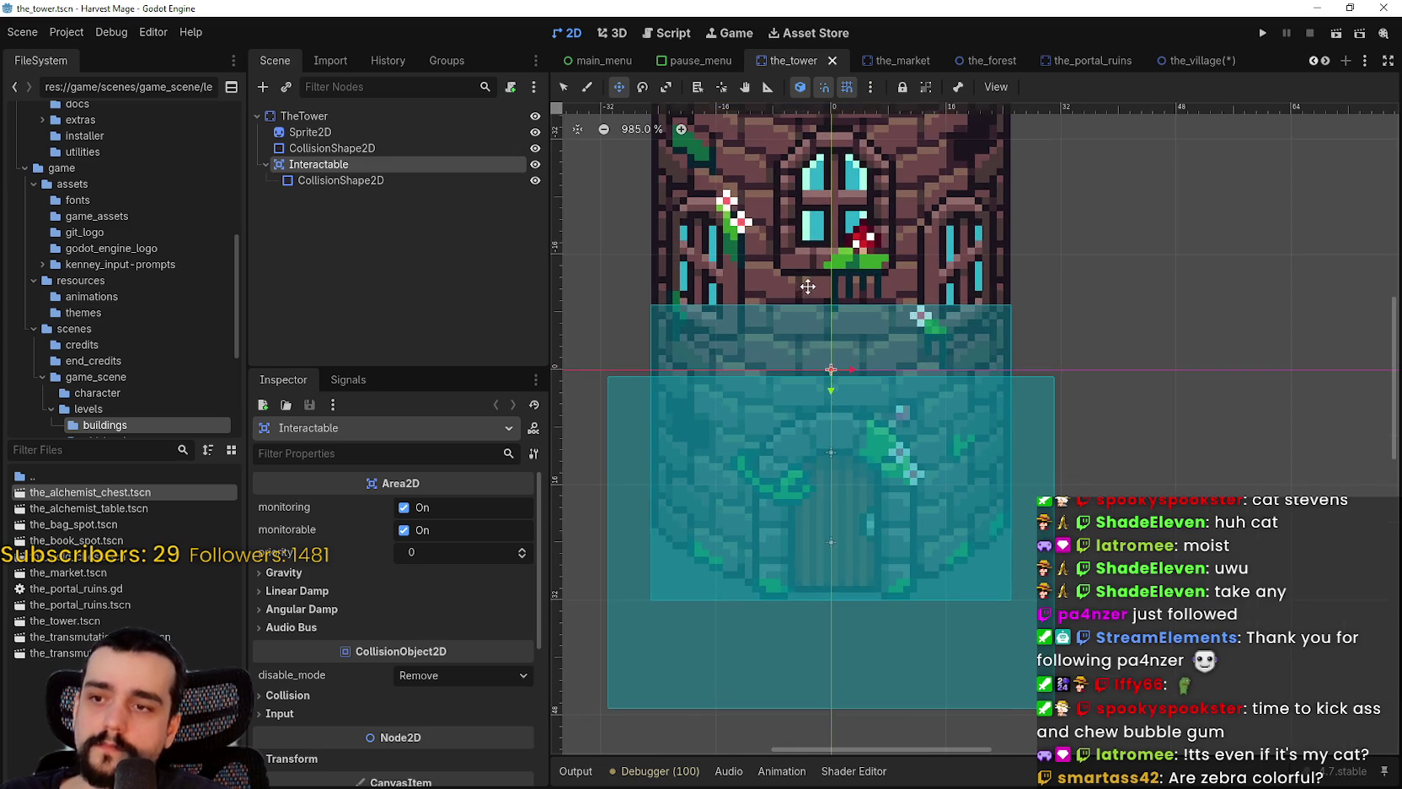
mouse_move(810, 285)
mouse_down()
mouse_move(868, 291)
mouse_move(838, 292)
mouse_up()
- Select the tower's Sprite2D and nudge it right to x 6 with the arrow keys
click(311, 132)
mouse_move(767, 266)
mouse_down()
mouse_move(842, 267)
mouse_move(811, 286)
mouse_up()
scroll(813, 295, up, 2)
key(Right)
key(Right)
key(Right)
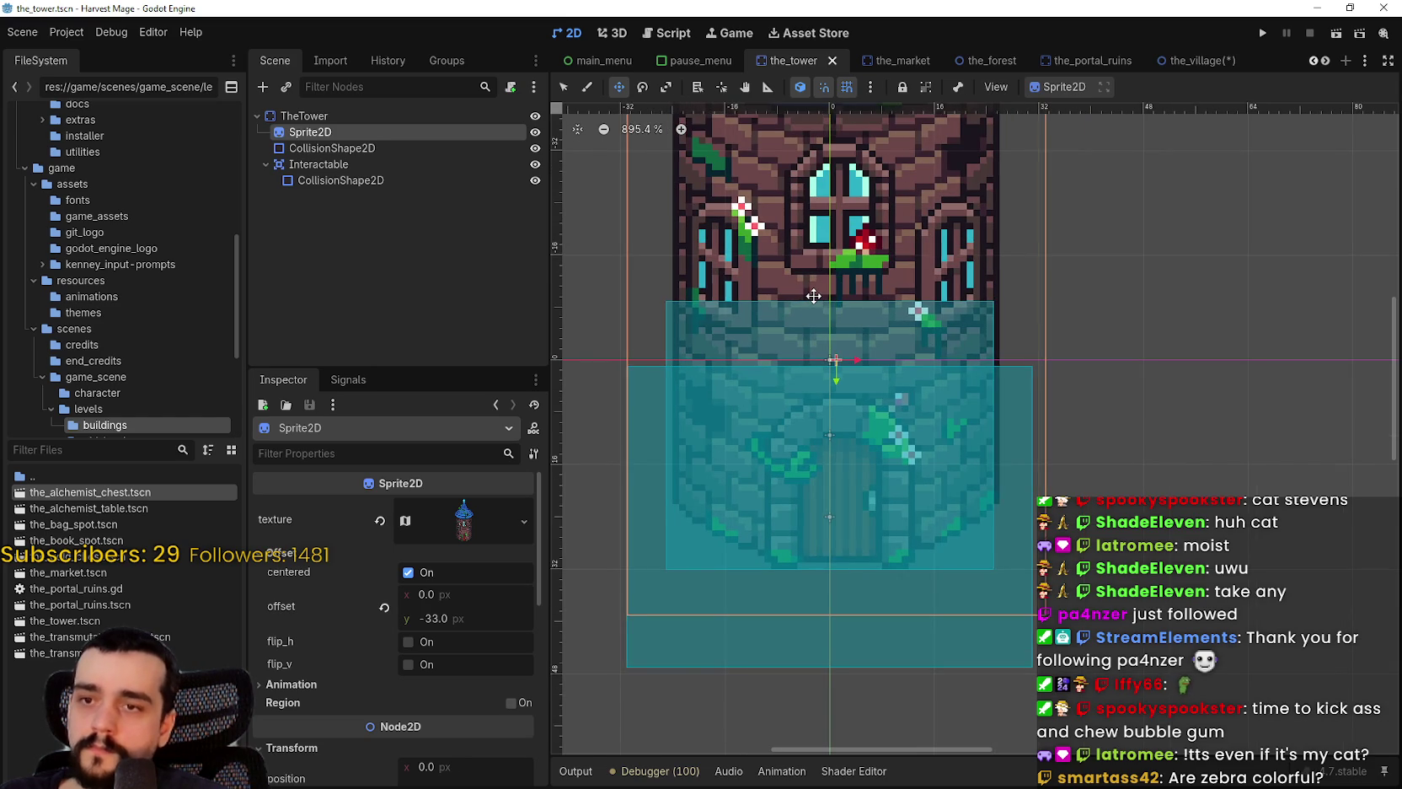
key(Right)
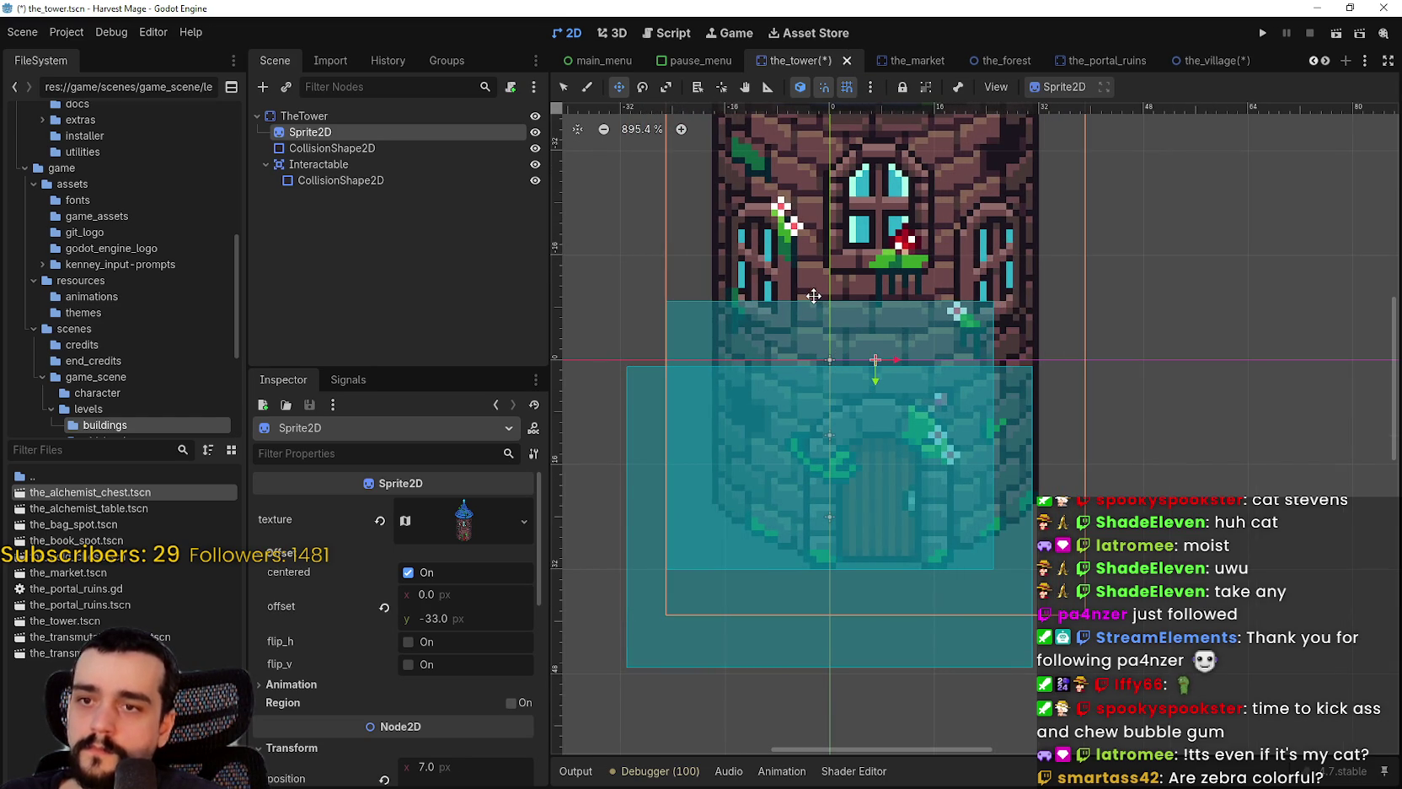
key(Right)
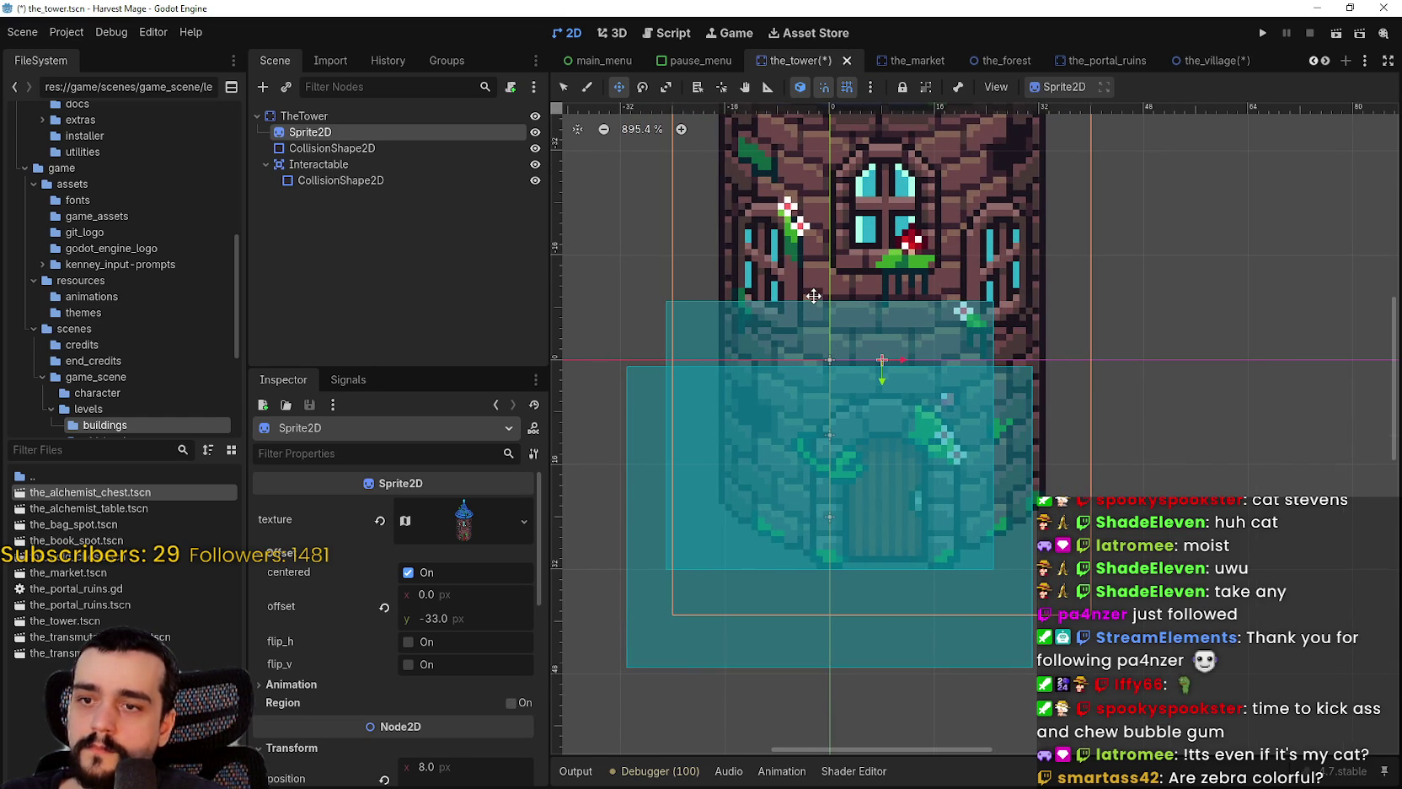
key(Left)
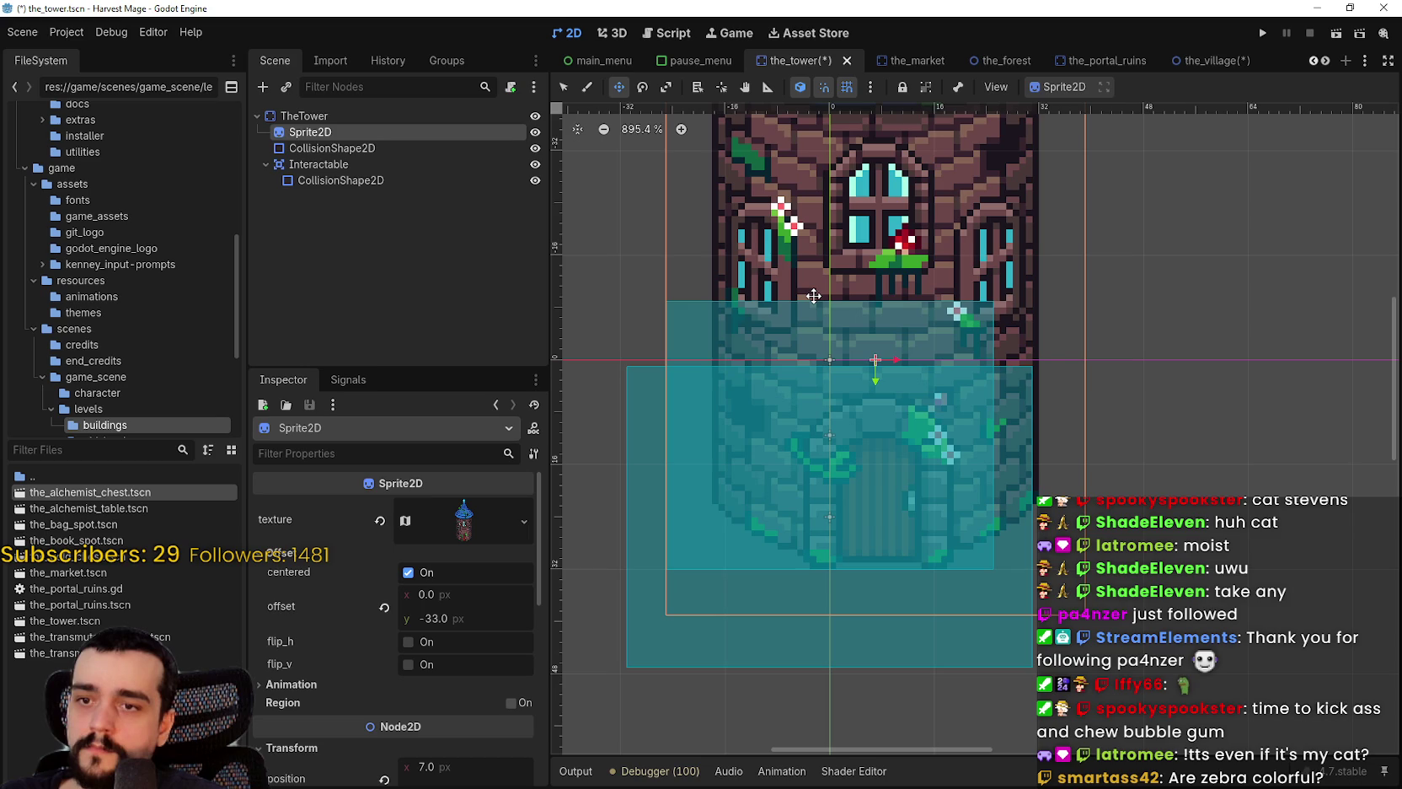
key(Left)
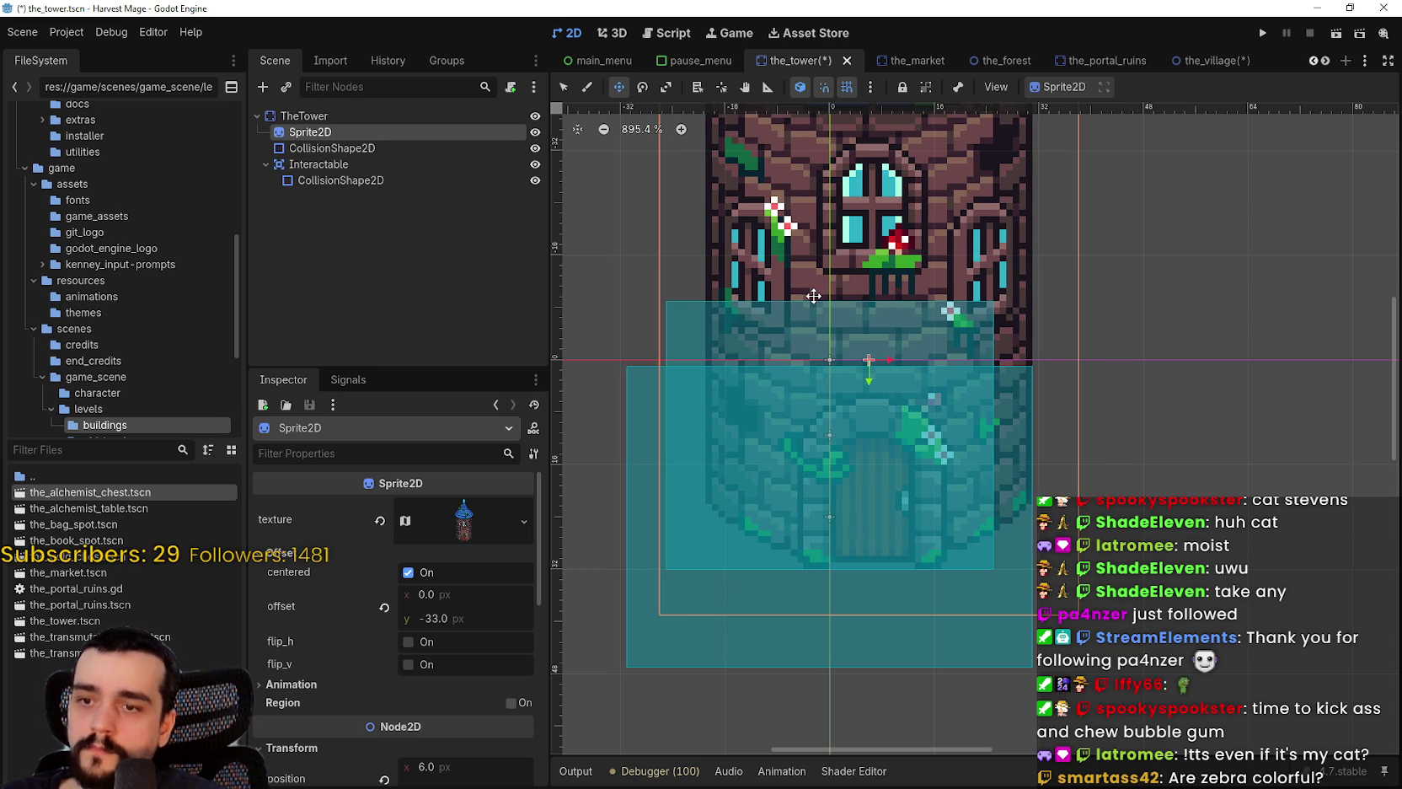
scroll(818, 538, up, 5)
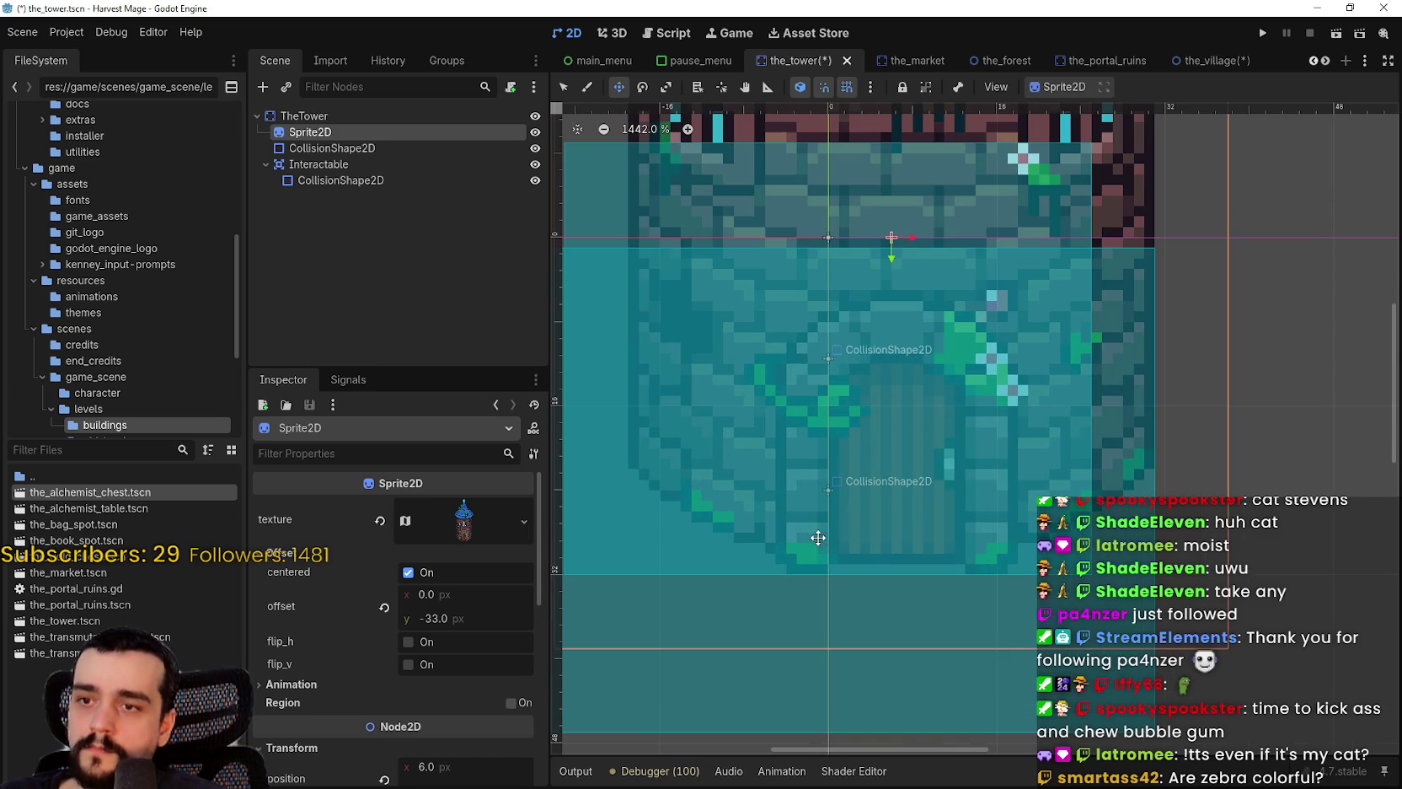
scroll(1006, 588, down, 2)
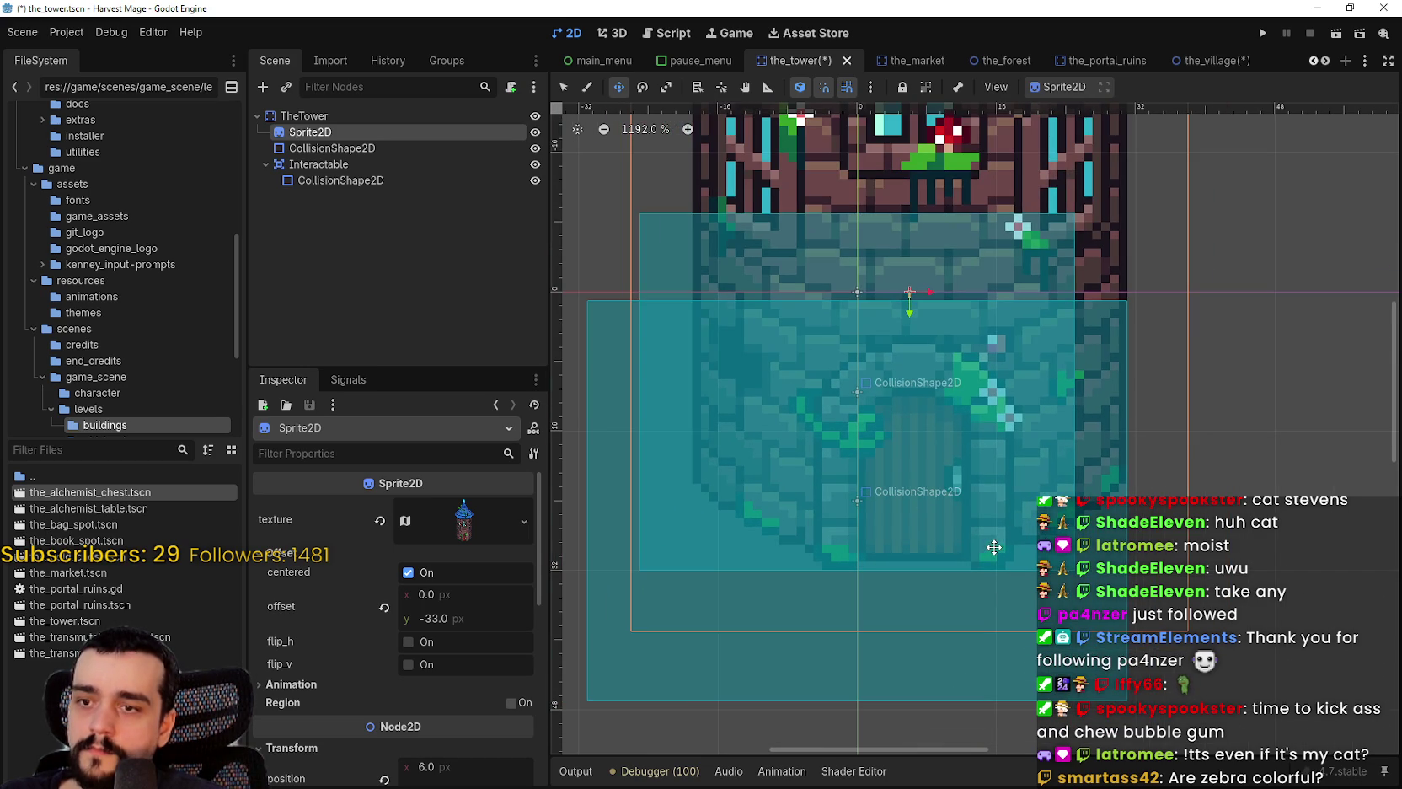
scroll(994, 545, up, 1)
- Nudge the tower sprite further right, one pixel at a time, to x 8
key(Right)
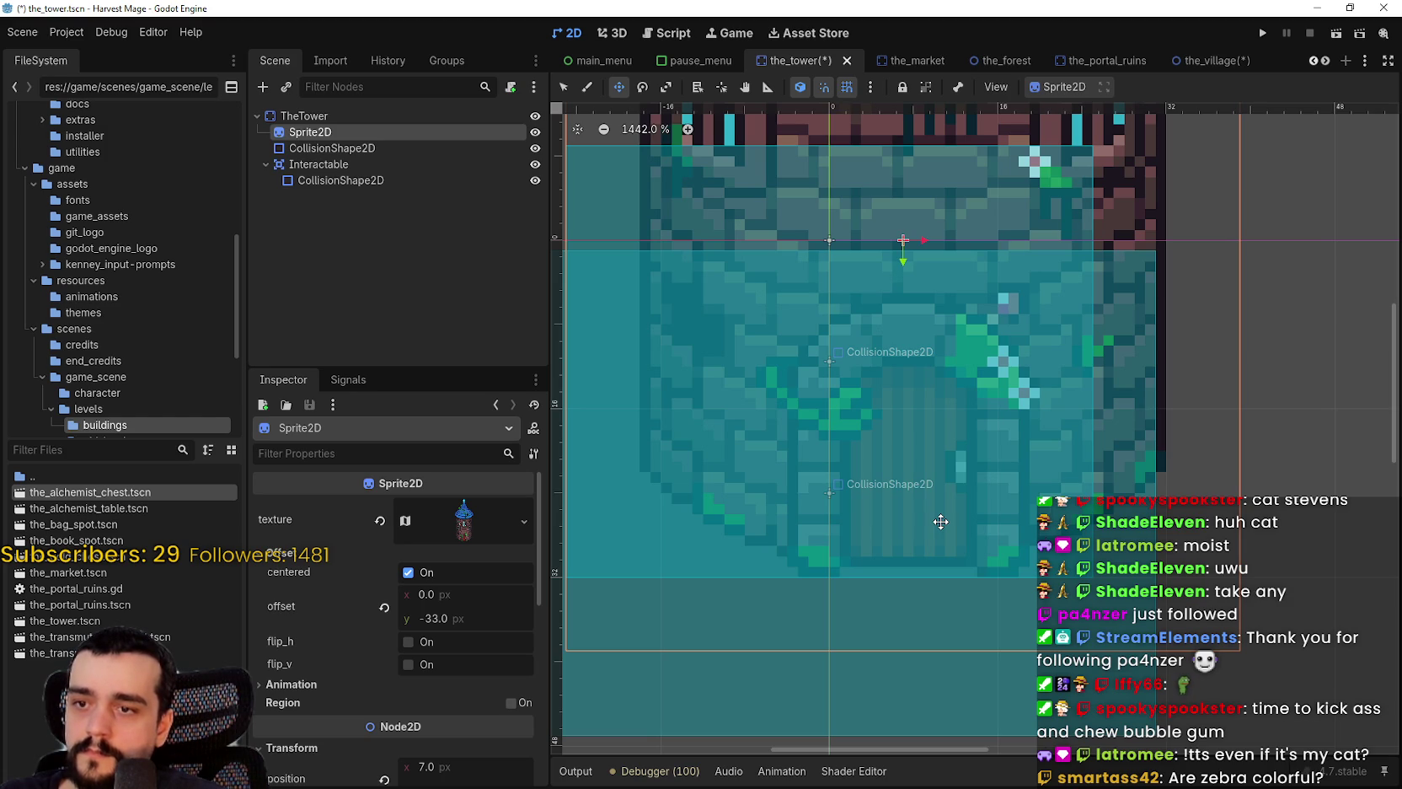
scroll(900, 459, up, 3)
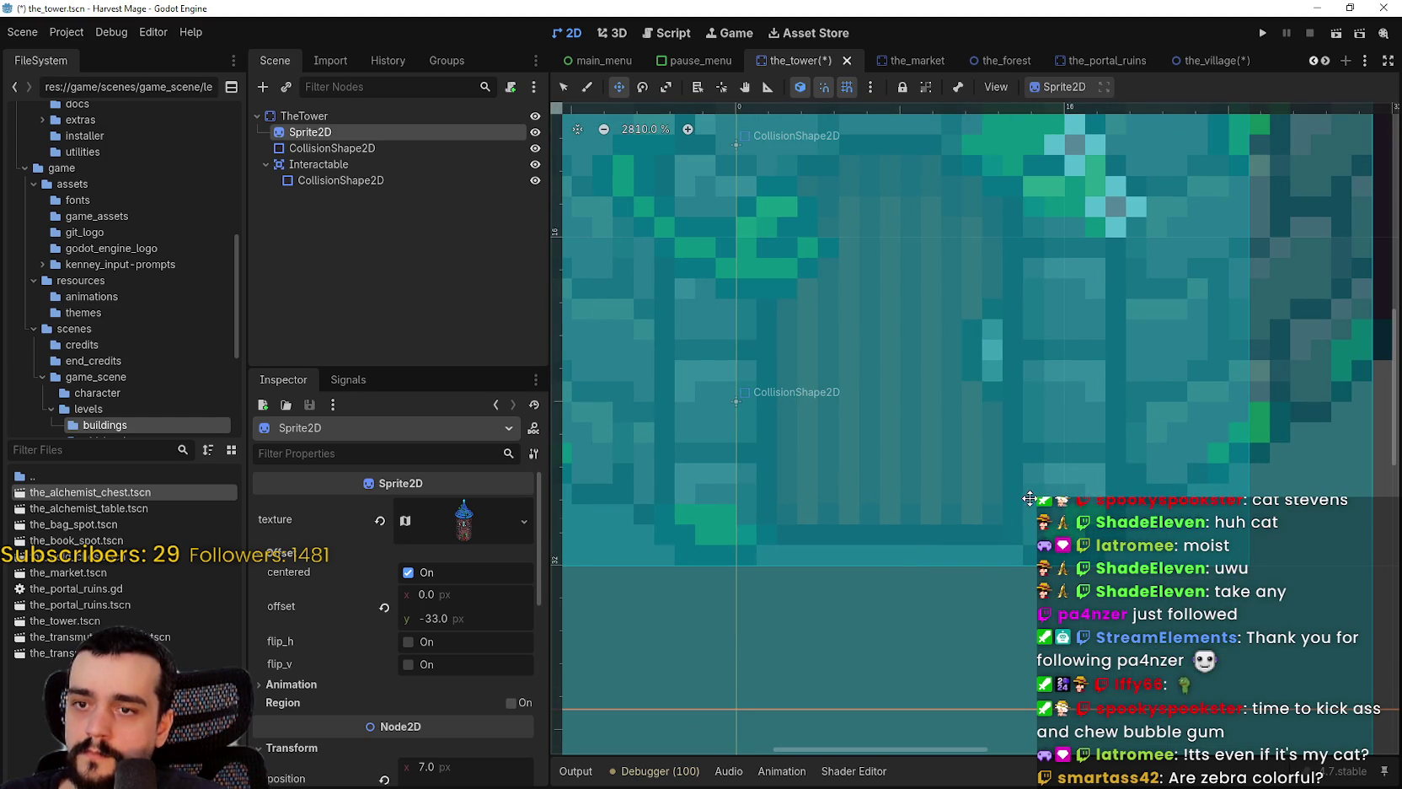
scroll(1019, 529, down, 4)
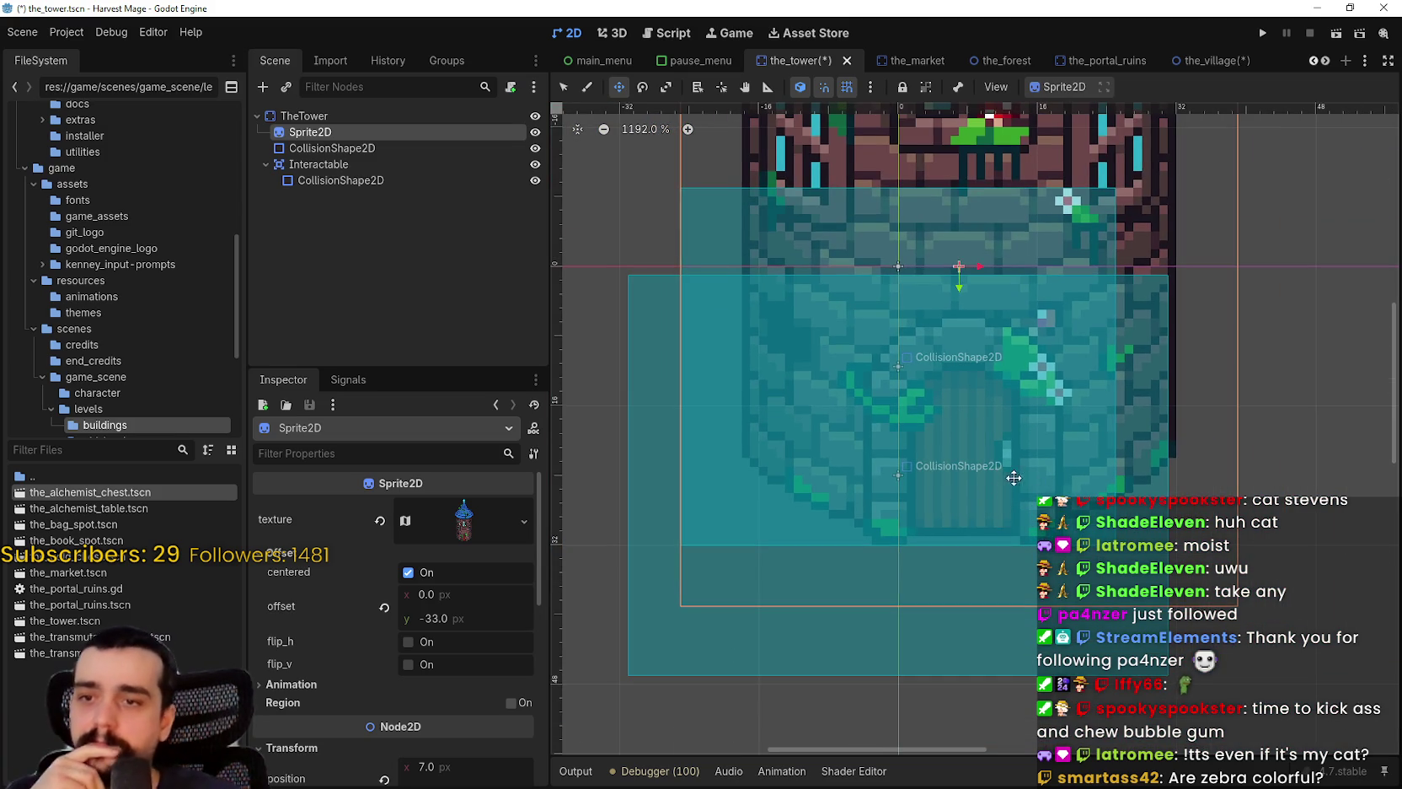
scroll(960, 544, up, 2)
scroll(948, 519, down, 2)
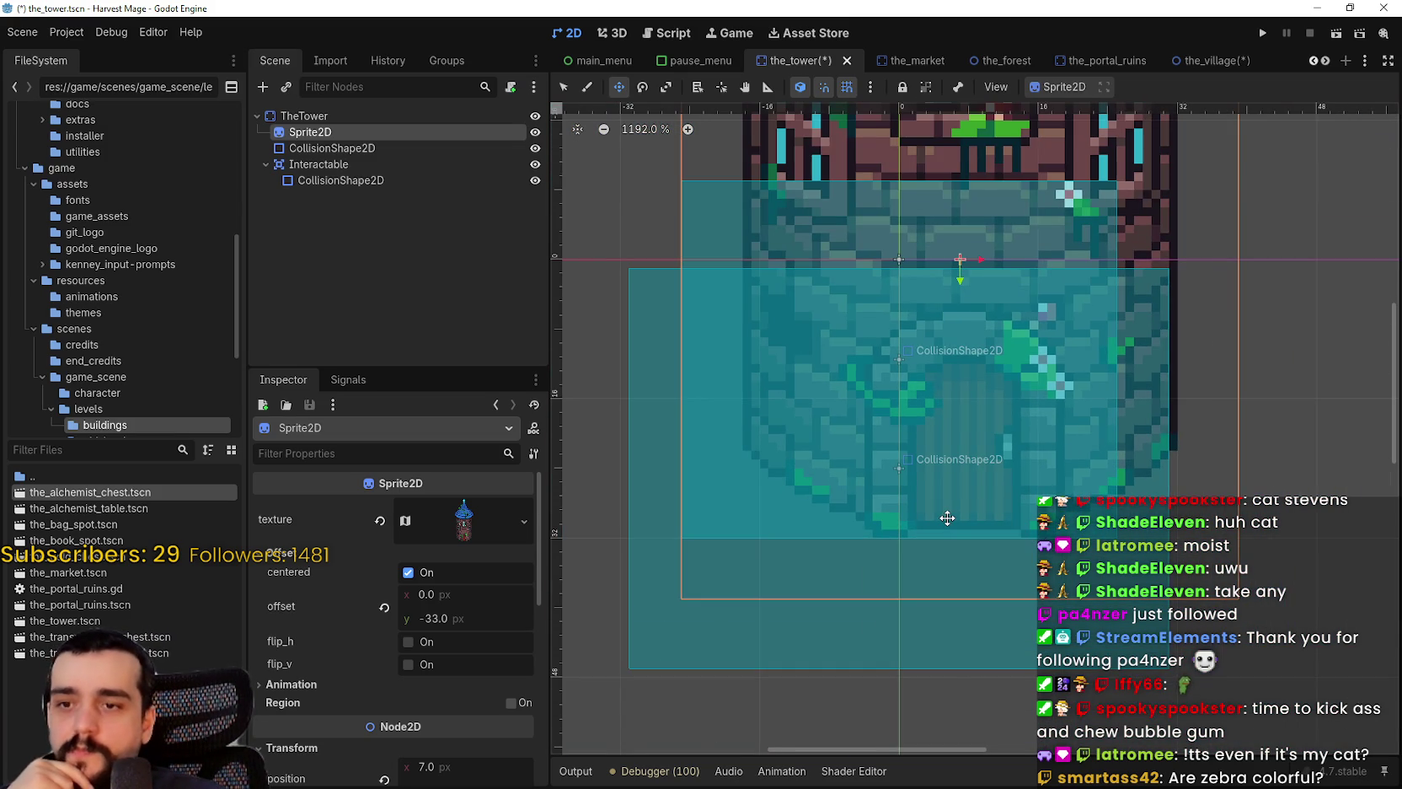
scroll(948, 519, up, 1)
scroll(947, 518, down, 1)
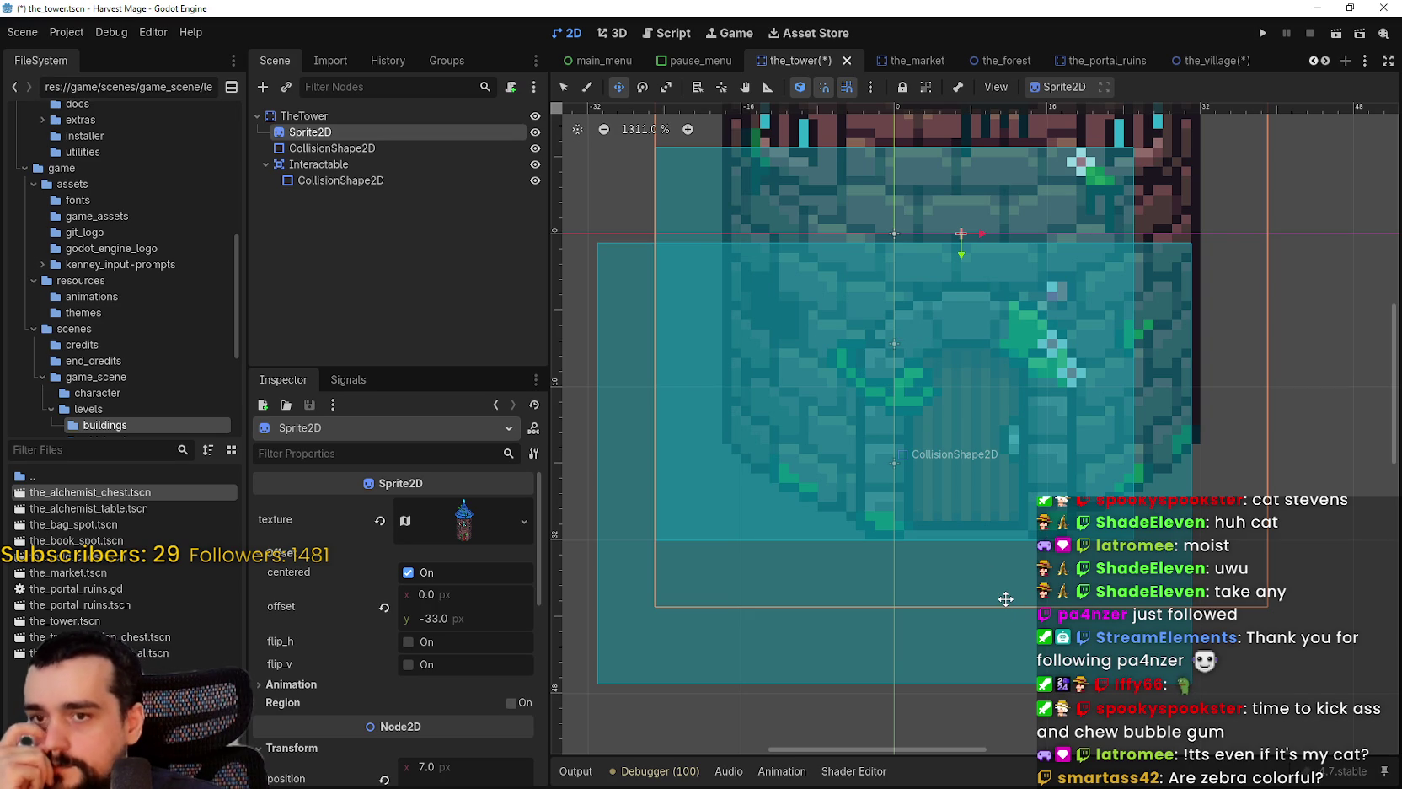
scroll(919, 480, up, 2)
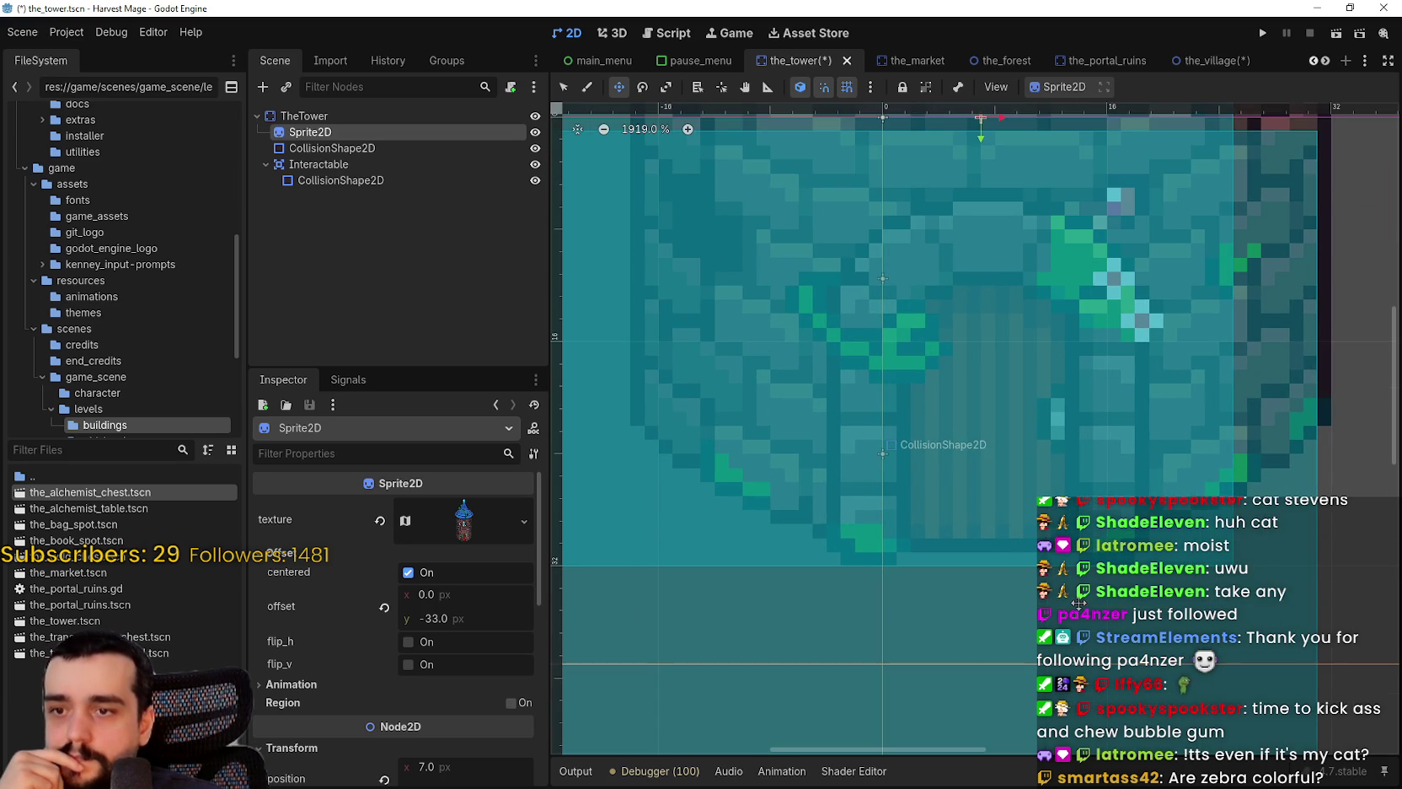
scroll(1078, 604, down, 5)
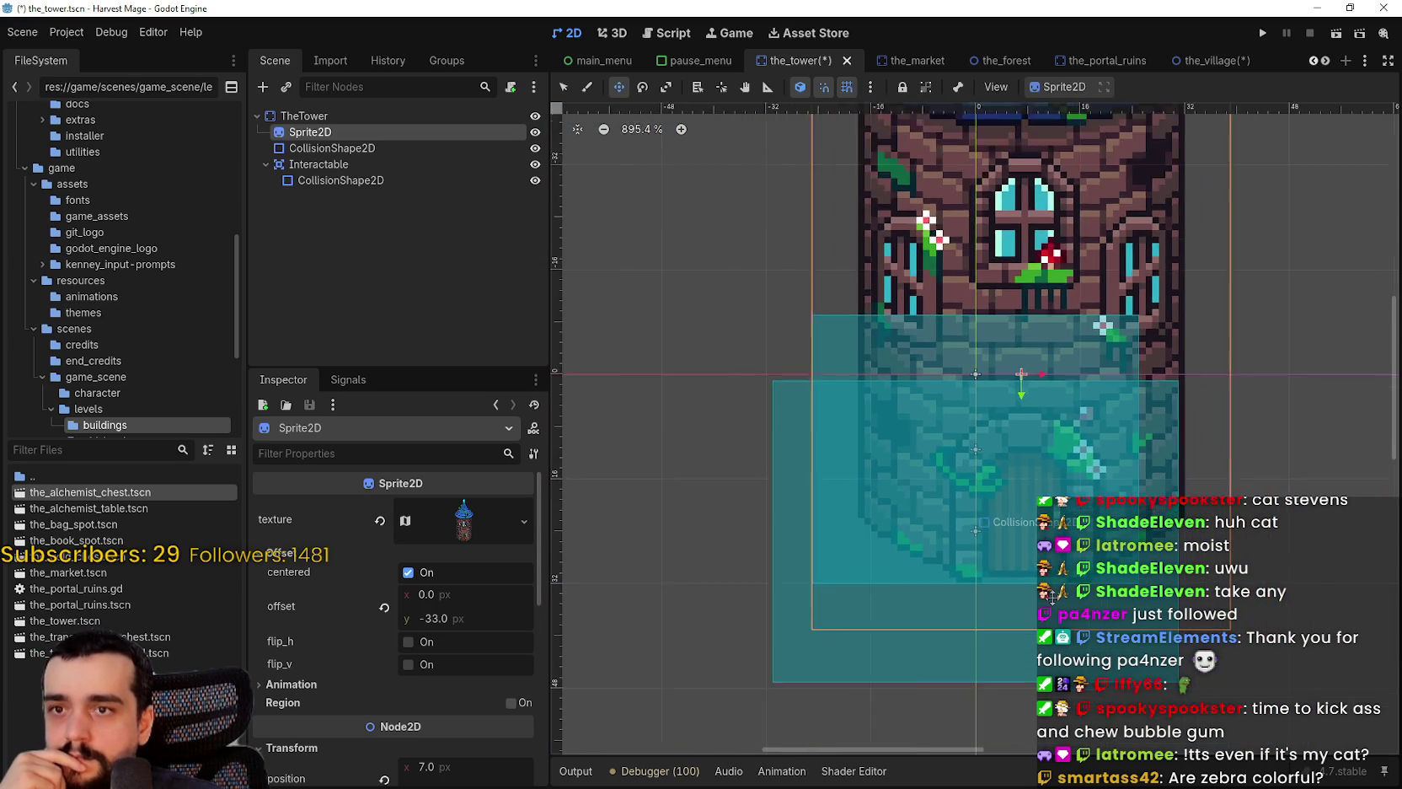
scroll(1053, 596, up, 1)
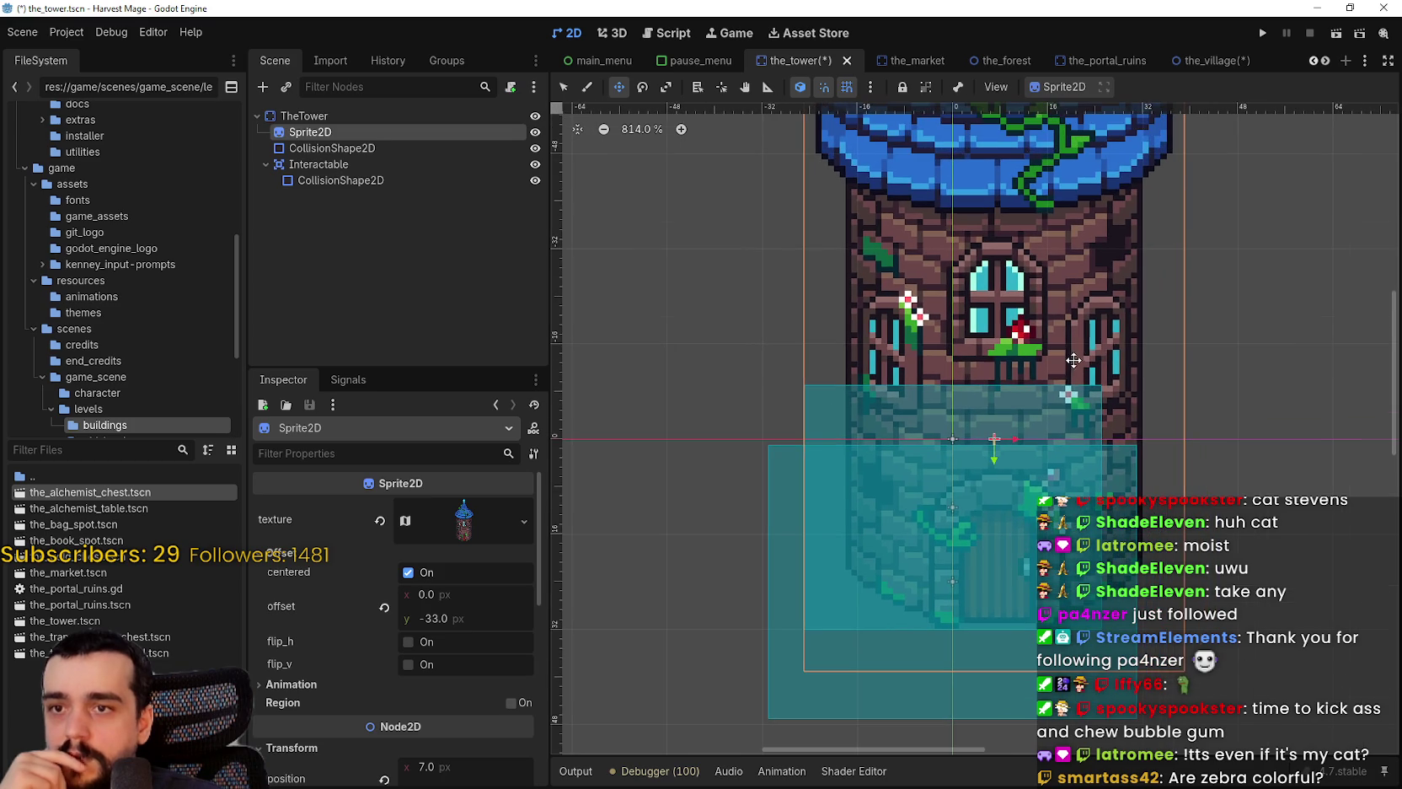
scroll(1054, 401, up, 3)
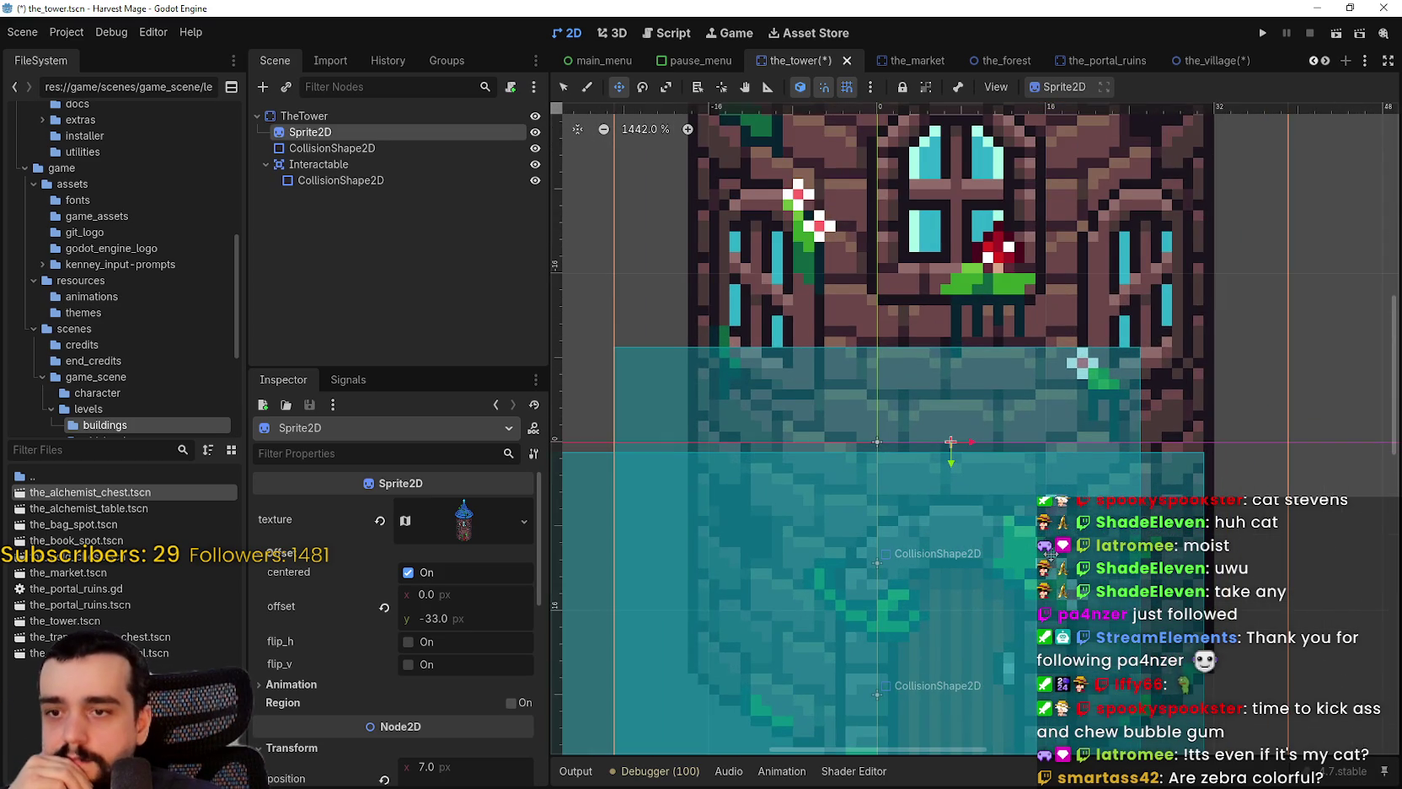
scroll(1051, 552, down, 2)
scroll(1038, 483, down, 1)
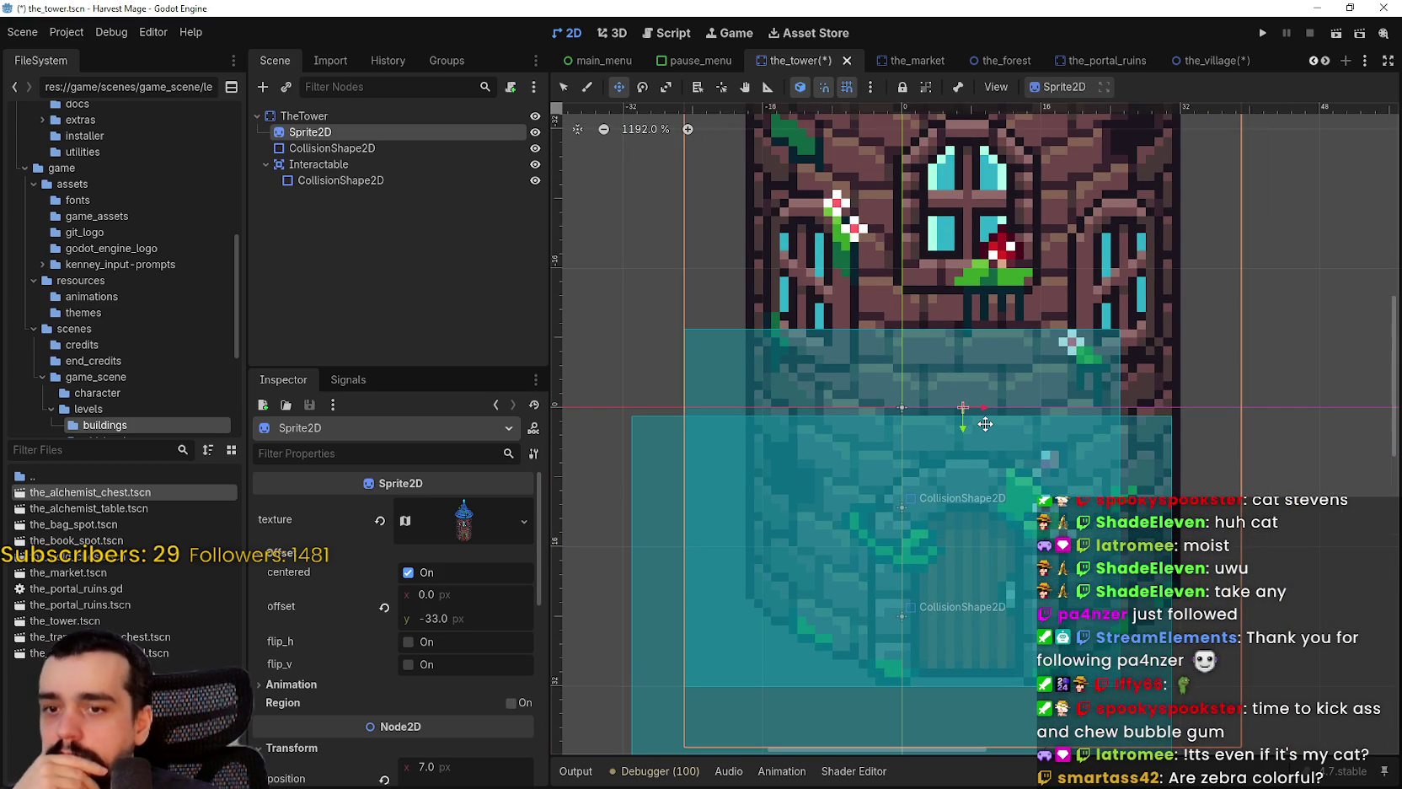
key(Right)
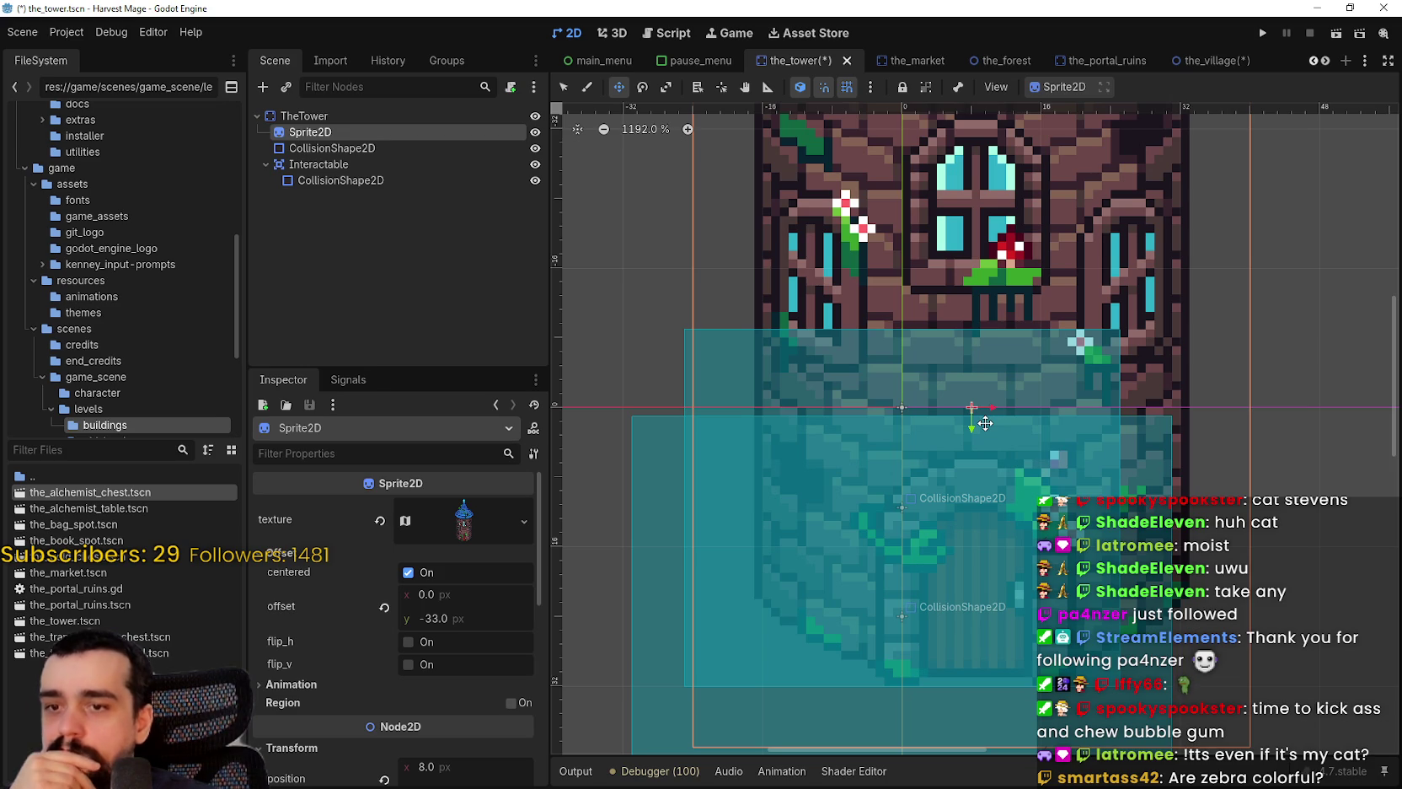
- Select the tower's body CollisionShape2D and pull its left edge inward
scroll(972, 610, down, 3)
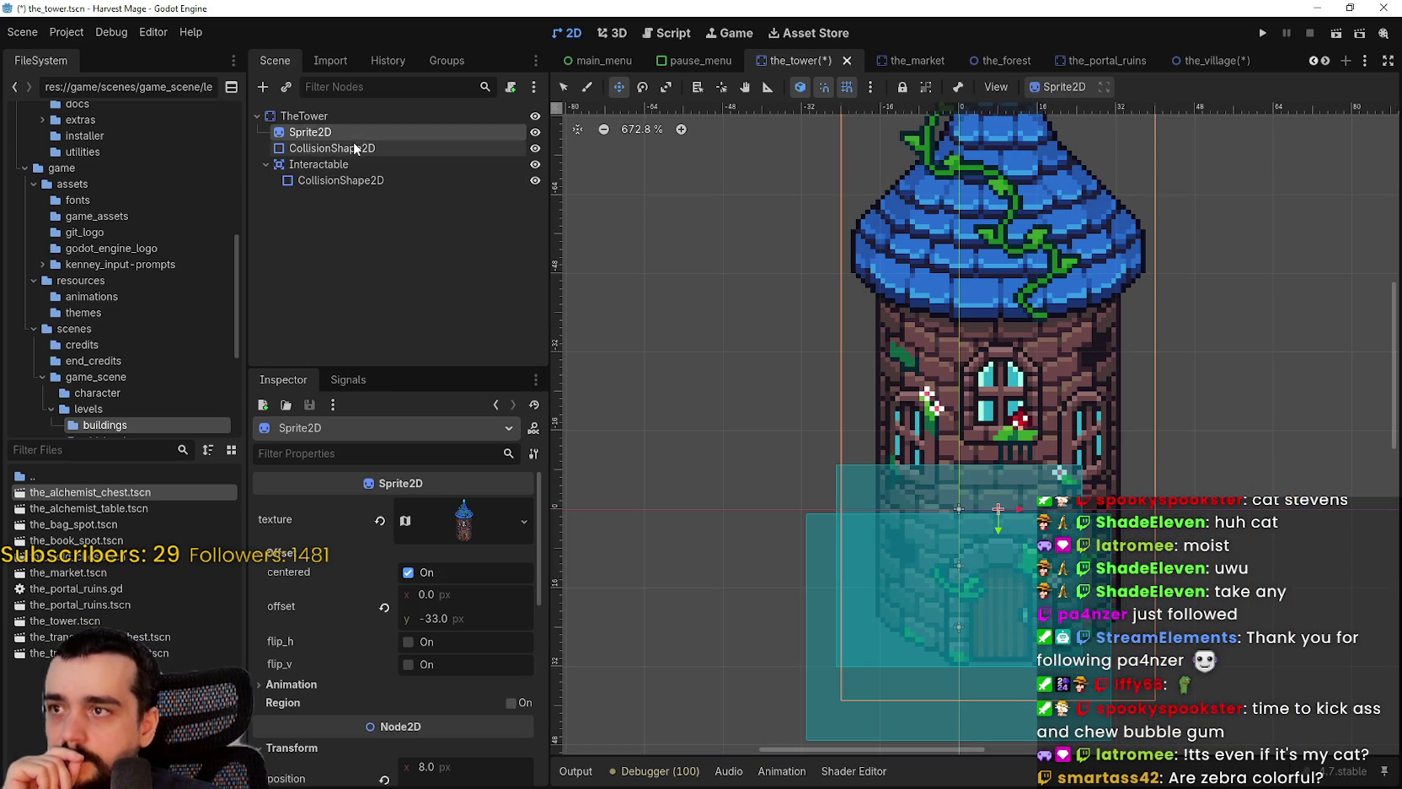
click(358, 148)
scroll(1181, 353, up, 3)
drag(722, 636, 775, 637)
- Select the Interactable's CollisionShape2D and nudge it two pixels right
scroll(1015, 577, down, 3)
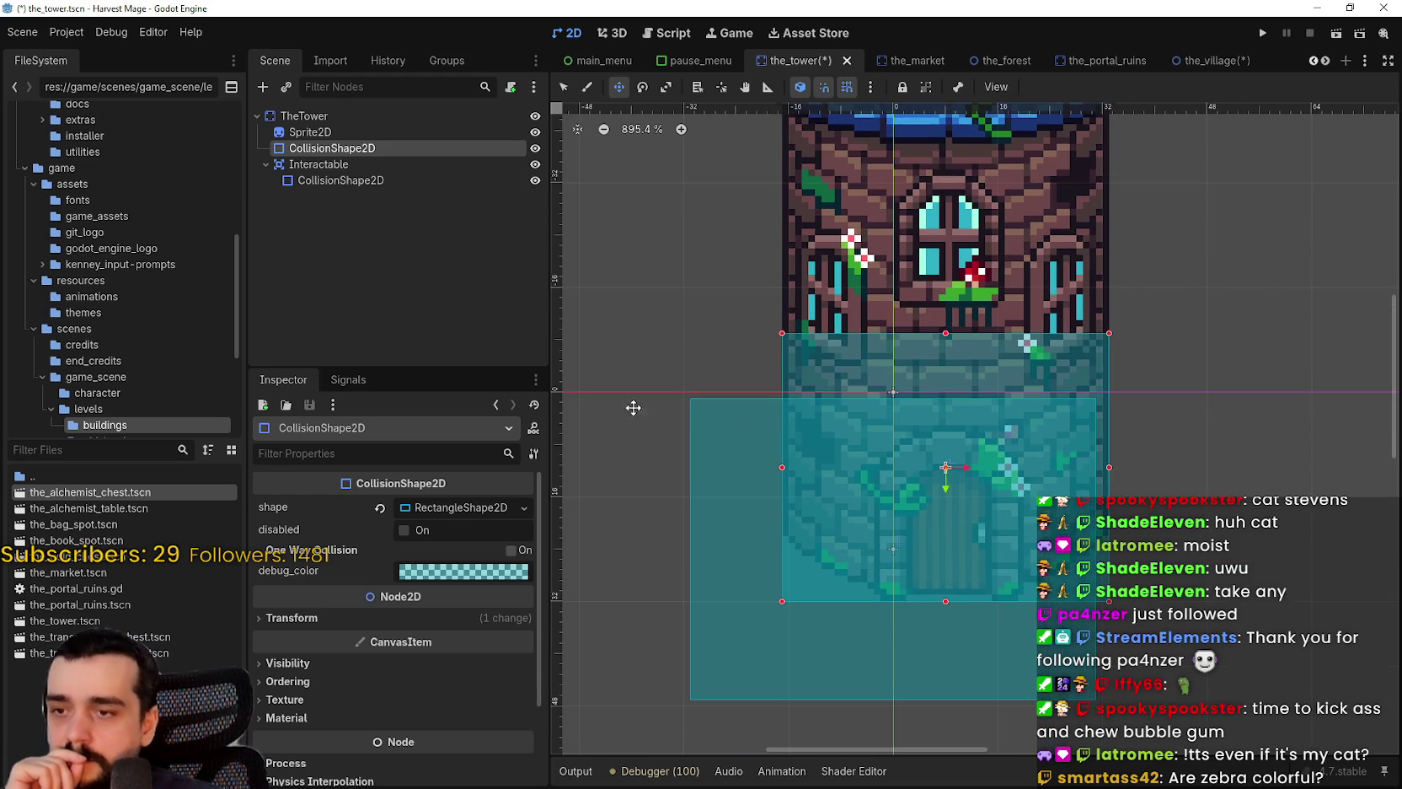
click(318, 164)
click(328, 180)
key(Right)
key(Right)
key(Right)
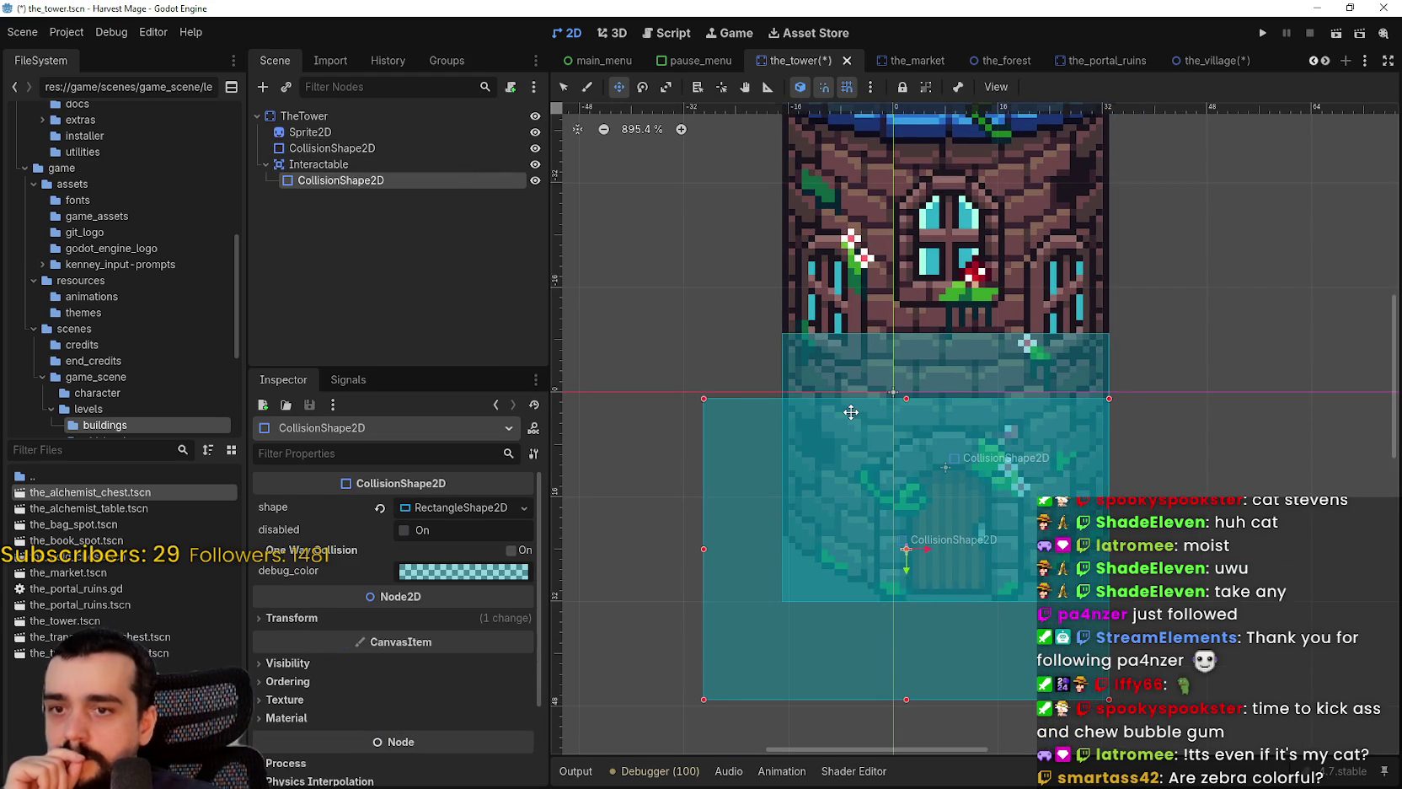
key(Right)
key(Right)
scroll(976, 347, up, 2)
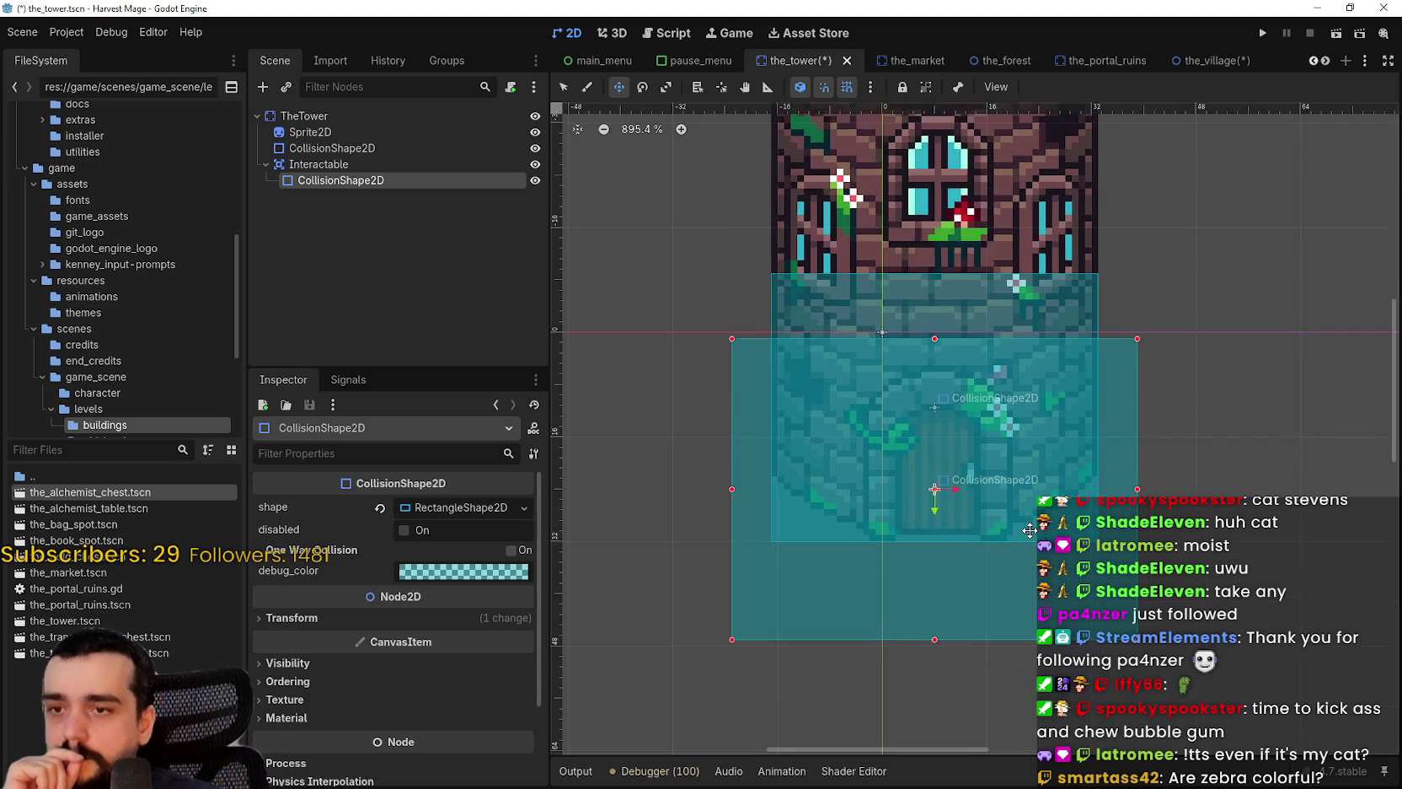
- Switch to select mode and pull the interaction rectangle's right and left edges inward
key(q)
scroll(1142, 483, up, 2)
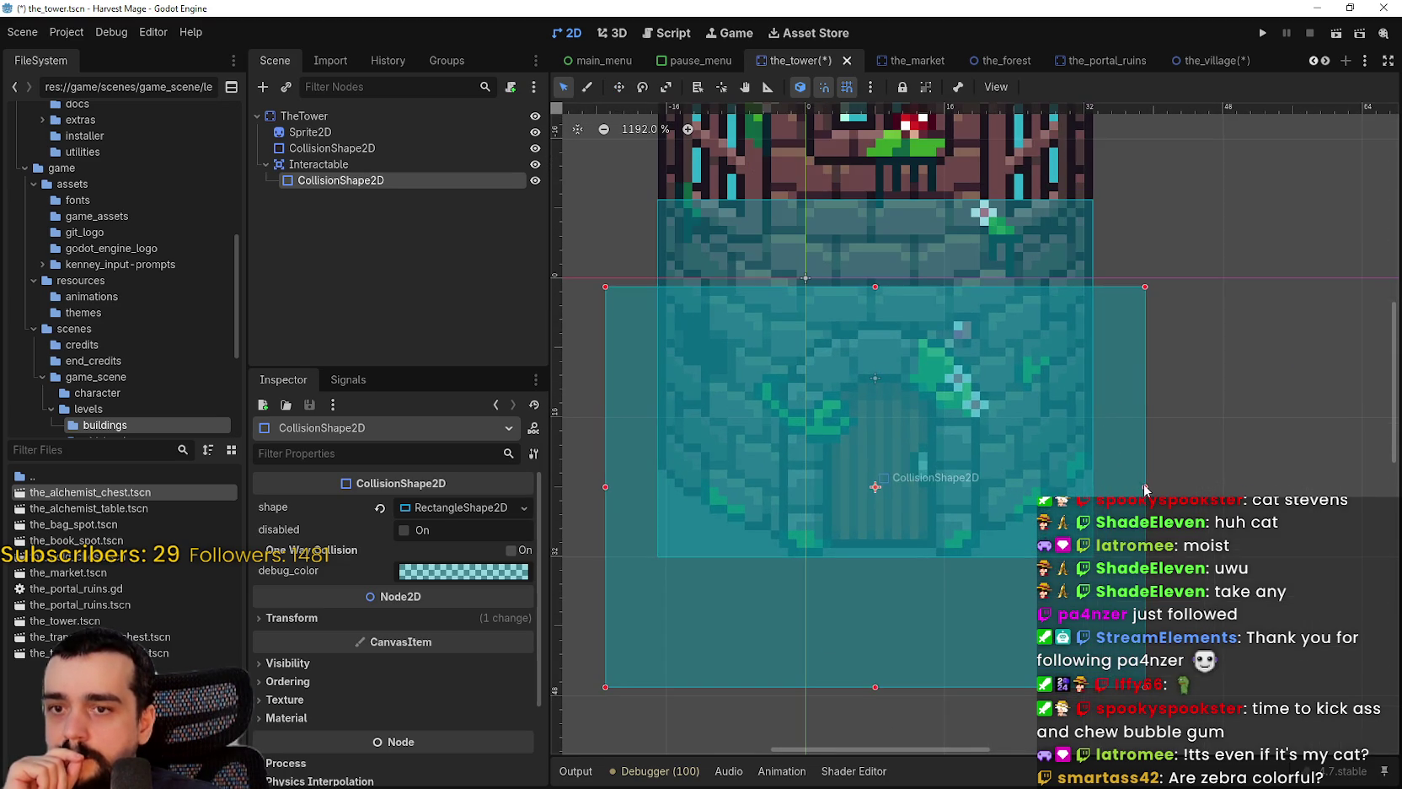
drag(1143, 483, 1087, 486)
scroll(809, 505, down, 1)
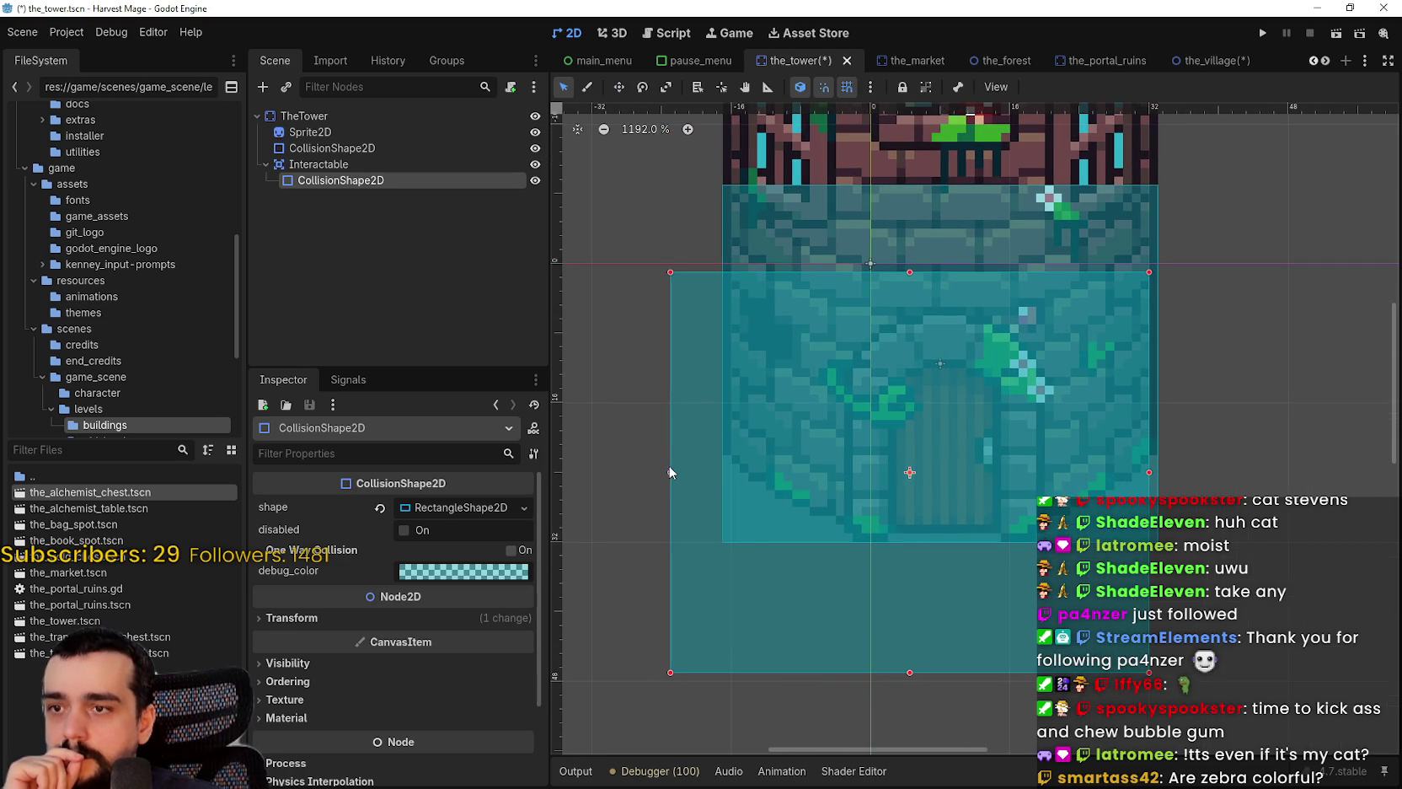
drag(670, 472, 676, 475)
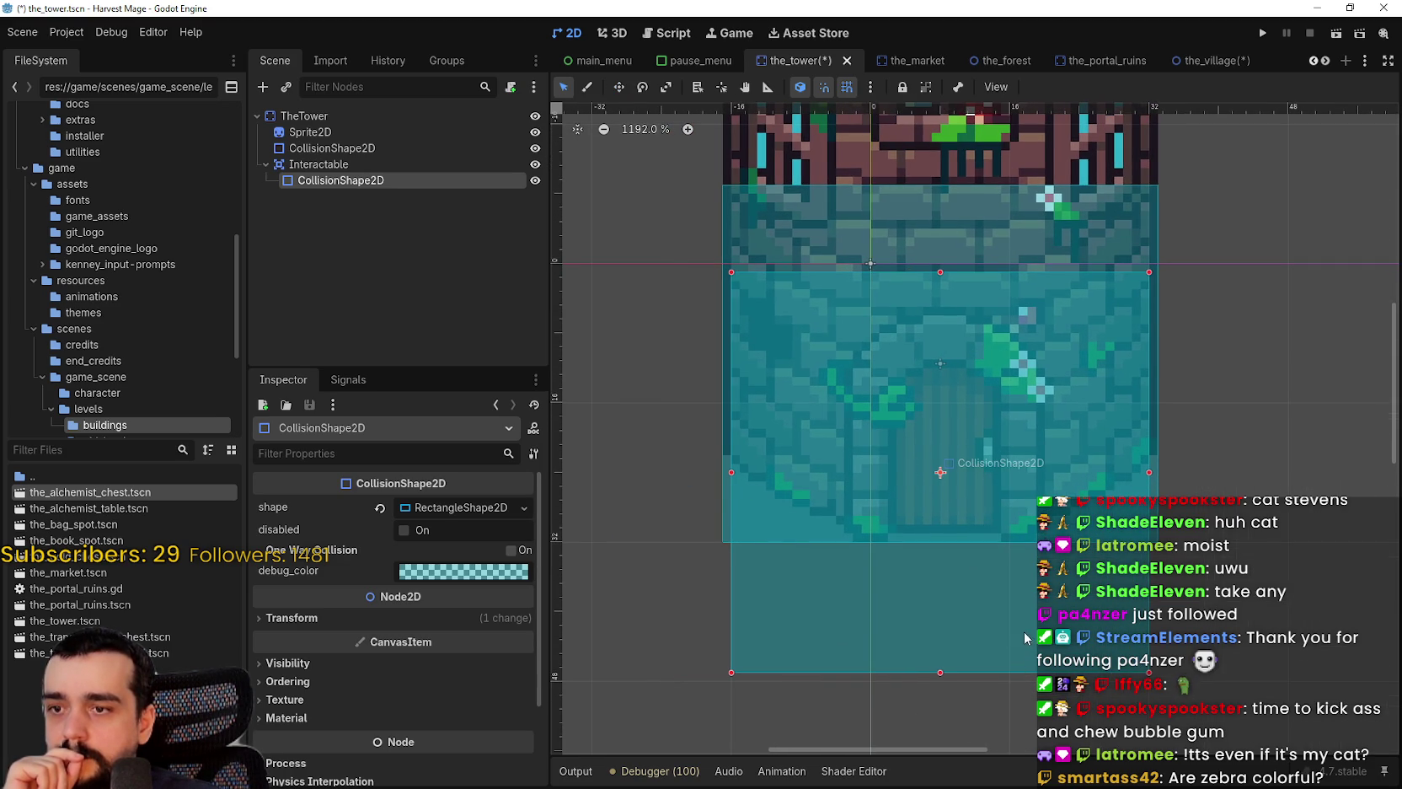
drag(1024, 631, 941, 616)
scroll(947, 612, down, 1)
scroll(953, 610, up, 1)
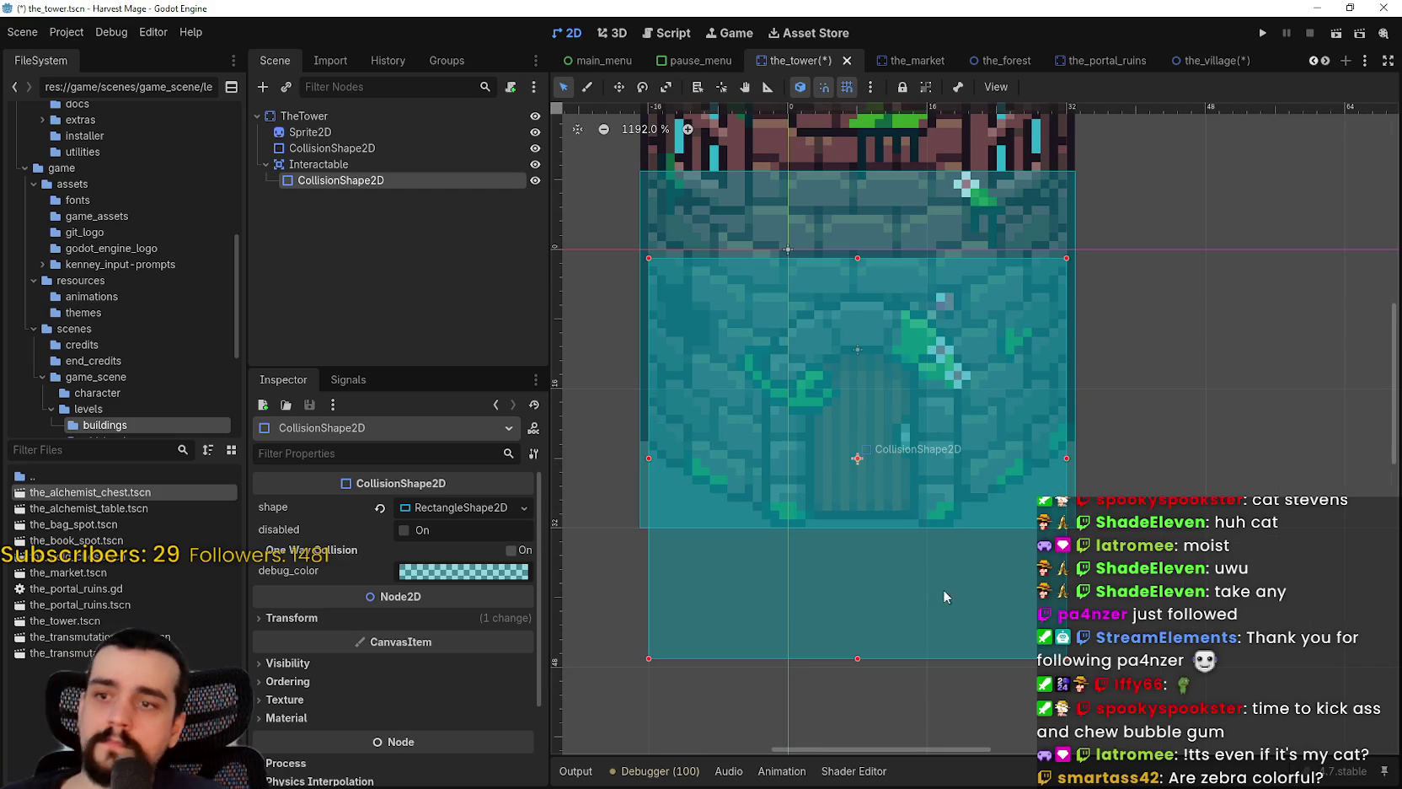
scroll(887, 443, down, 1)
scroll(828, 289, down, 2)
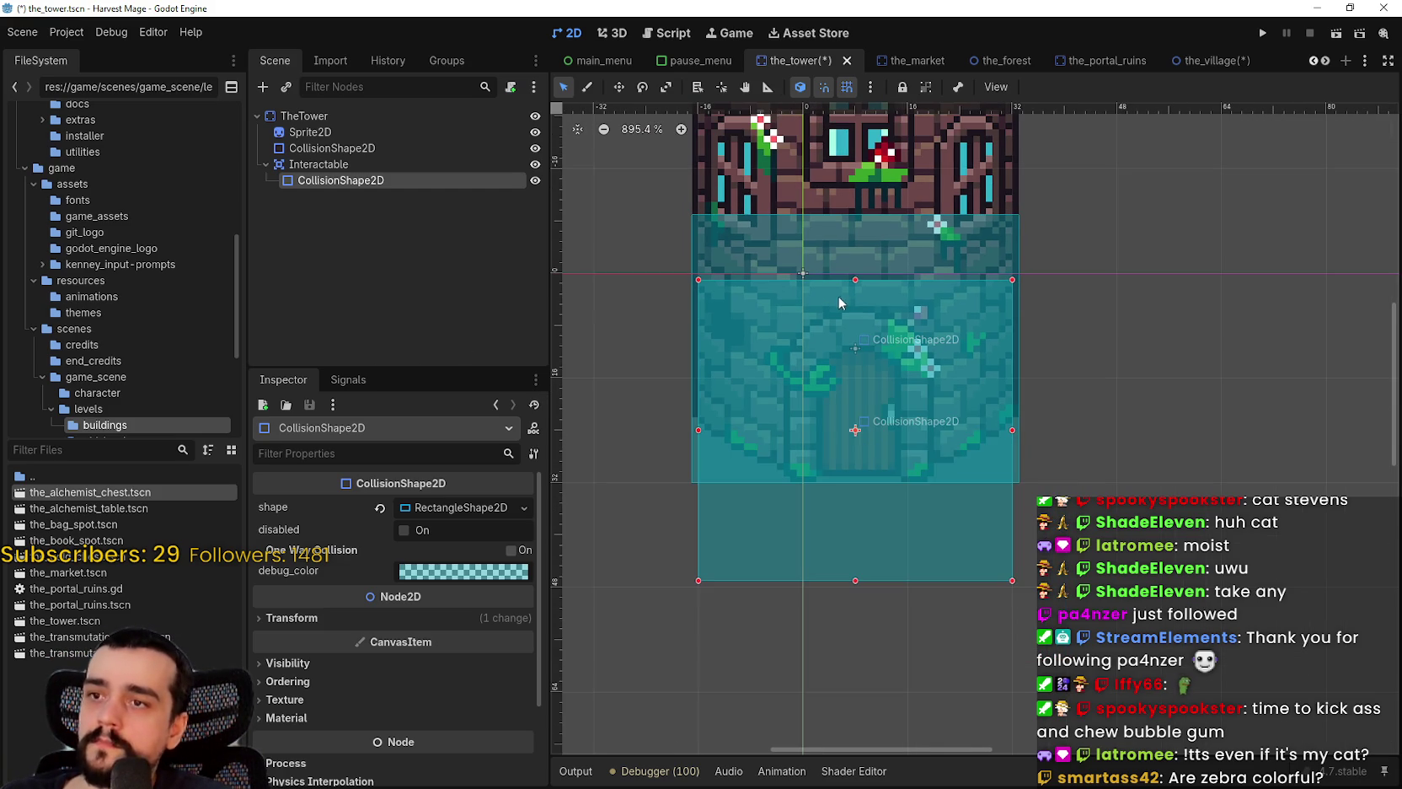
- Lower the rectangle's top edge to the door, fine-tune left and bottom edges, and save
drag(854, 280, 866, 369)
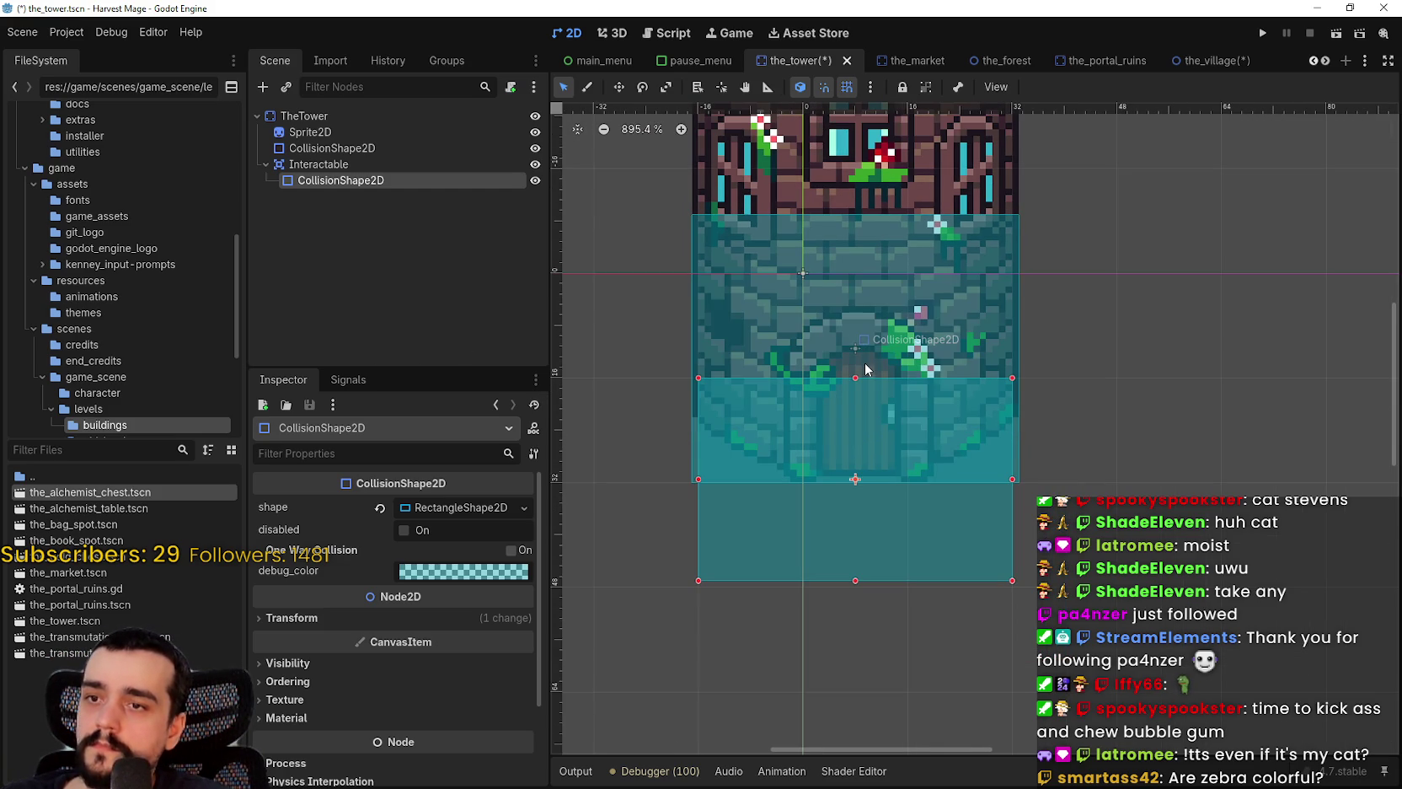
scroll(923, 491, up, 1)
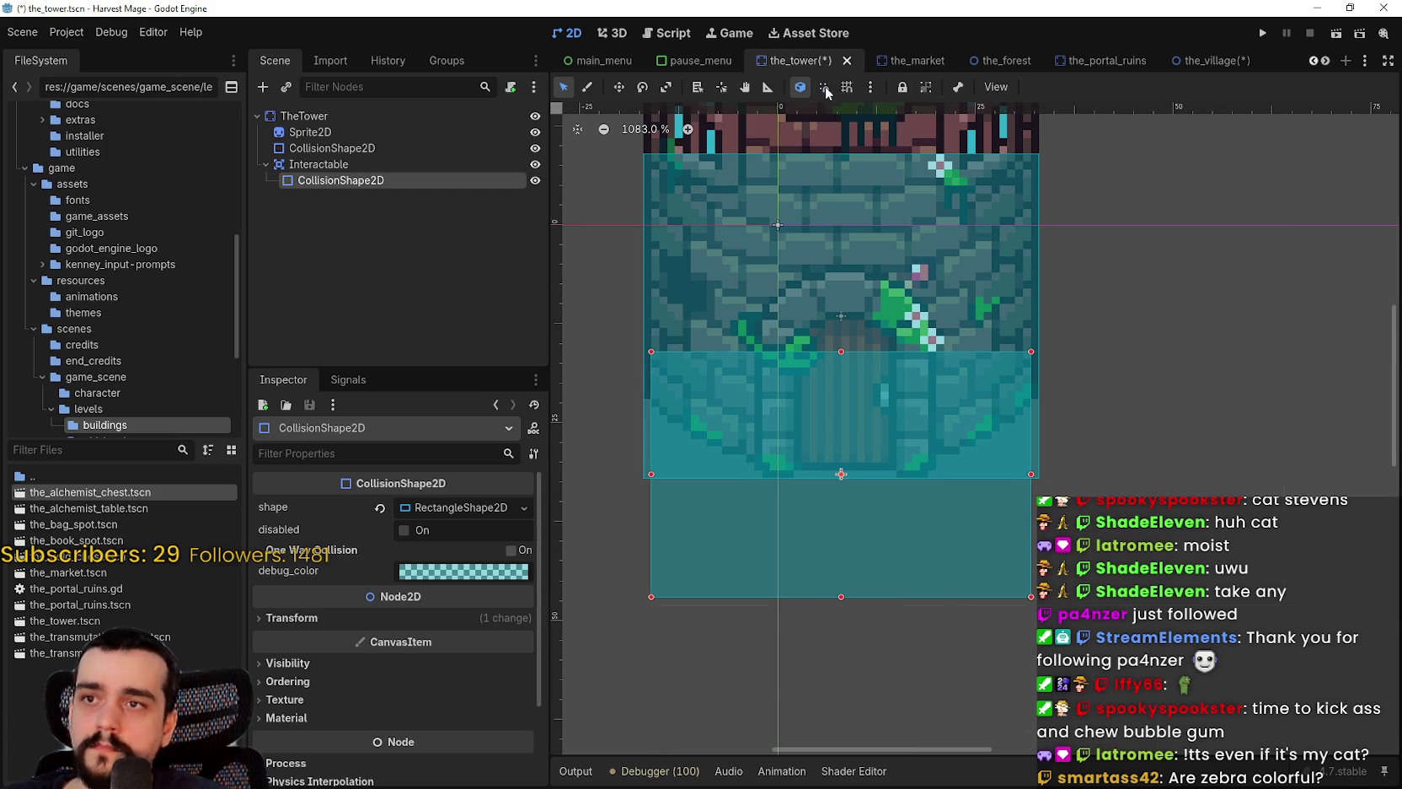
scroll(1028, 523, up, 2)
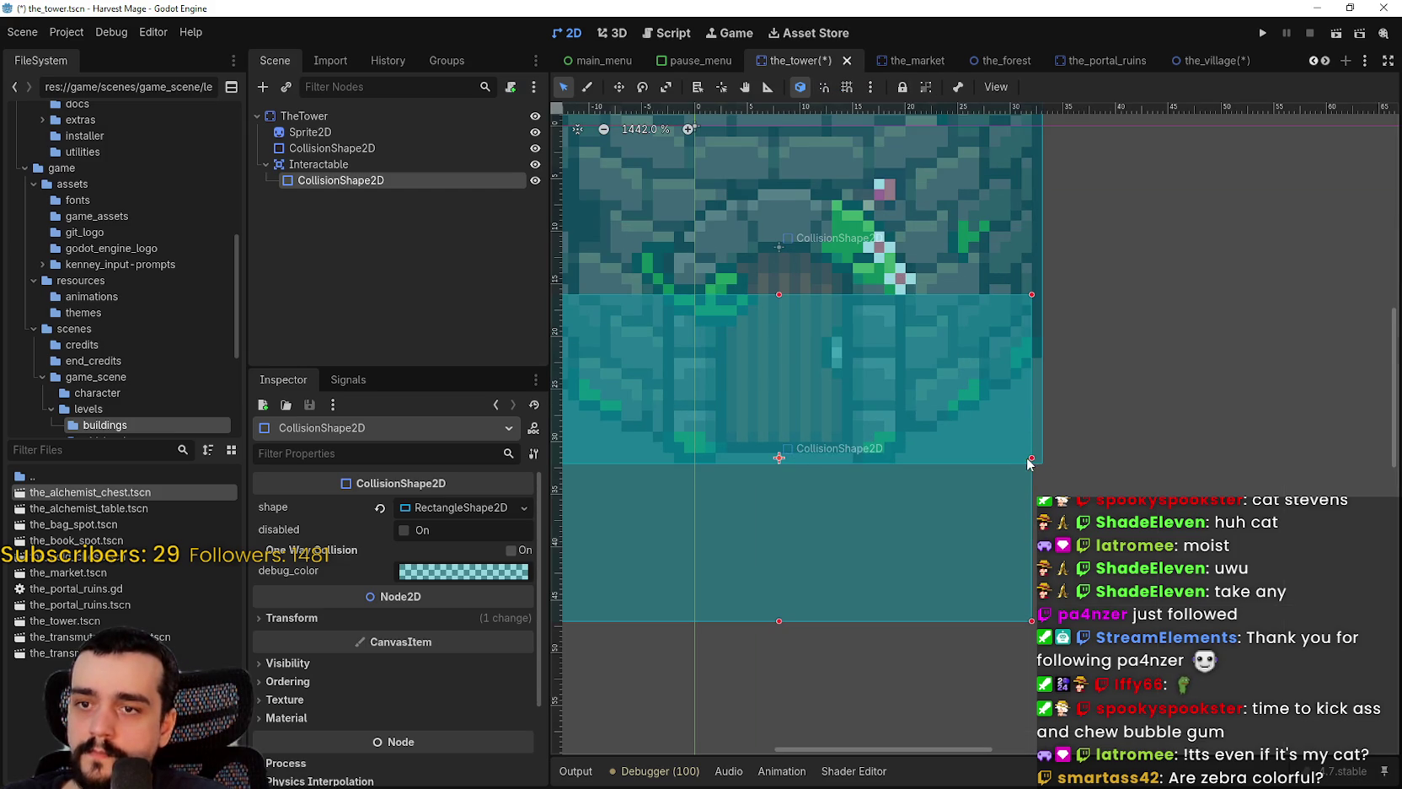
scroll(691, 455, up, 1)
drag(684, 445, 694, 448)
drag(961, 622, 965, 597)
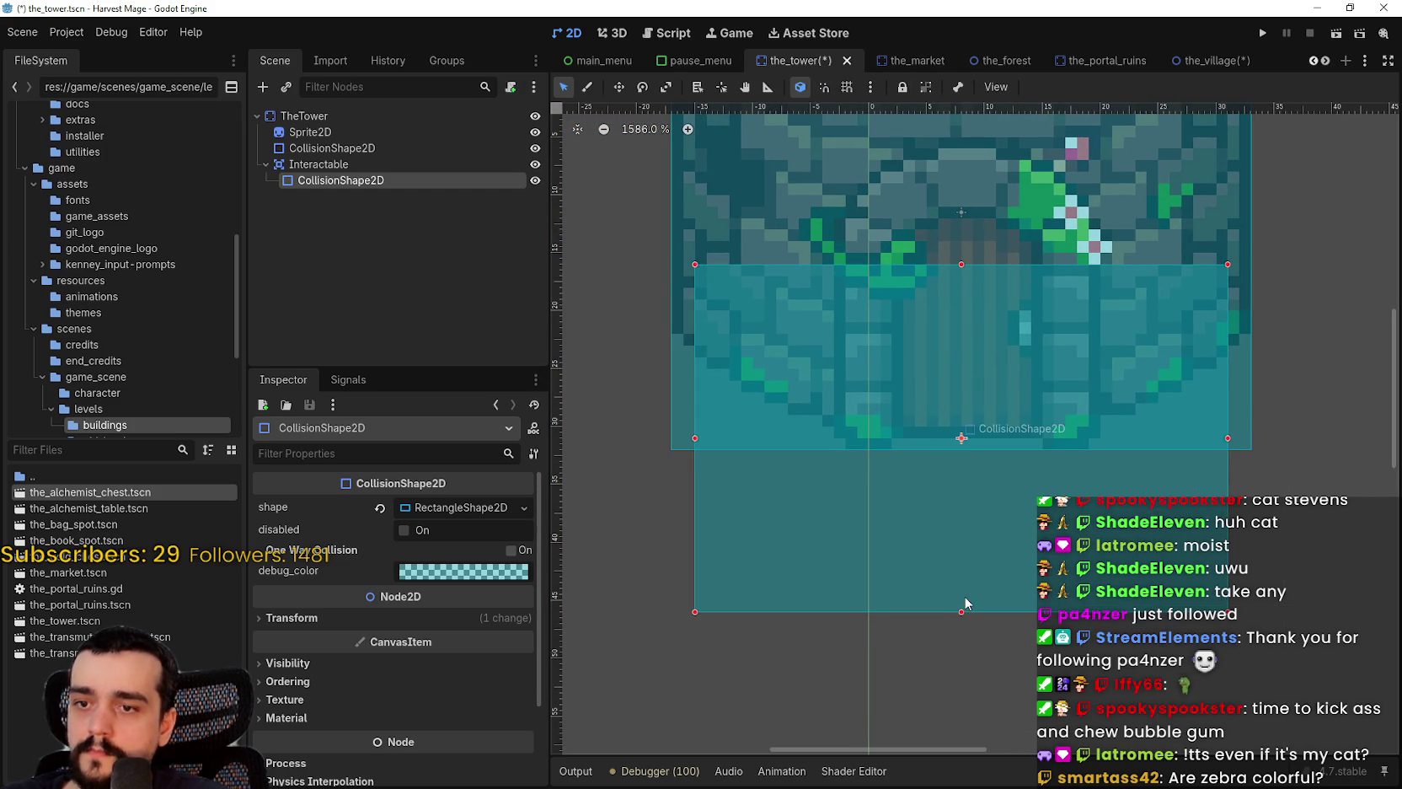
key(ctrl+s)
scroll(954, 438, down, 8)
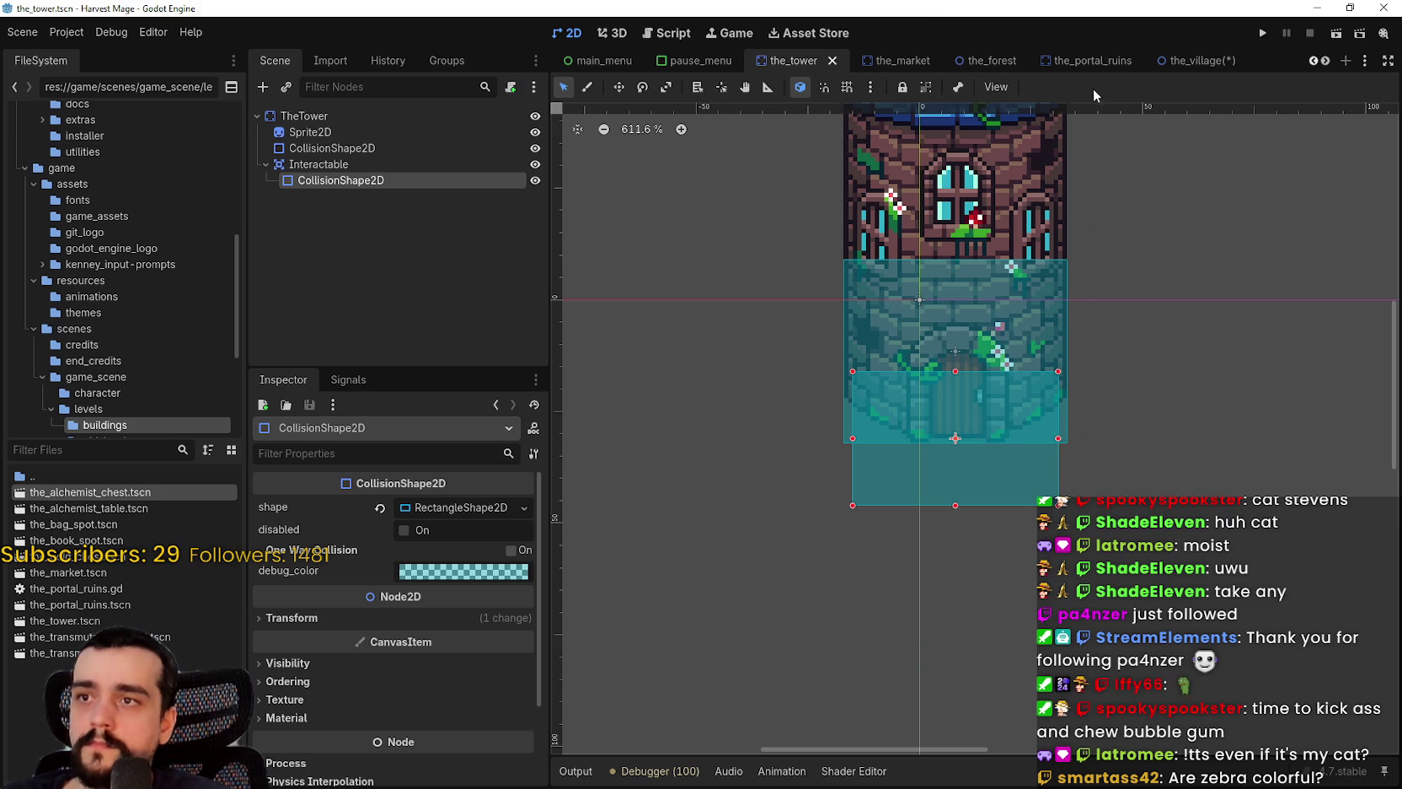
- Switch to the village scene and save it
click(1197, 61)
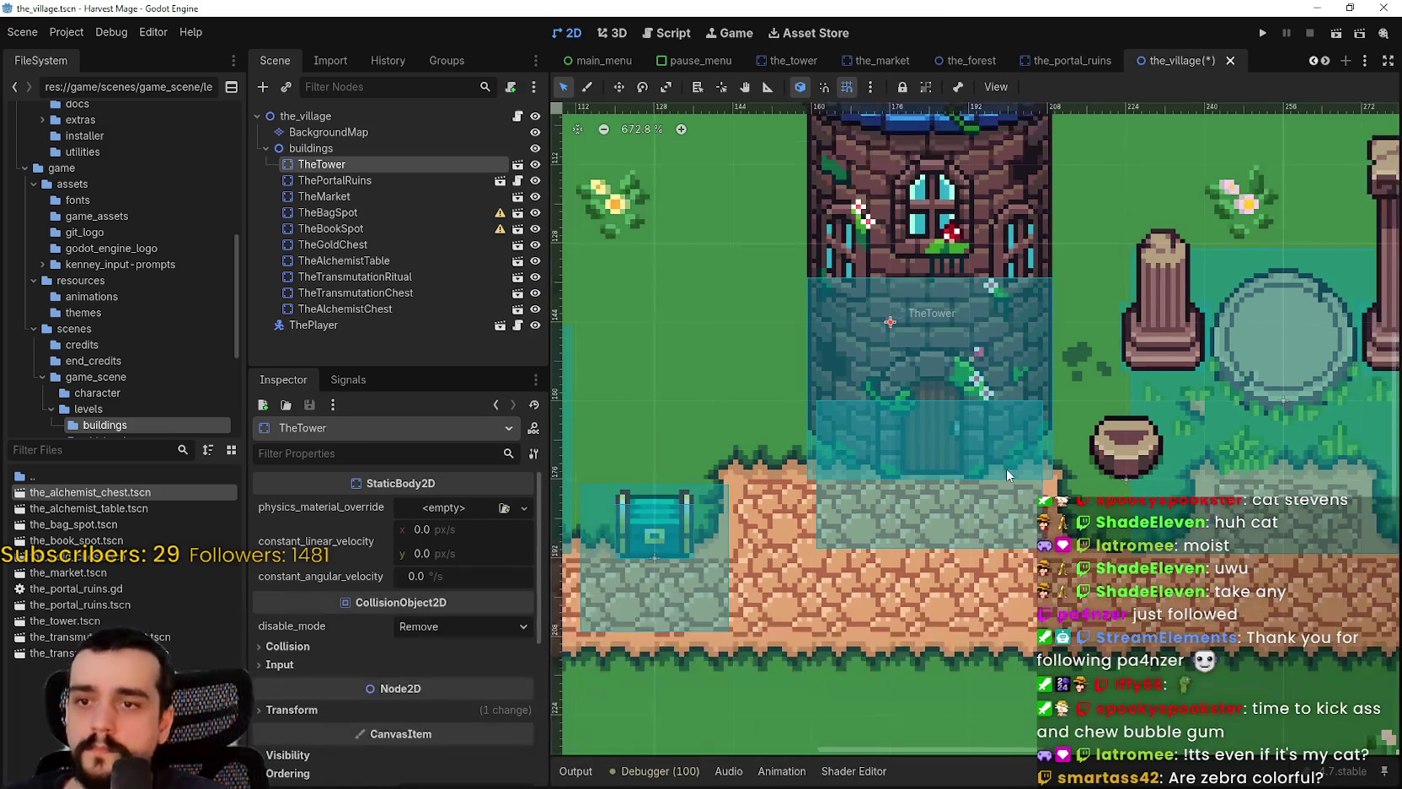
key(ctrl+s)
scroll(1012, 468, down, 4)
scroll(1006, 451, up, 3)
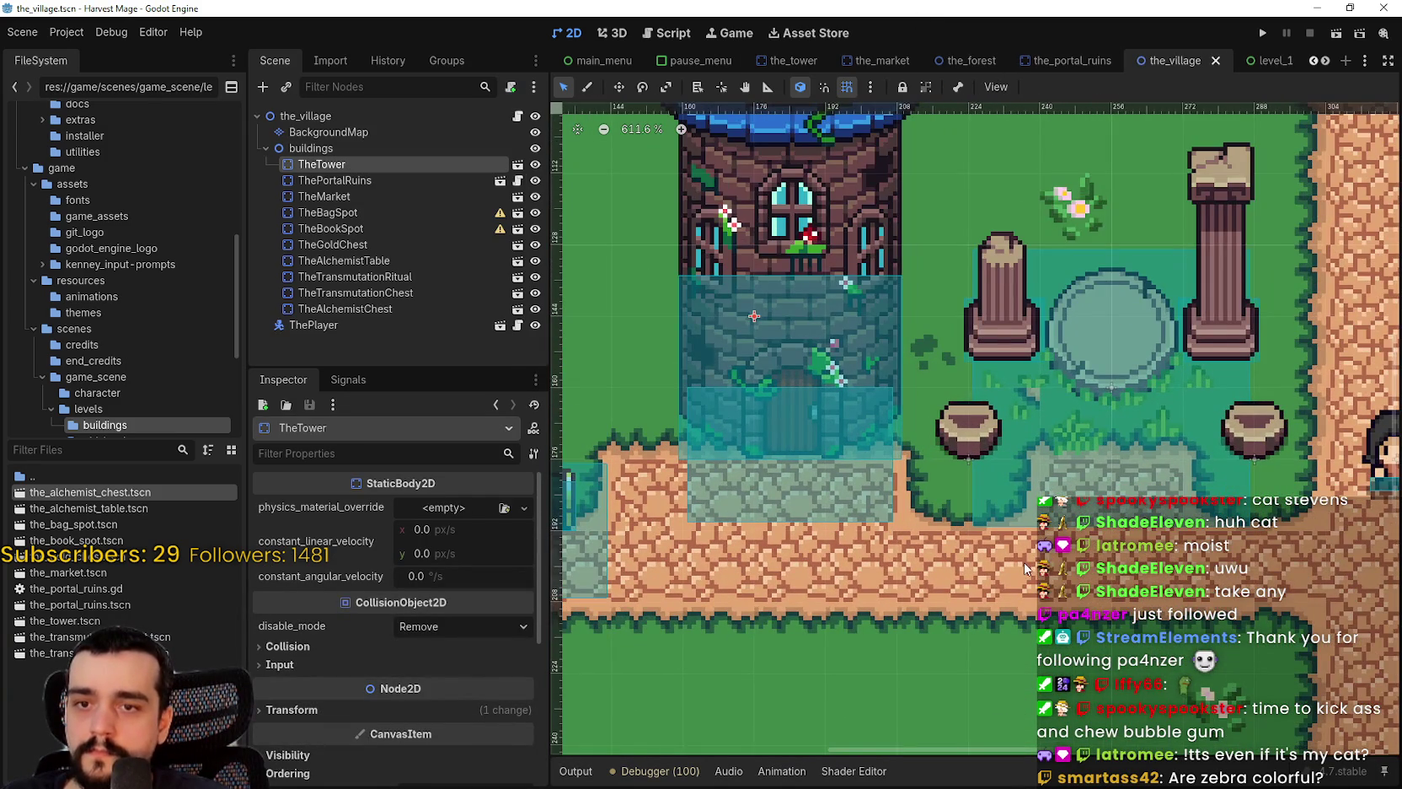
scroll(1003, 543, up, 1)
scroll(961, 504, down, 1)
scroll(874, 477, left, 4)
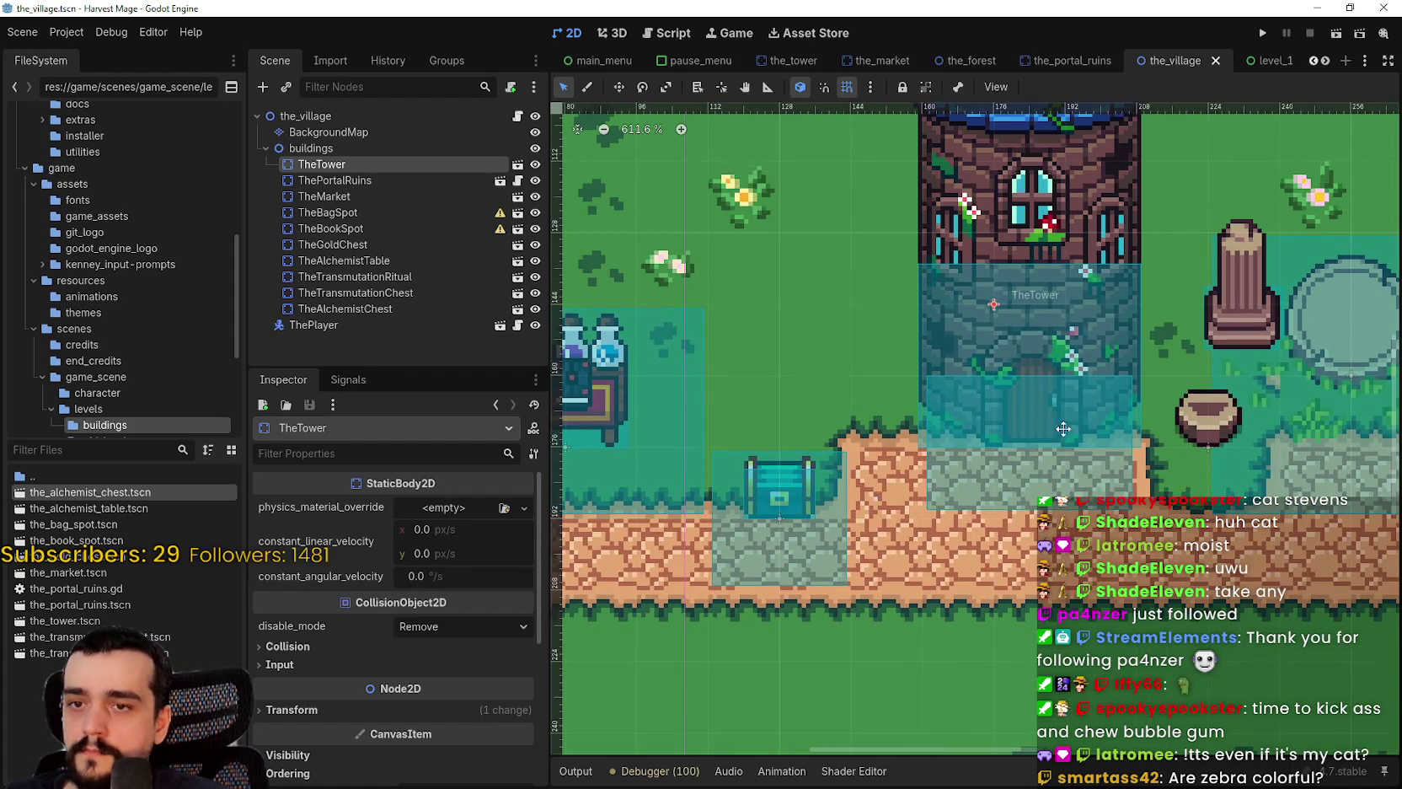
scroll(937, 474, down, 4)
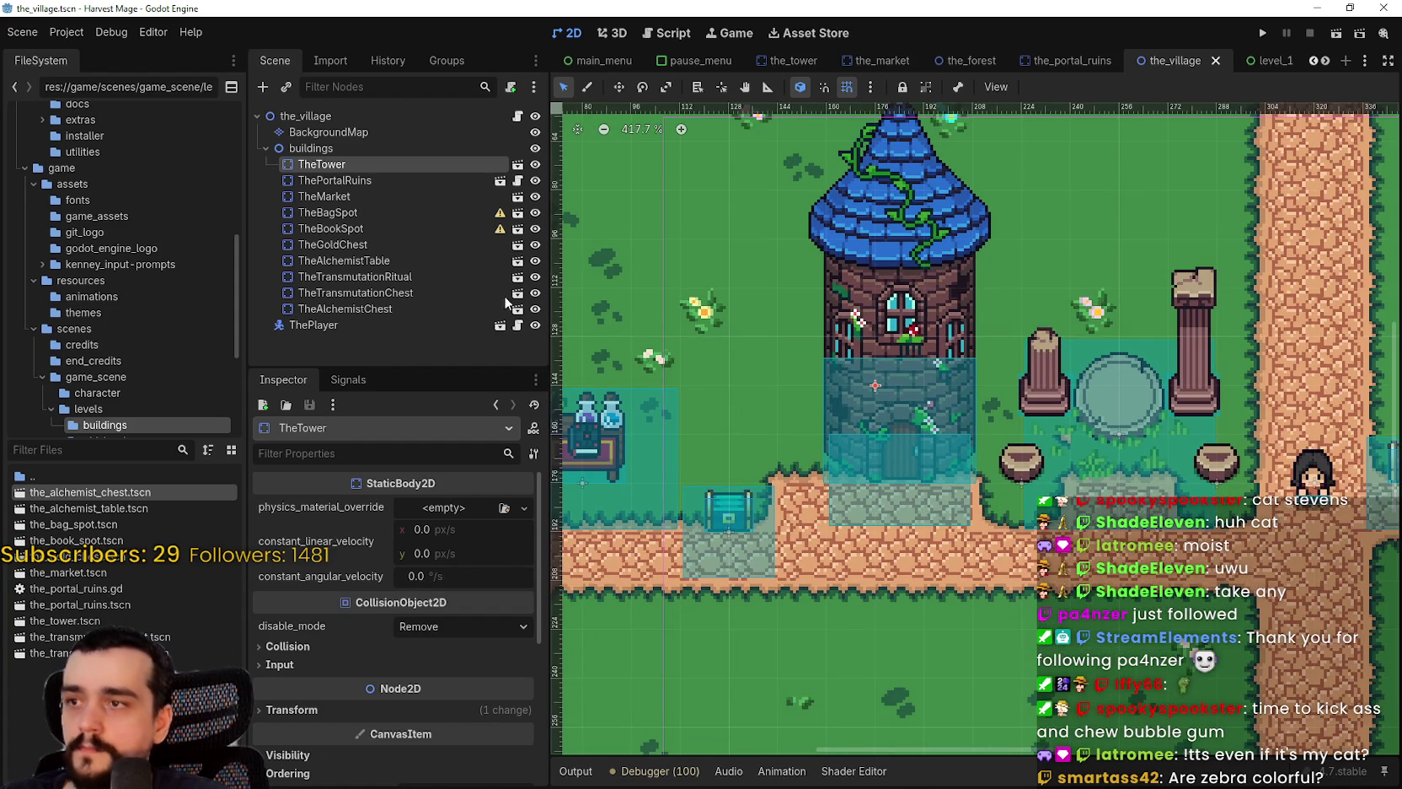
- Paint grass terrain on BackgroundMap over a road tile beside the chest
click(339, 132)
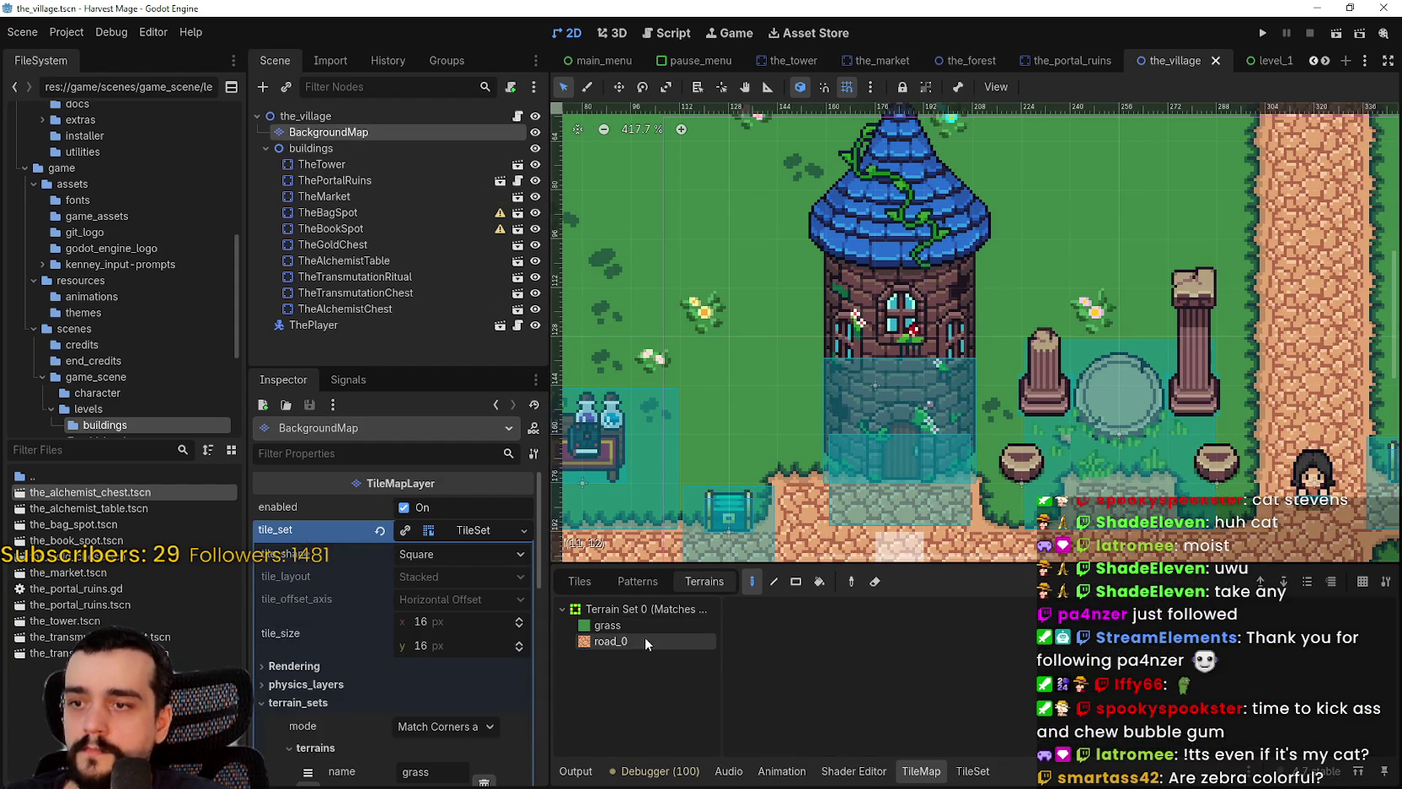
click(607, 625)
click(803, 508)
scroll(752, 407, up, 1)
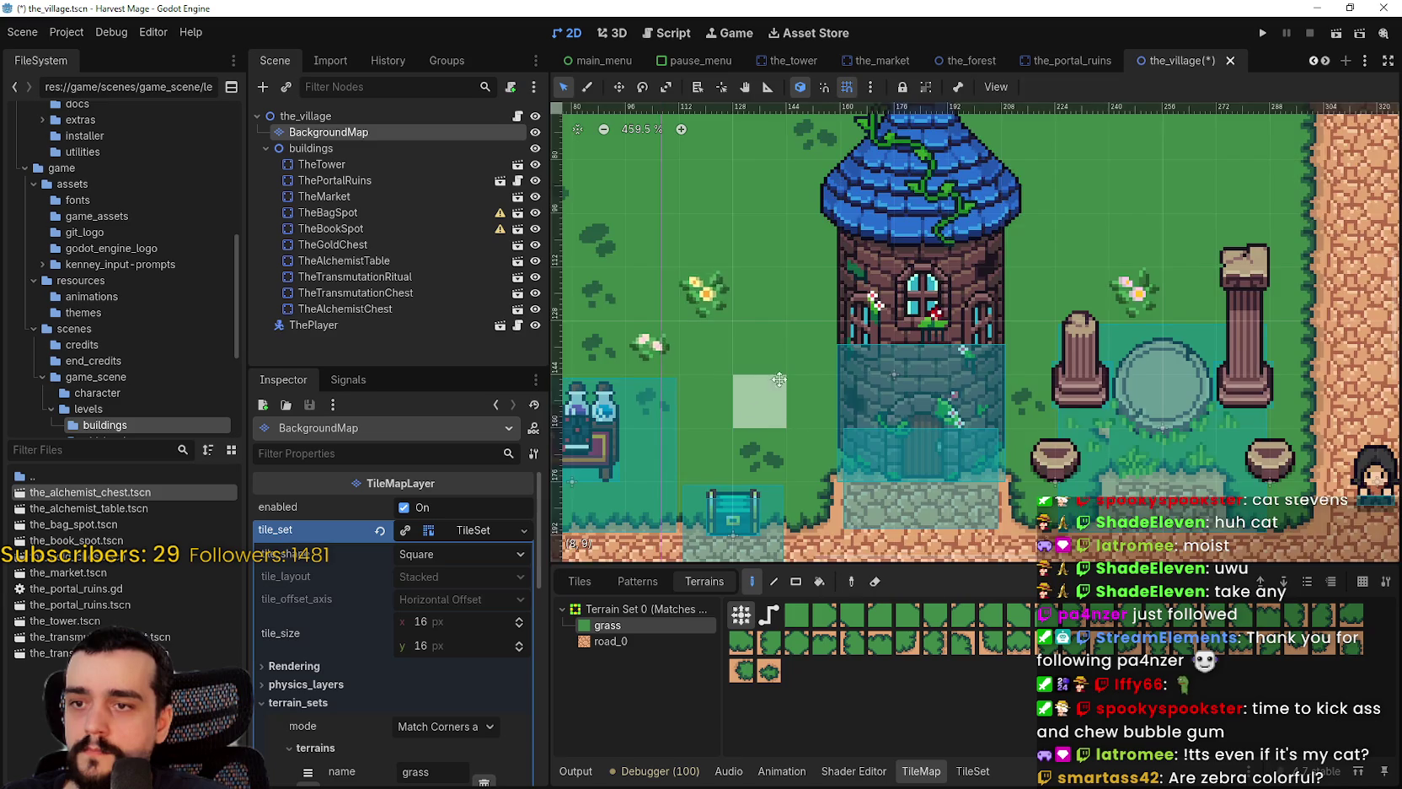
scroll(769, 397, down, 1)
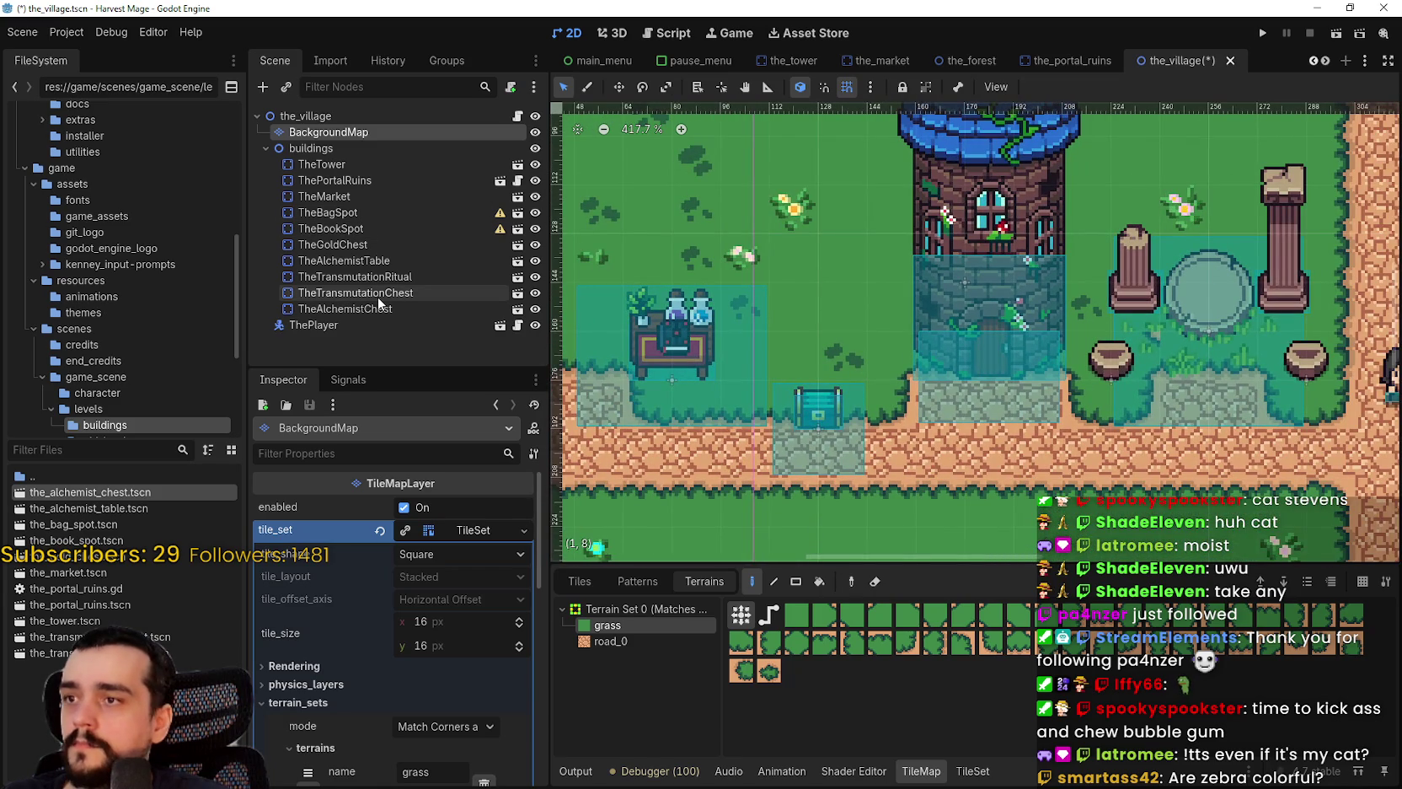
- Inspect TheTransmutationChest and TheAlchemistChest, then save the village scene
click(378, 297)
scroll(792, 392, up, 1)
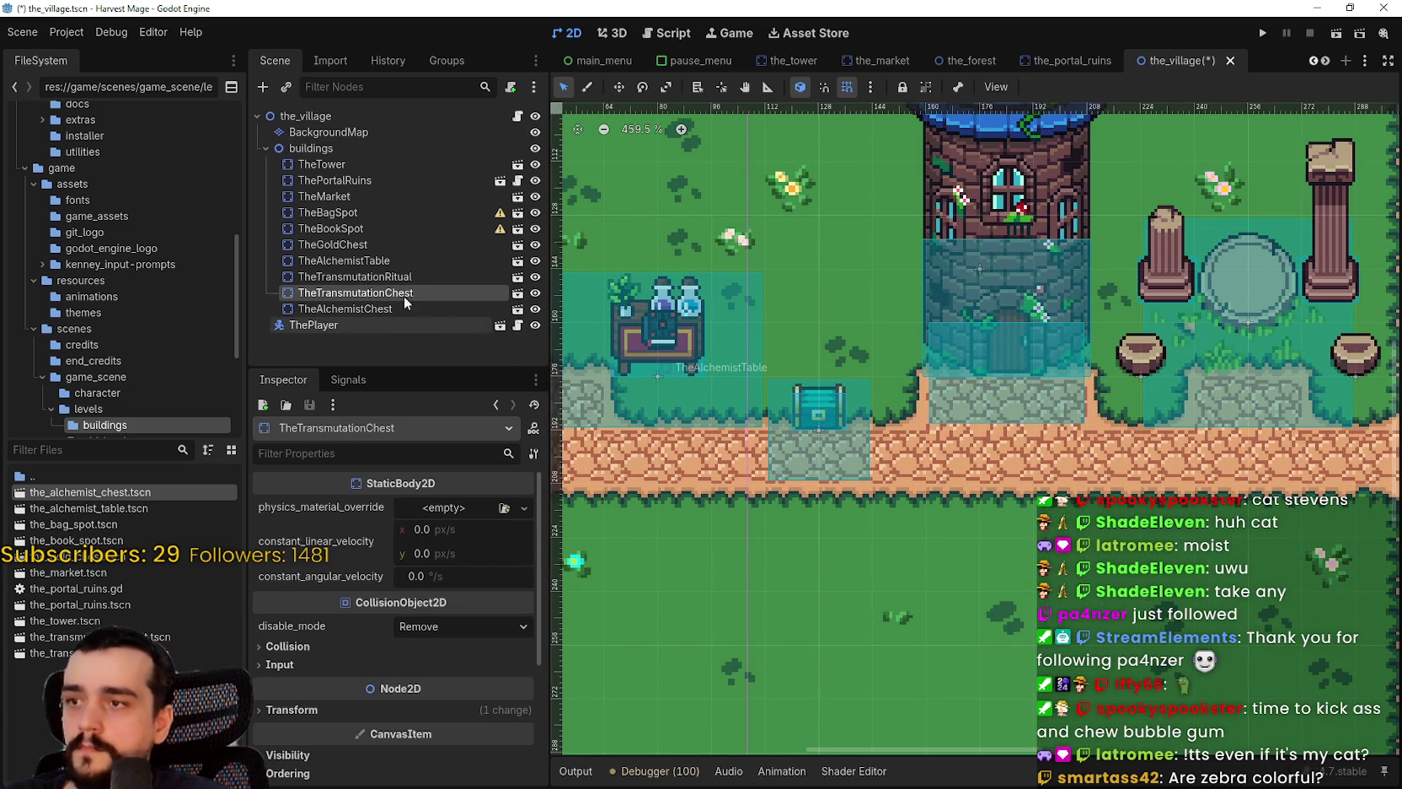
click(434, 310)
scroll(799, 420, up, 1)
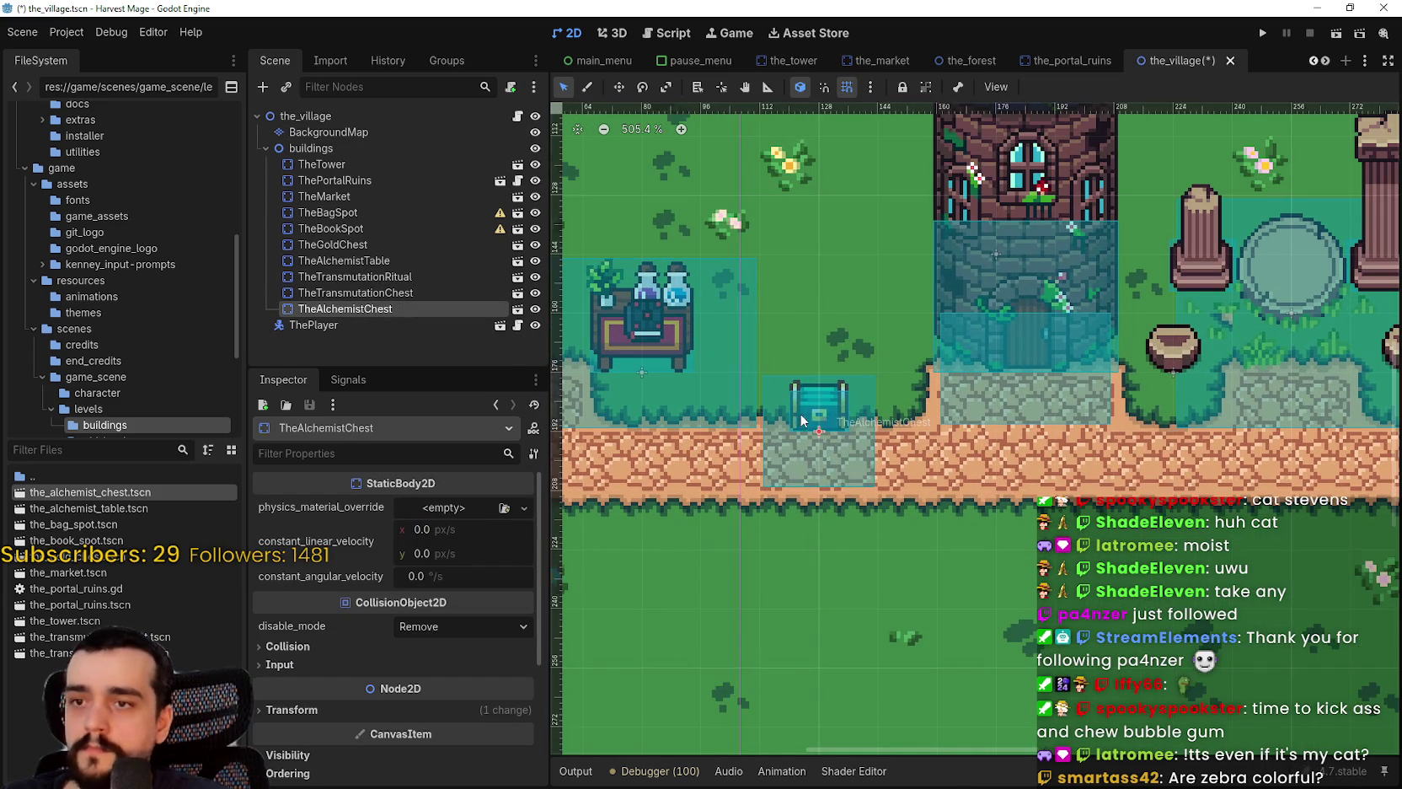
scroll(969, 467, down, 3)
key(ctrl+s)
scroll(843, 412, left, 3)
scroll(759, 360, up, 1)
- Move TheAlchemistTable 16 px to the right
click(371, 293)
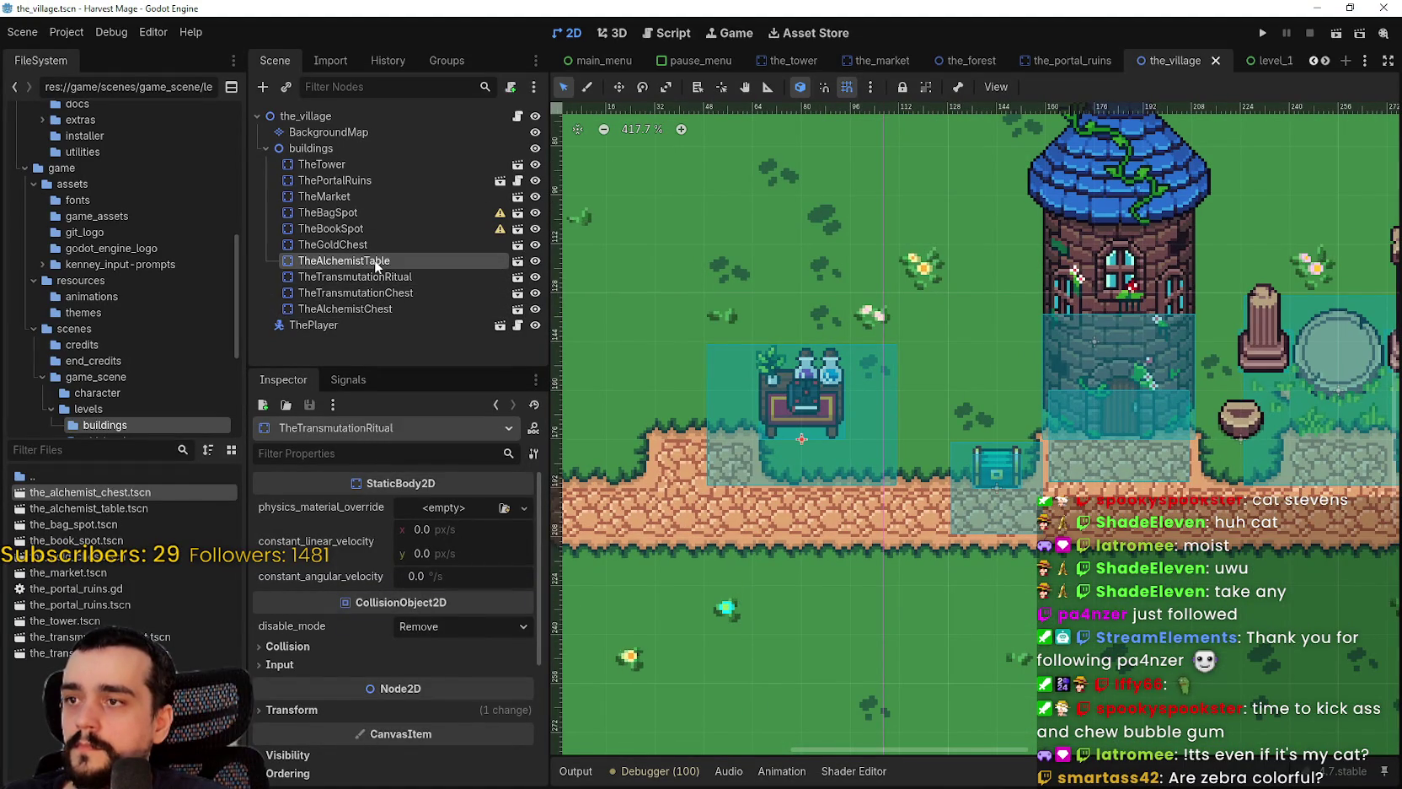
click(375, 260)
scroll(813, 413, up, 3)
drag(815, 415, 921, 417)
scroll(867, 445, up, 1)
scroll(847, 441, down, 5)
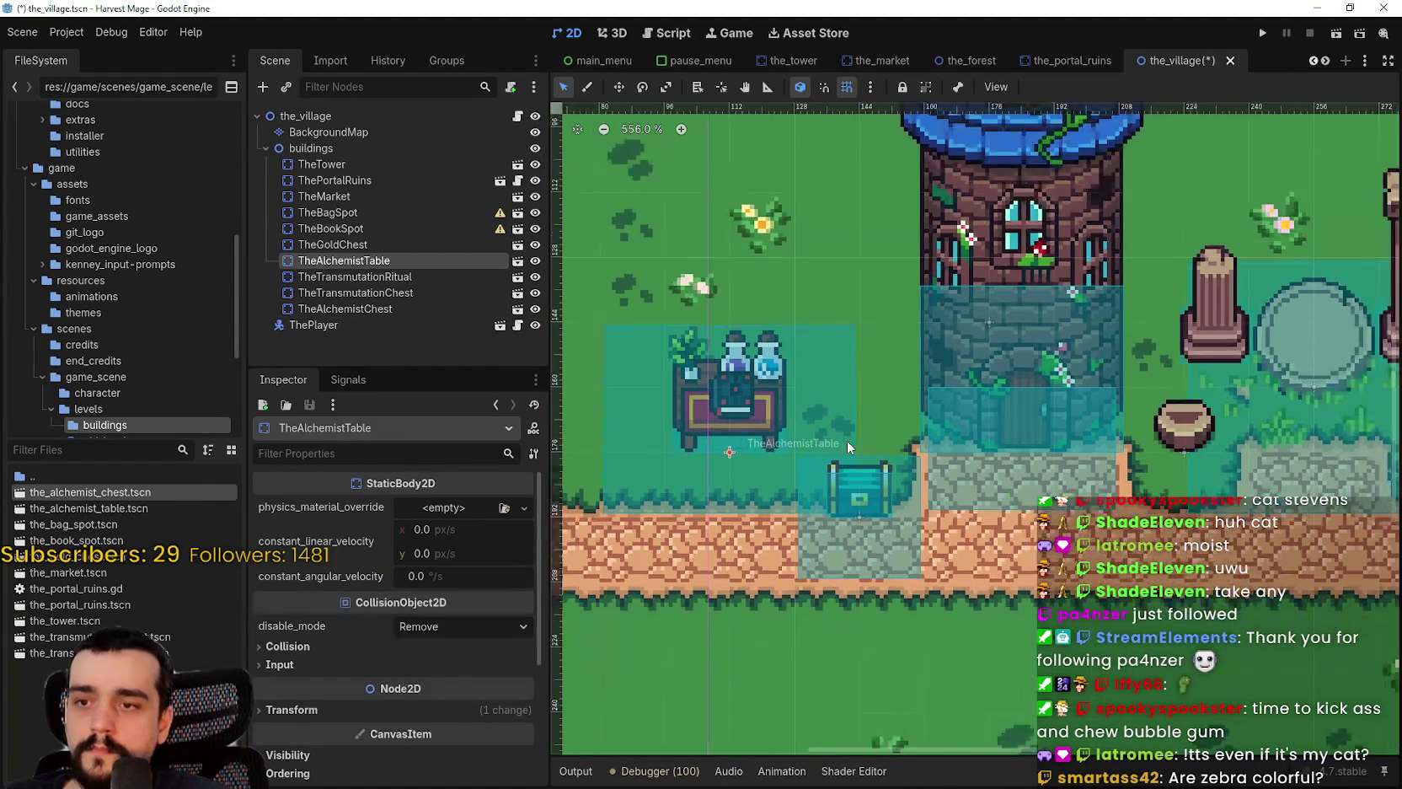
- On BackgroundMap, pick the road_0 terrain, then switch to grass
click(328, 132)
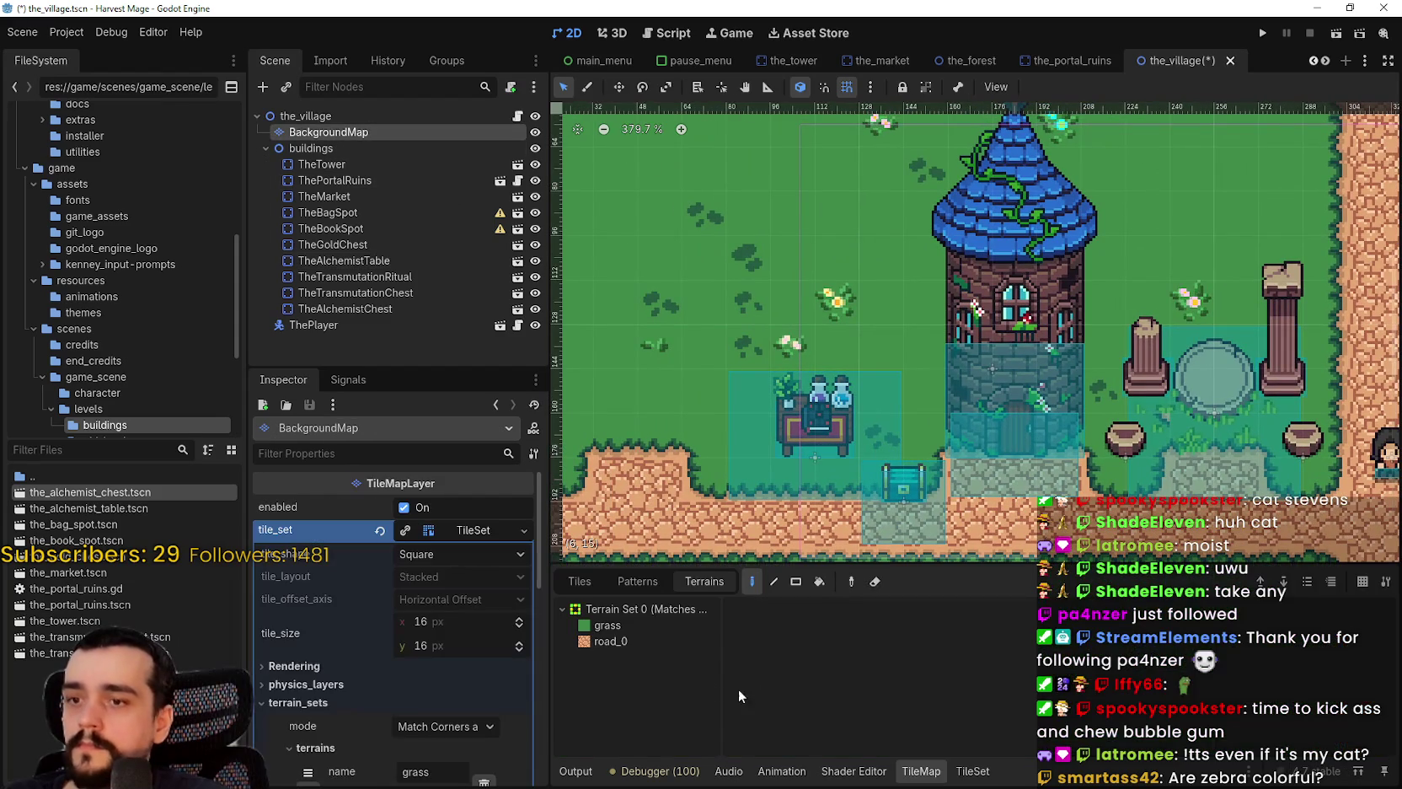
click(638, 641)
scroll(821, 470, down, 2)
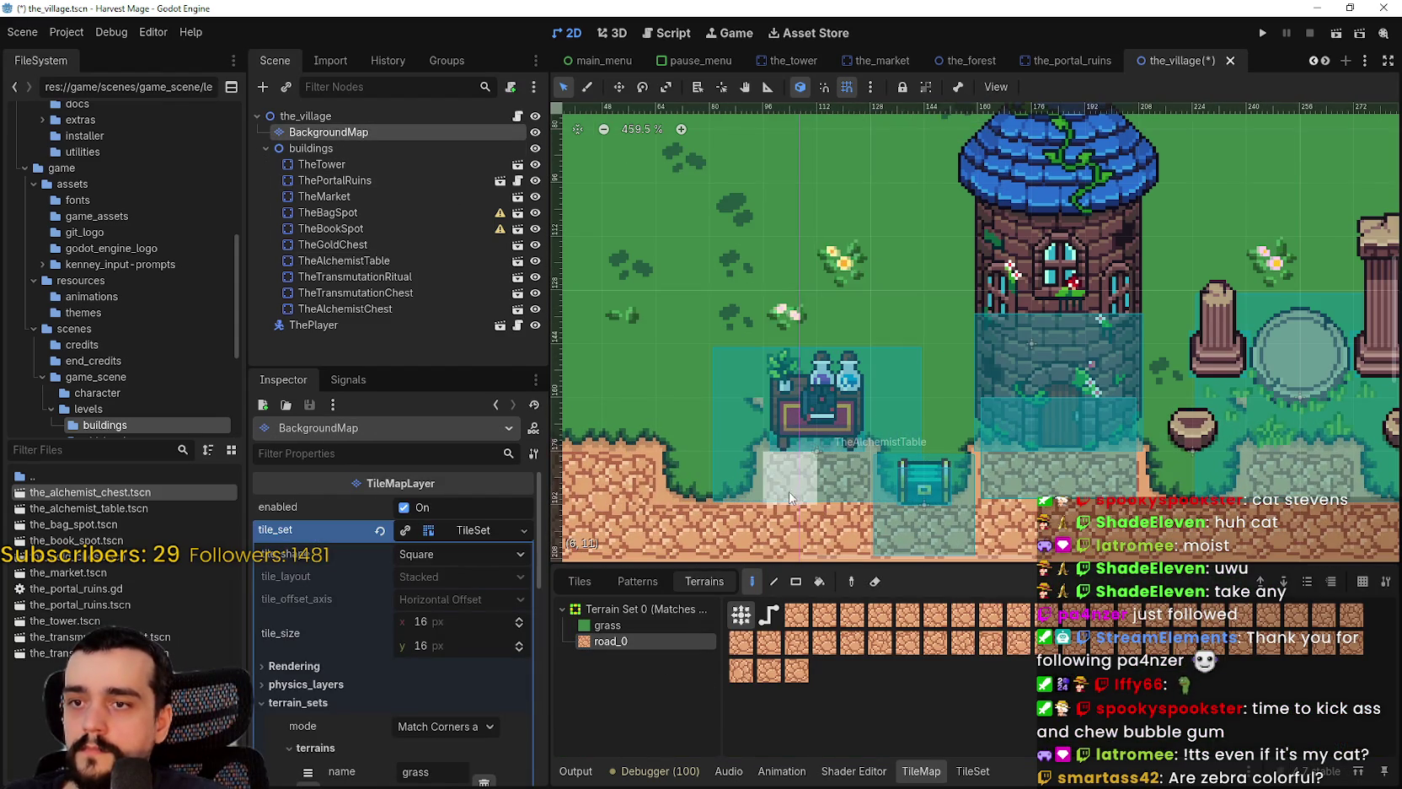
click(607, 625)
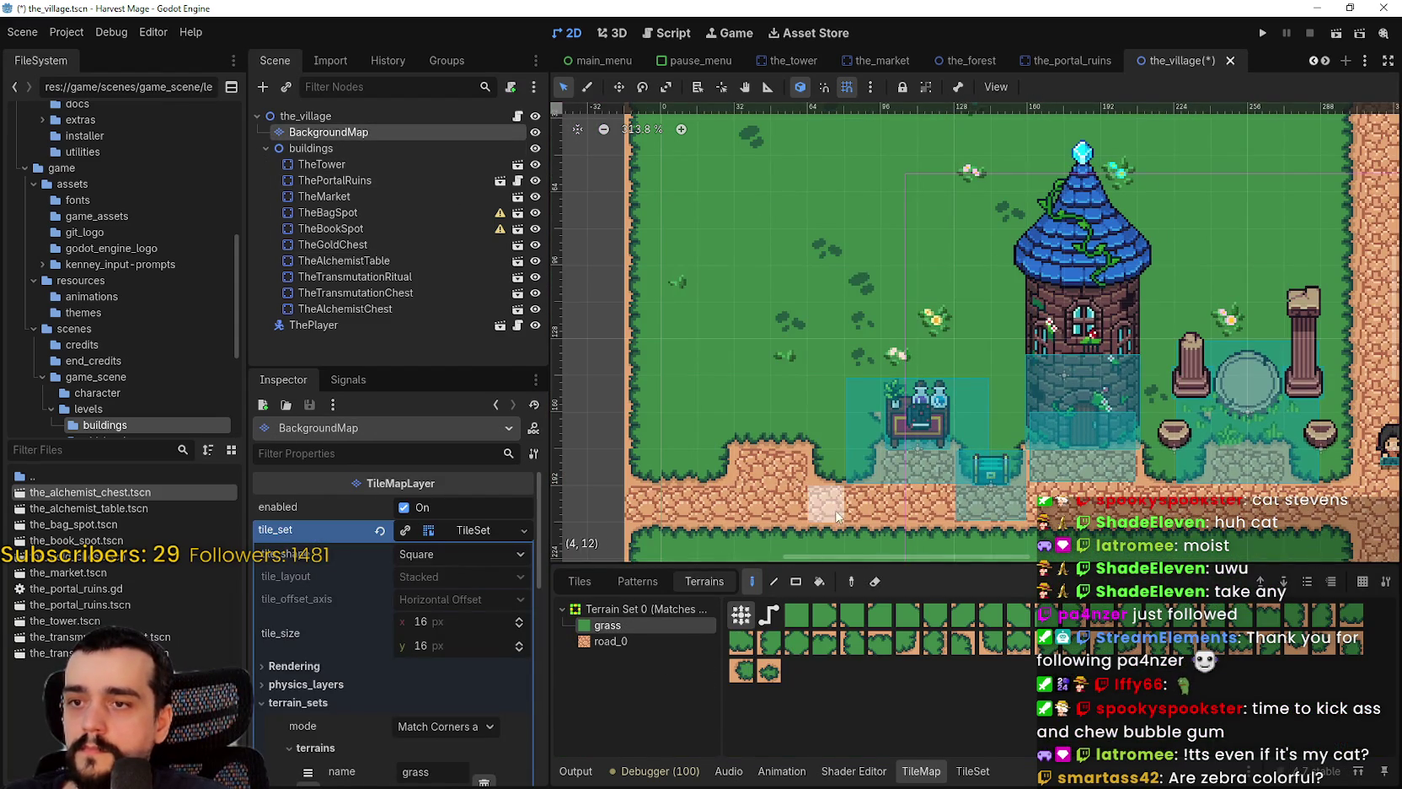
drag(880, 498, 792, 480)
- Save the village scene and open the alchemist table scene
key(ctrl+s)
scroll(814, 408, down, 4)
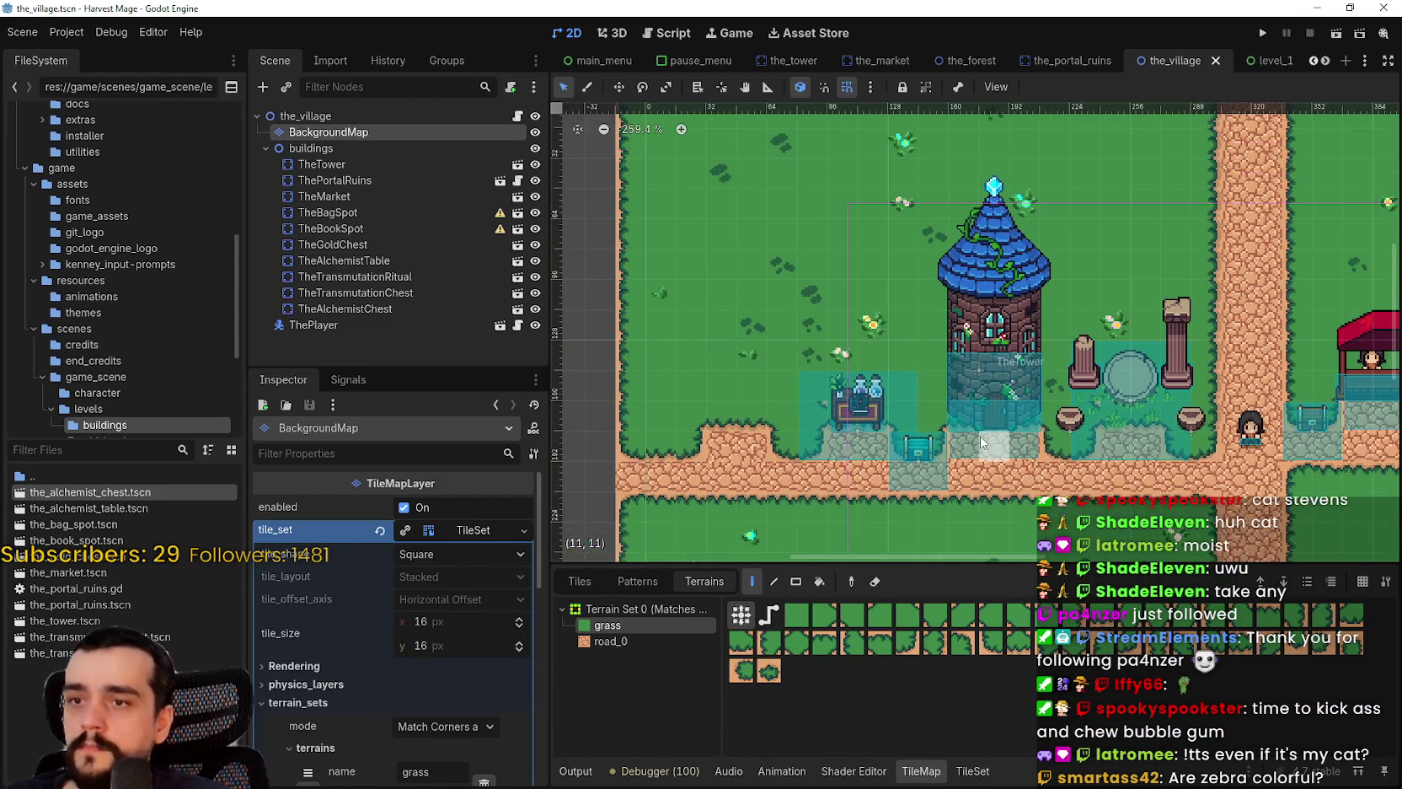
scroll(814, 408, up, 1)
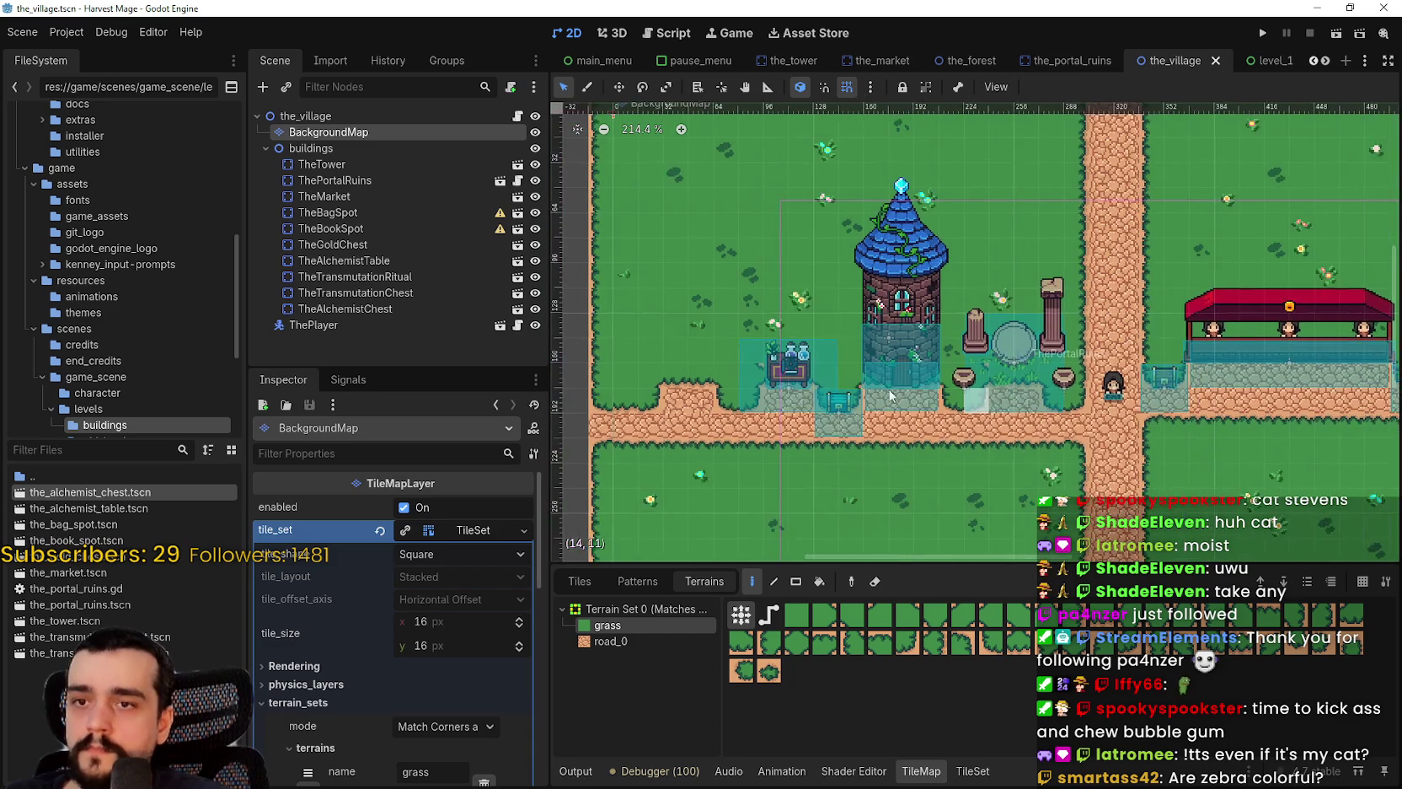
scroll(816, 405, down, 3)
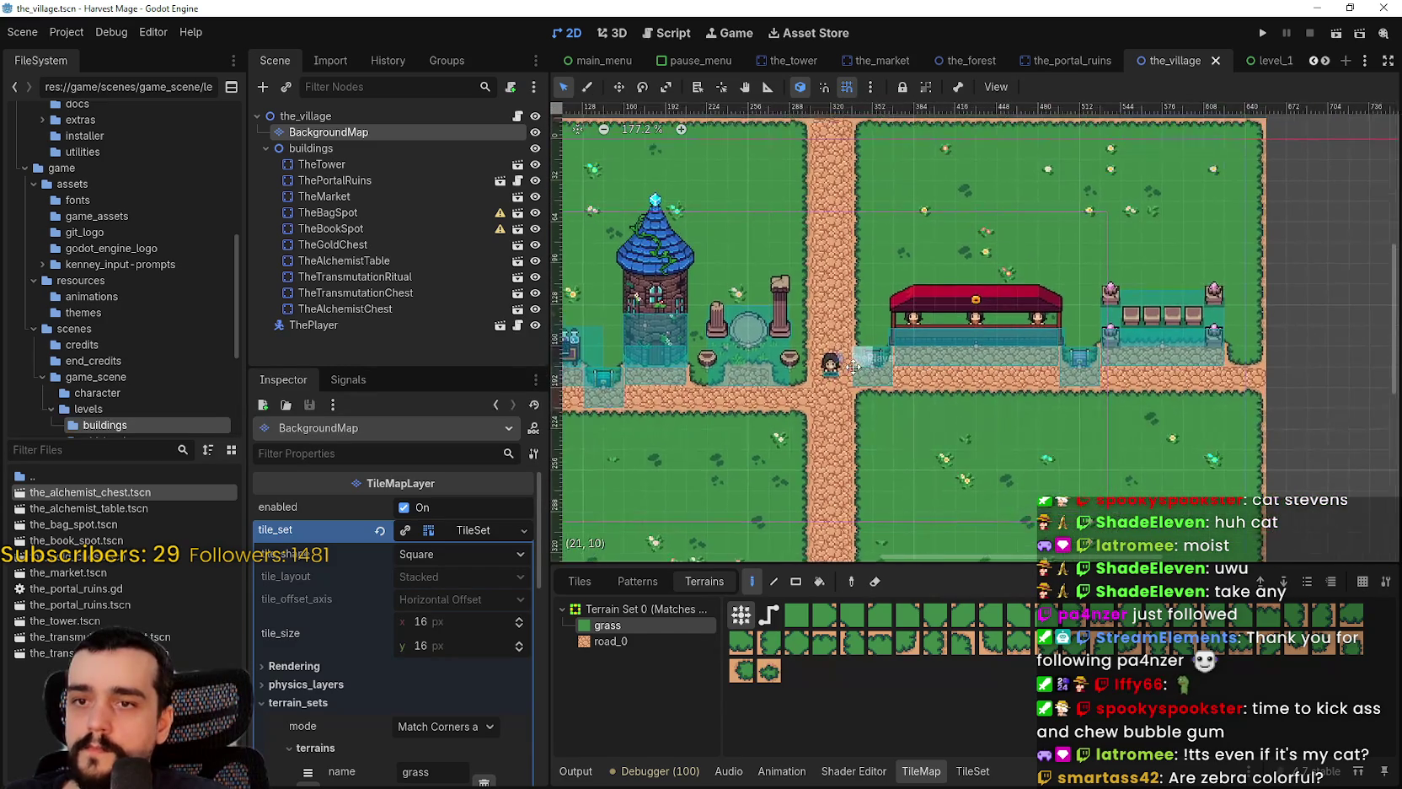
scroll(954, 389, up, 5)
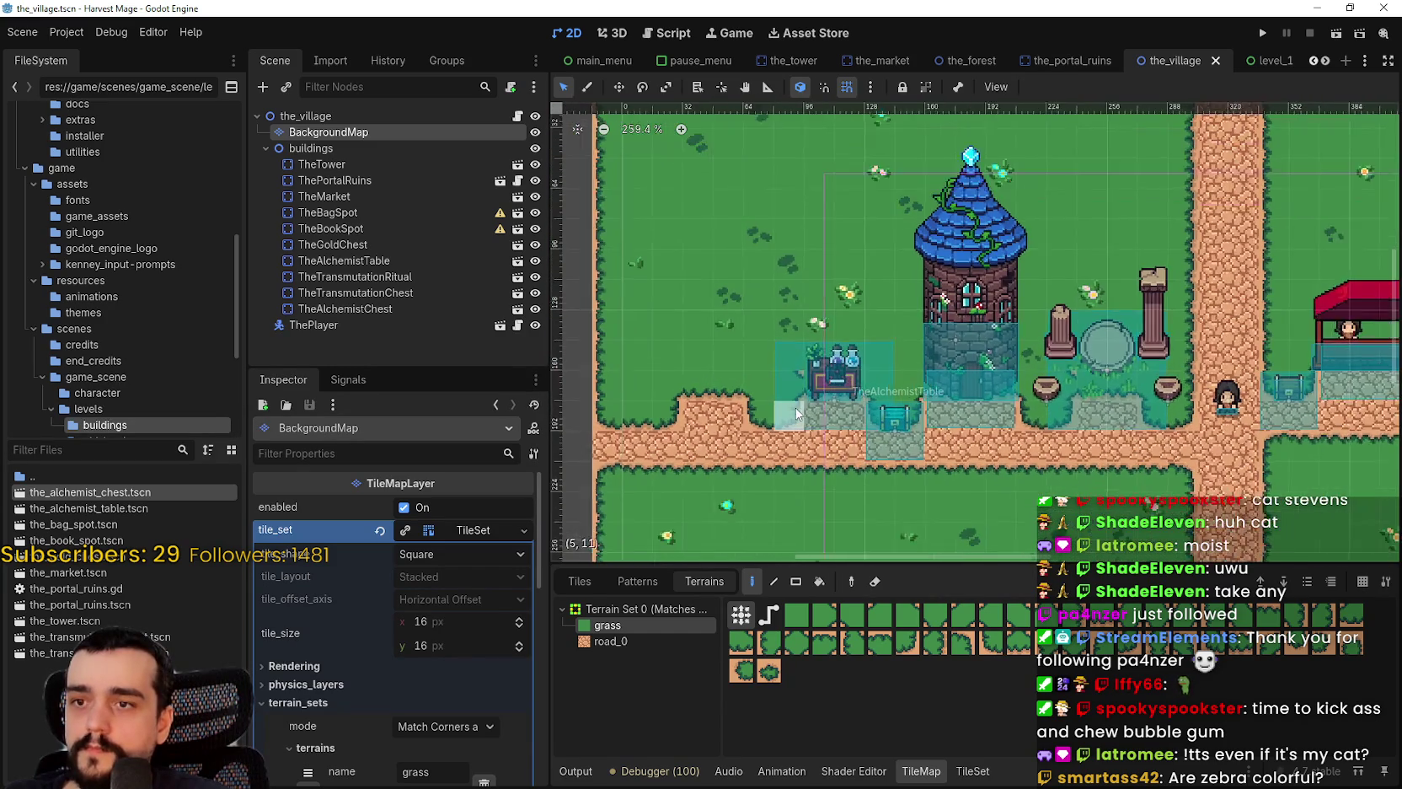
scroll(749, 373, up, 3)
scroll(854, 360, down, 4)
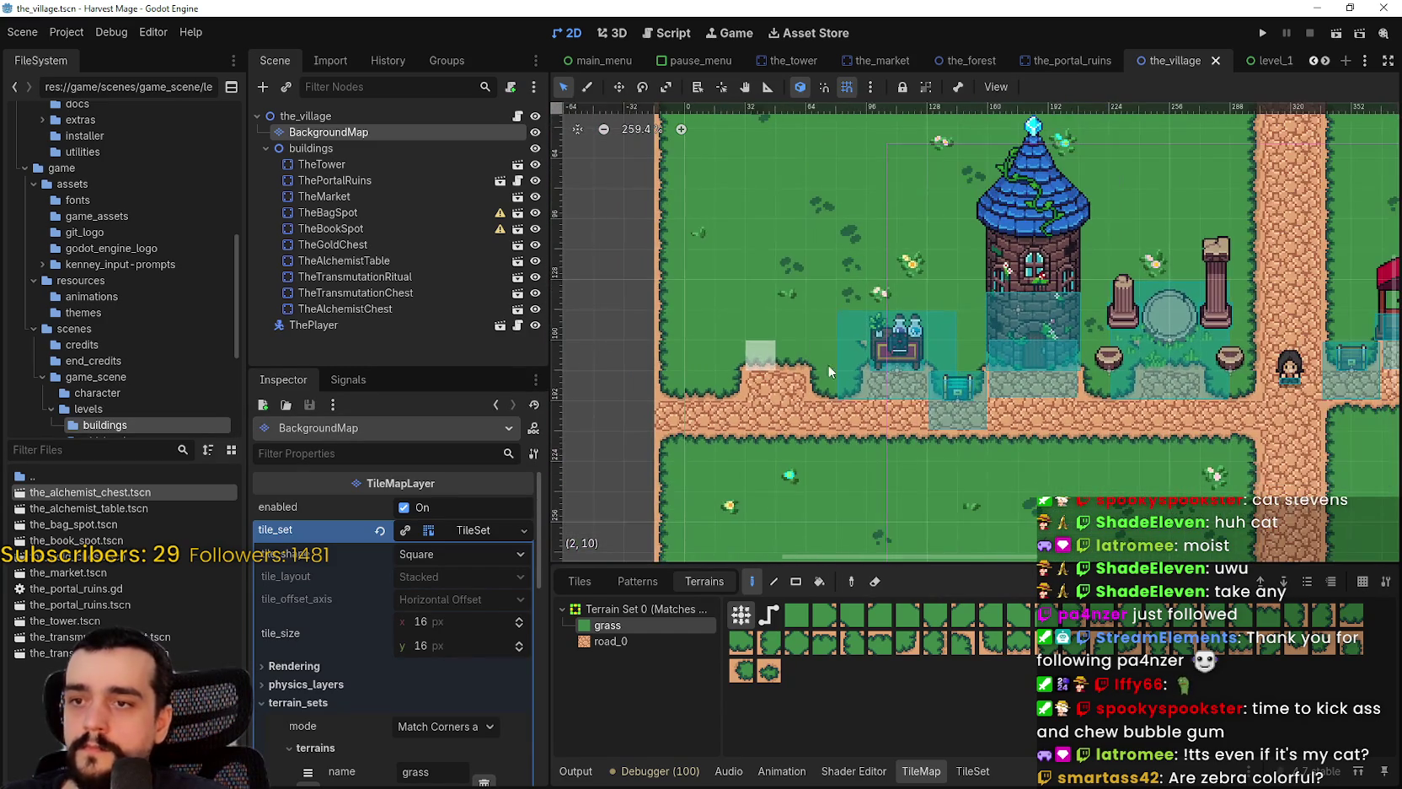
scroll(853, 360, up, 7)
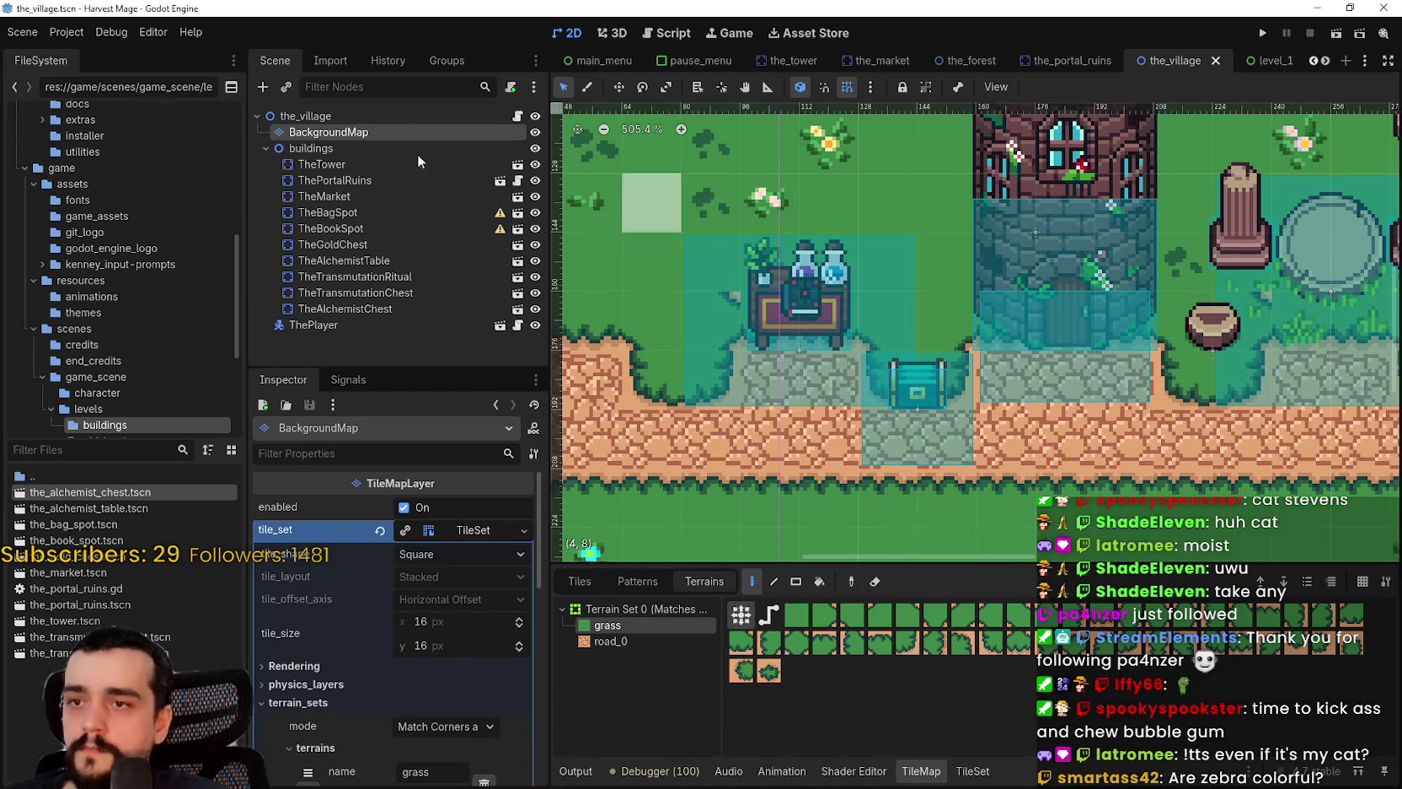
click(518, 260)
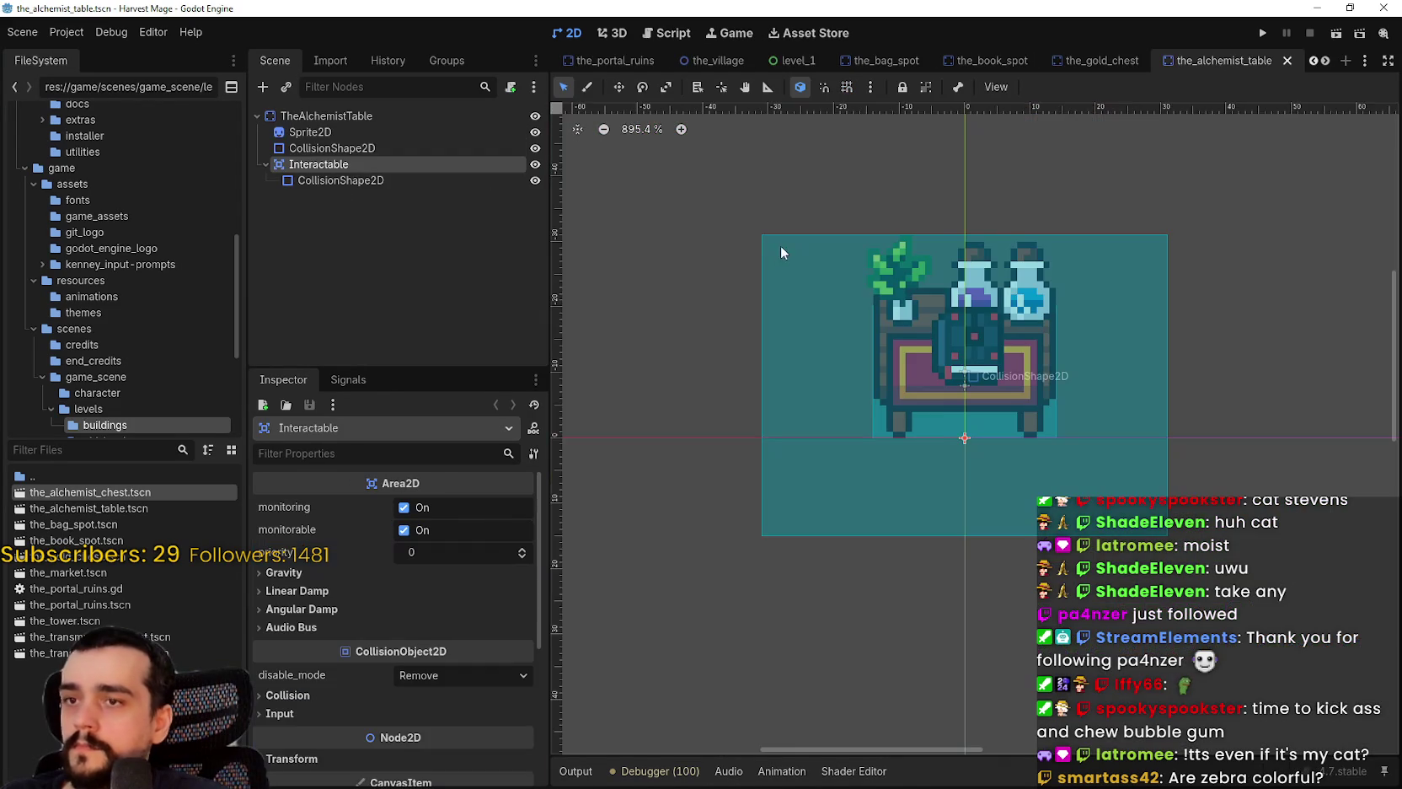
- Enable grid and smart snap, narrow the Interactable rectangle's sides, and lower its top to the tabletop
click(846, 87)
click(825, 85)
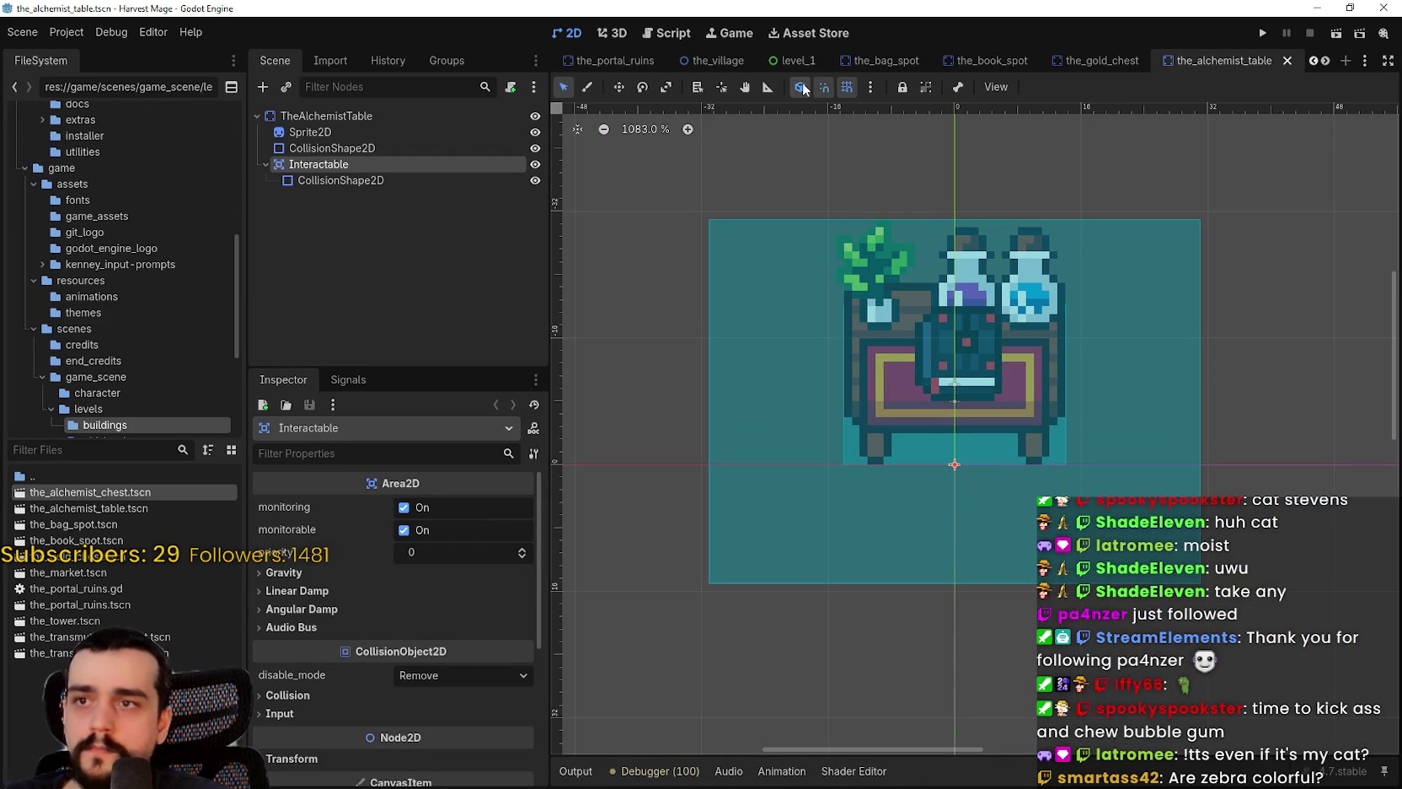
click(368, 180)
drag(1201, 409, 1130, 424)
drag(708, 401, 798, 411)
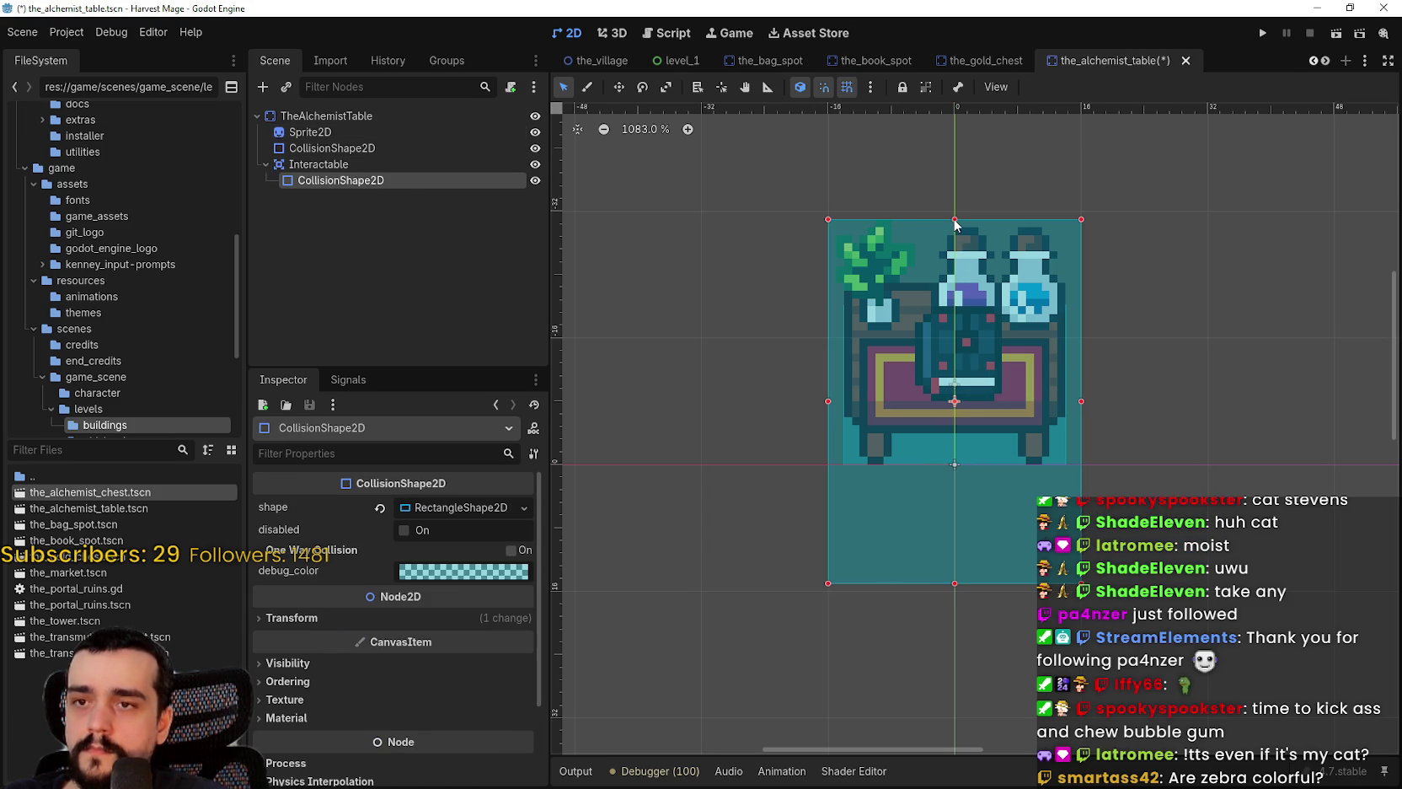
drag(954, 221, 973, 305)
- Trim the rectangle's left and right edges slightly and save the alchemist table scene
scroll(1018, 511, down, 1)
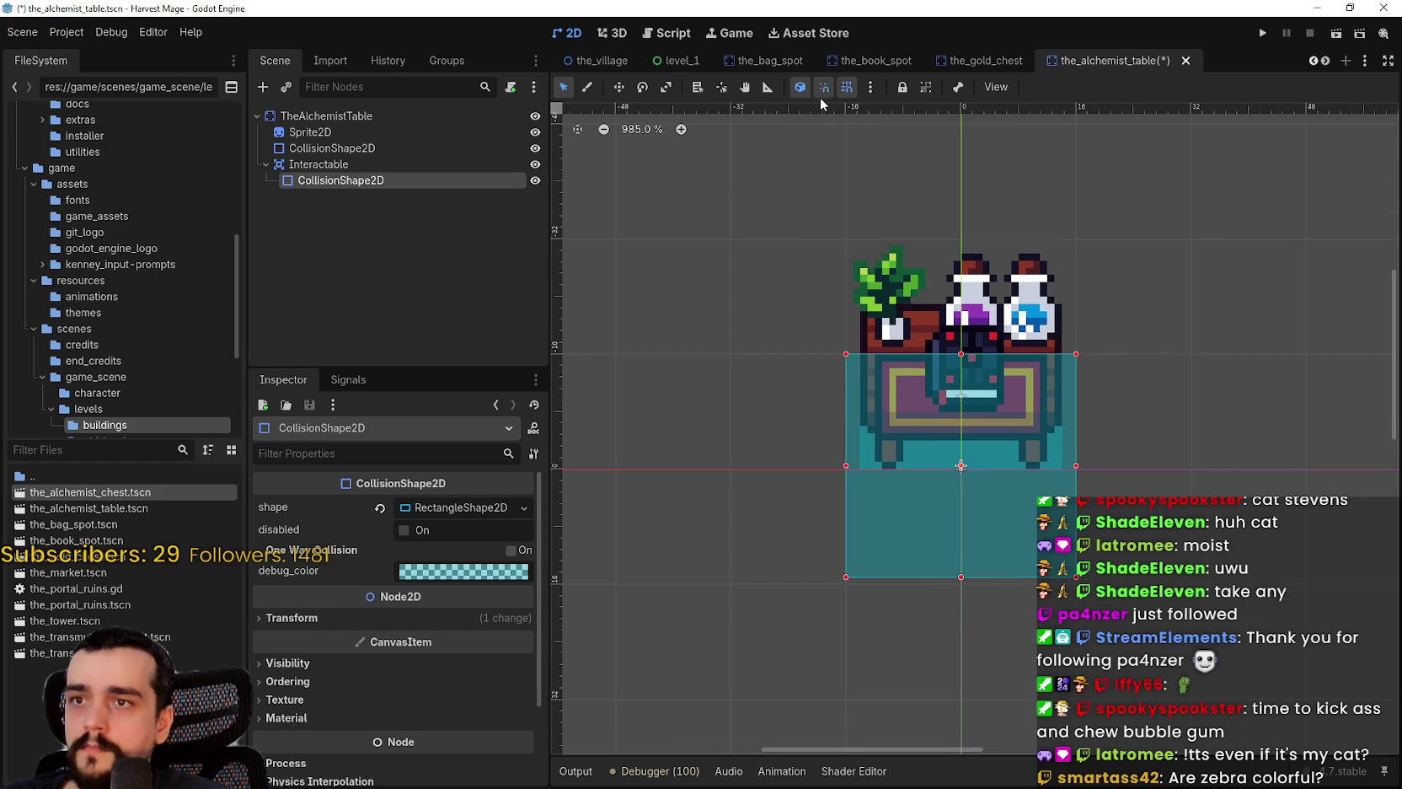
scroll(1060, 463, up, 4)
drag(1055, 453, 1045, 453)
drag(718, 451, 729, 451)
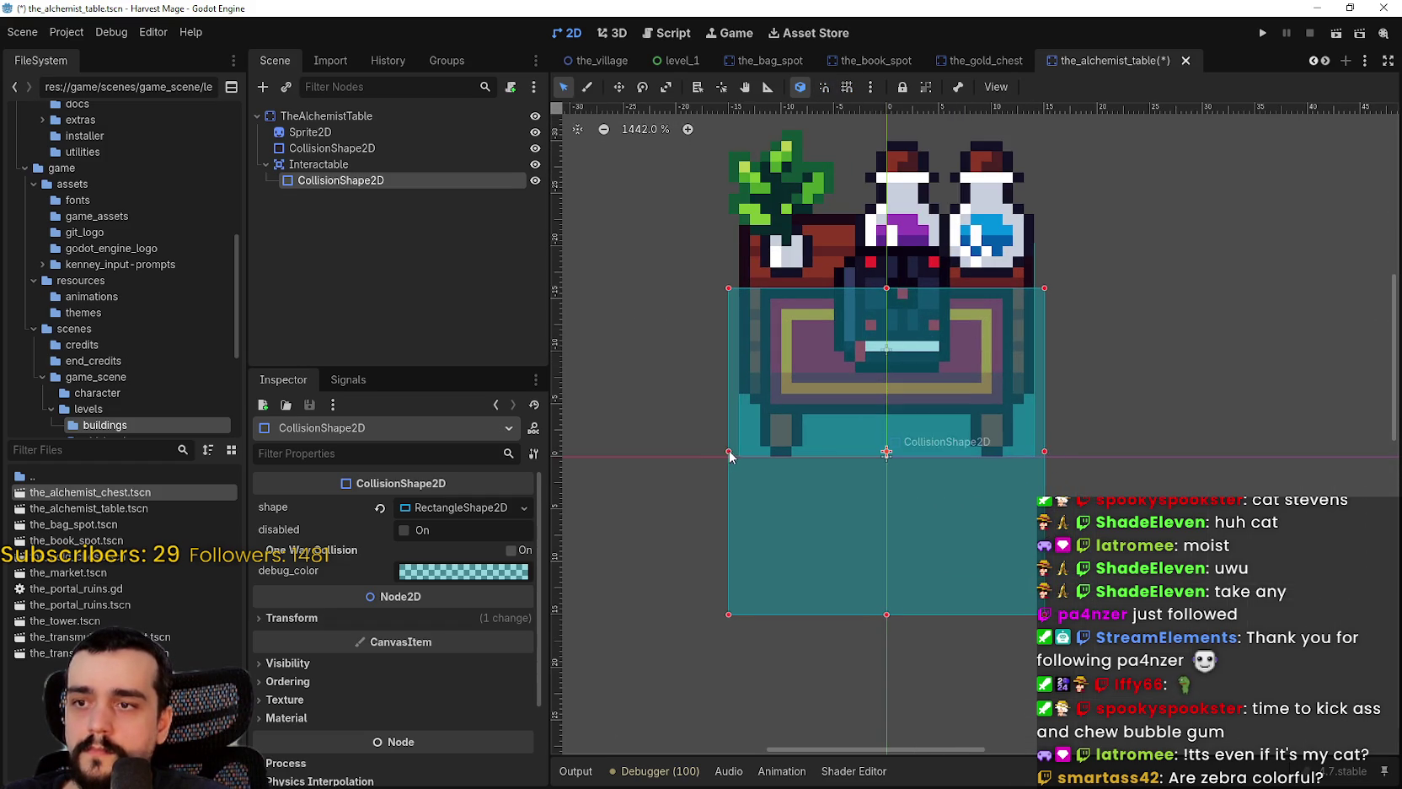
scroll(909, 573, down, 9)
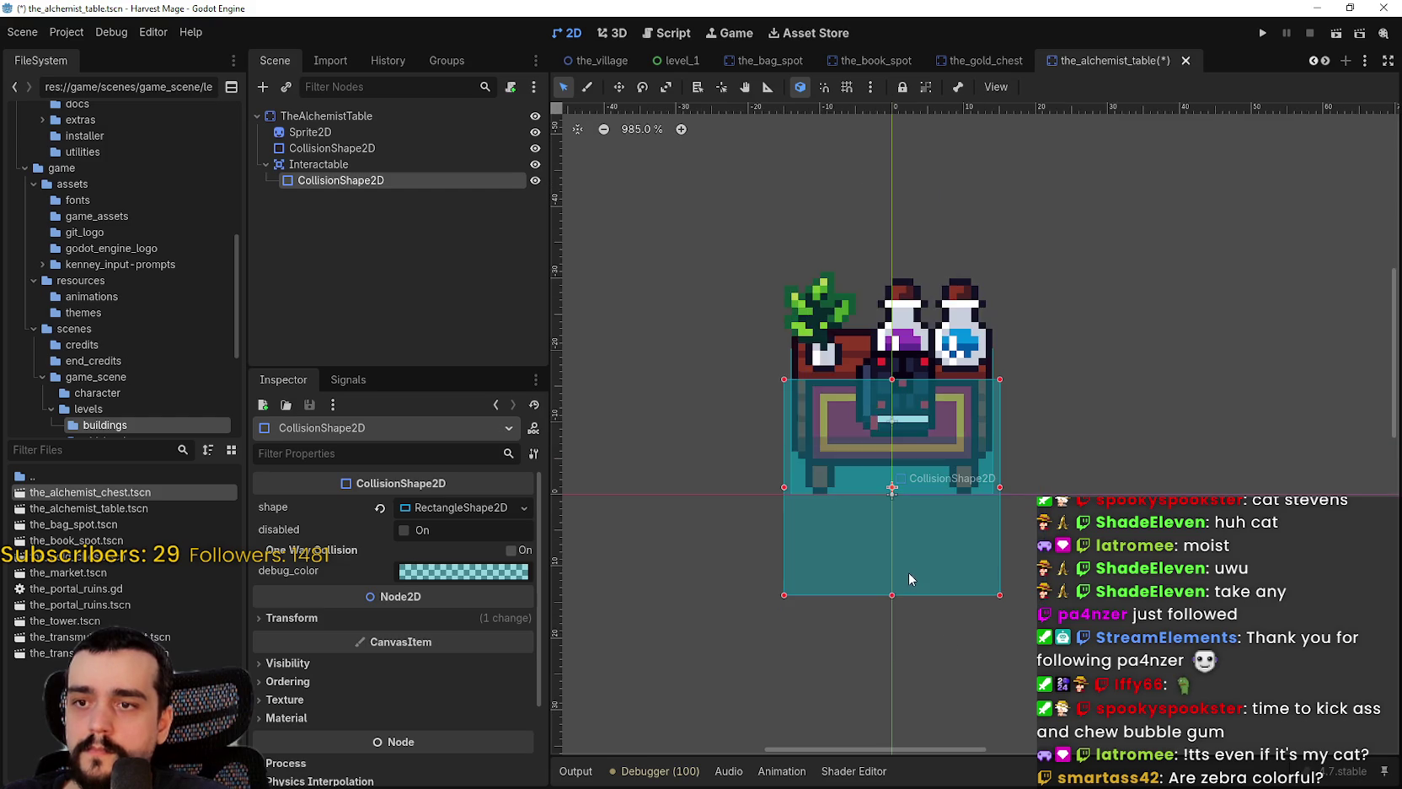
key(ctrl+s)
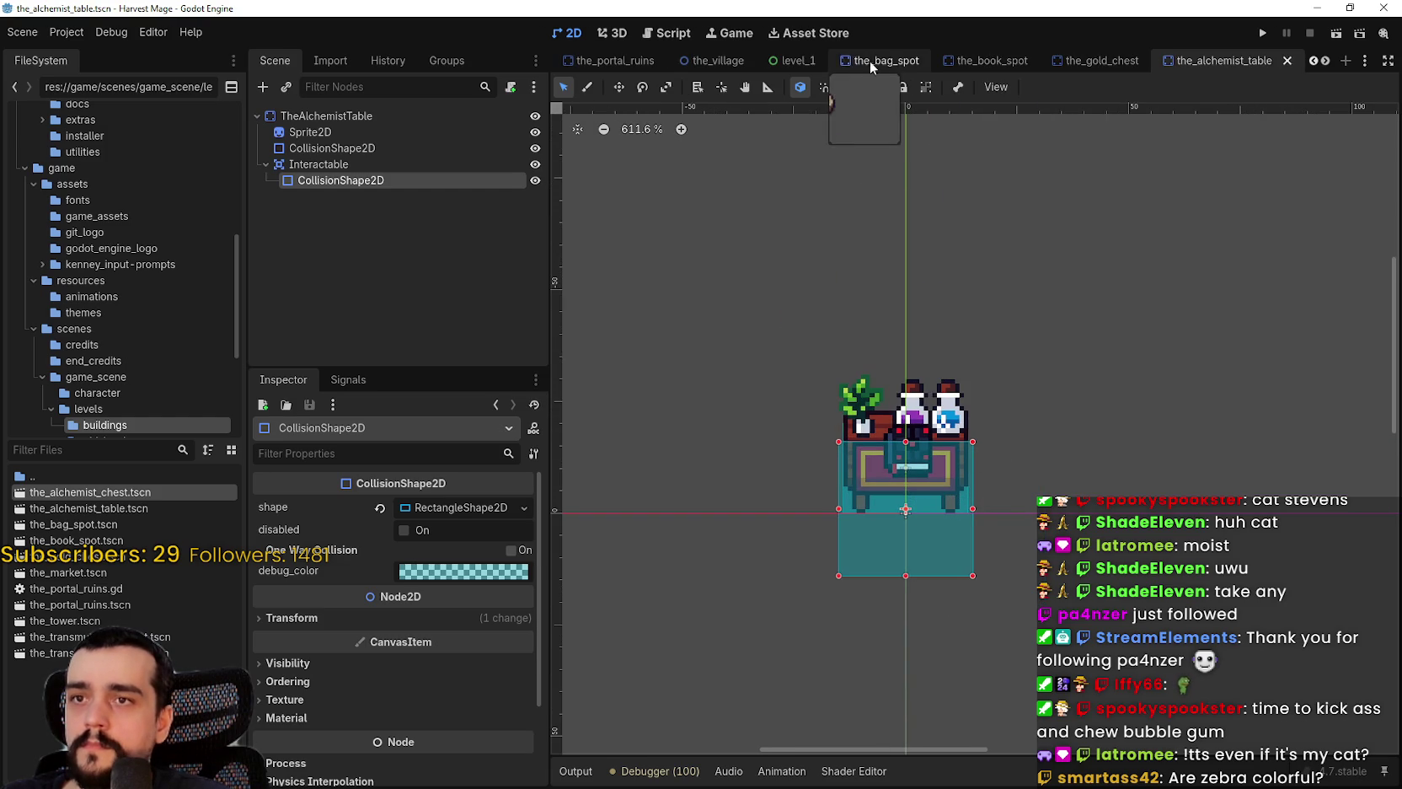
click(697, 63)
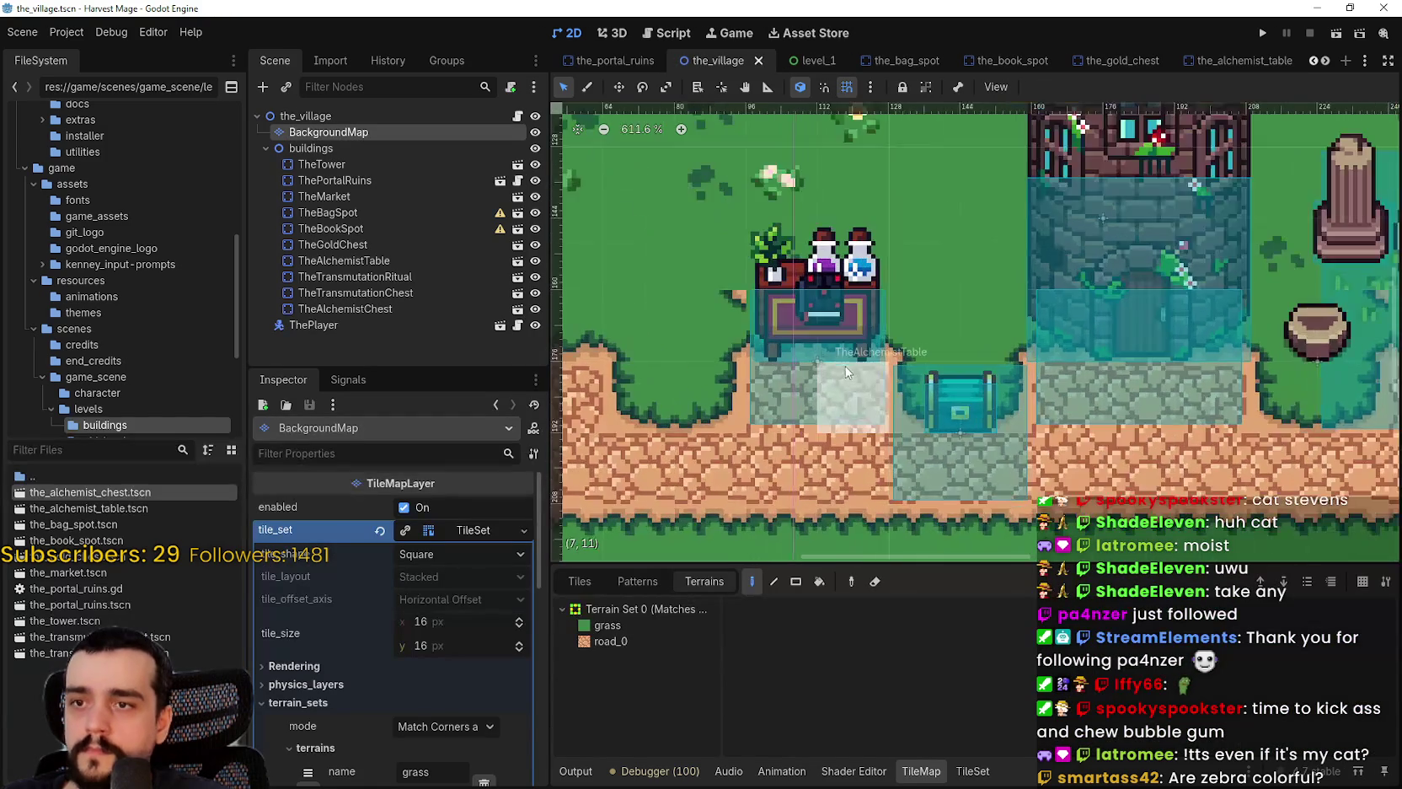
scroll(913, 414, down, 3)
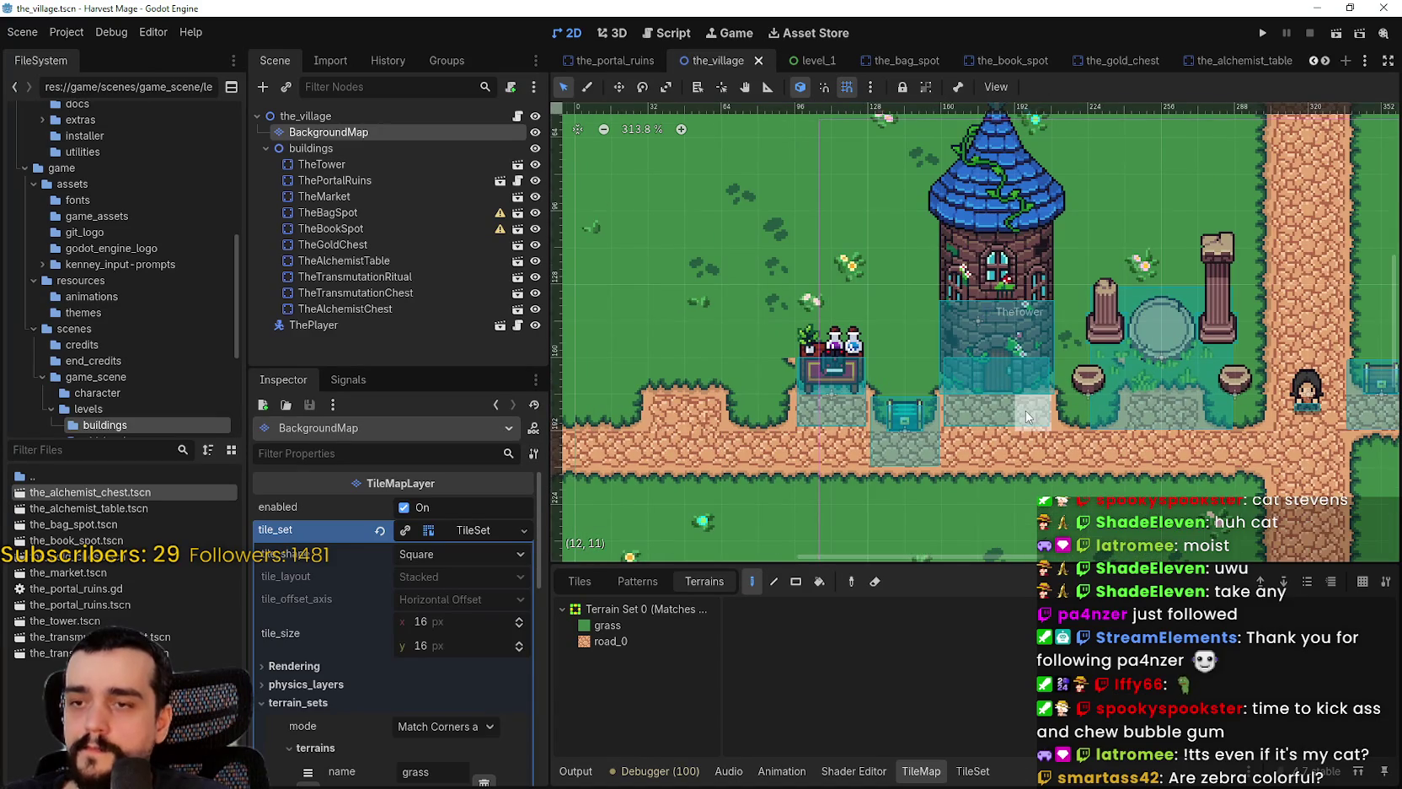
scroll(927, 421, up, 2)
scroll(842, 439, down, 2)
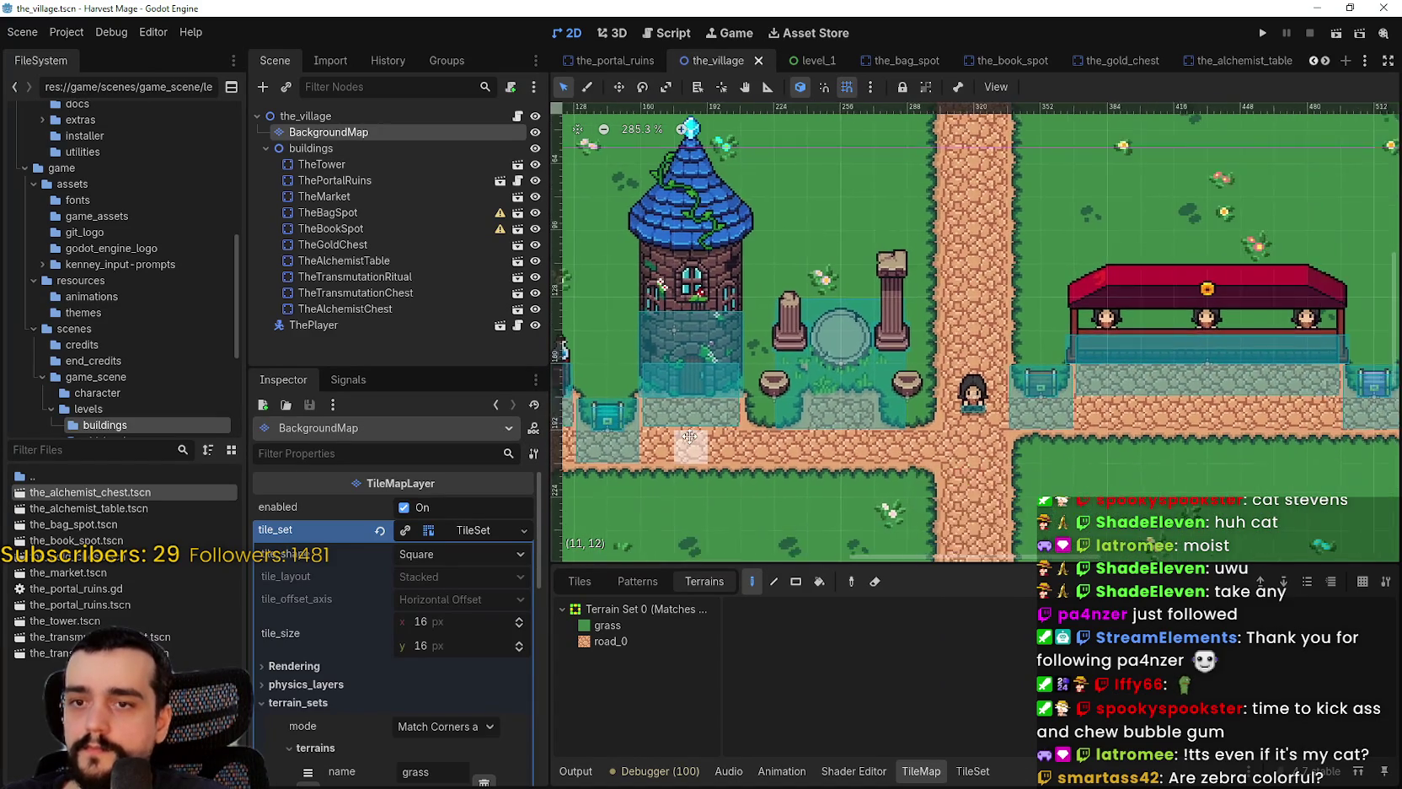
scroll(809, 422, left, 5)
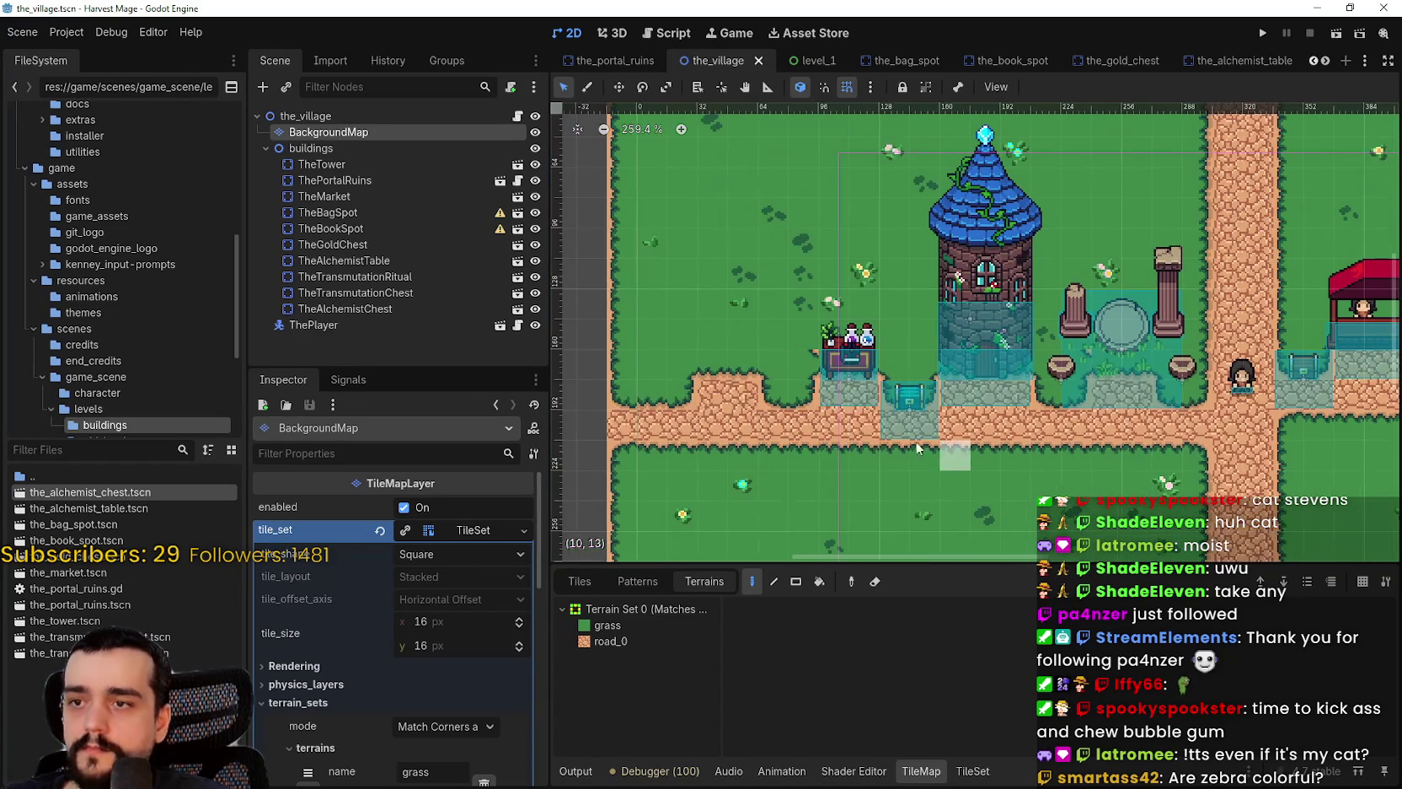
scroll(715, 311, up, 1)
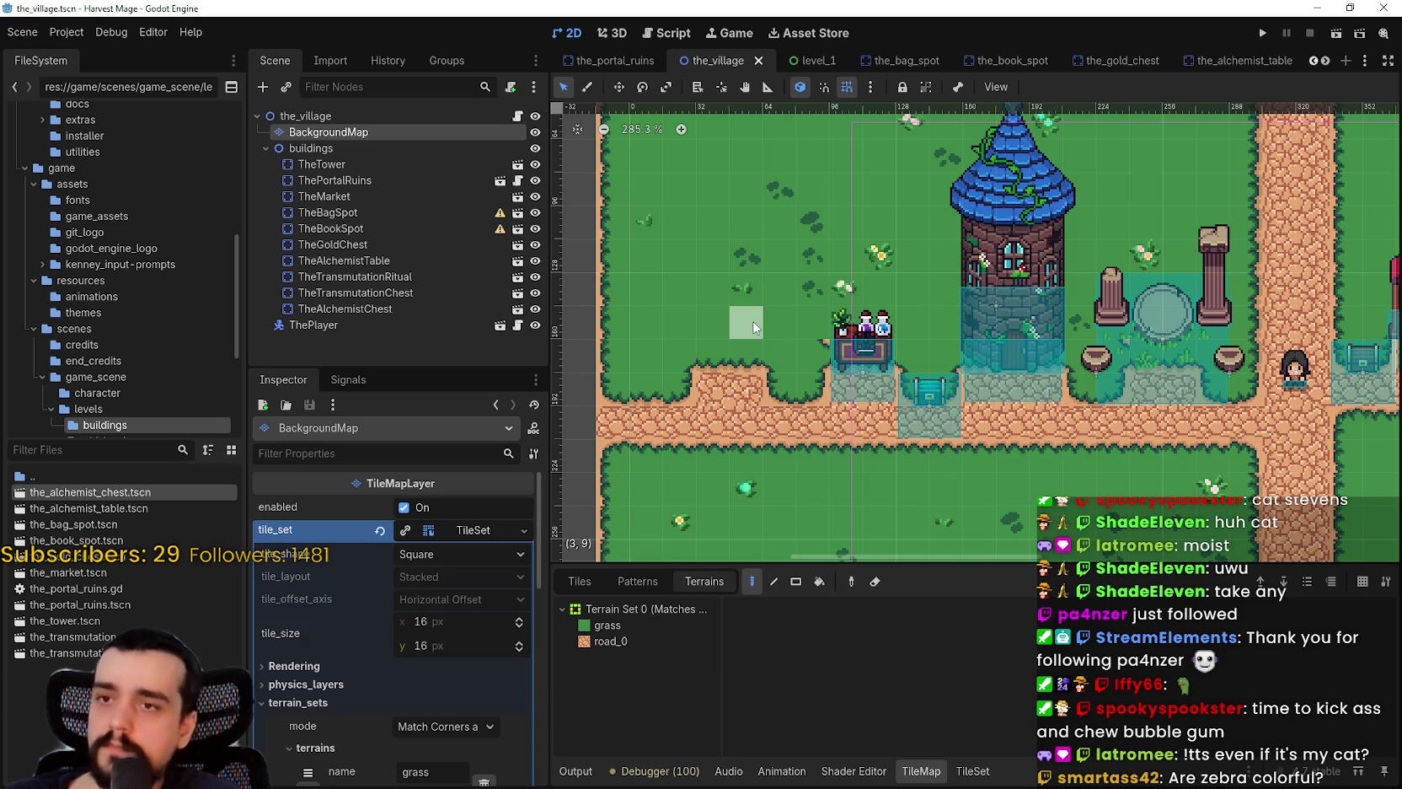
scroll(741, 398, down, 4)
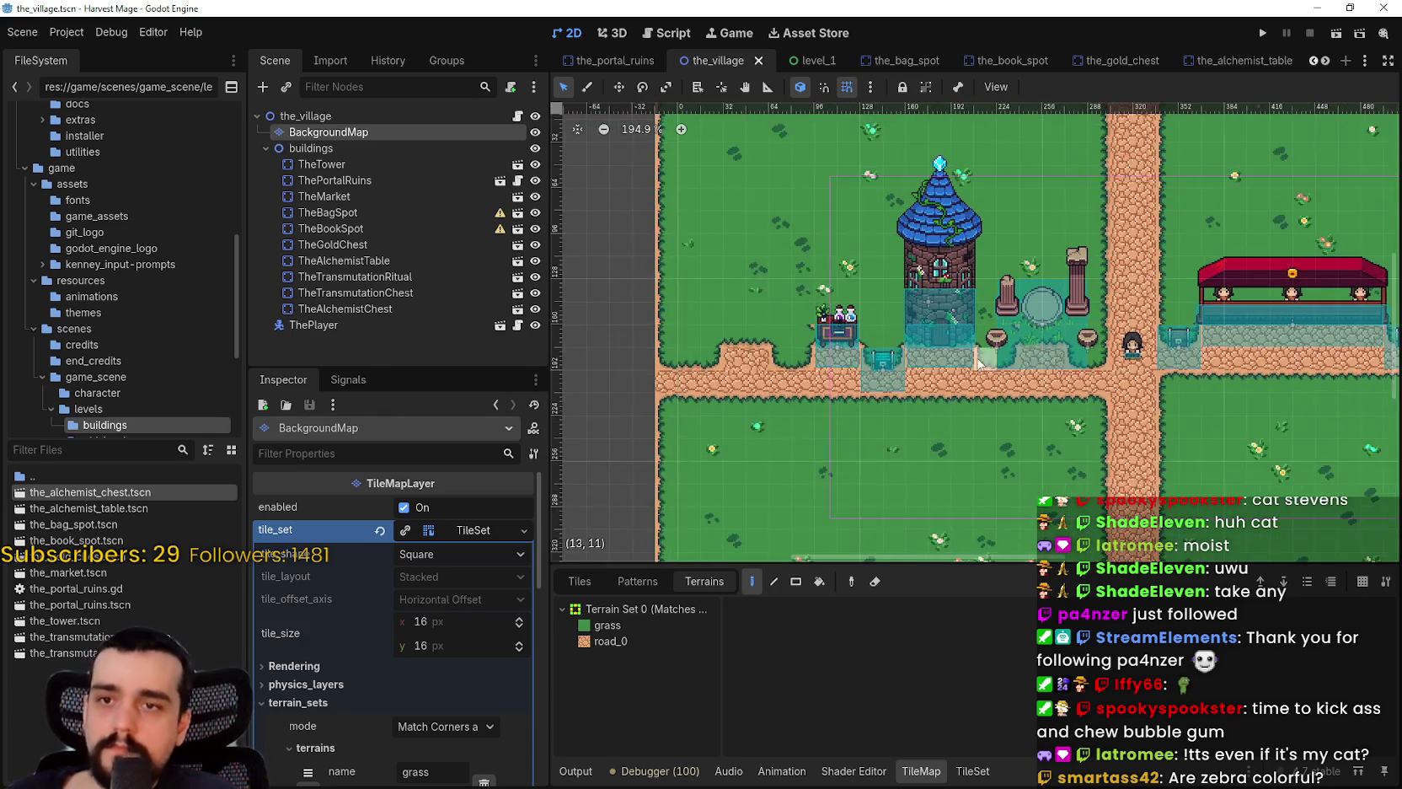
scroll(742, 398, up, 1)
scroll(707, 392, left, 3)
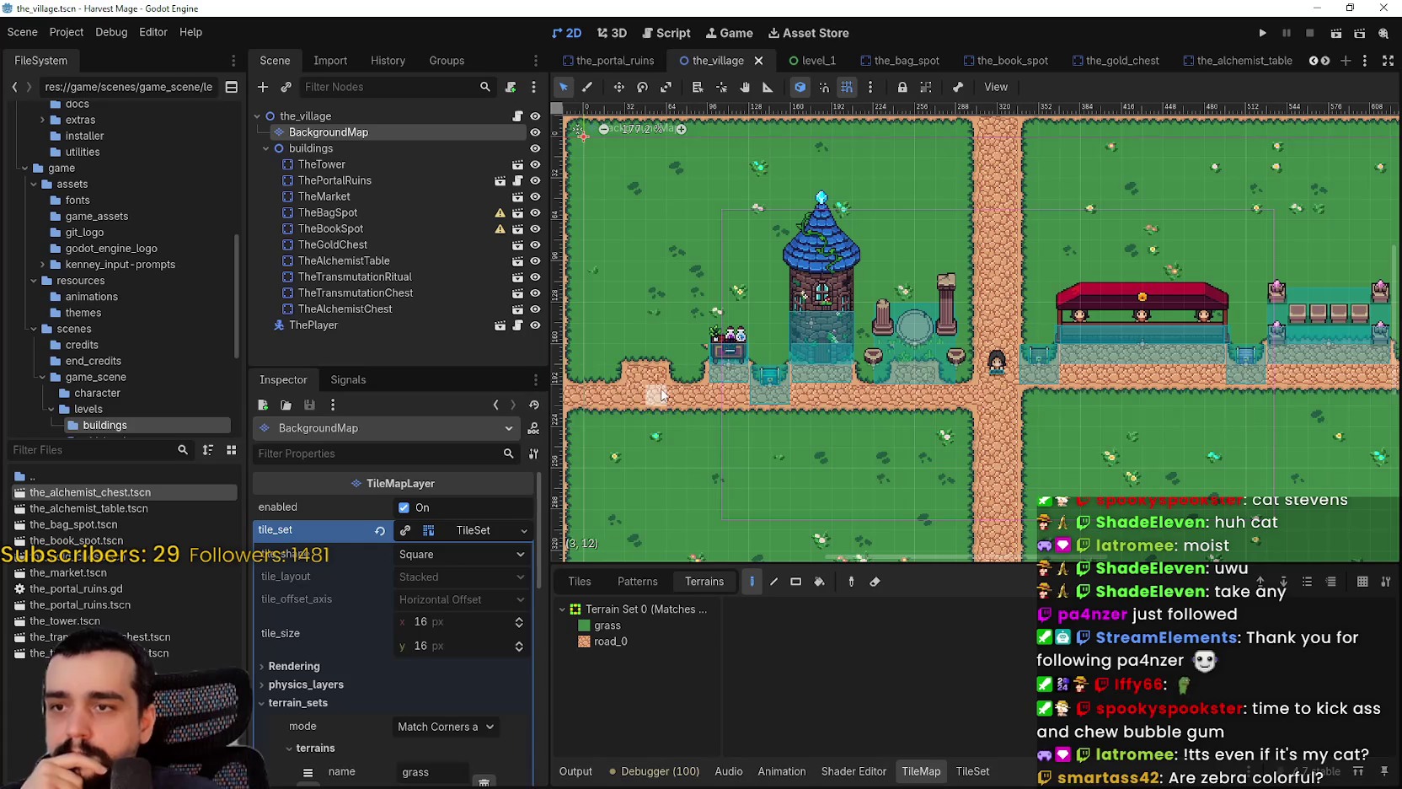
scroll(672, 384, down, 2)
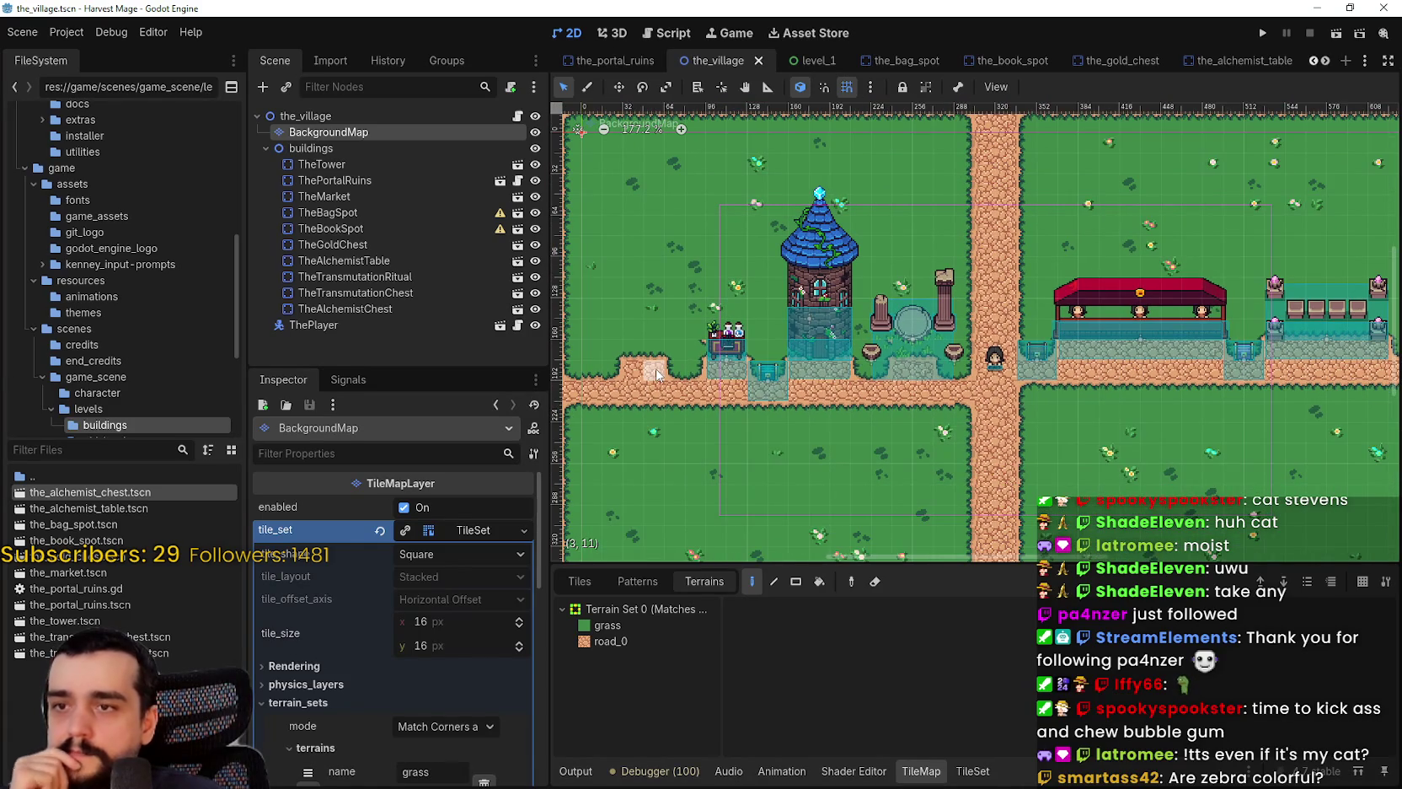
scroll(657, 374, up, 2)
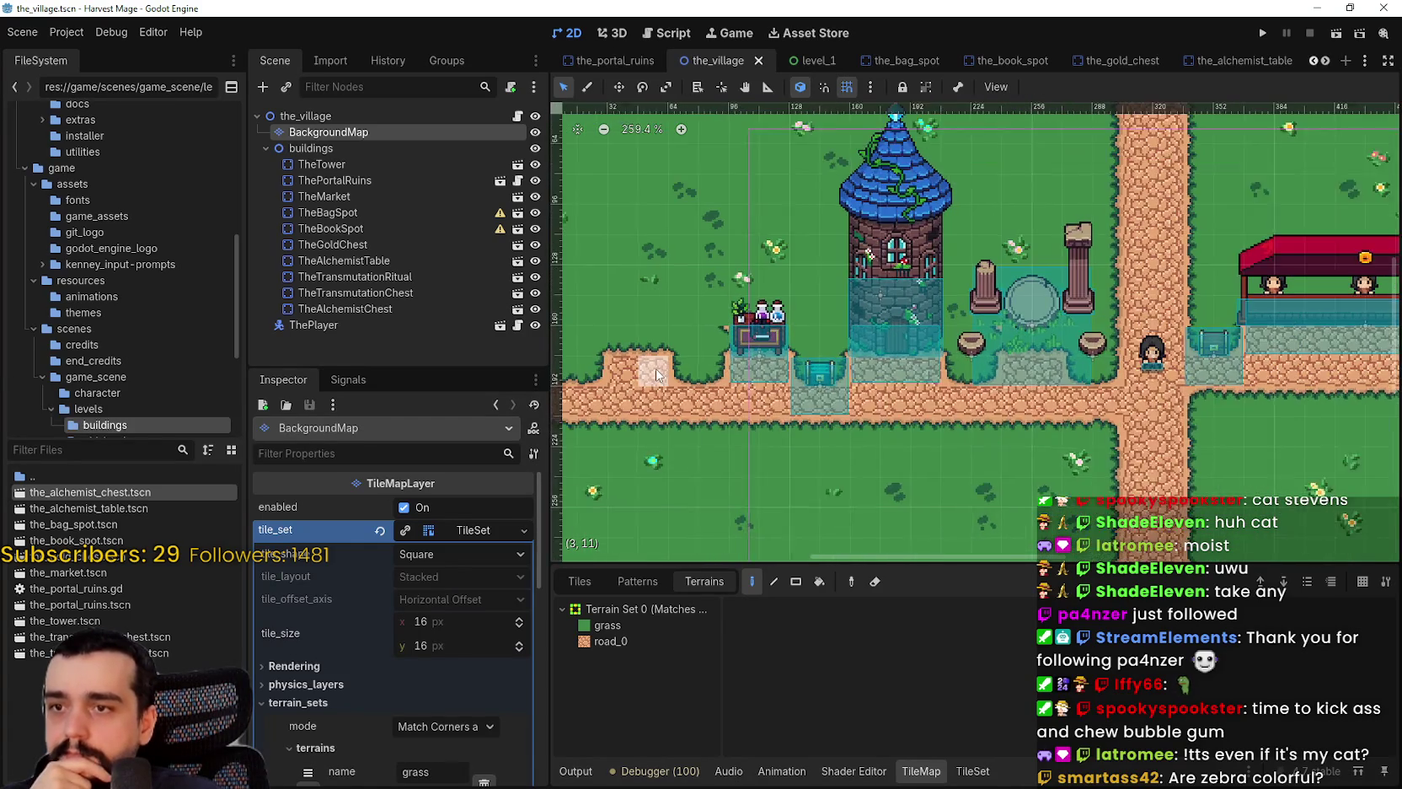
scroll(657, 374, down, 2)
scroll(657, 374, up, 6)
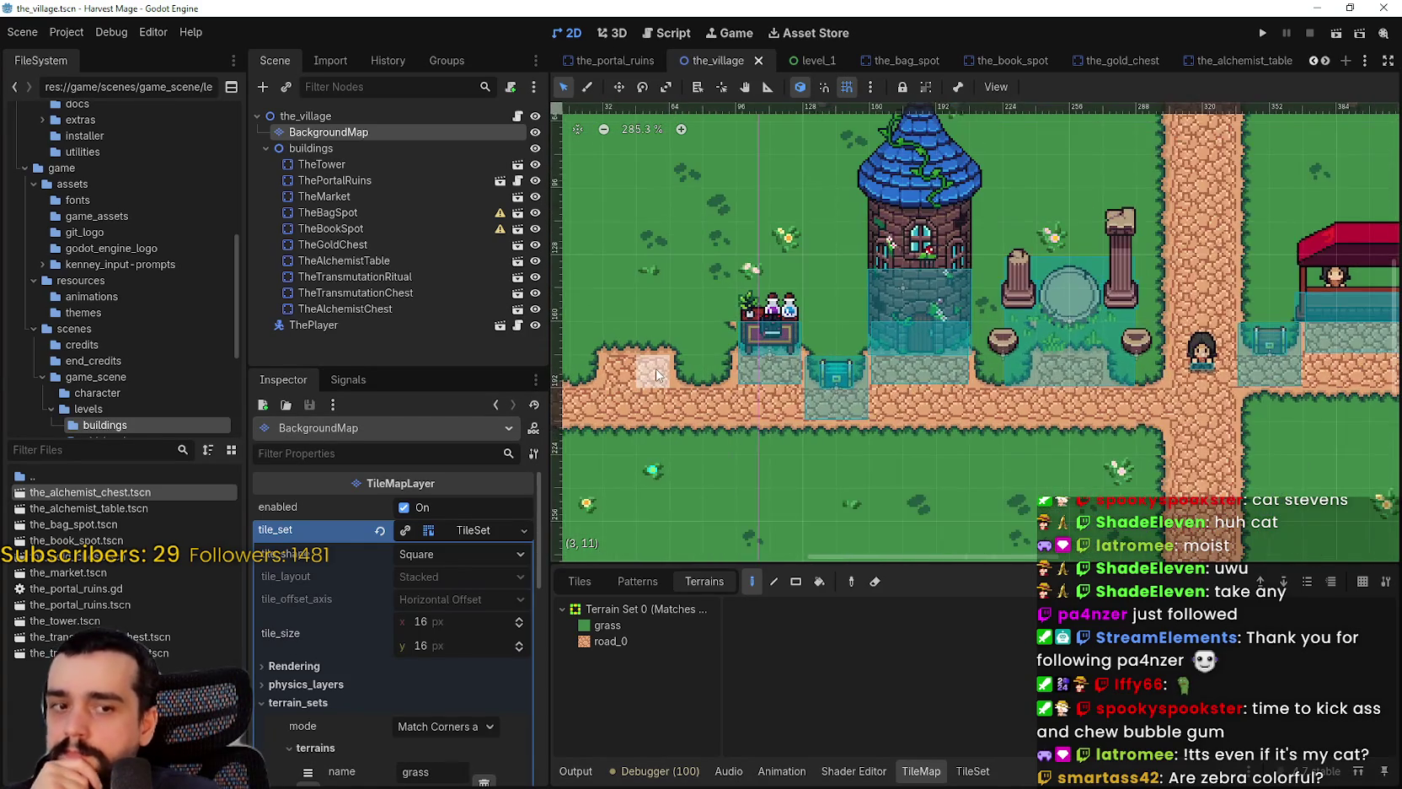
scroll(654, 368, down, 3)
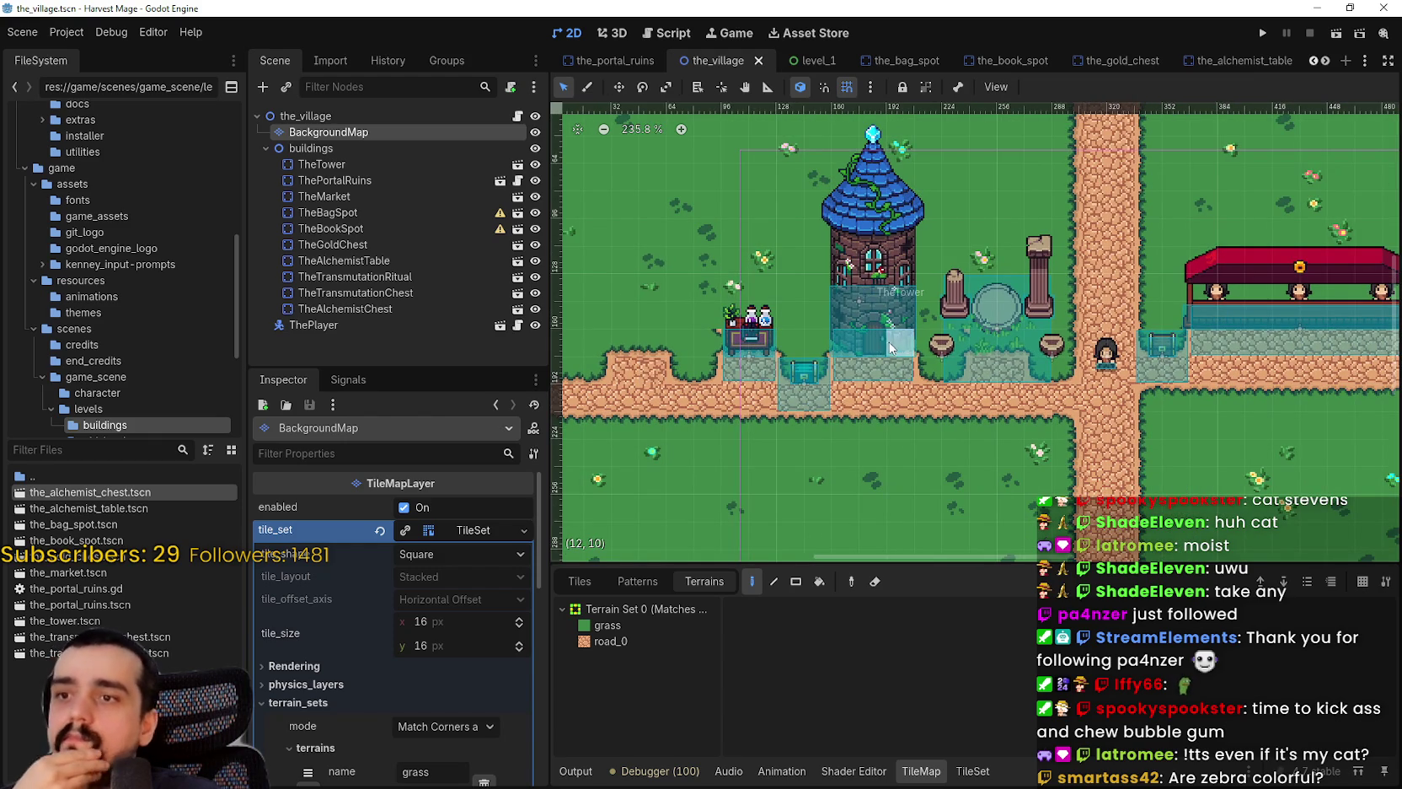
scroll(896, 365, down, 1)
scroll(896, 365, down, 3)
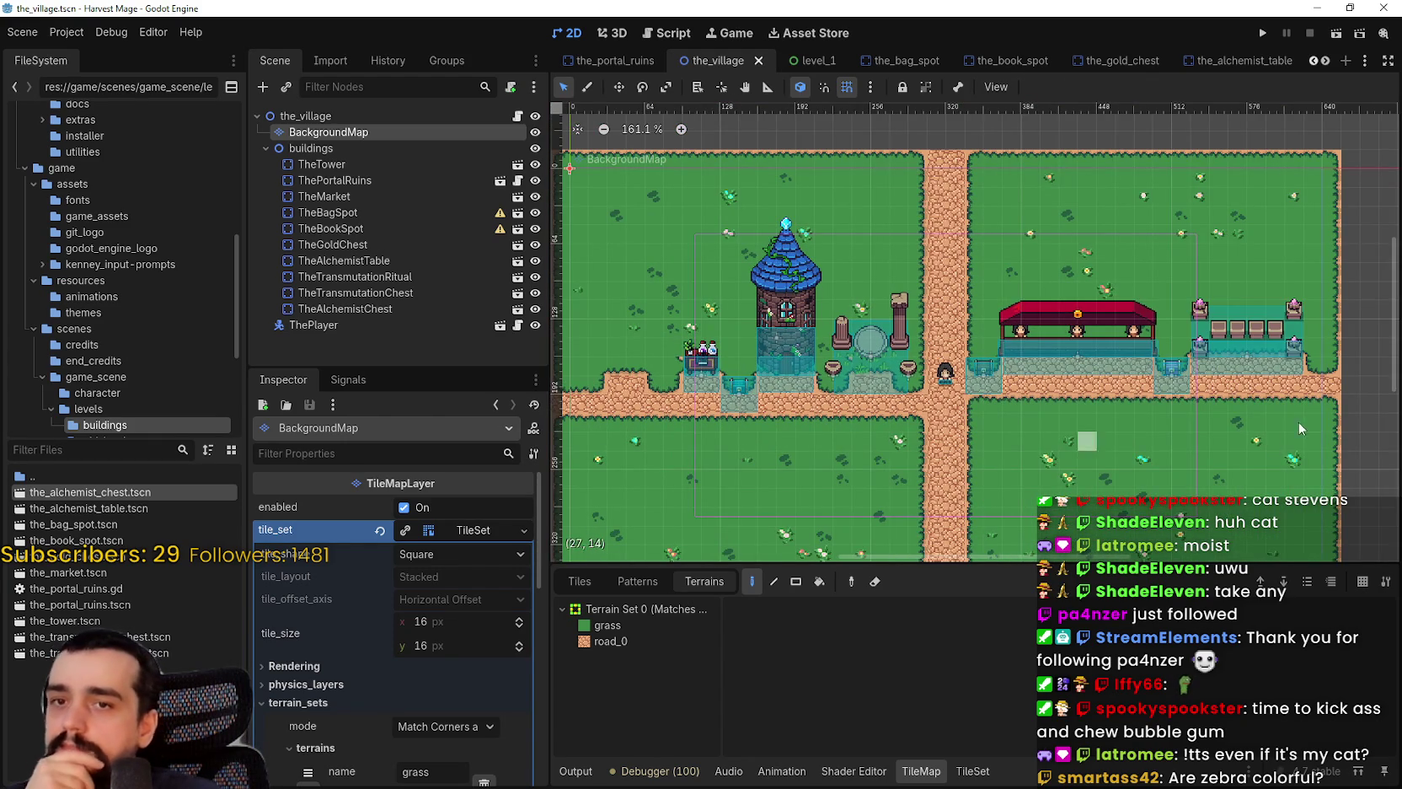
scroll(996, 416, up, 2)
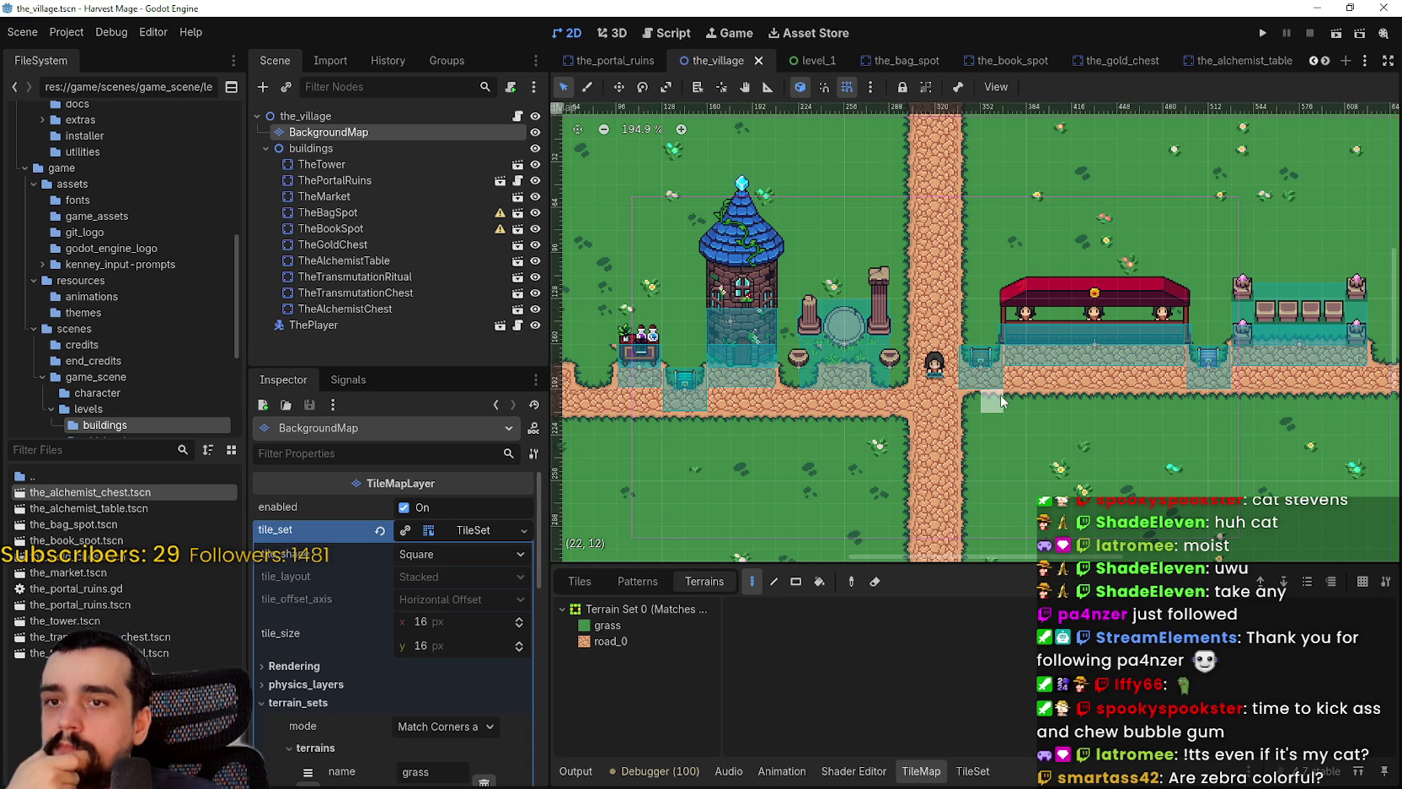
scroll(986, 387, up, 1)
scroll(932, 410, left, 3)
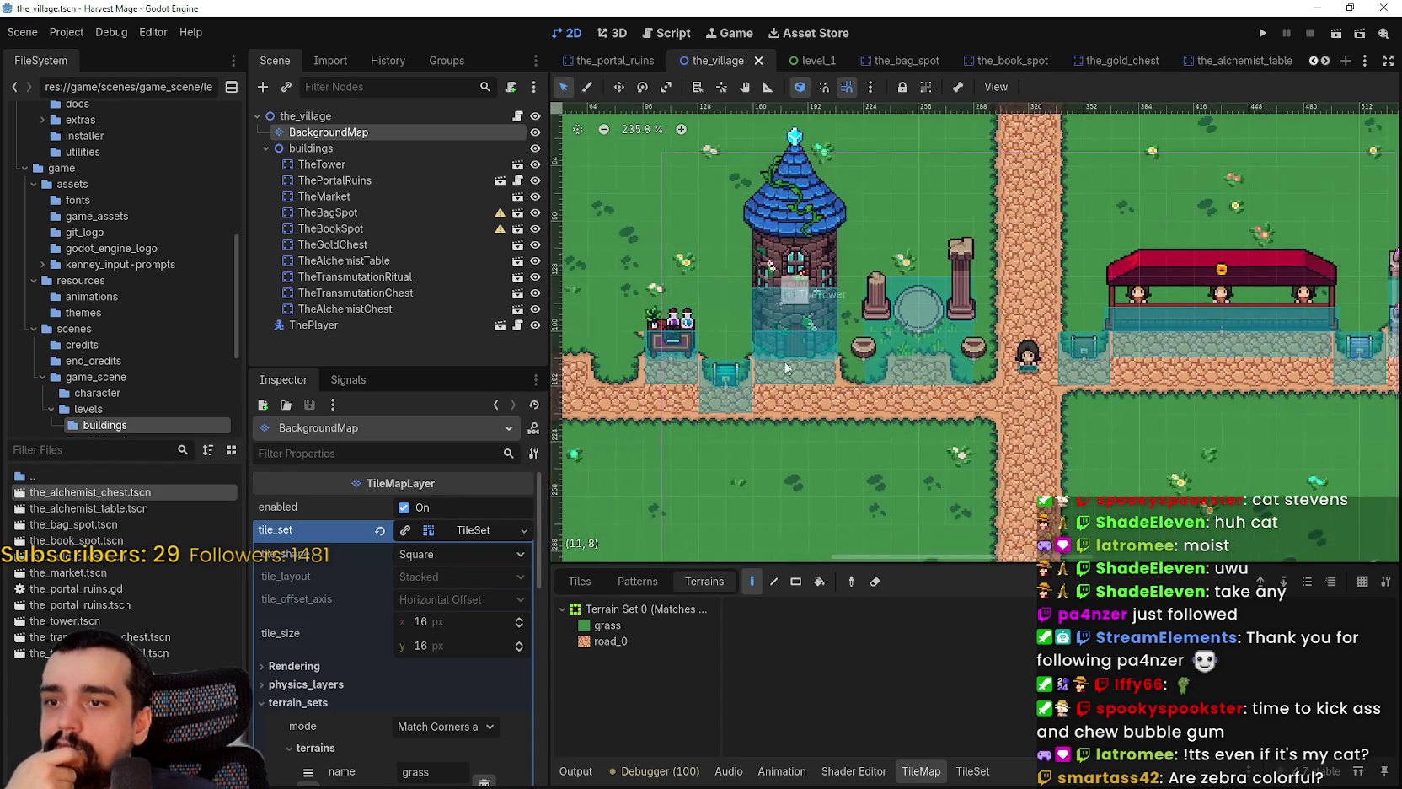
scroll(932, 411, up, 2)
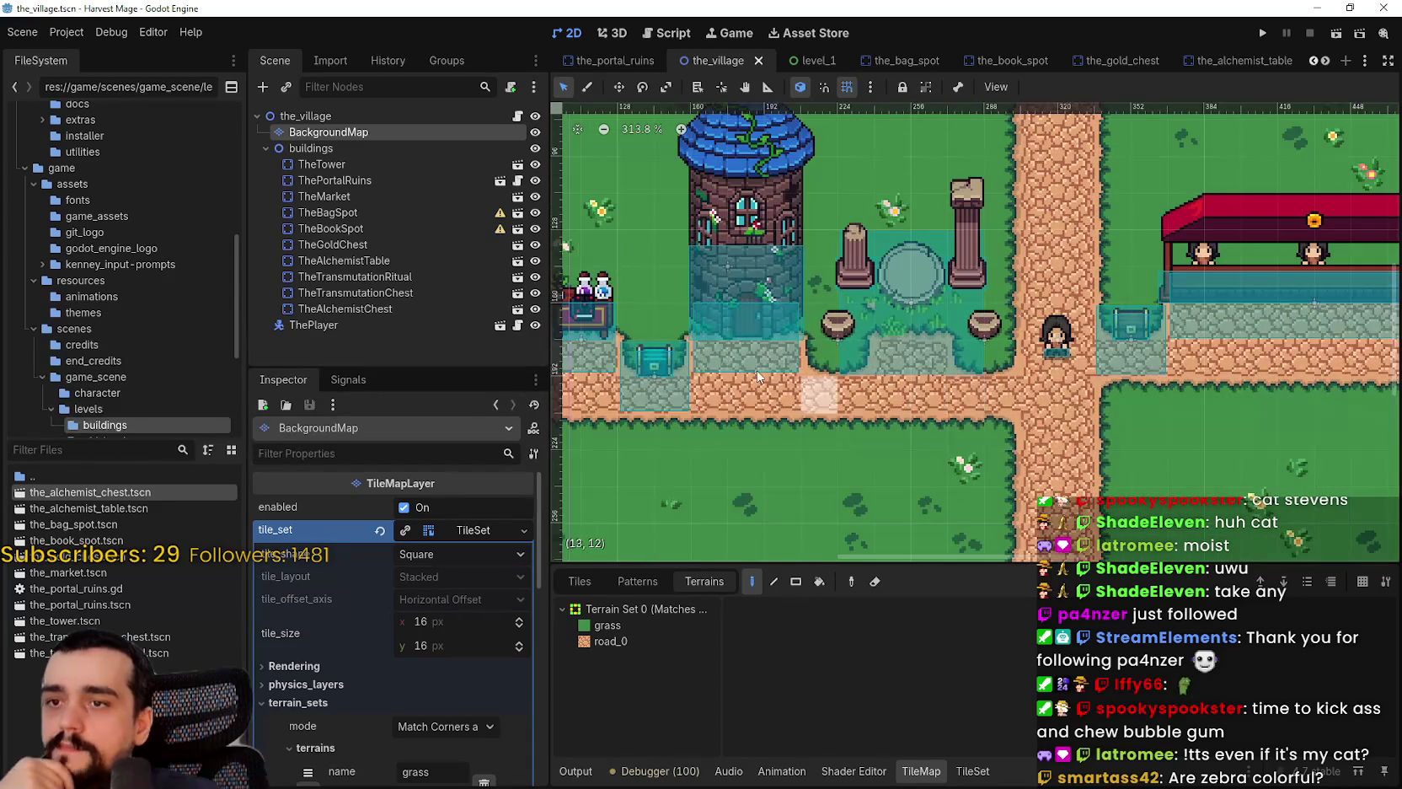
scroll(969, 407, left, 3)
scroll(996, 405, down, 1)
scroll(1029, 398, left, 3)
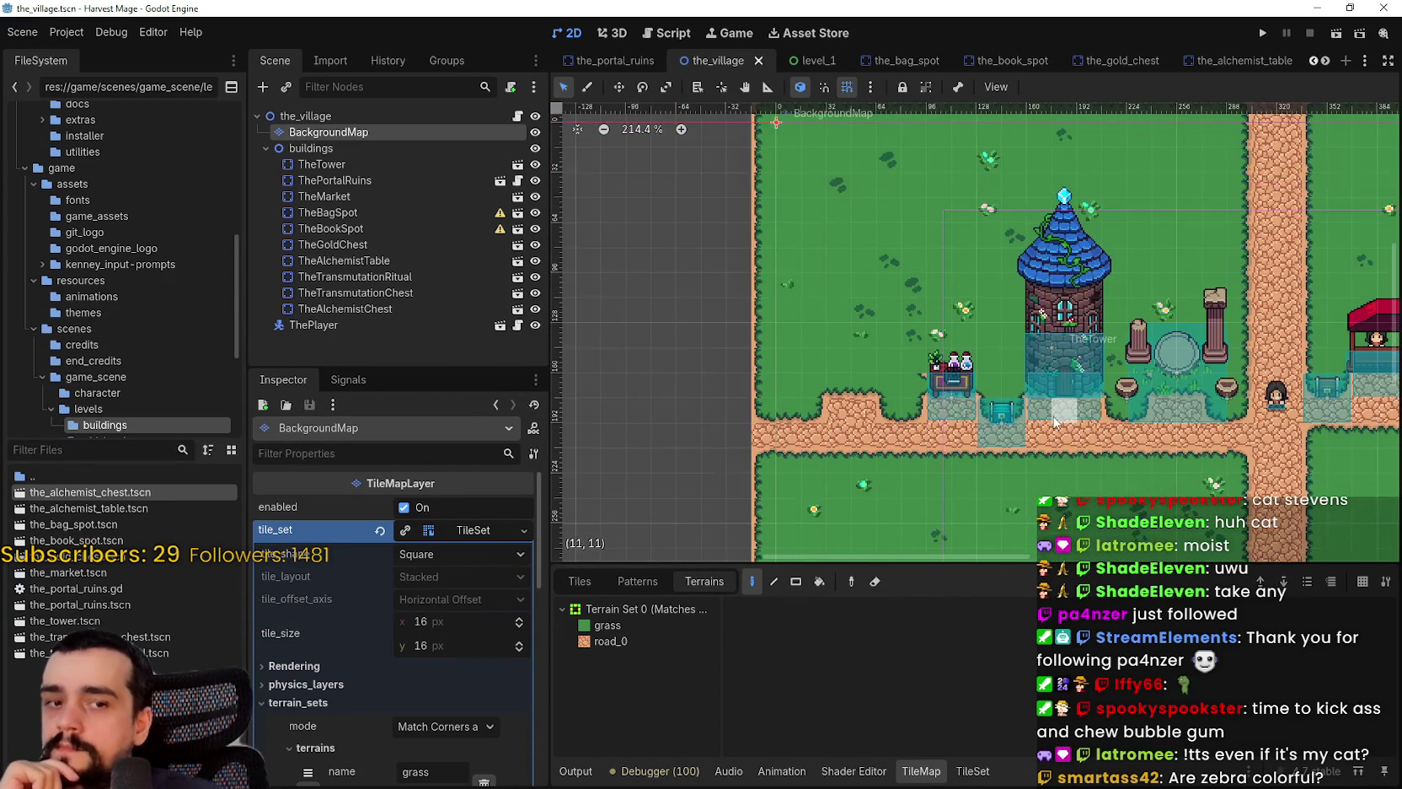
scroll(1060, 392, down, 2)
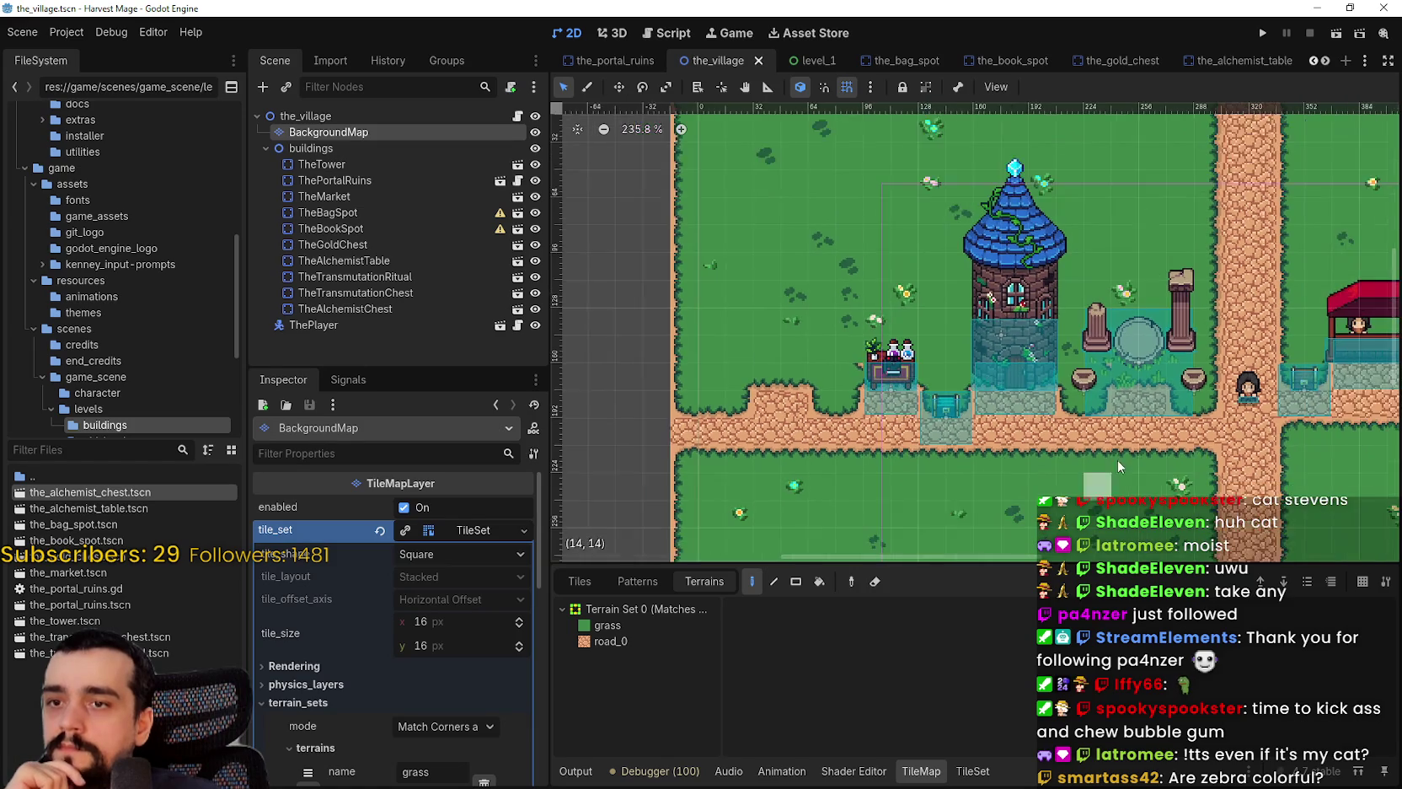
scroll(1174, 421, down, 1)
scroll(1053, 417, right, 5)
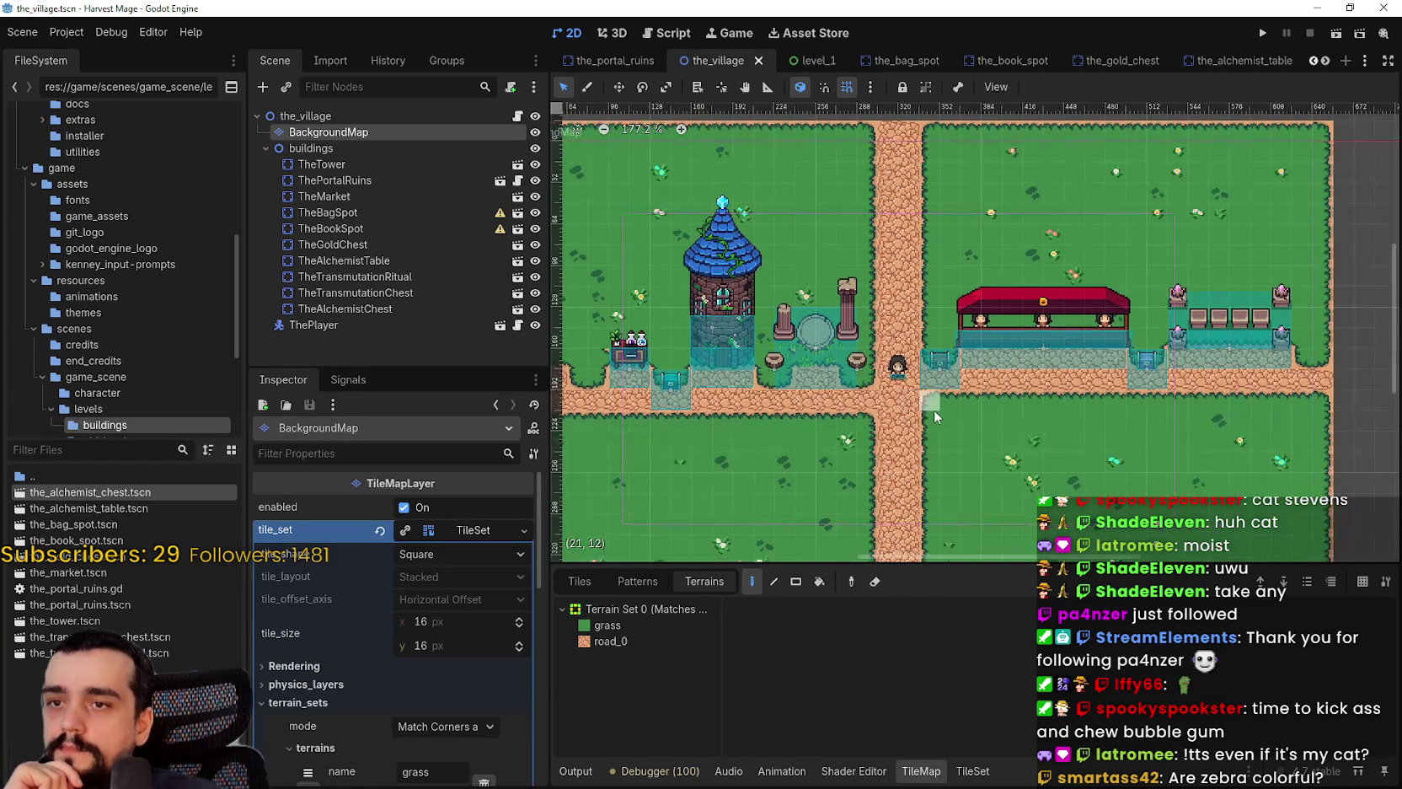
scroll(934, 416, up, 7)
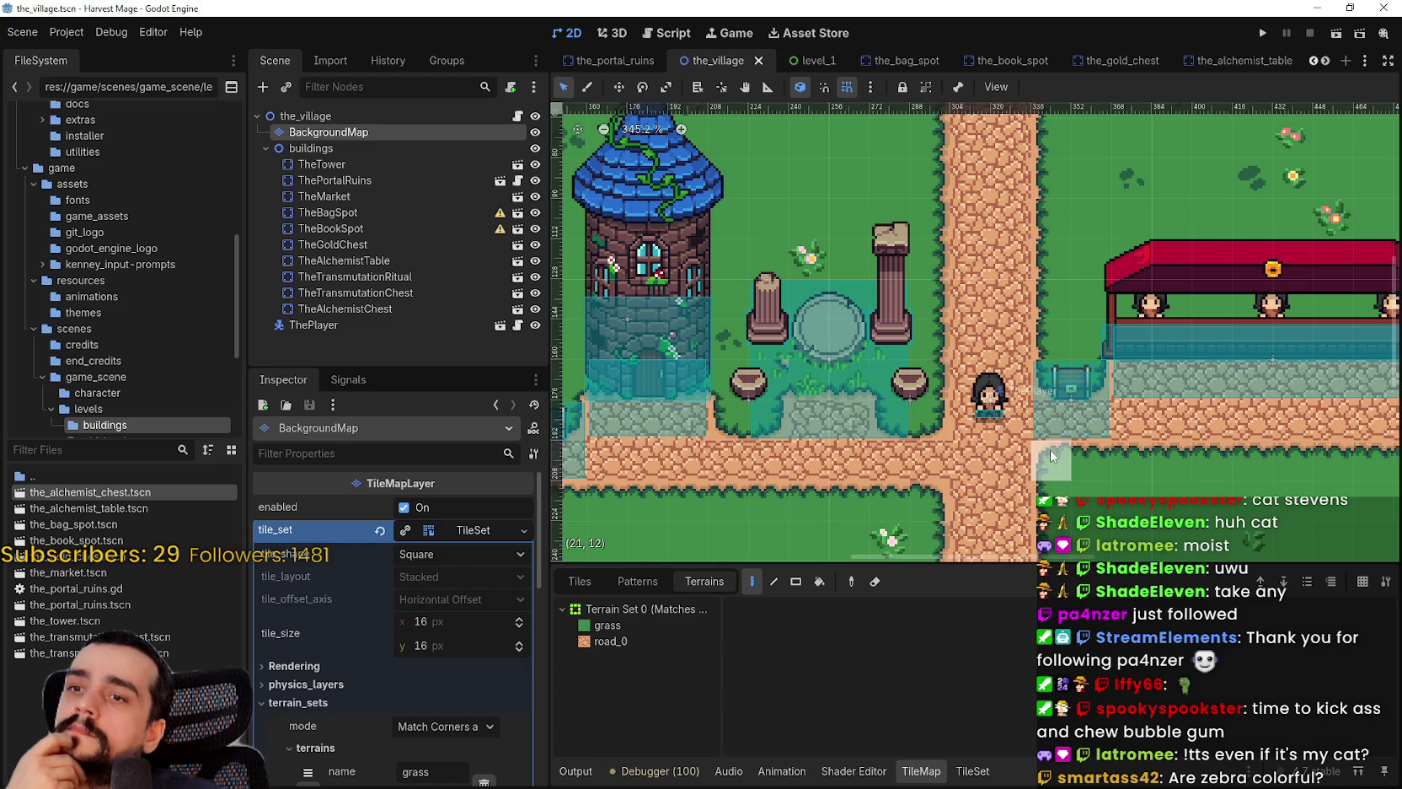
scroll(1049, 451, down, 1)
scroll(1049, 456, left, 2)
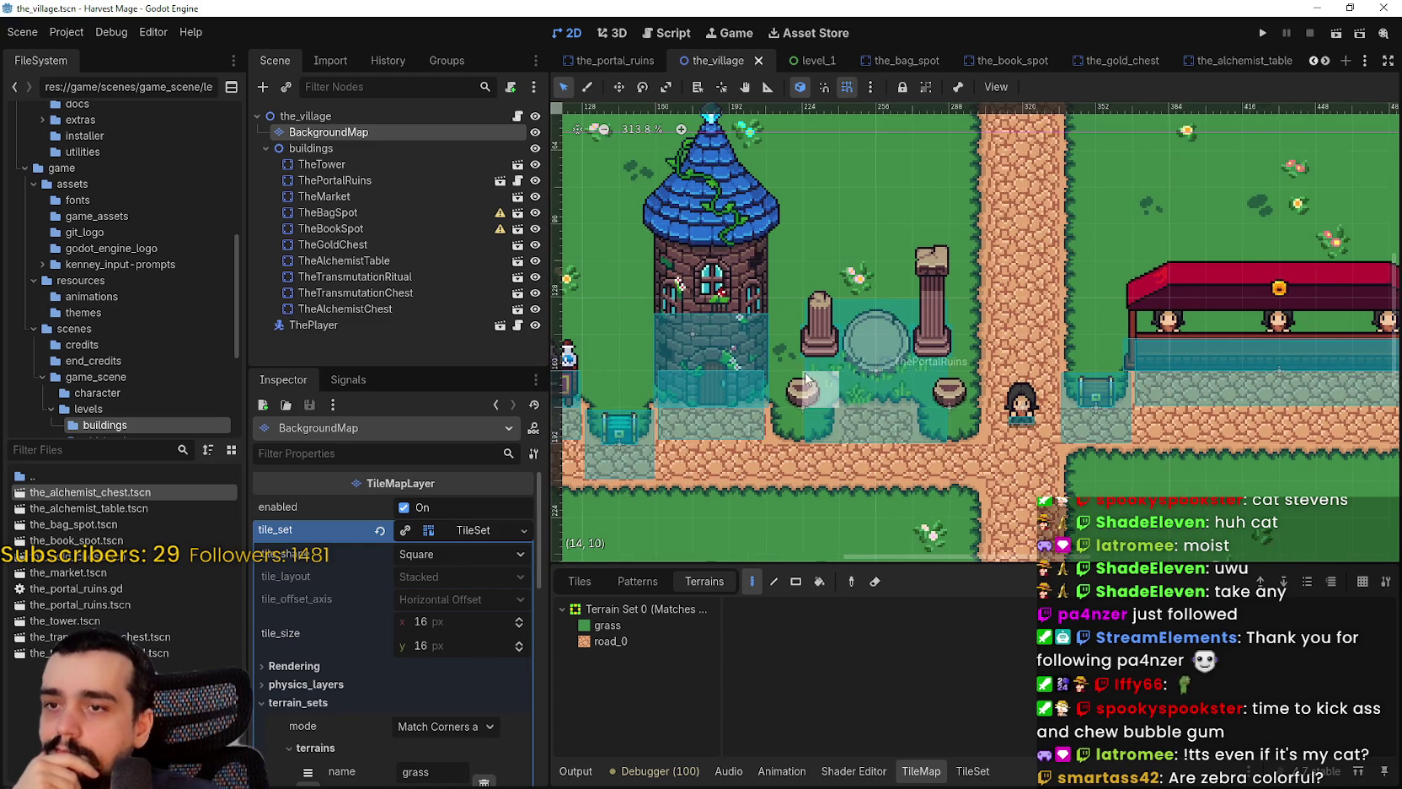
scroll(860, 385, up, 4)
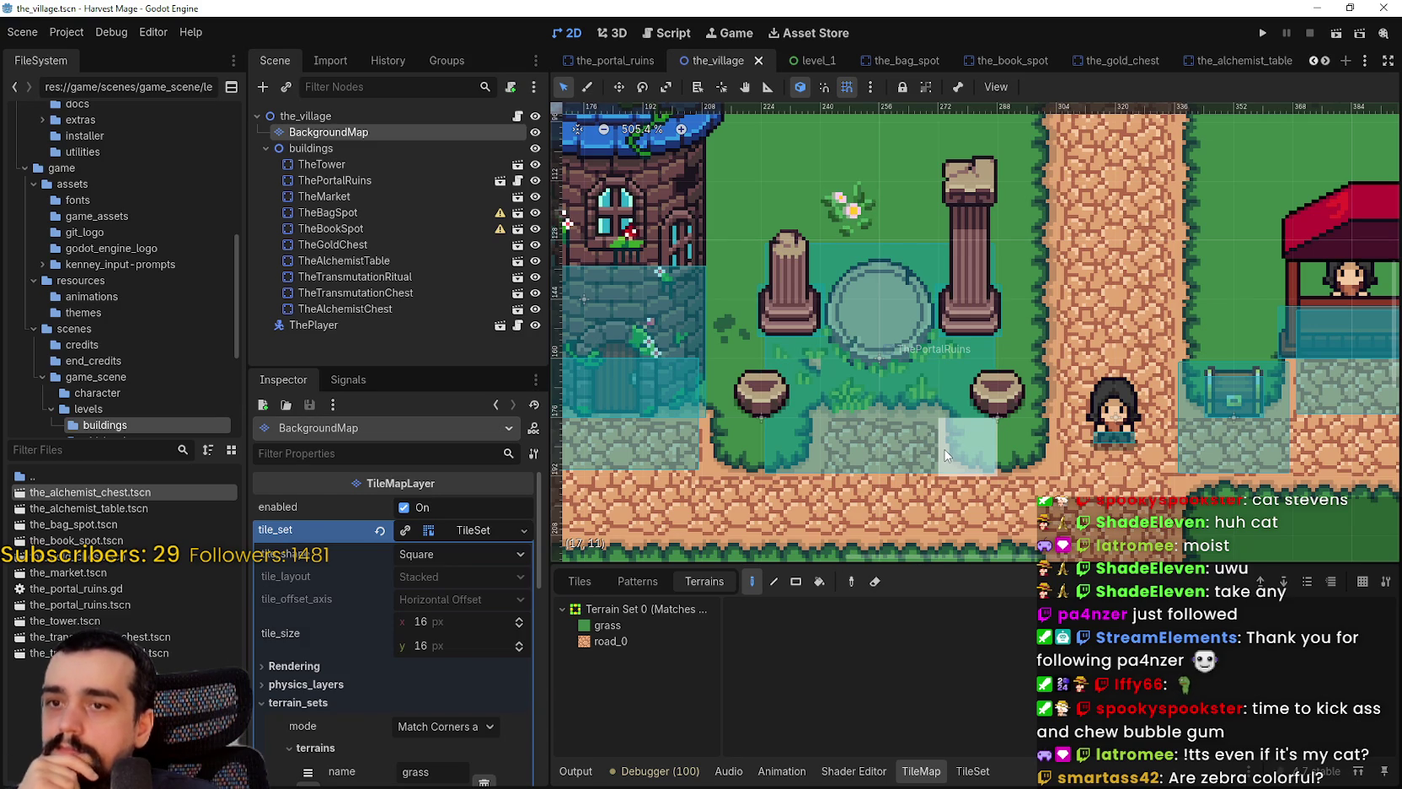
scroll(944, 451, down, 5)
scroll(1146, 404, down, 6)
scroll(969, 402, up, 4)
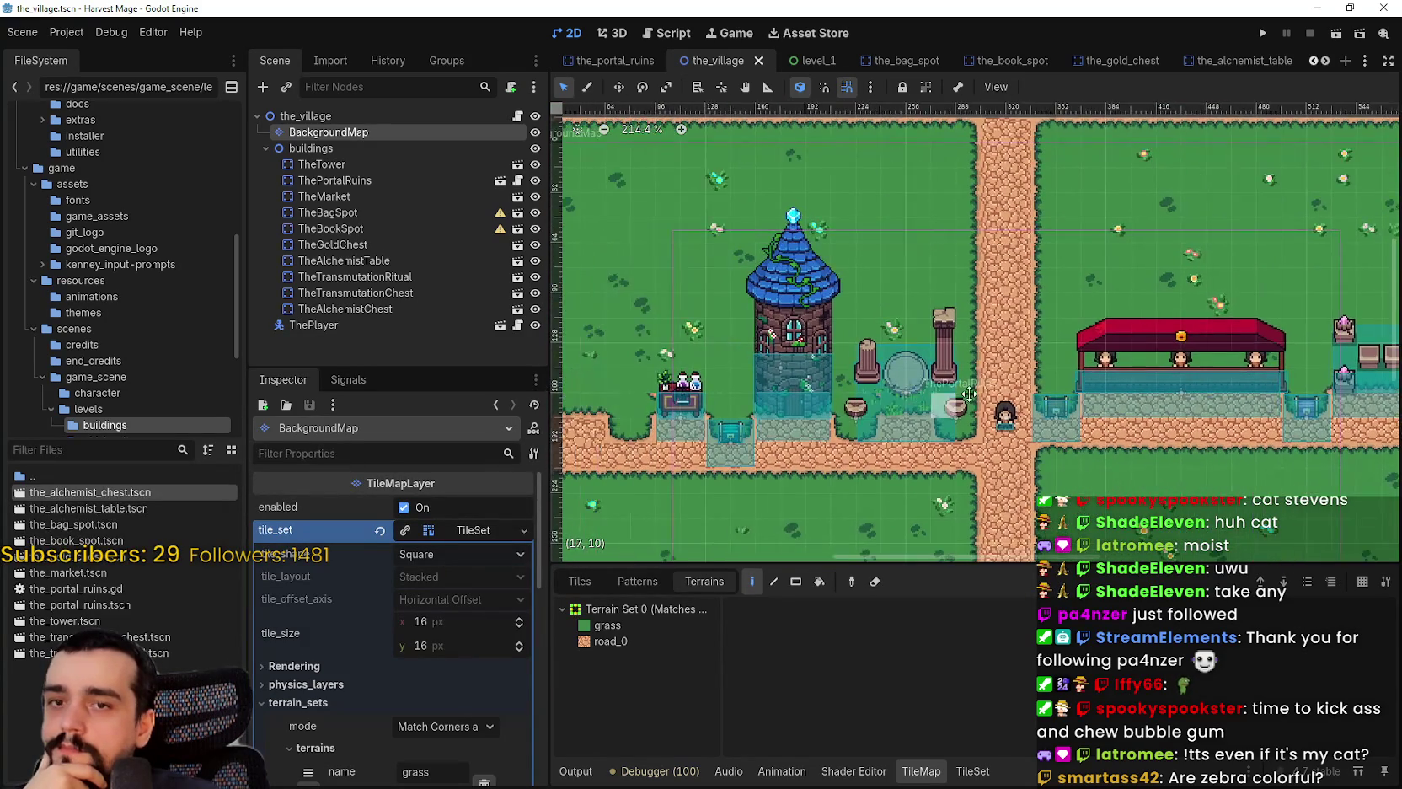
scroll(969, 402, right, 5)
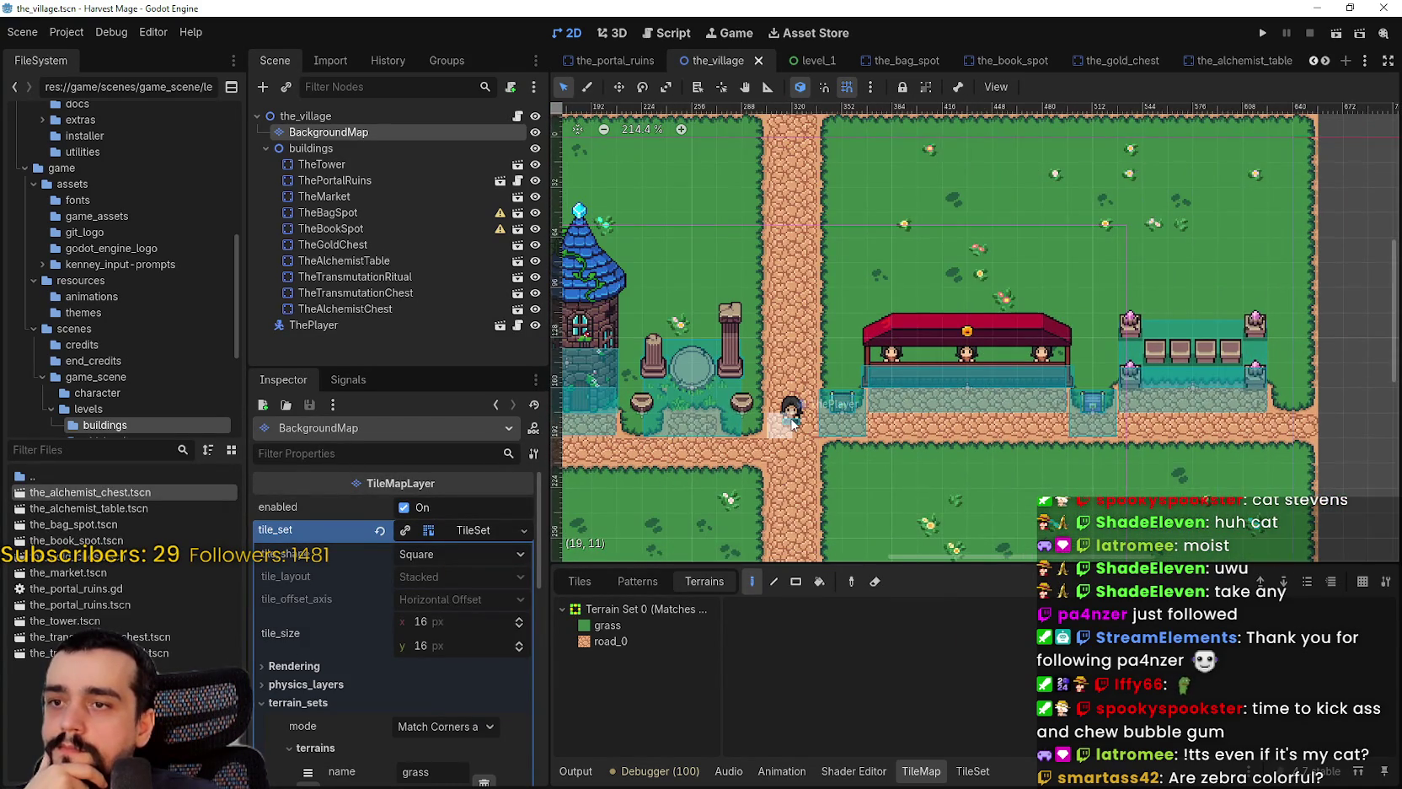
scroll(792, 424, up, 1)
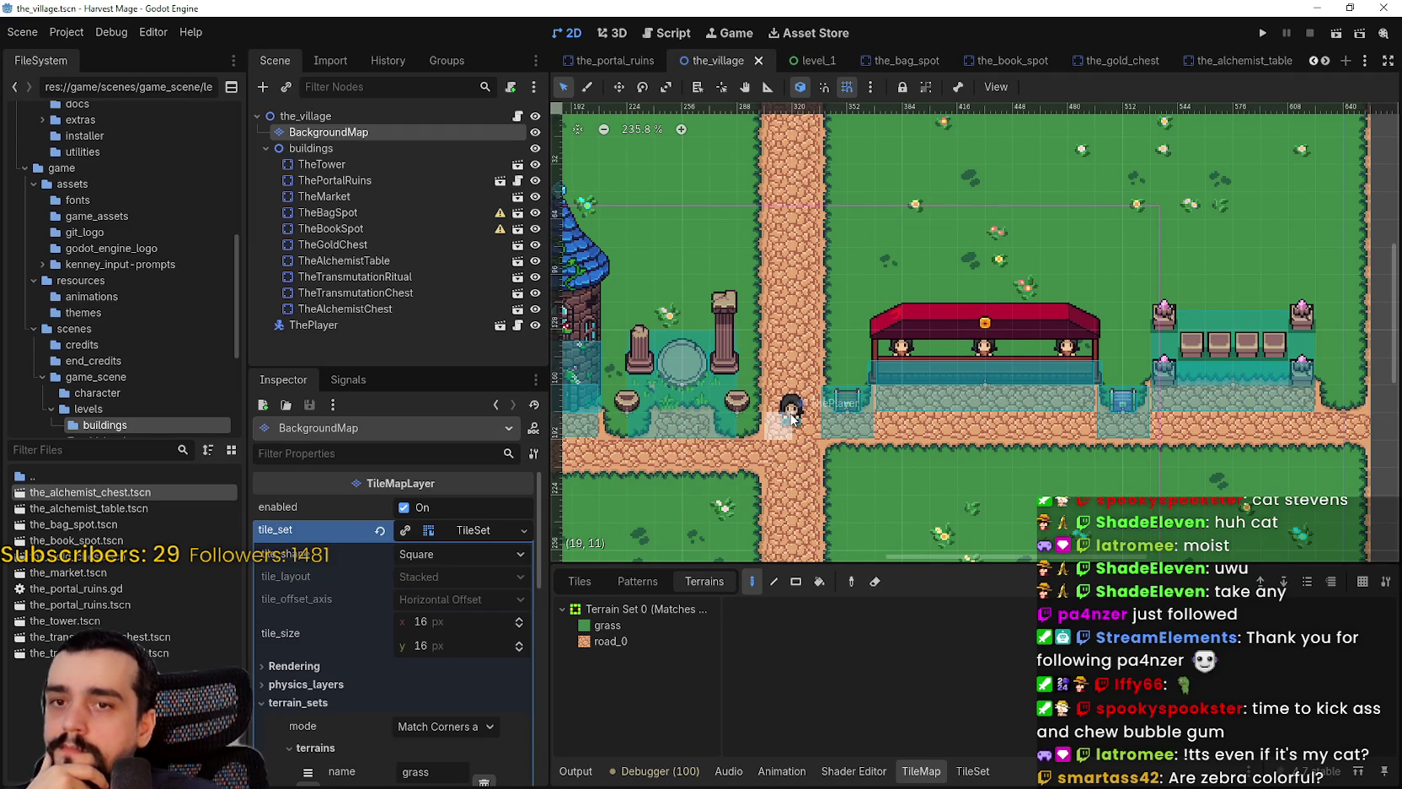
drag(792, 417, 741, 400)
scroll(742, 400, left, 10)
scroll(757, 407, up, 3)
scroll(750, 407, down, 5)
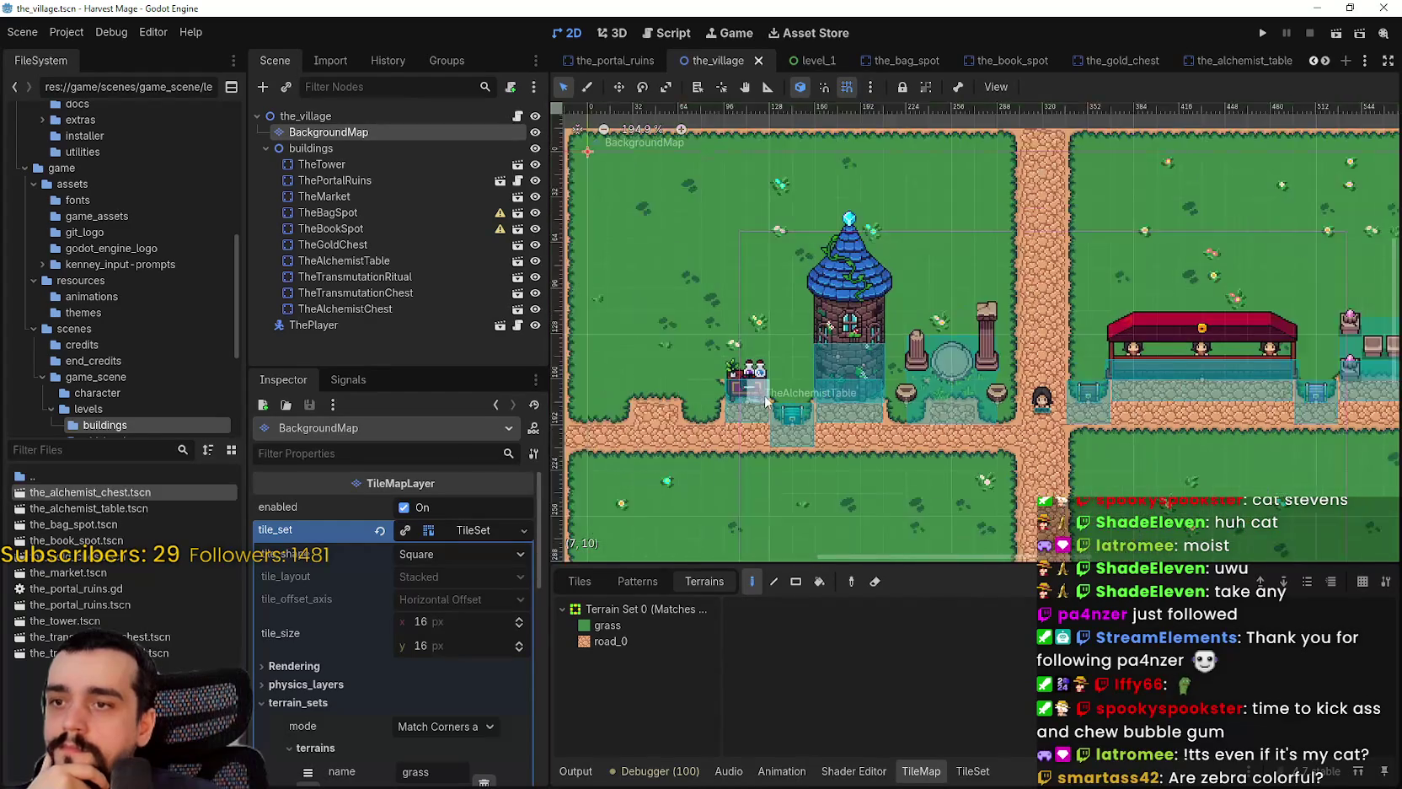
scroll(740, 406, up, 4)
scroll(740, 406, down, 5)
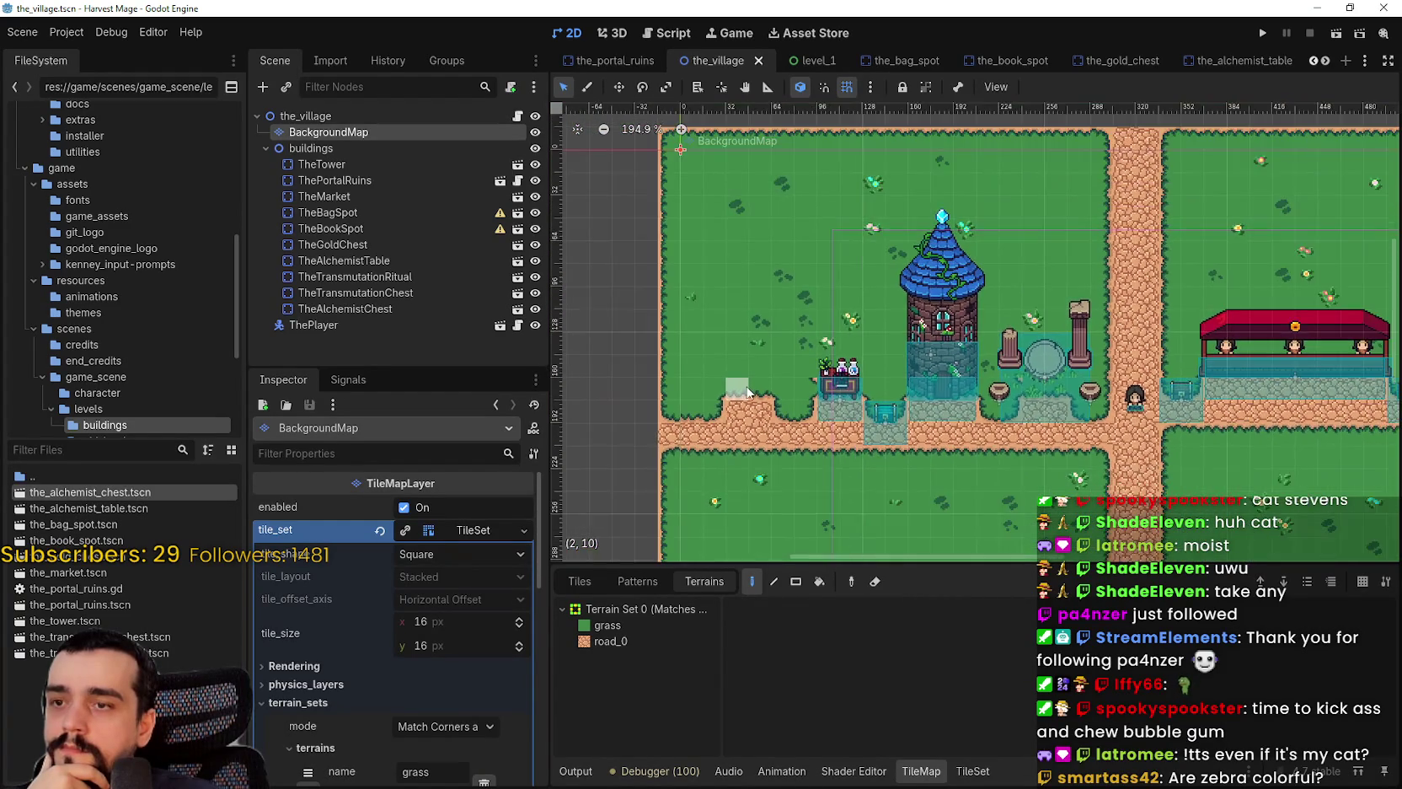
scroll(748, 387, up, 3)
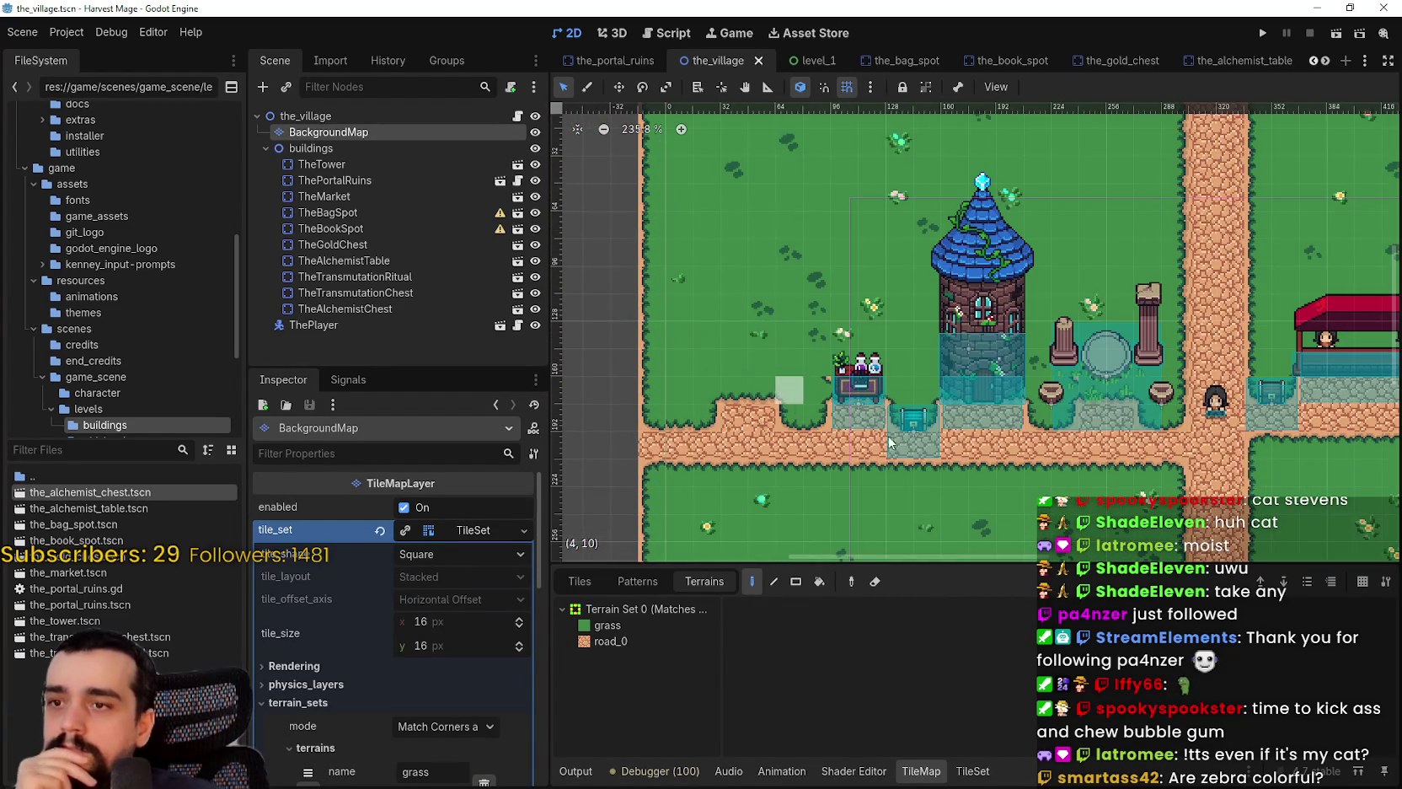
drag(802, 392, 815, 397)
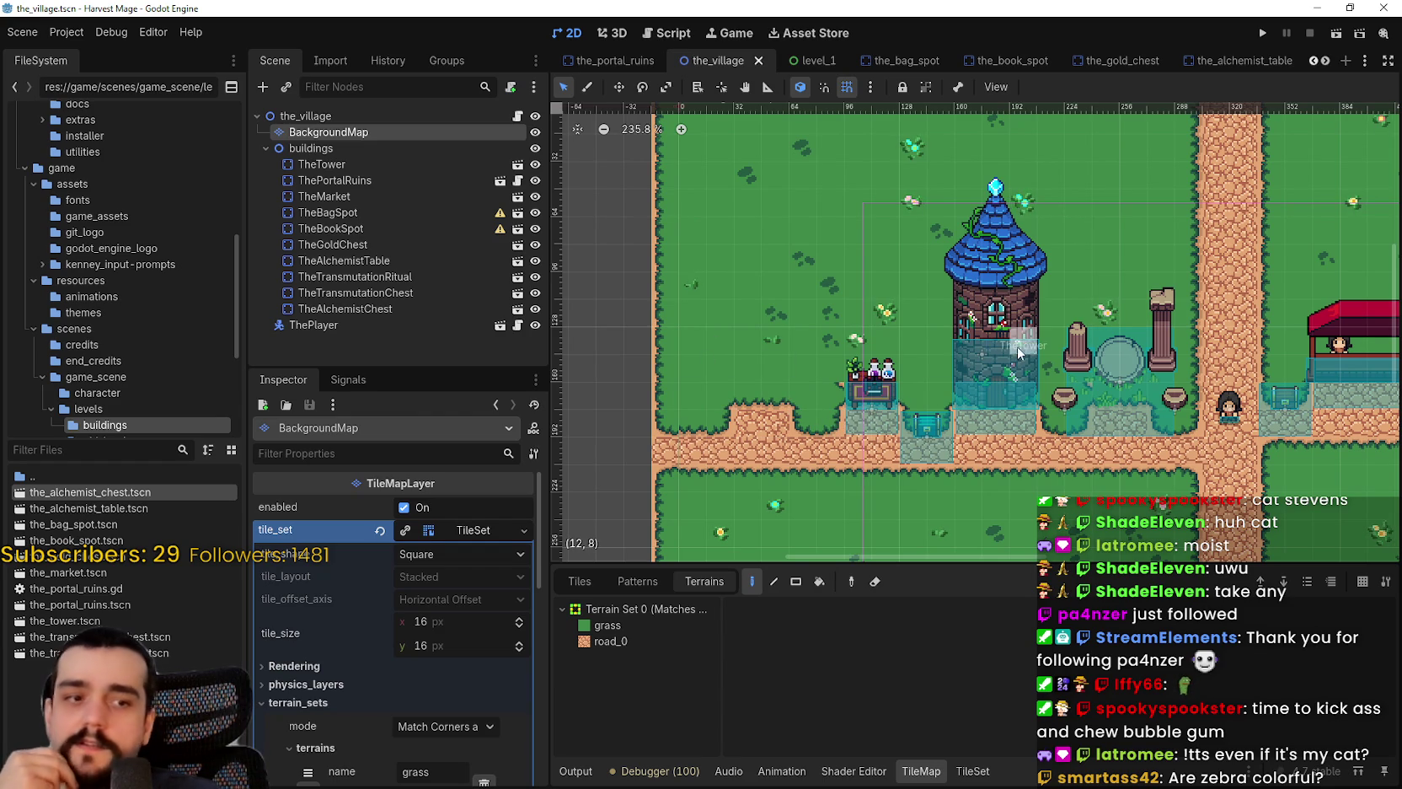
scroll(892, 404, up, 3)
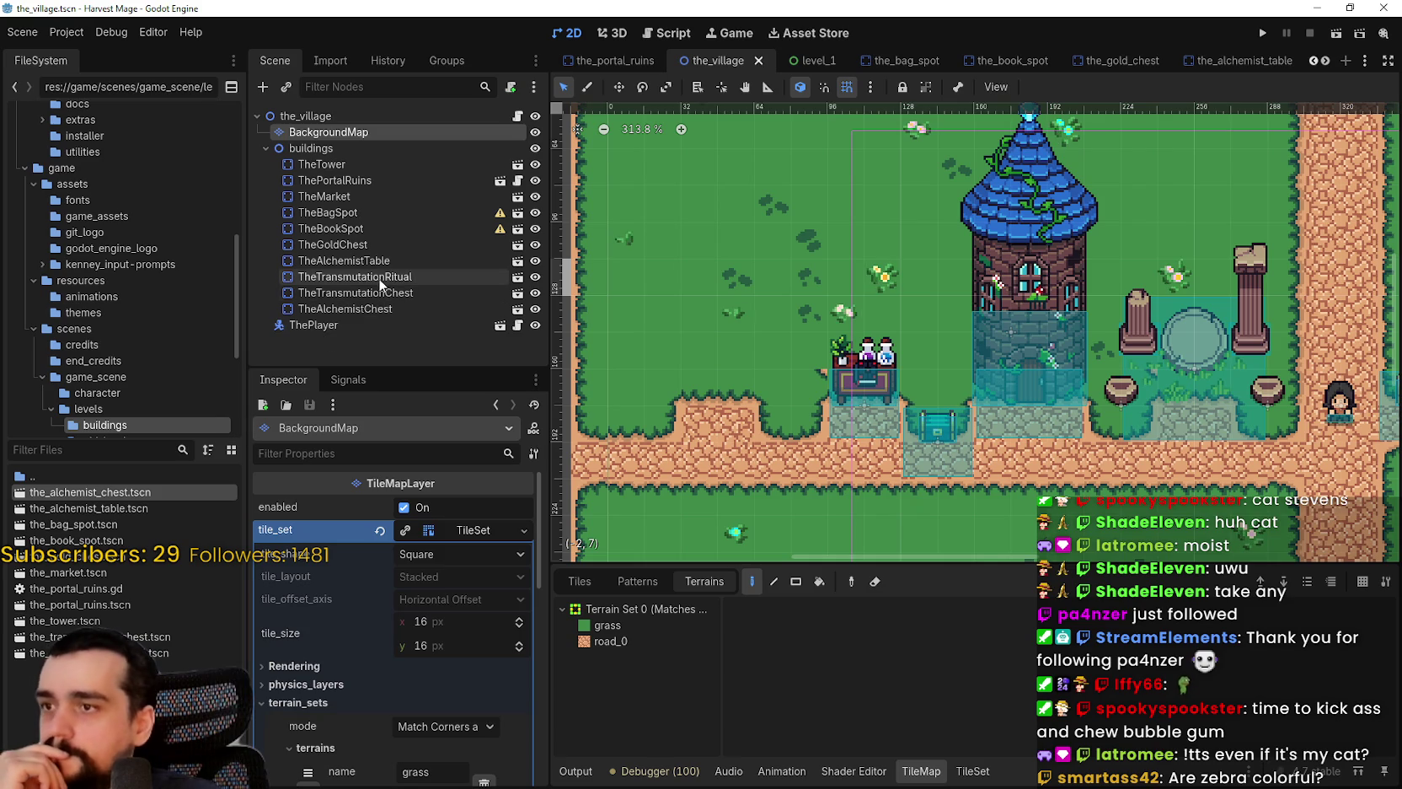
- Open TheAlchemistChest's scene in the editor from the village tree
click(381, 278)
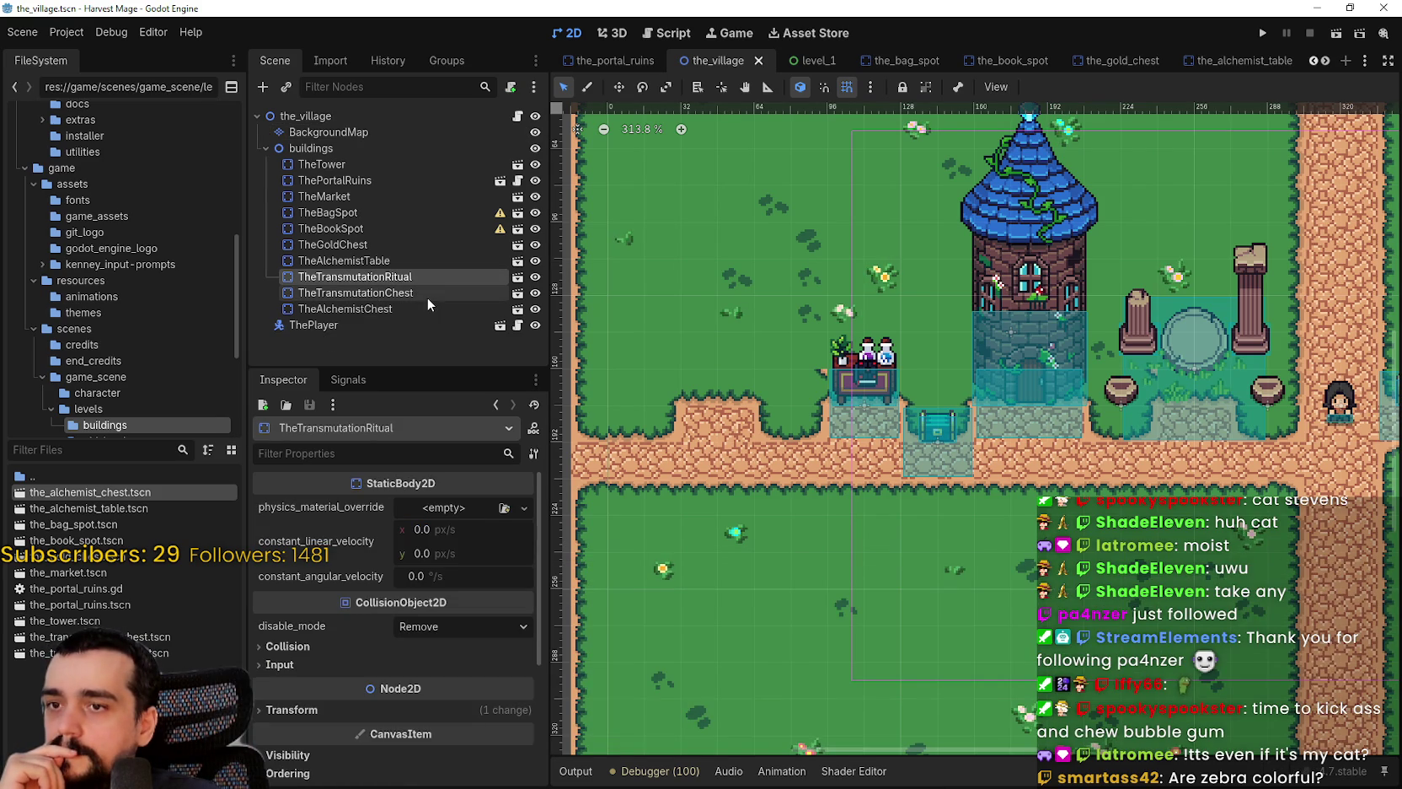
click(341, 309)
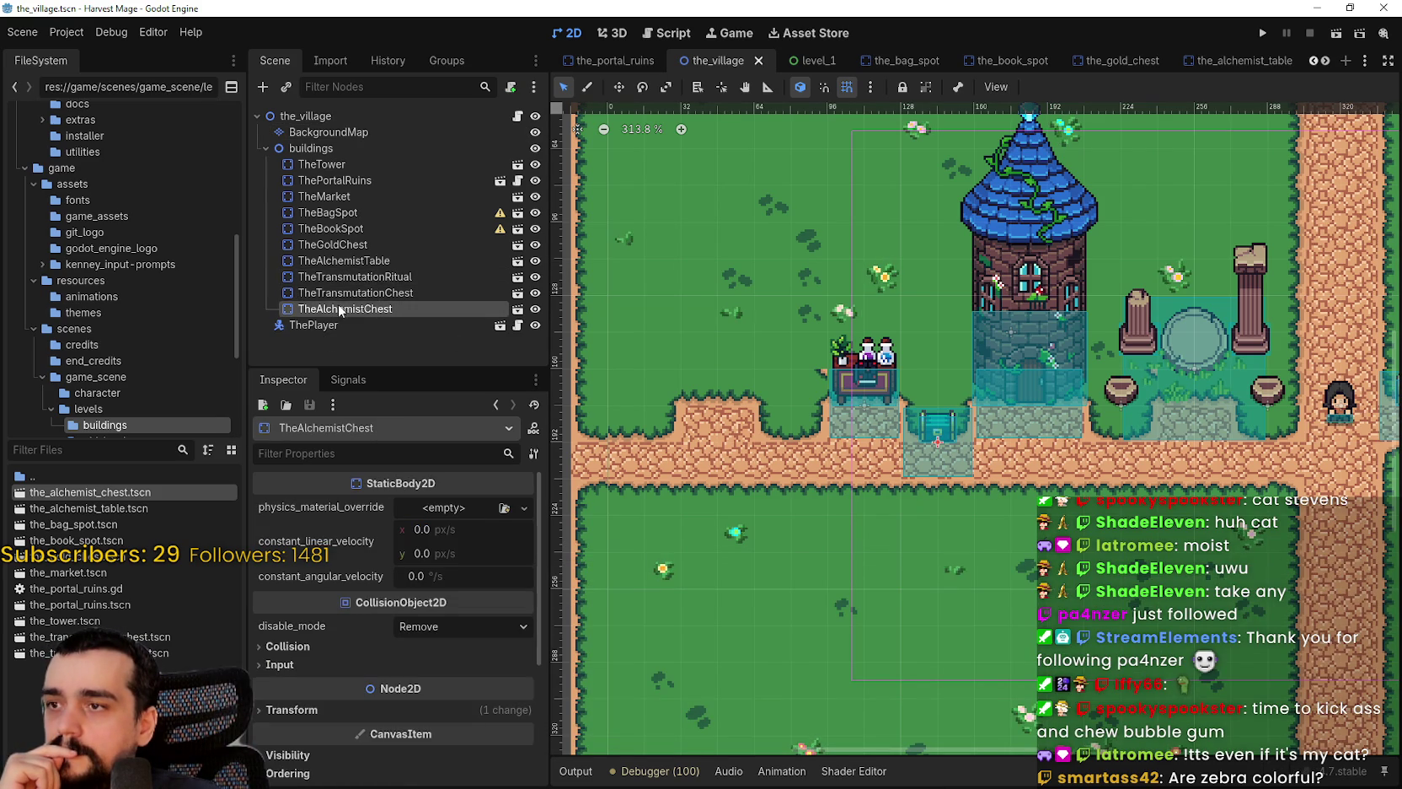
right_click(360, 309)
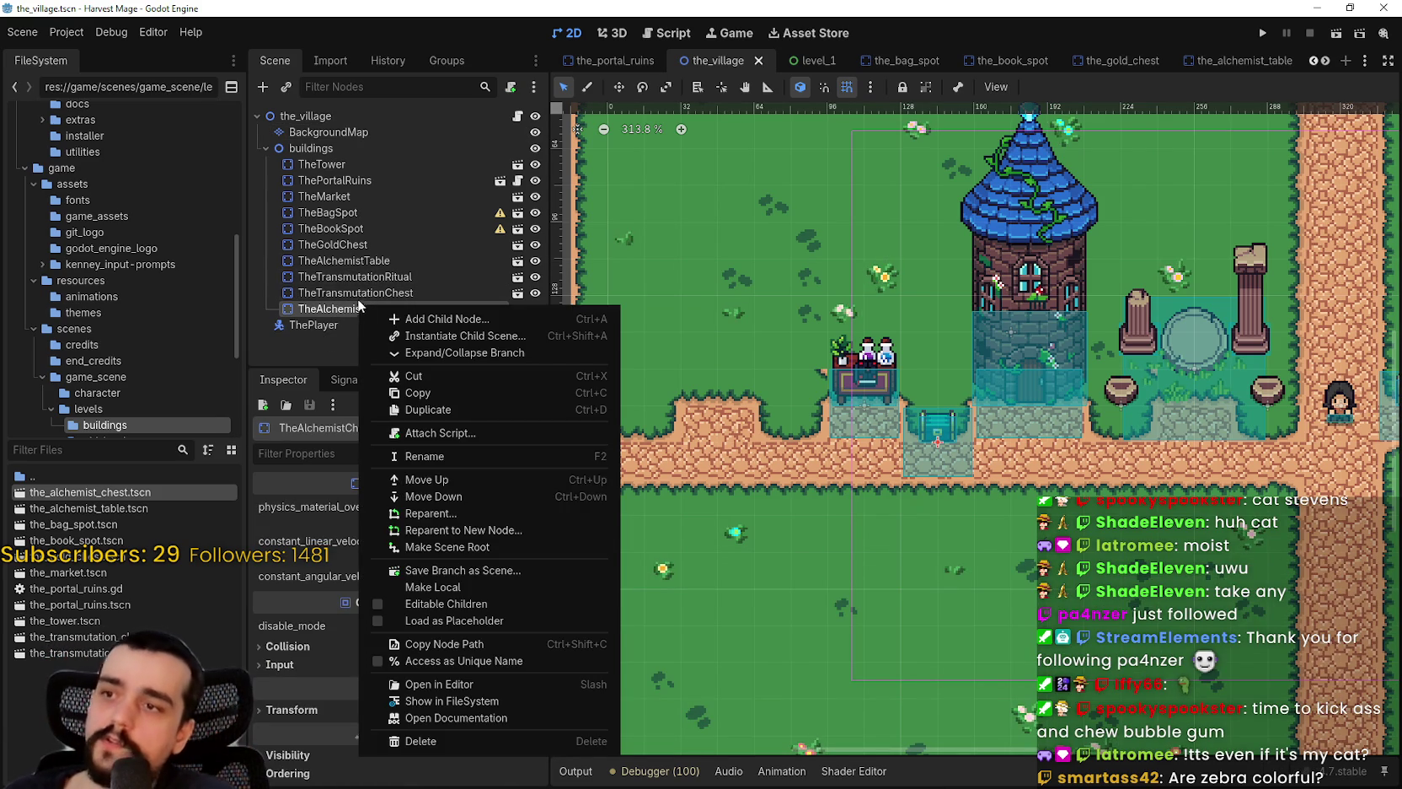
click(517, 309)
click(518, 308)
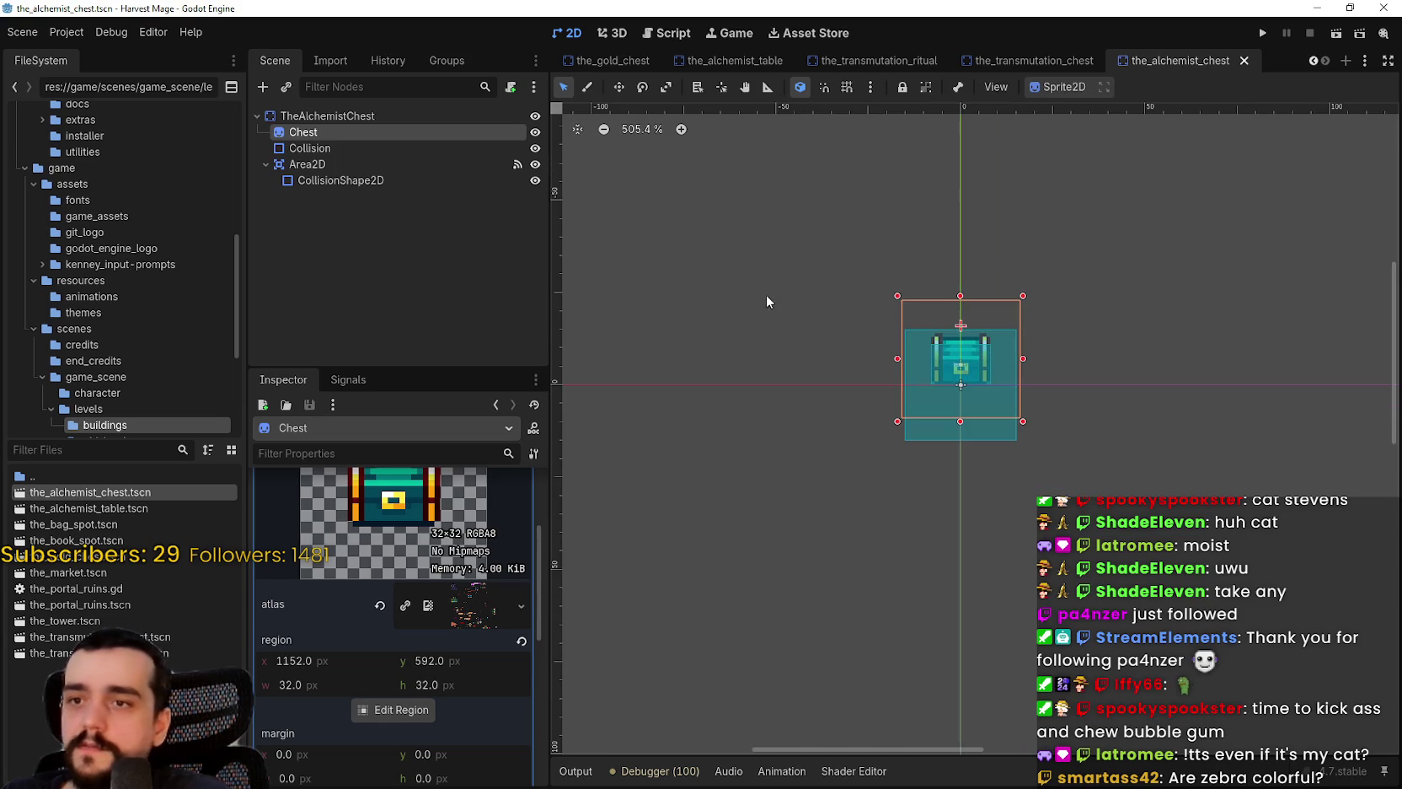
- Start duplicating the_alchemist_chest.tscn from the FileSystem panel
click(360, 116)
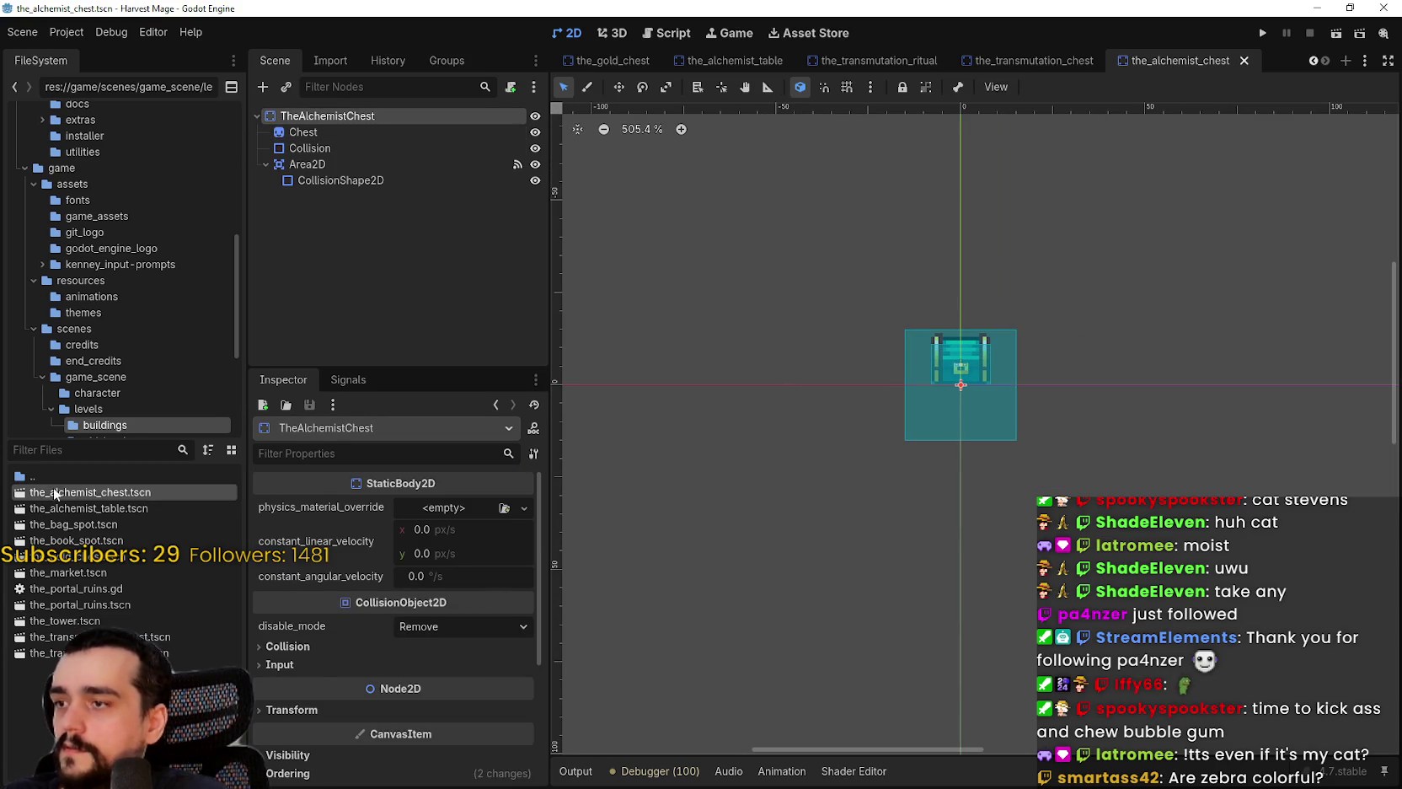
right_click(53, 492)
click(93, 658)
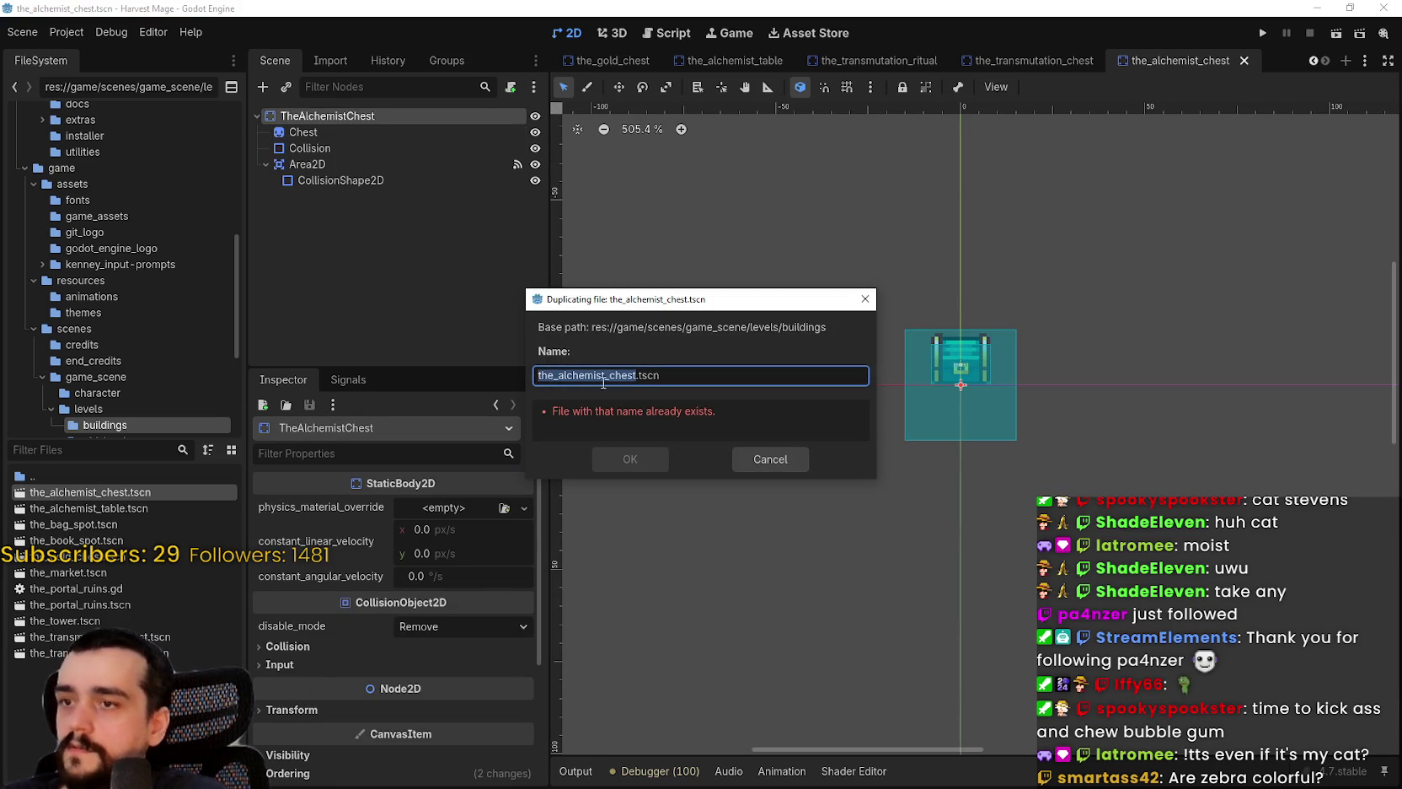
- Name the duplicate the_mortar_and_paste_chest.tscn and confirm its creation
click(604, 377)
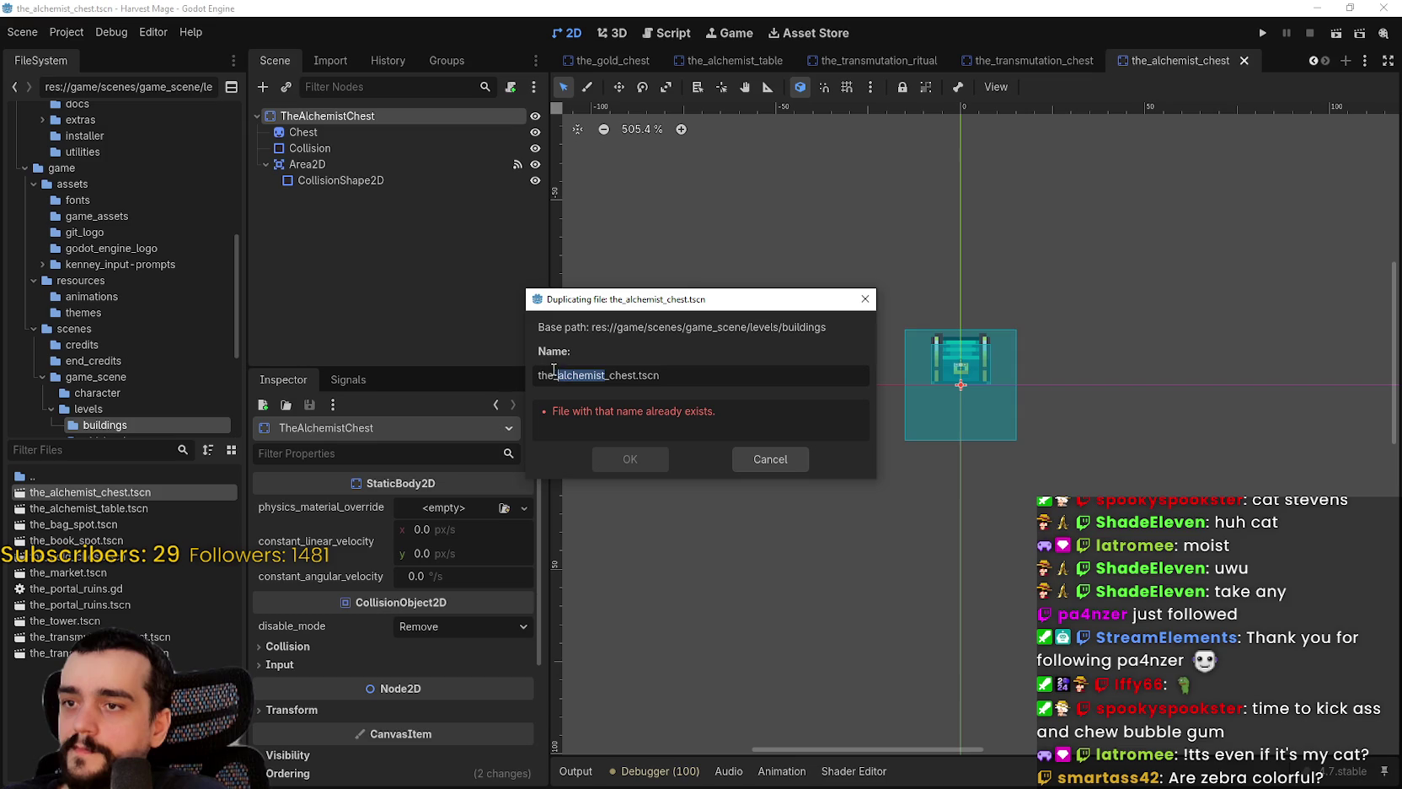
text(mor)
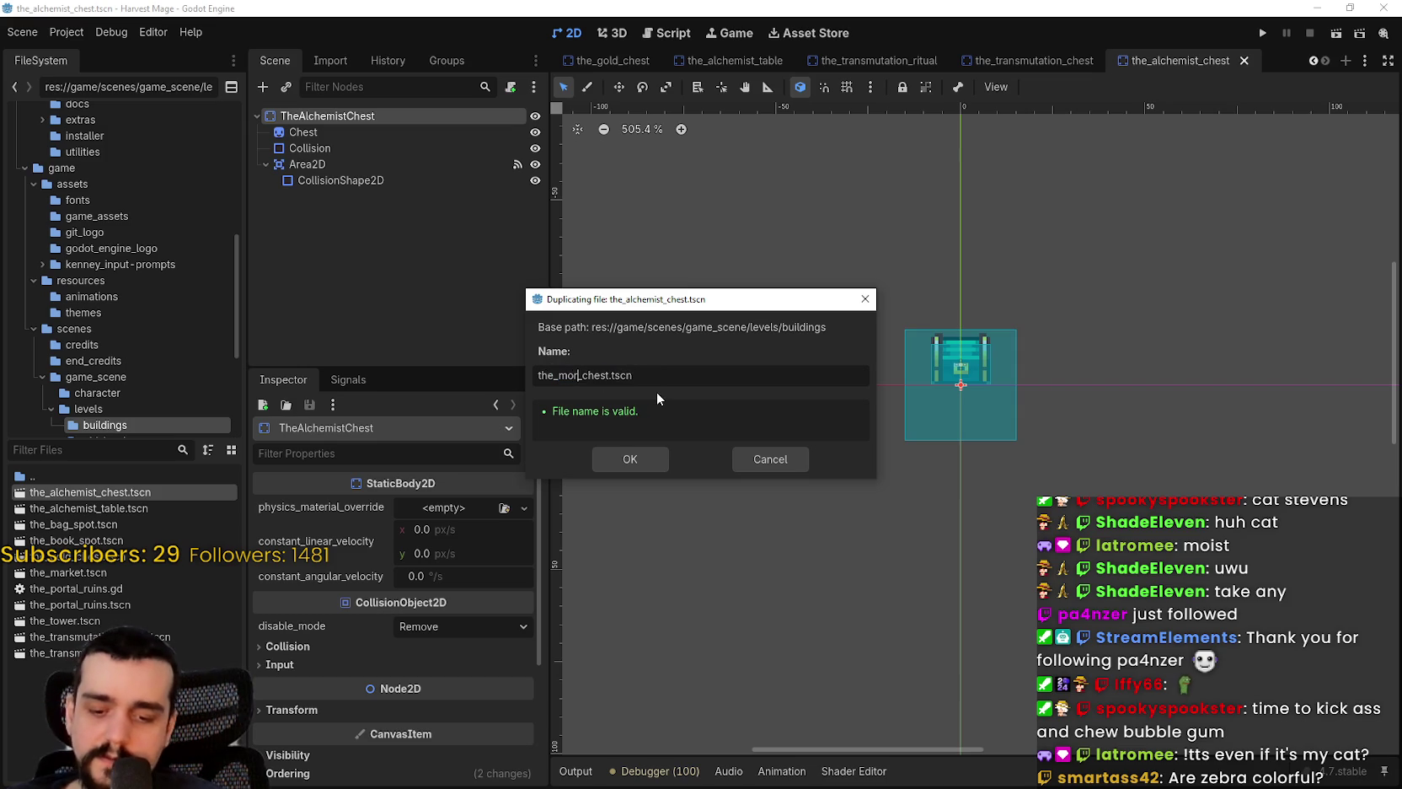
text(tara)
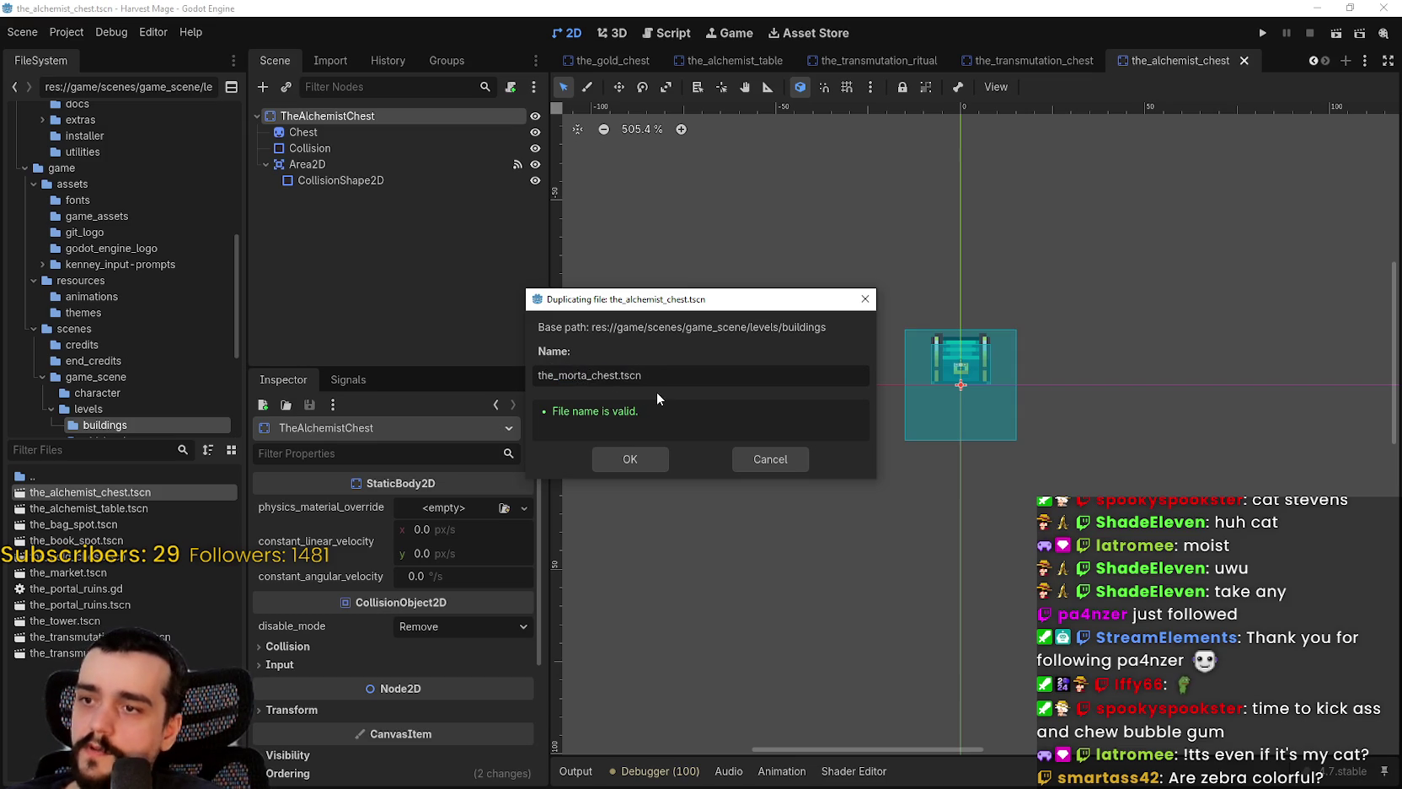
key(BackSpace)
text(_and_paste)
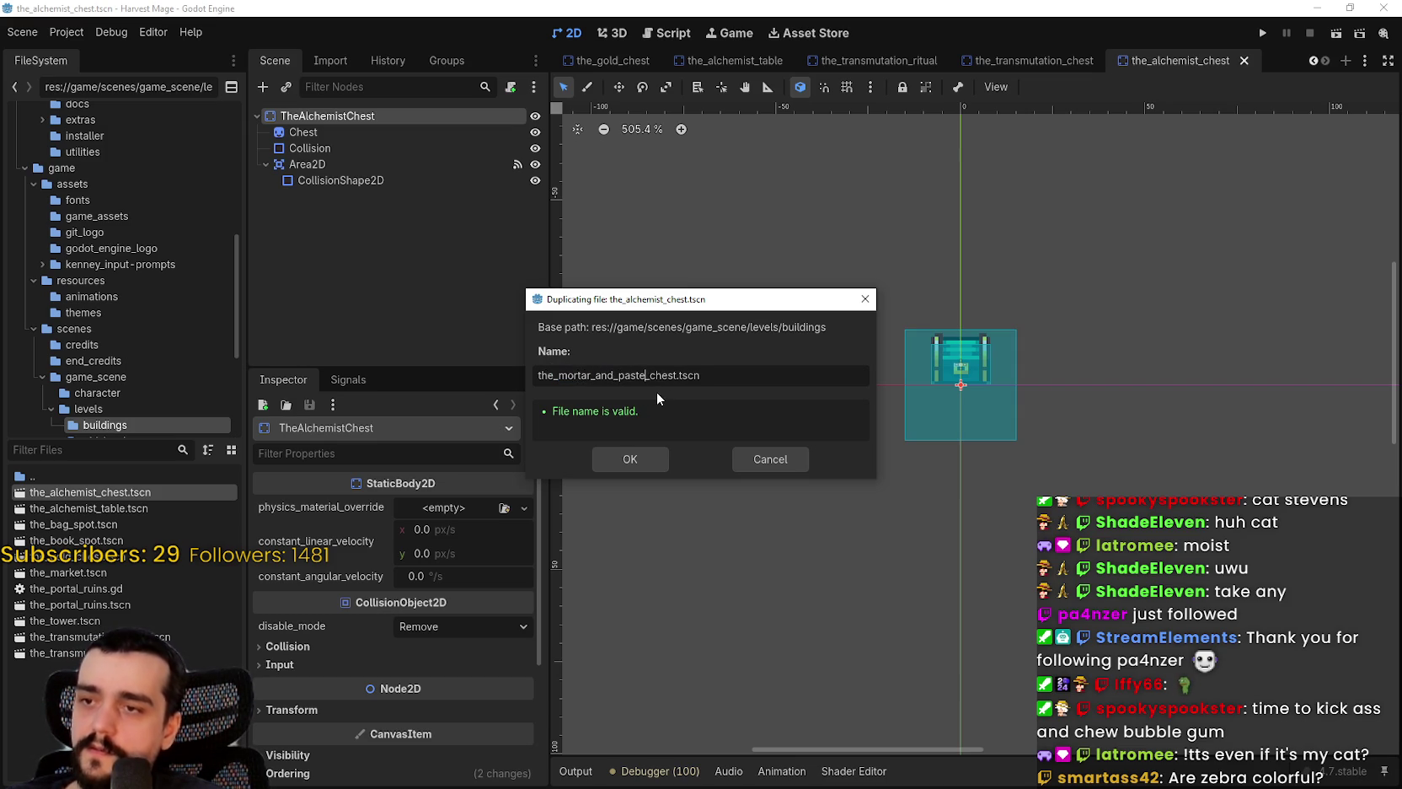
click(633, 469)
scroll(808, 408, down, 3)
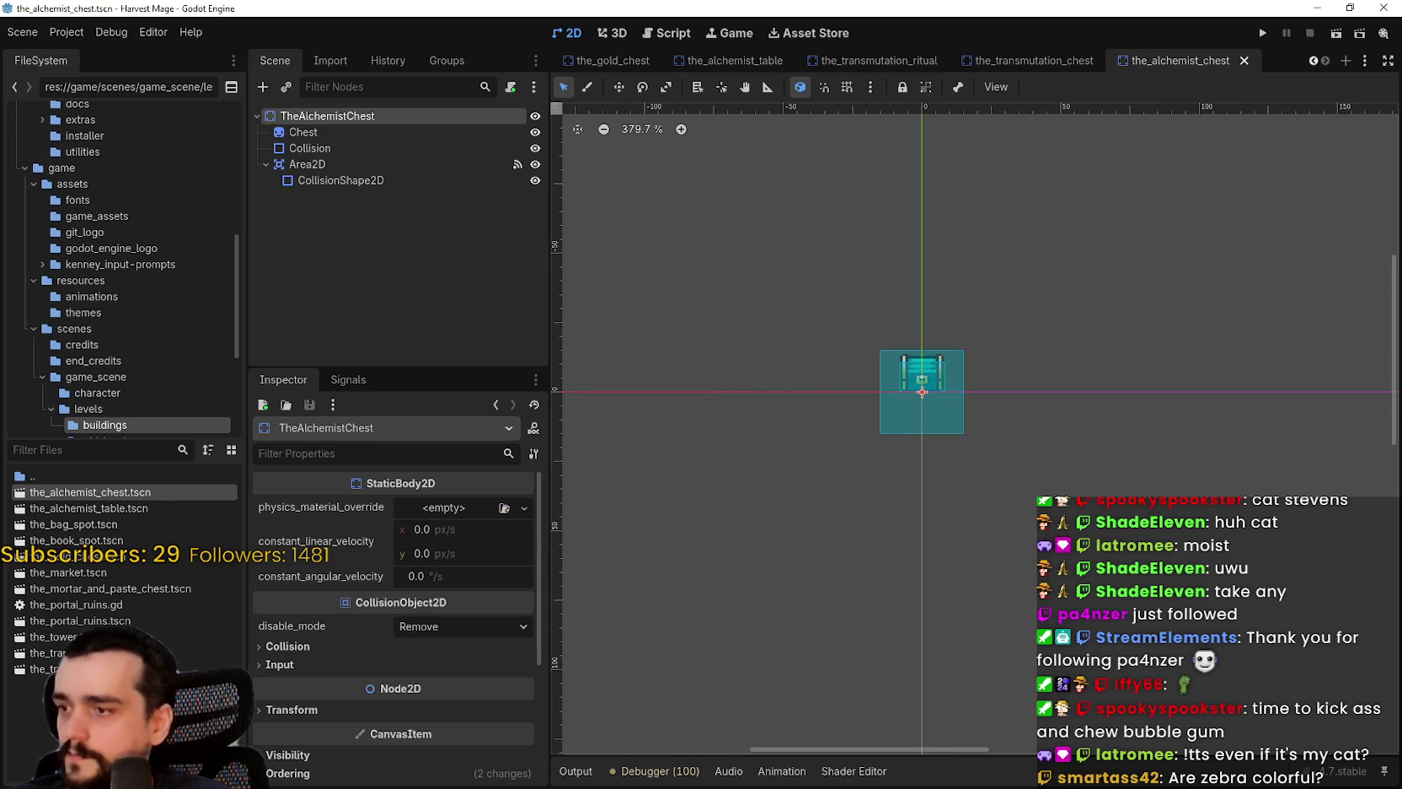
- Open the new scene and rename its root node to TheMortarAndPasteChest
double_click(110, 588)
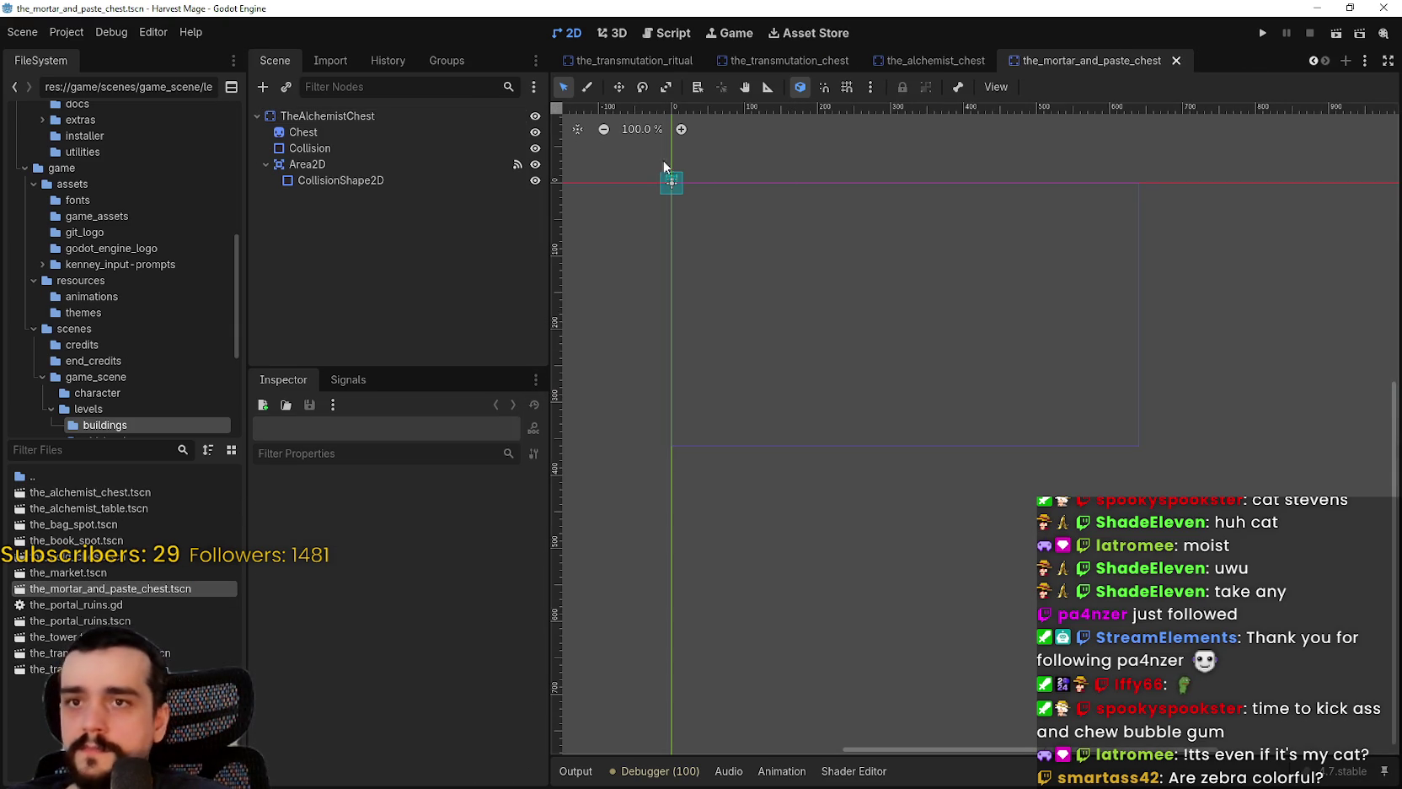
click(351, 116)
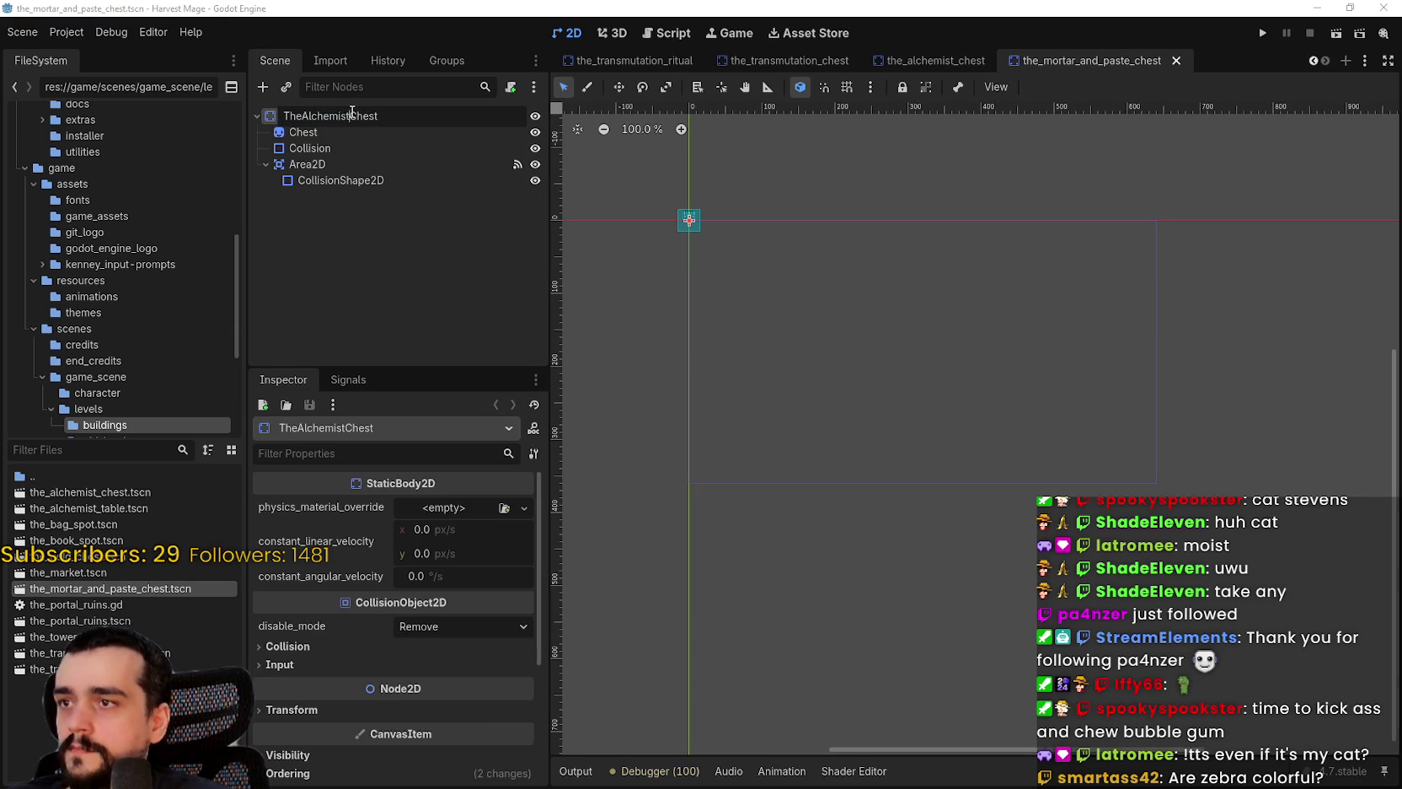
text(MortarAndPaste)
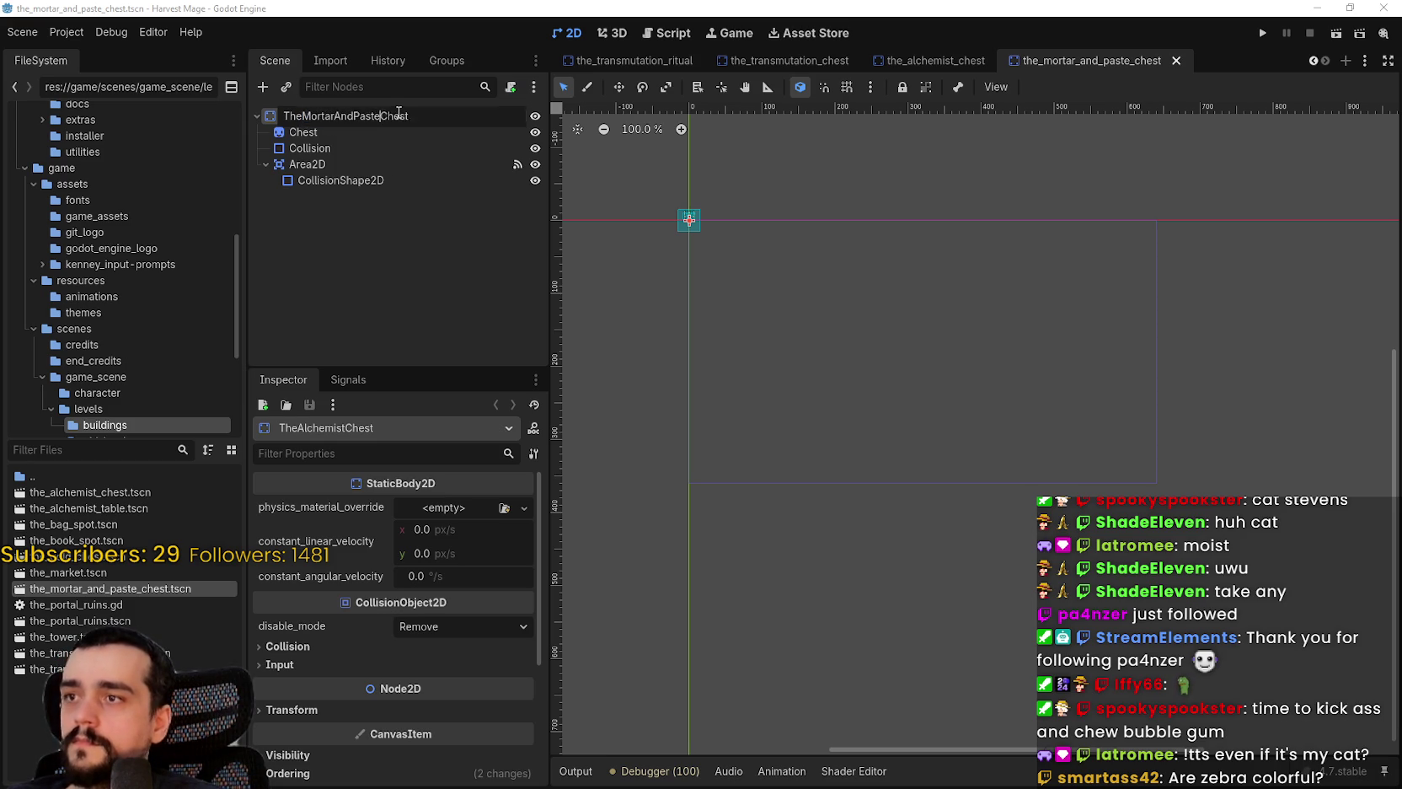
key(Return)
scroll(671, 200, up, 6)
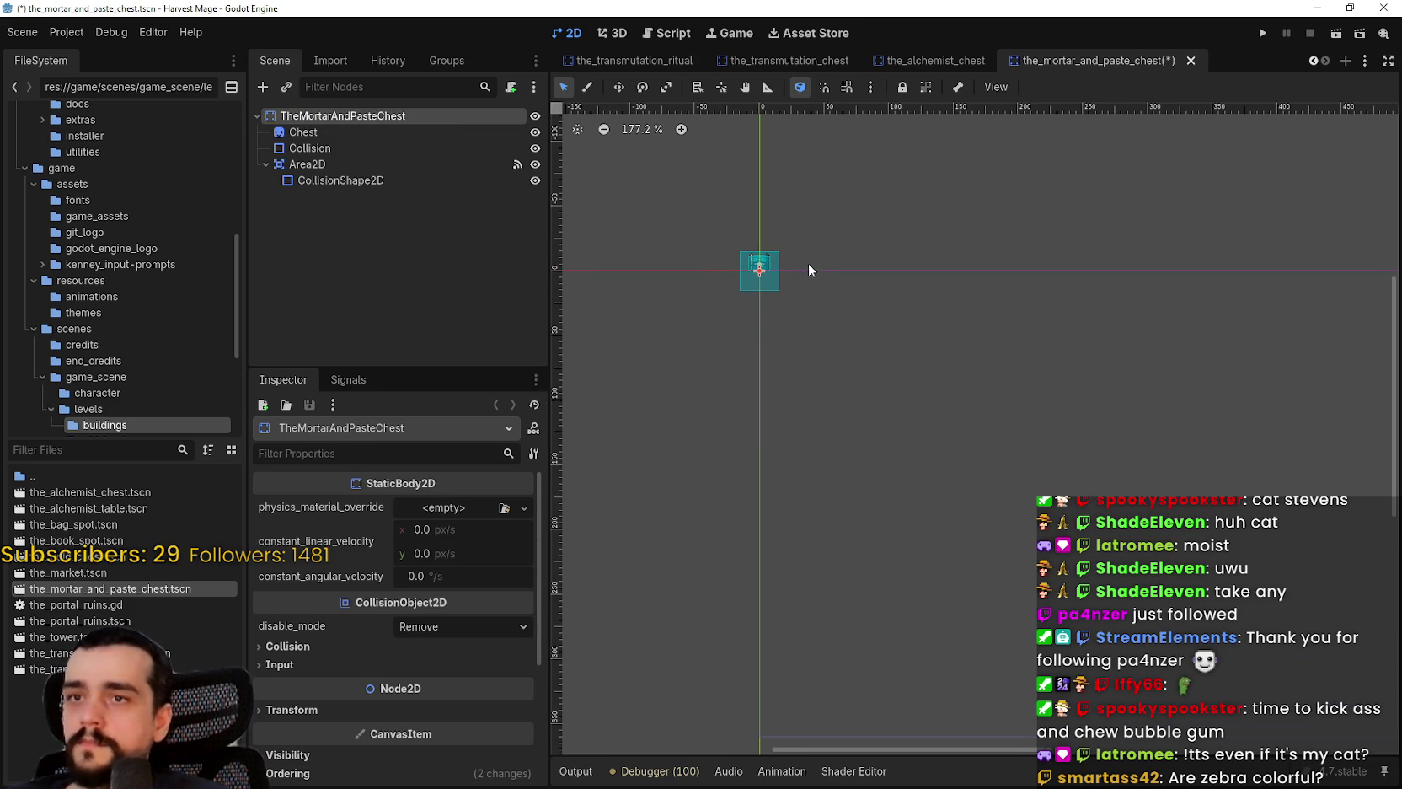
scroll(1314, 63, up, 7)
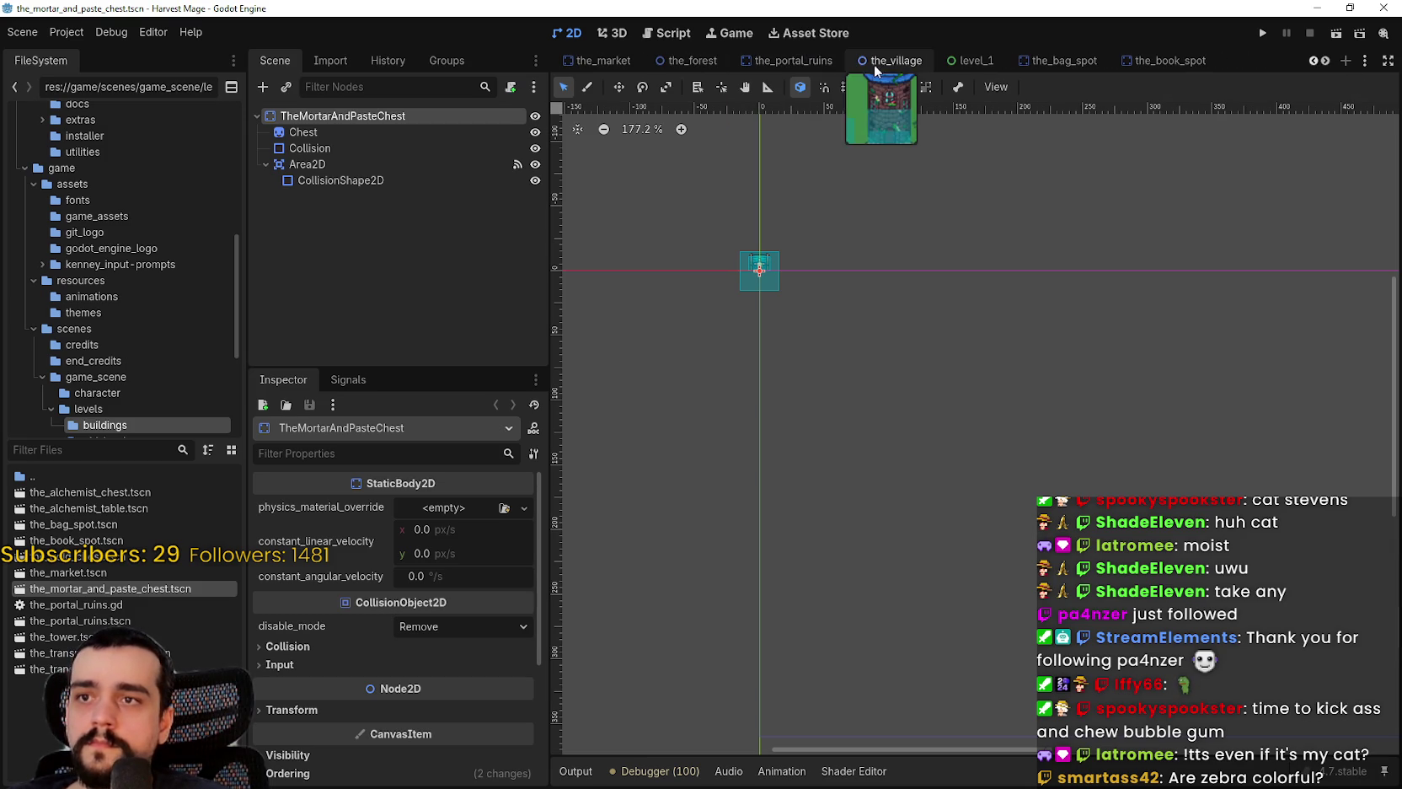
- Instance the_mortar_and_paste_chest.tscn under the village's buildings node via a 'mortar' search
click(876, 63)
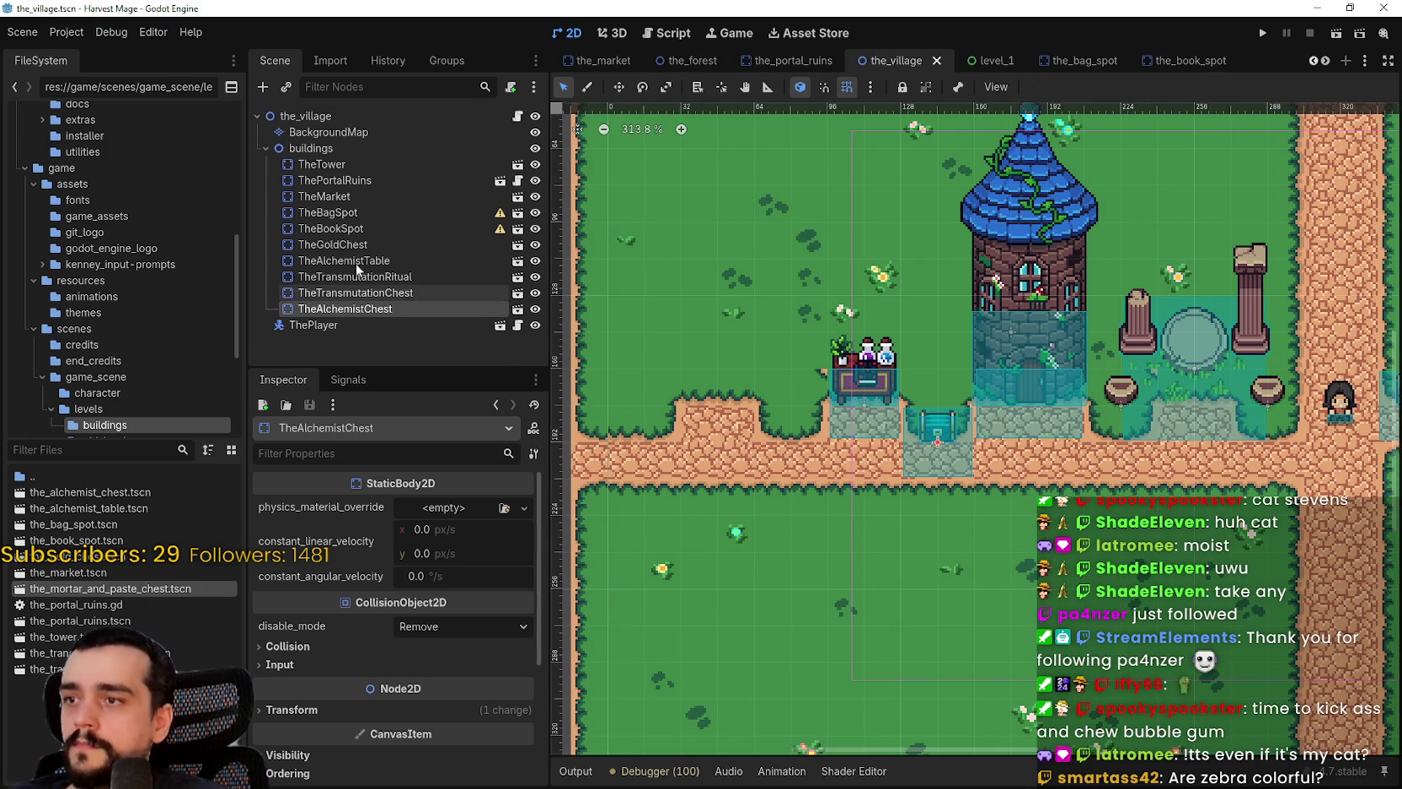
right_click(326, 145)
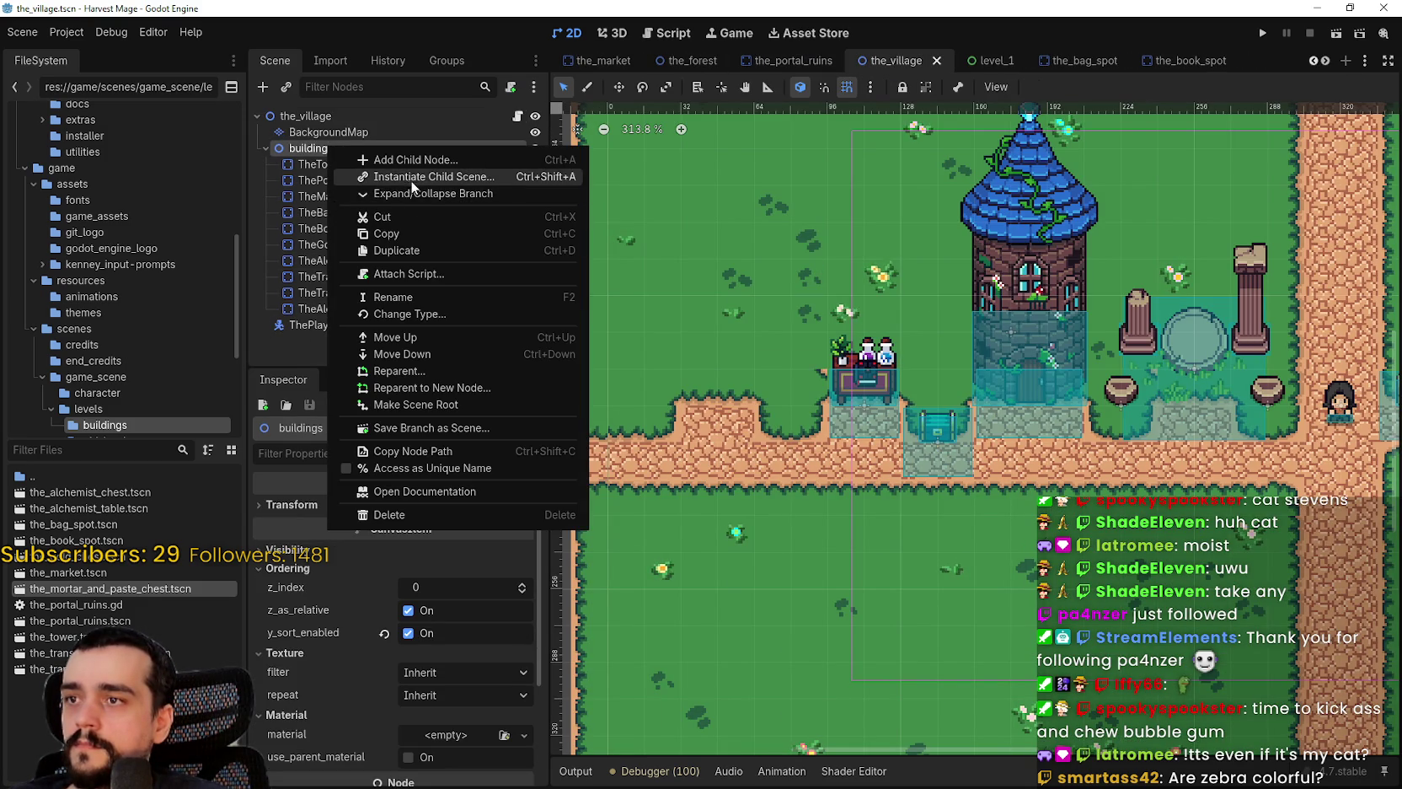
click(409, 176)
text(mortar)
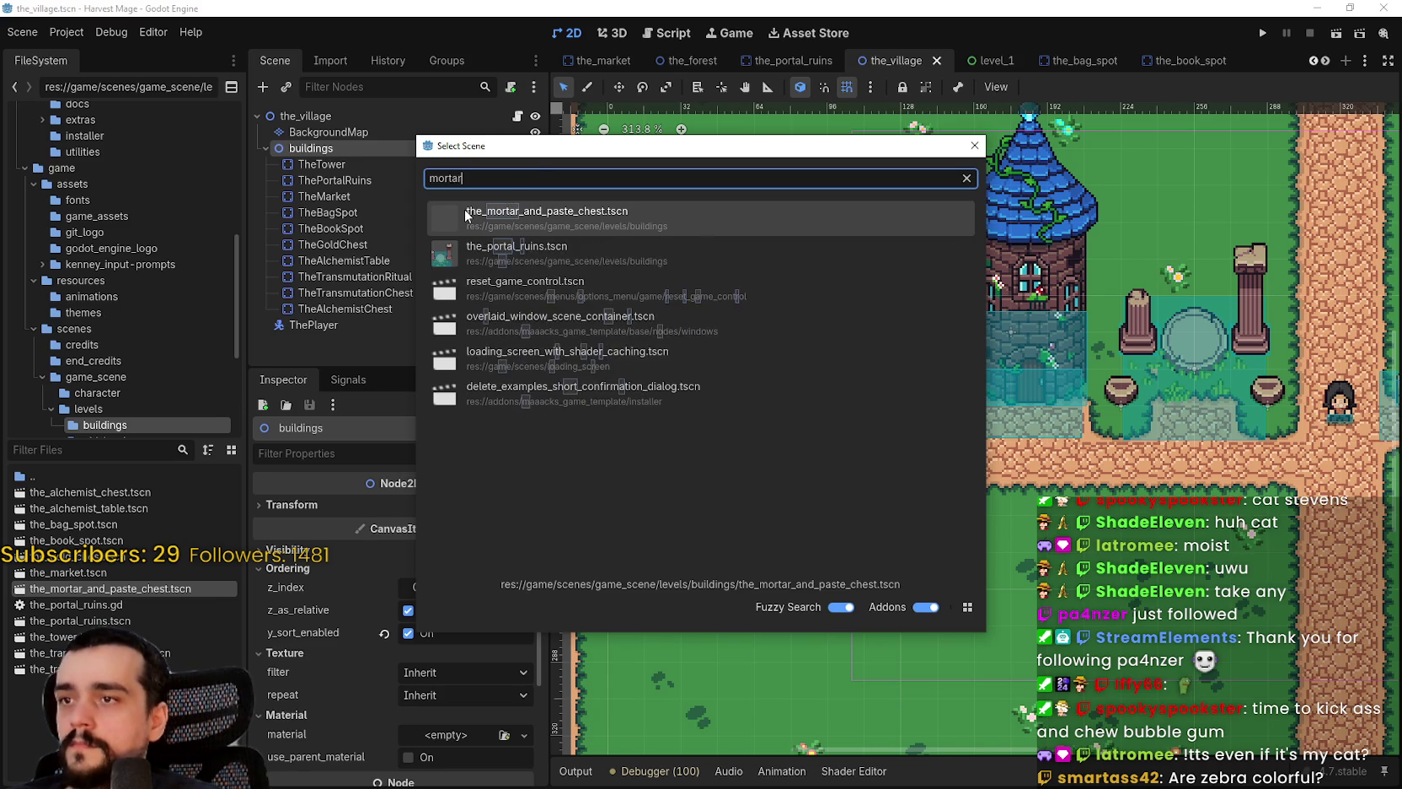
key(Return)
scroll(765, 207, down, 1)
click(619, 87)
scroll(902, 299, down, 4)
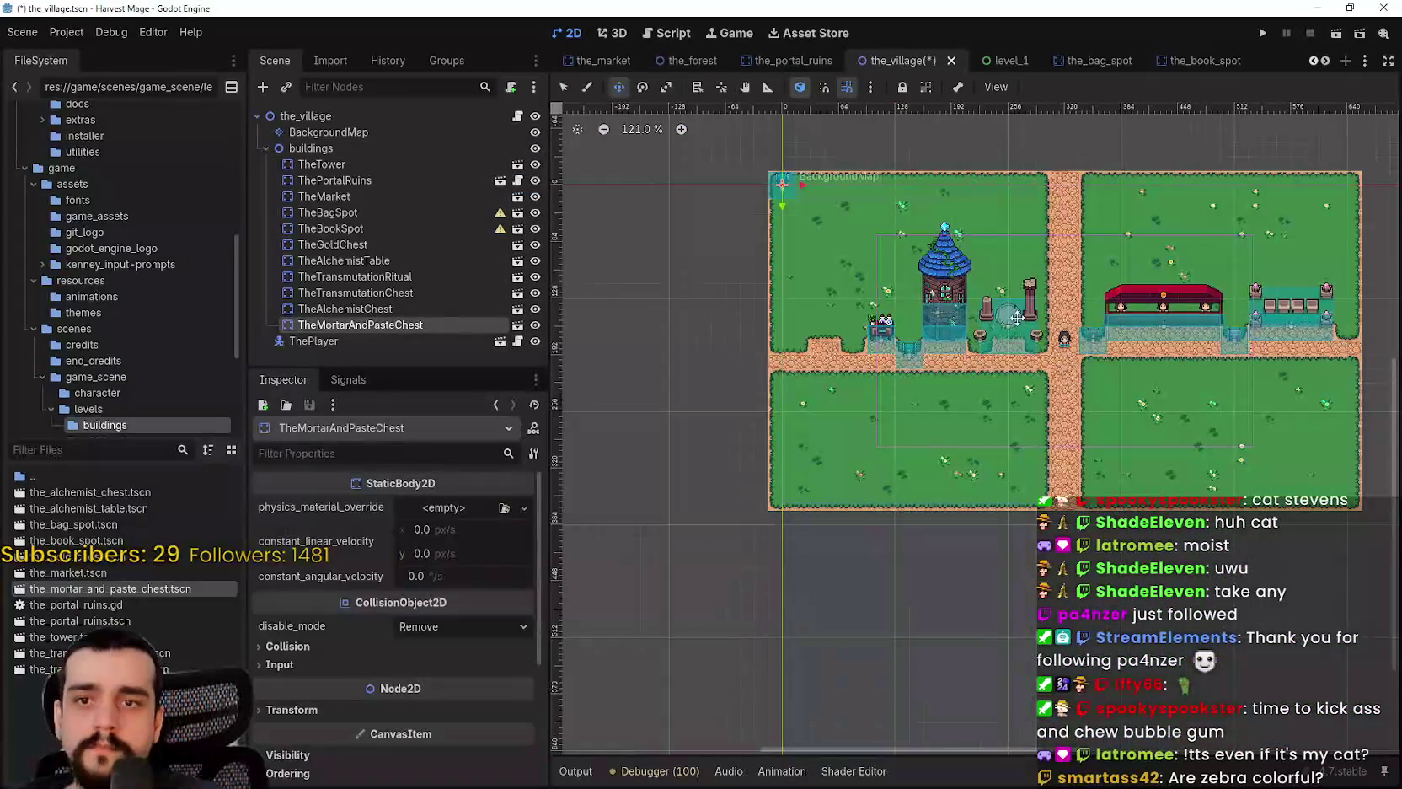
- Drag TheMortarAndPasteChest from the origin onto the path beside the alchemist table and save
mouse_move(789, 189)
mouse_down()
mouse_move(825, 354)
mouse_move(953, 356)
mouse_up()
scroll(822, 322, up, 7)
scroll(843, 362, down, 2)
key(ctrl+s)
- Pan and zoom around the village map to look over the chests and alchemist table
scroll(834, 366, up, 1)
scroll(843, 364, down, 1)
scroll(860, 361, down, 2)
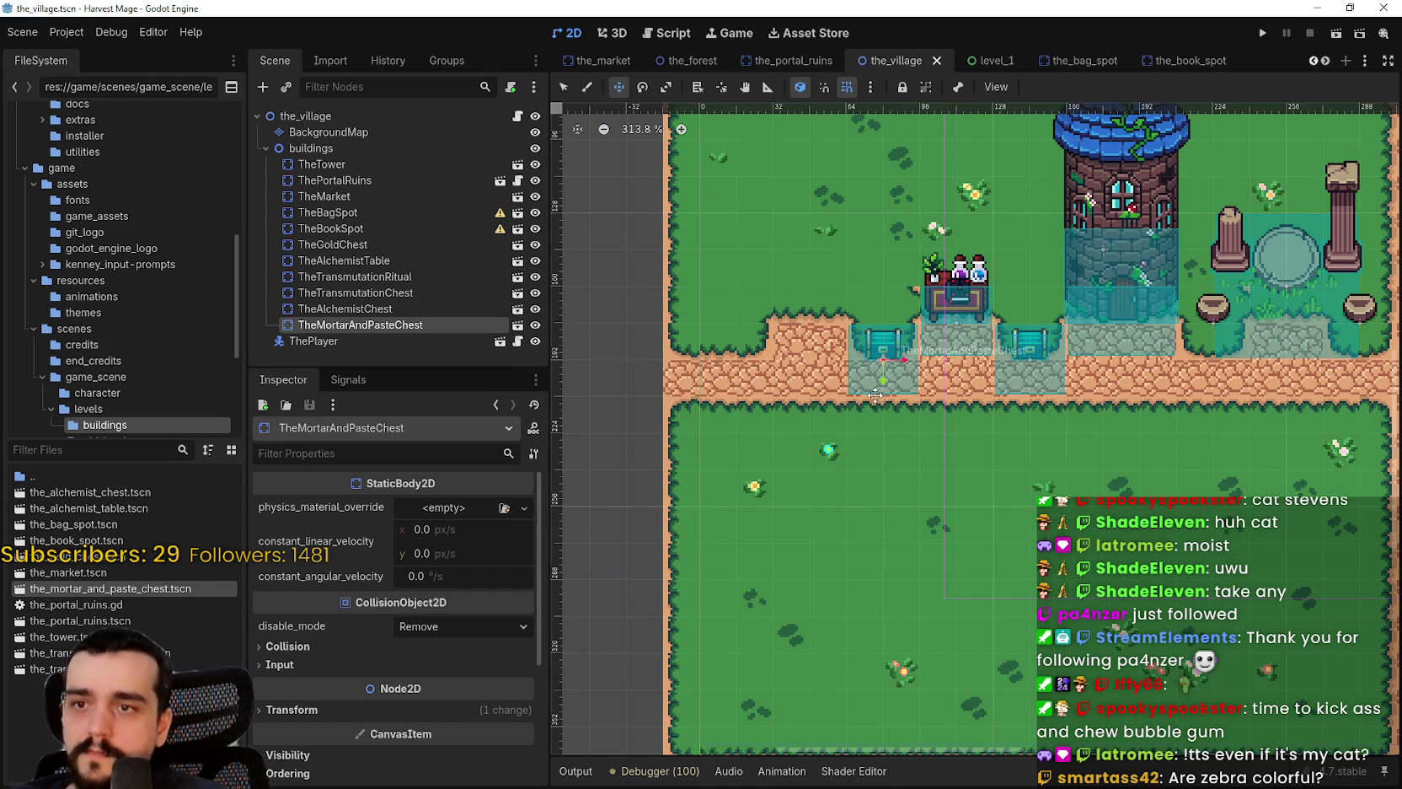
drag(891, 381, 933, 457)
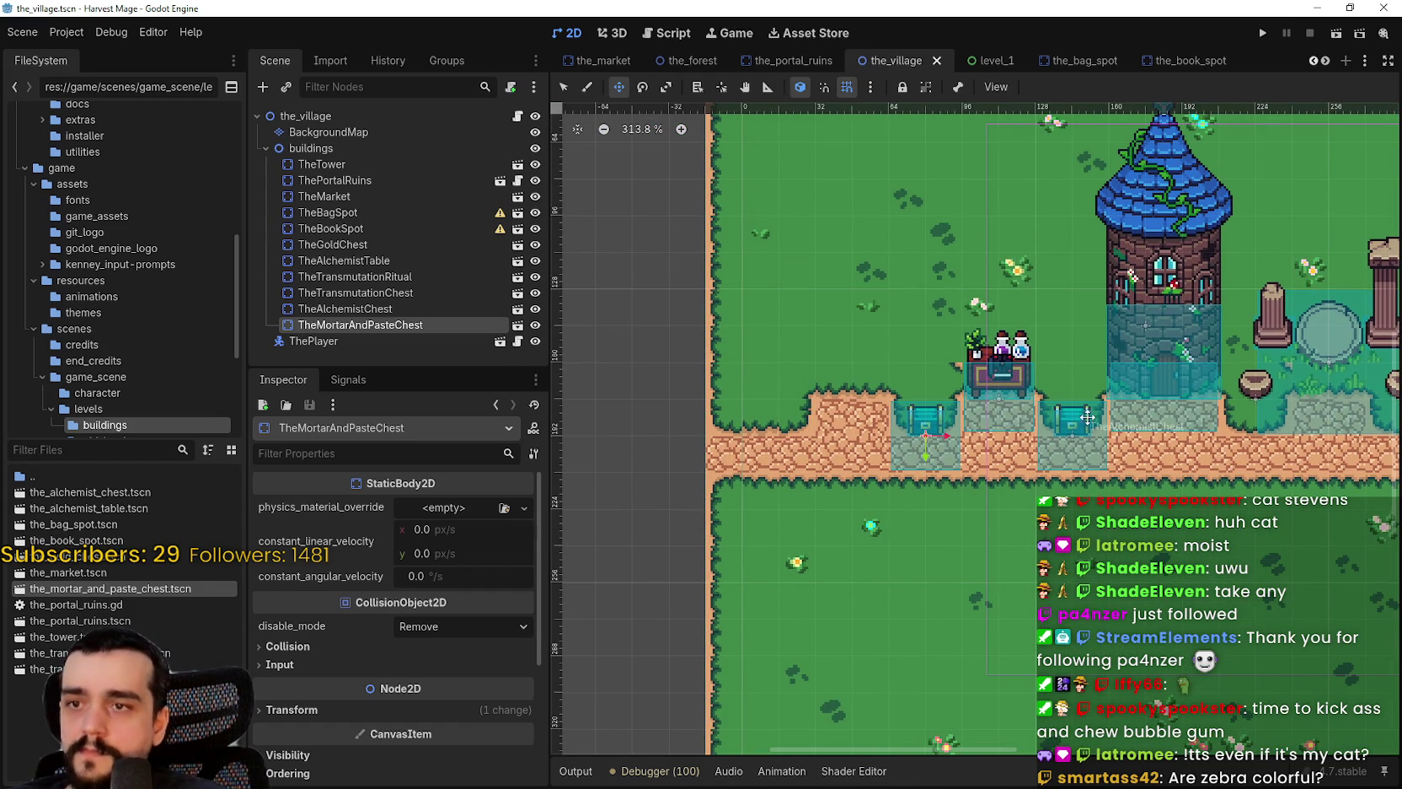
drag(1063, 439, 946, 435)
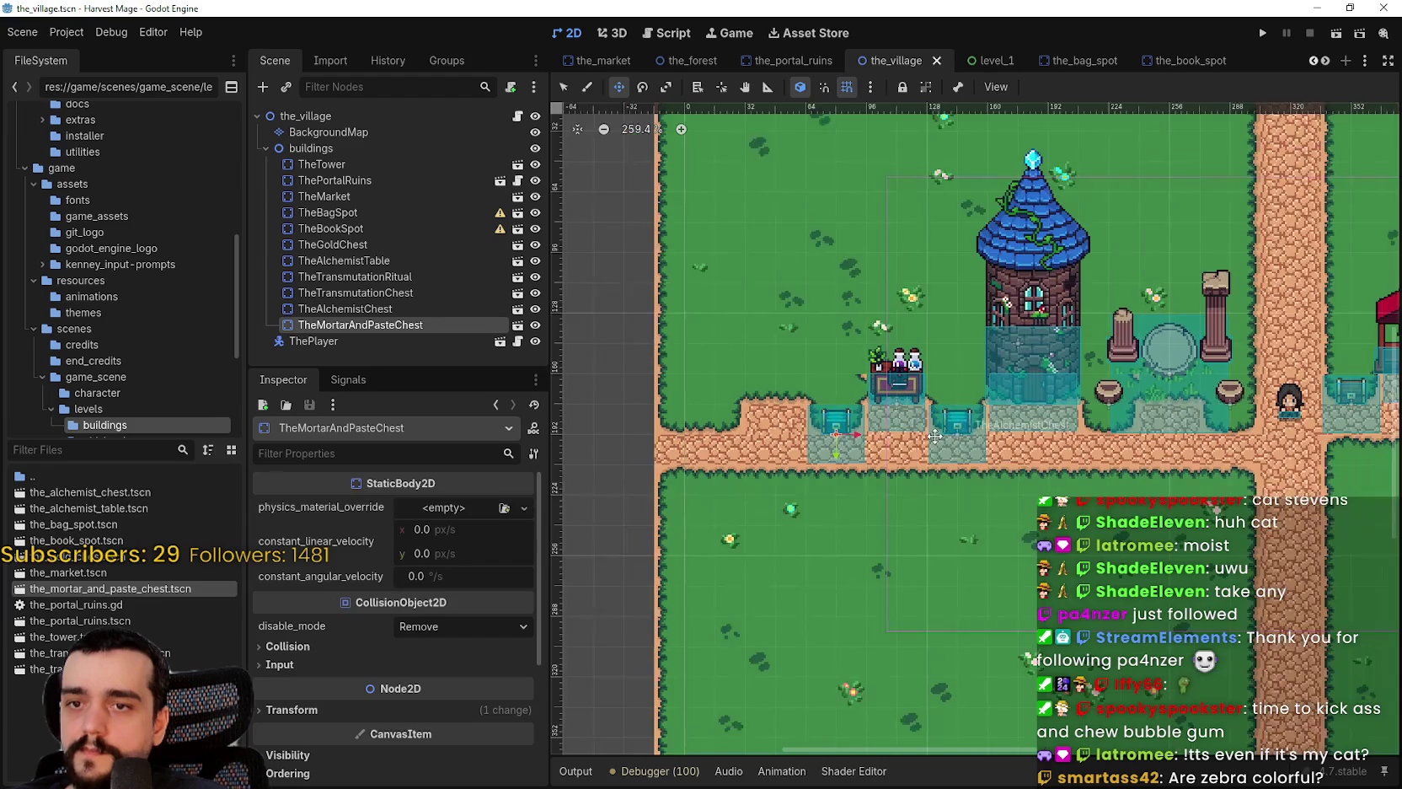
scroll(861, 421, up, 1)
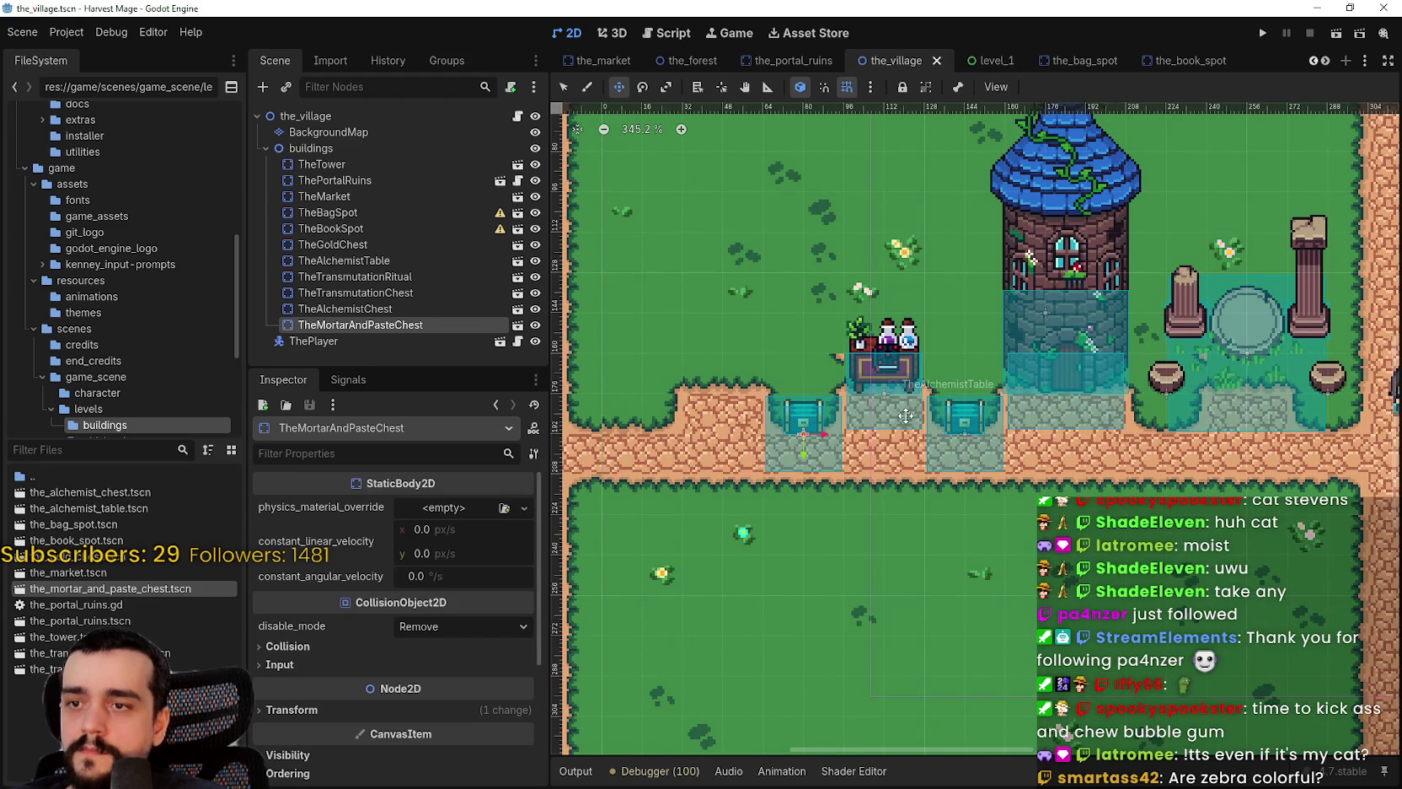
scroll(866, 446, down, 1)
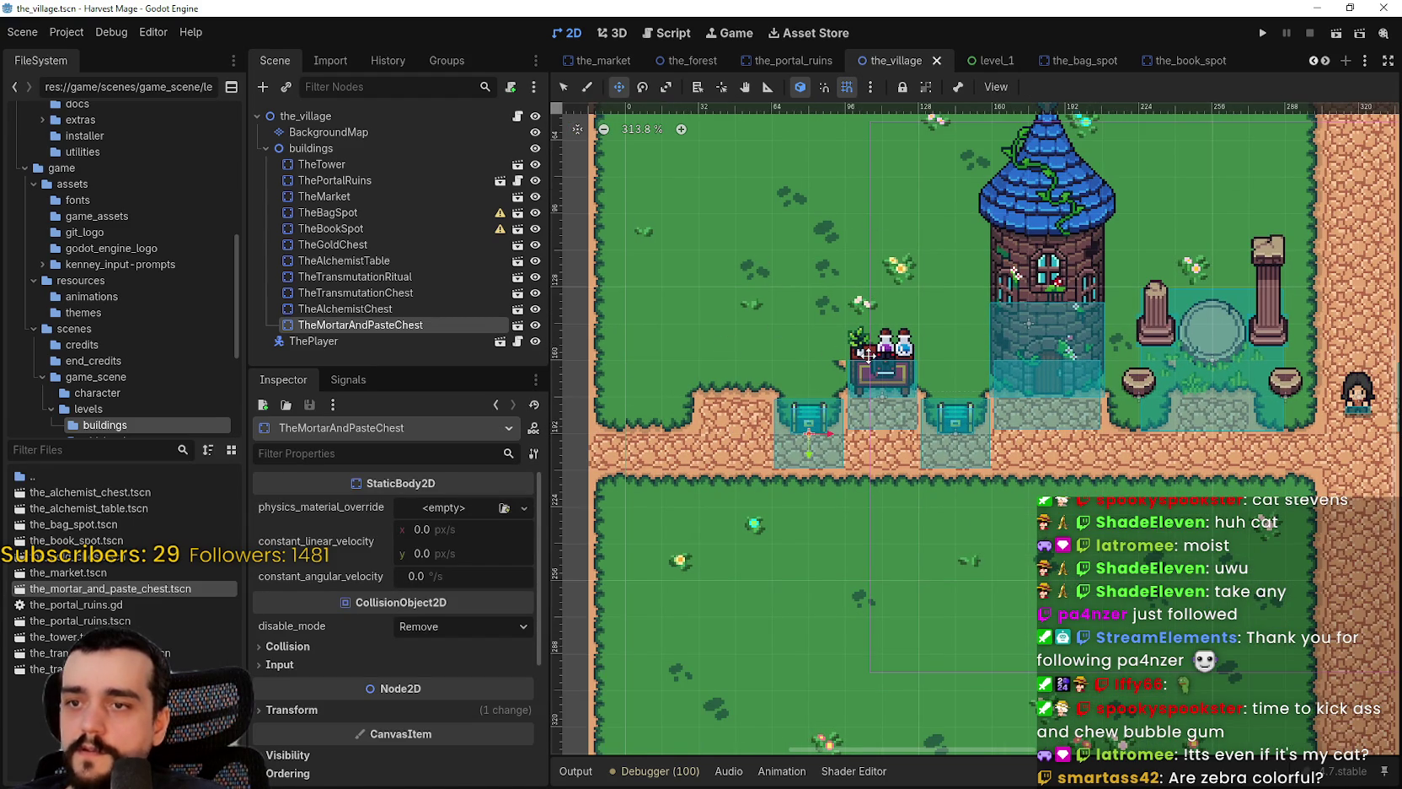
scroll(868, 354, down, 1)
scroll(809, 345, right, 3)
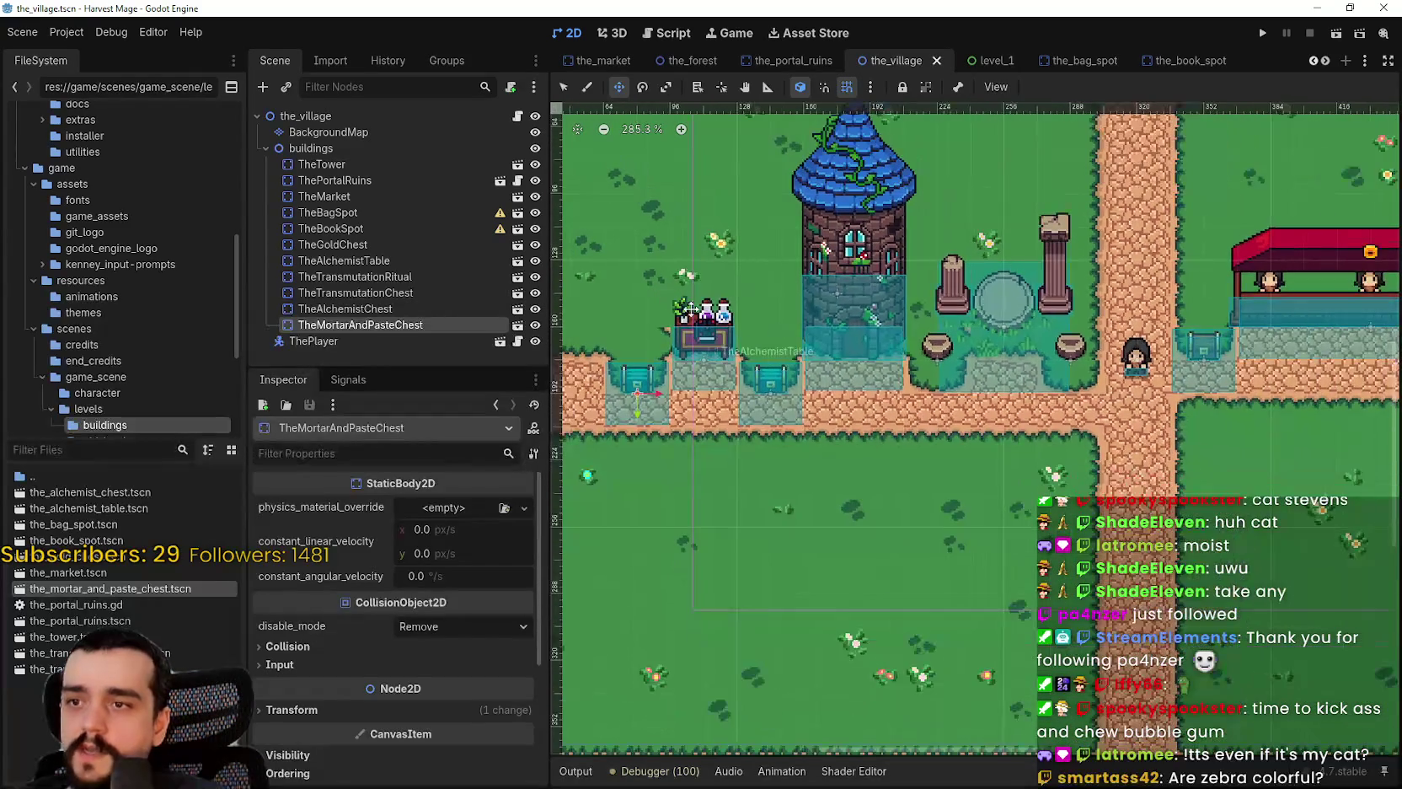
scroll(765, 337, down, 3)
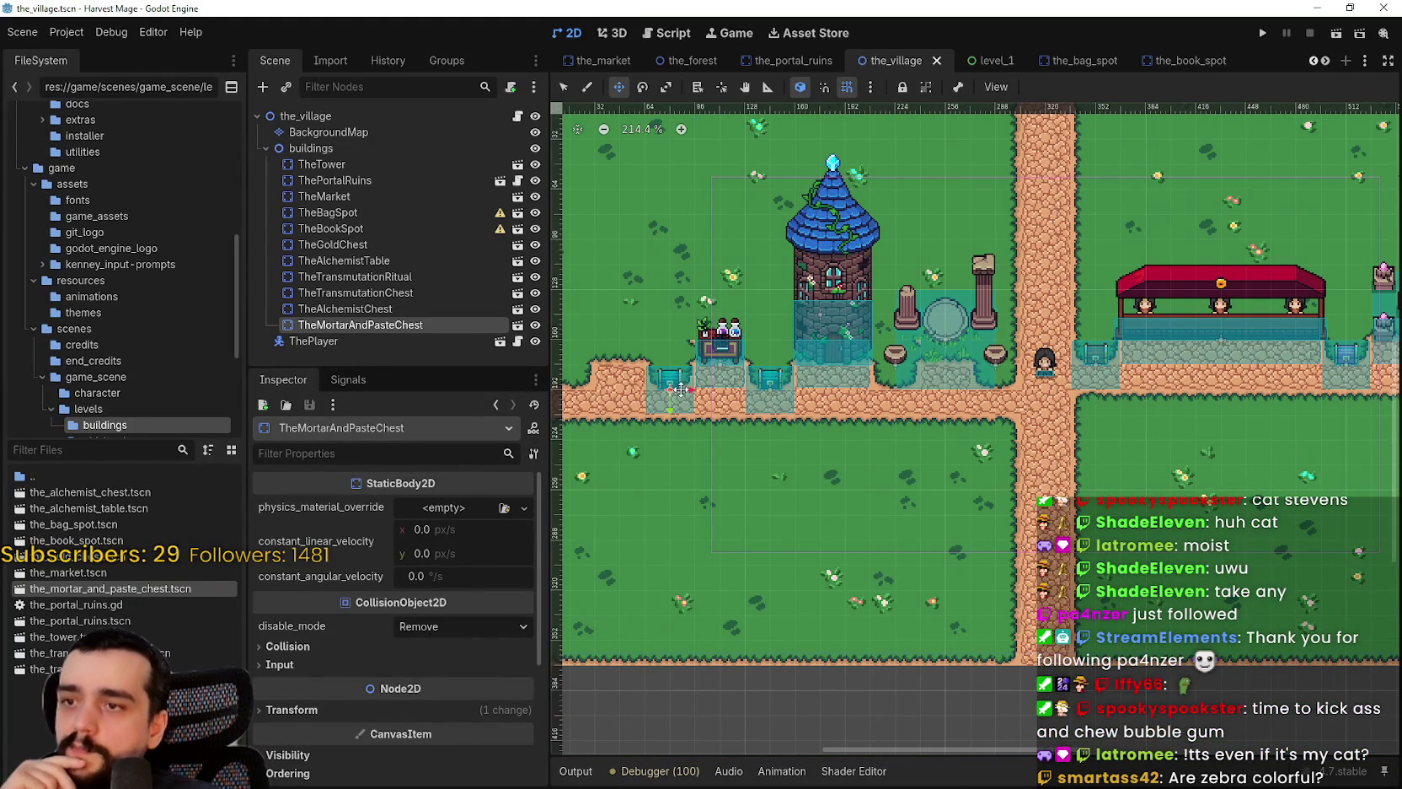
scroll(758, 371, down, 3)
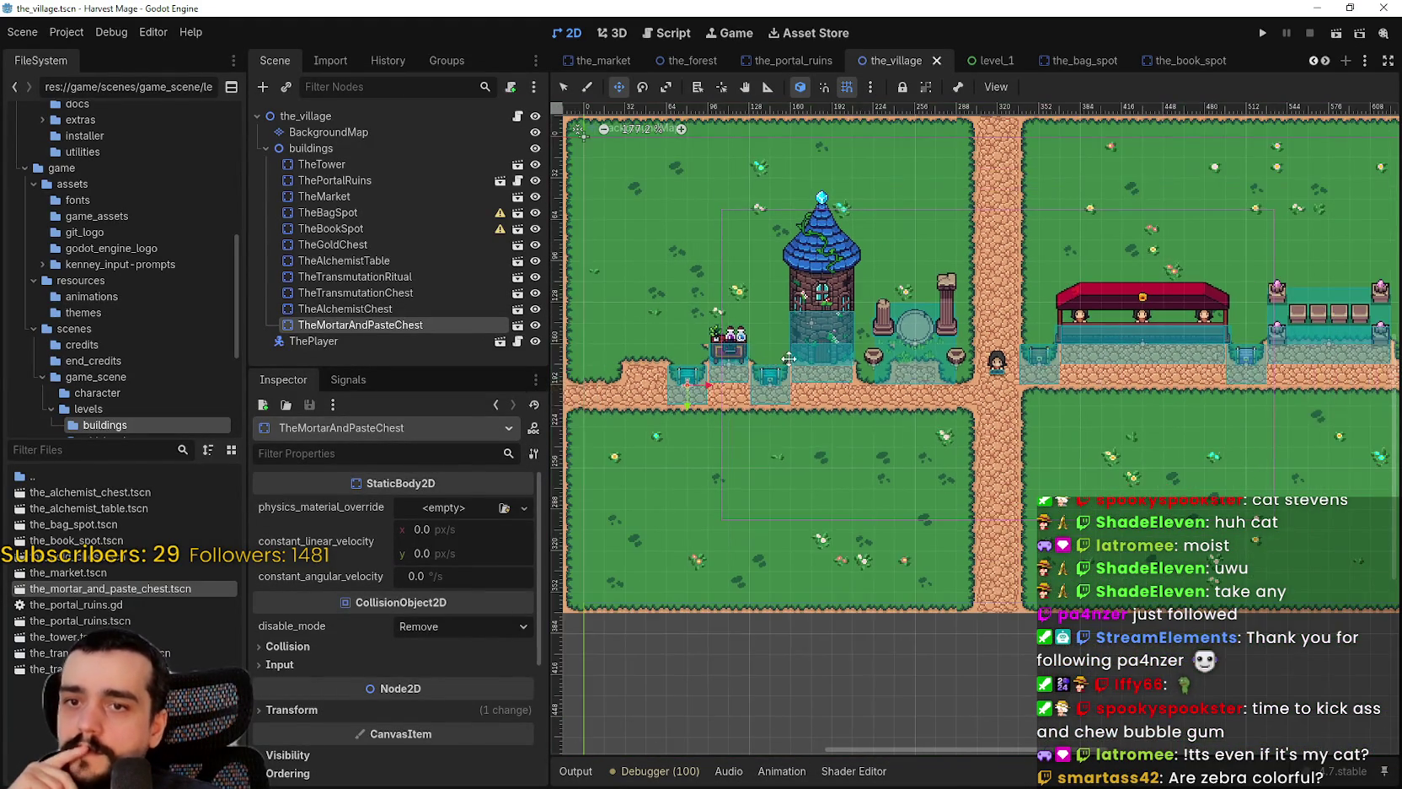
scroll(738, 392, up, 1)
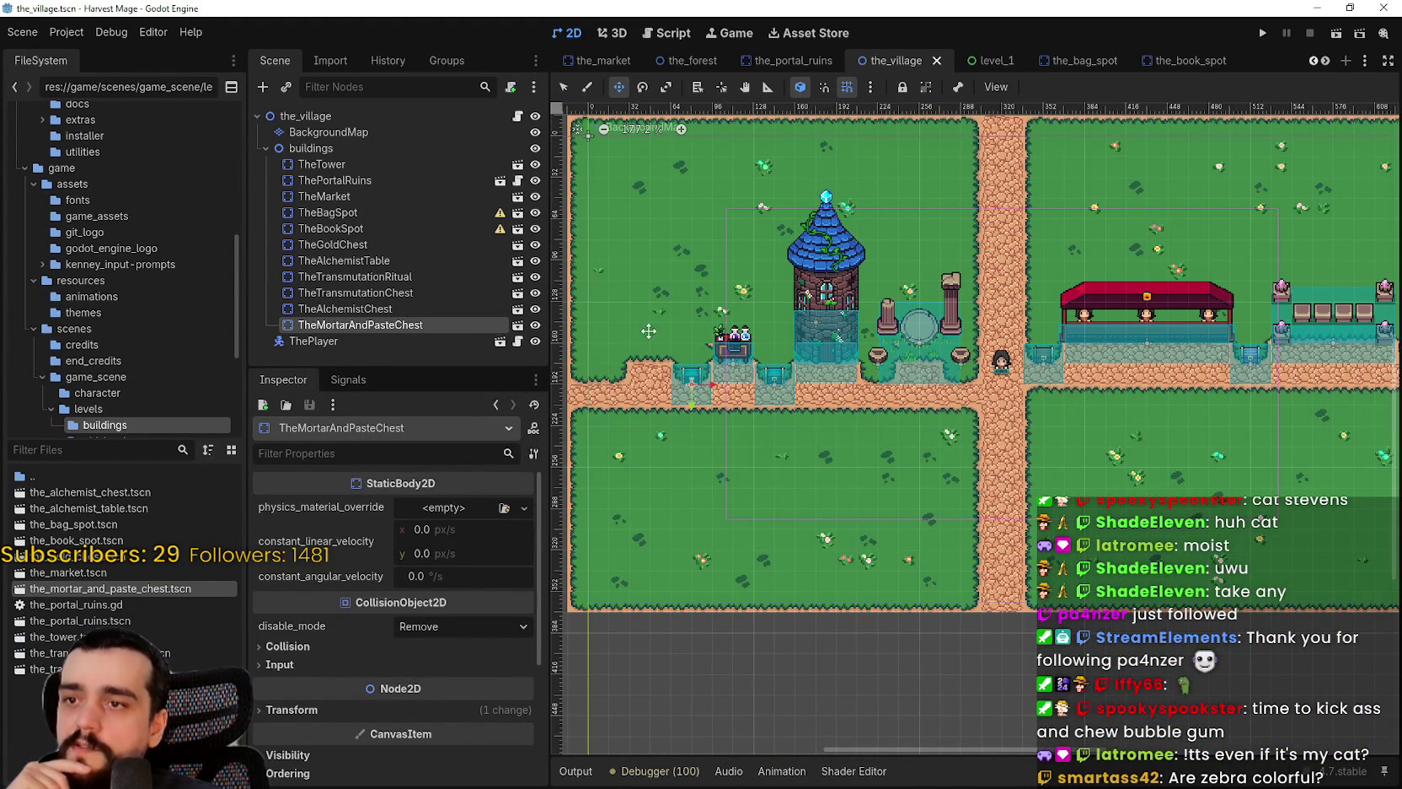
scroll(724, 332, up, 3)
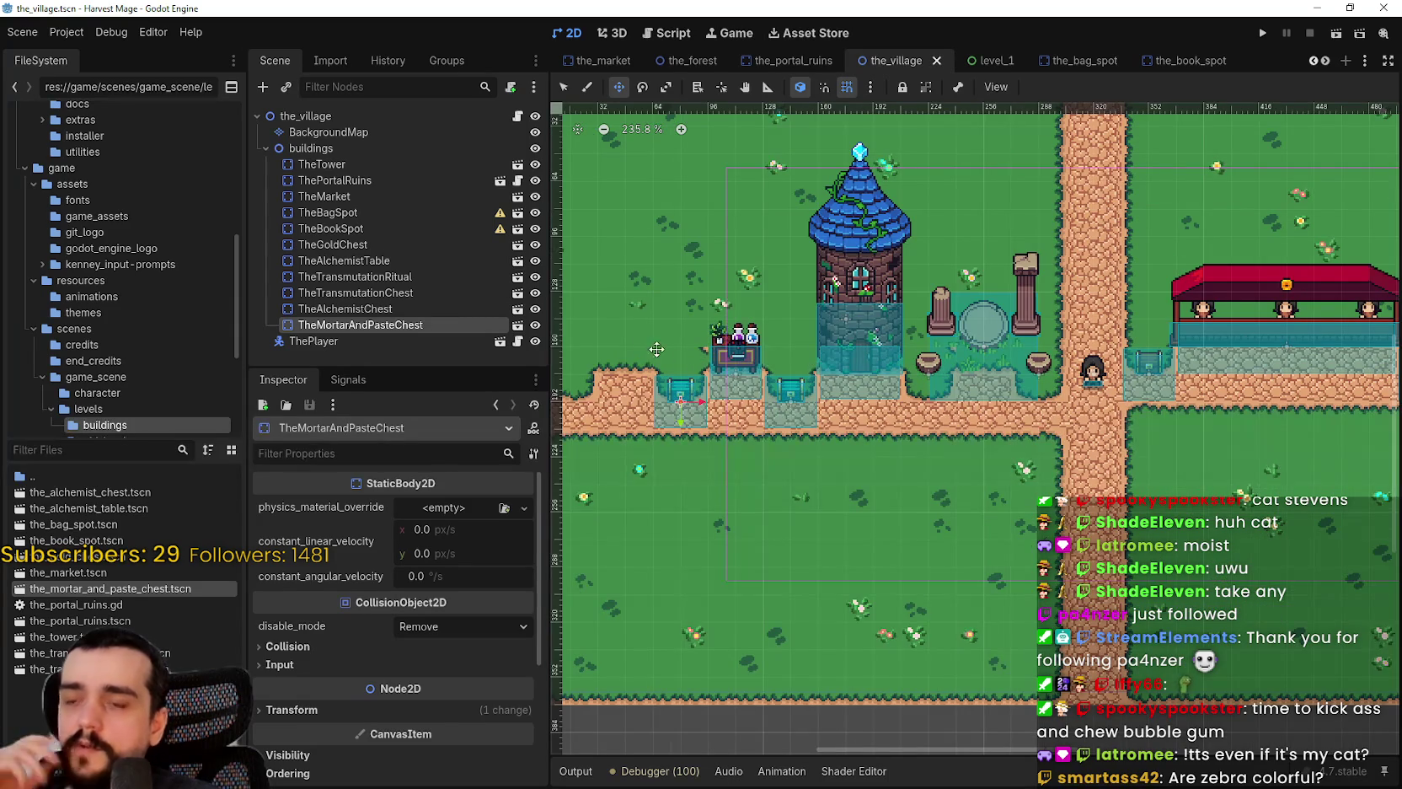
drag(627, 360, 783, 400)
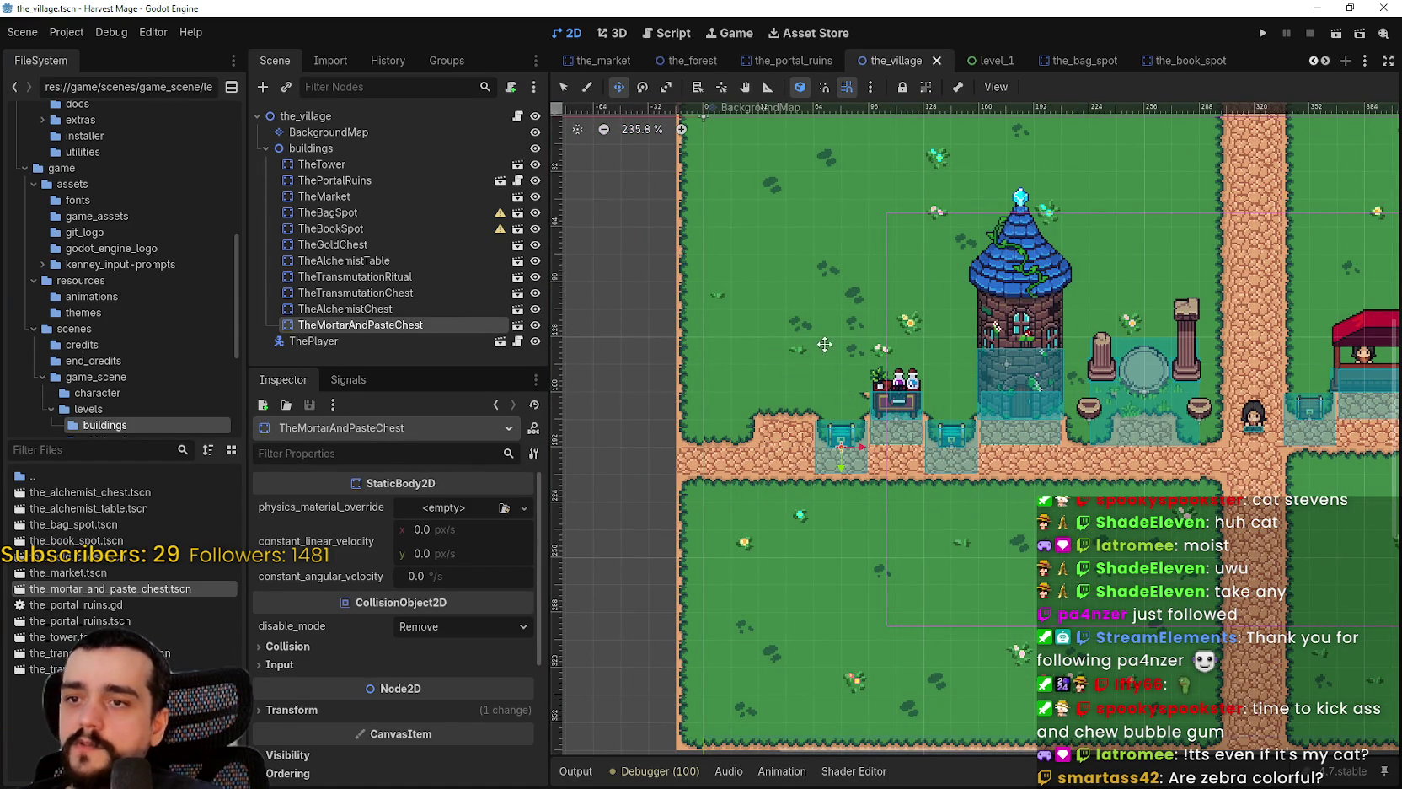
scroll(874, 395, up, 1)
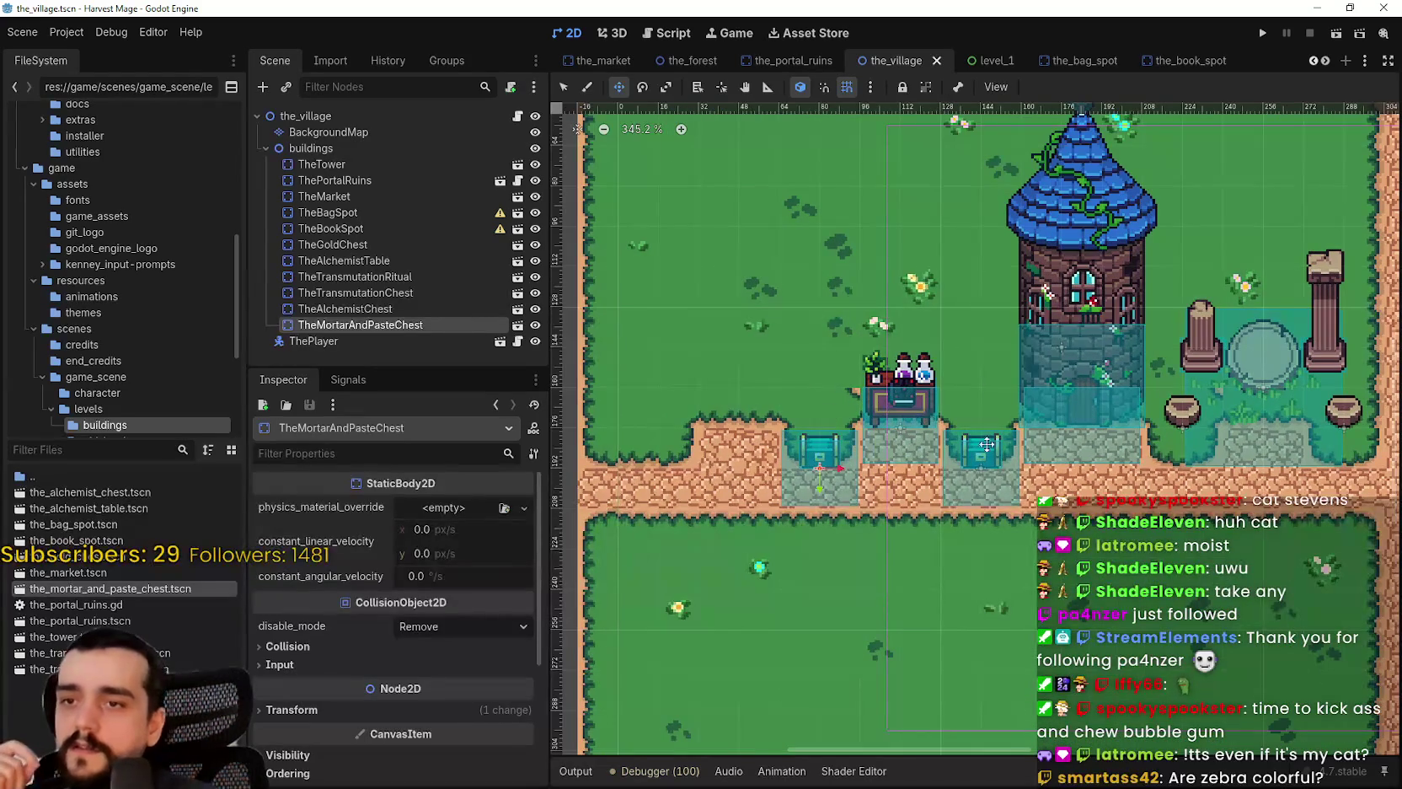
drag(962, 395, 780, 359)
scroll(780, 359, down, 1)
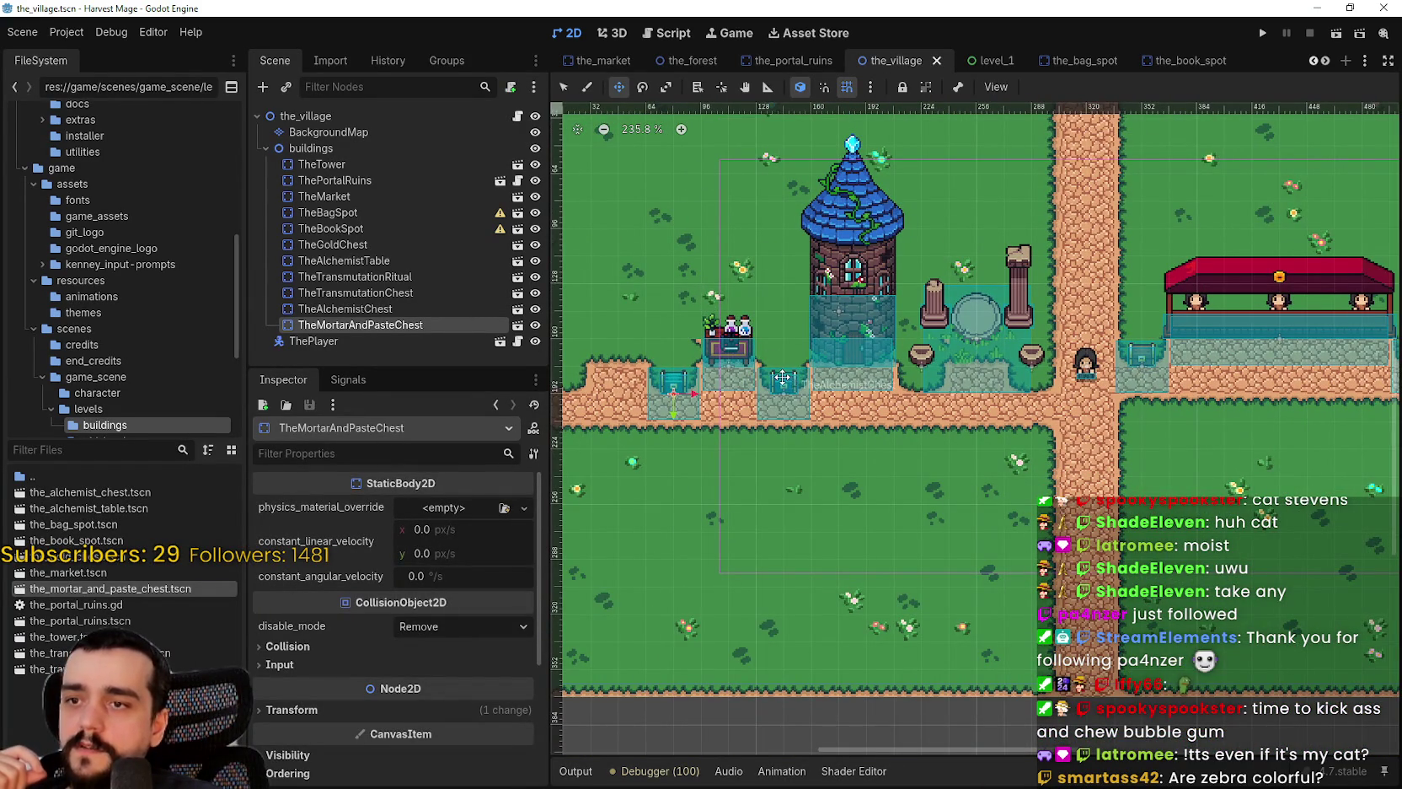
scroll(843, 384, right, 5)
scroll(919, 392, up, 1)
scroll(919, 392, right, 3)
scroll(935, 422, up, 3)
scroll(963, 472, up, 1)
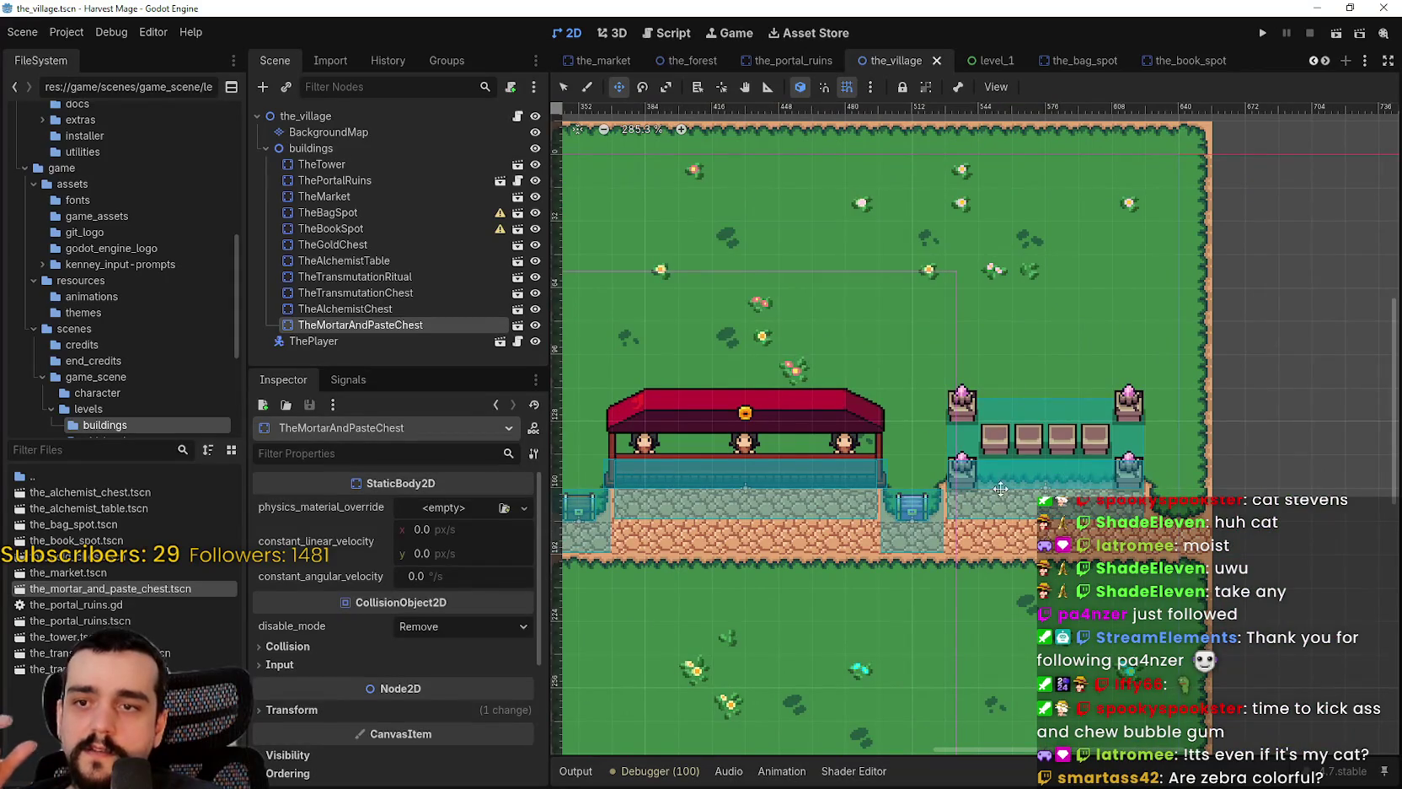
scroll(964, 472, left, 1)
scroll(1197, 380, down, 1)
scroll(1198, 380, down, 1)
scroll(978, 422, up, 2)
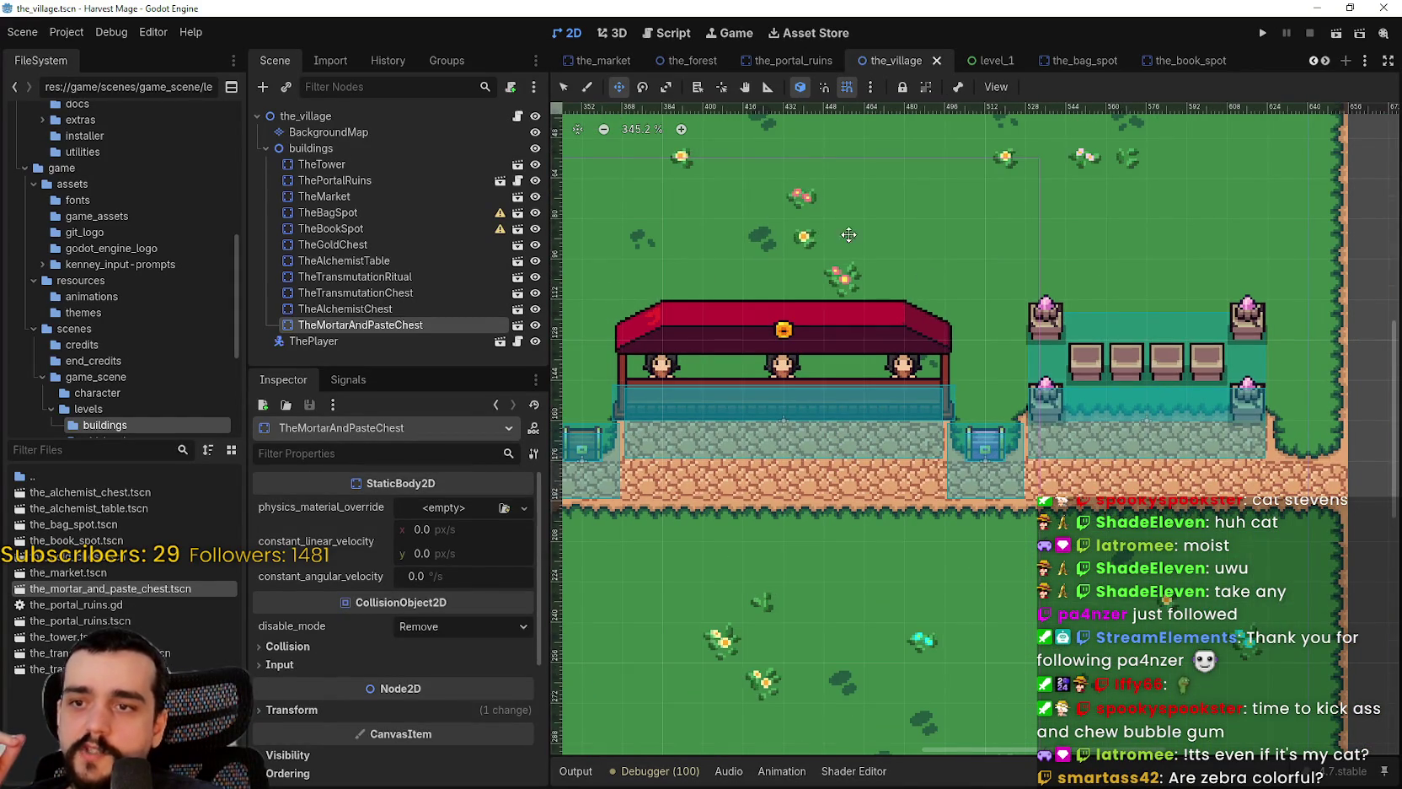
scroll(895, 253, left, 3)
scroll(895, 254, down, 2)
scroll(869, 419, down, 3)
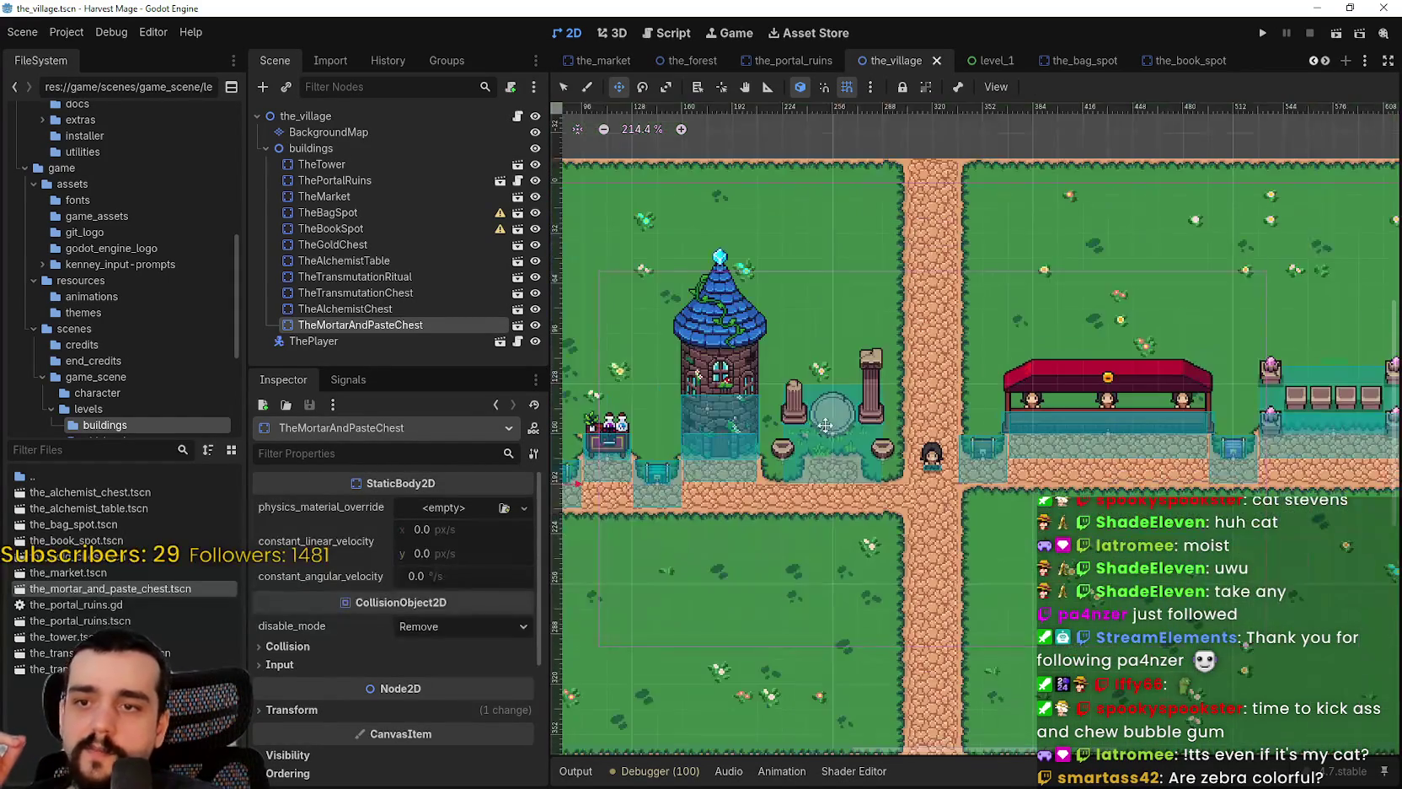
scroll(868, 419, down, 1)
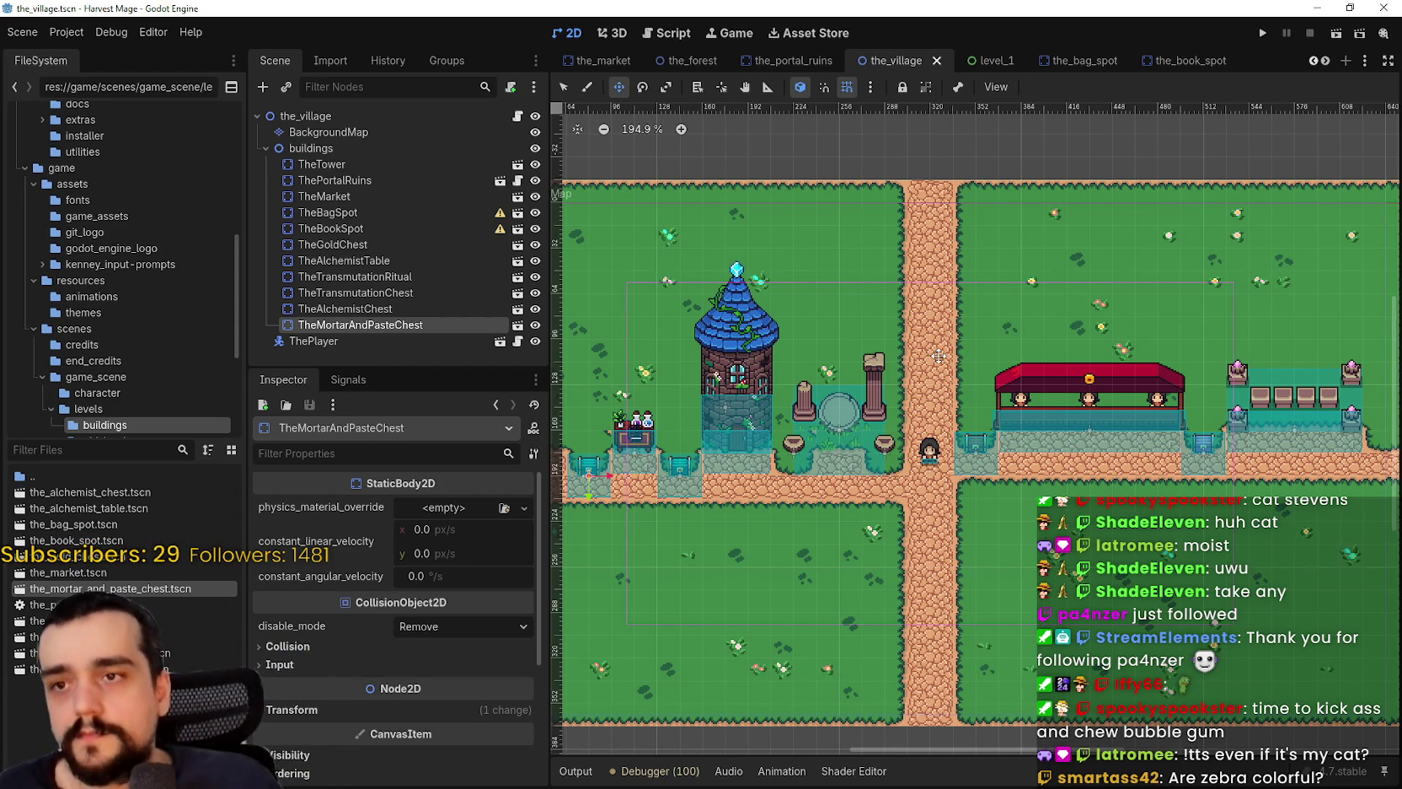
scroll(938, 356, down, 2)
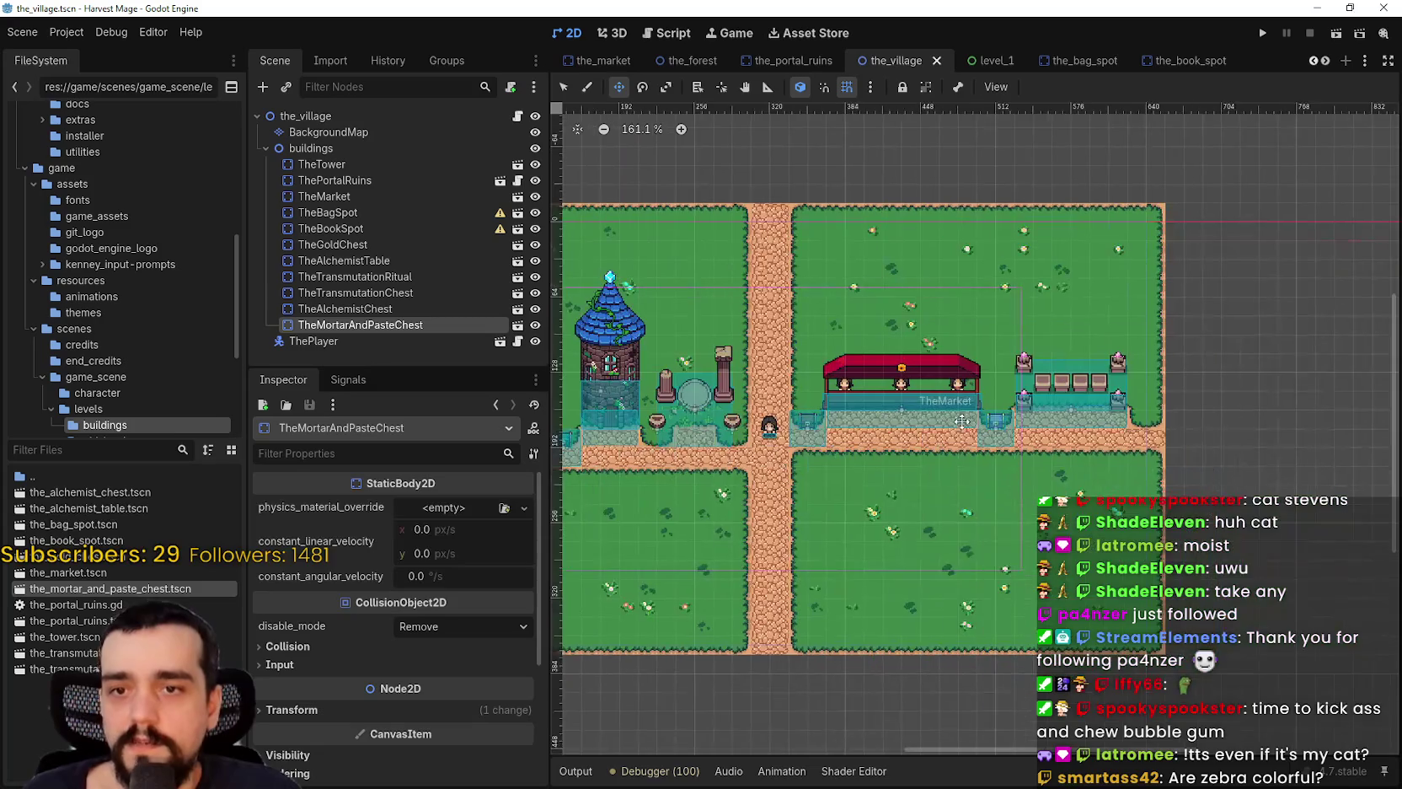
scroll(957, 423, down, 3)
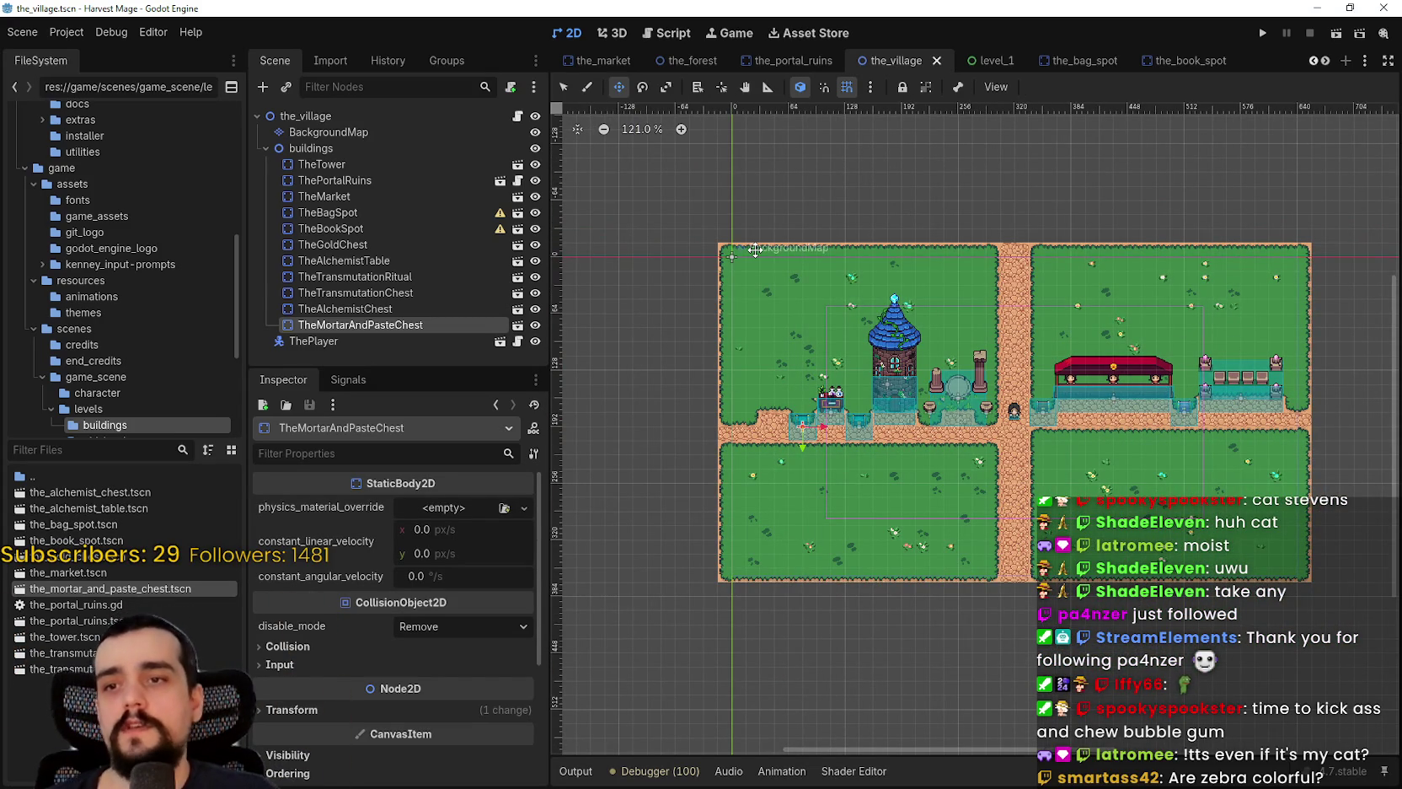
scroll(584, 272, down, 1)
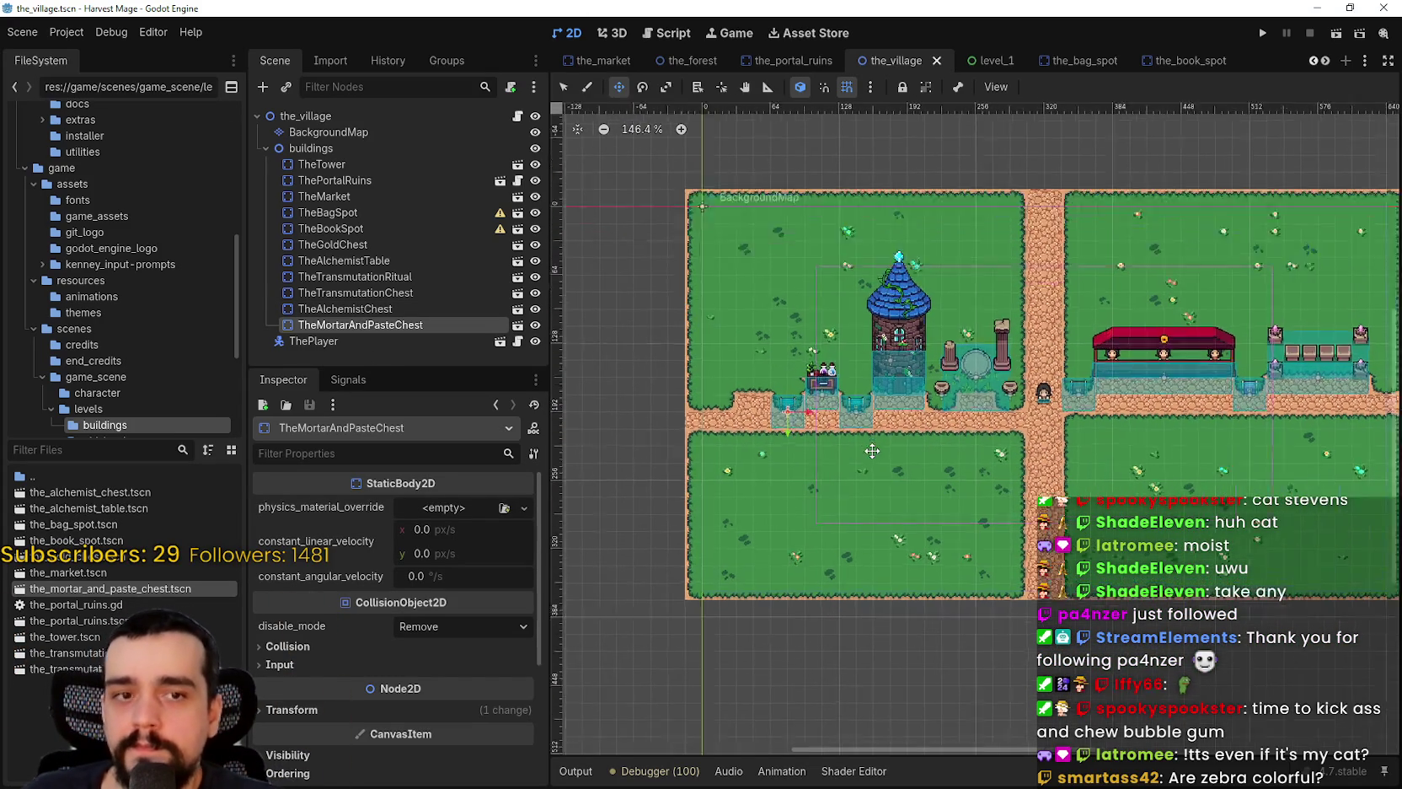
scroll(792, 396, up, 8)
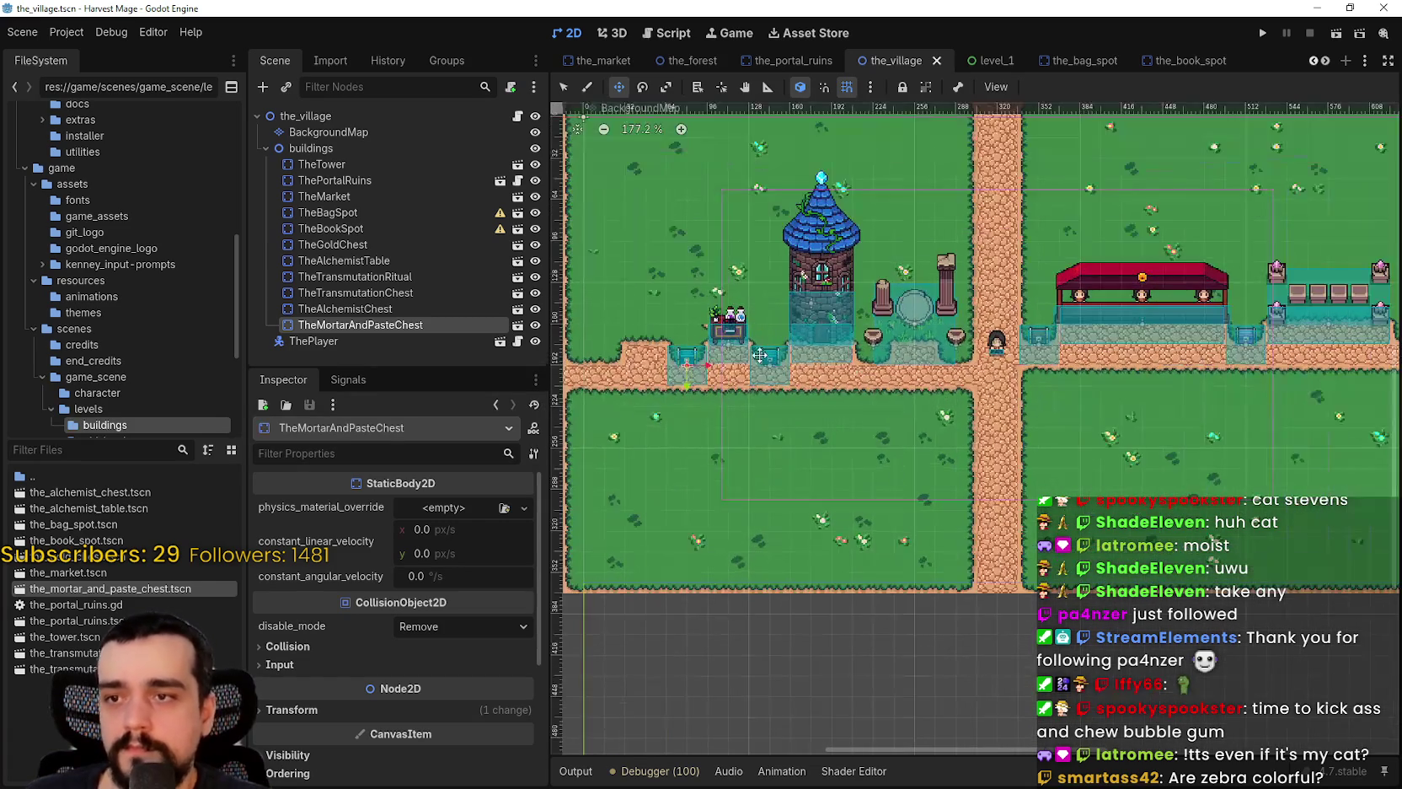
scroll(759, 345, up, 2)
scroll(922, 372, down, 2)
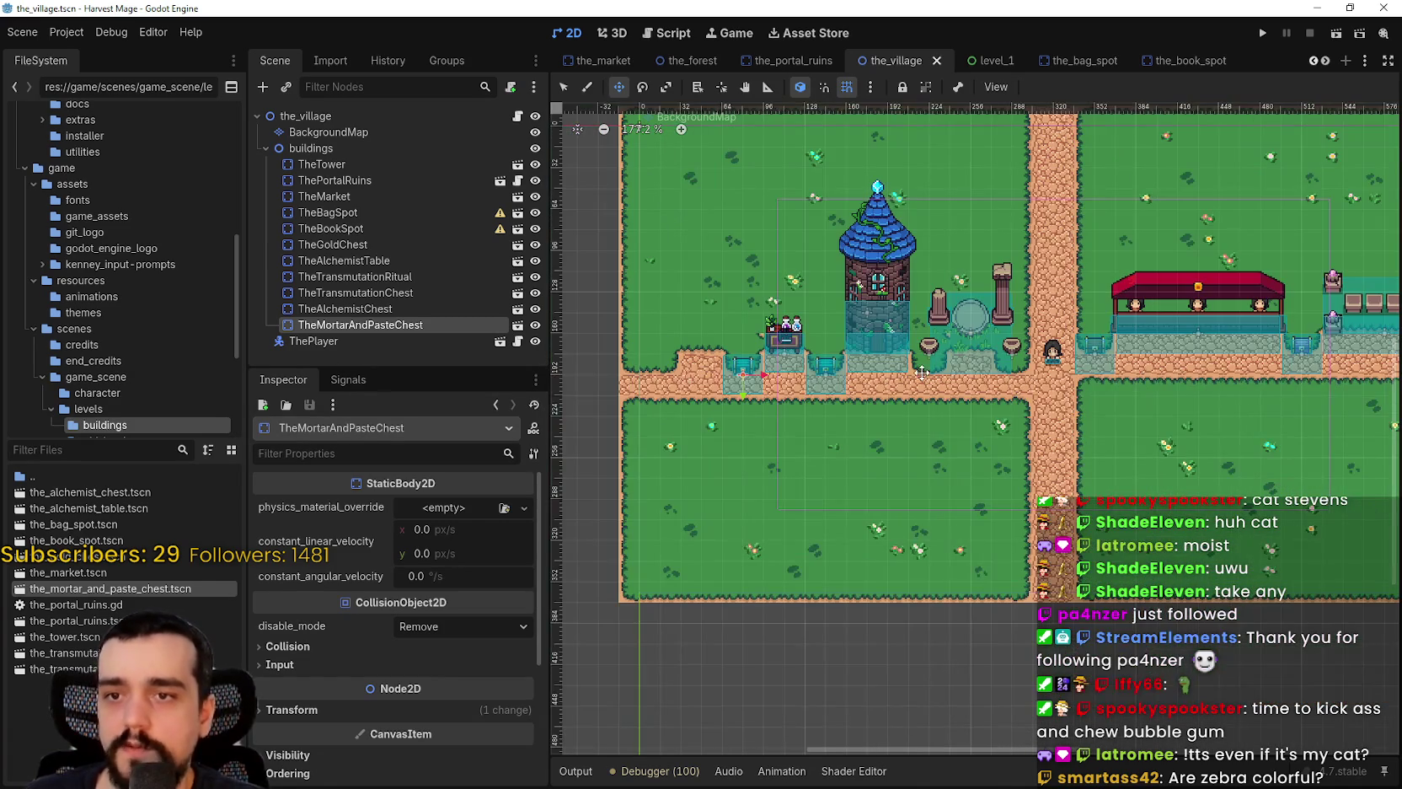
scroll(940, 391, up, 1)
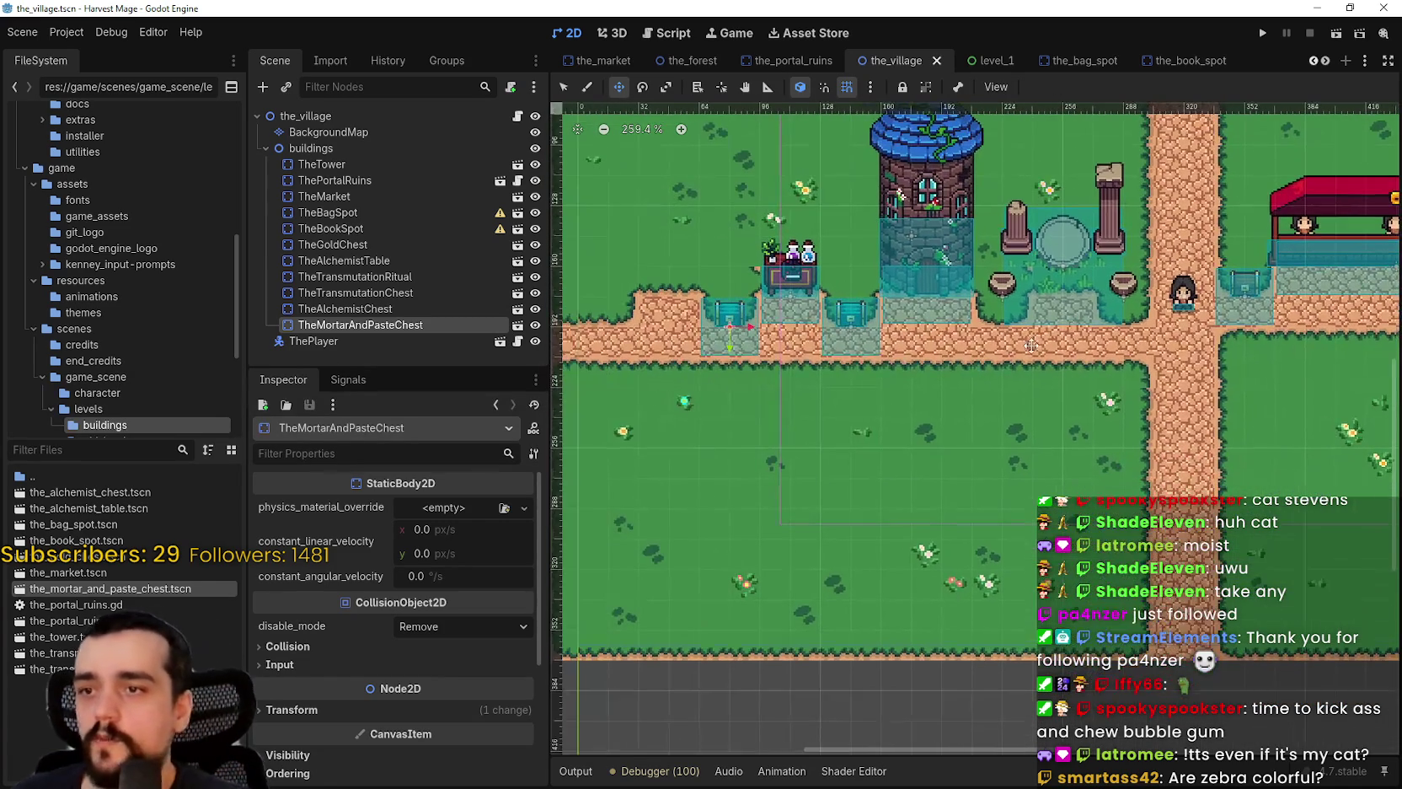
scroll(992, 341, up, 6)
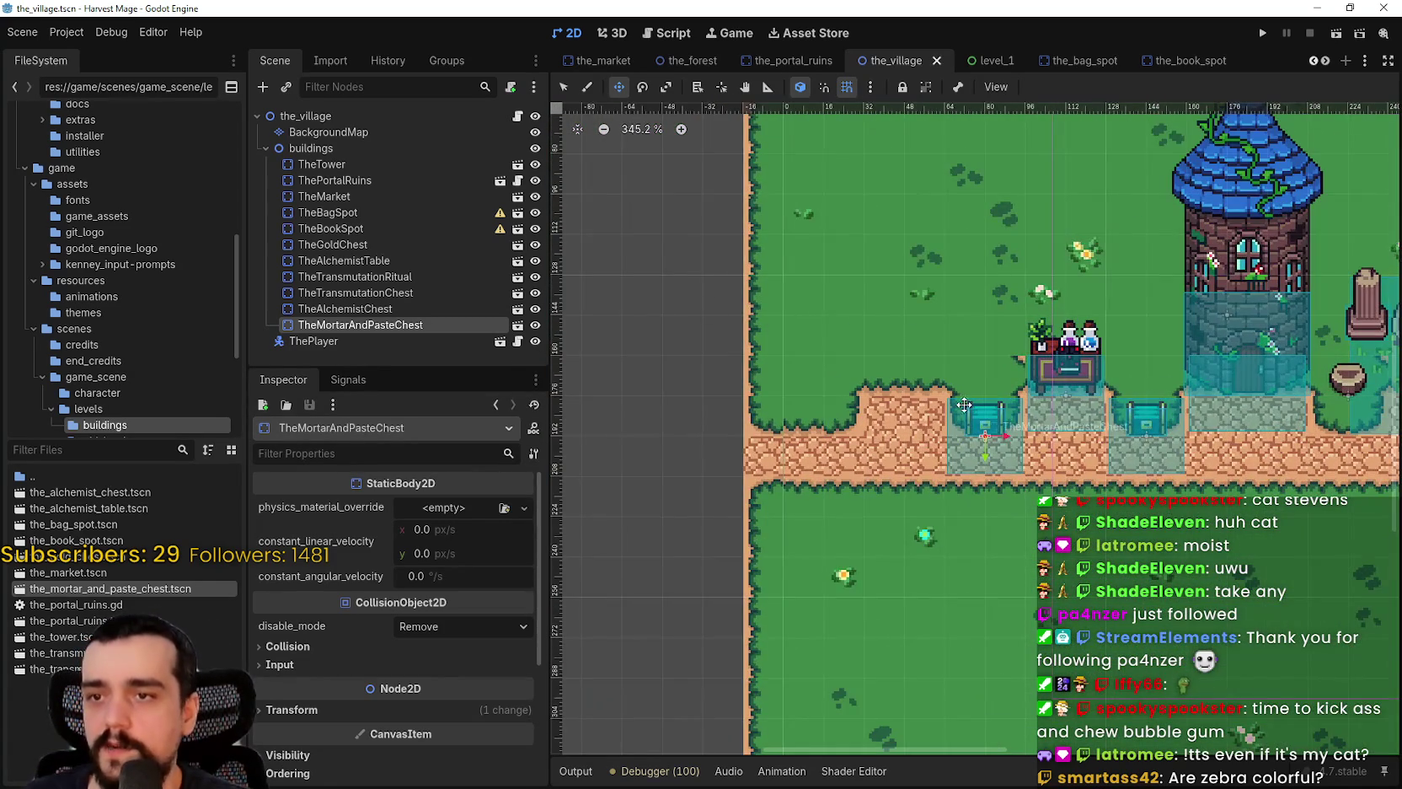
scroll(676, 343, down, 3)
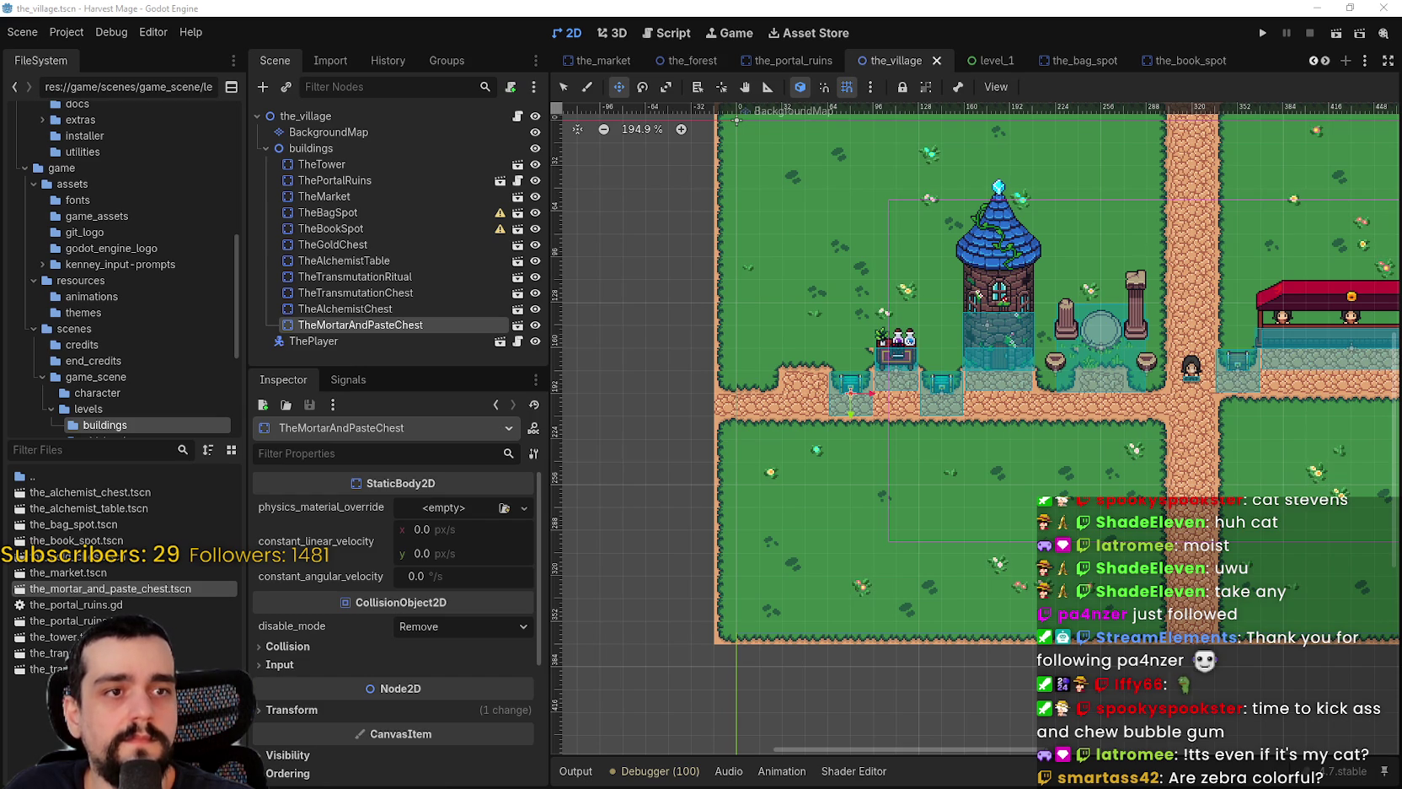
key(alt+Tab)
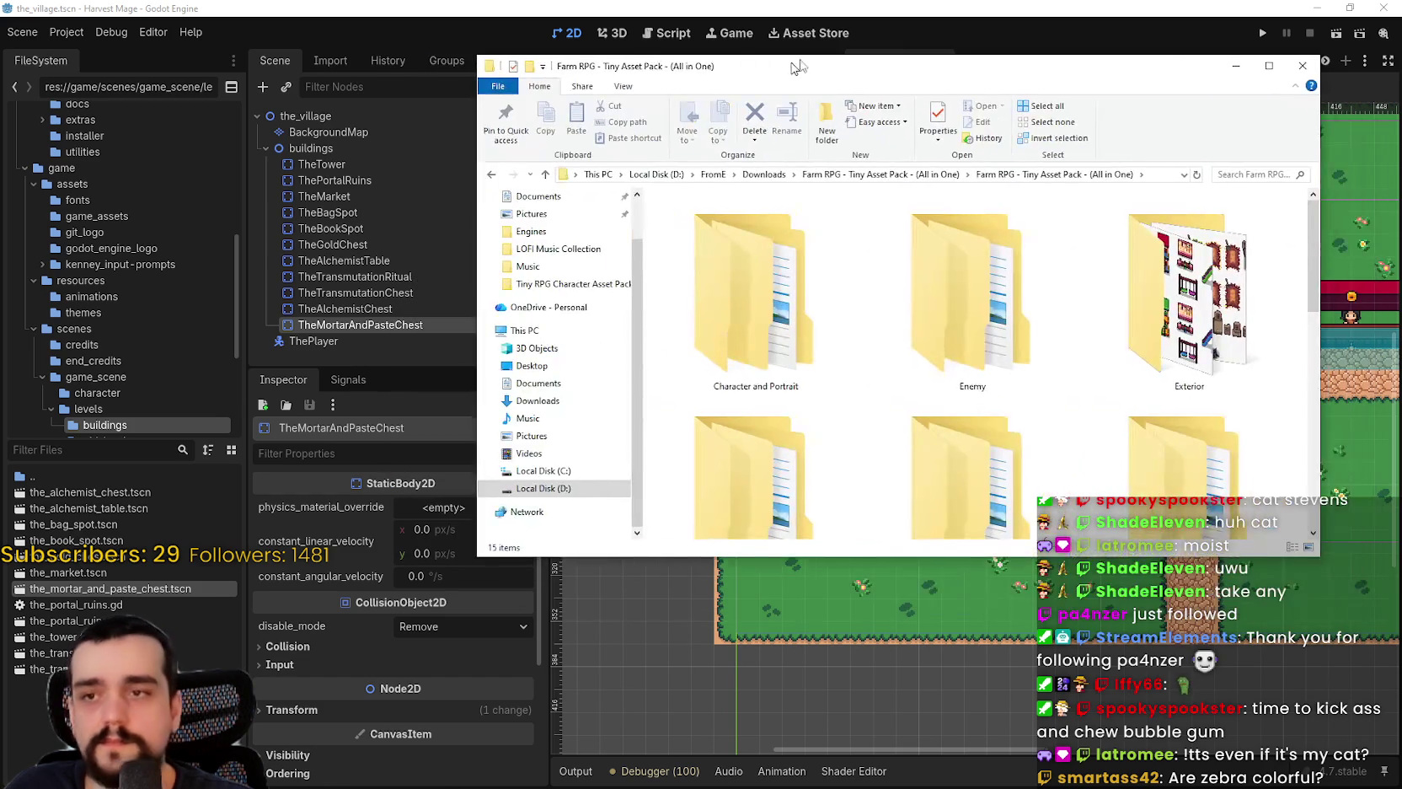
- Open the Exterior sprite folder and view its files as extra large icons
scroll(1011, 354, down, 2)
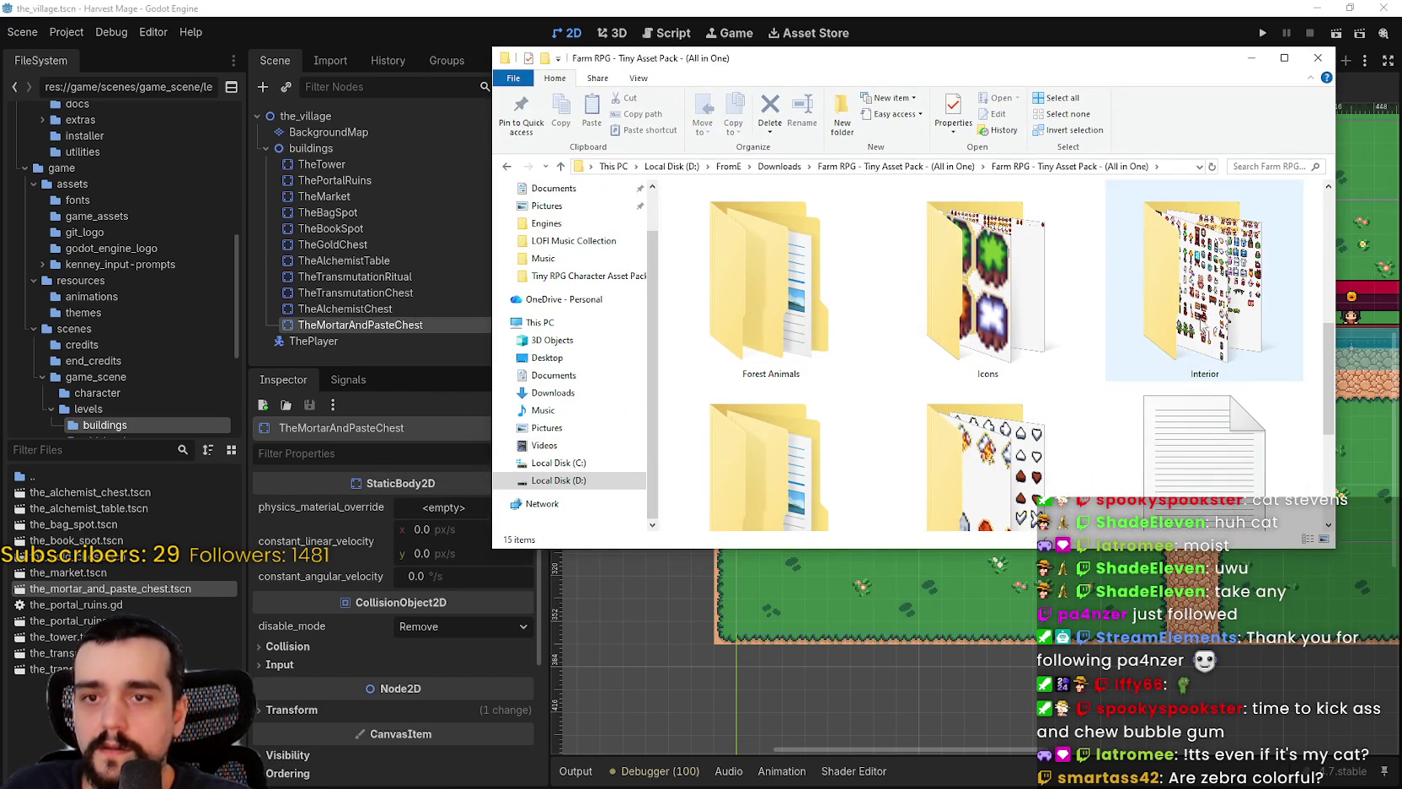
scroll(885, 333, down, 1)
scroll(889, 375, down, 3)
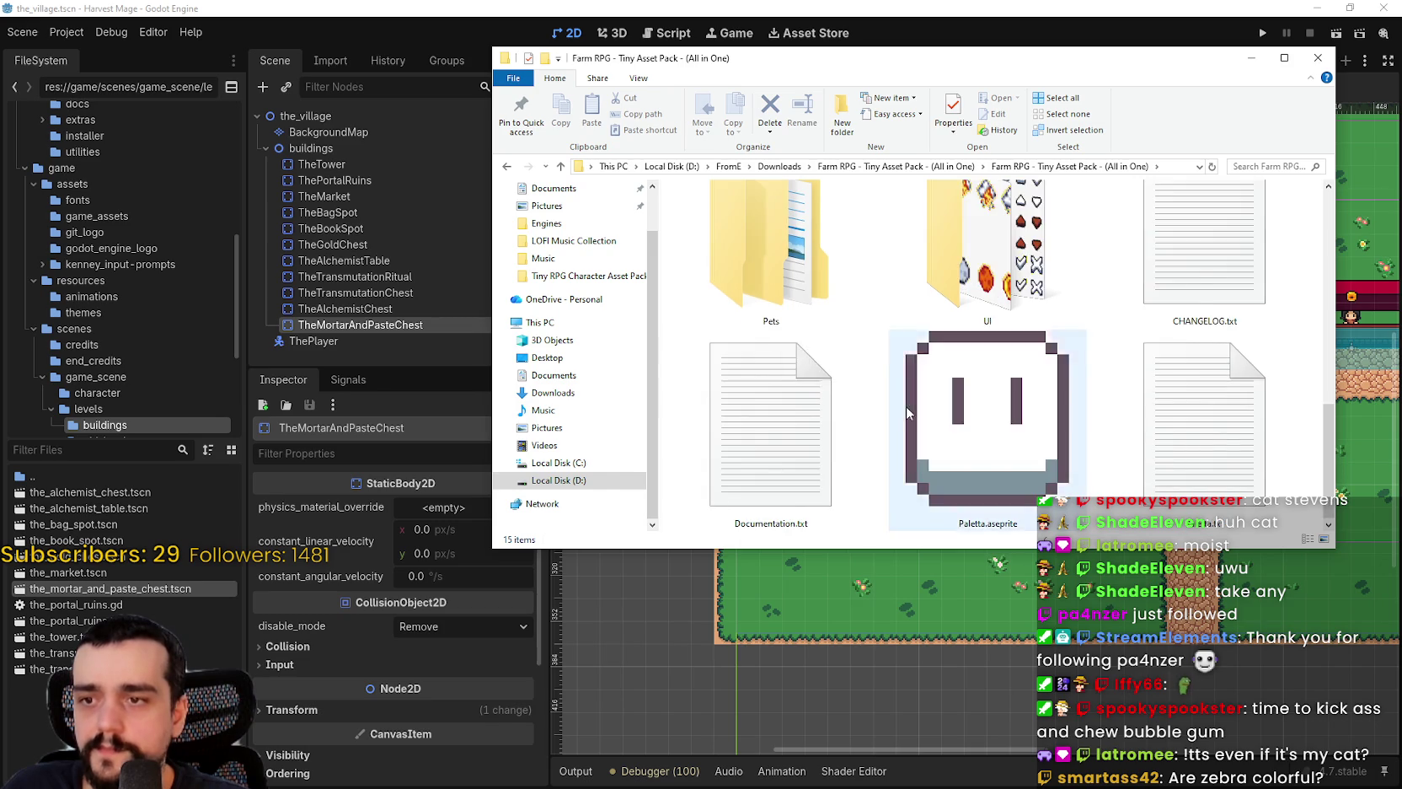
scroll(1096, 354, up, 6)
double_click(1182, 331)
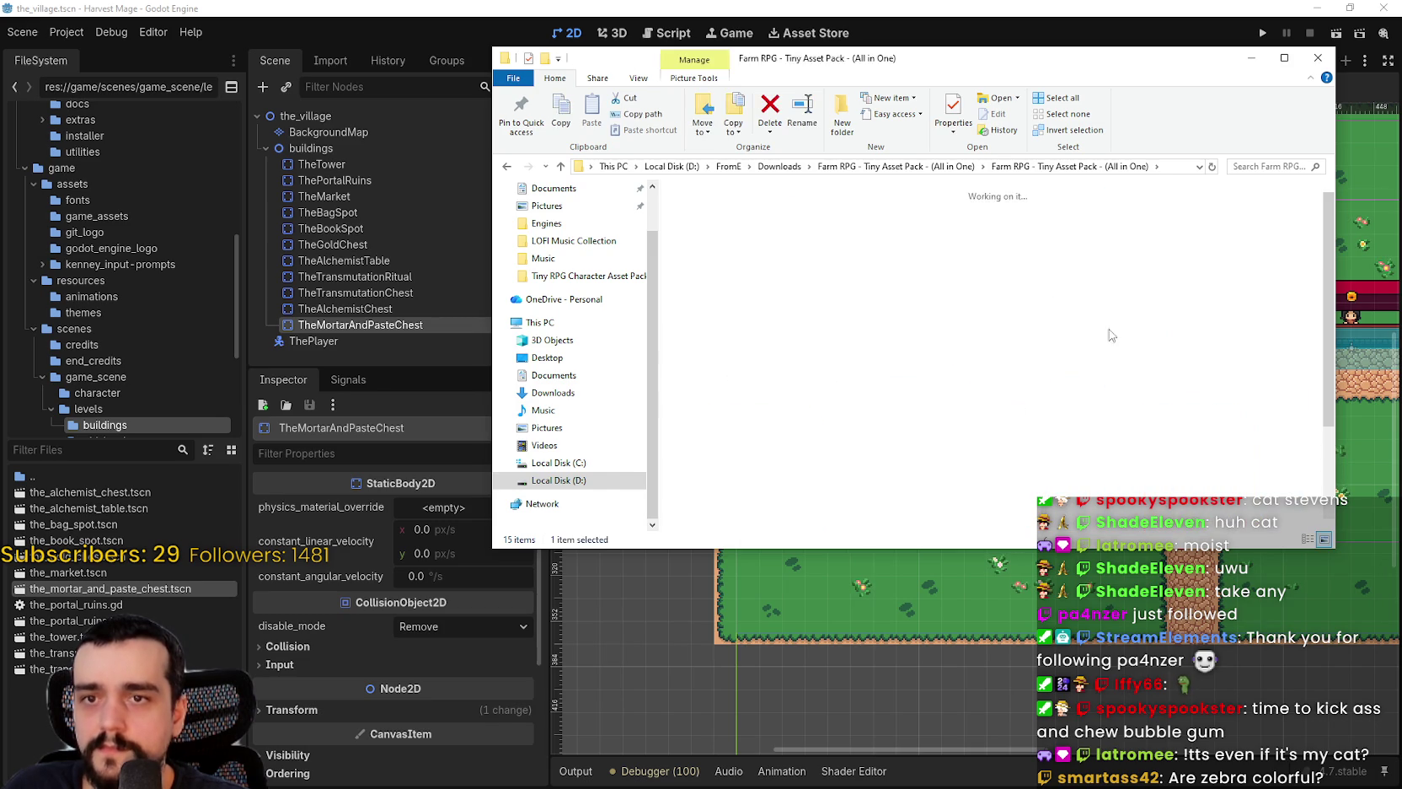
scroll(872, 296, down, 1)
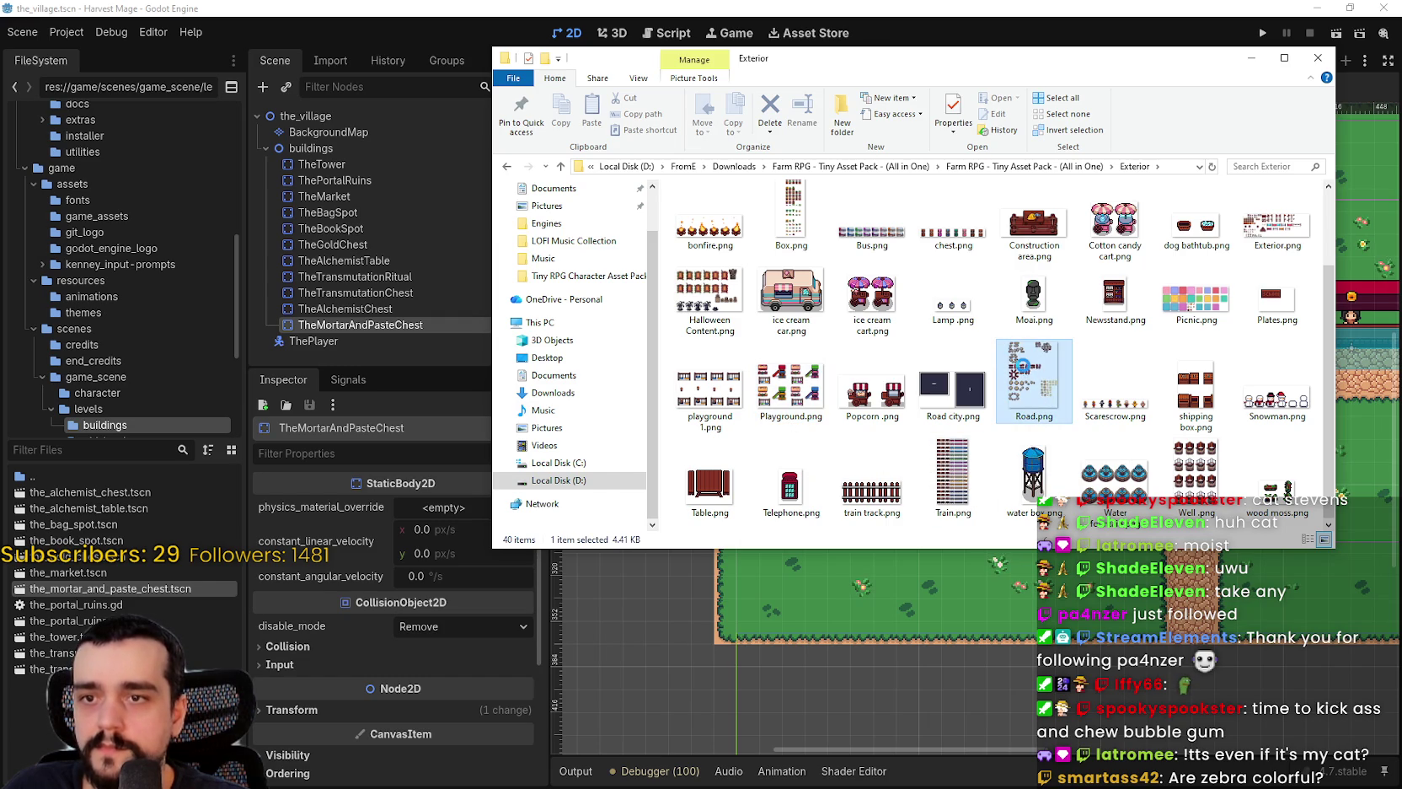
right_click(977, 333)
mouse_move(1129, 341)
click(1212, 341)
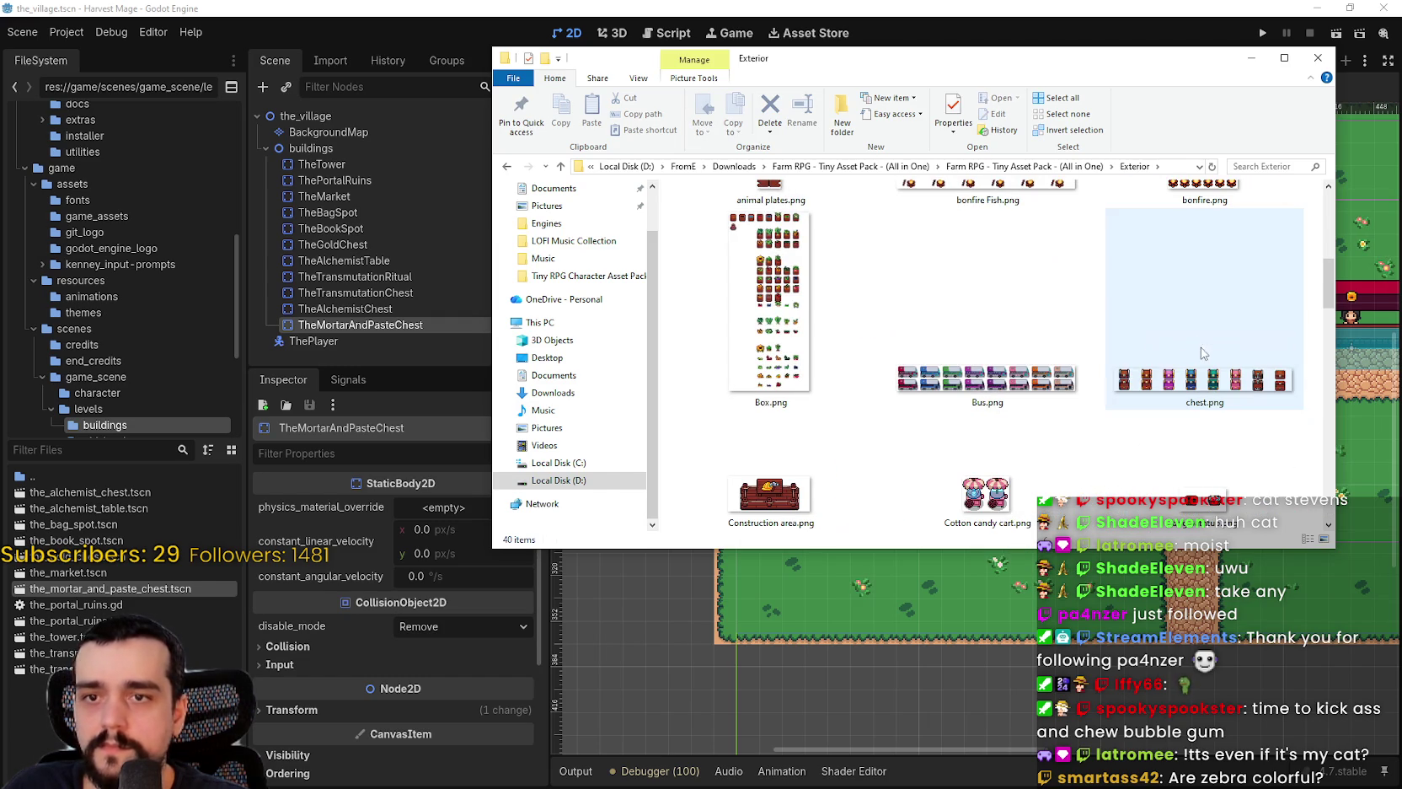
mouse_move(1323, 284)
mouse_down()
mouse_move(1313, 500)
mouse_move(1315, 229)
mouse_up()
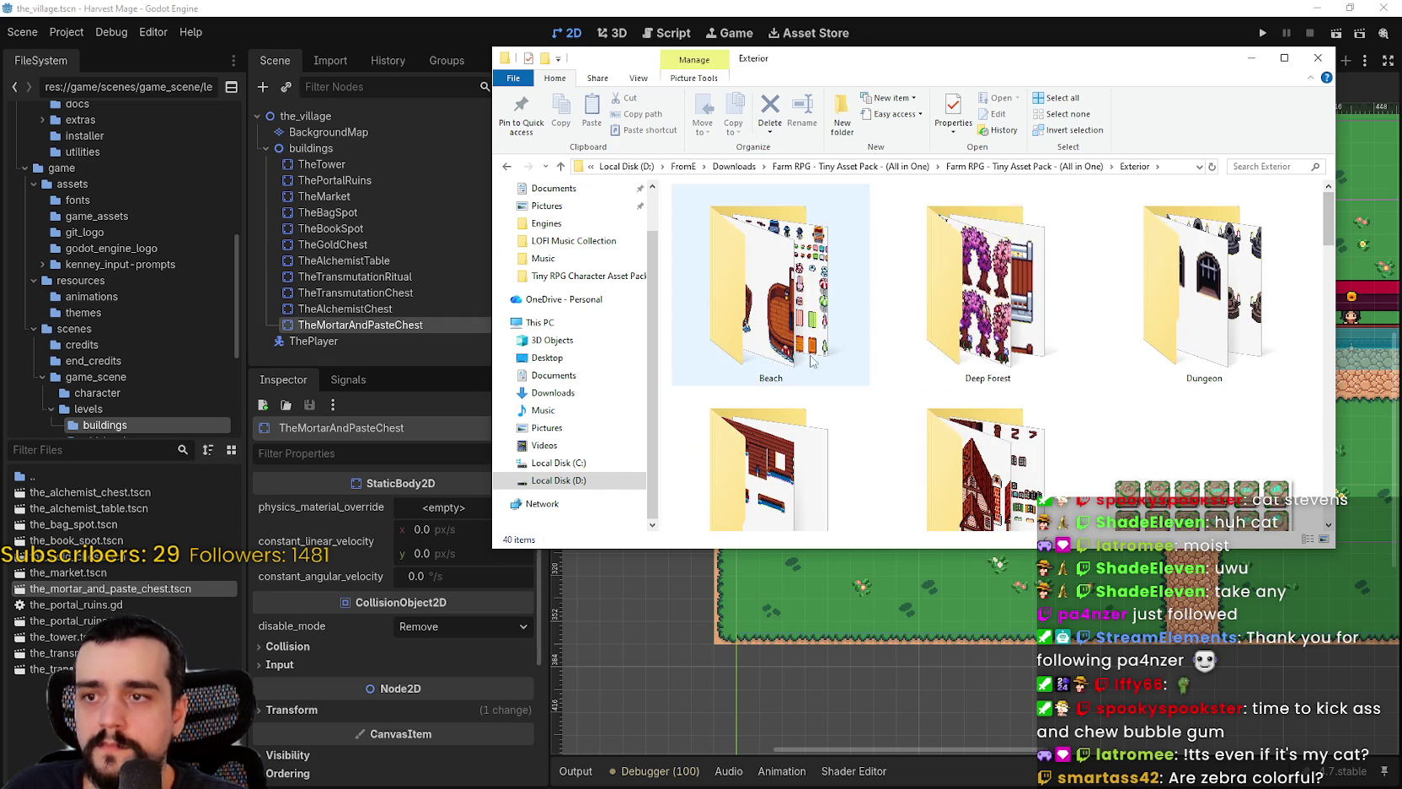
- Go back to the asset pack's main folder, open Interior, and open Blacksmith.png
key(alt+Up)
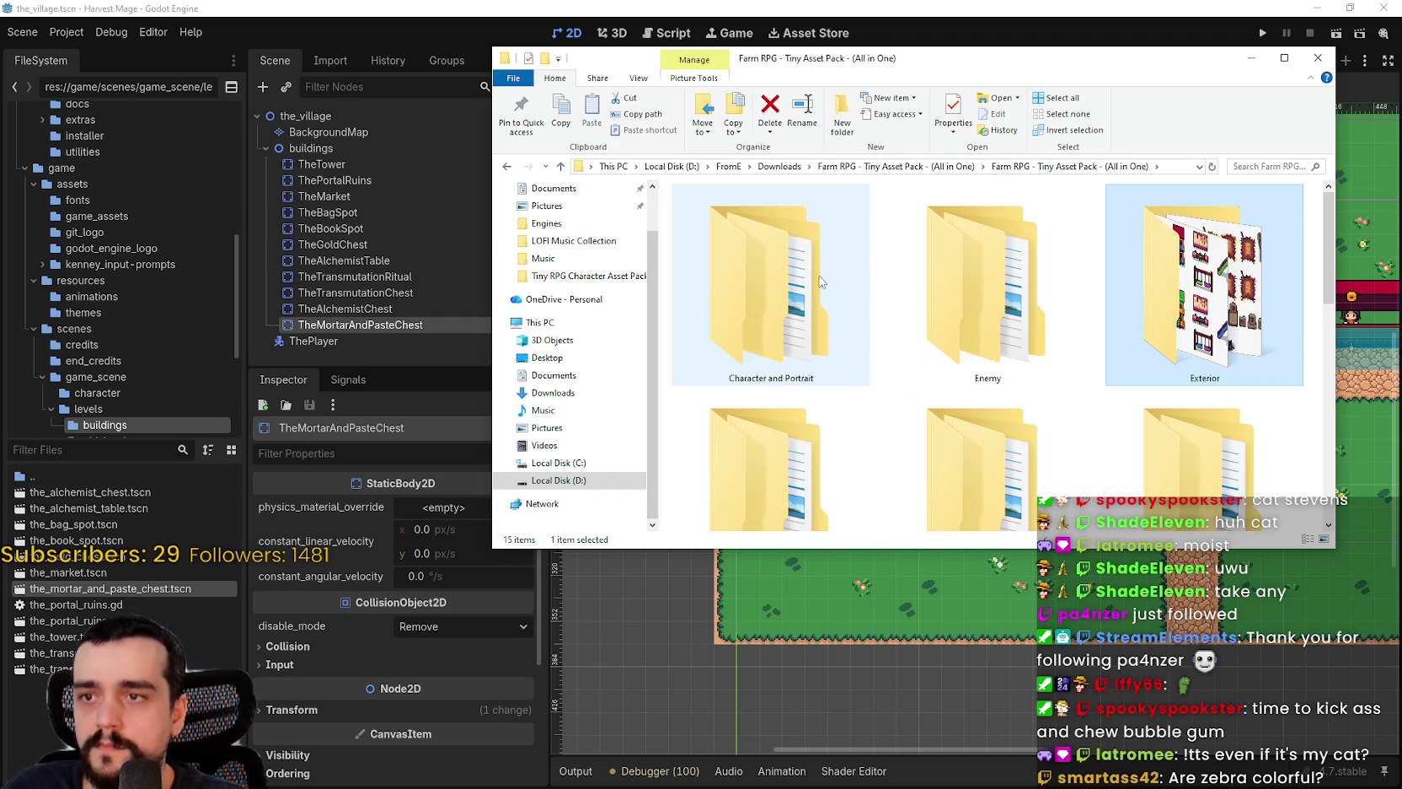
scroll(988, 303, down, 3)
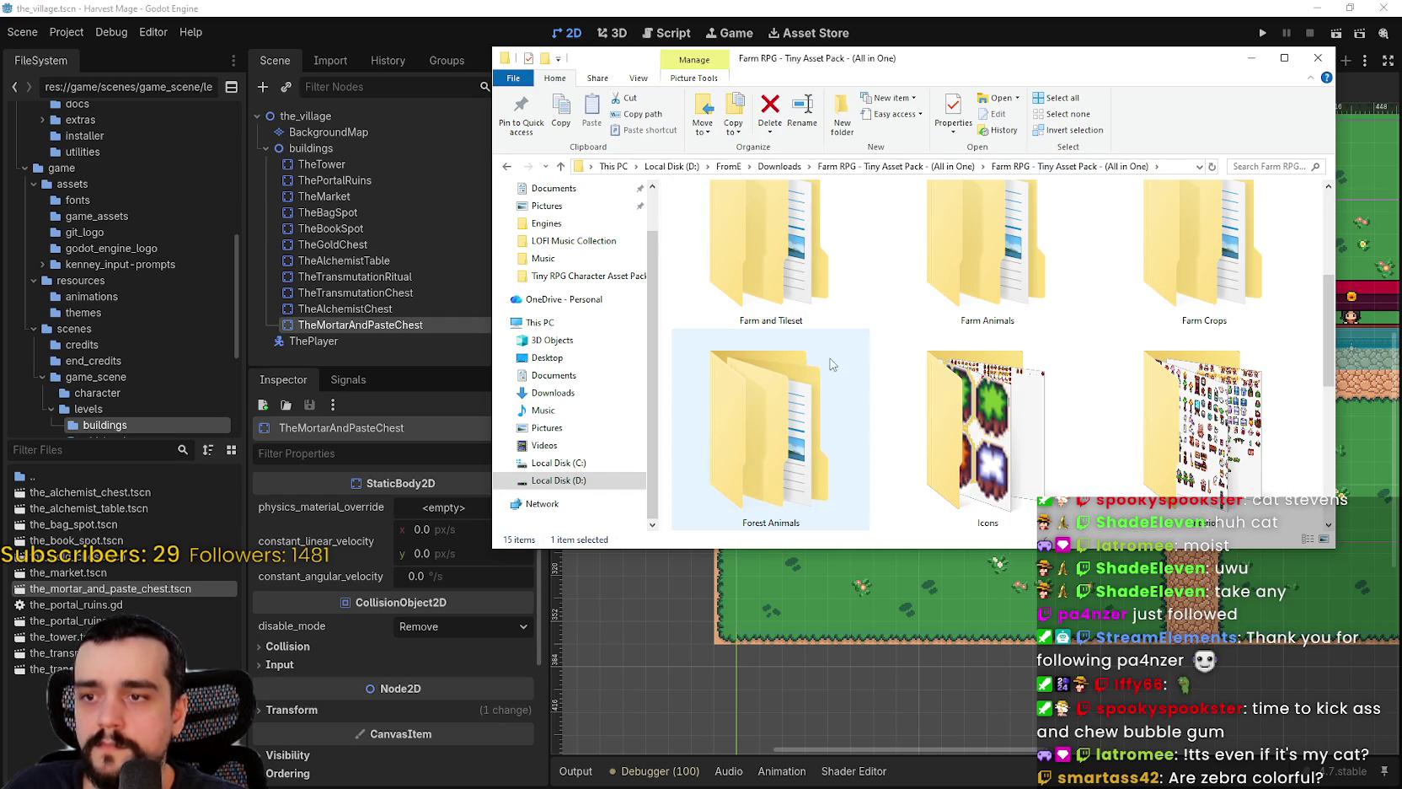
scroll(927, 421, down, 3)
scroll(1096, 337, down, 3)
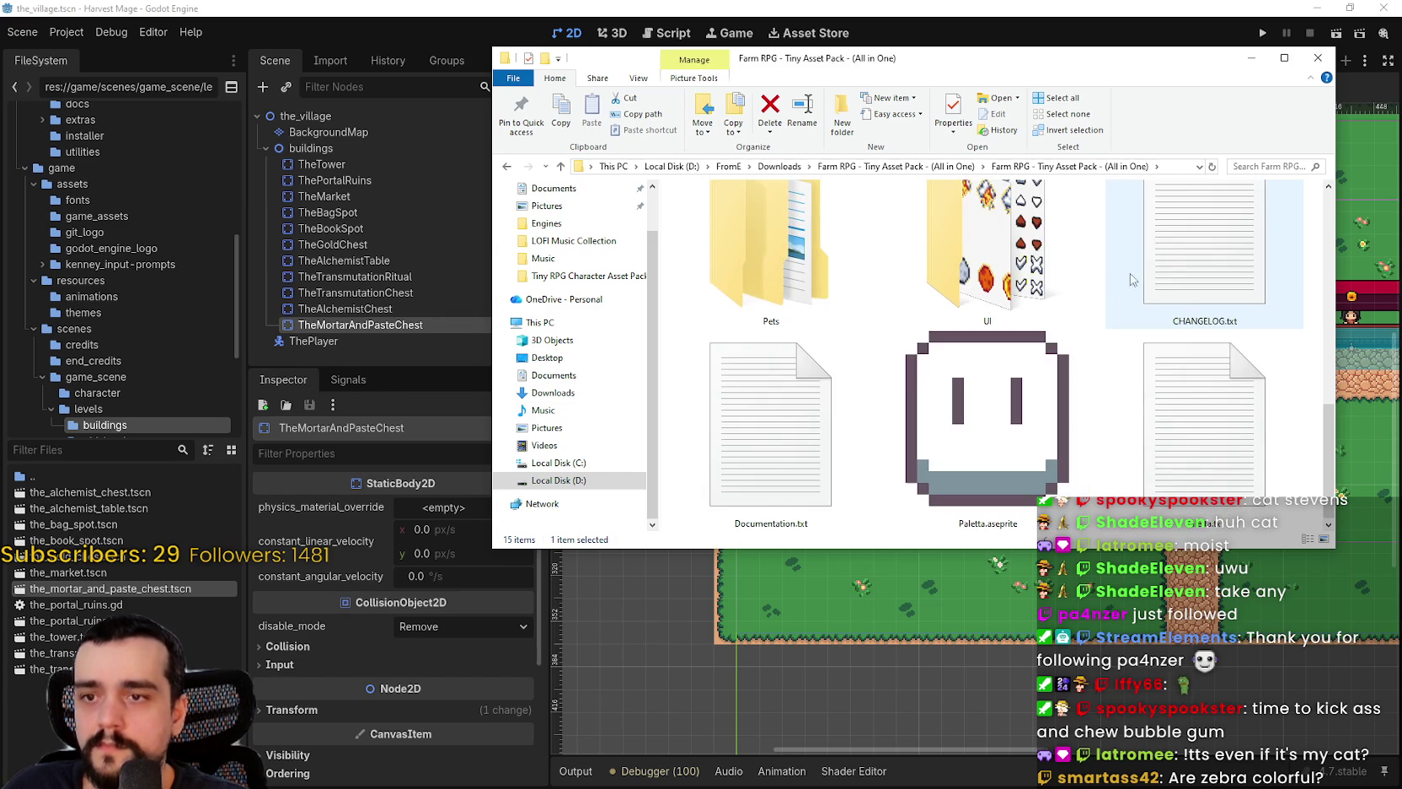
scroll(1126, 280, up, 3)
double_click(1180, 270)
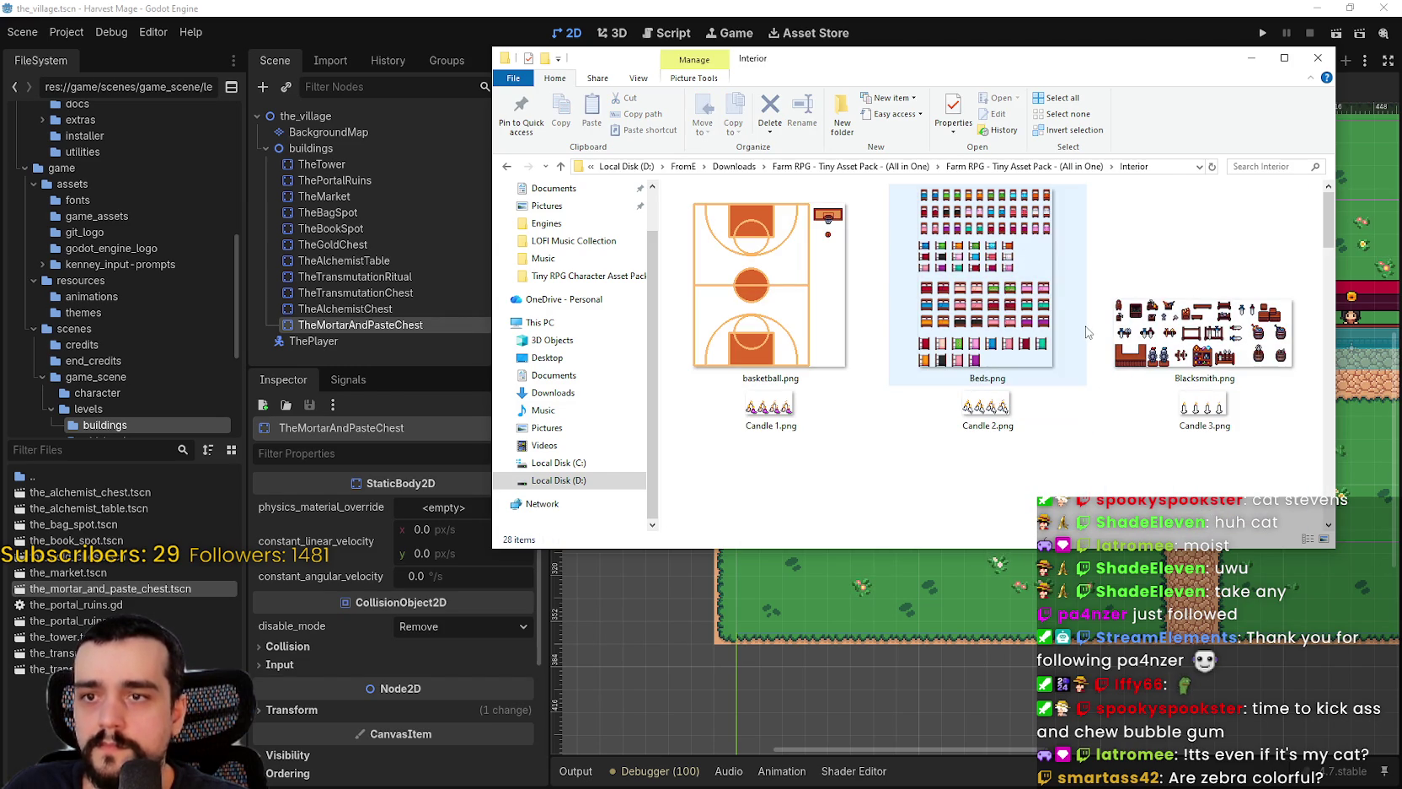
double_click(1291, 373)
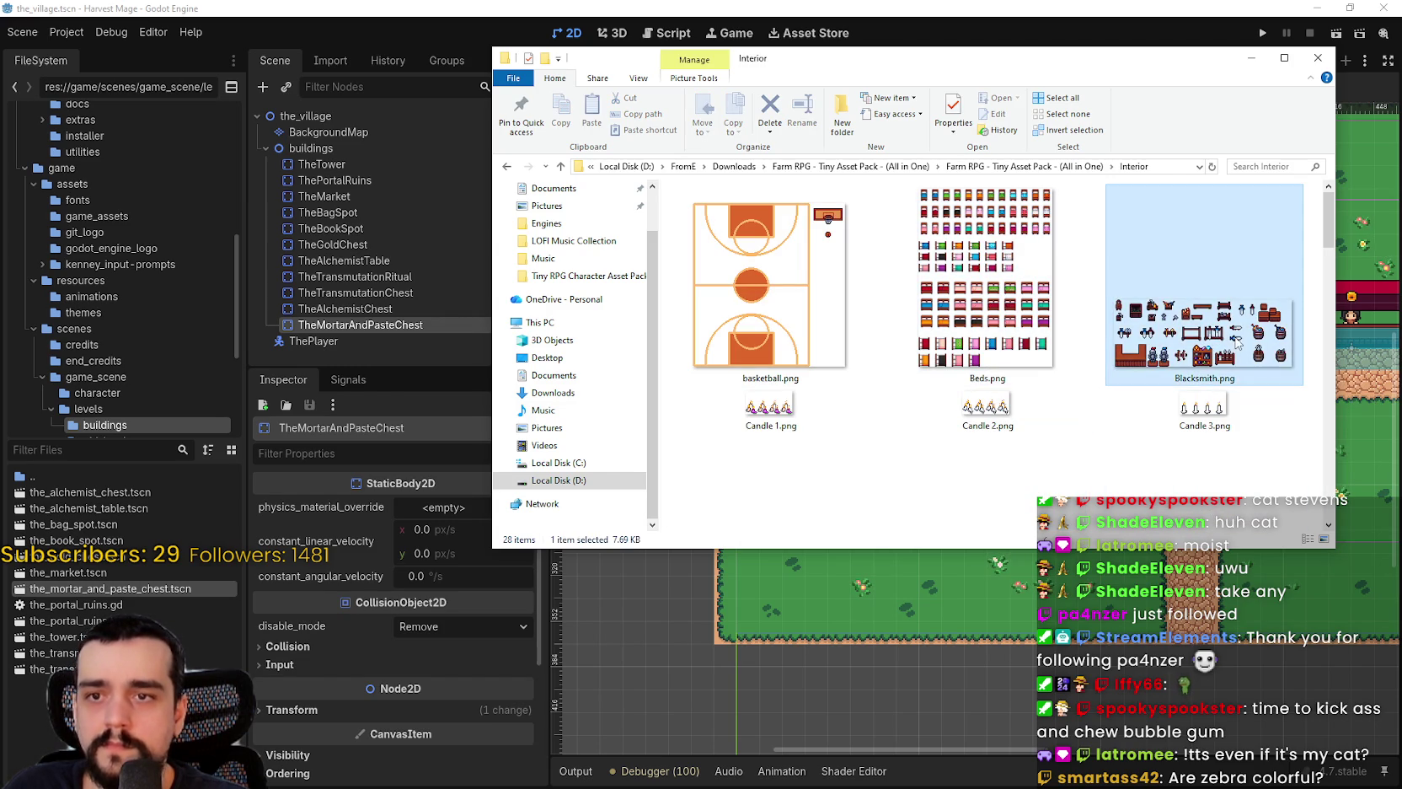
- Zoom over the Blacksmith.png sheet of anvils, weapons and barrels in Aseprite, then close it
scroll(685, 399, up, 2)
scroll(908, 432, down, 1)
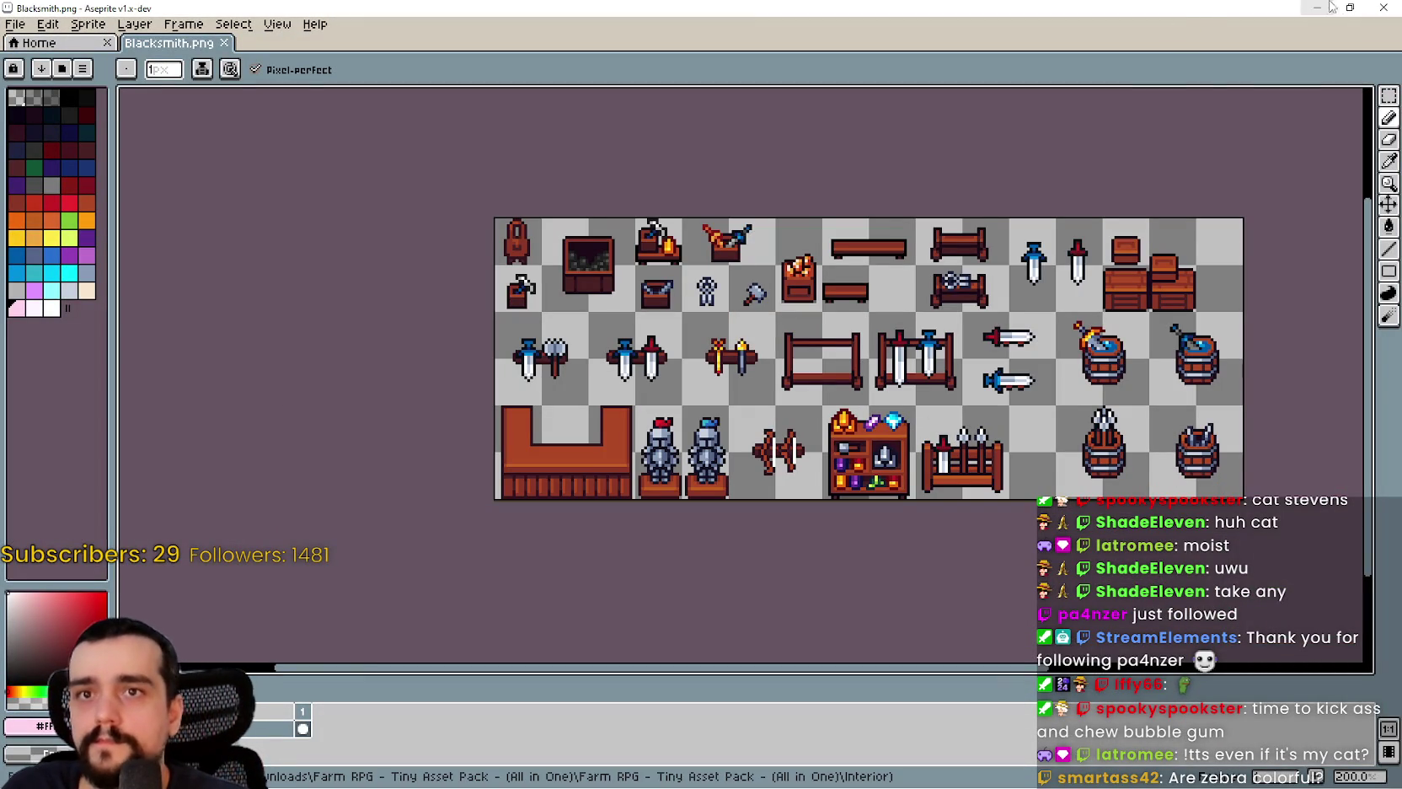
click(1371, 6)
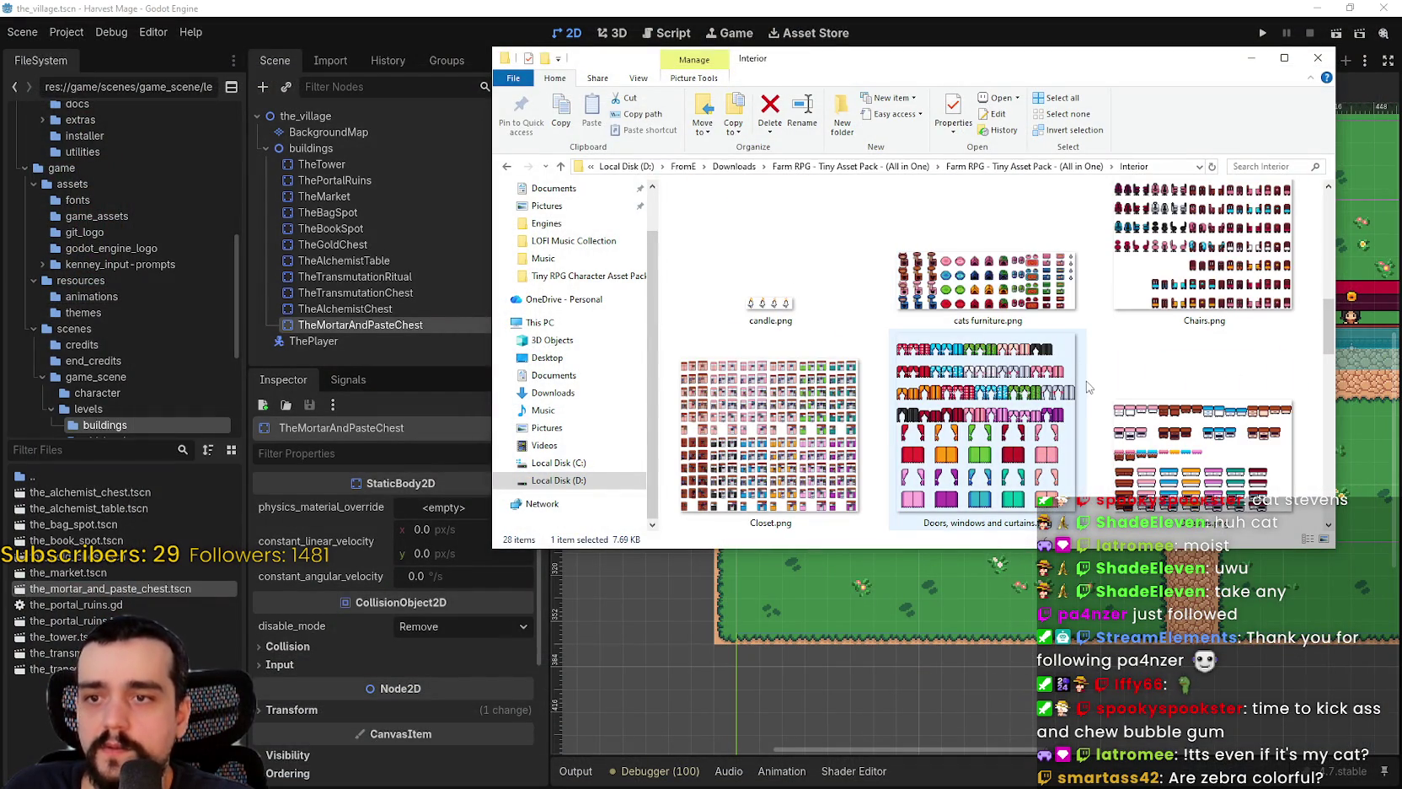
- Scroll through the remaining Interior sprites and return to the asset pack's main folder
scroll(1087, 382, down, 2)
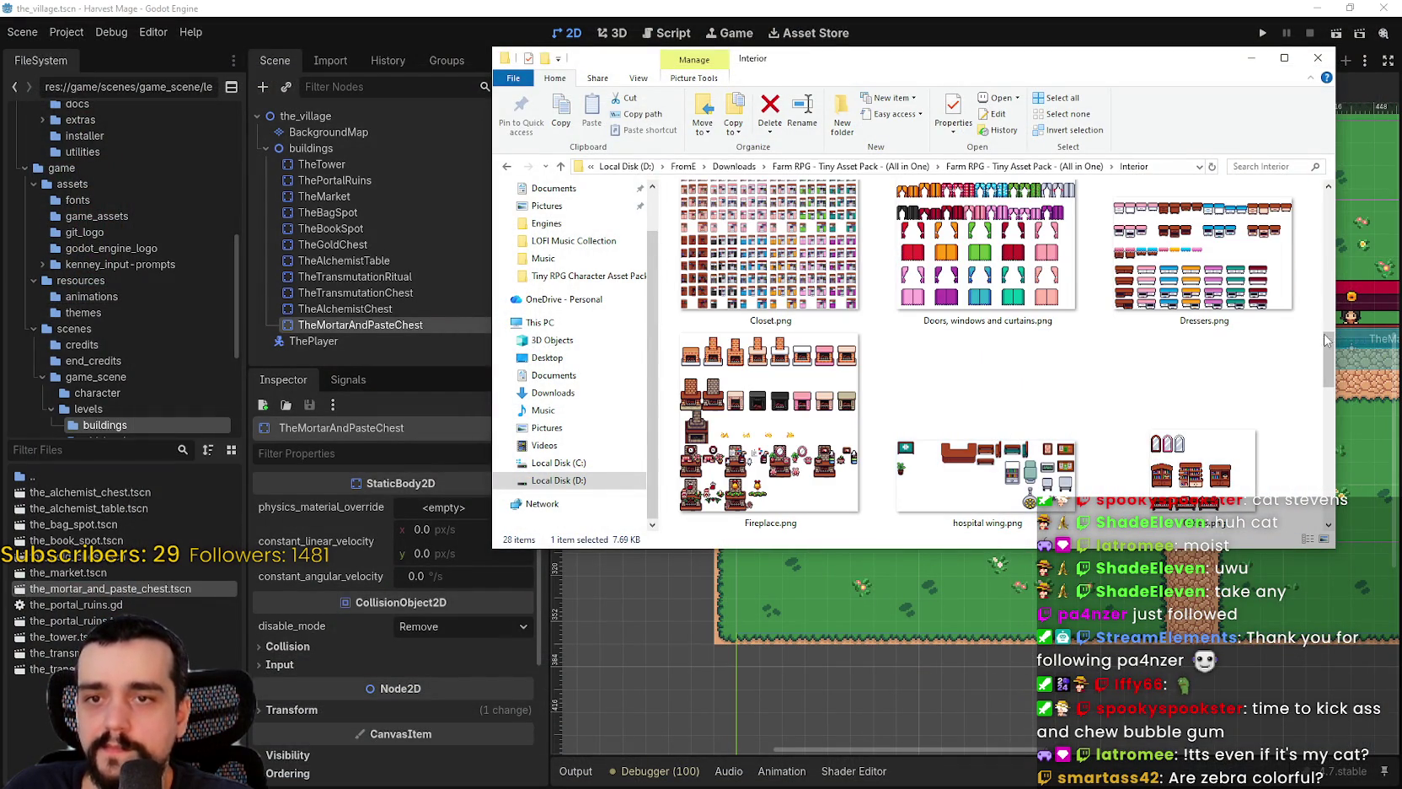
scroll(1323, 334, down, 2)
drag(1332, 361, 1320, 478)
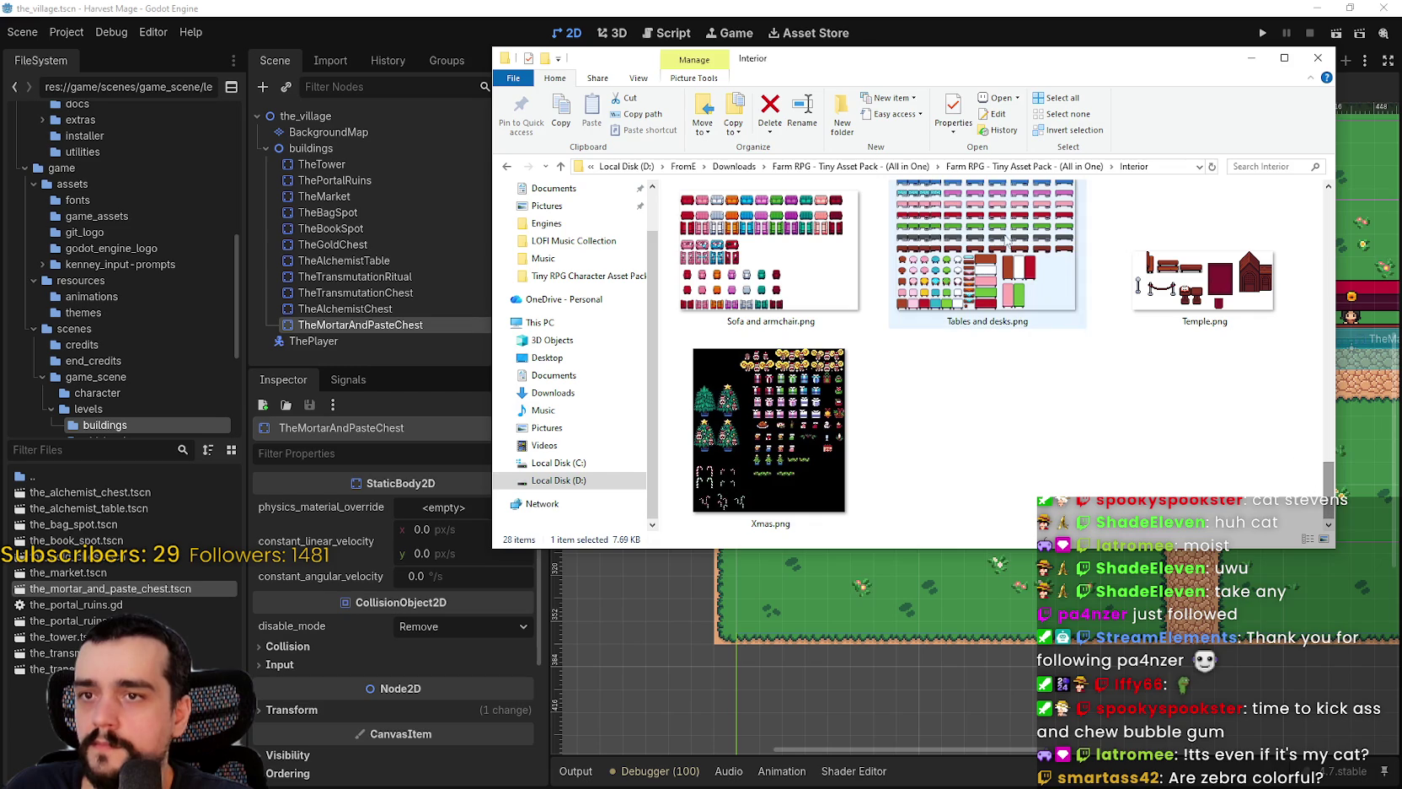
click(1025, 166)
- Select the Farm Animals, Farm and Tileset, and Character and Portrait folders in turn
scroll(916, 458, down, 5)
scroll(916, 459, up, 6)
scroll(916, 459, up, 3)
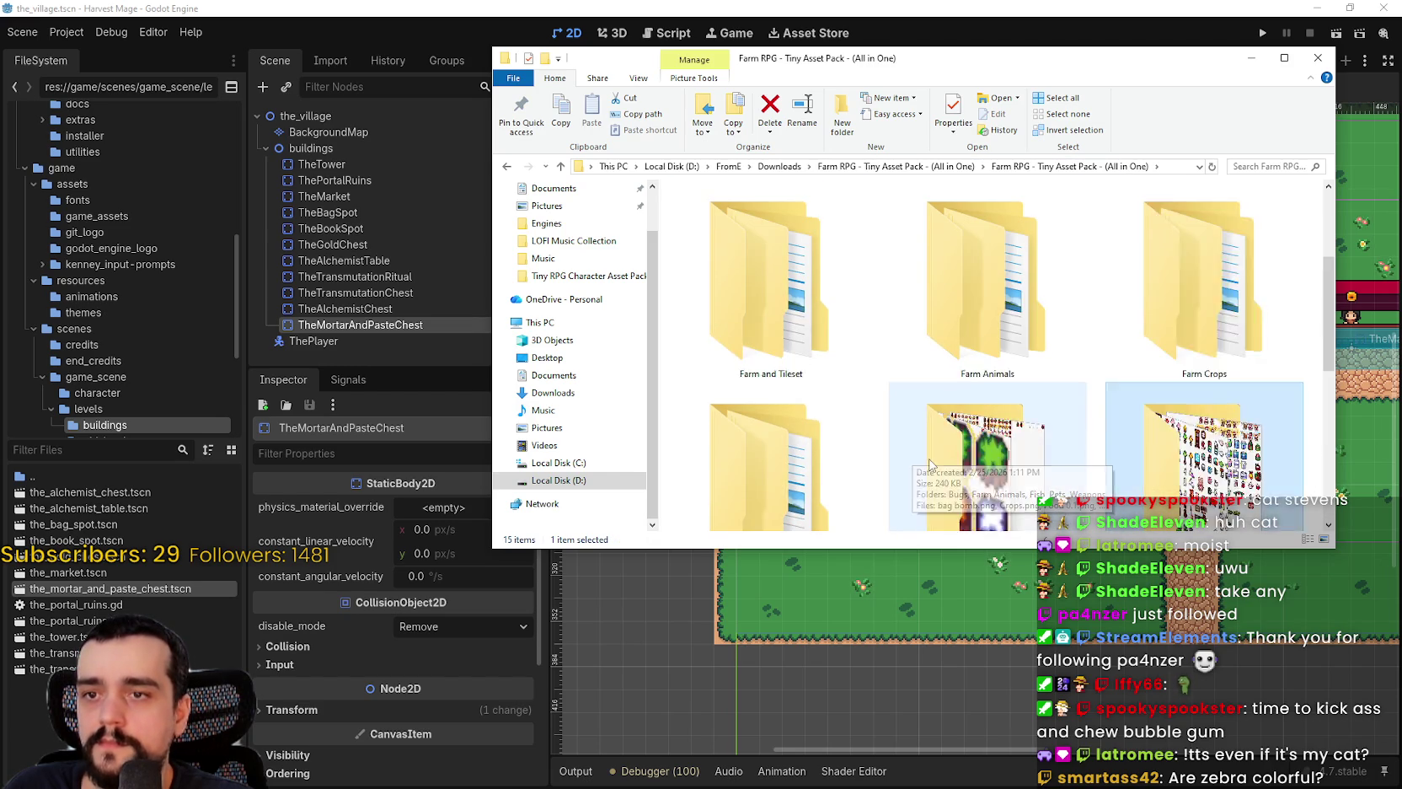
scroll(971, 458, down, 1)
click(1036, 415)
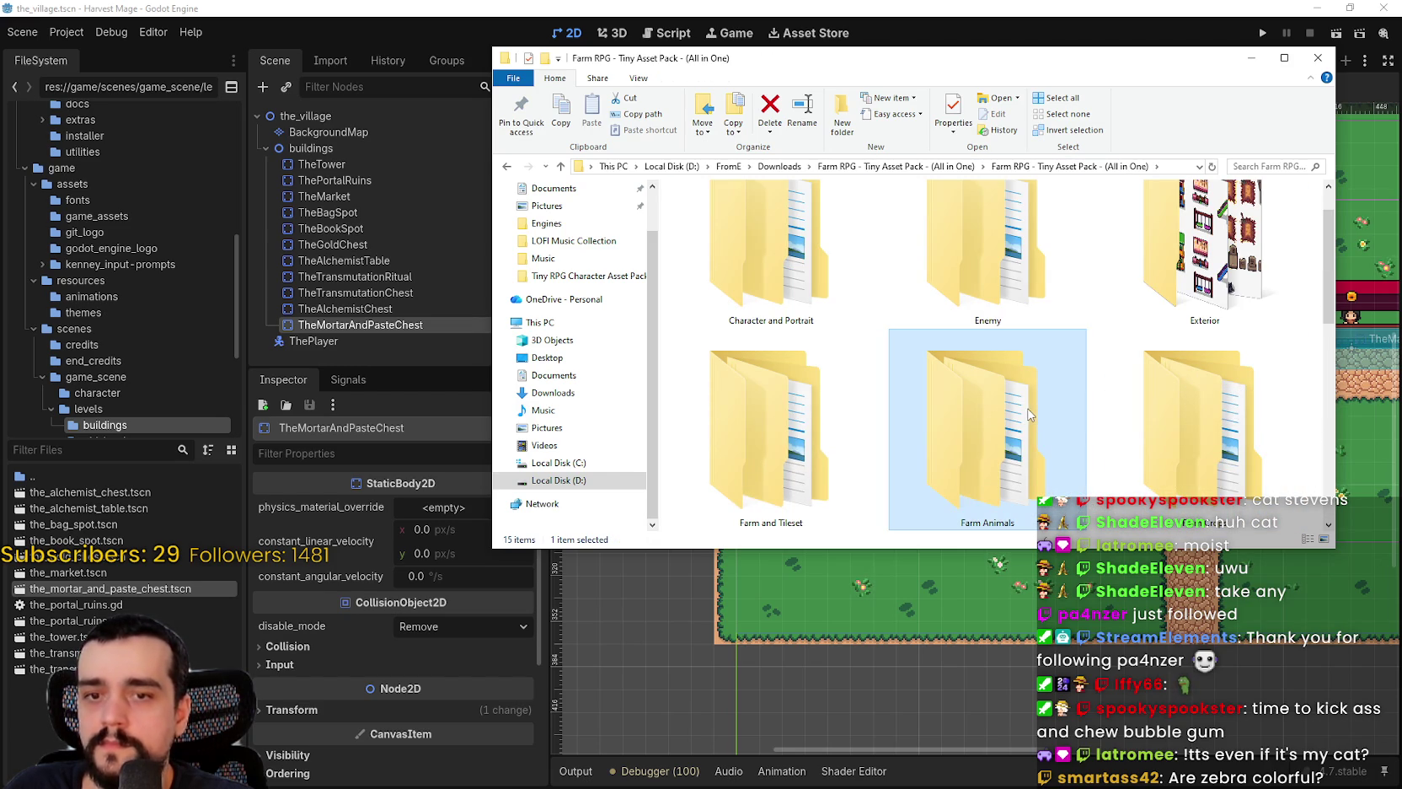
click(843, 417)
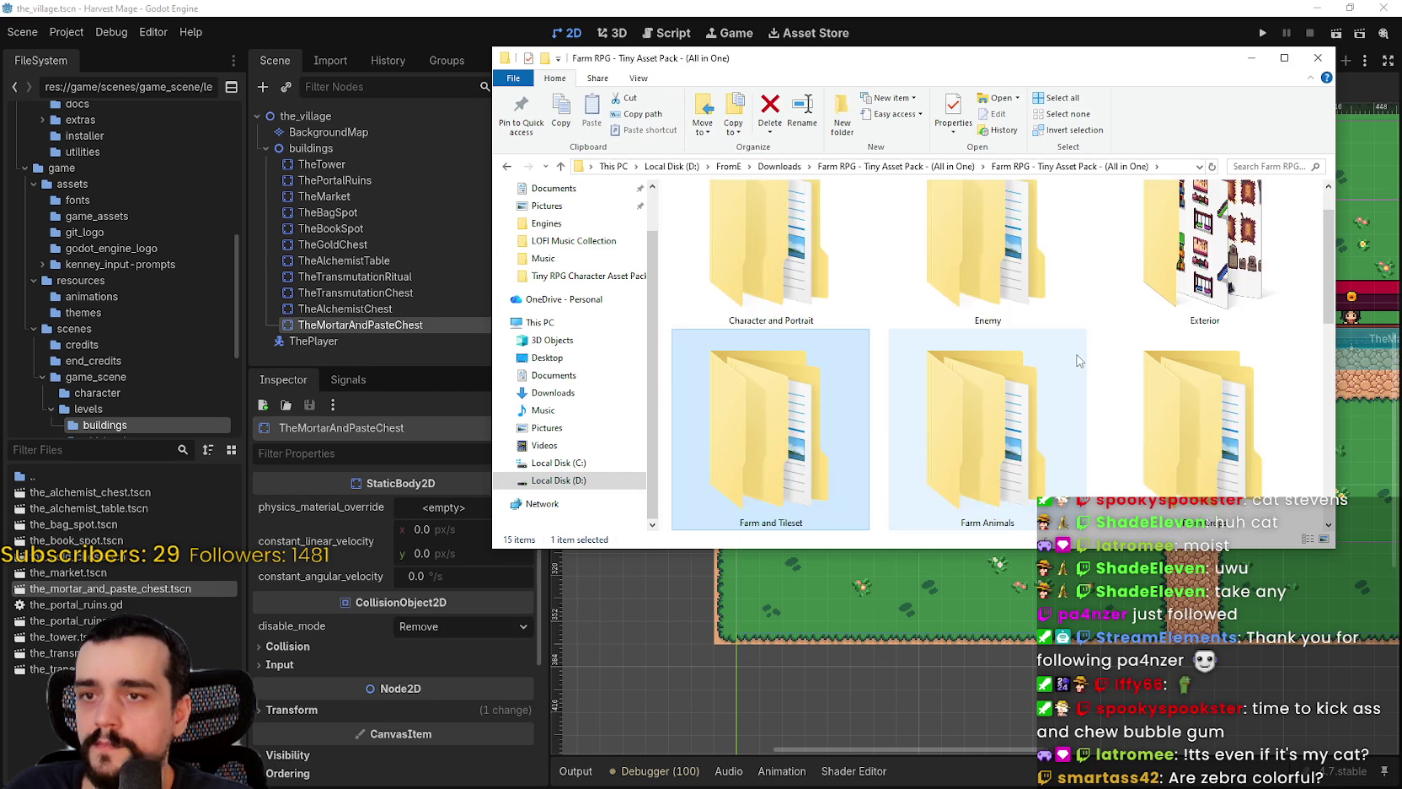
scroll(843, 404, up, 1)
scroll(843, 320, down, 2)
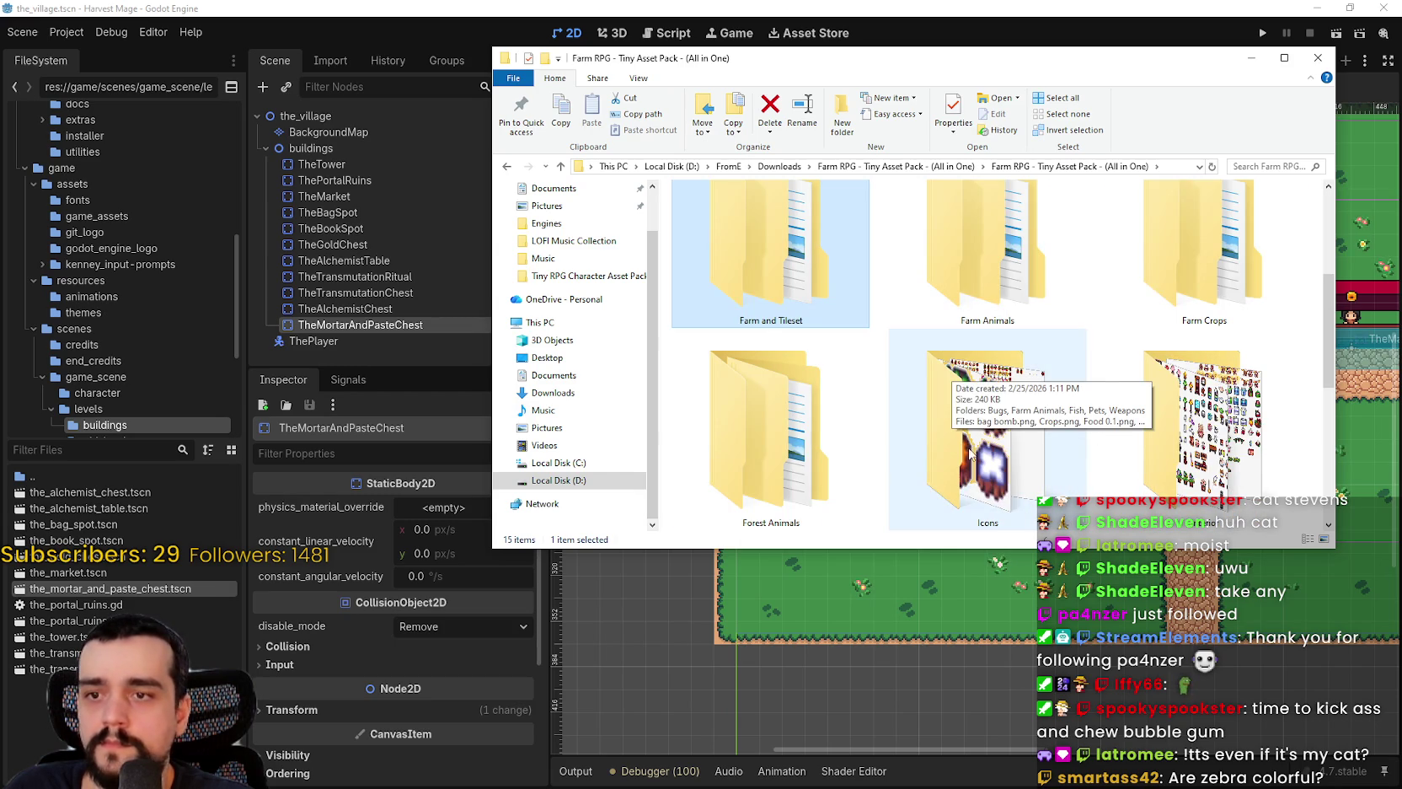
scroll(796, 438, up, 1)
scroll(797, 419, down, 1)
scroll(1027, 404, down, 1)
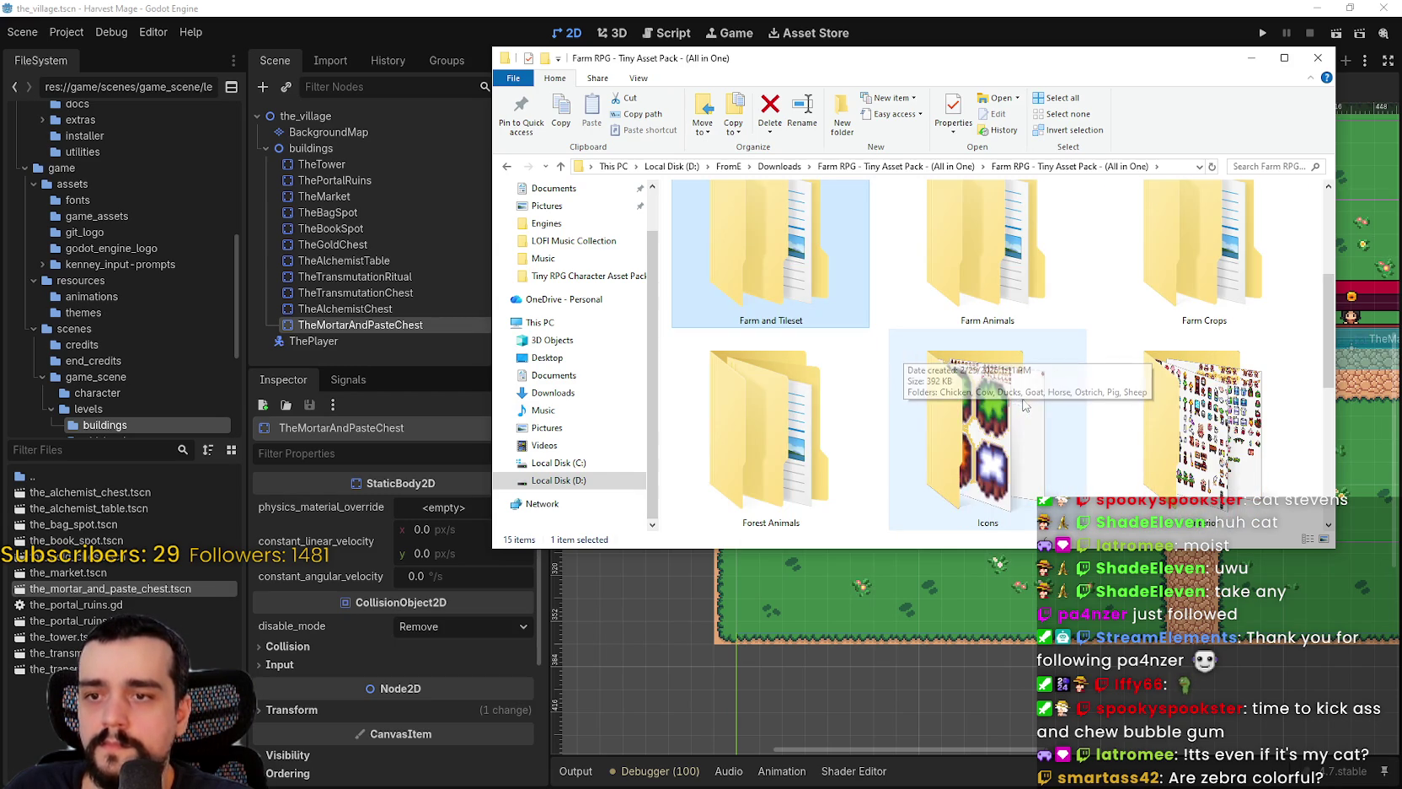
scroll(1252, 474, up, 2)
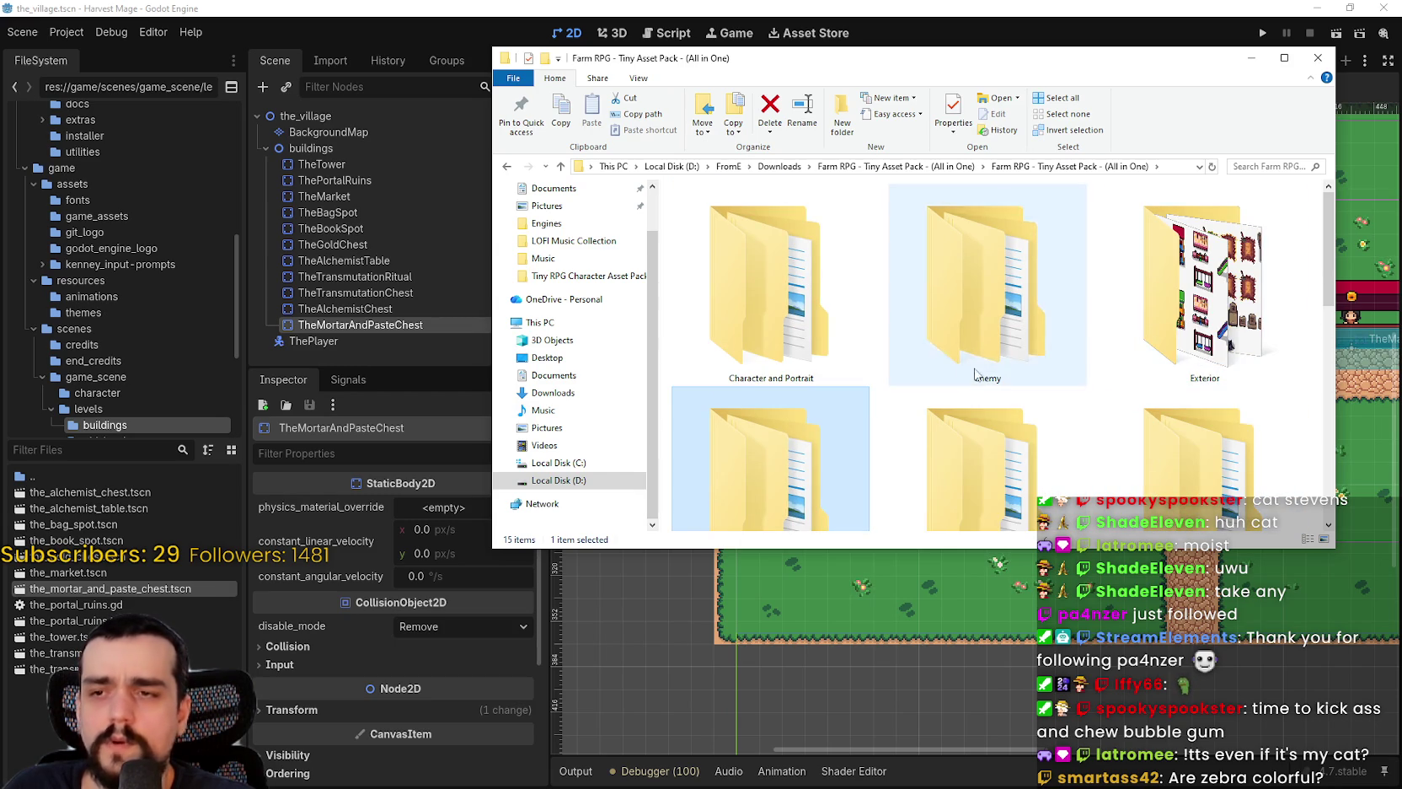
click(837, 272)
scroll(956, 296, down, 1)
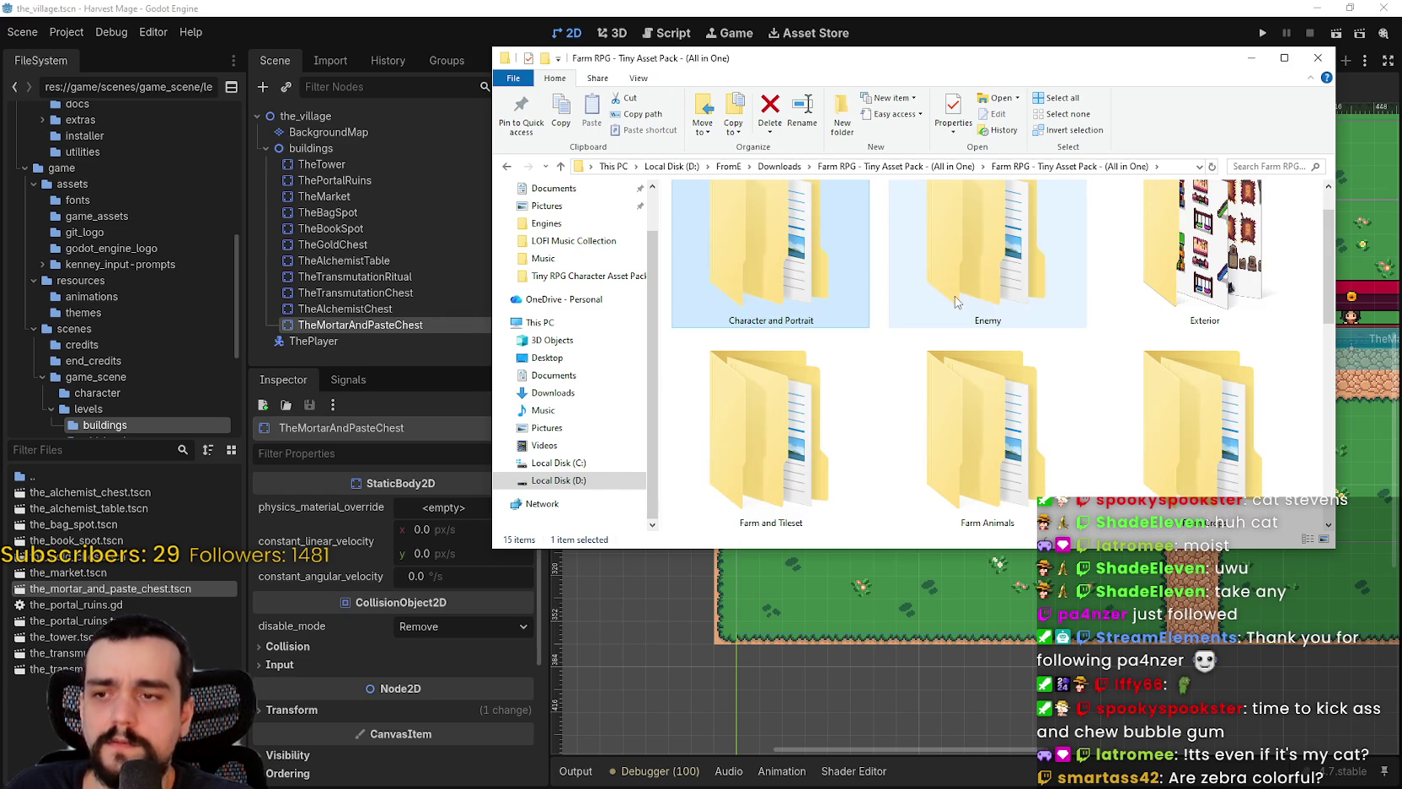
- Open Farm and Tileset > Tree and show the Tree folder as extra large icons
double_click(724, 442)
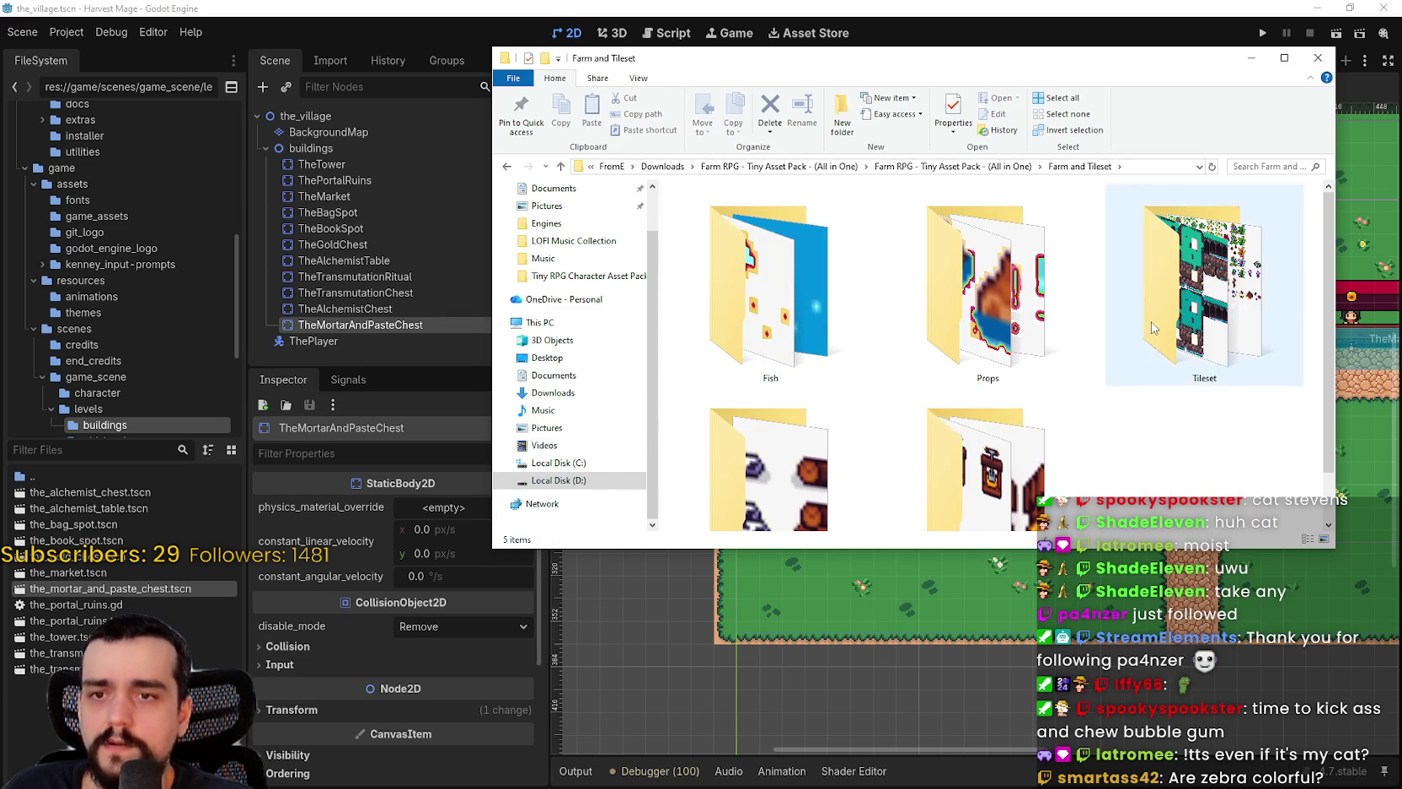
scroll(1197, 287, down, 1)
double_click(776, 408)
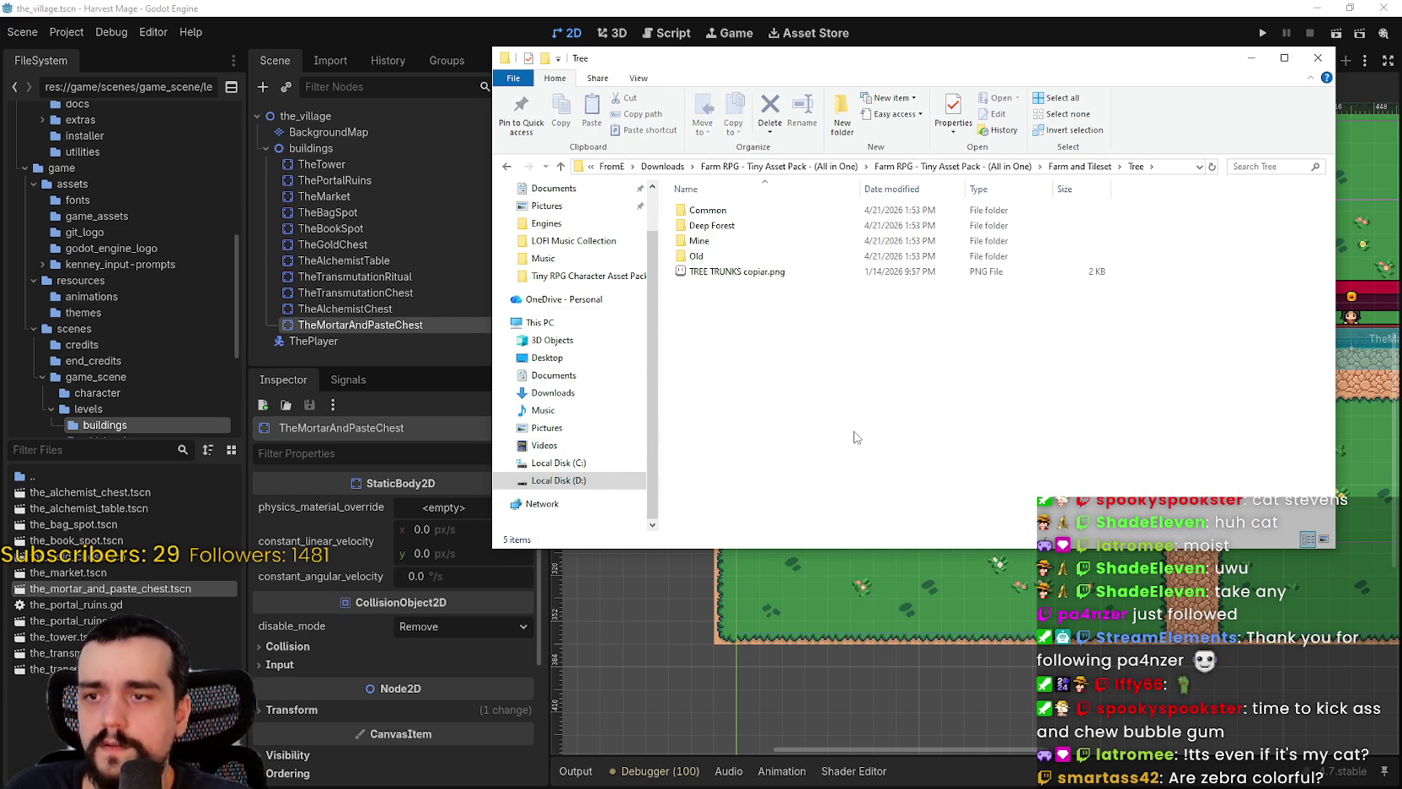
right_click(814, 339)
mouse_move(937, 341)
click(1040, 348)
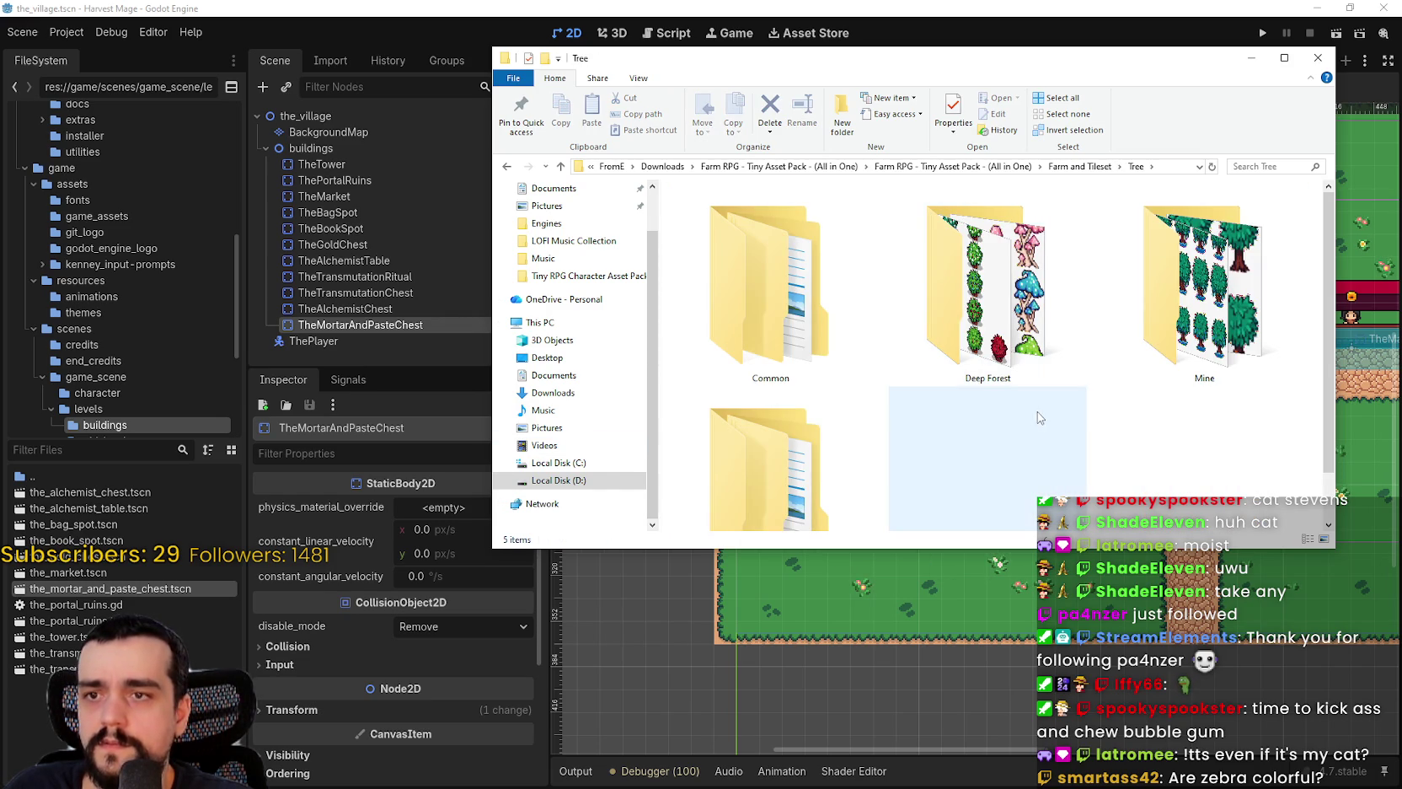
- Open Deep Forest and display its eight sprites as extra large thumbnails
double_click(987, 294)
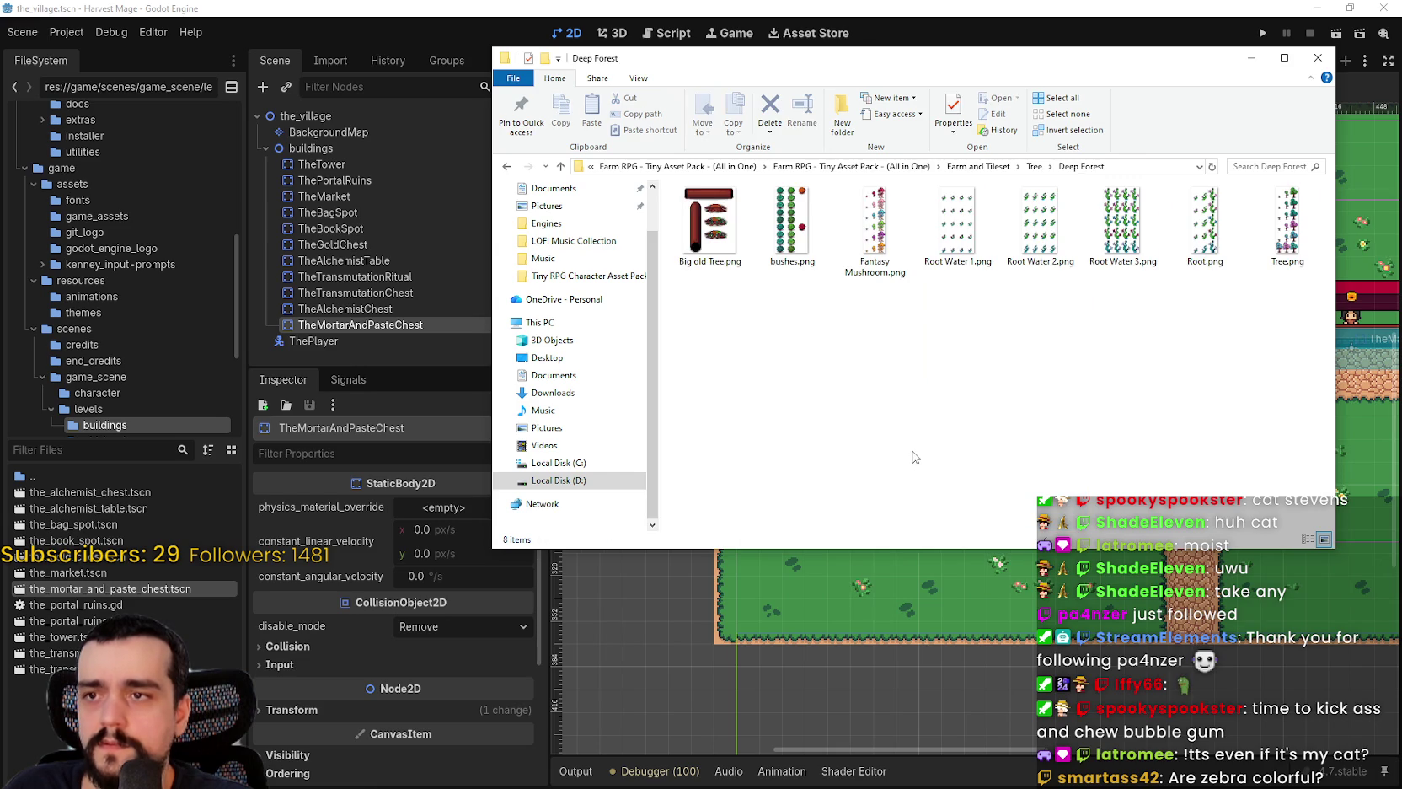
right_click(1067, 389)
mouse_move(1179, 403)
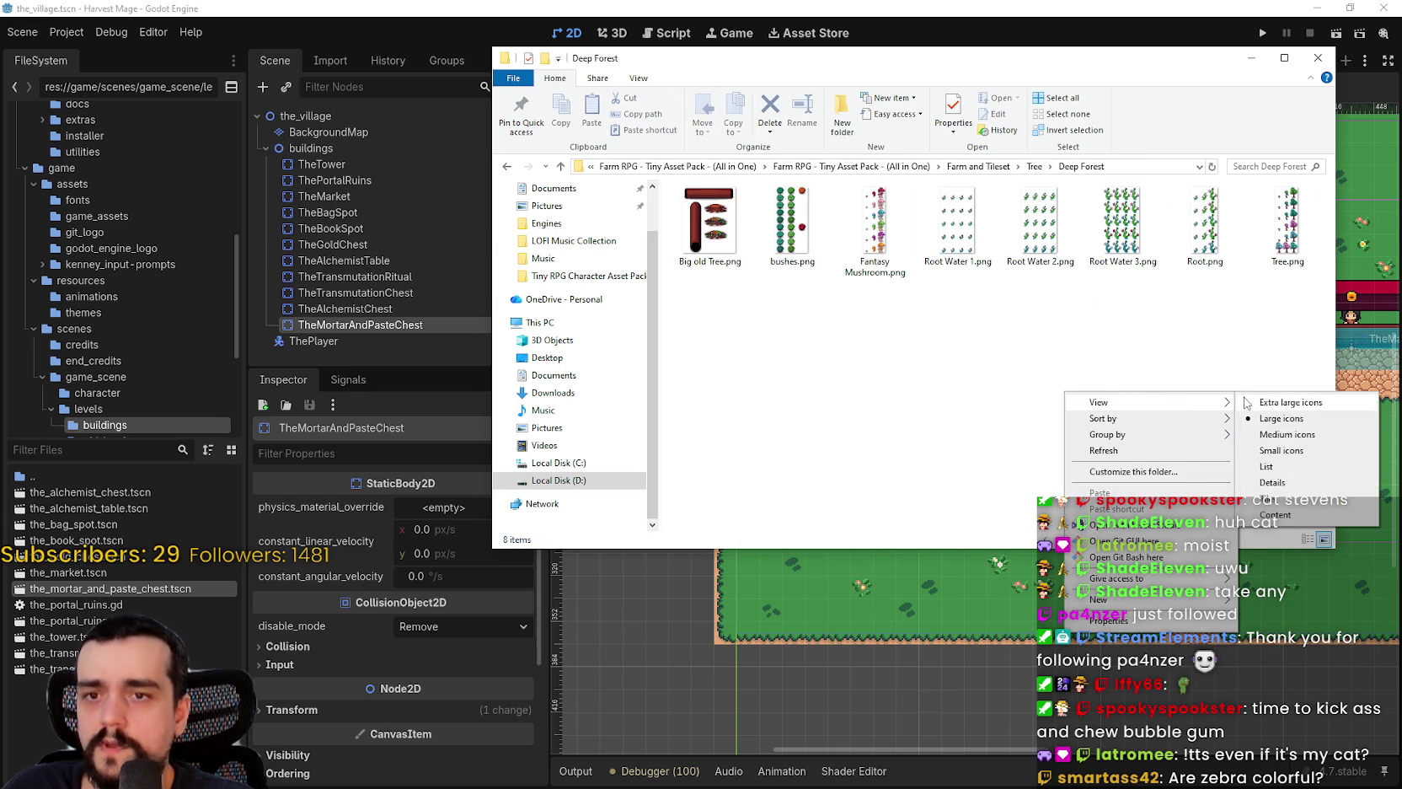
click(1255, 403)
scroll(1140, 354, down, 3)
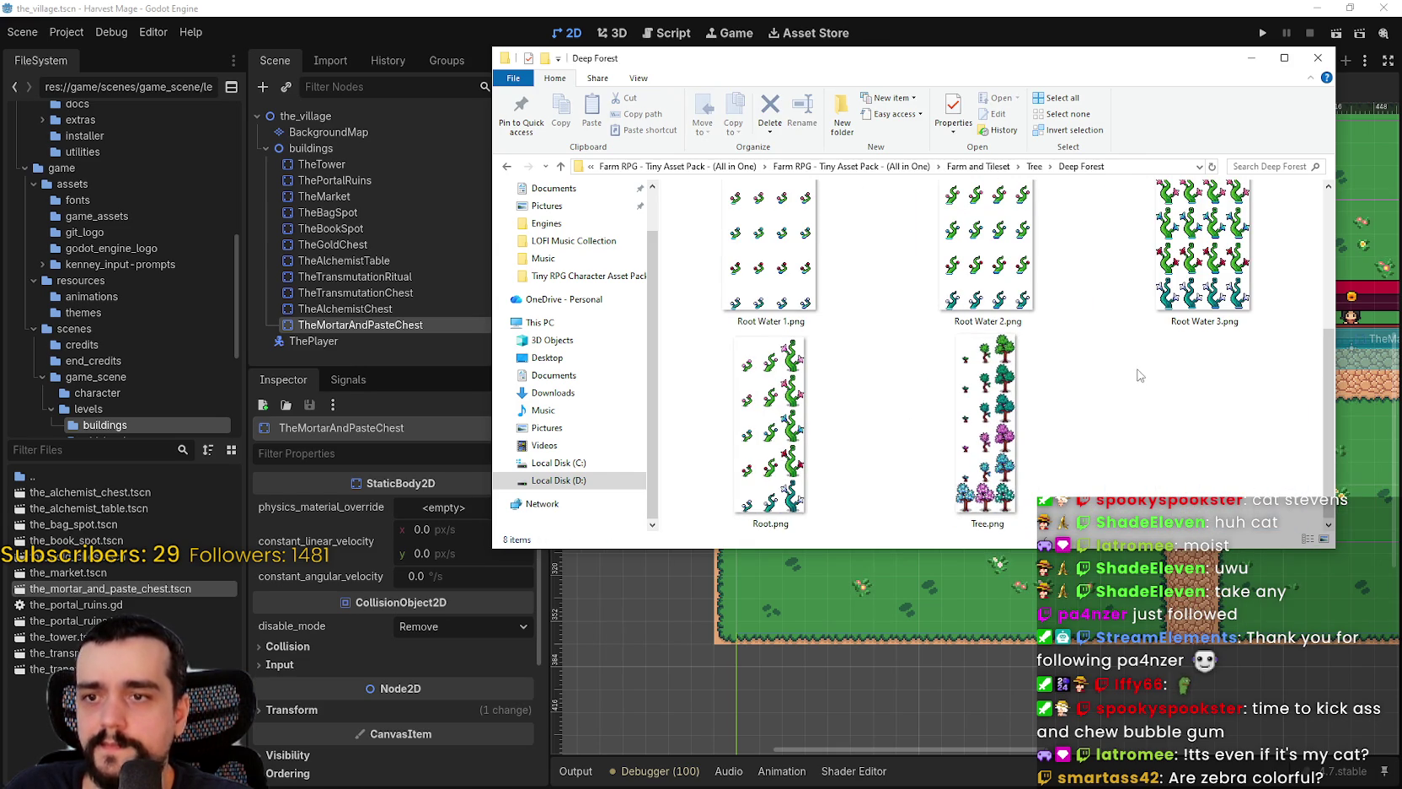
scroll(1139, 371, up, 3)
scroll(1123, 403, down, 3)
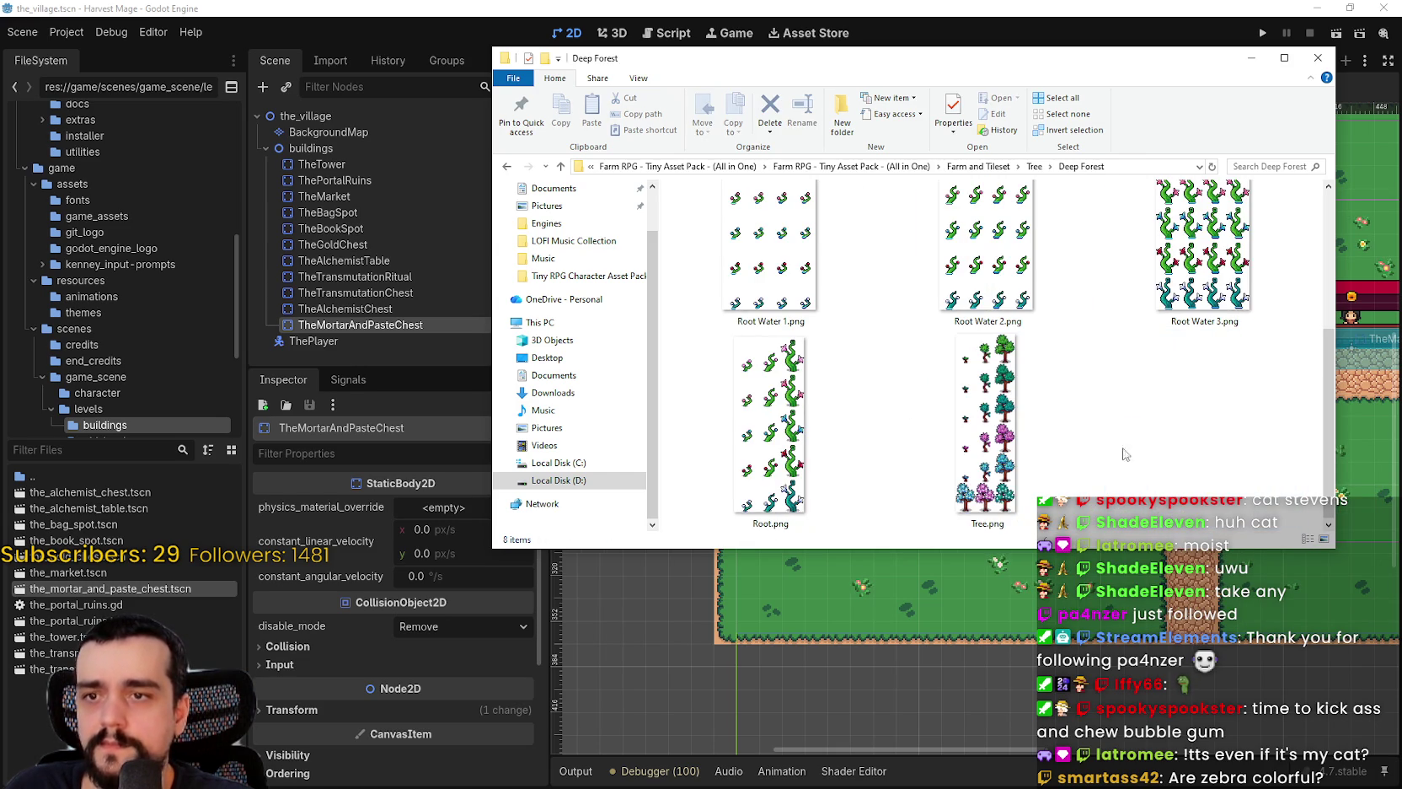
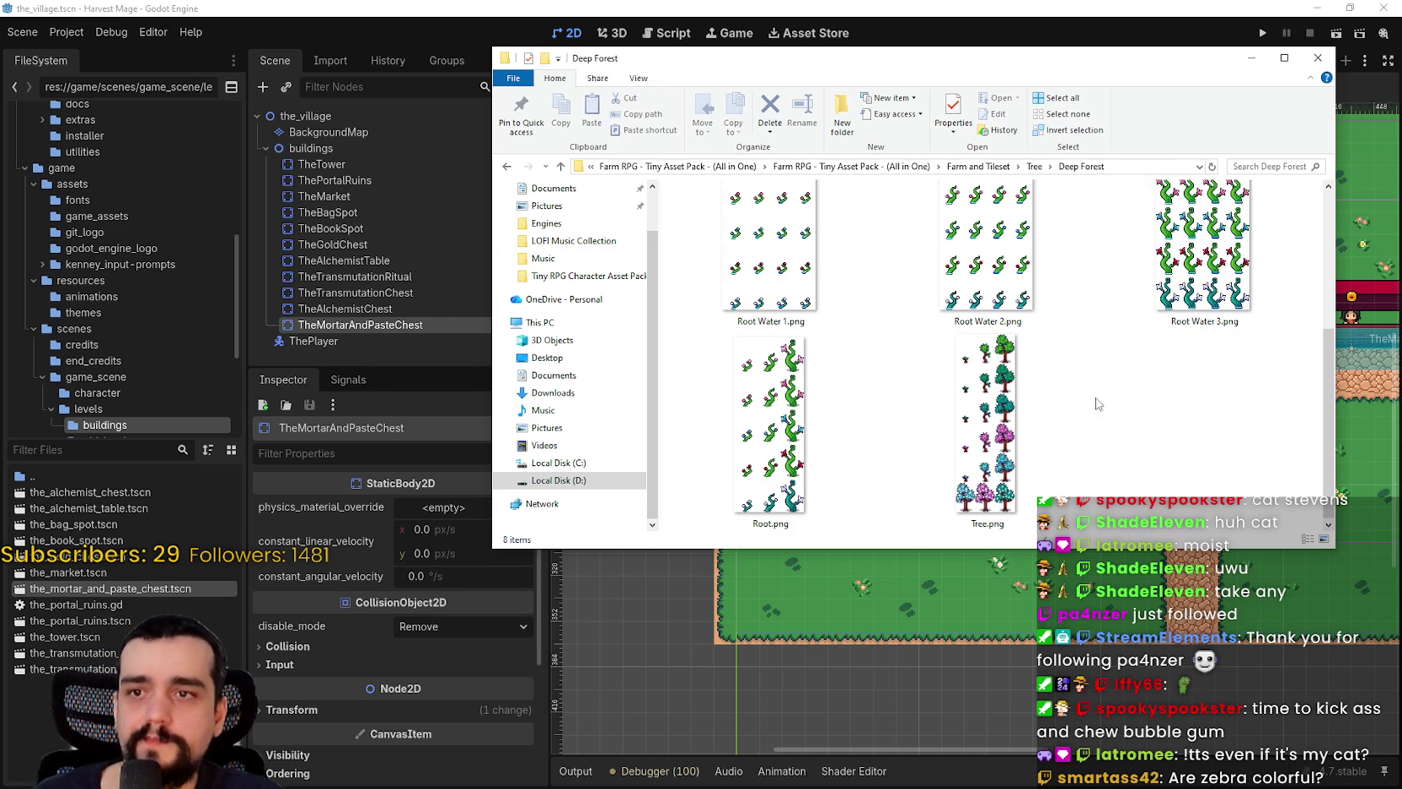
- Go up to Farm and Tileset and open Work Benches with Large icons view
scroll(1093, 413, up, 3)
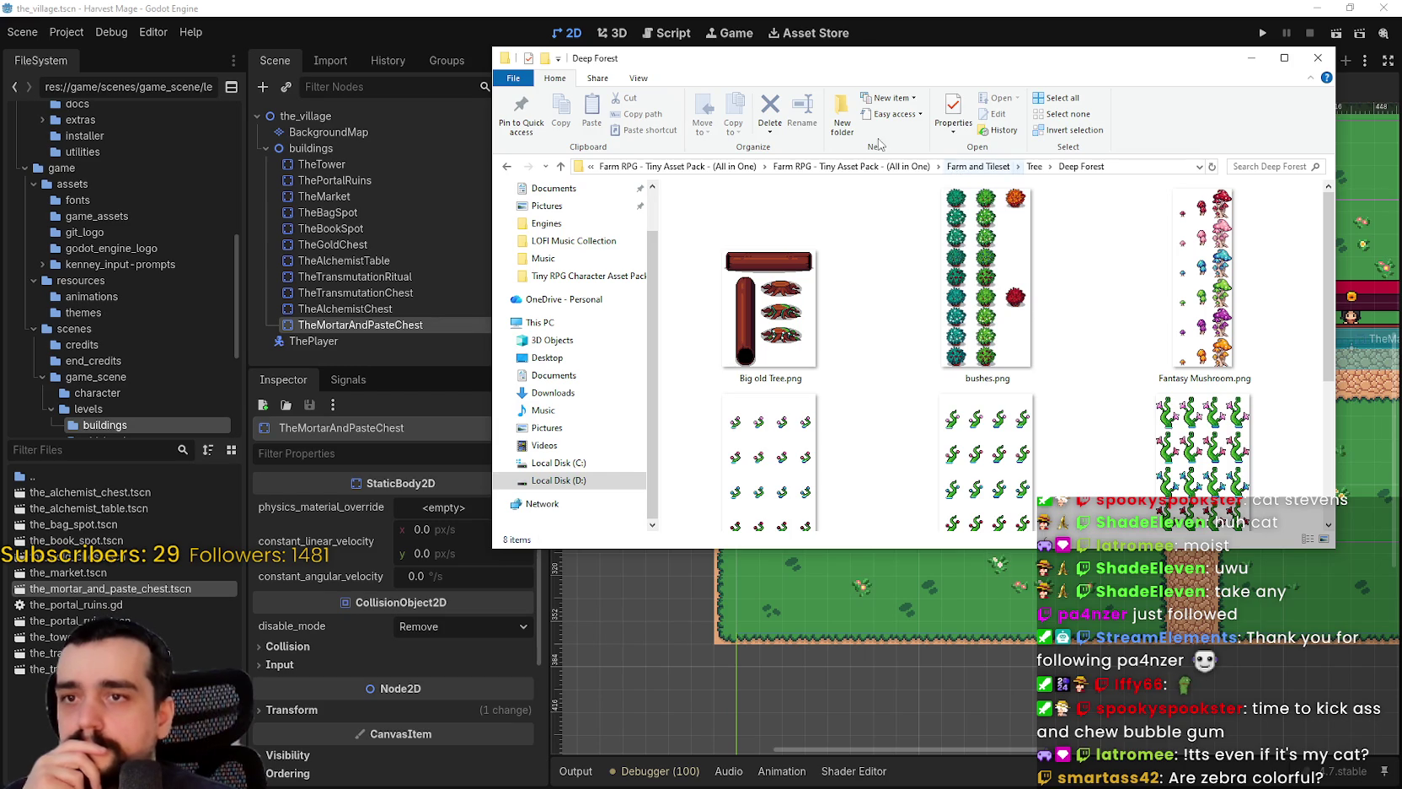
click(982, 166)
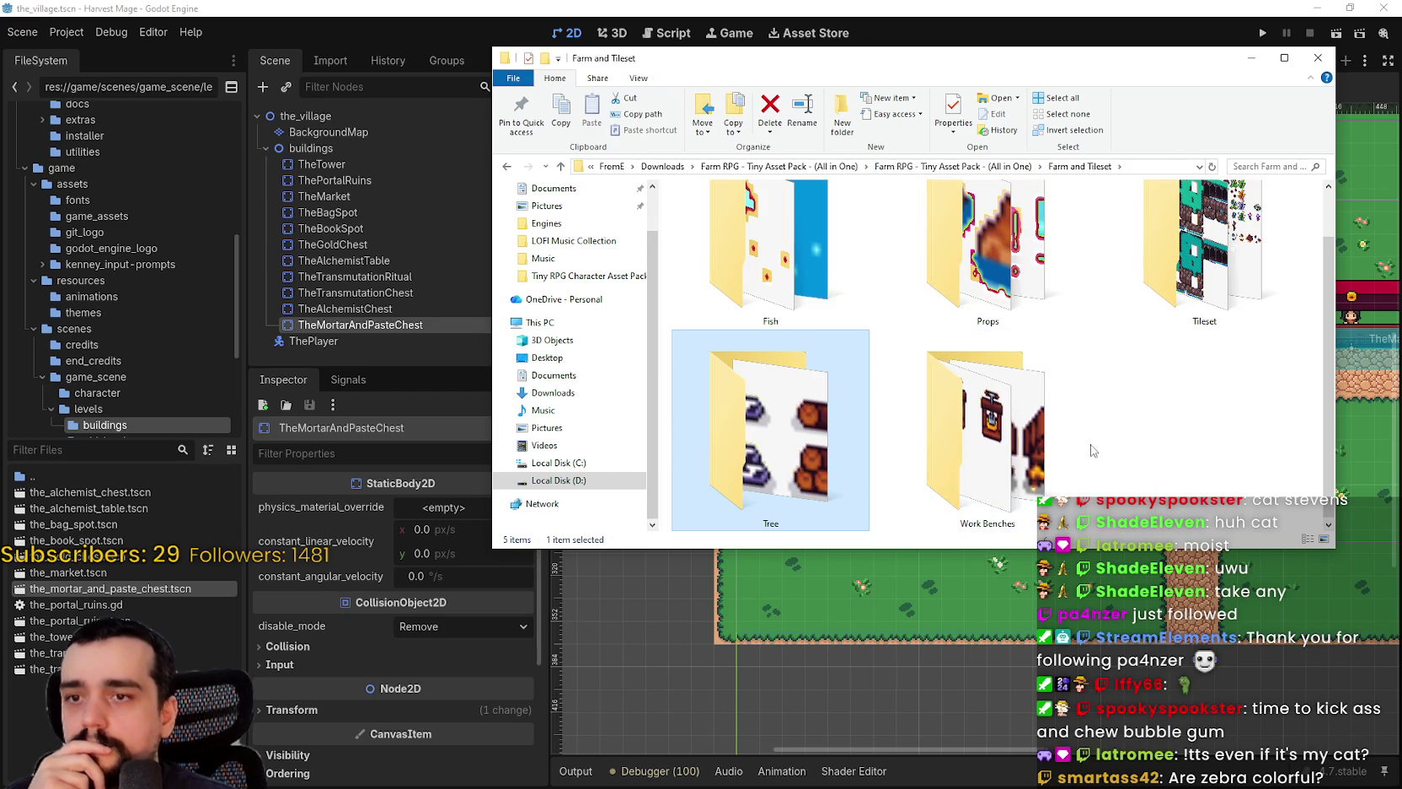
double_click(1077, 442)
right_click(1017, 356)
mouse_move(1054, 361)
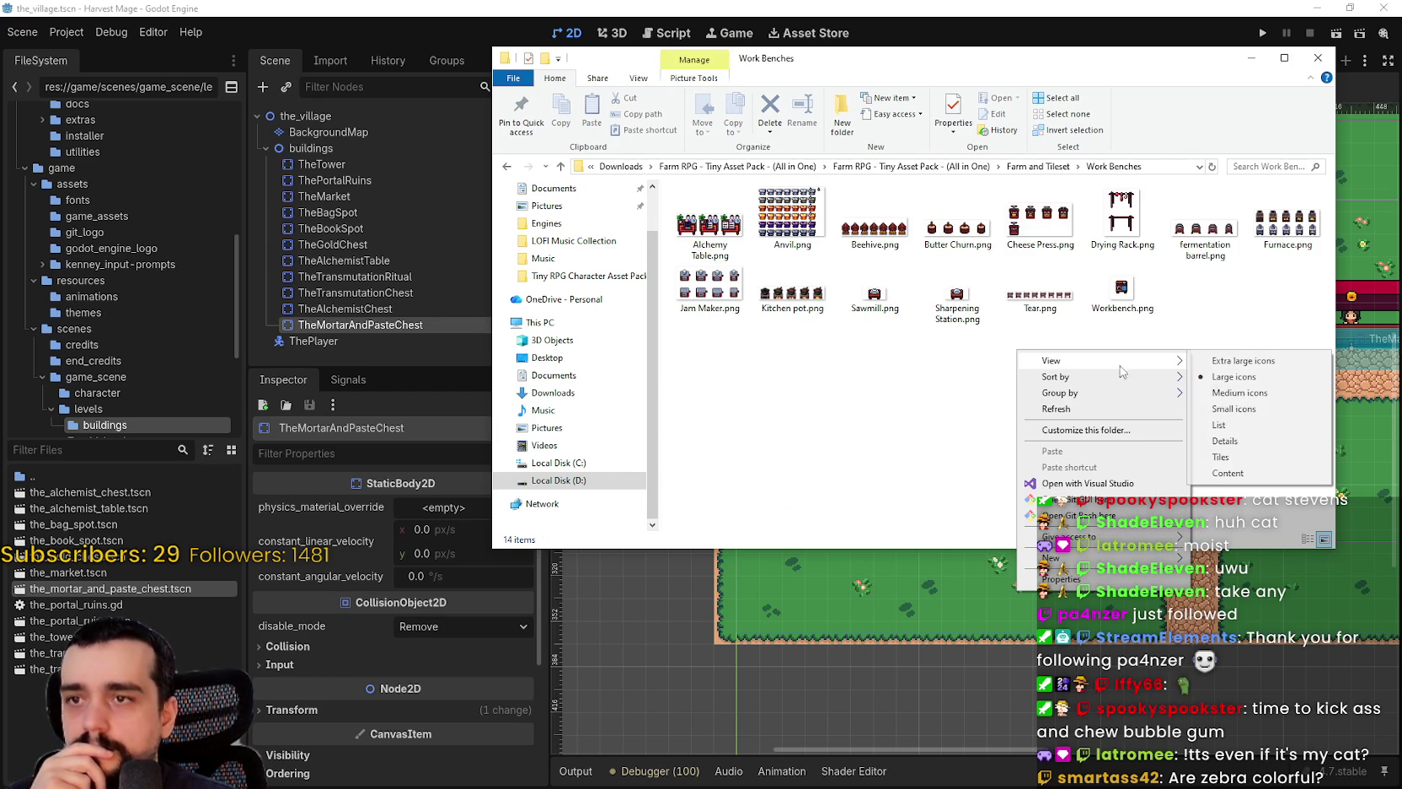
click(1239, 384)
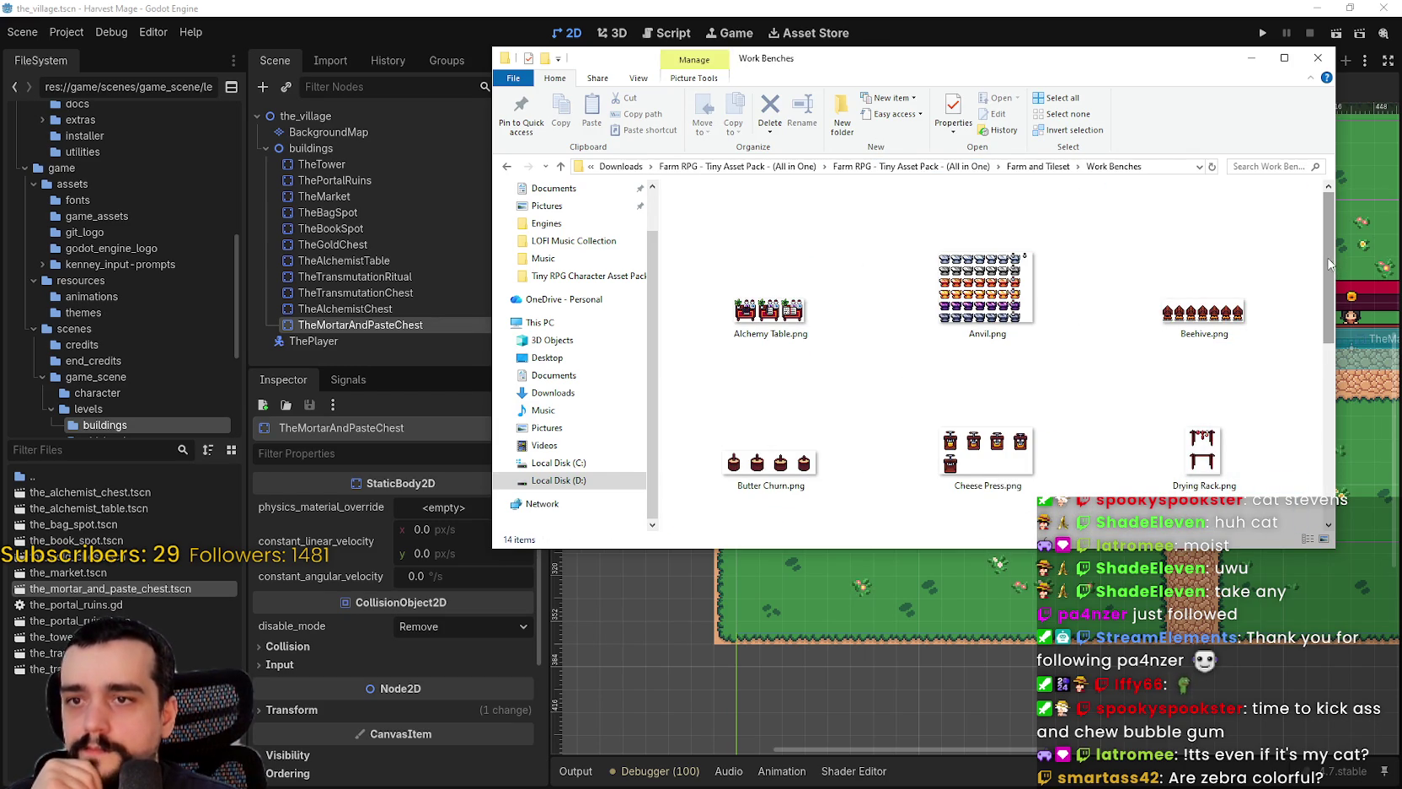
scroll(1329, 264, down, 1)
- Look over the Alchemy Table, Workbench and Sharpening Station sprites, then preview the Tear sheet in Aseprite
click(856, 271)
scroll(1201, 495, down, 2)
scroll(1199, 496, down, 2)
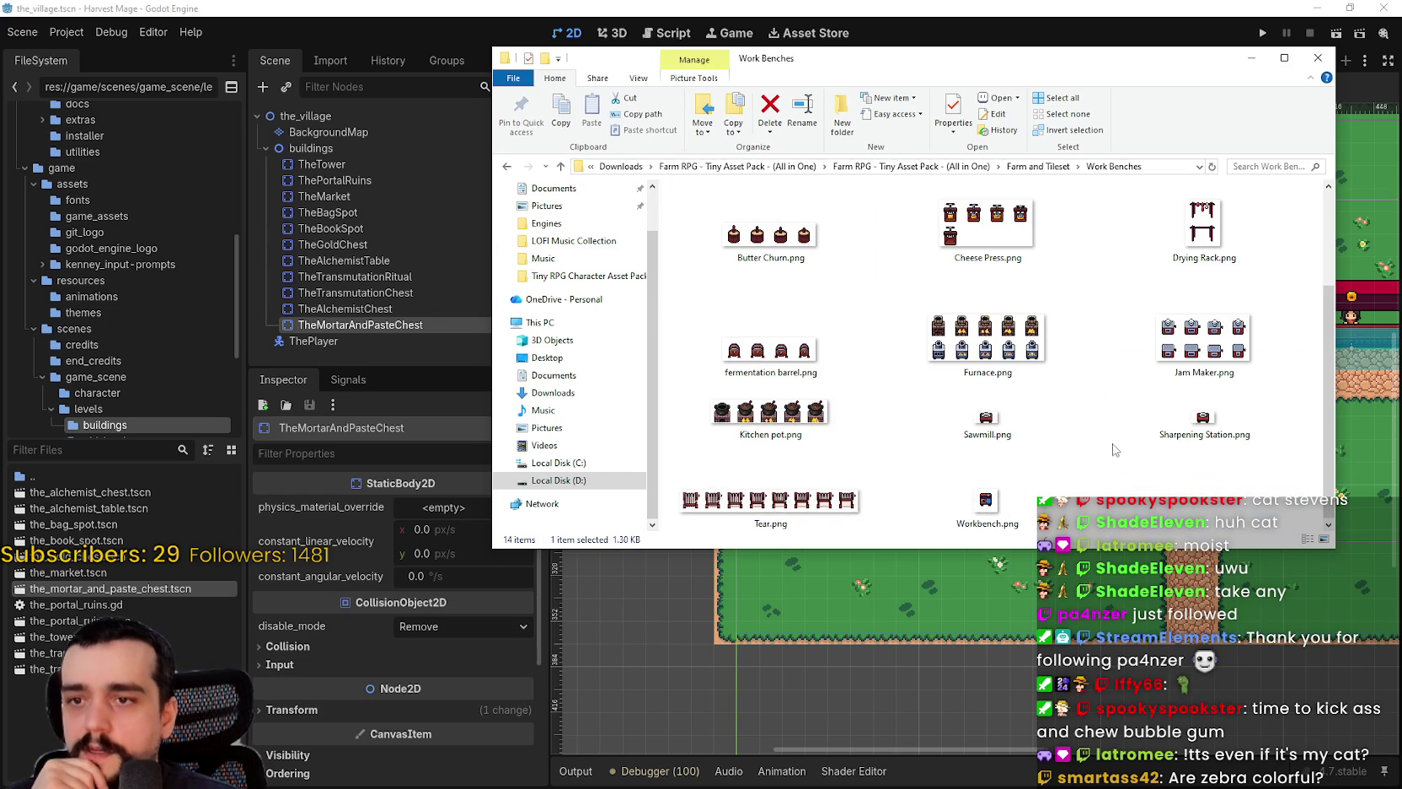
click(1024, 516)
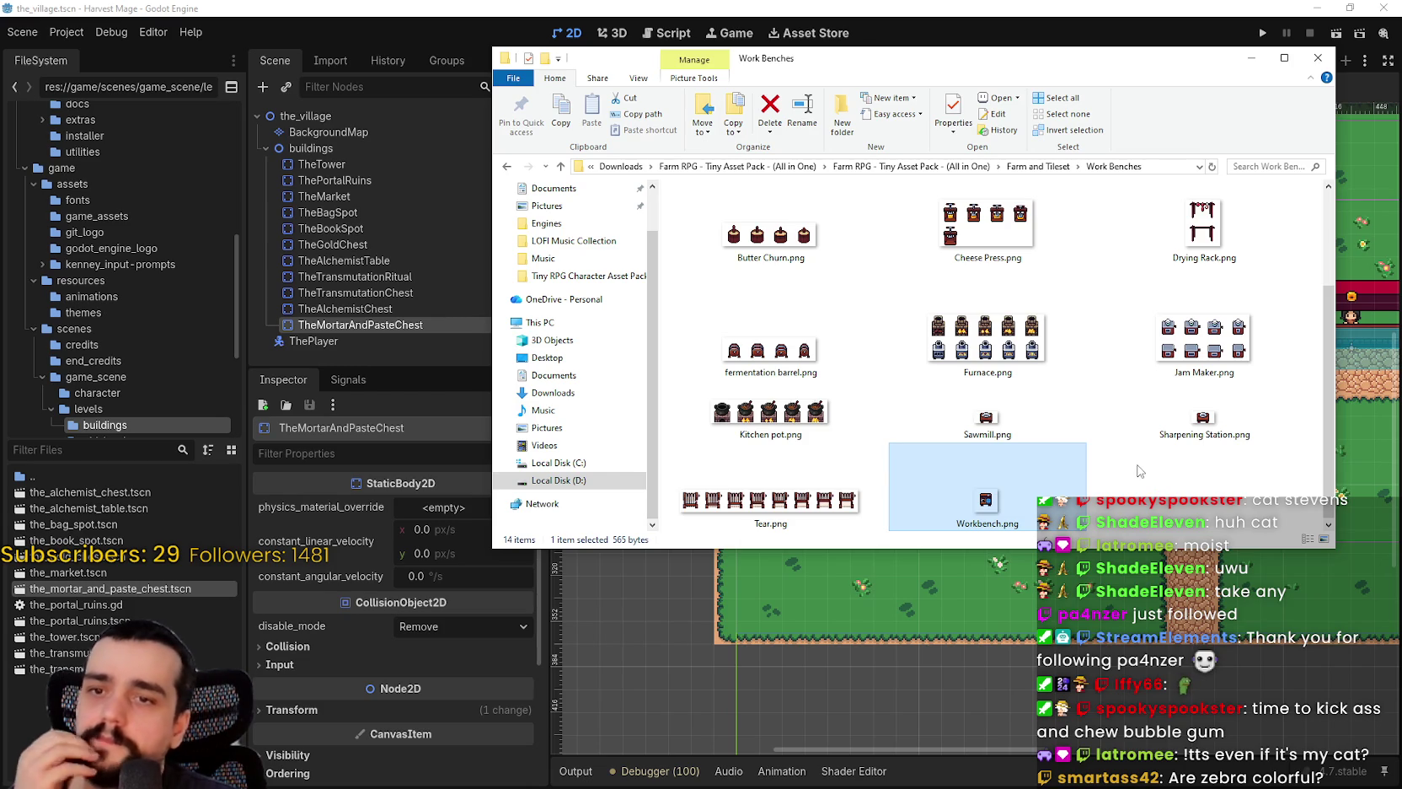
click(1171, 434)
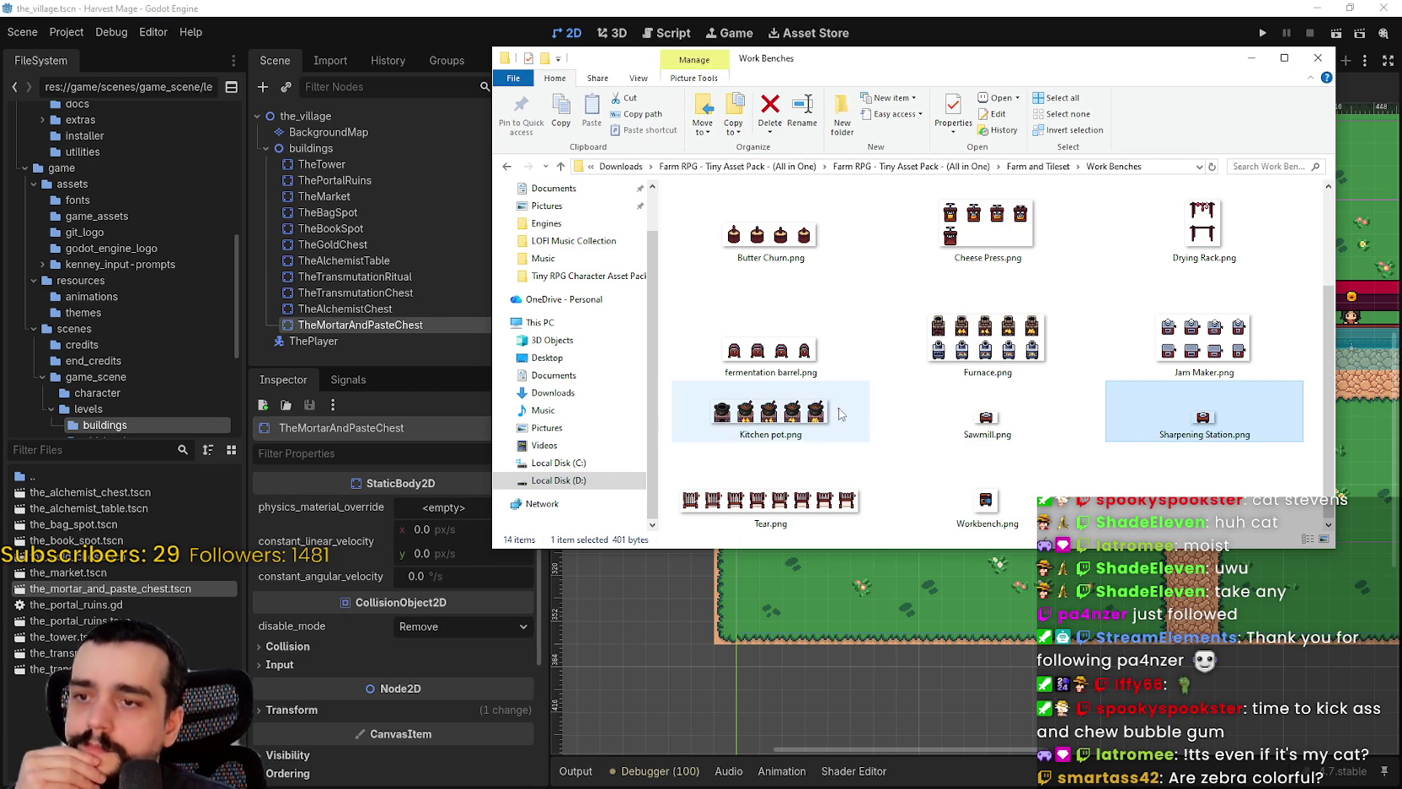
click(825, 486)
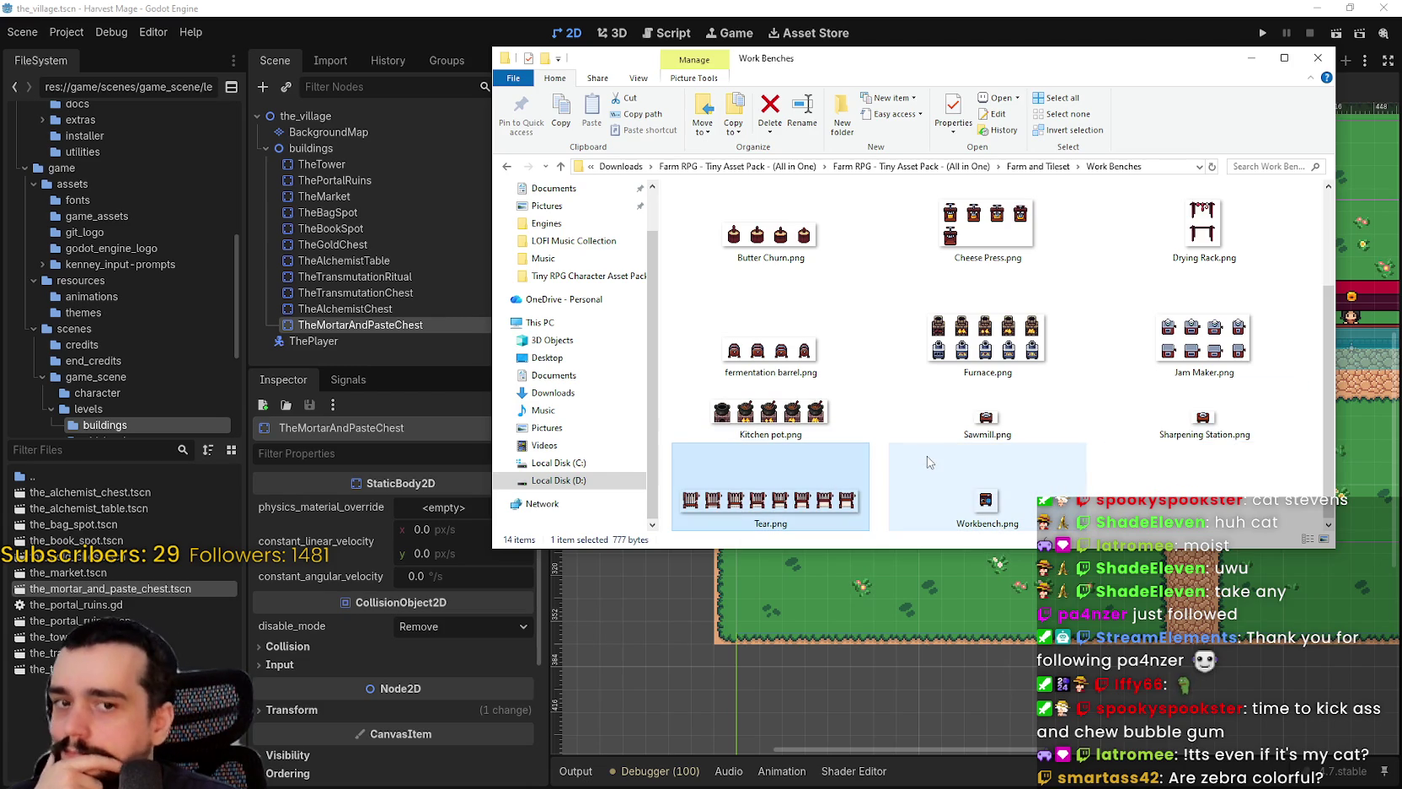
mouse_move(927, 462)
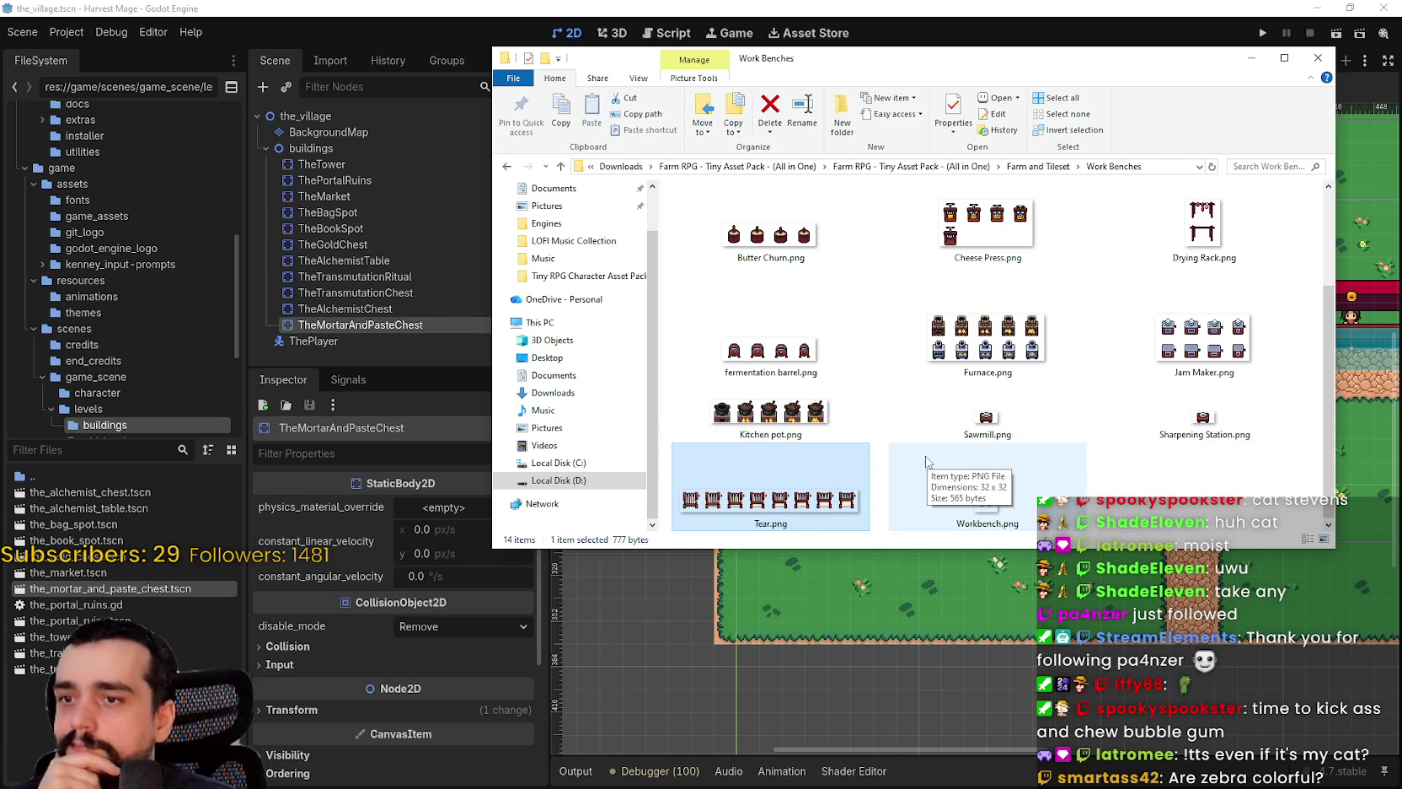
double_click(785, 504)
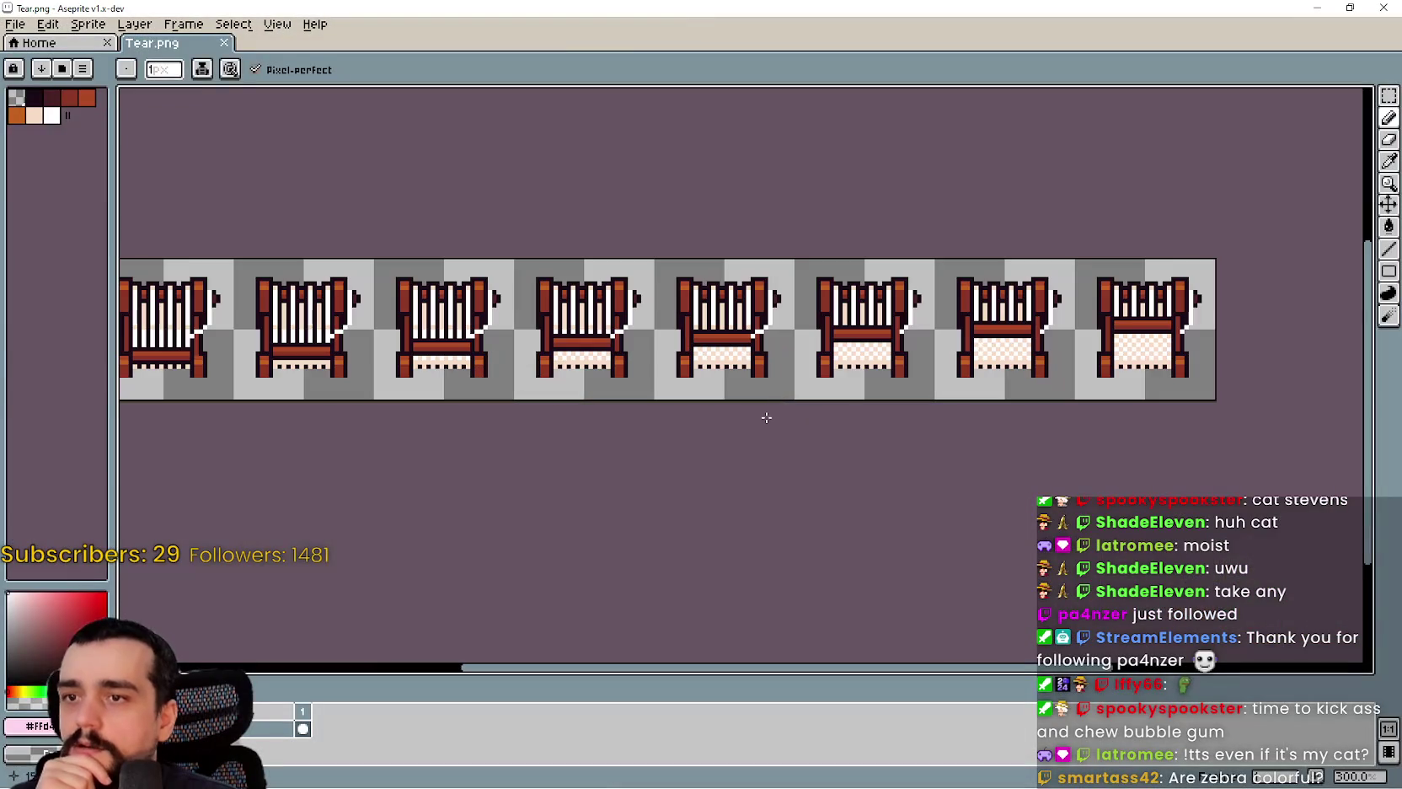
click(1383, 8)
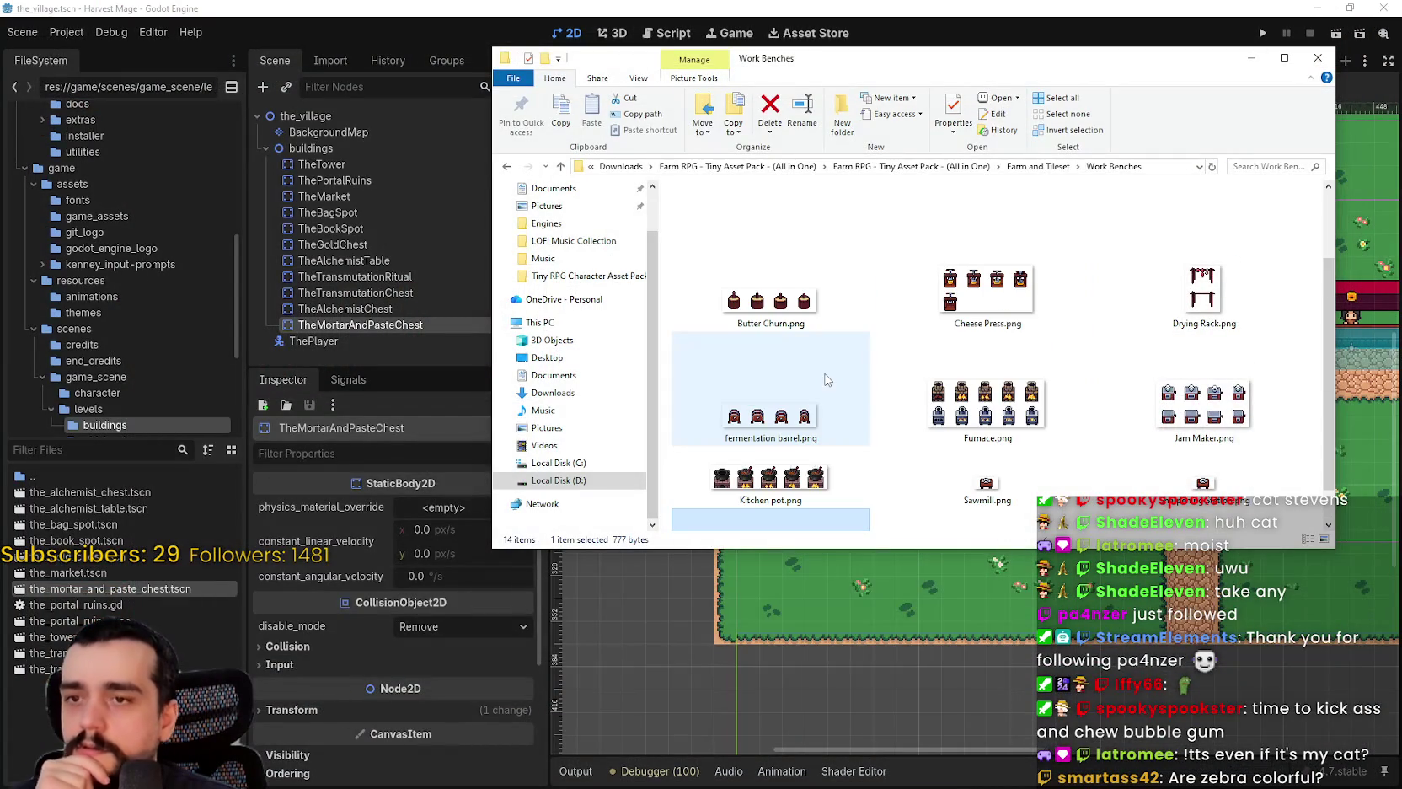
- Preview the Furnace sprite sheet in Aseprite
scroll(893, 394, up, 1)
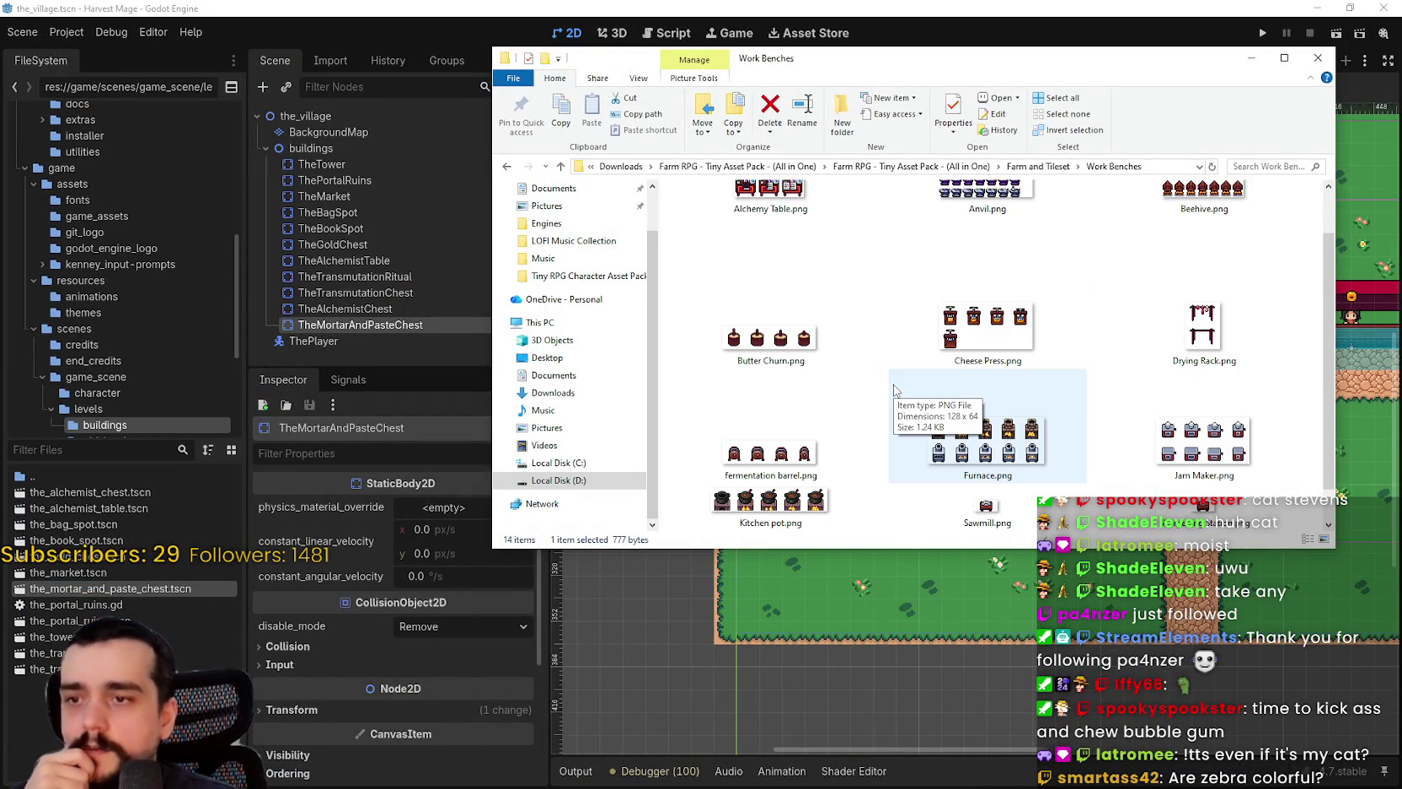
scroll(900, 395, down, 1)
double_click(1045, 411)
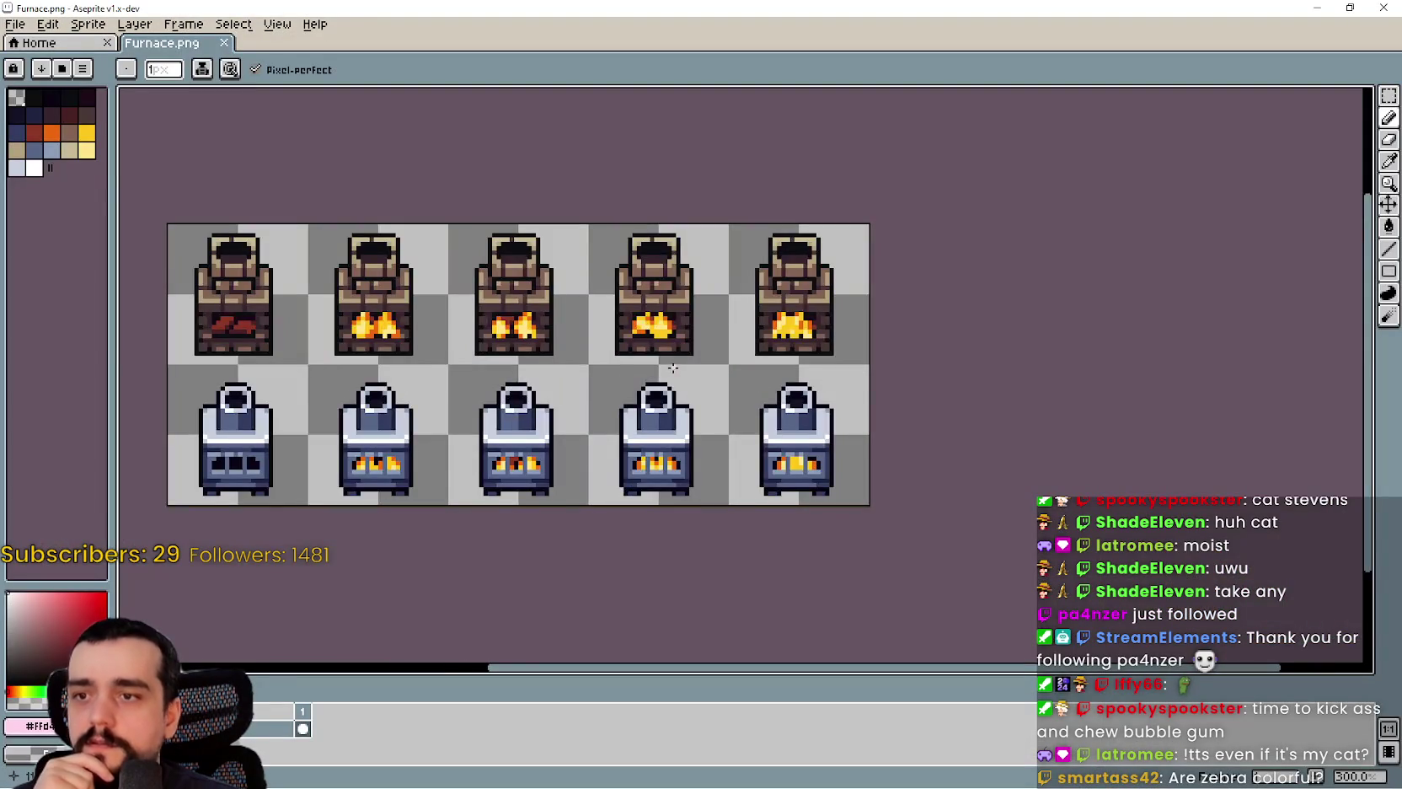
scroll(674, 367, down, 3)
click(1383, 8)
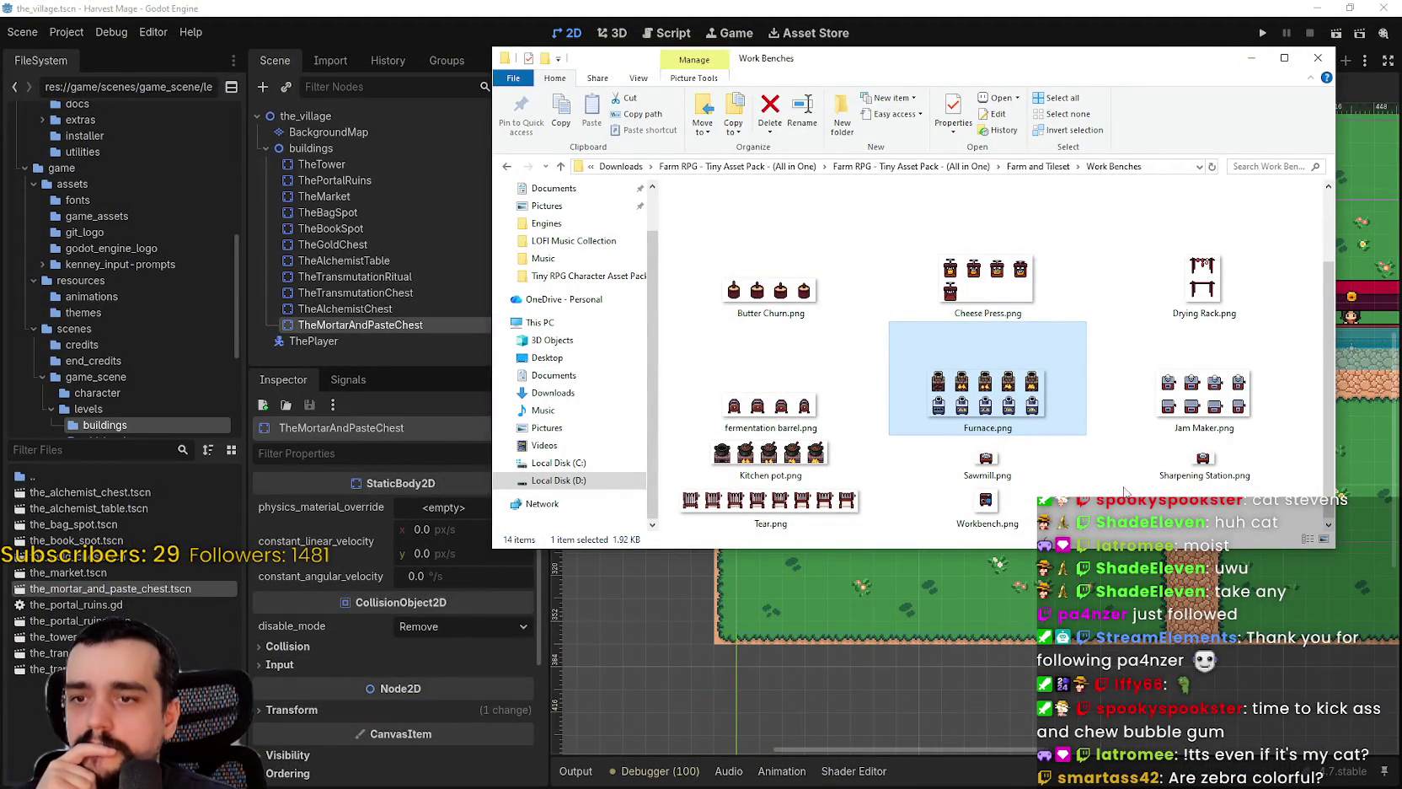
- Preview the Drying Rack and Workbench sprites in Aseprite, then return to Farm and Tileset
click(996, 500)
click(1203, 287)
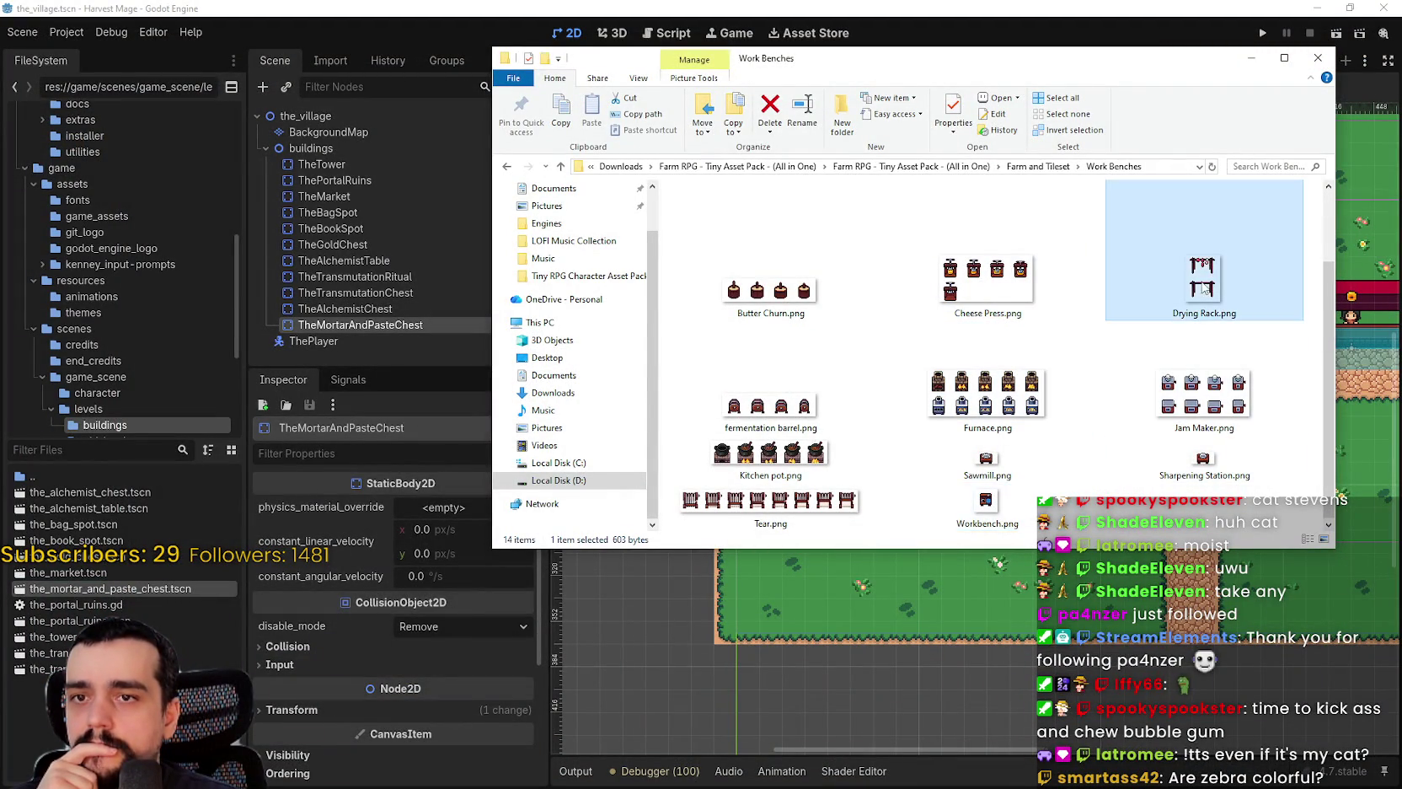
double_click(1204, 287)
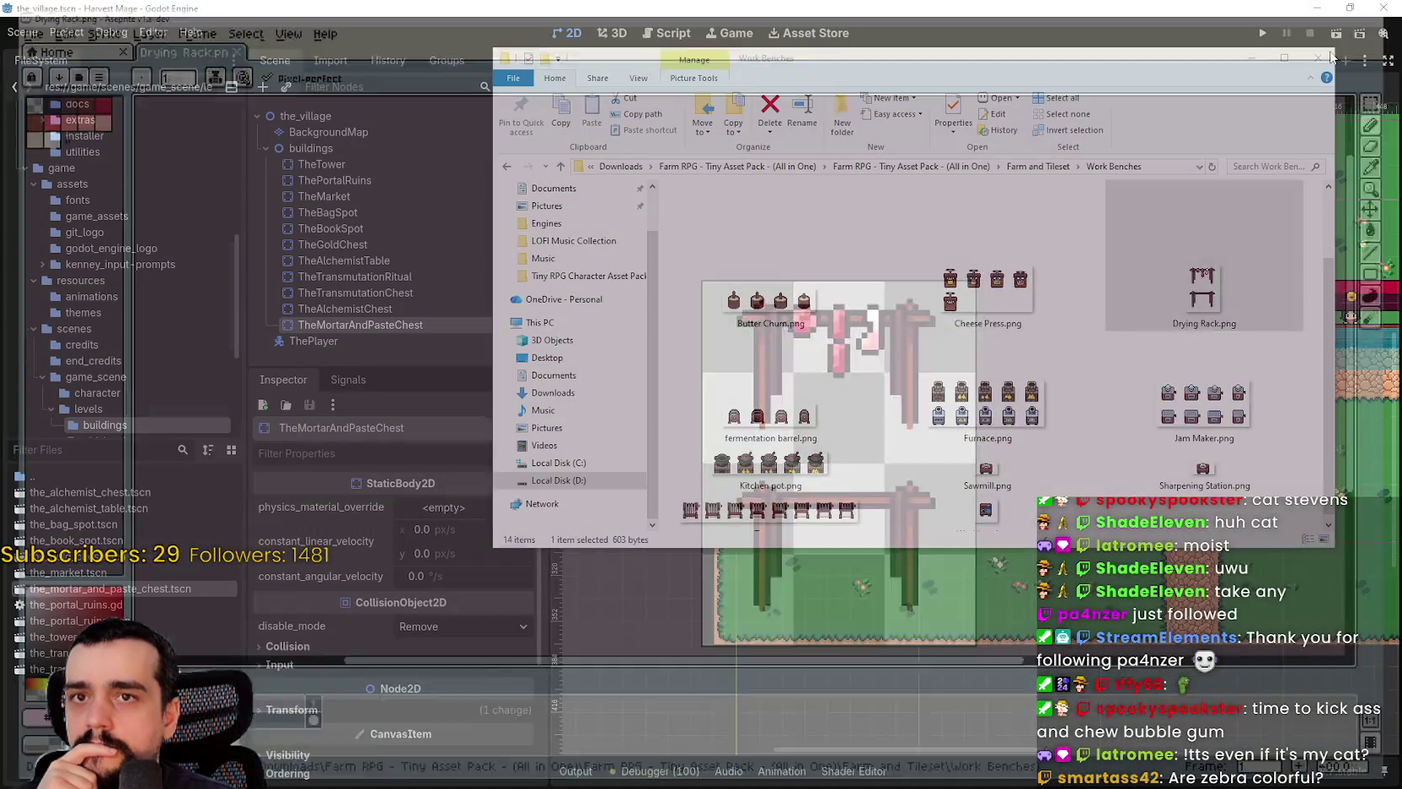
scroll(1111, 428, up, 1)
scroll(1111, 424, down, 1)
double_click(986, 510)
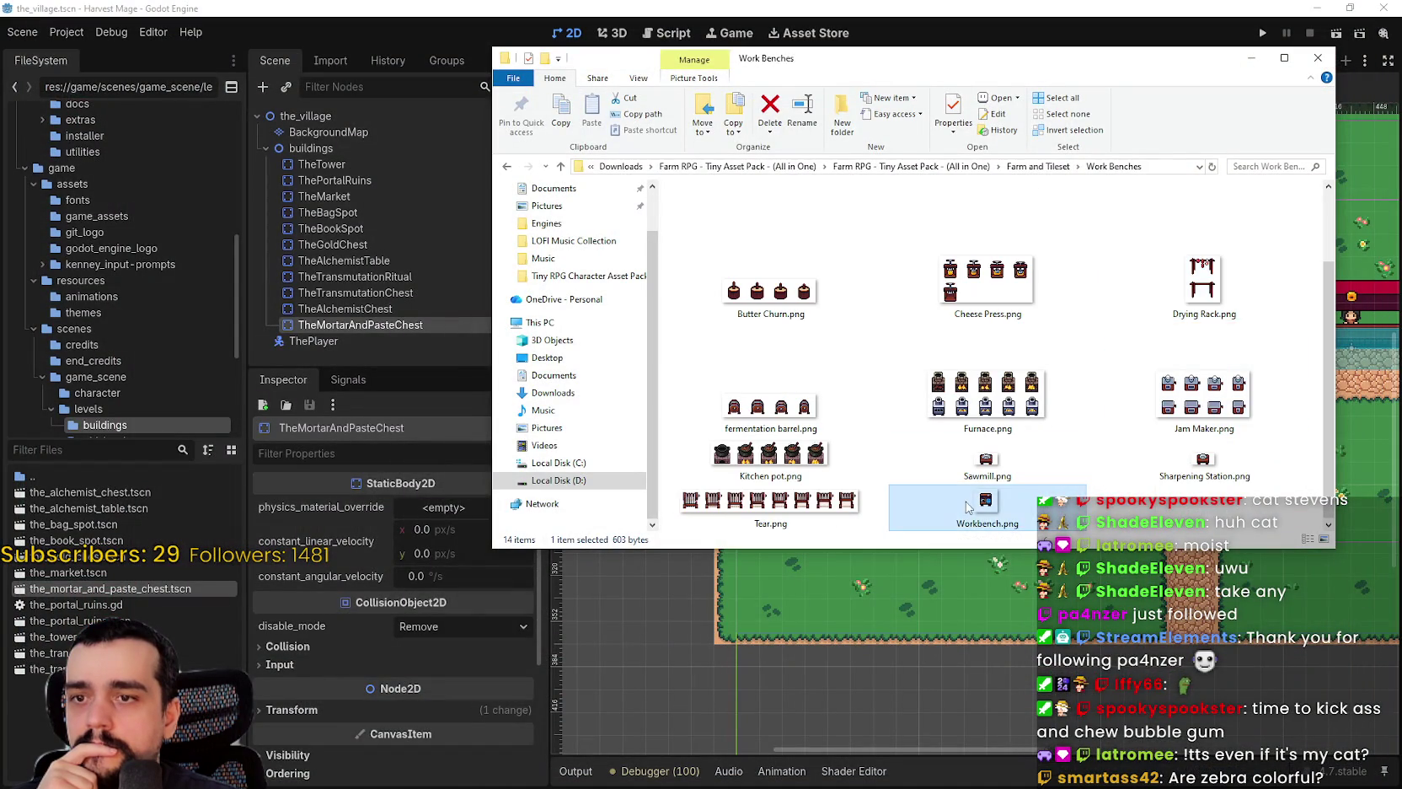
scroll(772, 345, up, 1)
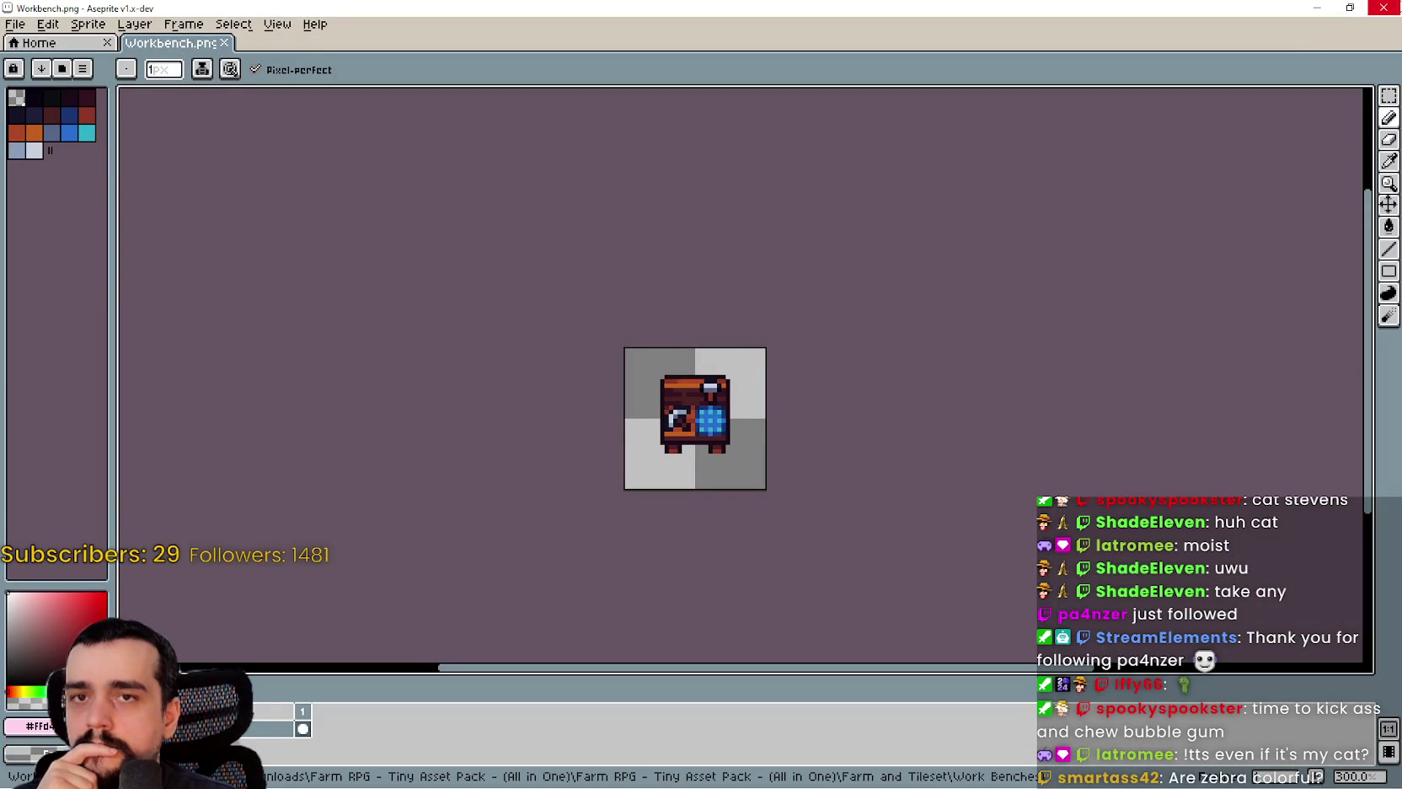
click(1387, 7)
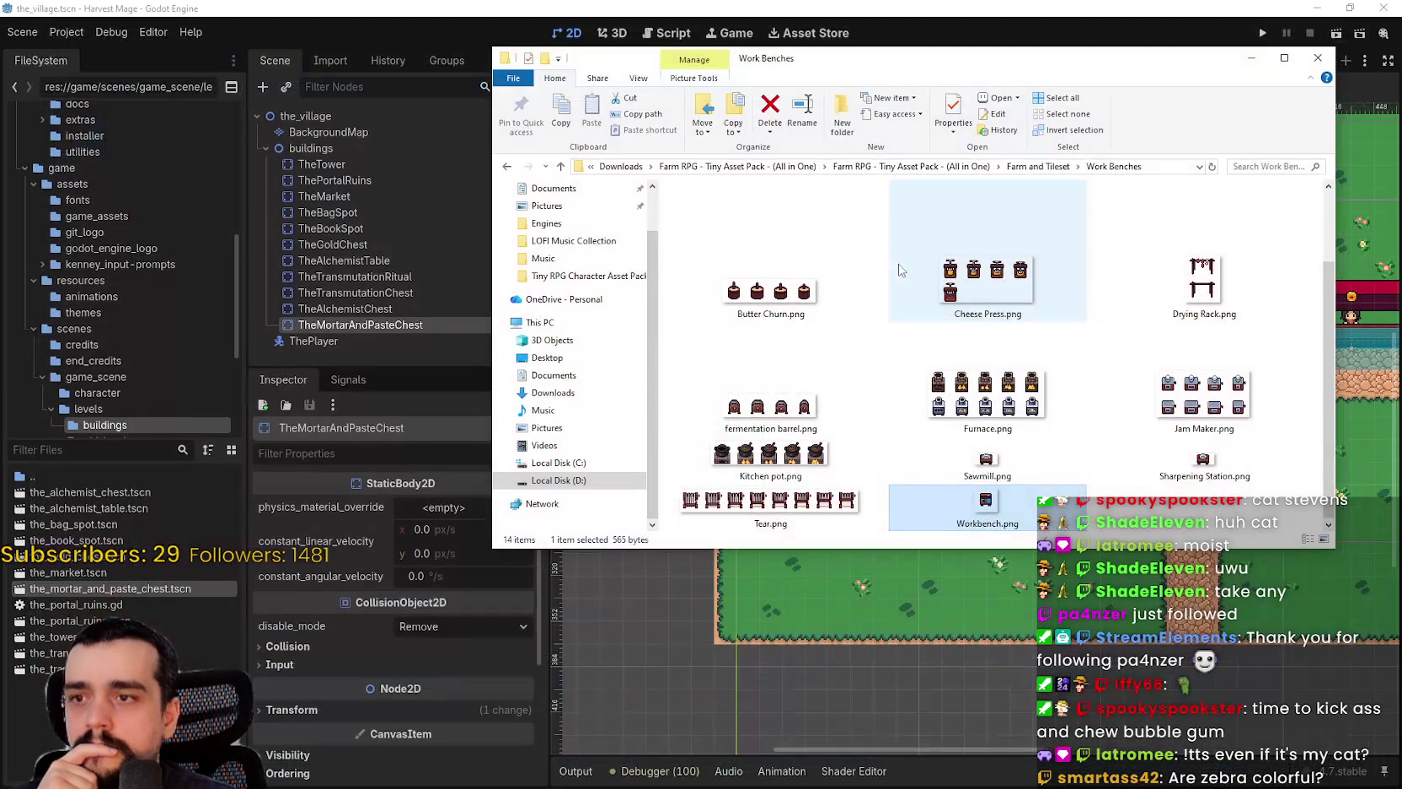
click(1049, 168)
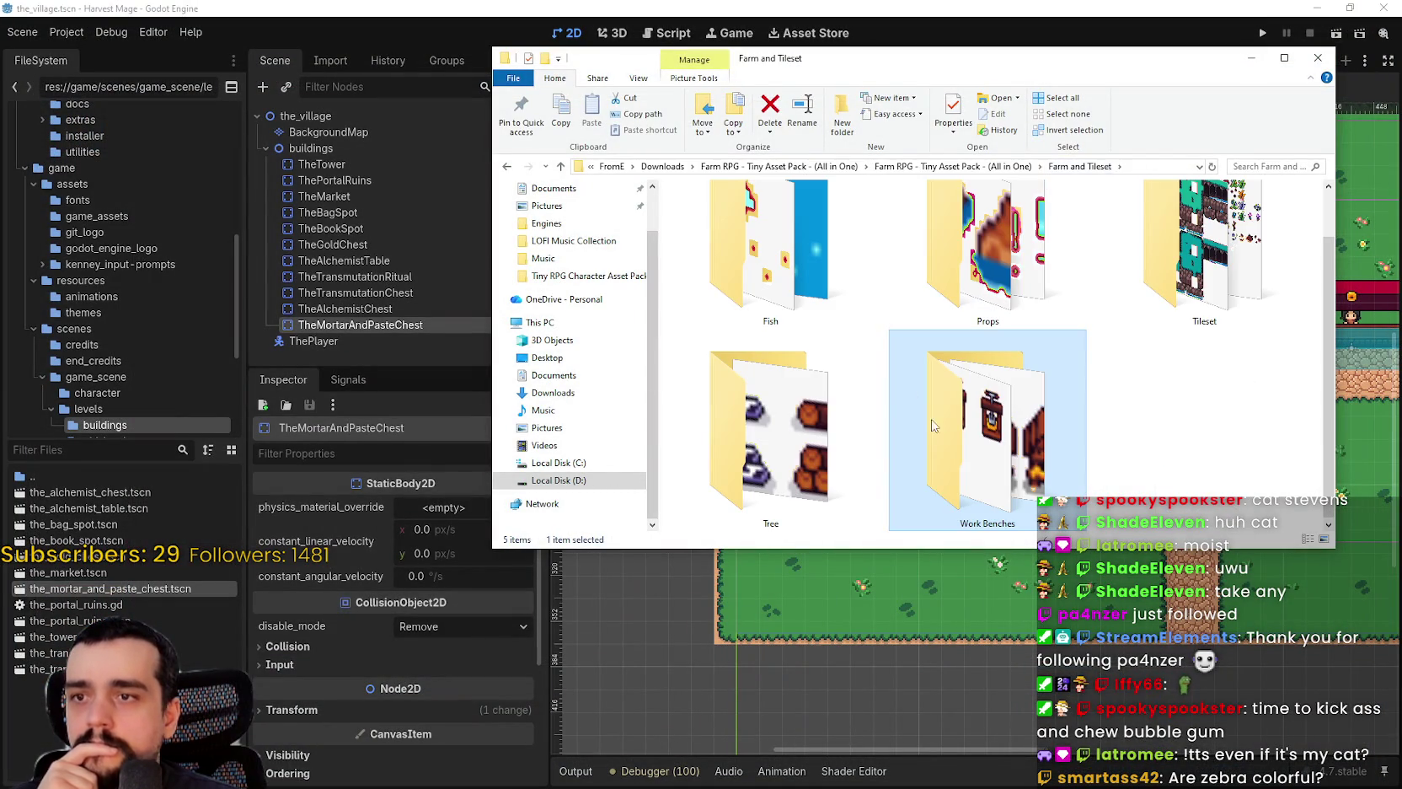
- Open the Props folder and show its contents as extra large icons
double_click(1024, 293)
right_click(869, 446)
mouse_move(969, 456)
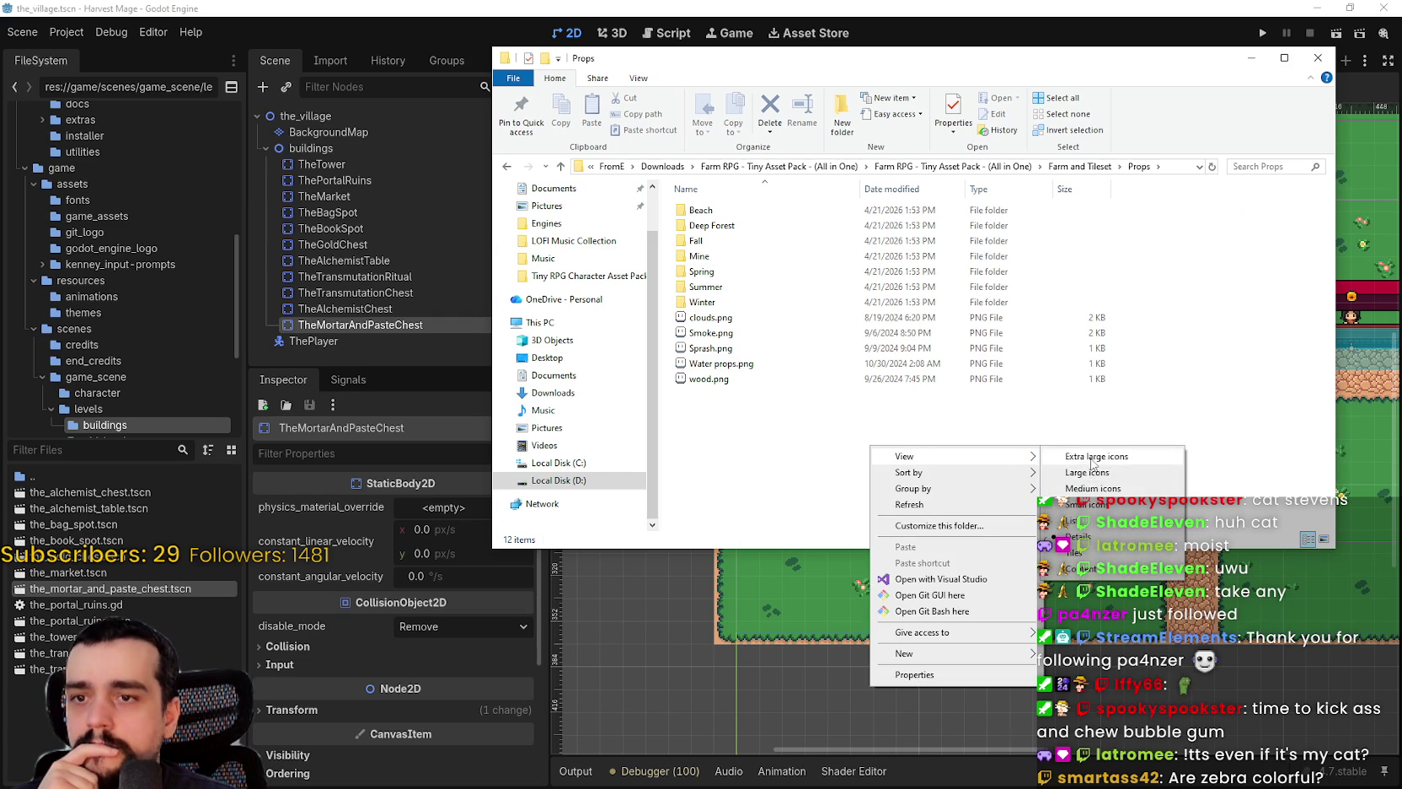
click(1094, 456)
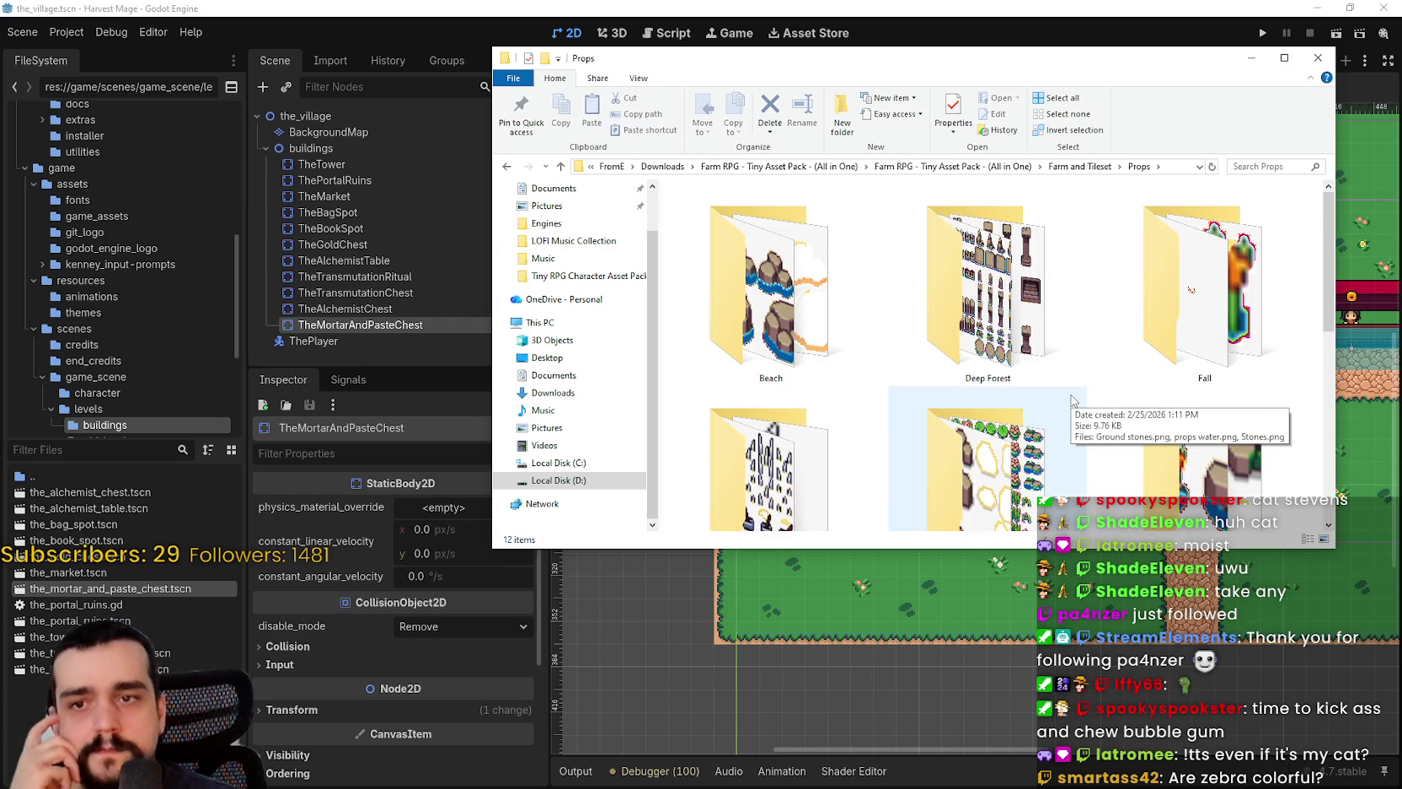
scroll(1072, 401, down, 5)
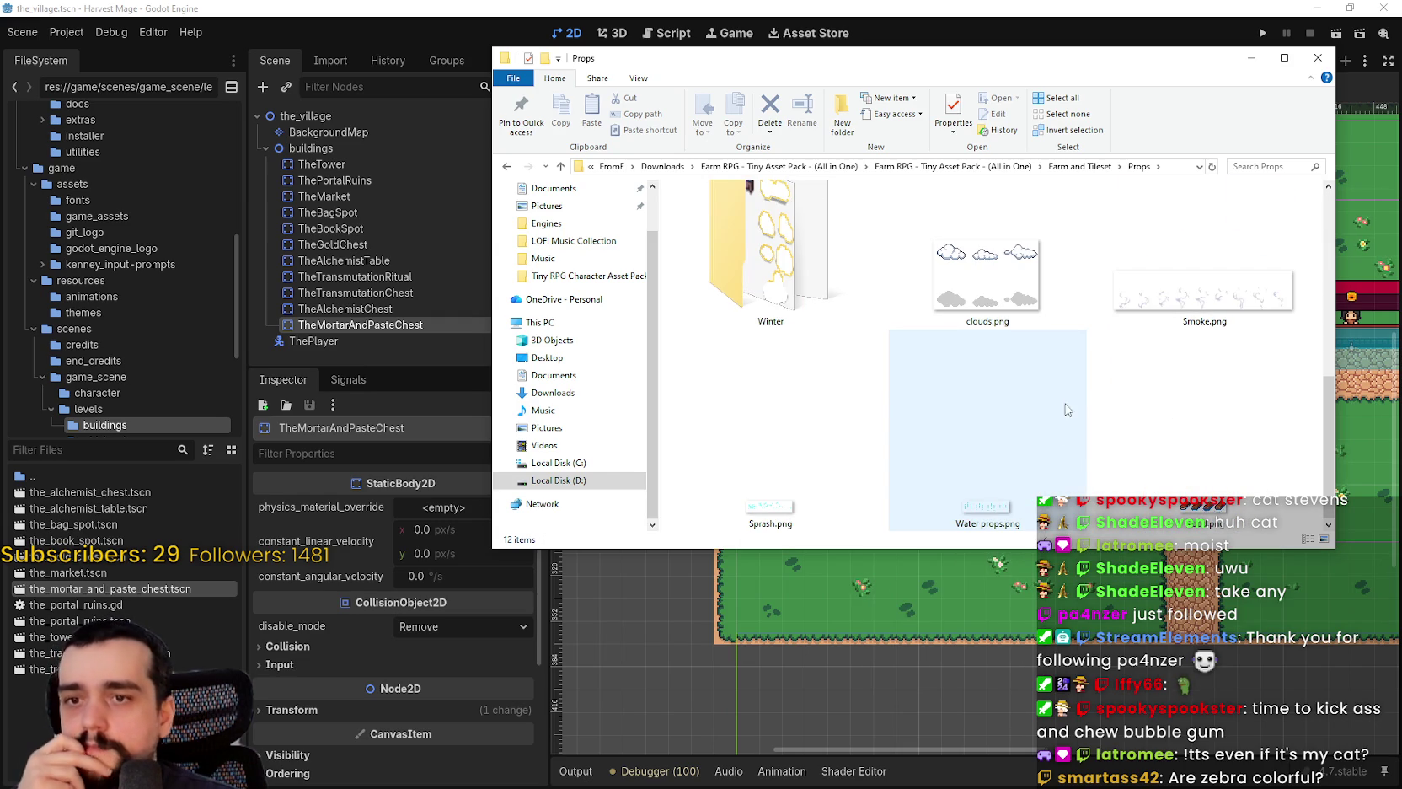
scroll(1089, 472, up, 2)
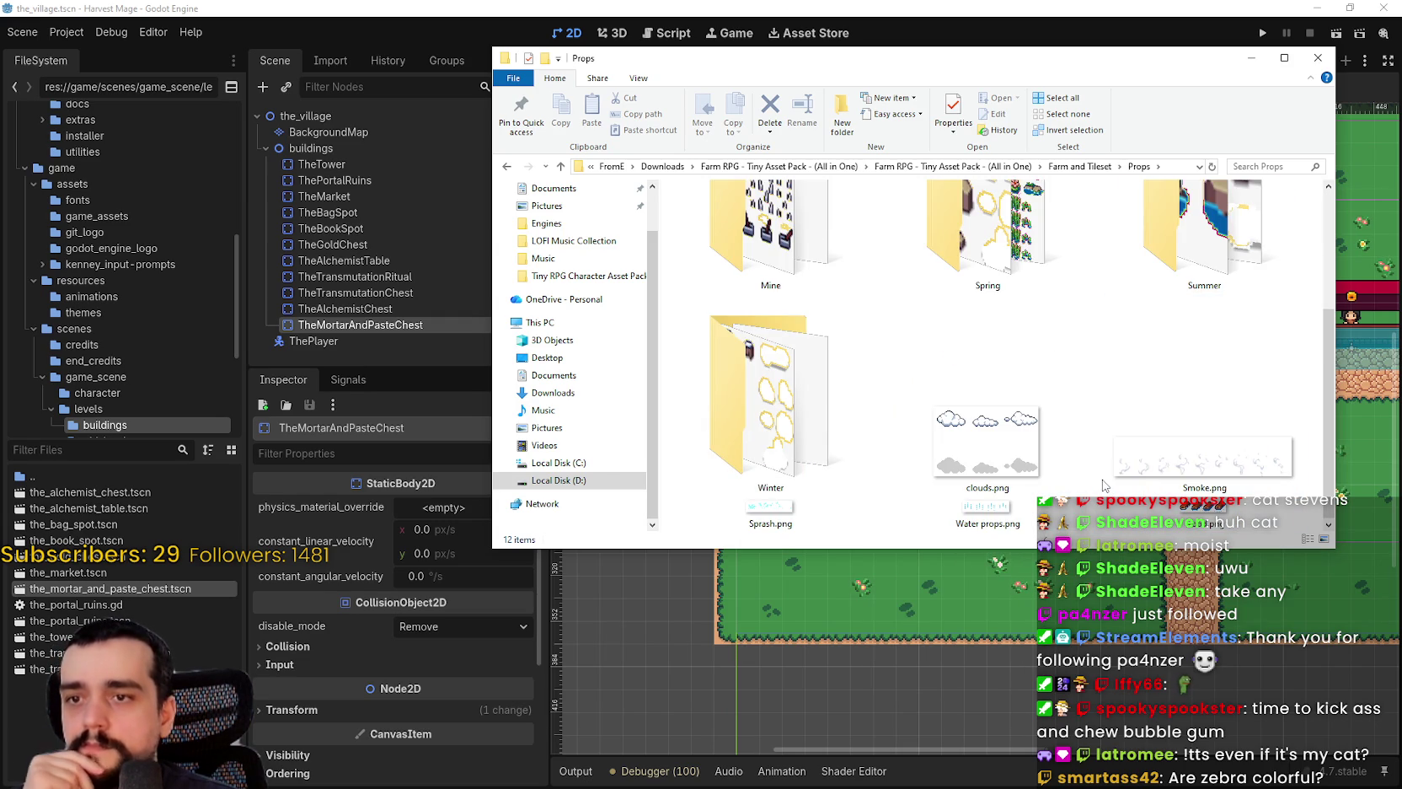
- In the Winter folder, use extra large icons and preview Shaders Winter in Aseprite
click(837, 399)
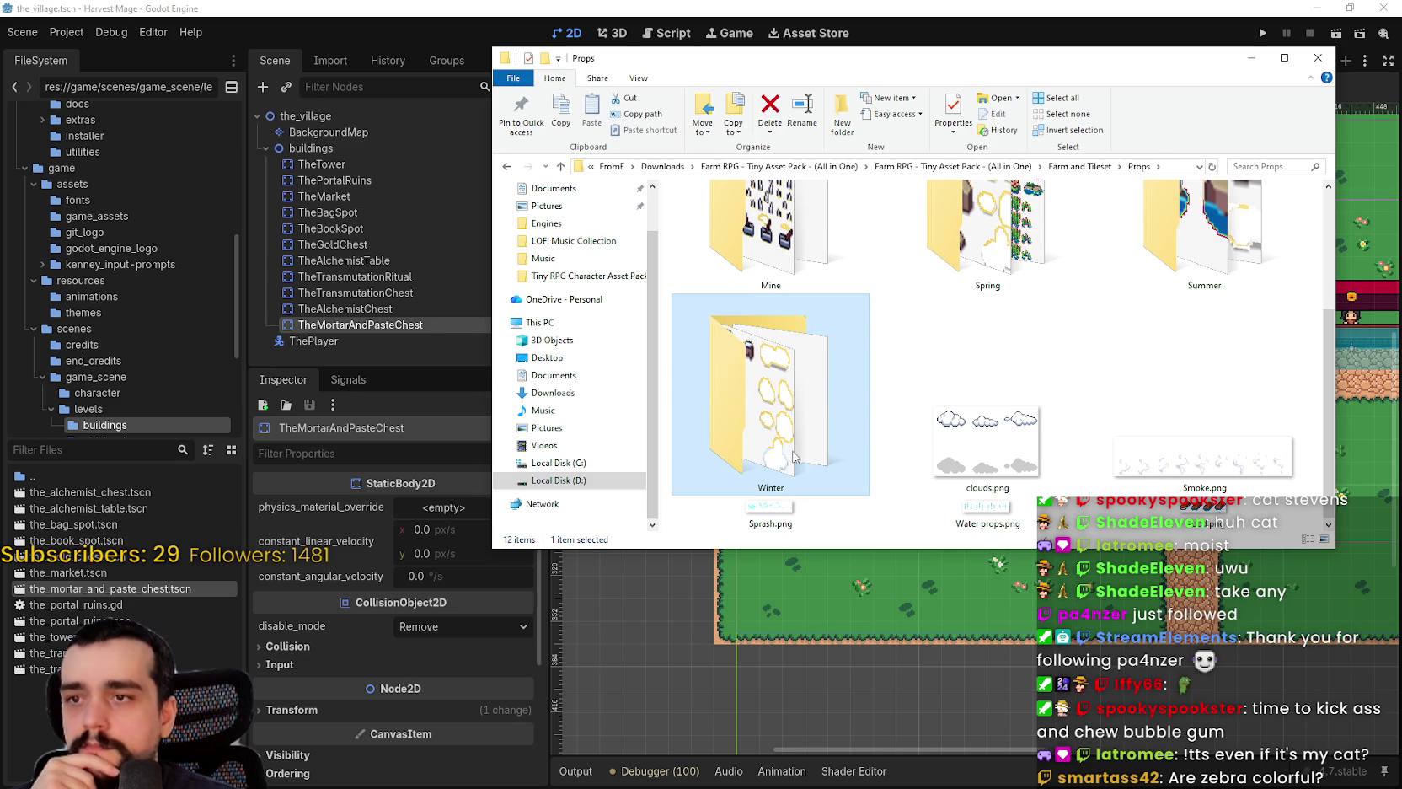
double_click(798, 404)
right_click(812, 320)
mouse_move(893, 330)
click(1046, 334)
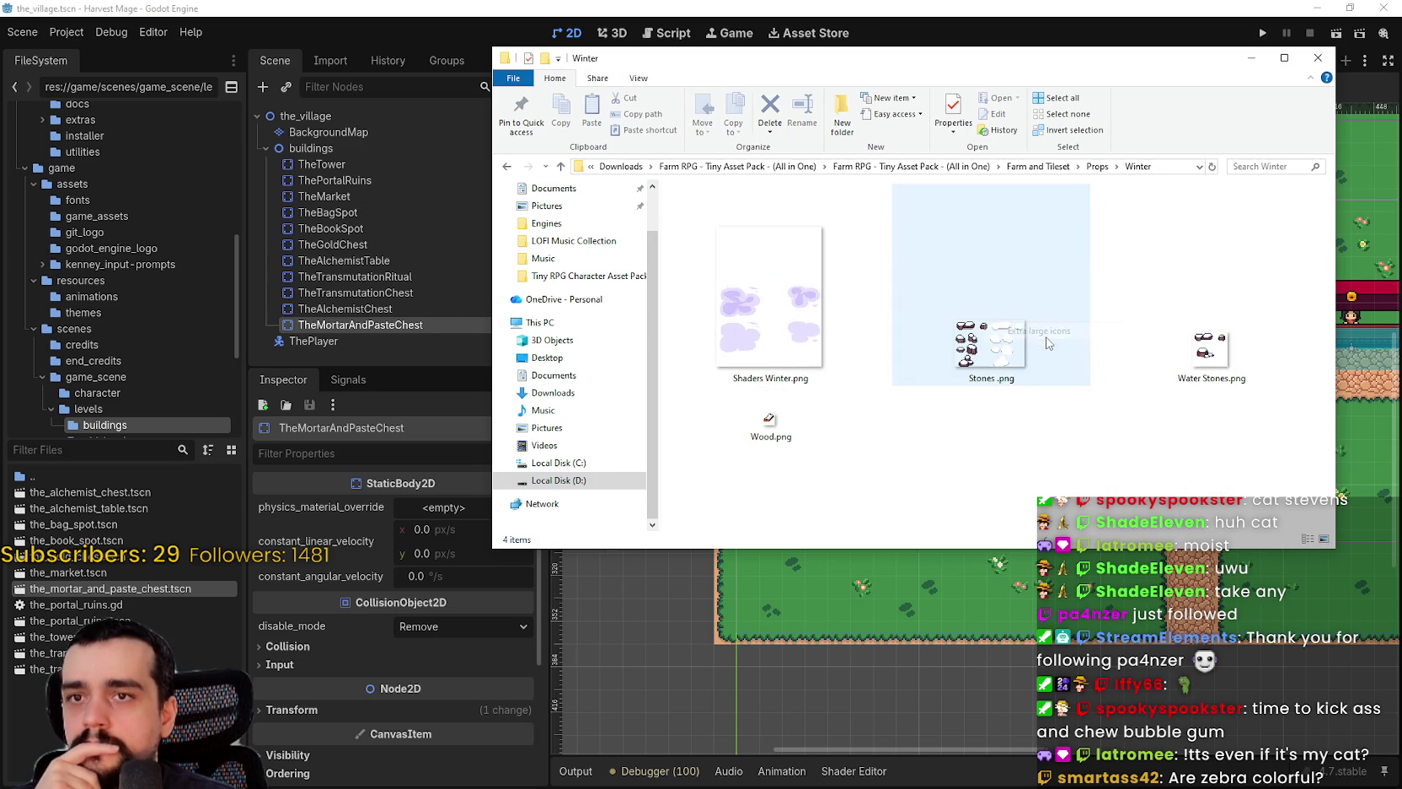
click(1009, 383)
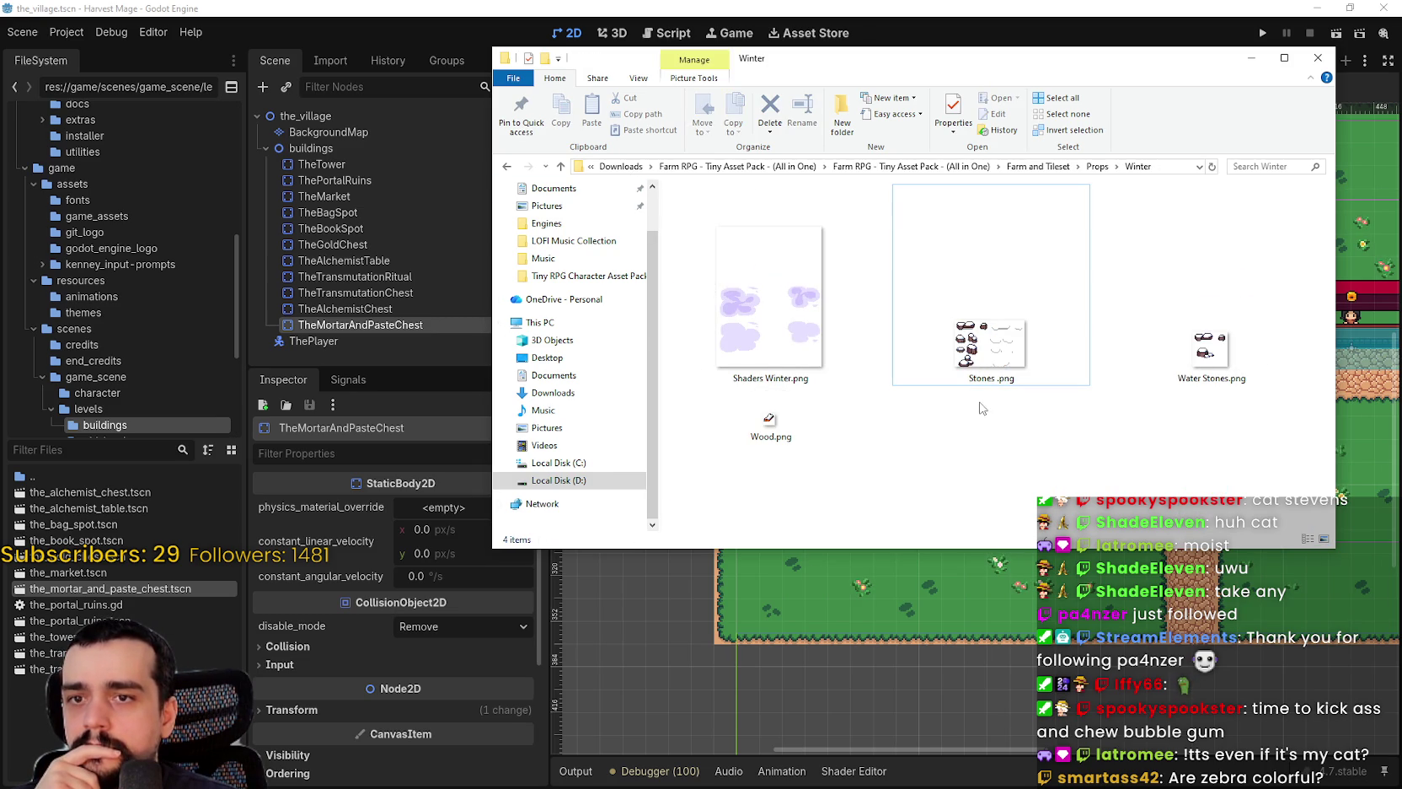
click(818, 340)
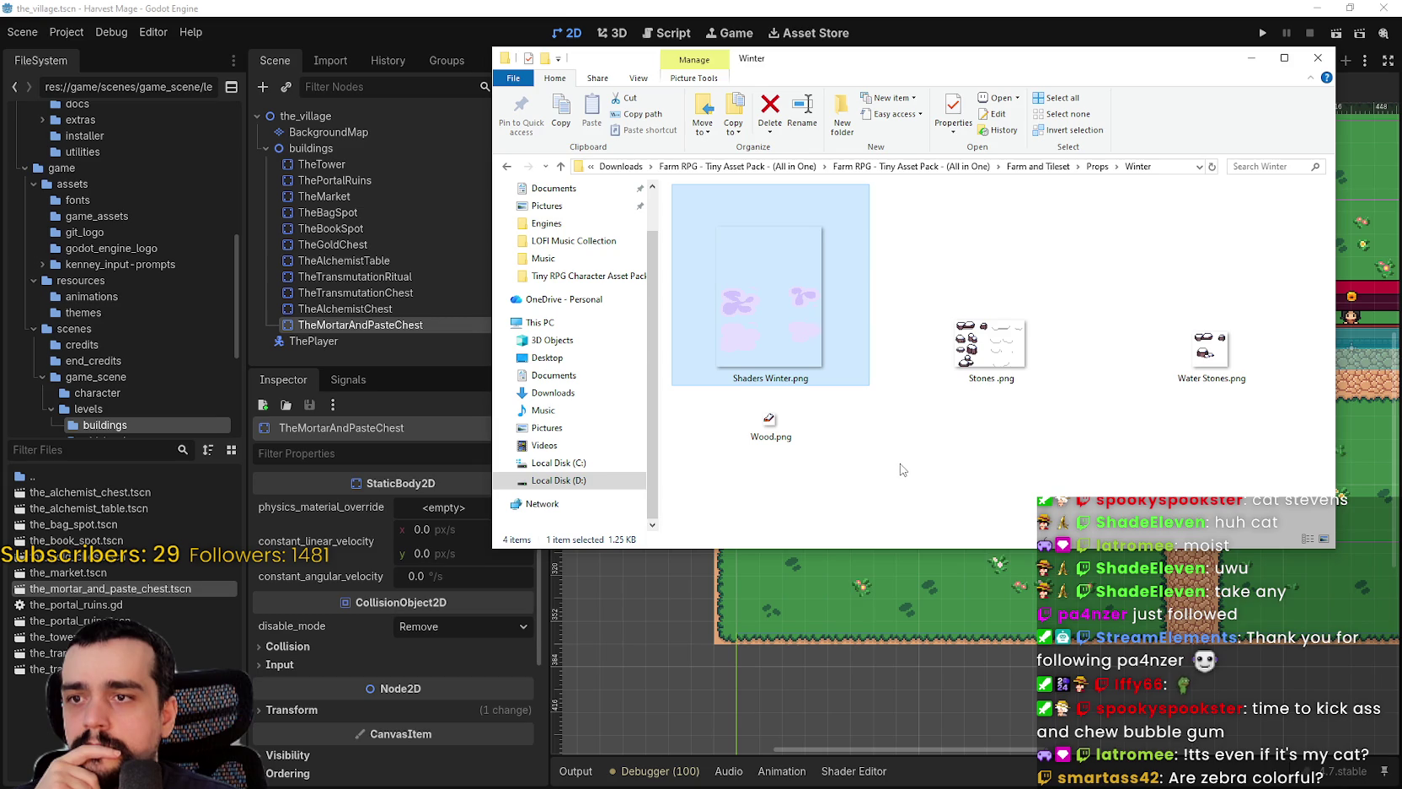
double_click(798, 319)
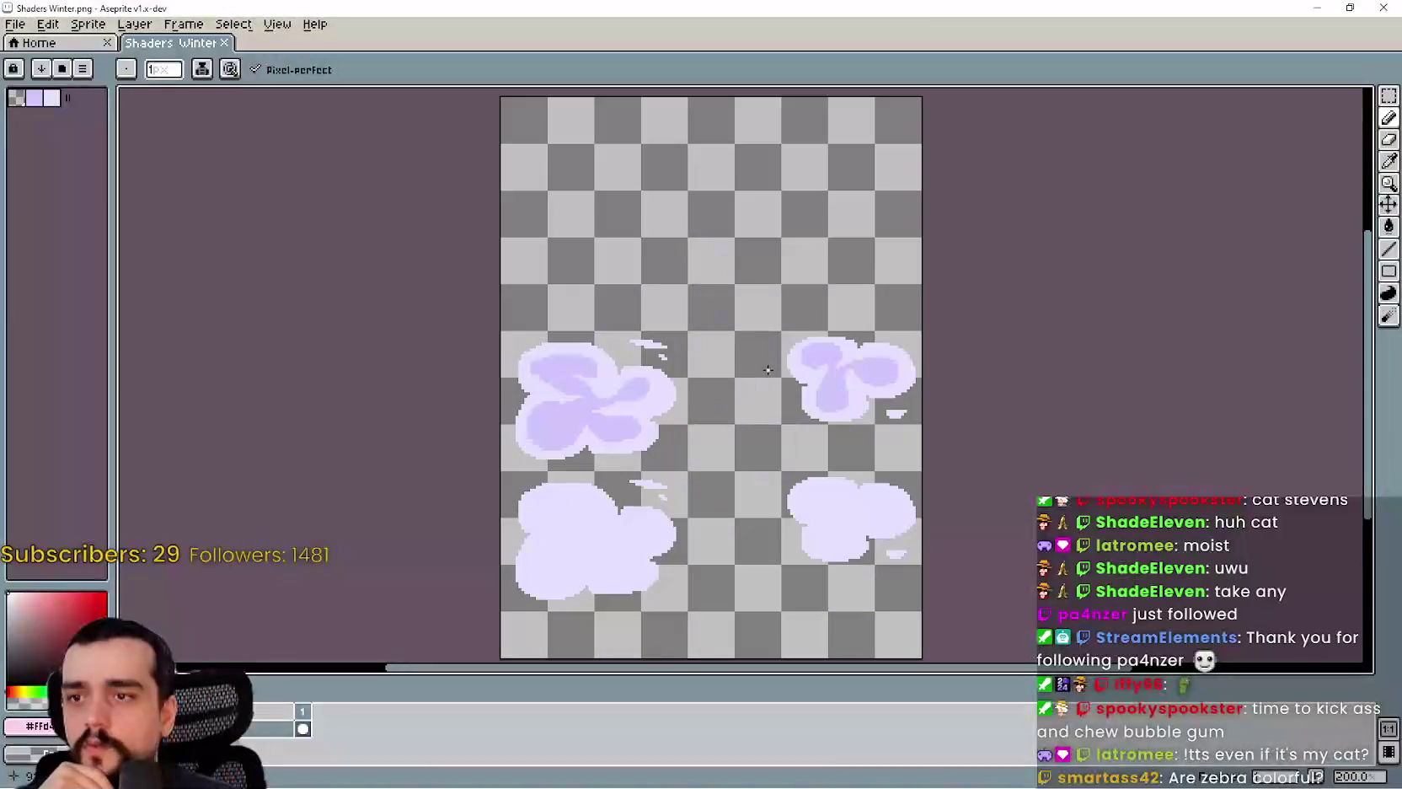
click(1369, 8)
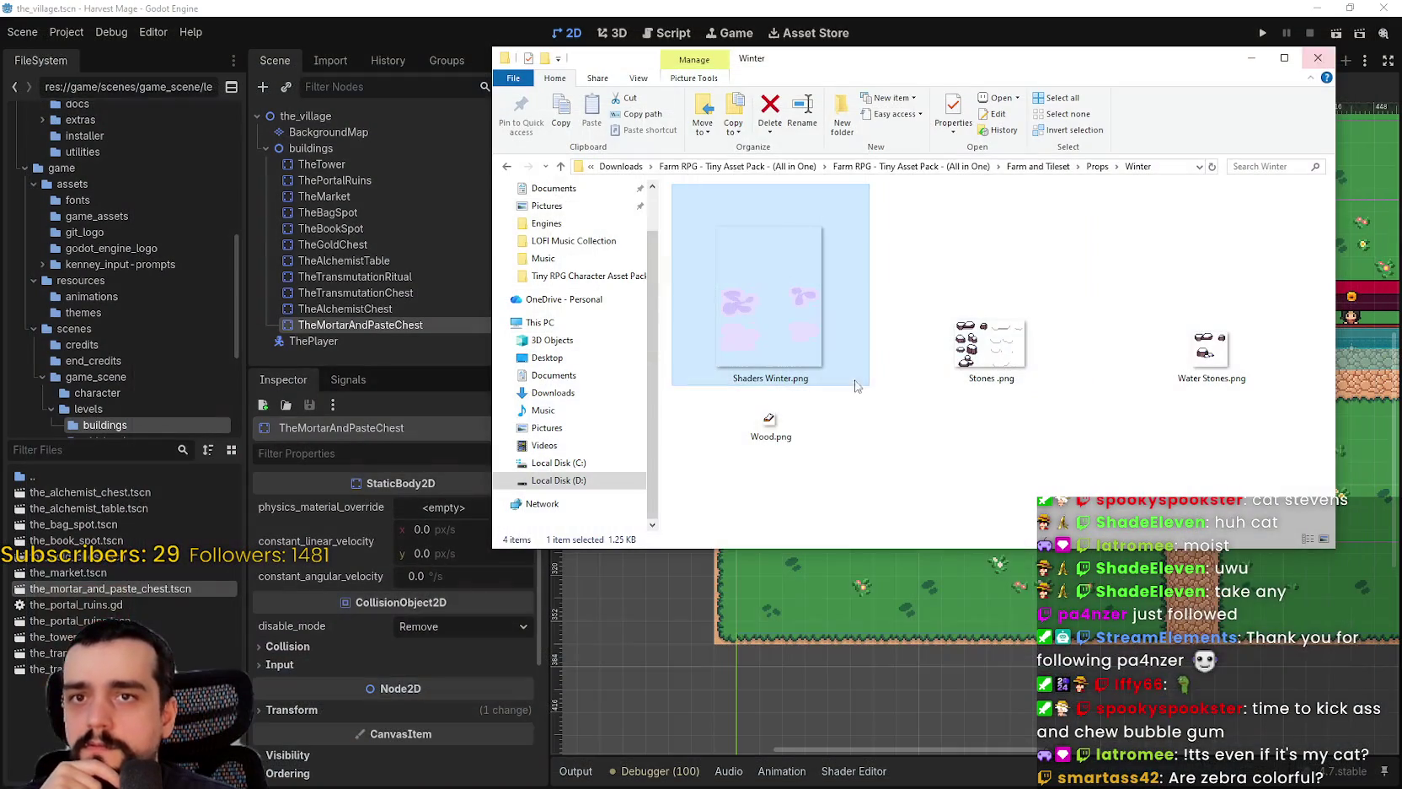
click(1098, 166)
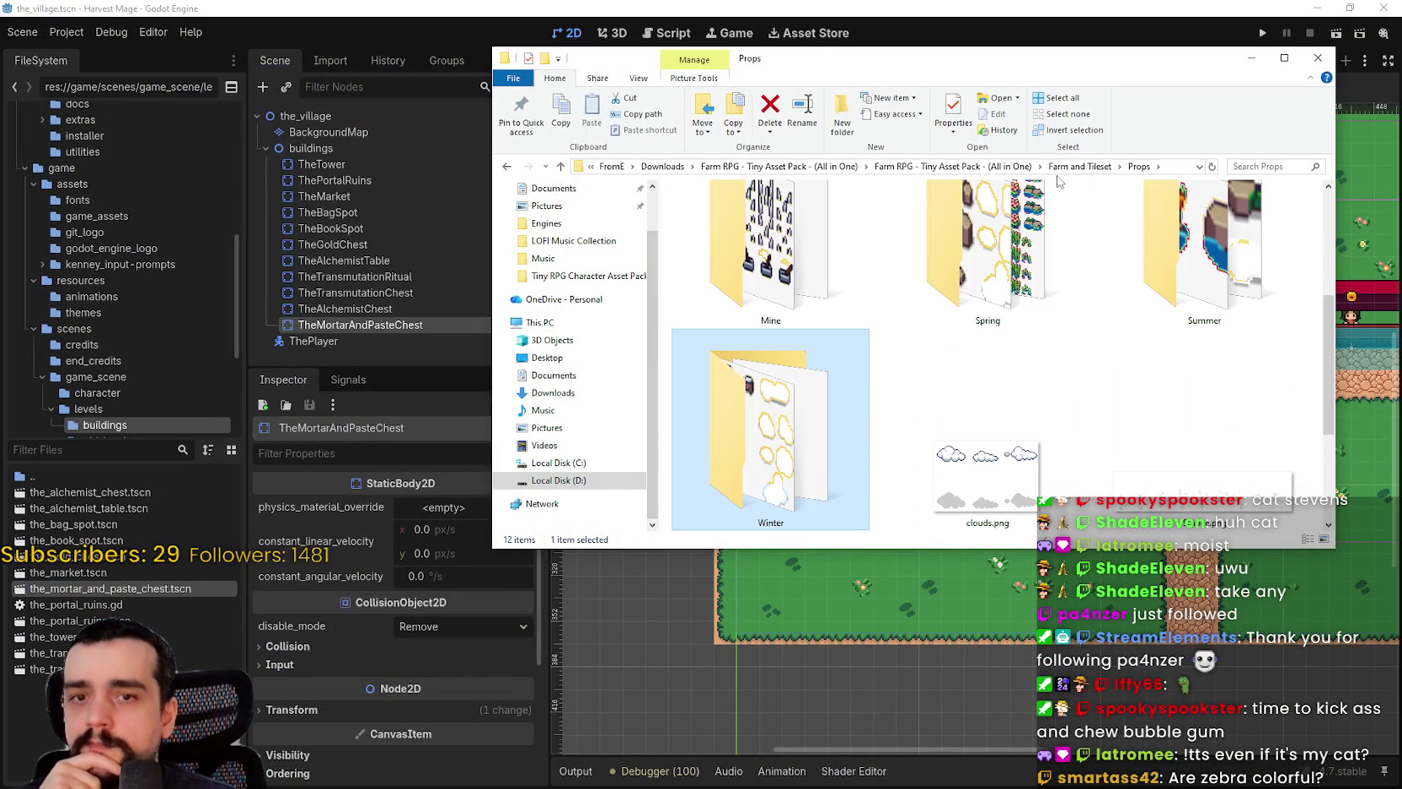
- Check the Spring props, then view the Beach props as large thumbnails
double_click(988, 354)
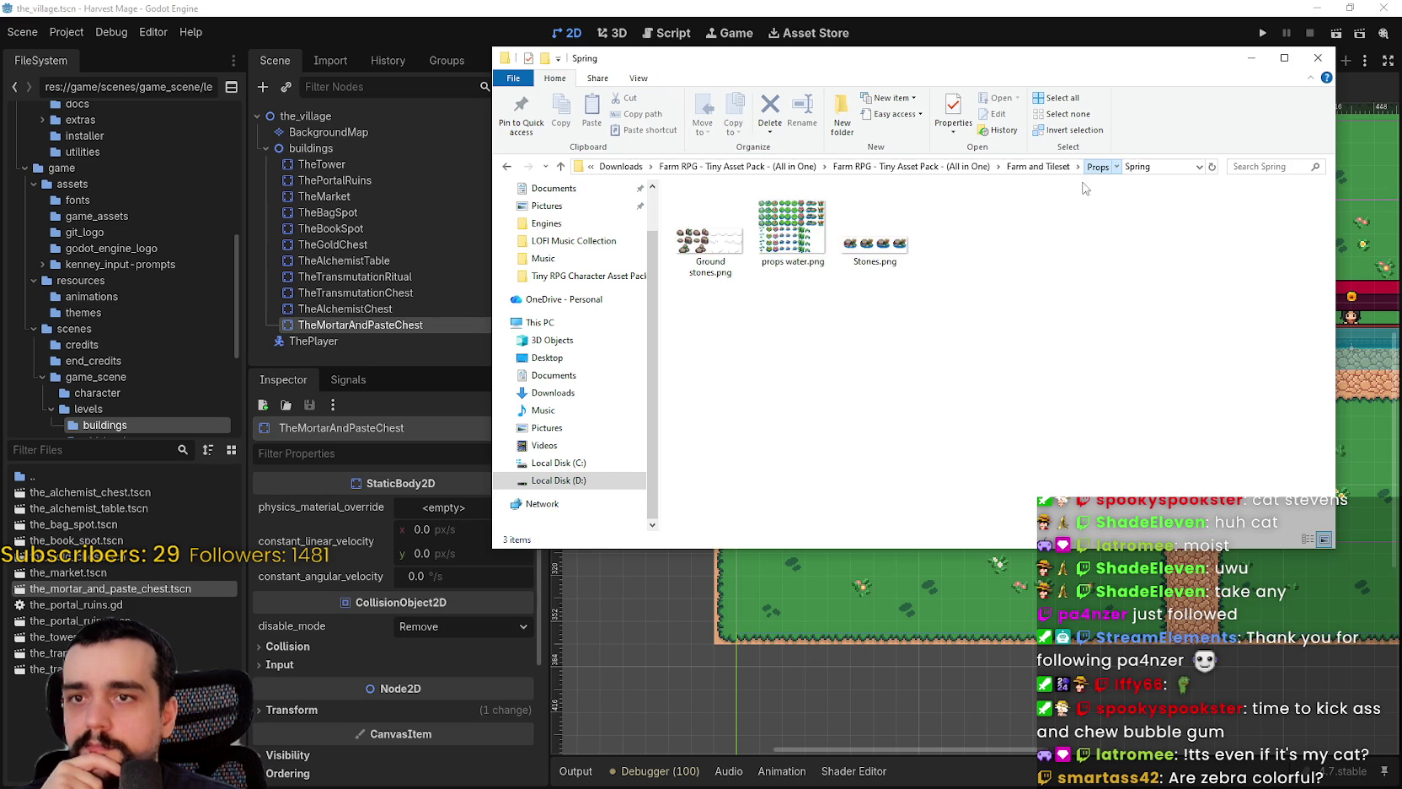
click(1098, 166)
double_click(741, 279)
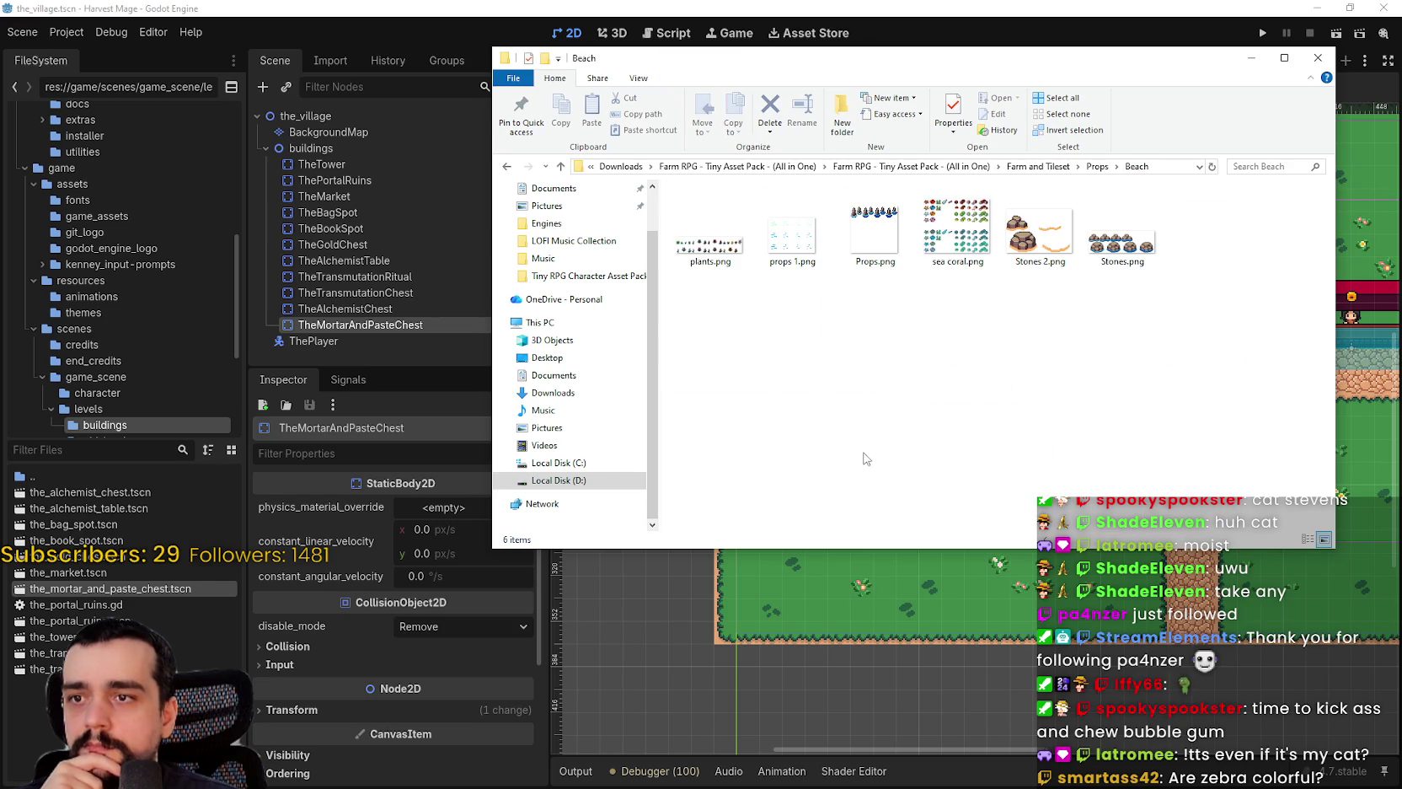
right_click(889, 365)
mouse_move(1011, 368)
click(1104, 377)
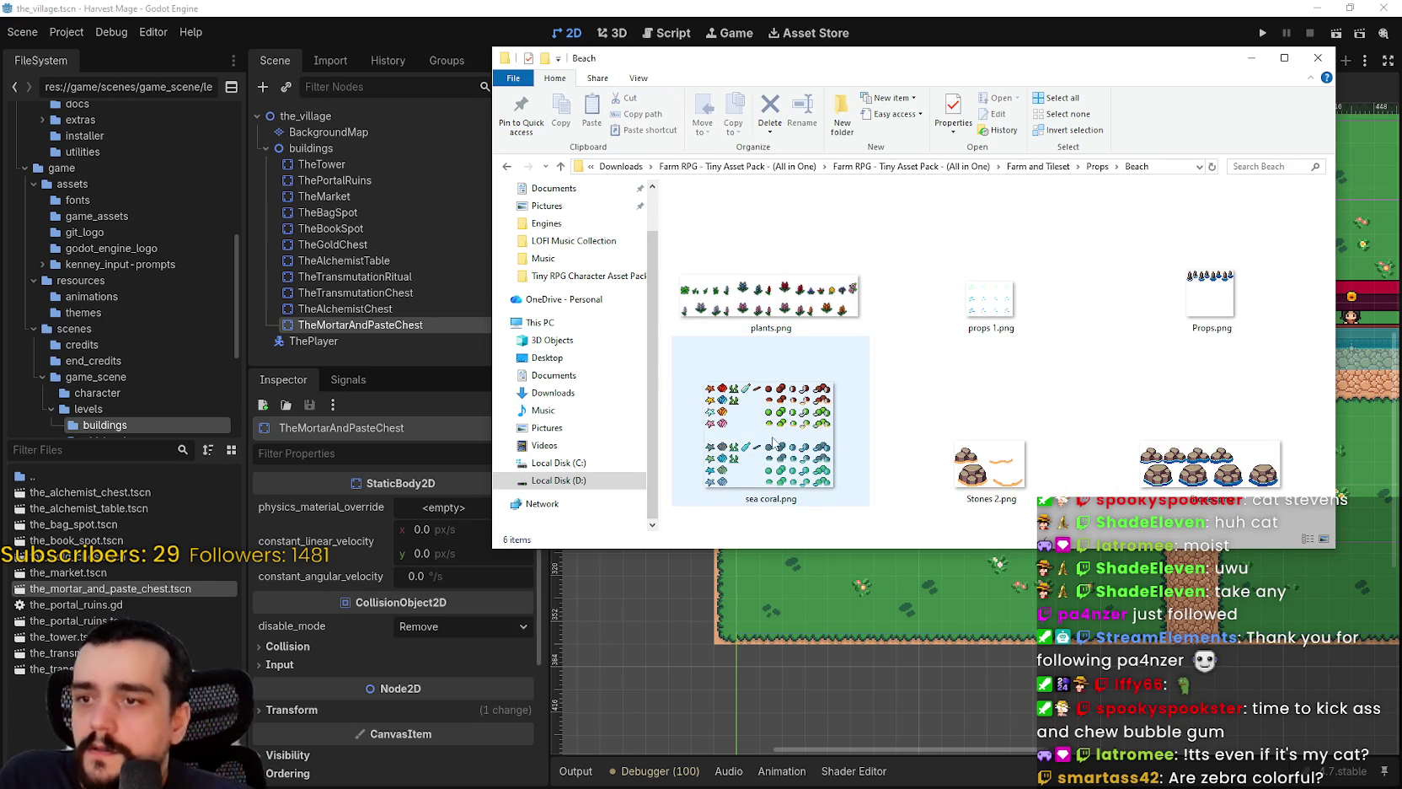
- Look into the Fall props folder, then go up to Farm and Tileset
click(1096, 166)
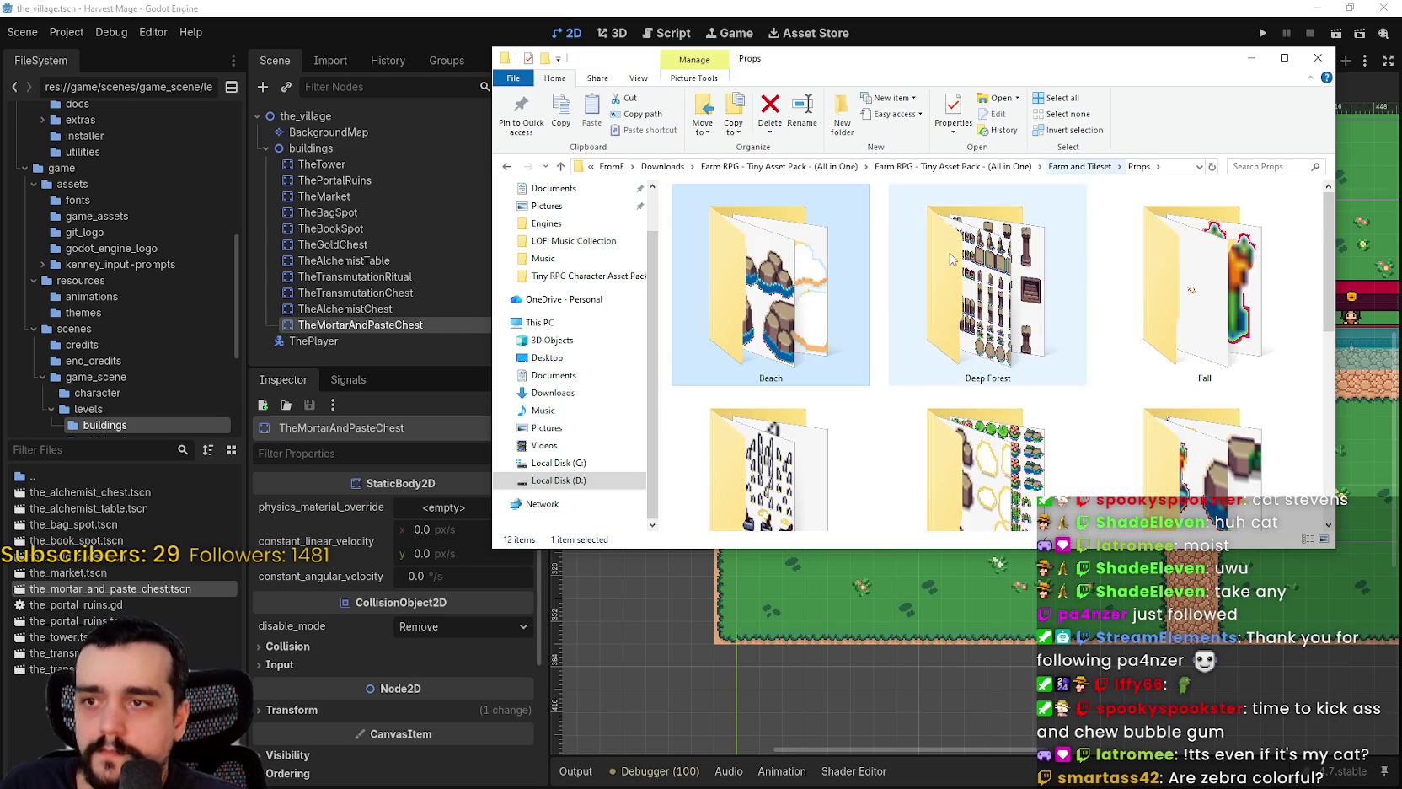
click(1204, 263)
double_click(1204, 263)
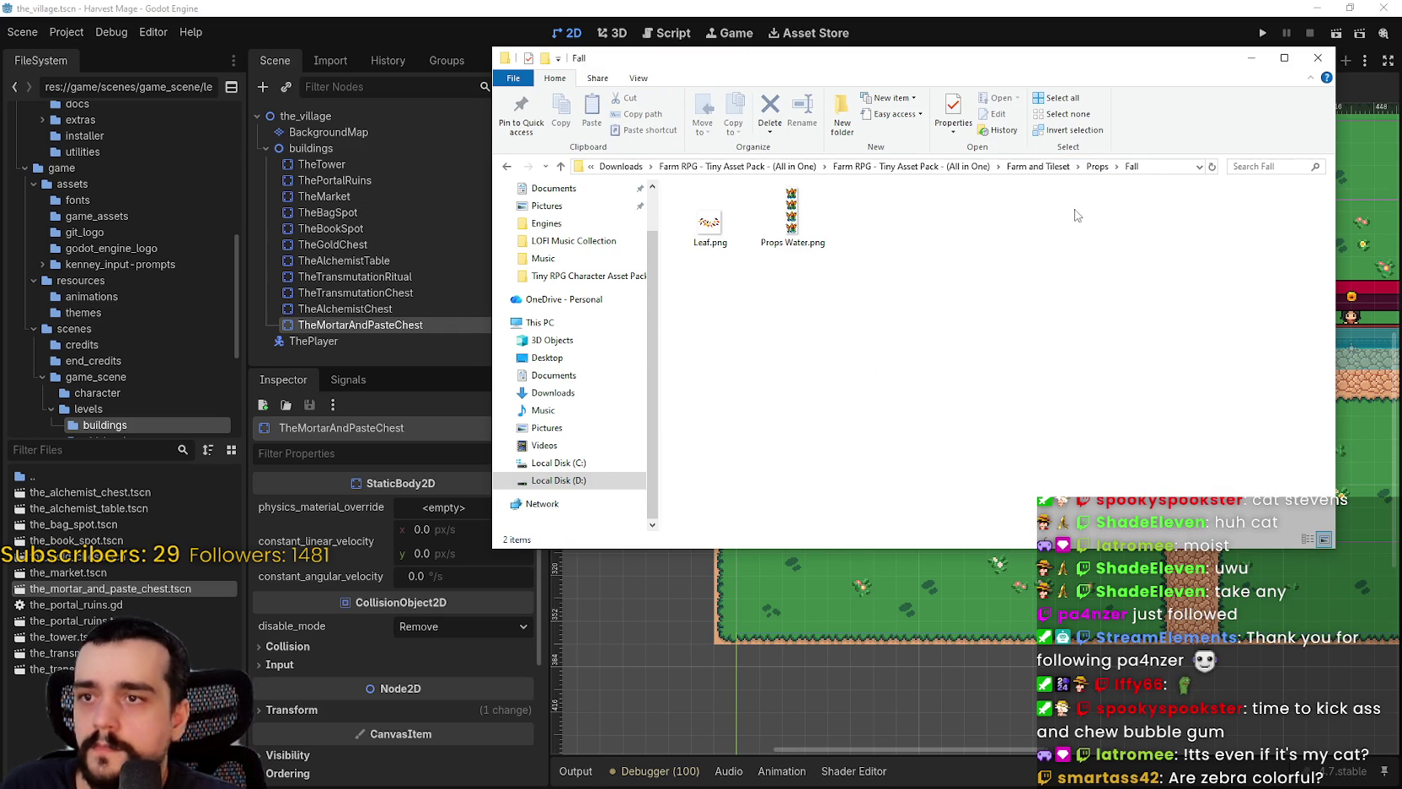
click(1046, 168)
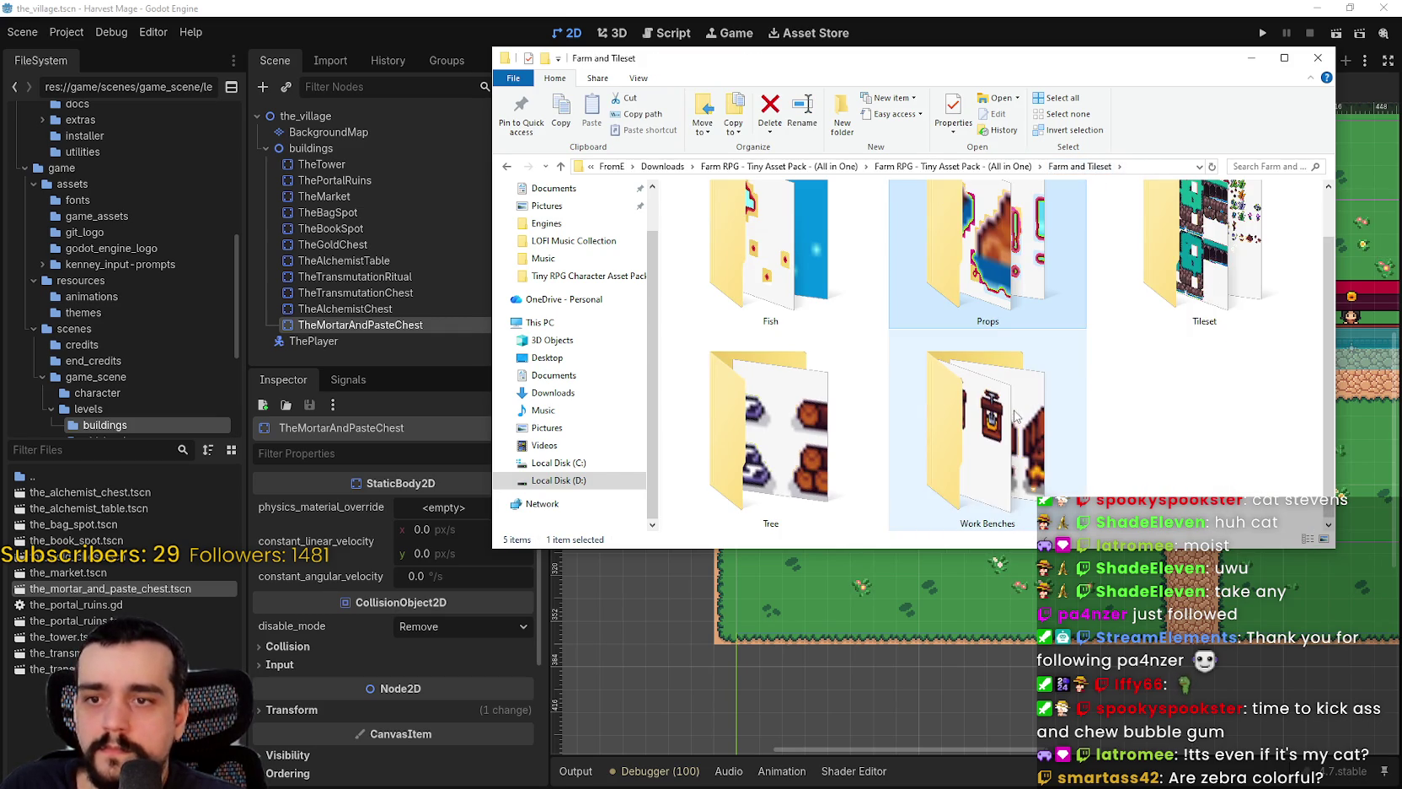
- Open Farm Crops from the pack folder with extra large icons
click(988, 168)
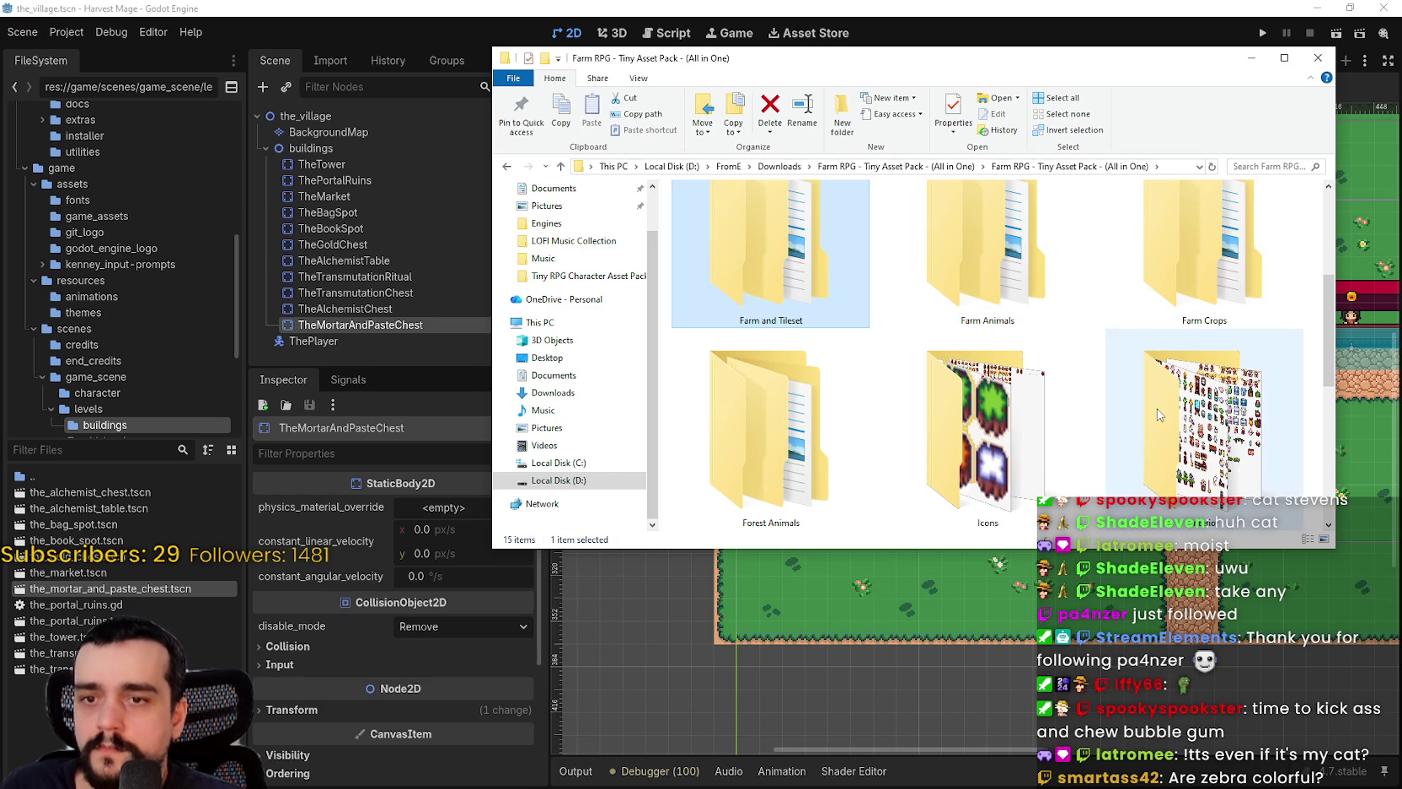
click(1037, 291)
double_click(1175, 274)
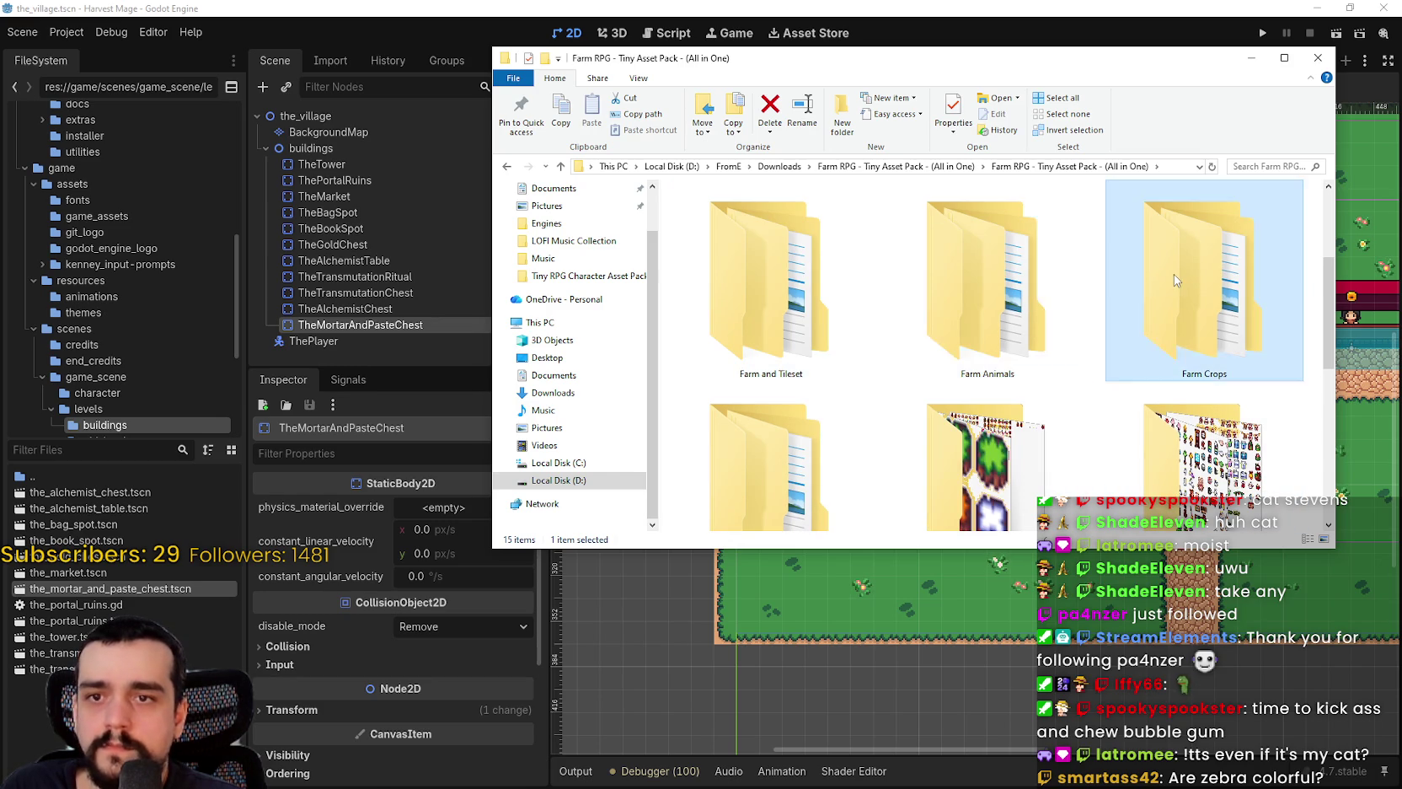
right_click(866, 369)
click(1091, 379)
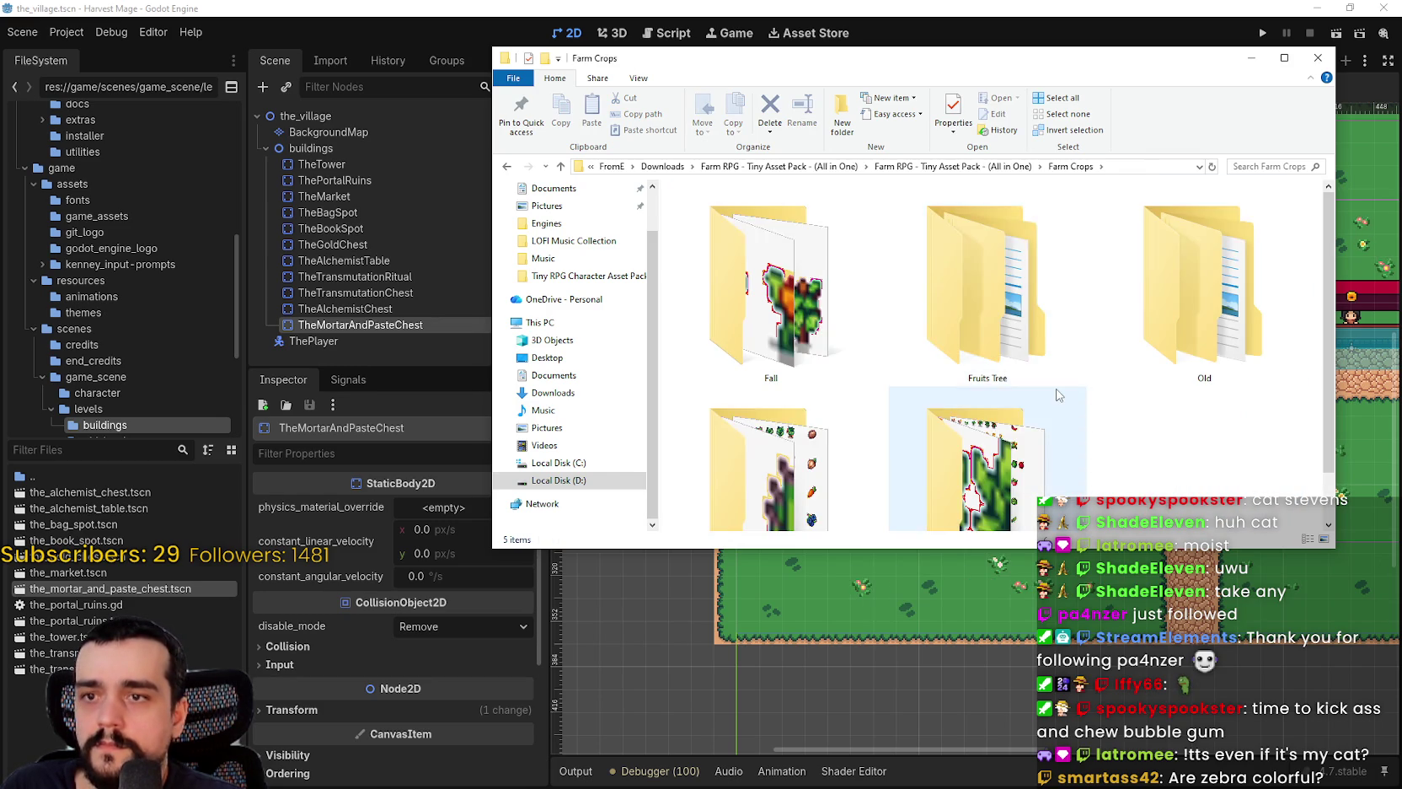
click(983, 169)
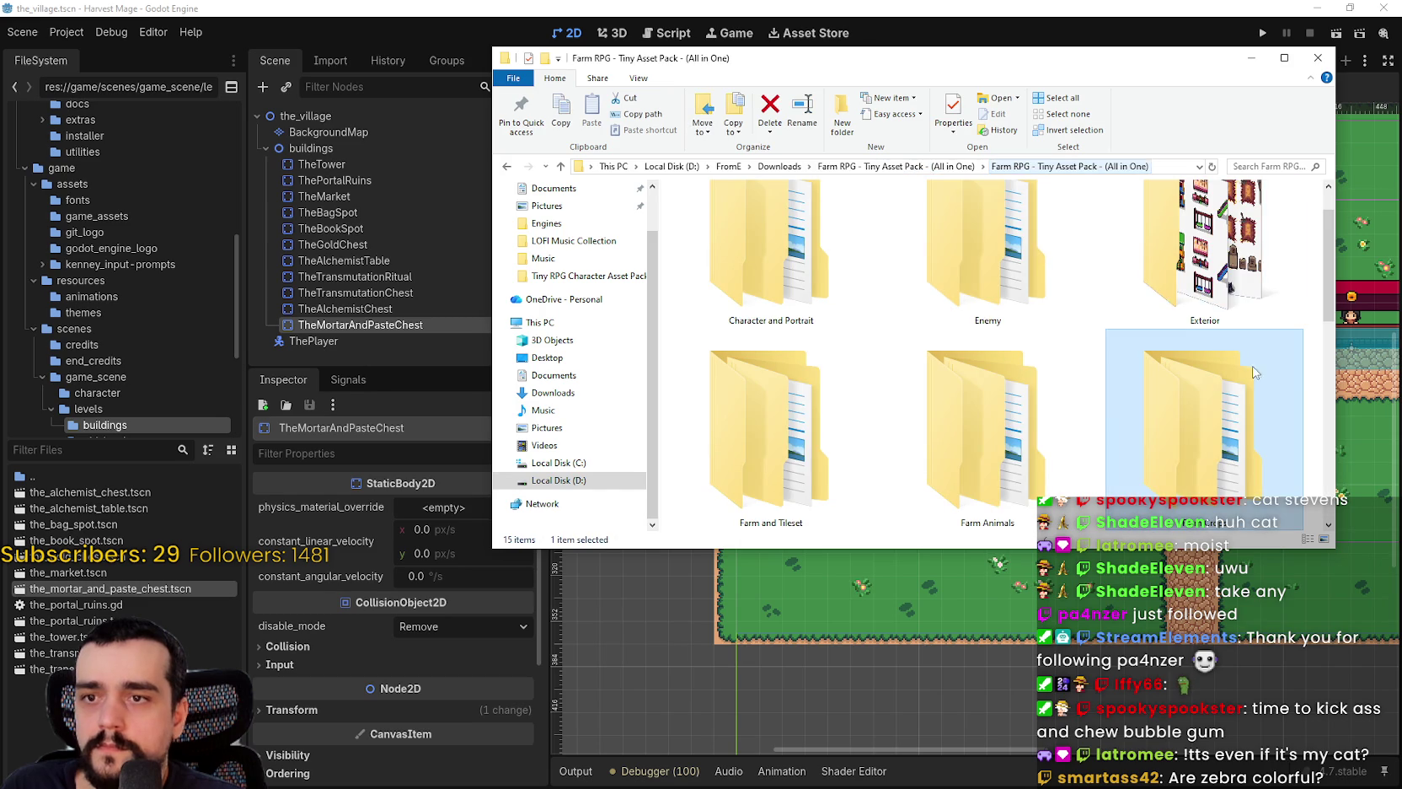
- Browse Exterior's Deep Forest and Beach folders, previewing Exterior Beach.png in Aseprite
double_click(1201, 257)
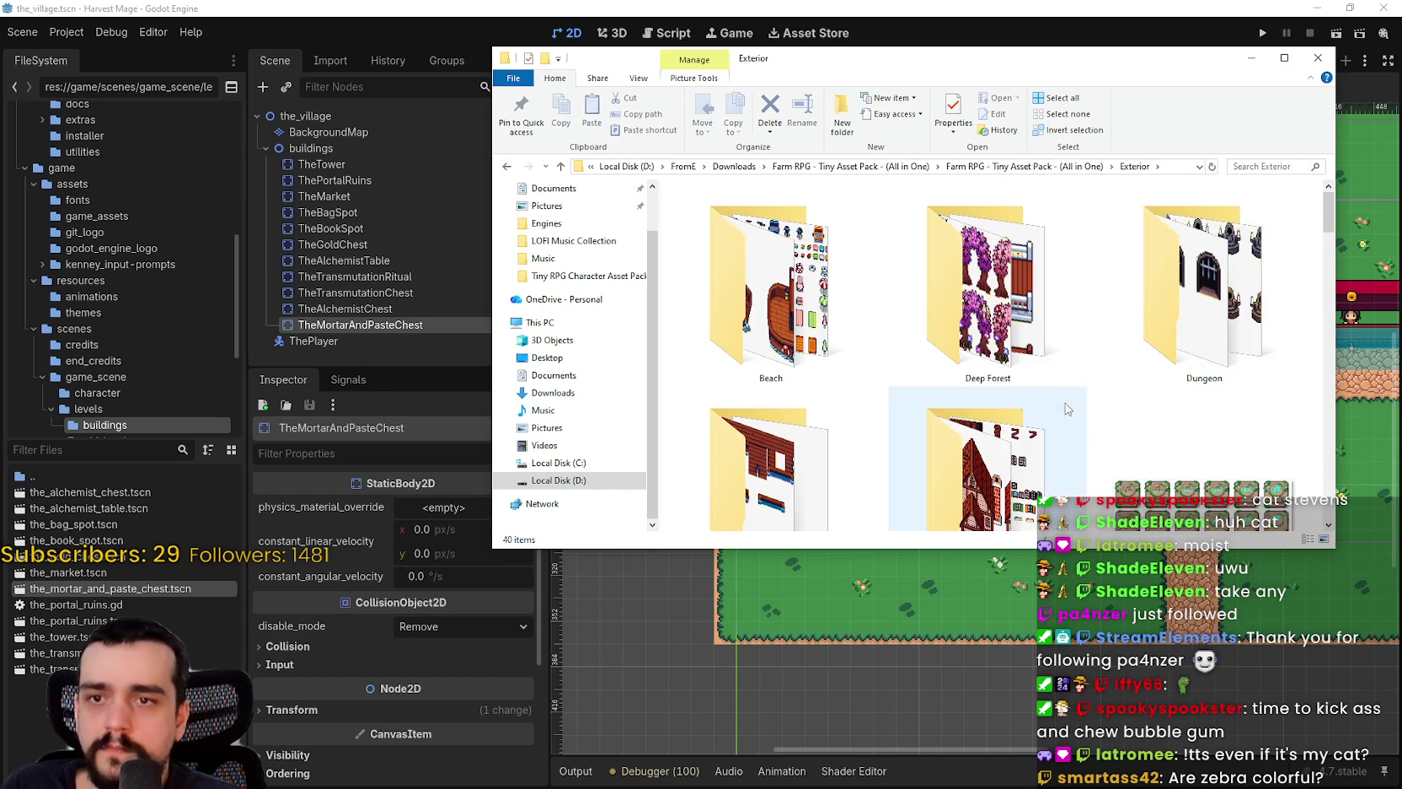
double_click(1003, 295)
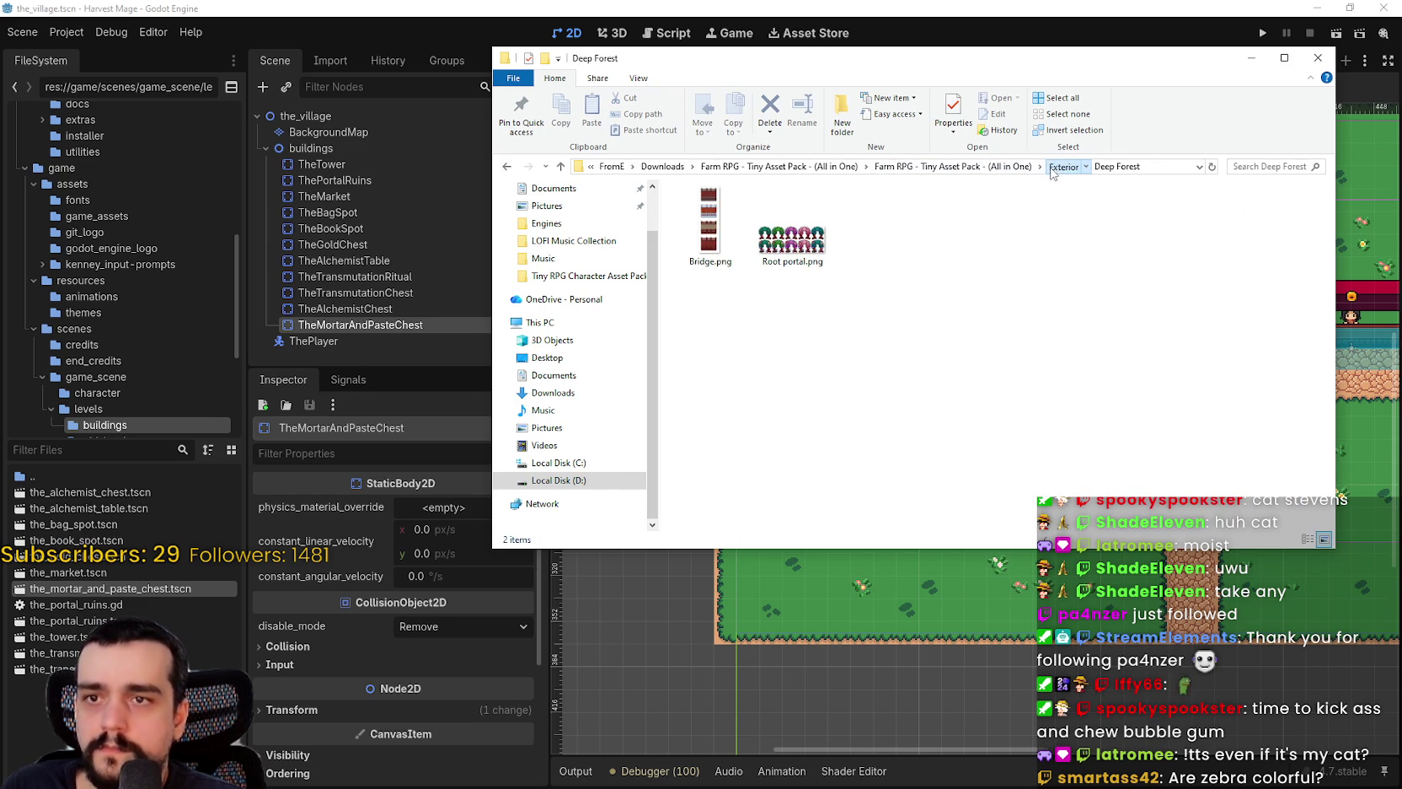
click(1053, 168)
double_click(771, 287)
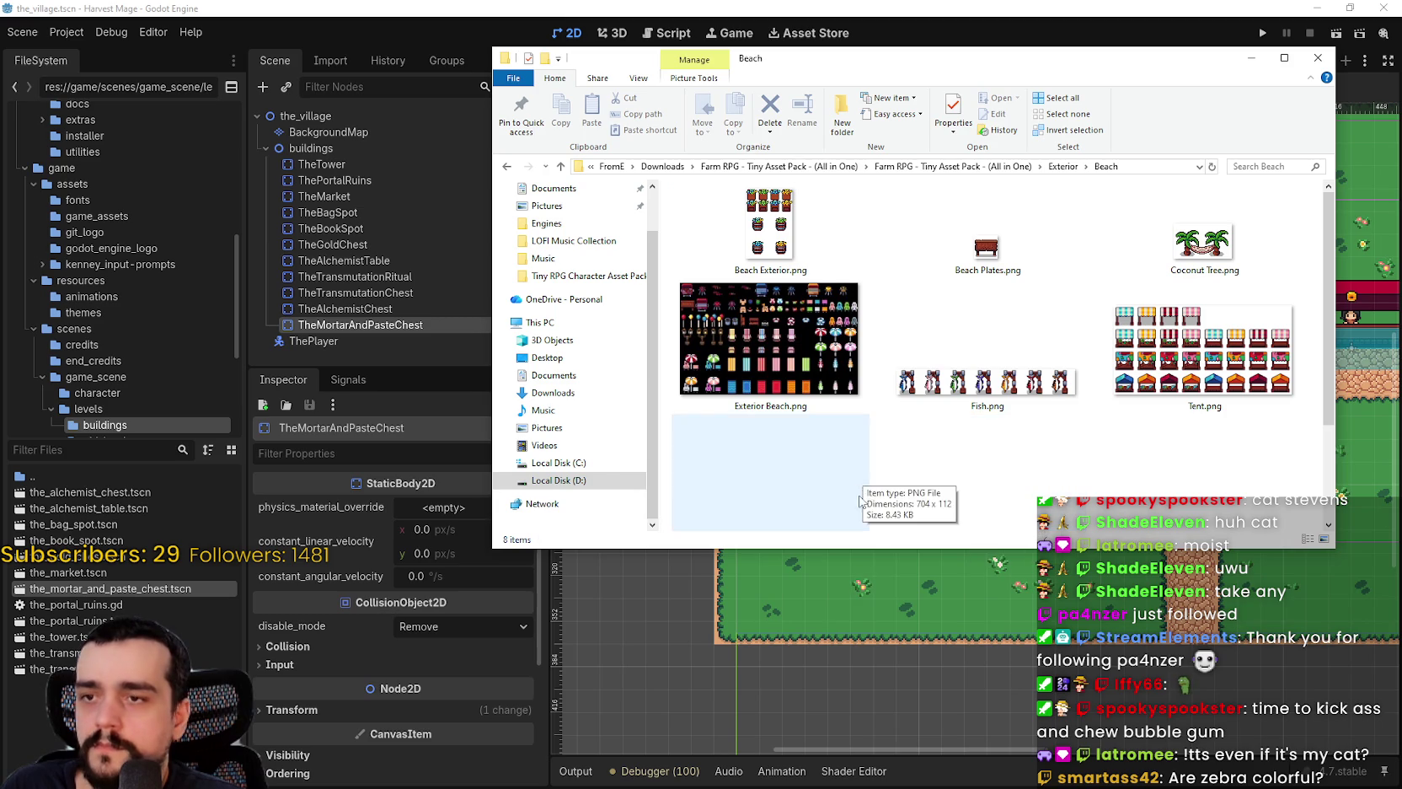
scroll(911, 469, down, 1)
right_click(911, 469)
key(Escape)
scroll(933, 410, up, 1)
click(826, 352)
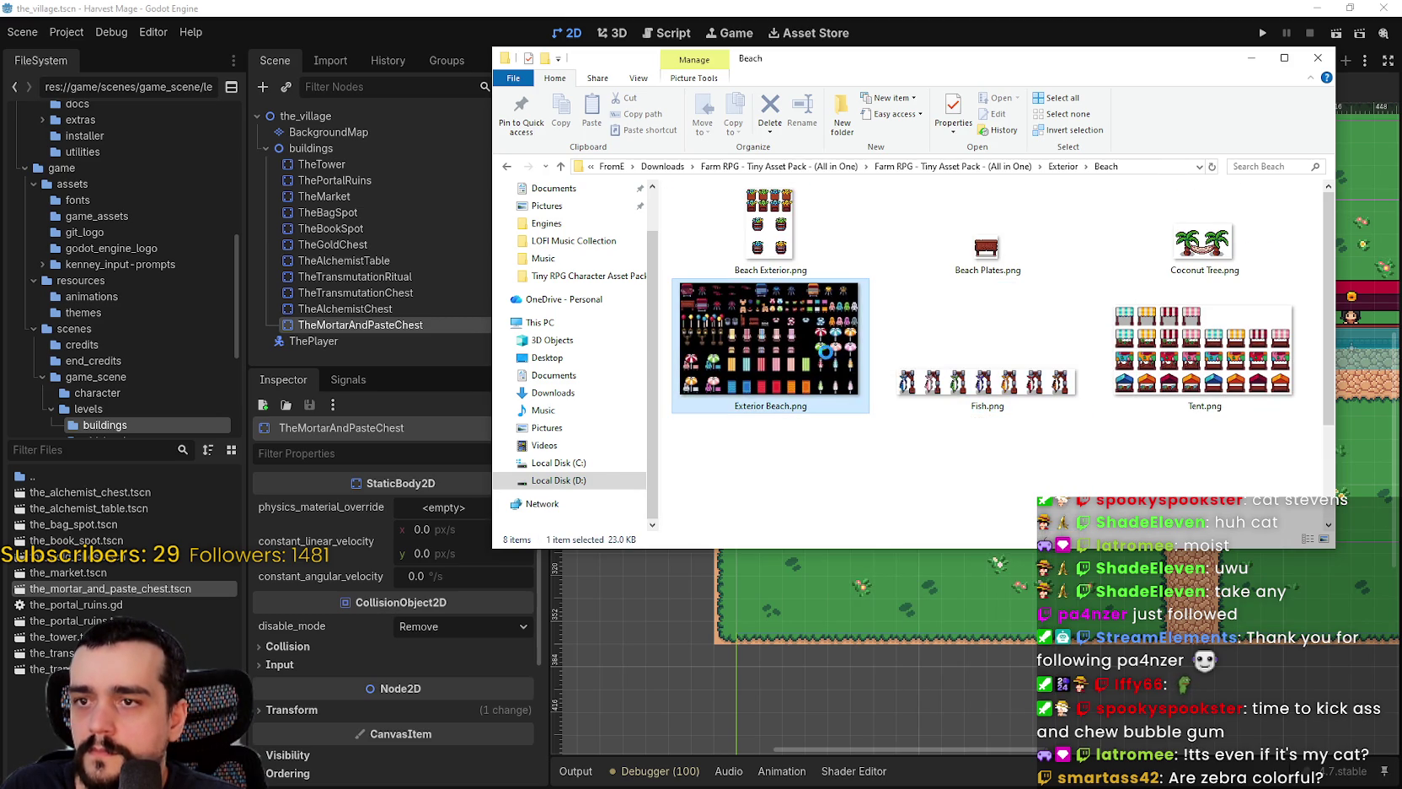
double_click(814, 336)
scroll(847, 335, down, 2)
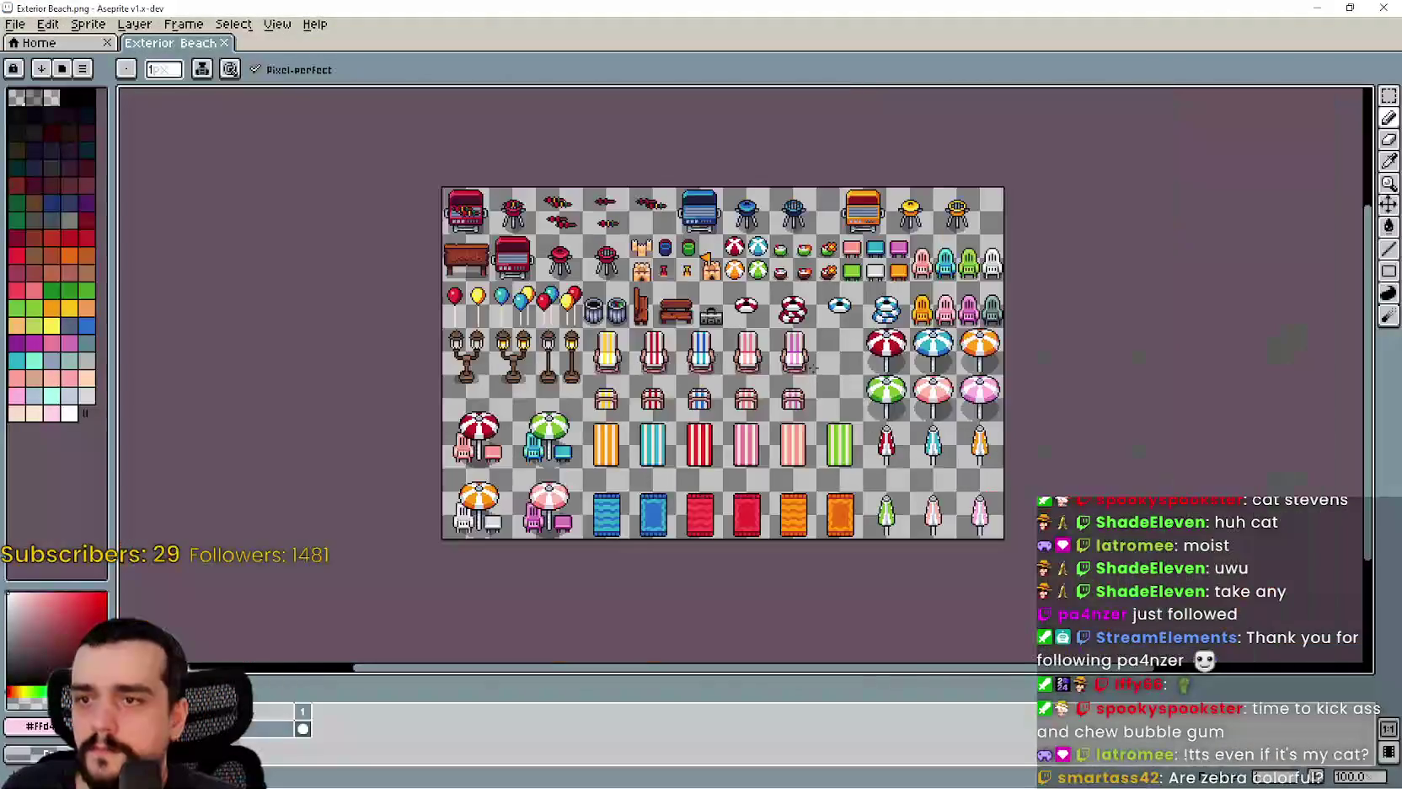
click(1384, 7)
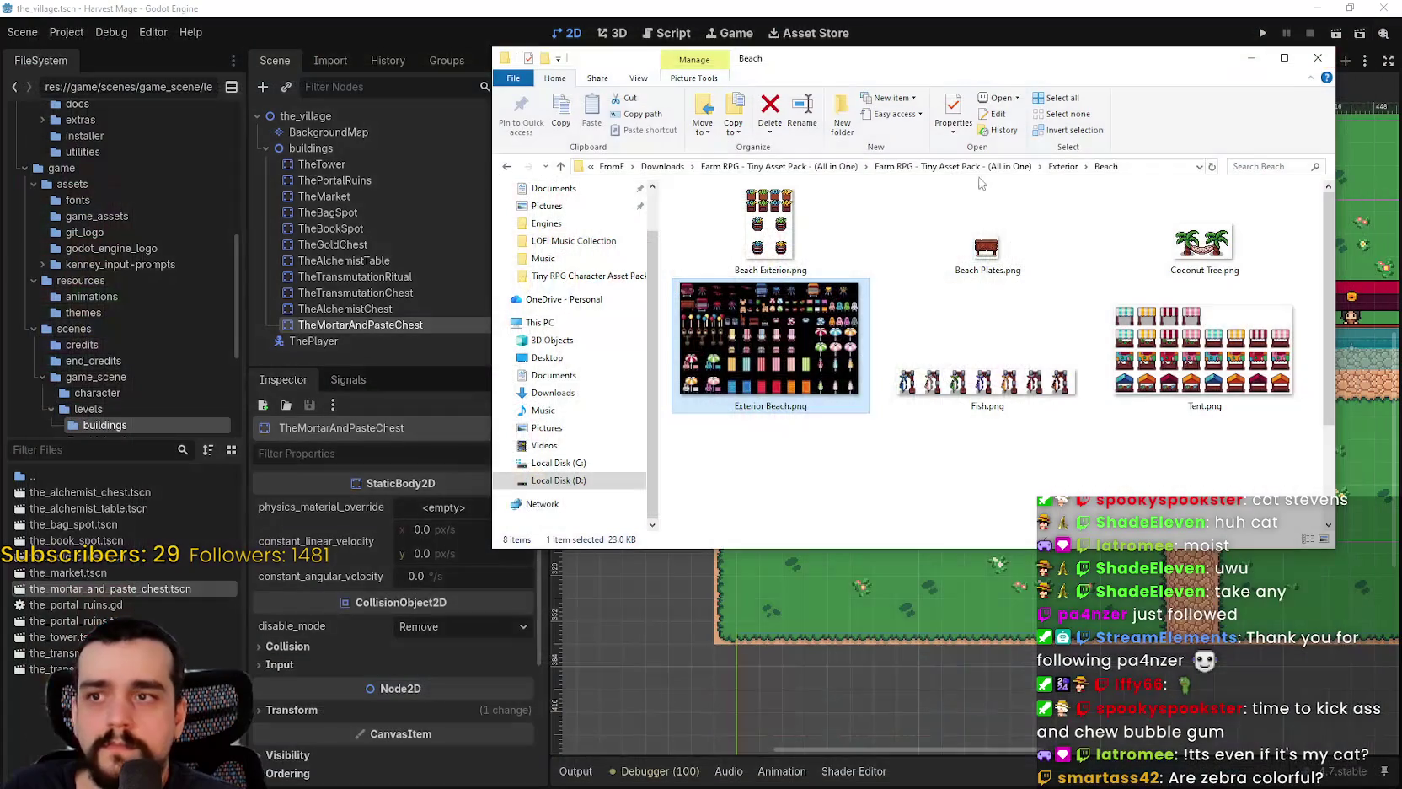
- Scroll through the UI sprites folder
click(1002, 168)
scroll(945, 362, down, 2)
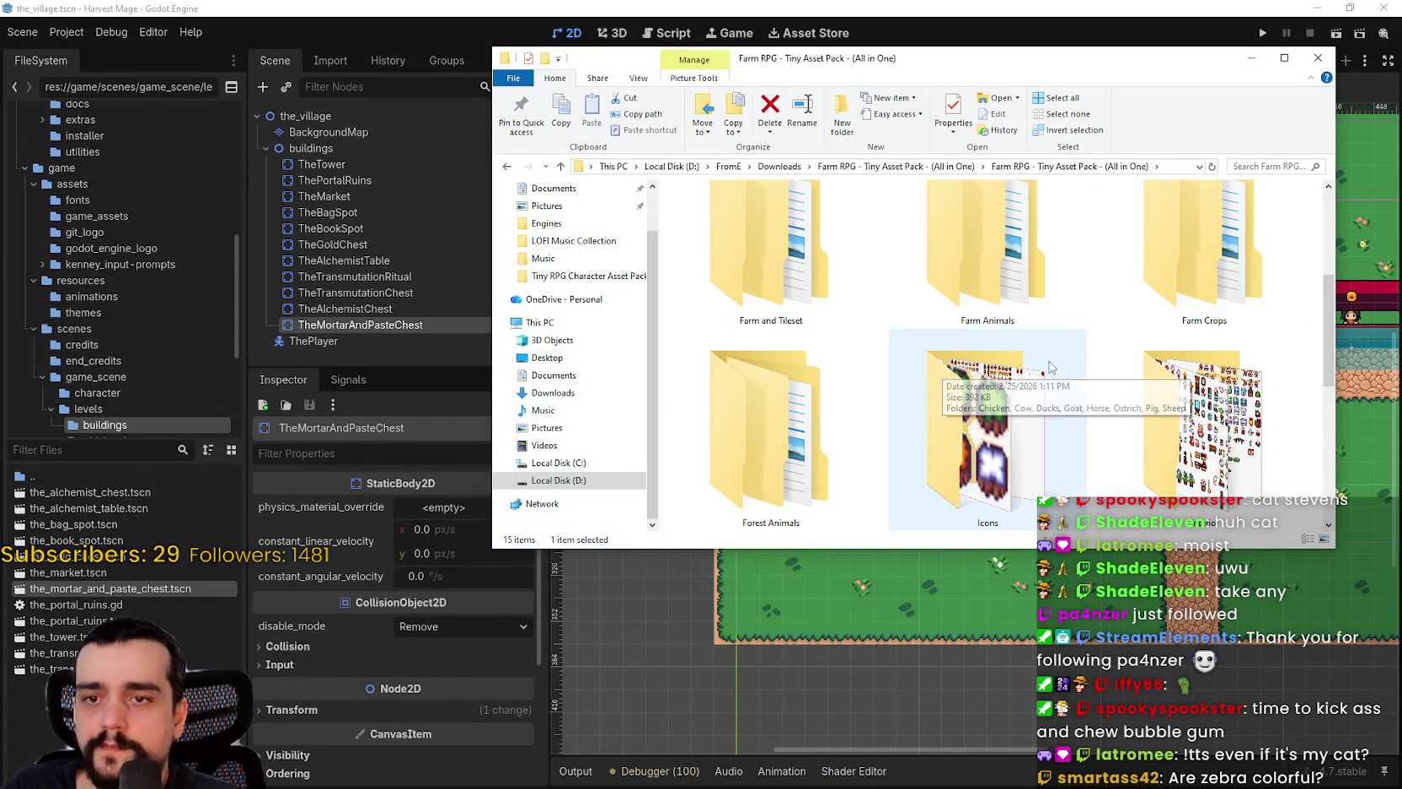
scroll(1095, 379, down, 3)
double_click(973, 407)
scroll(973, 403, down, 2)
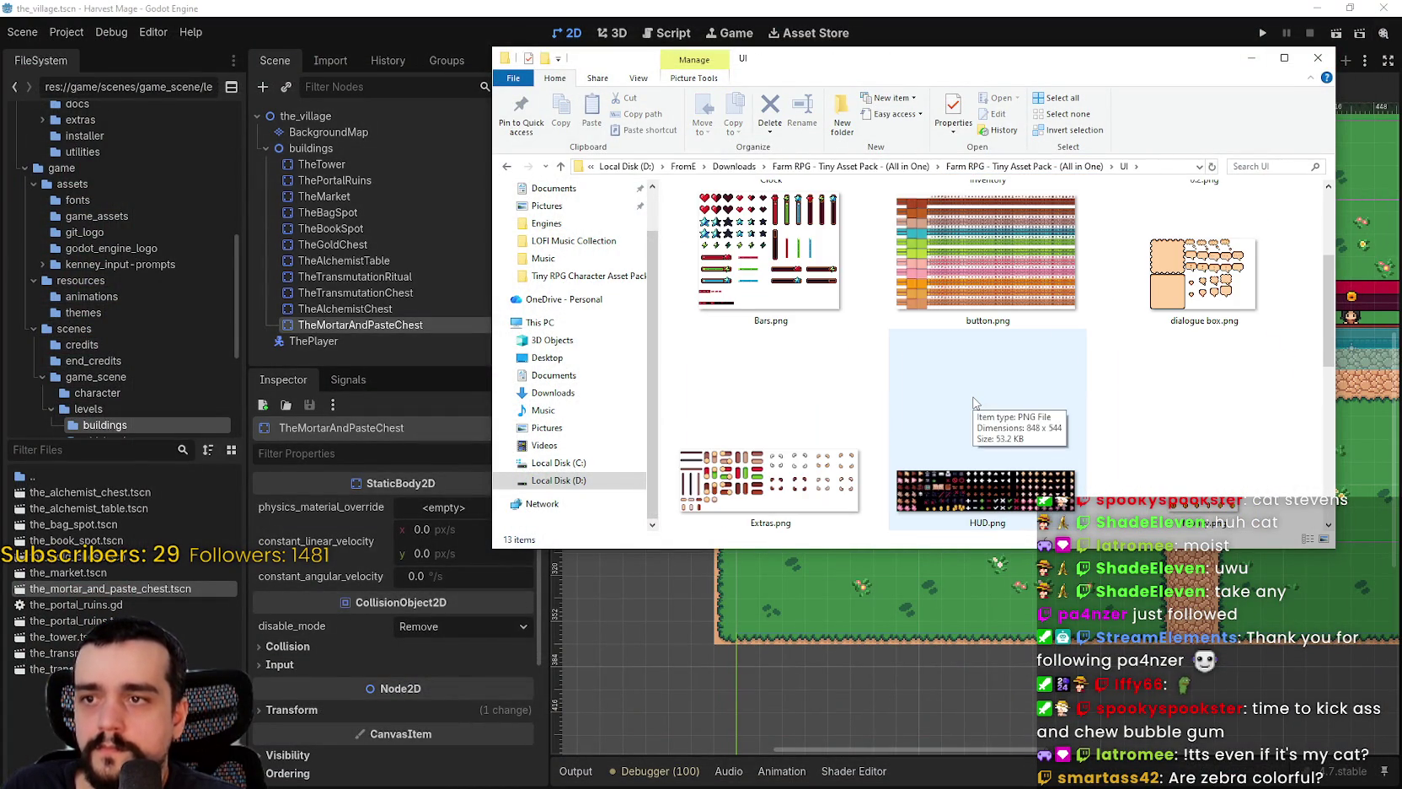
scroll(973, 403, down, 2)
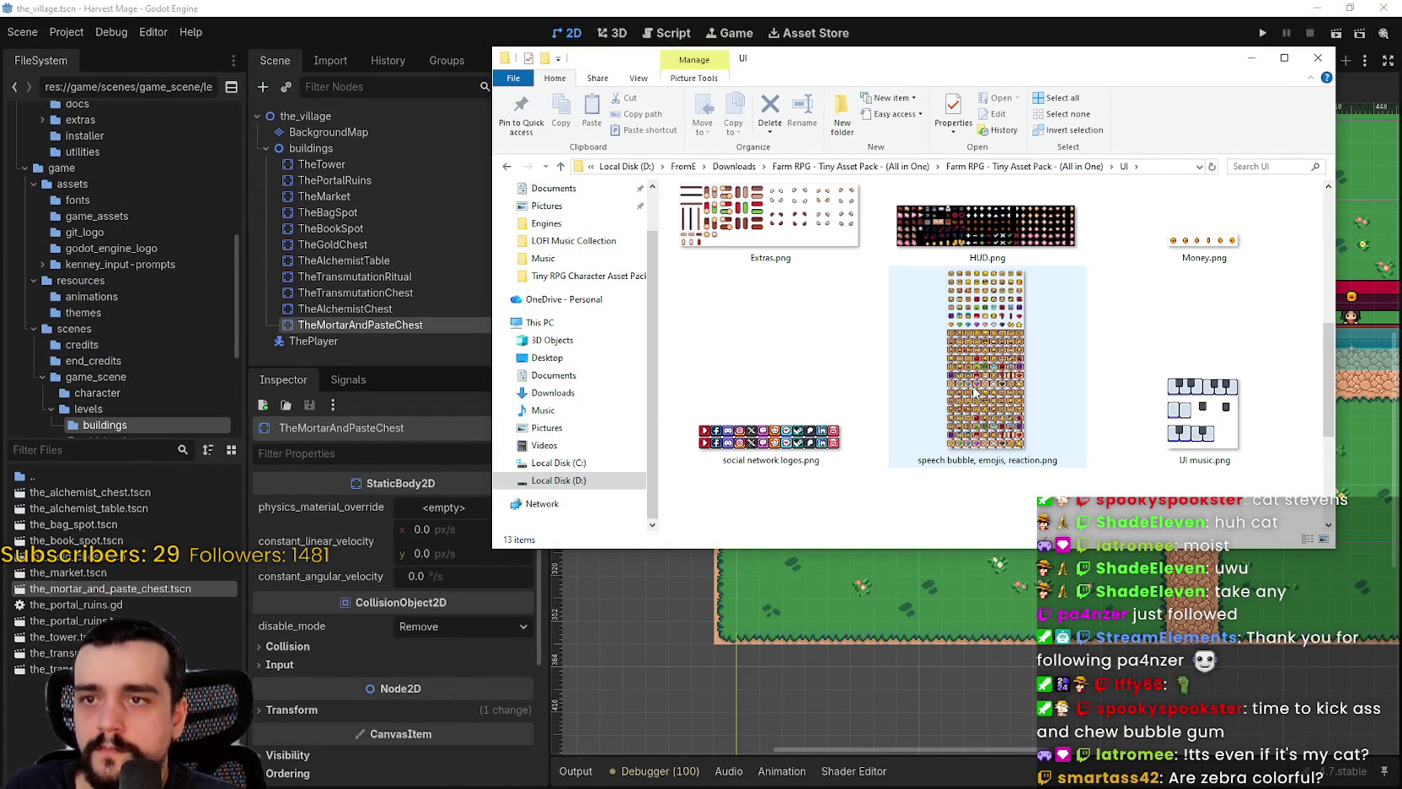
scroll(973, 392, up, 5)
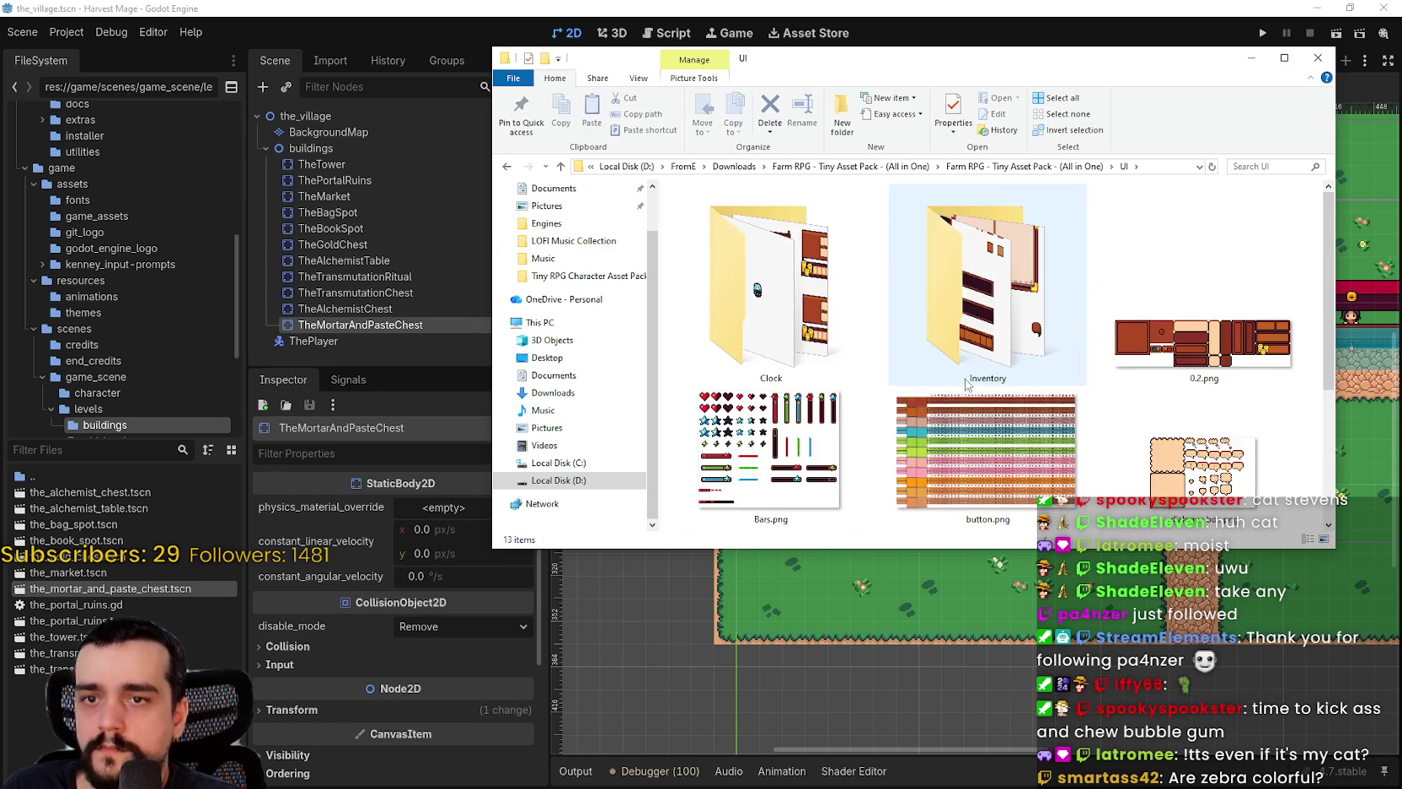
- Return to the Farm RPG pack folder and enter Character and Portrait
click(1035, 167)
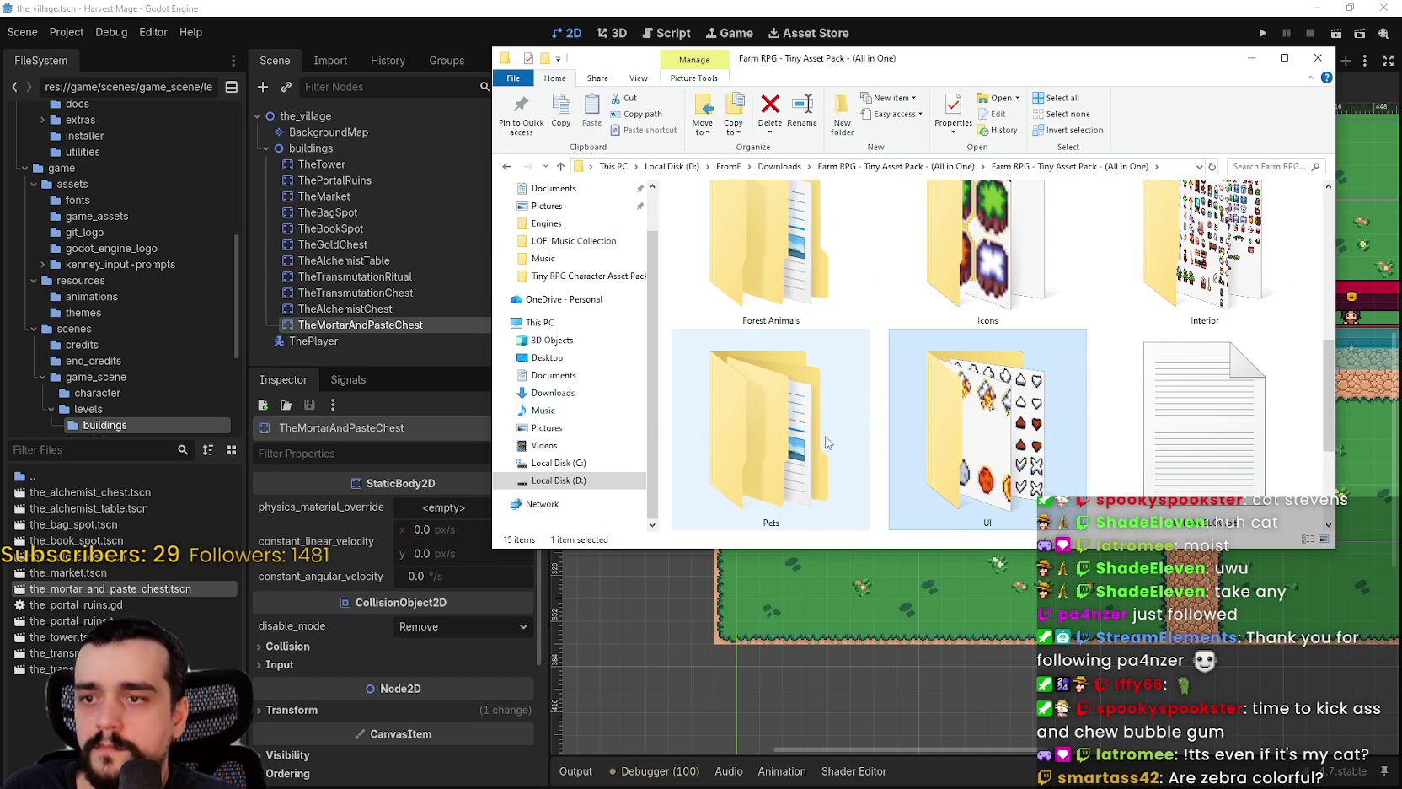
scroll(830, 442, down, 2)
scroll(1043, 363, up, 4)
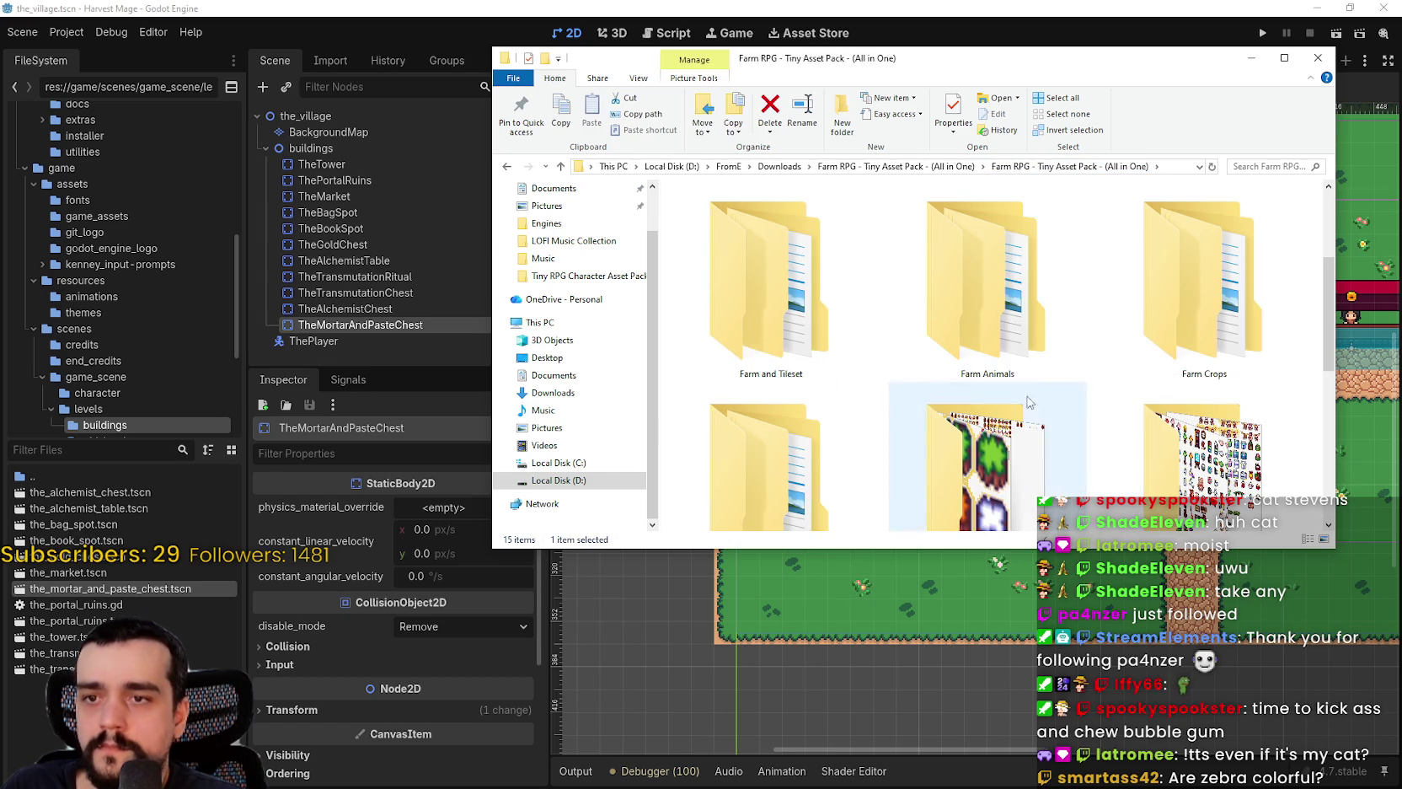
drag(1330, 288, 1333, 221)
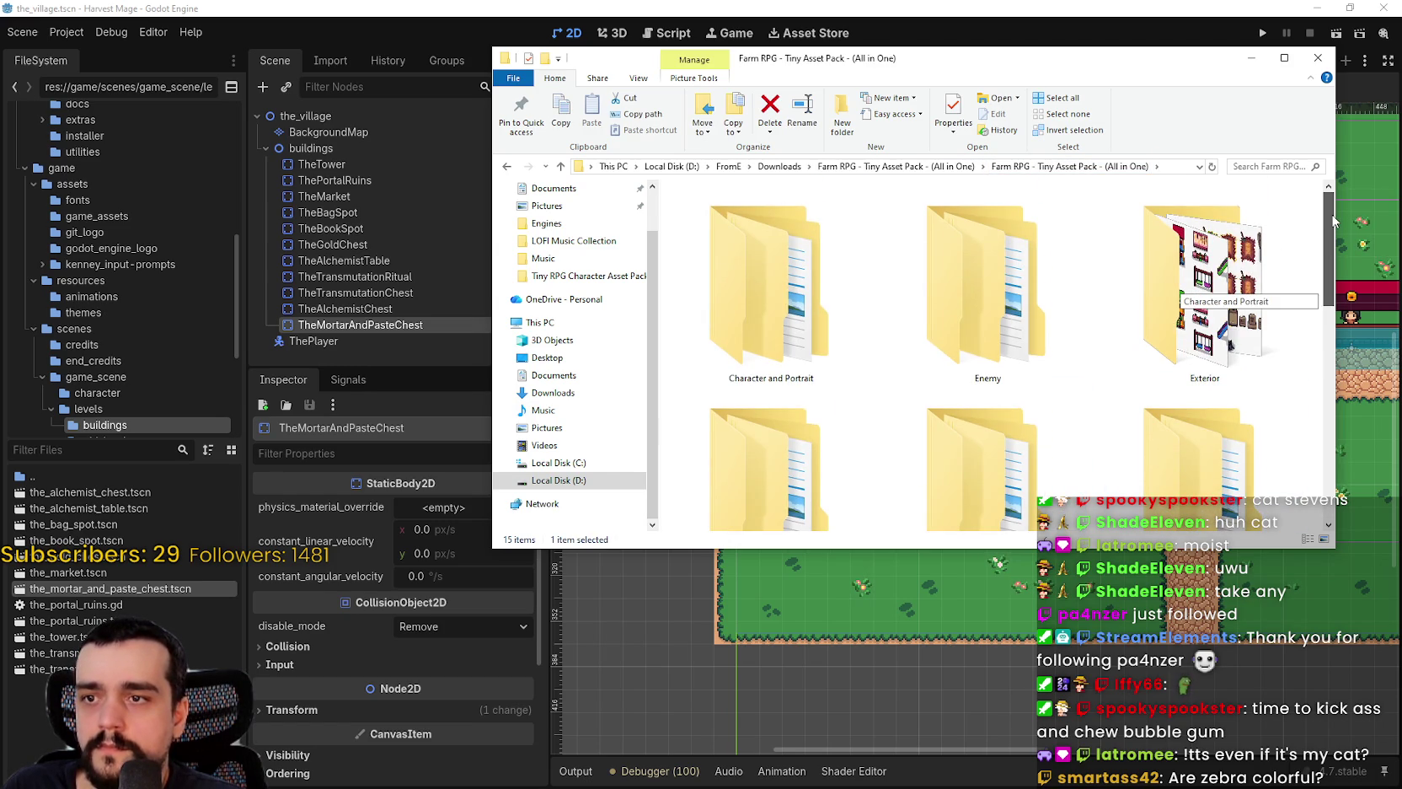
scroll(1330, 228, down, 2)
scroll(1323, 236, up, 2)
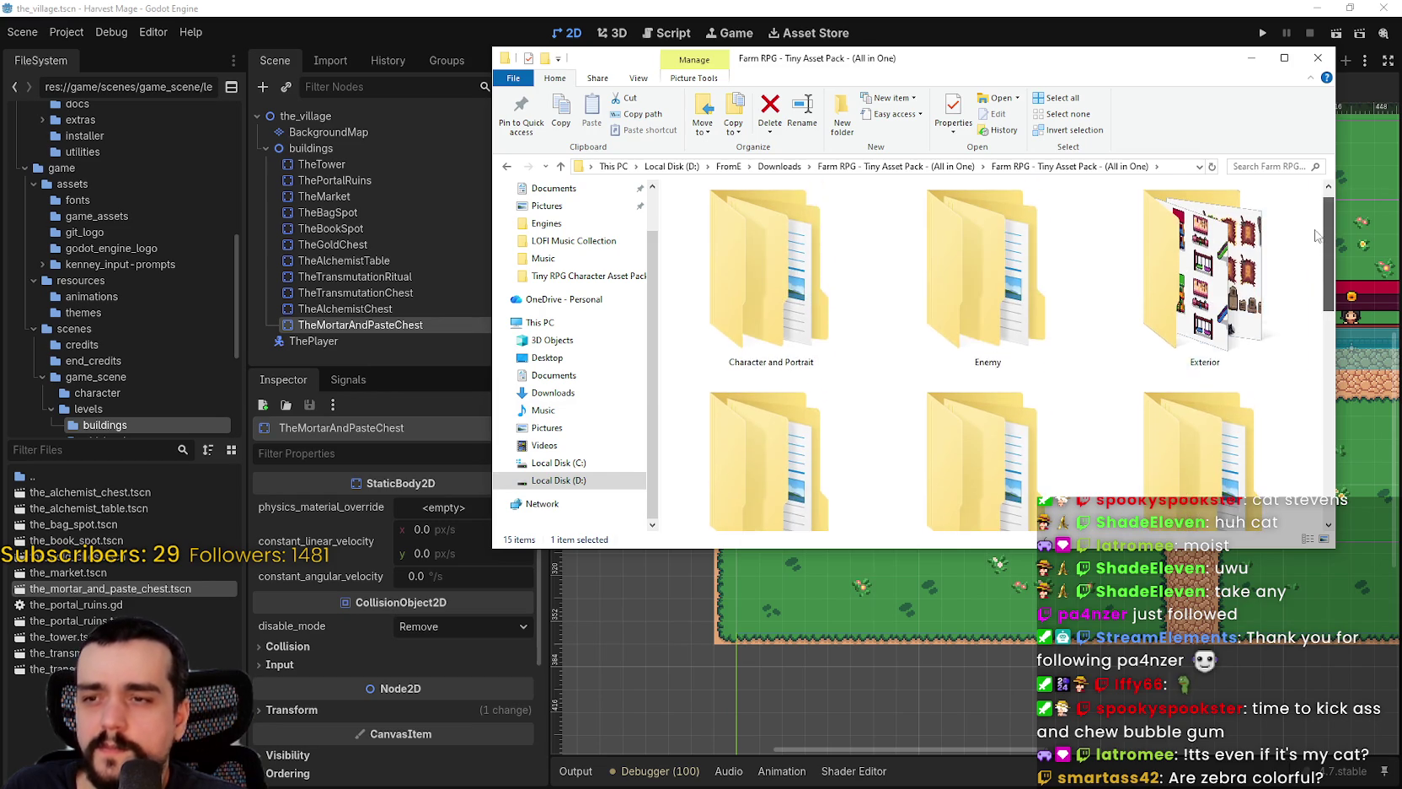
double_click(769, 274)
- Go into Character > Others > Arrow and preview Magic.png in Aseprite
double_click(768, 278)
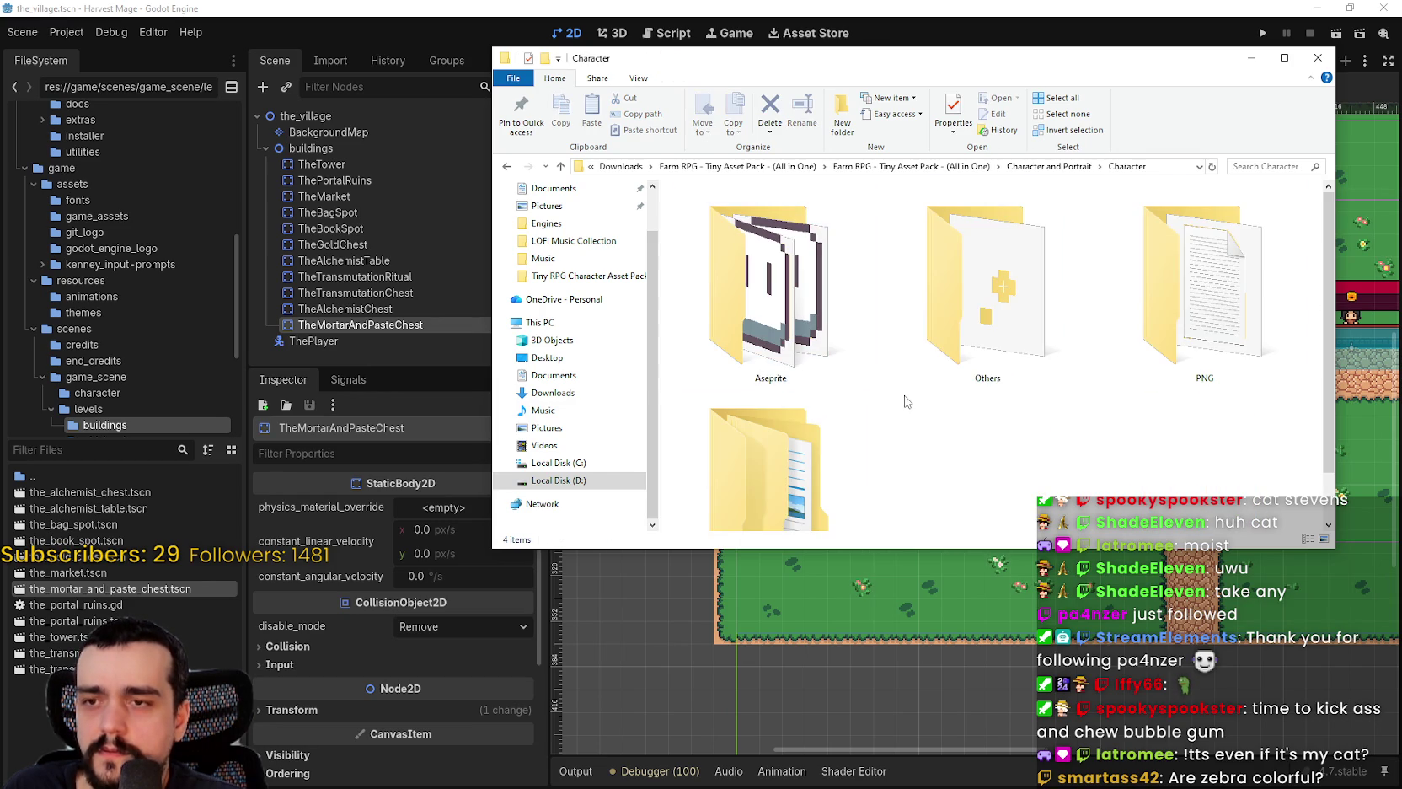
right_click(941, 430)
double_click(982, 345)
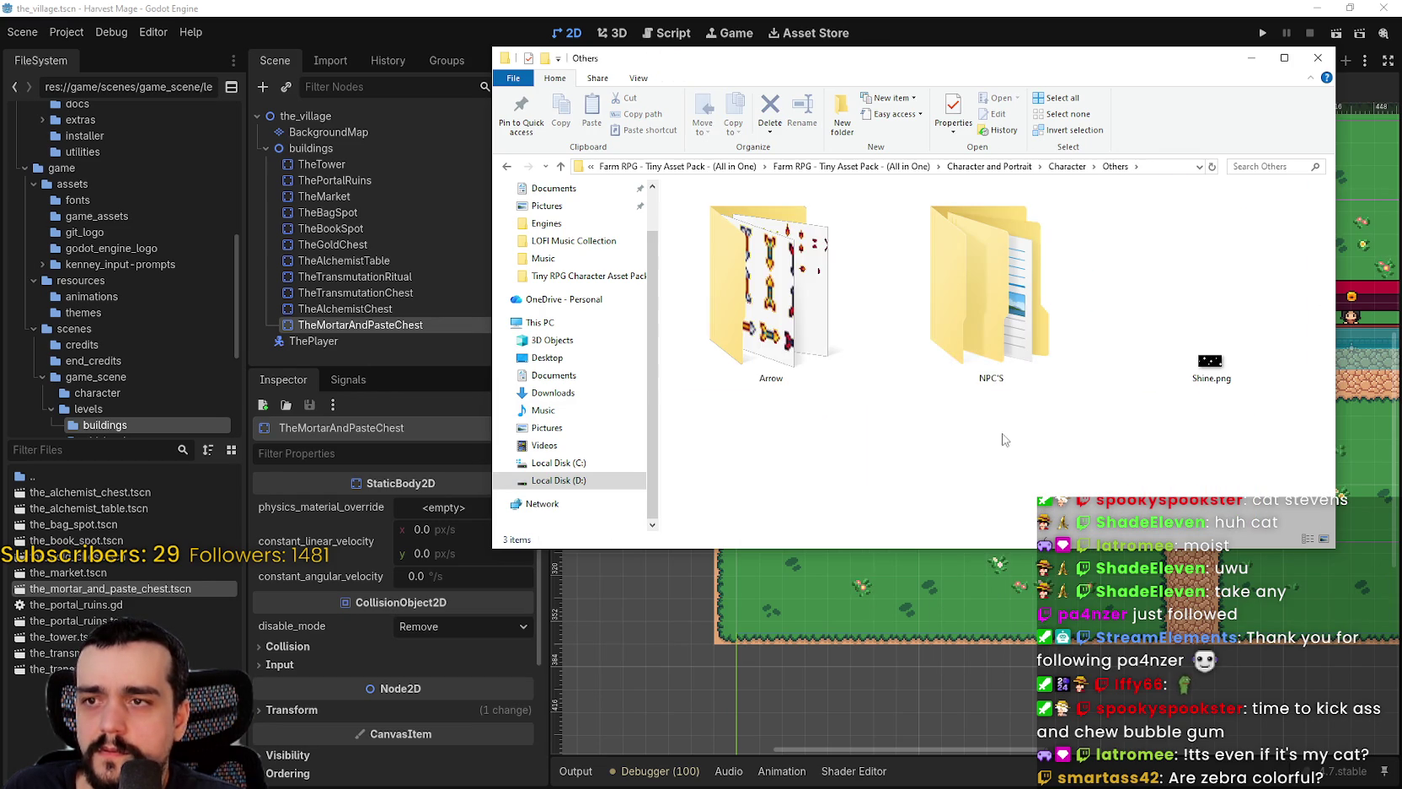
double_click(797, 295)
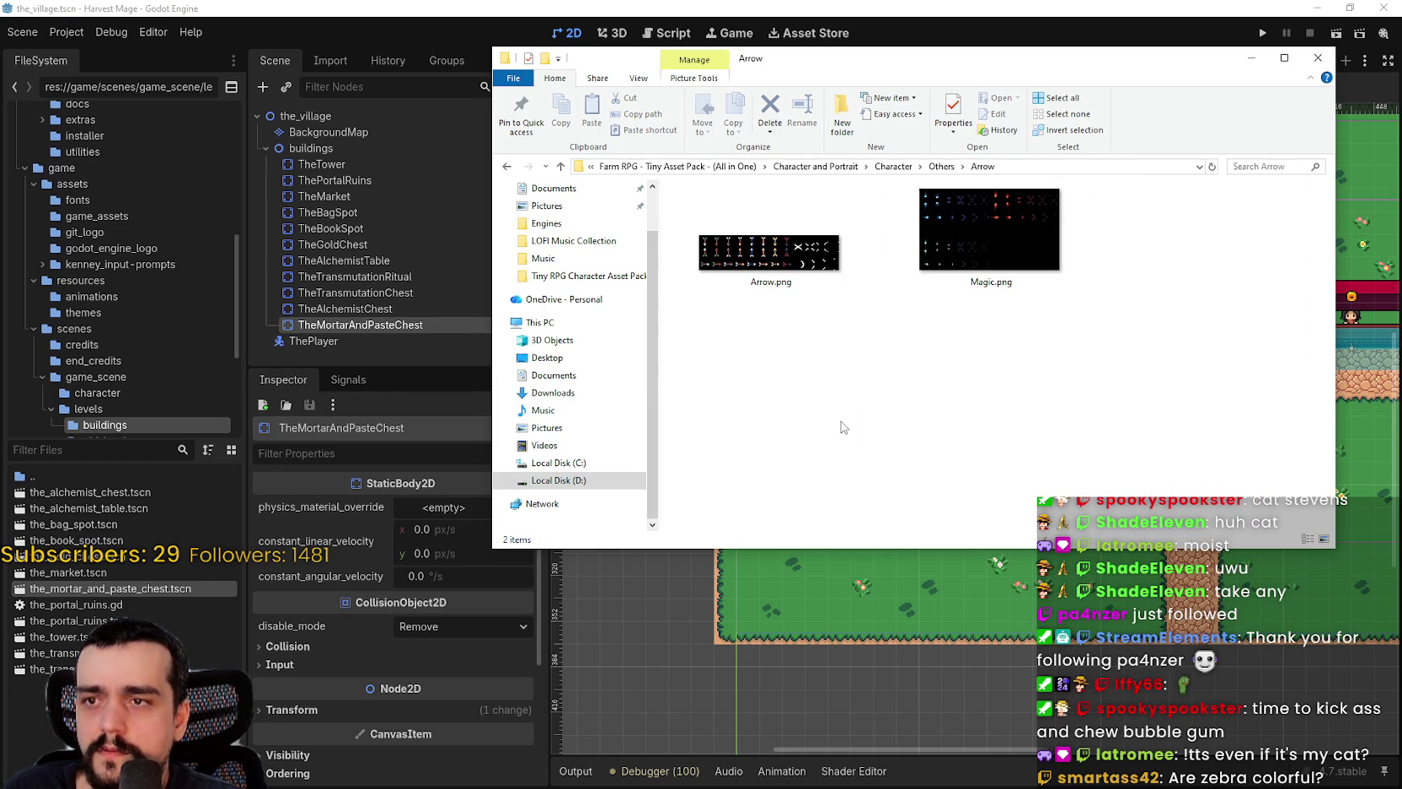
click(1006, 229)
key(Return)
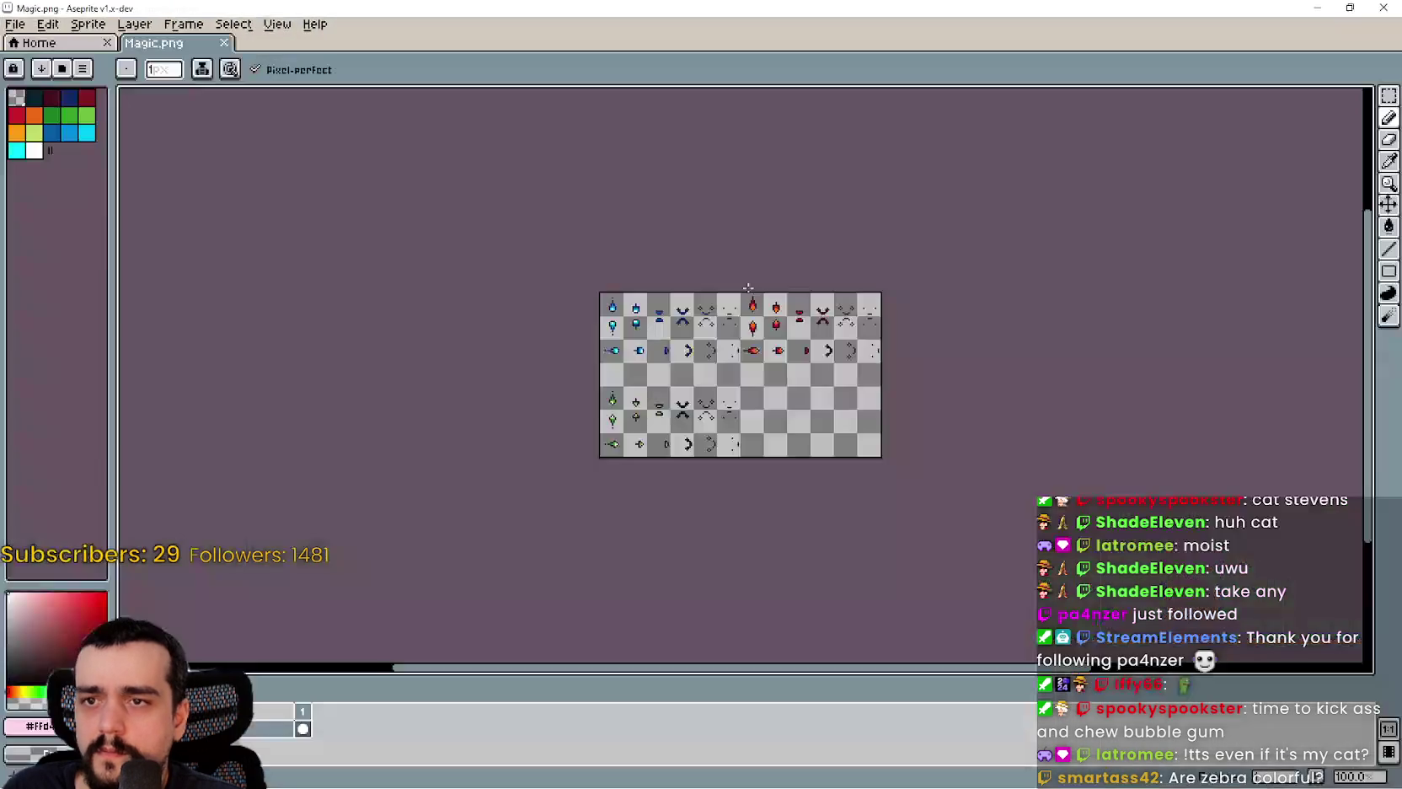
click(1384, 7)
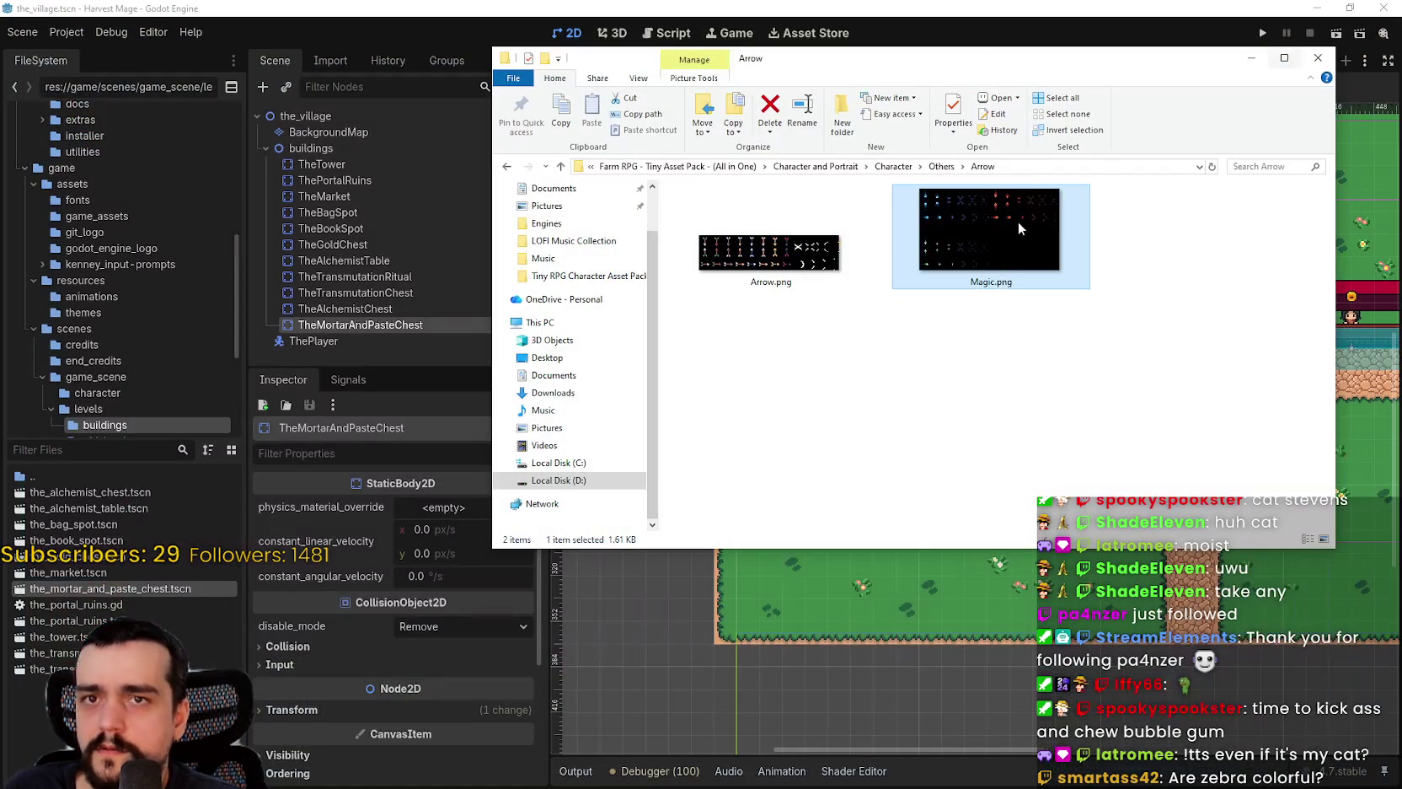
- Look into Pre-made characters, climb up to the pack's top folder, and enter Enemy
click(888, 174)
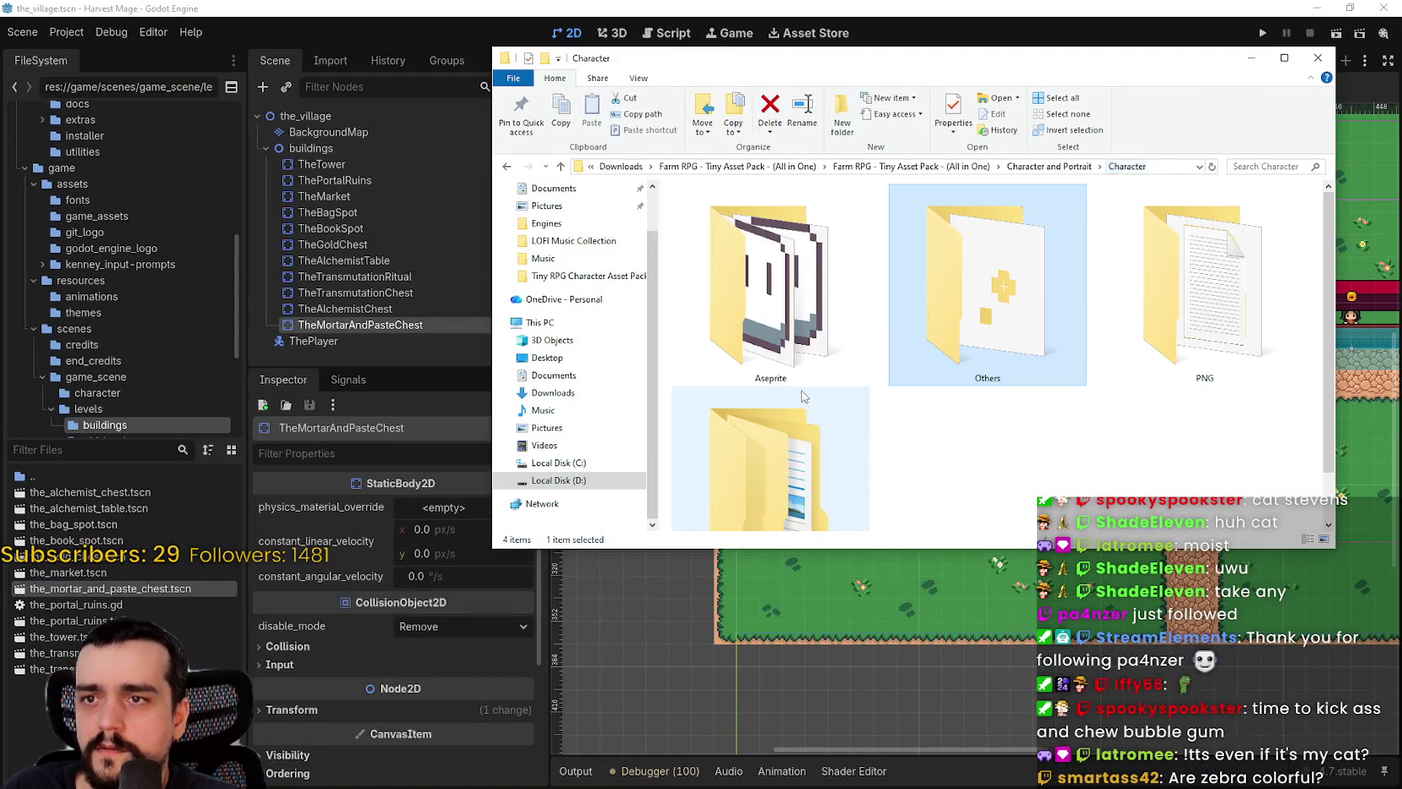
double_click(802, 343)
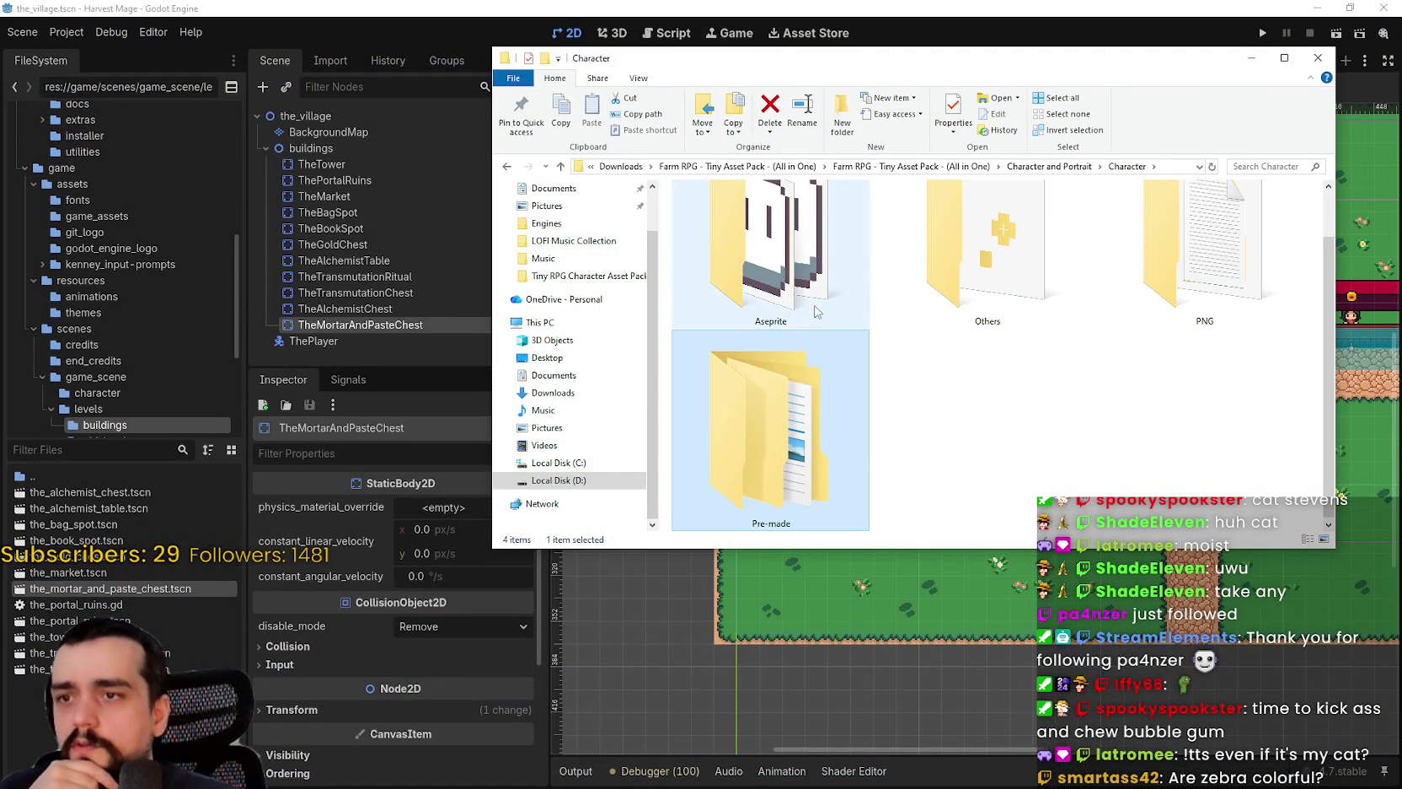
click(986, 167)
click(922, 168)
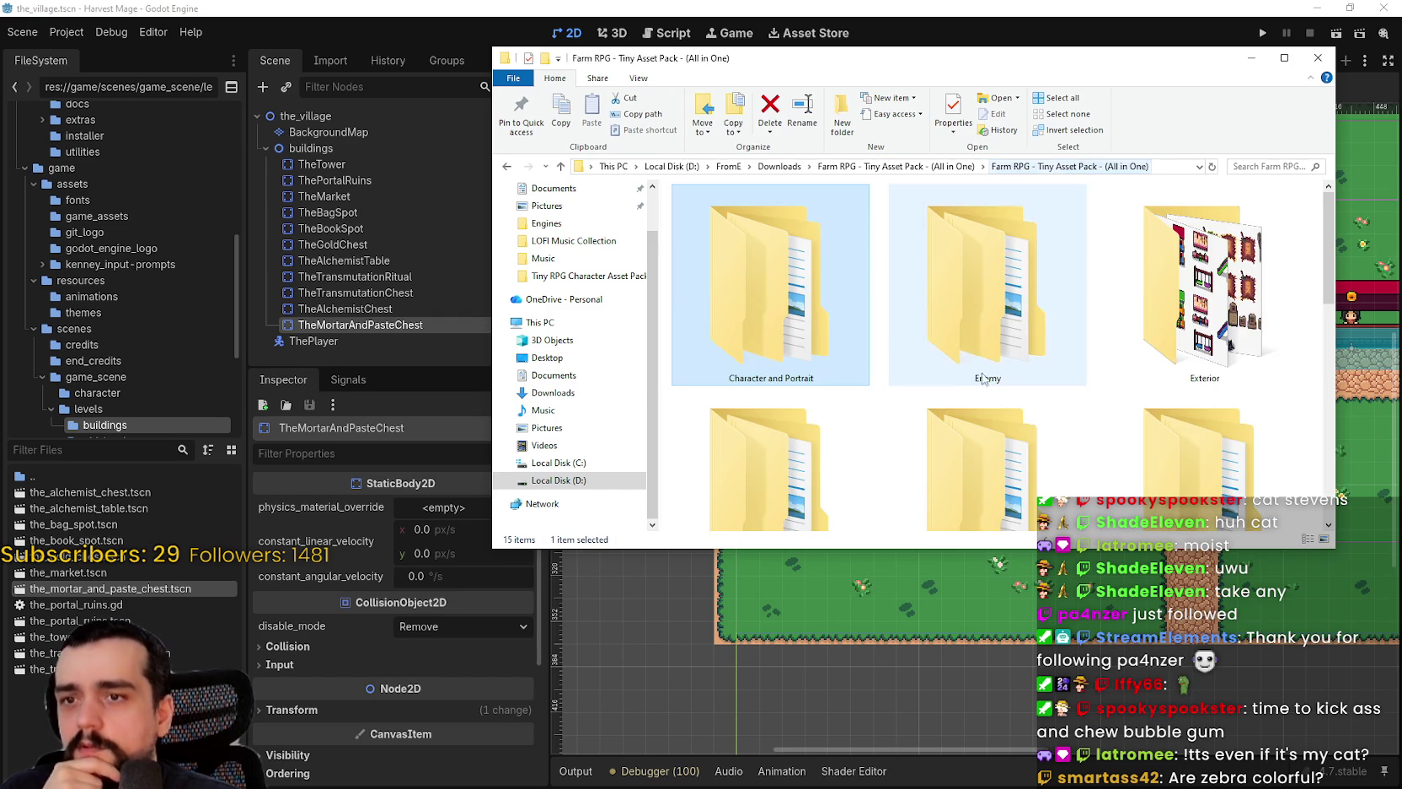
scroll(1053, 336, down, 1)
double_click(995, 287)
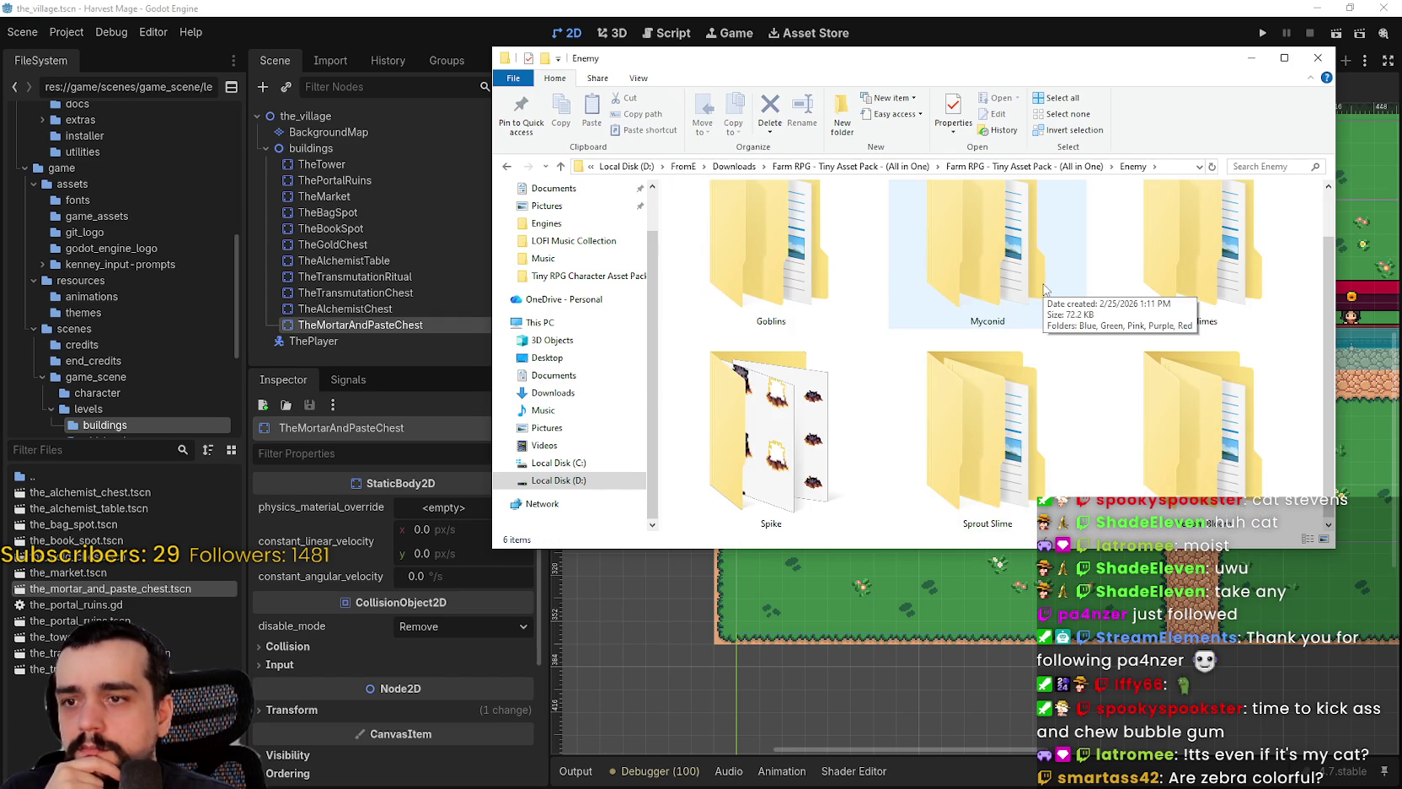
click(995, 167)
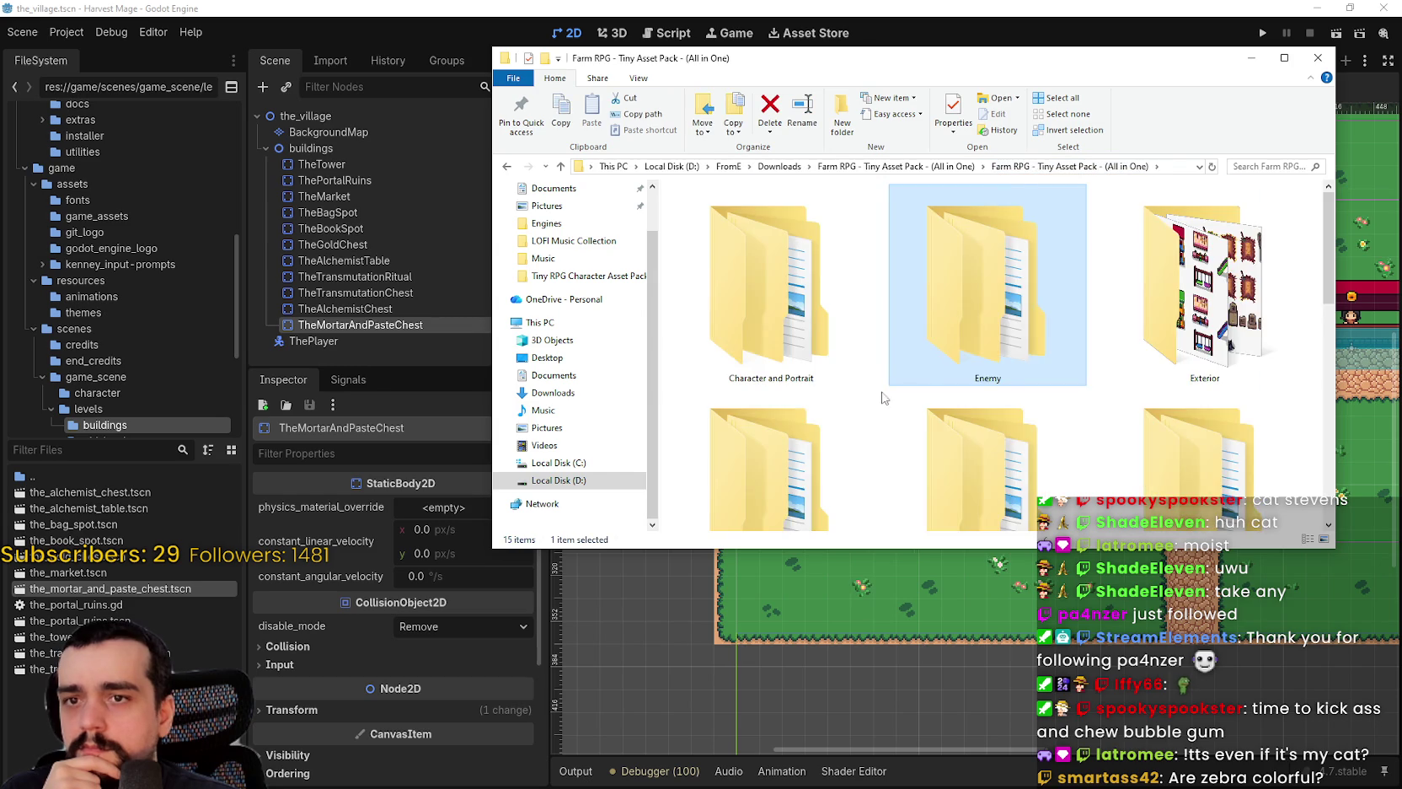
scroll(893, 395, down, 2)
scroll(890, 450, up, 1)
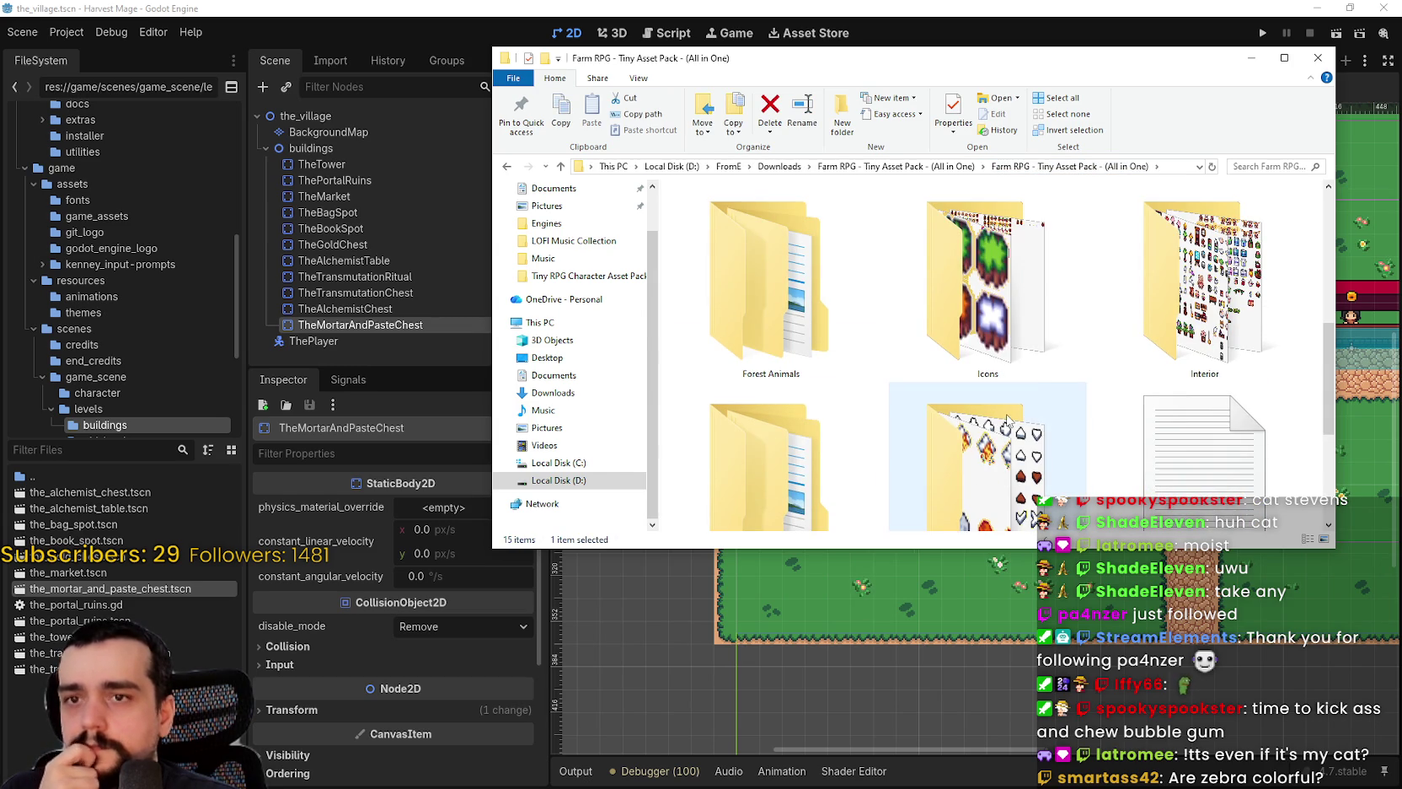
double_click(809, 337)
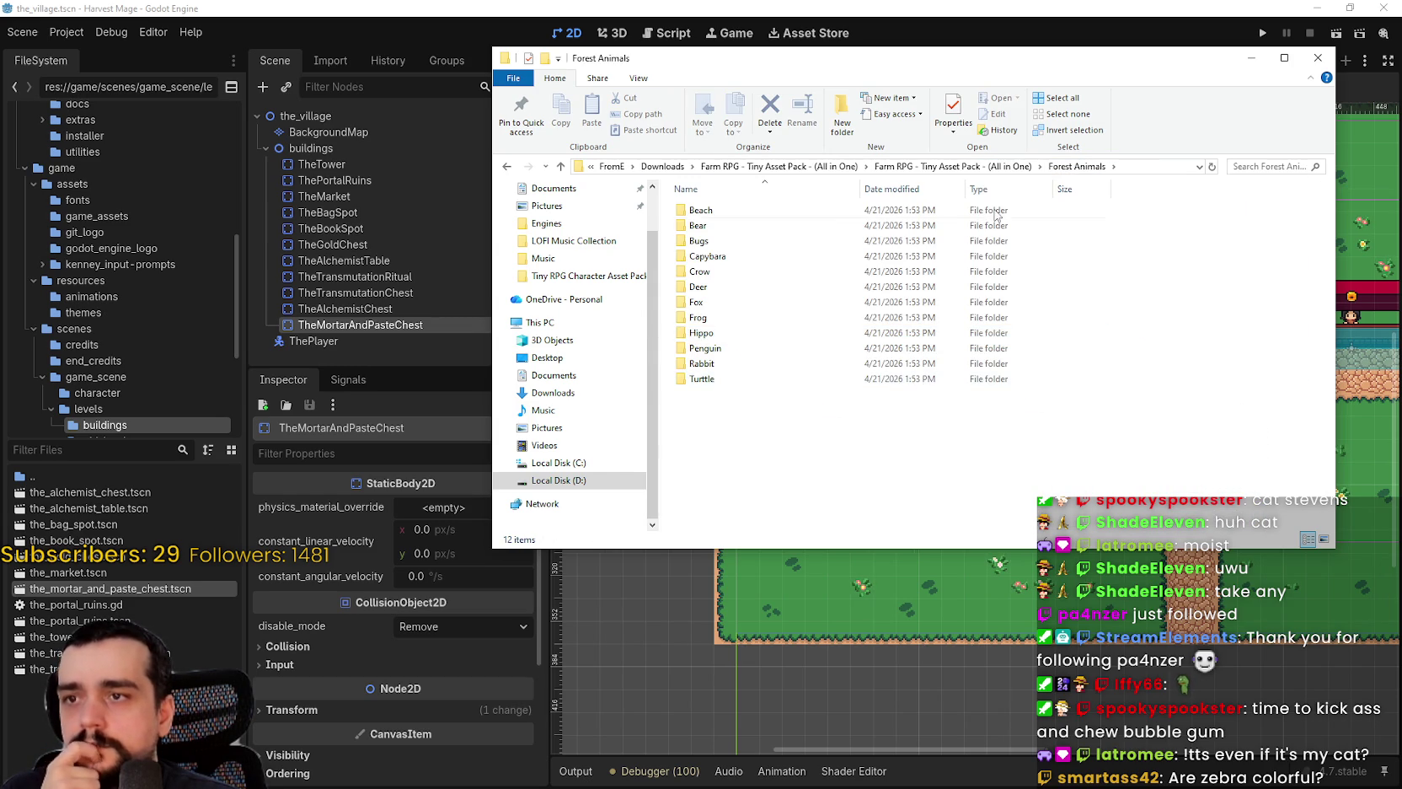
click(958, 166)
drag(1330, 330, 1334, 428)
double_click(1036, 405)
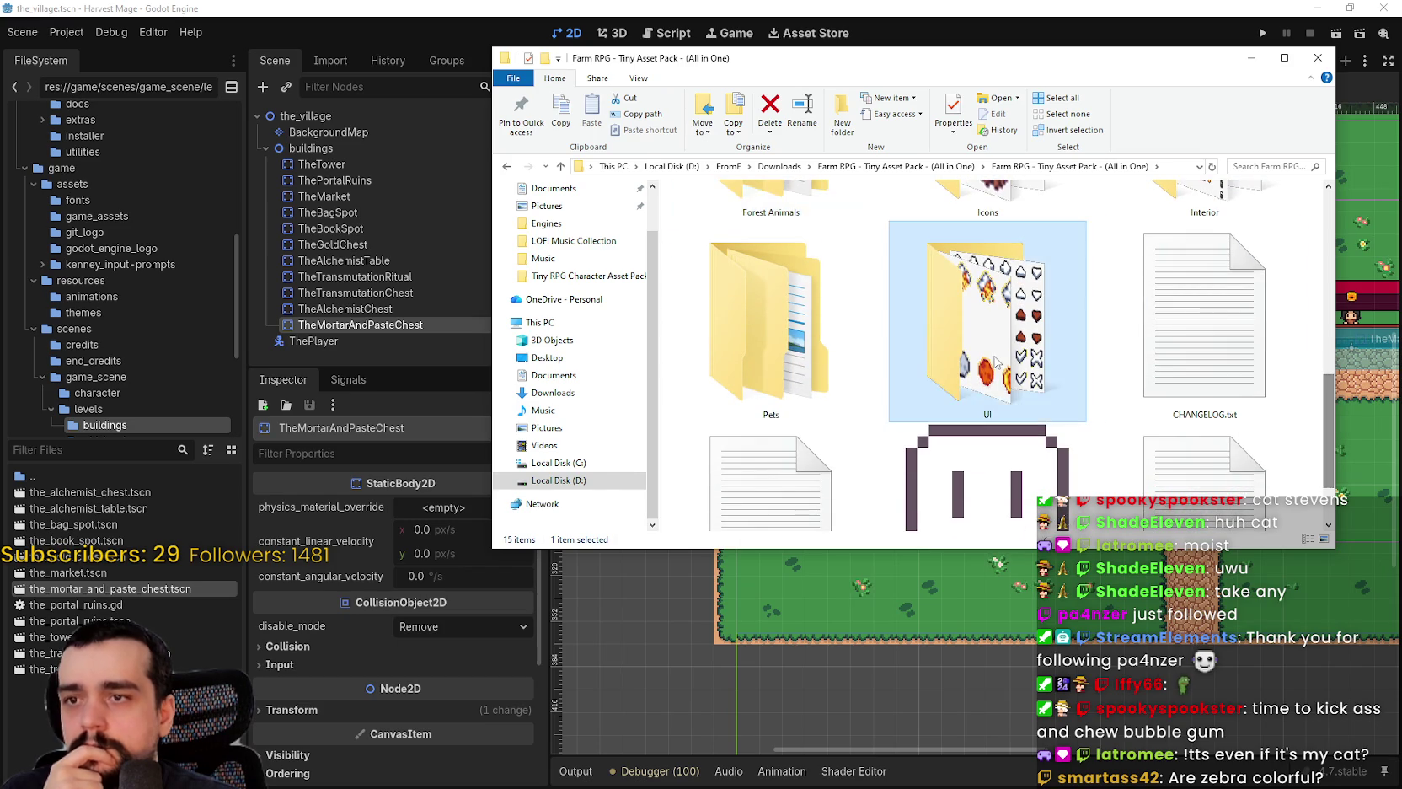
double_click(987, 295)
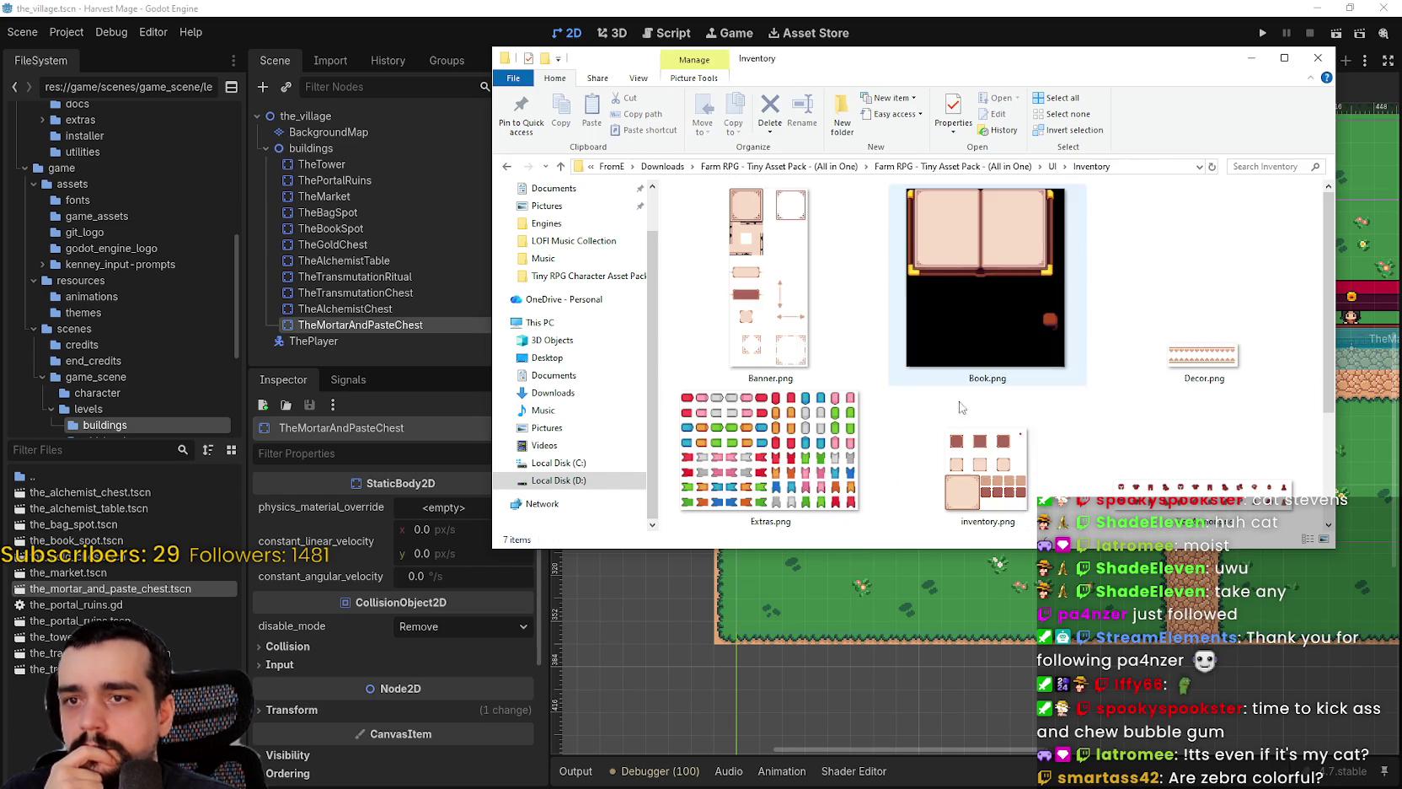
scroll(922, 434, down, 3)
key(BackSpace)
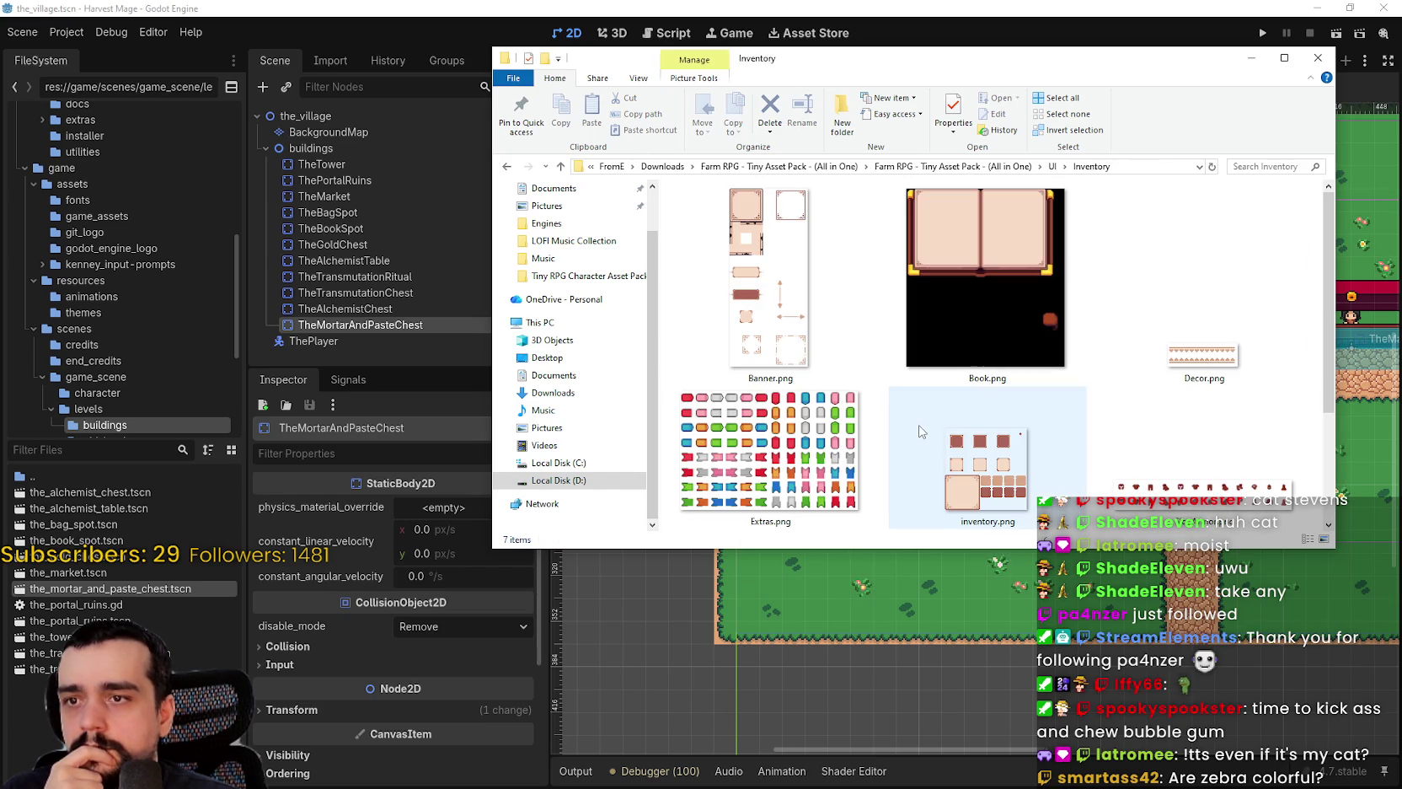
key(BackSpace)
mouse_move(1329, 381)
mouse_down()
mouse_move(1325, 281)
mouse_move(1308, 345)
mouse_up()
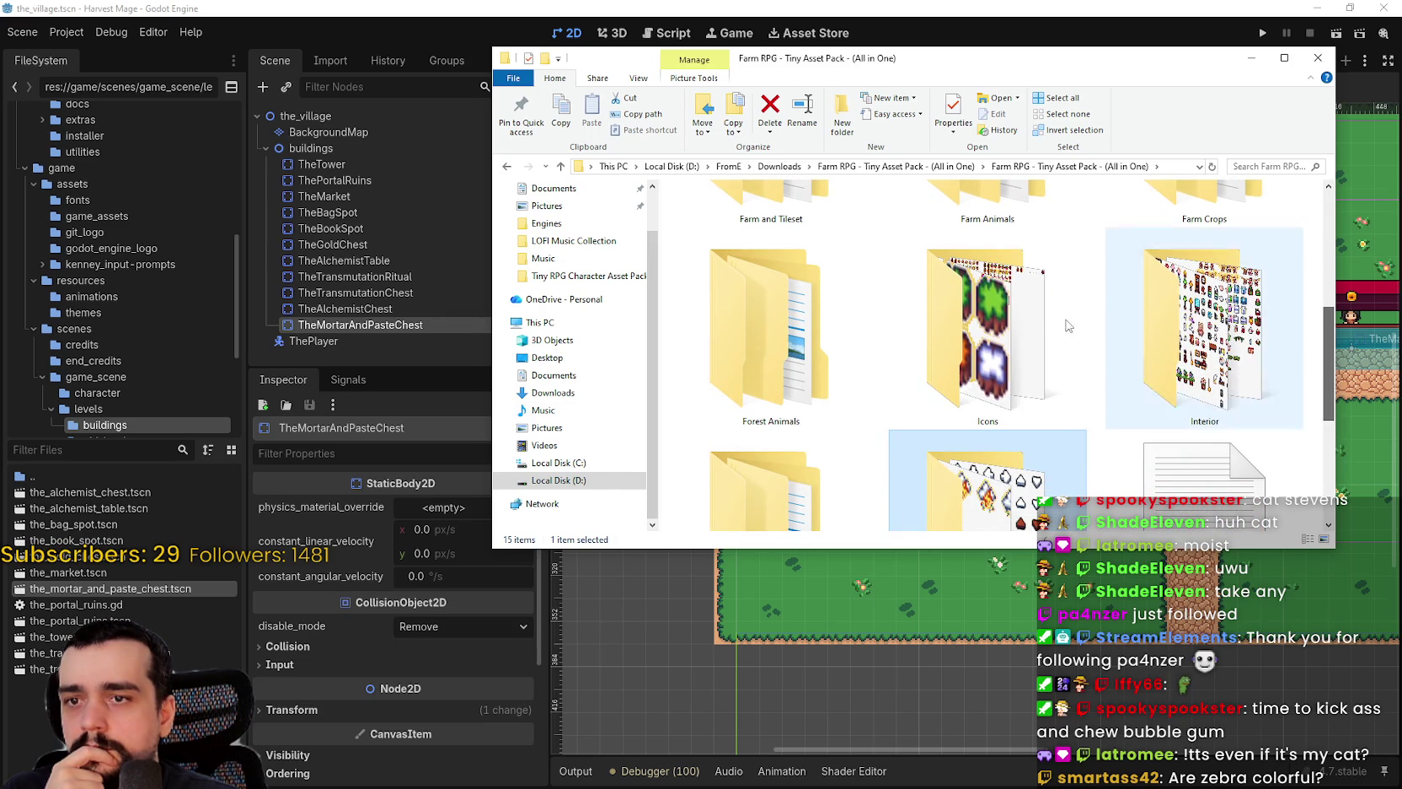
double_click(986, 337)
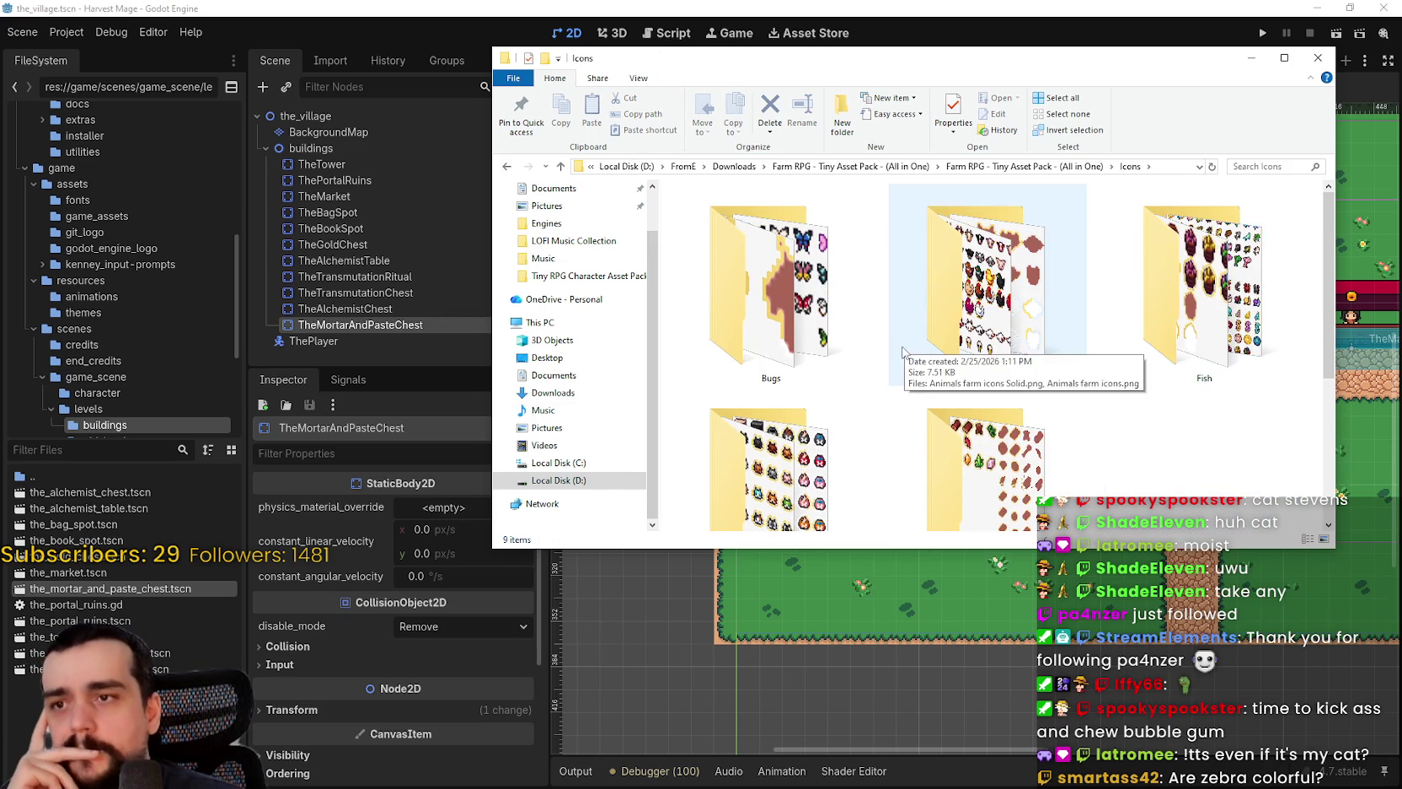
- Scroll through the Icons folder and select the Crops.png sheet
scroll(969, 354, down, 3)
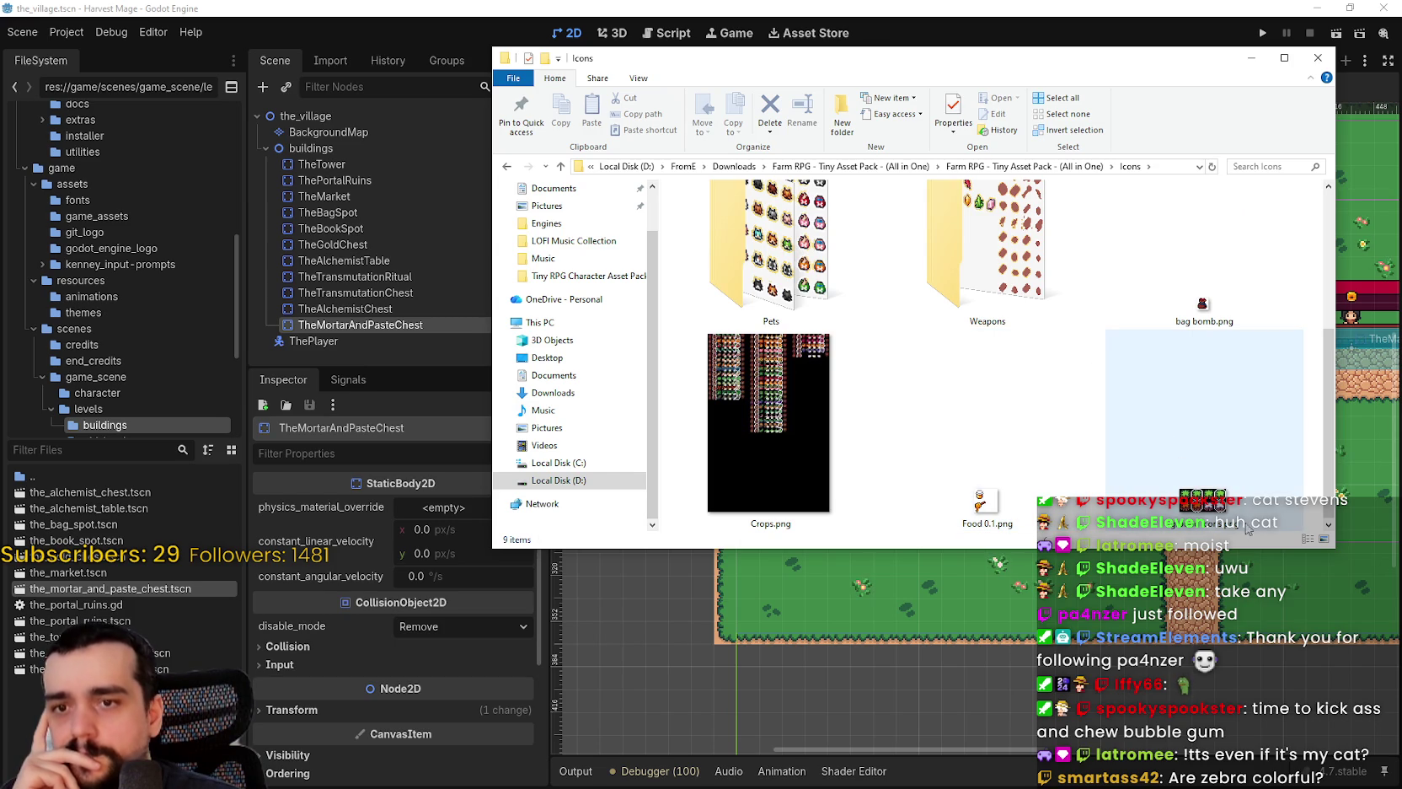
click(806, 428)
scroll(983, 398, up, 3)
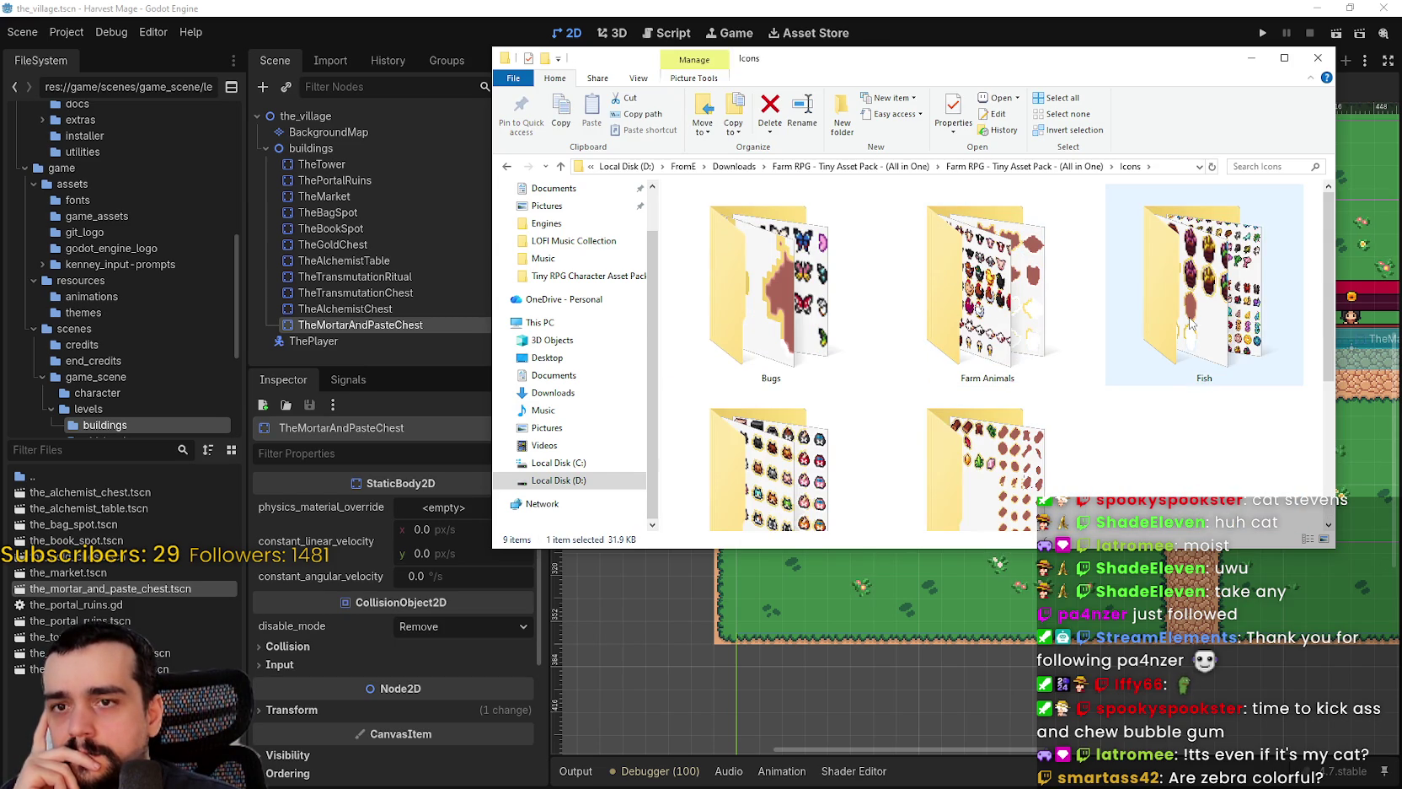
scroll(807, 361, down, 3)
scroll(808, 360, up, 3)
- Show the Bugs folder as extra large thumbnails, then go back to the pack's top folder
double_click(811, 294)
right_click(914, 401)
mouse_move(927, 407)
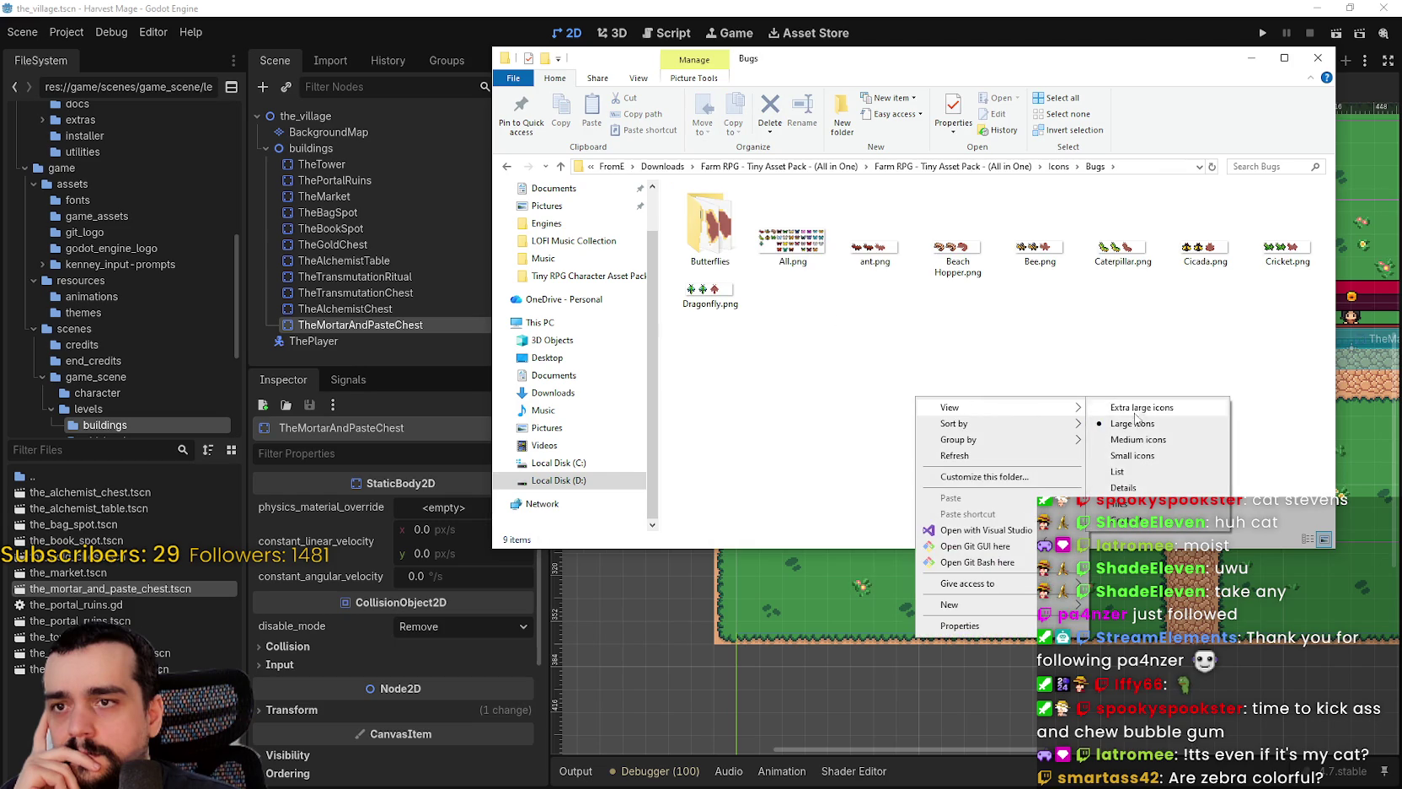
click(1138, 419)
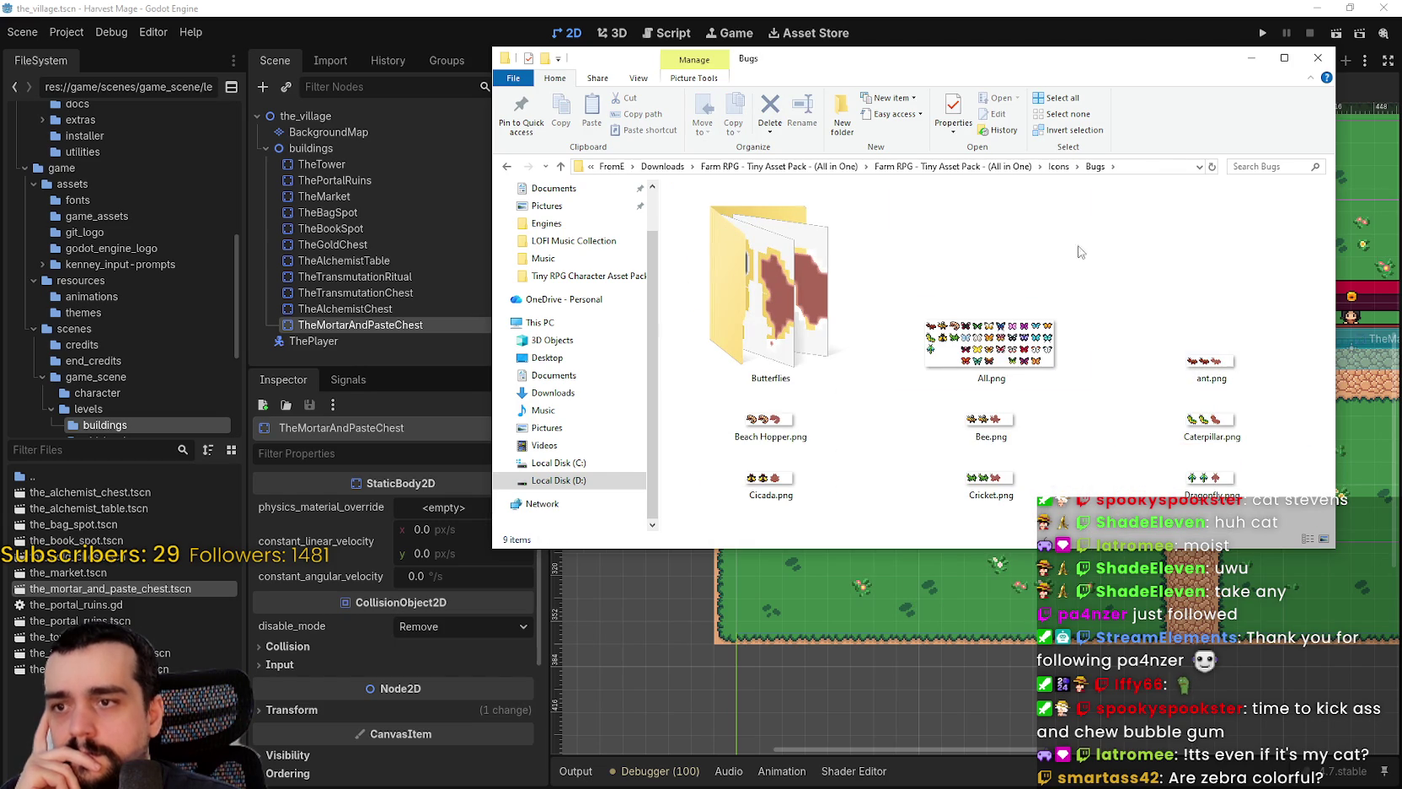
click(1058, 167)
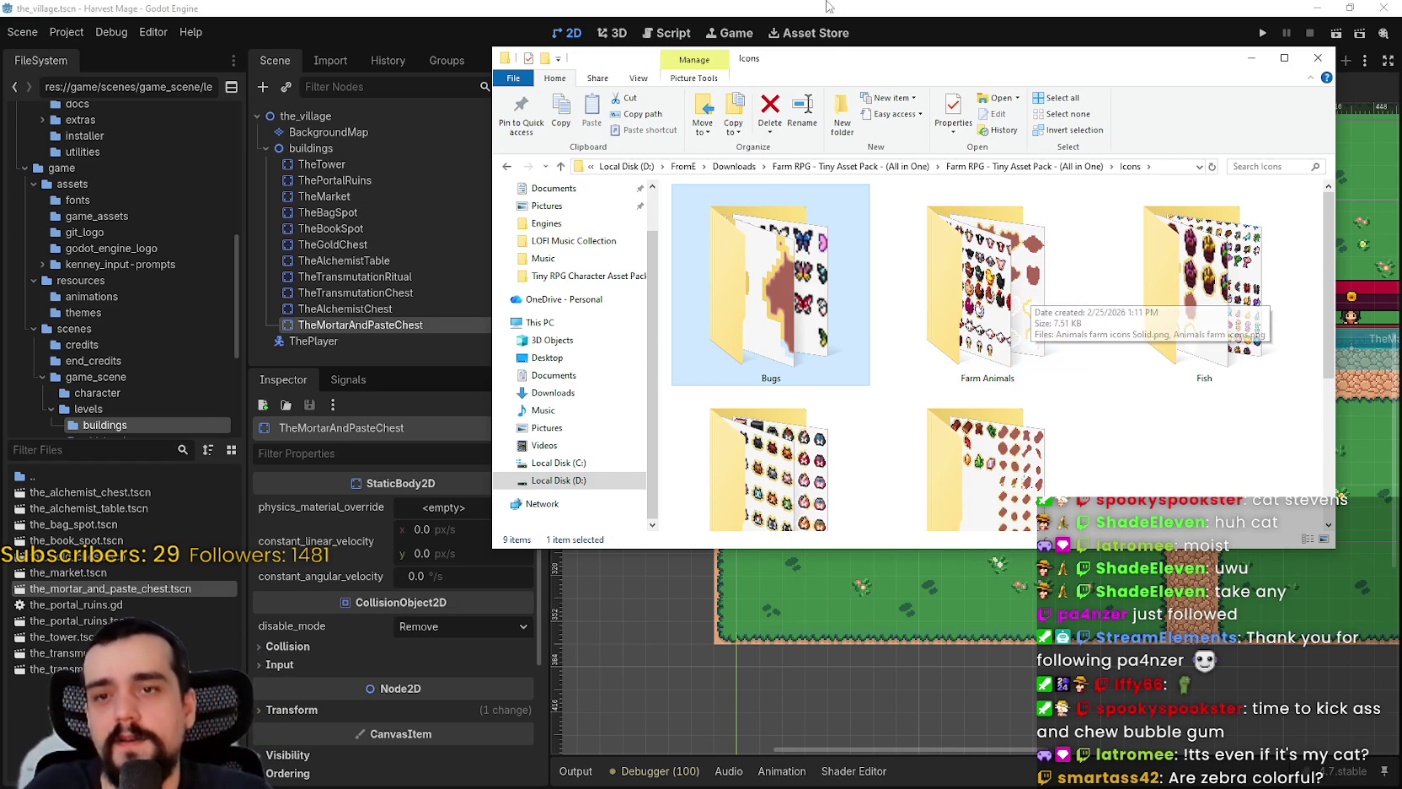
click(1043, 167)
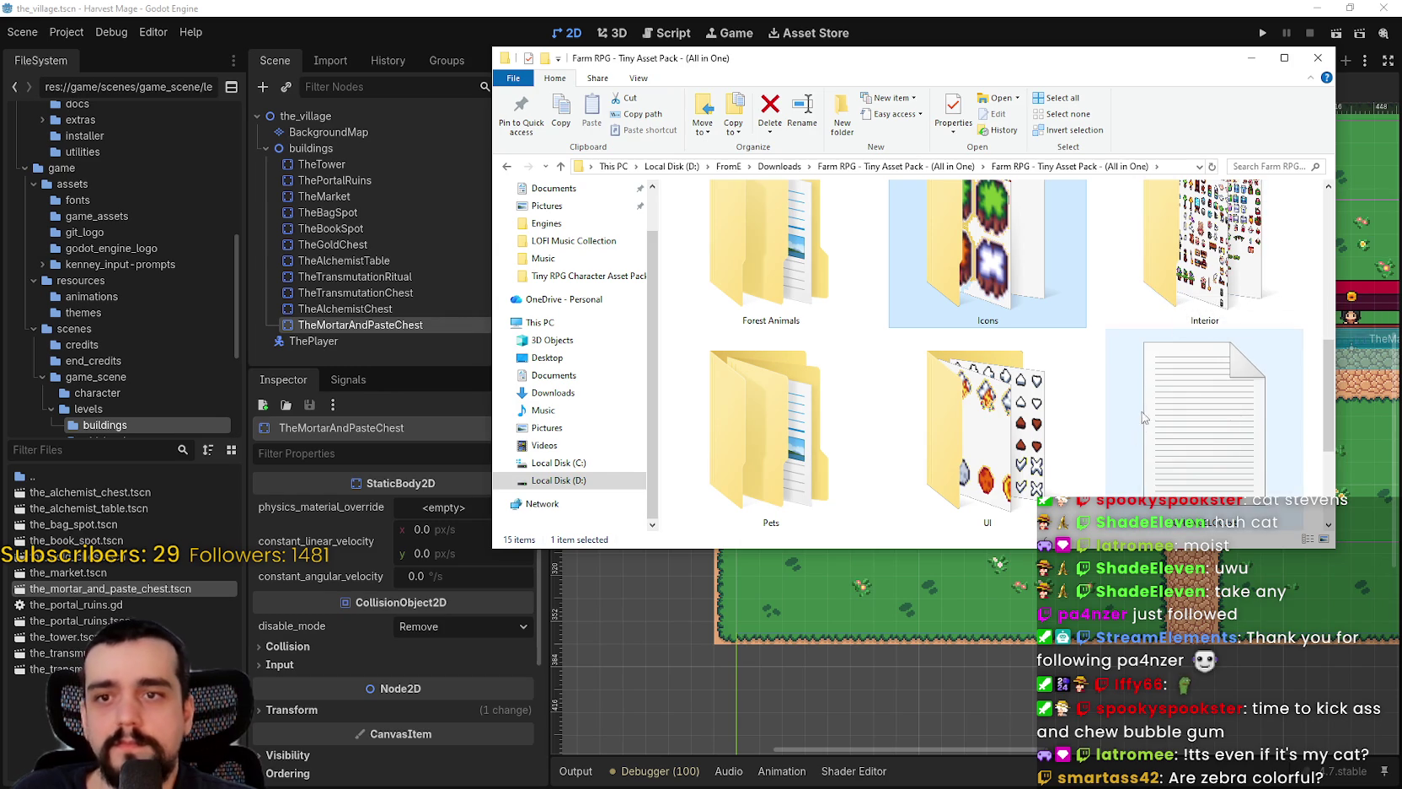
double_click(967, 238)
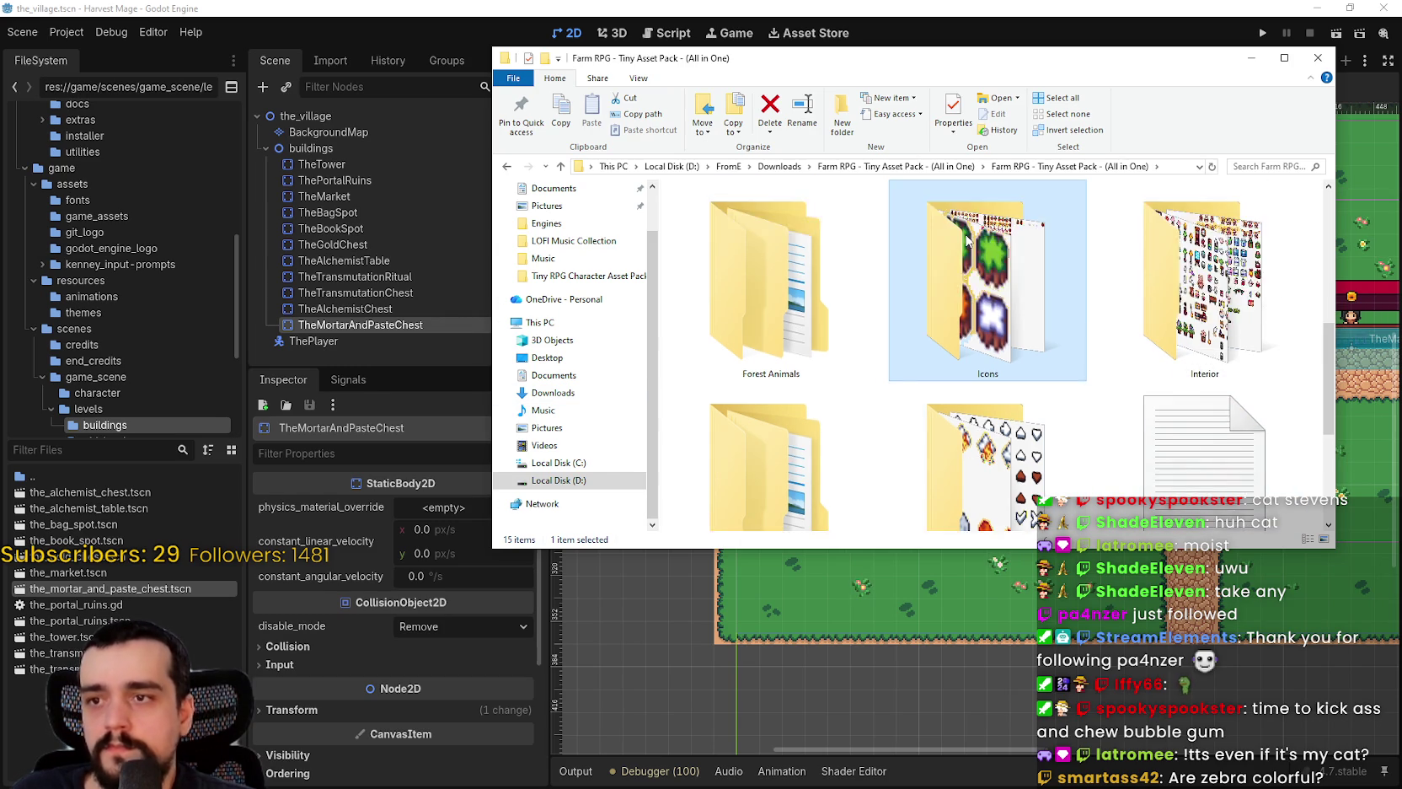
- Open the Farm Animals icons folder with extra large thumbnails
double_click(967, 238)
right_click(925, 328)
mouse_move(1075, 341)
click(1139, 340)
- Preview Animals farm icons.png in Aseprite, zooming around the cows, pigs and chickens
click(1008, 312)
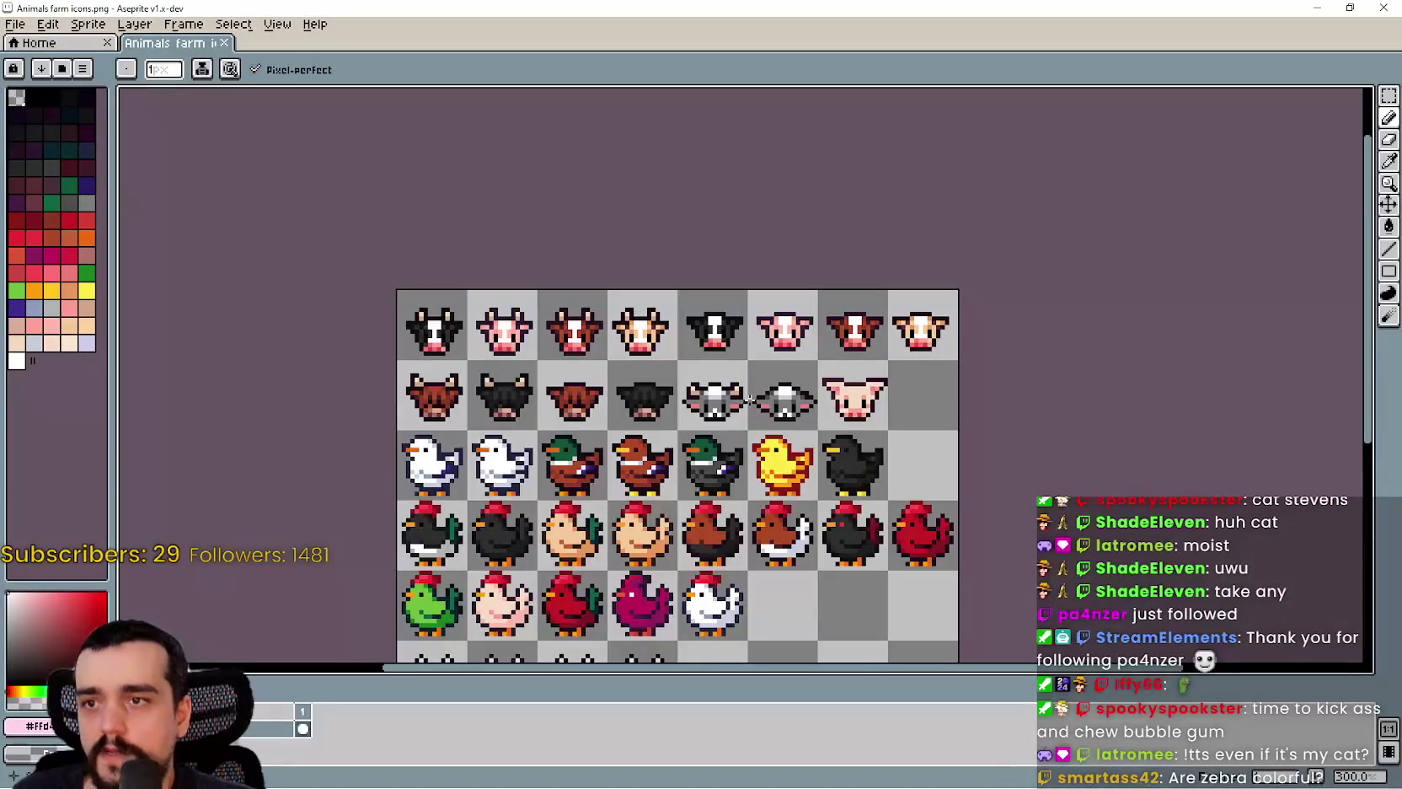
drag(745, 388, 999, 411)
scroll(1003, 474, up, 2)
scroll(1004, 473, down, 4)
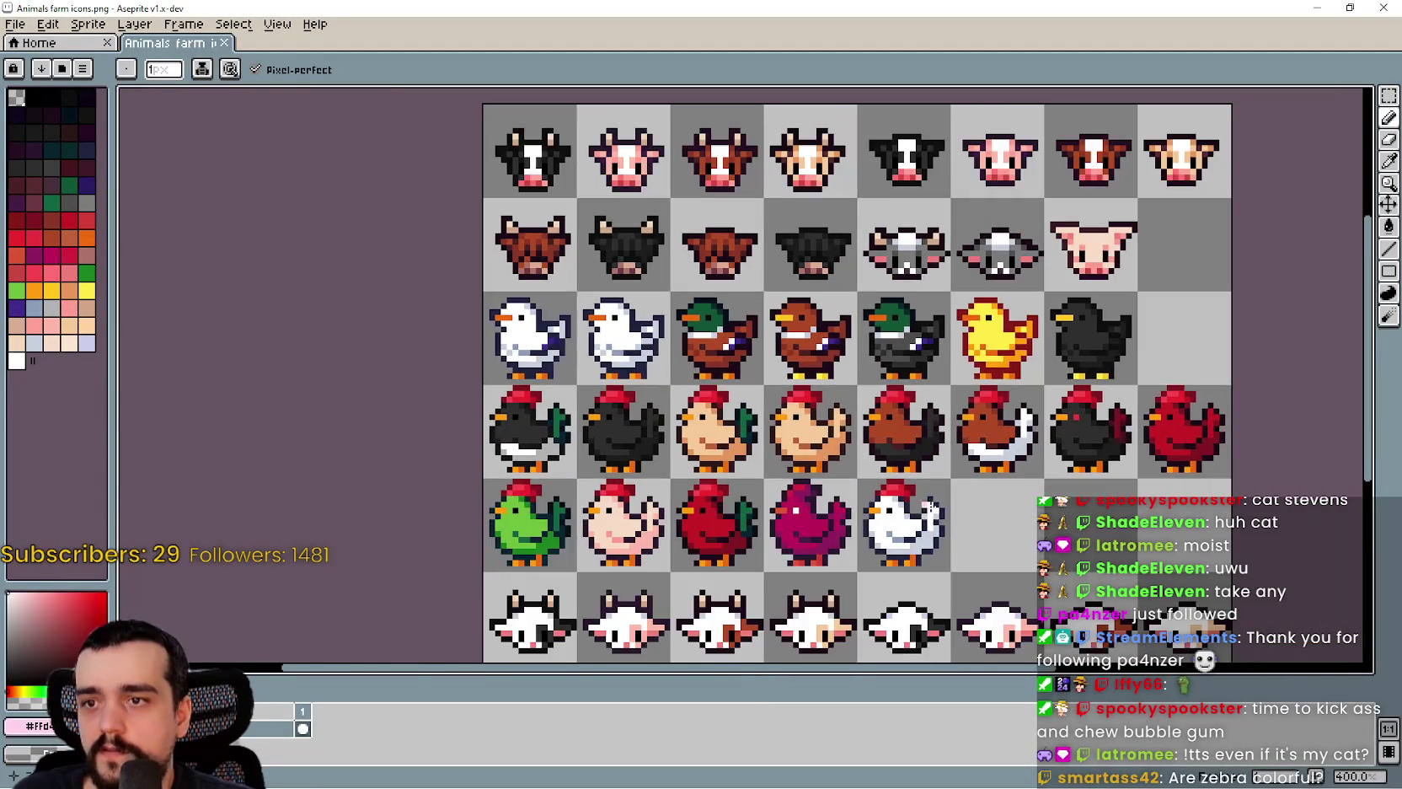
scroll(1004, 473, up, 2)
scroll(958, 306, down, 2)
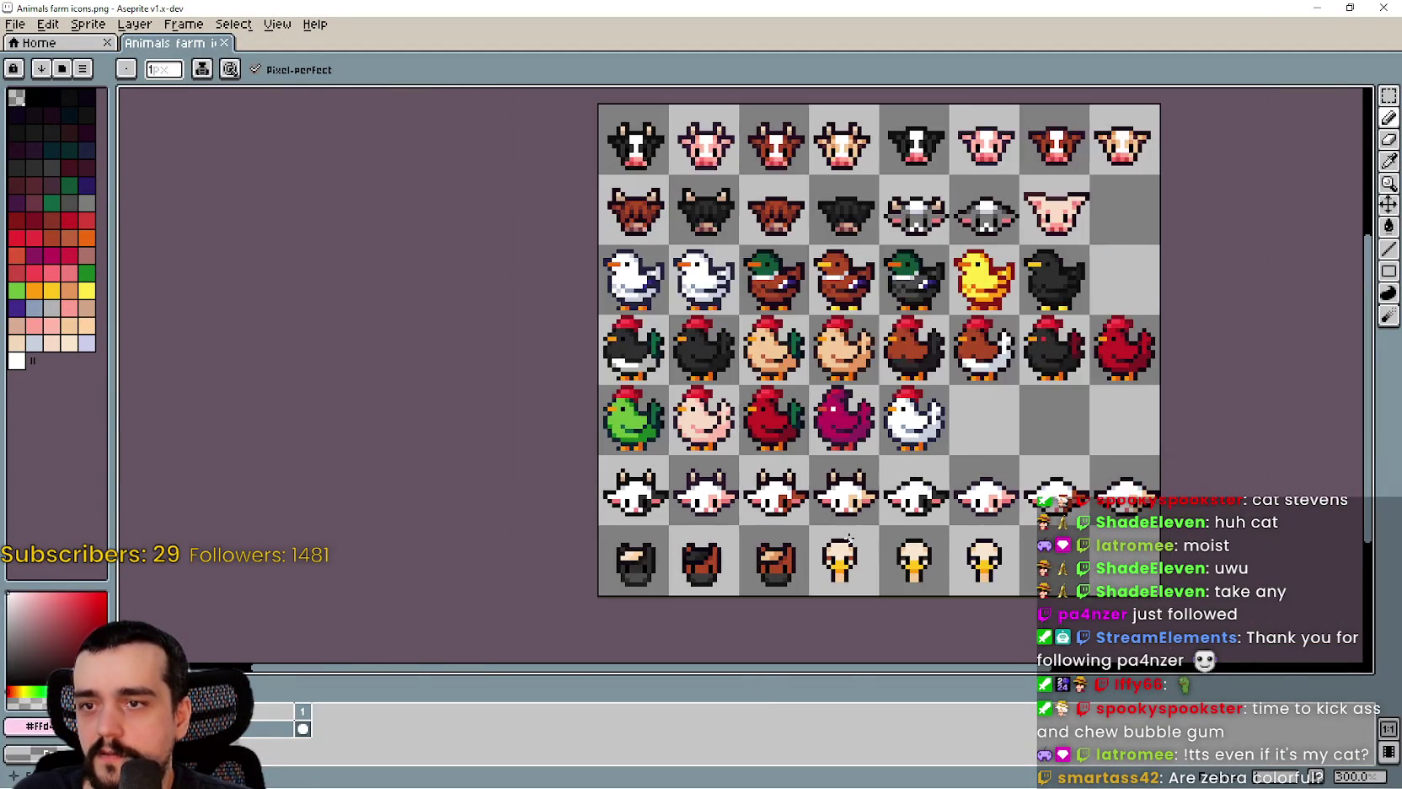
scroll(958, 307, down, 1)
click(1317, 9)
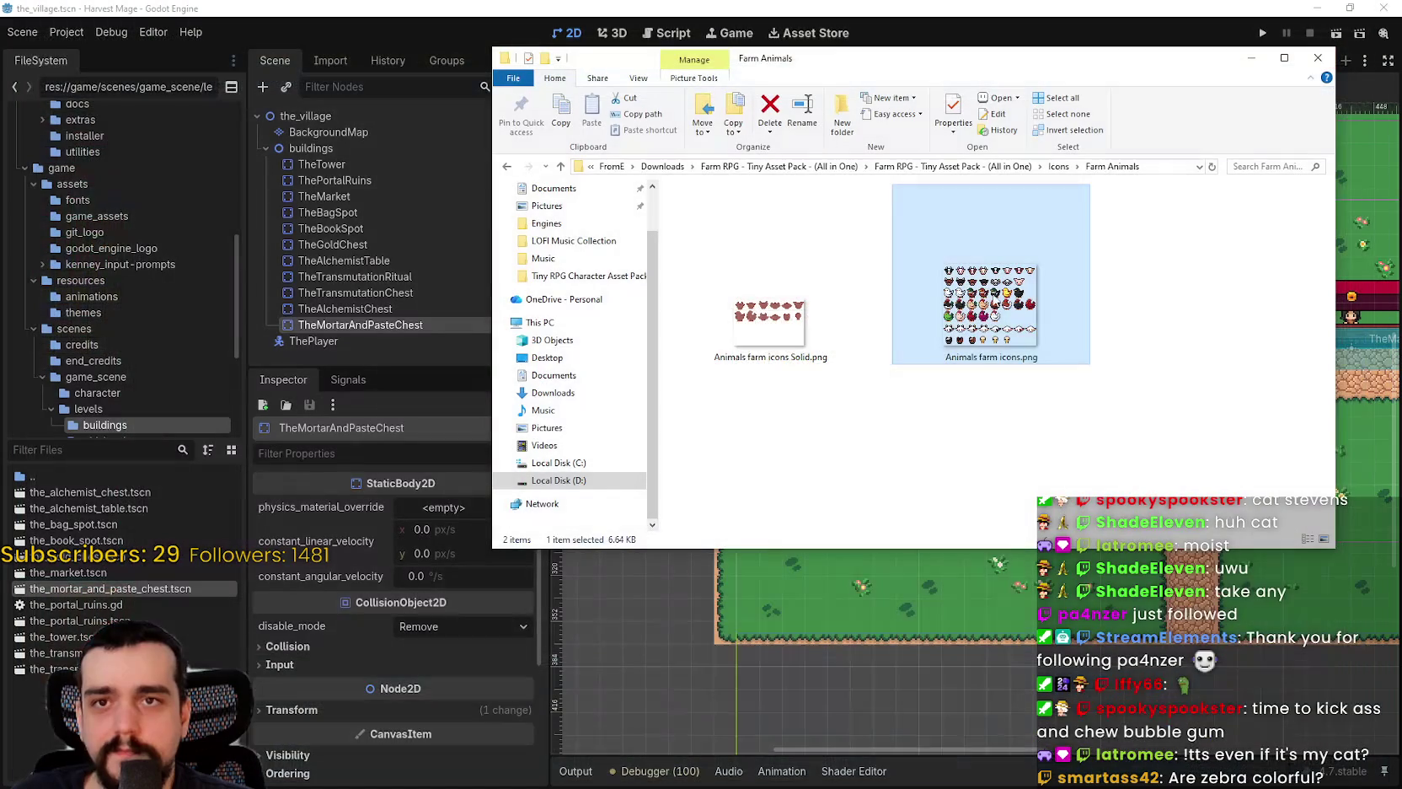
- Open the Pets folder in extra large thumbnails and preview the cats icons.png sheet
click(1059, 166)
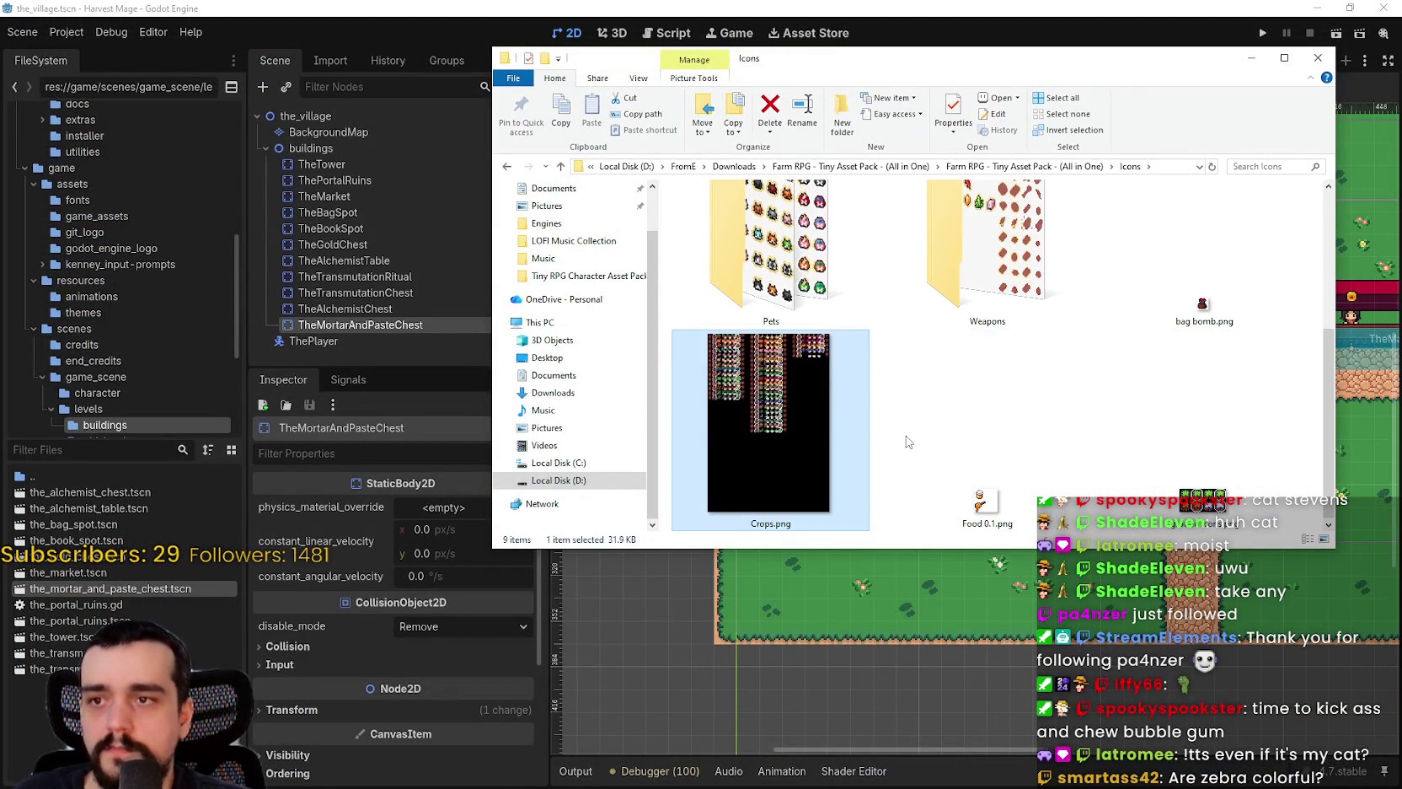
scroll(909, 442, up, 1)
key(Up)
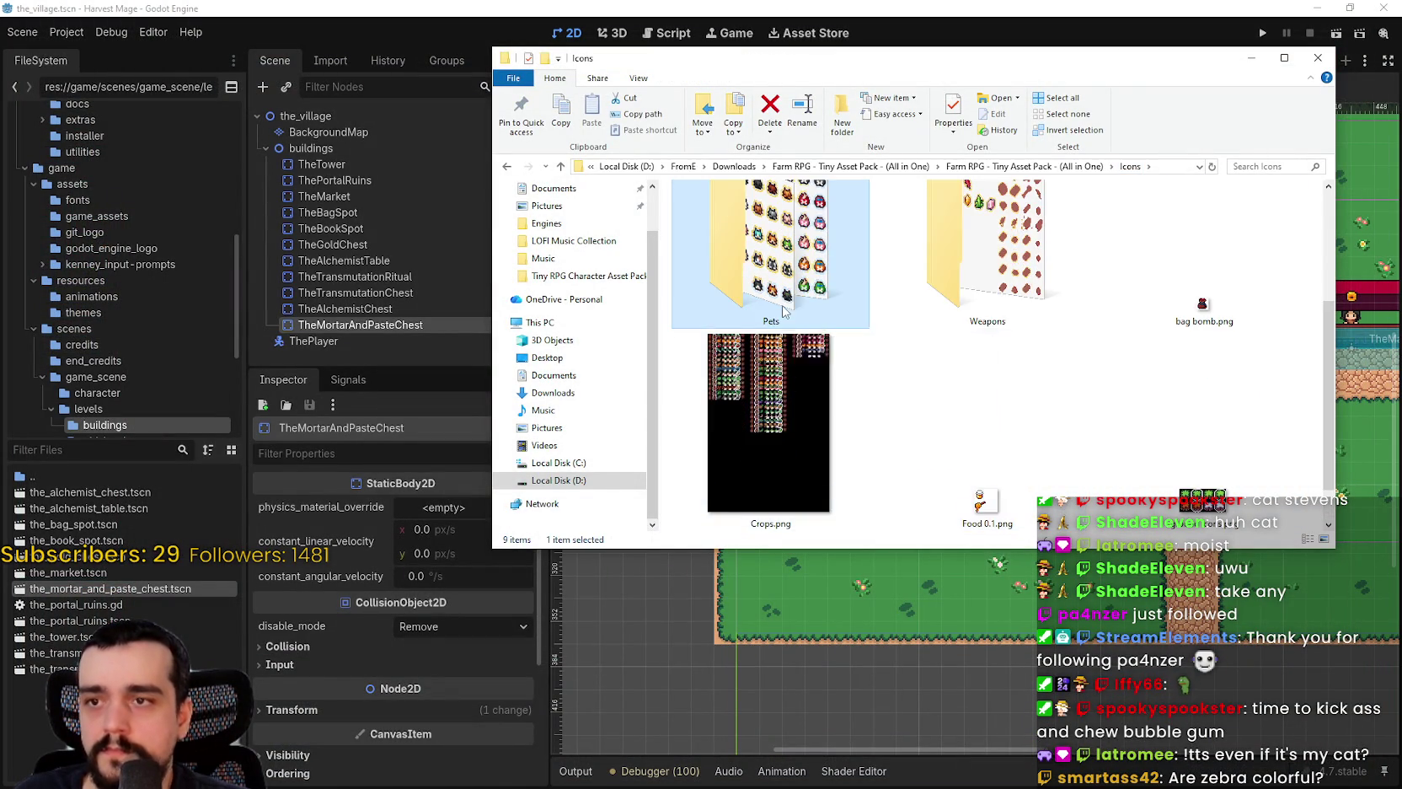
key(Return)
right_click(912, 377)
mouse_move(970, 388)
click(1121, 389)
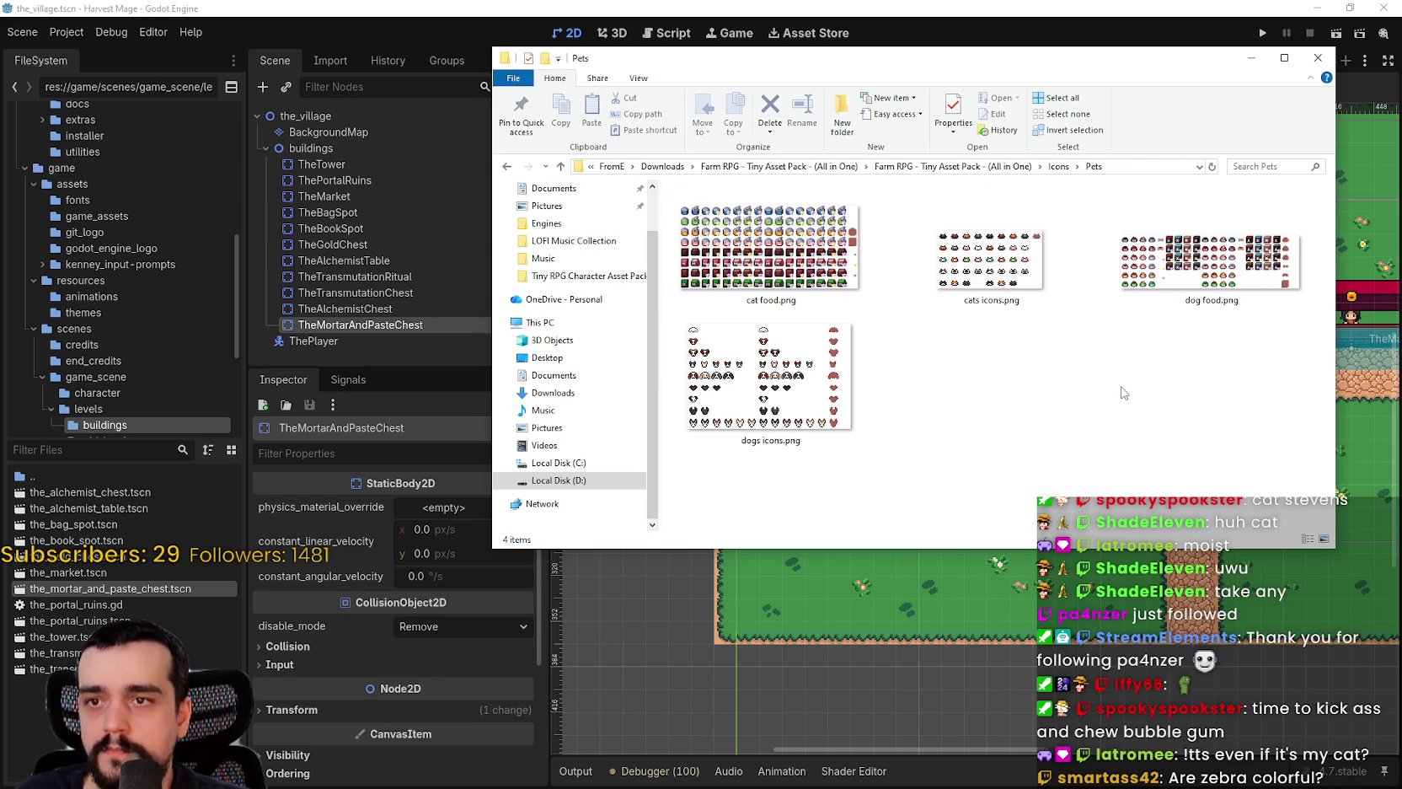
double_click(974, 259)
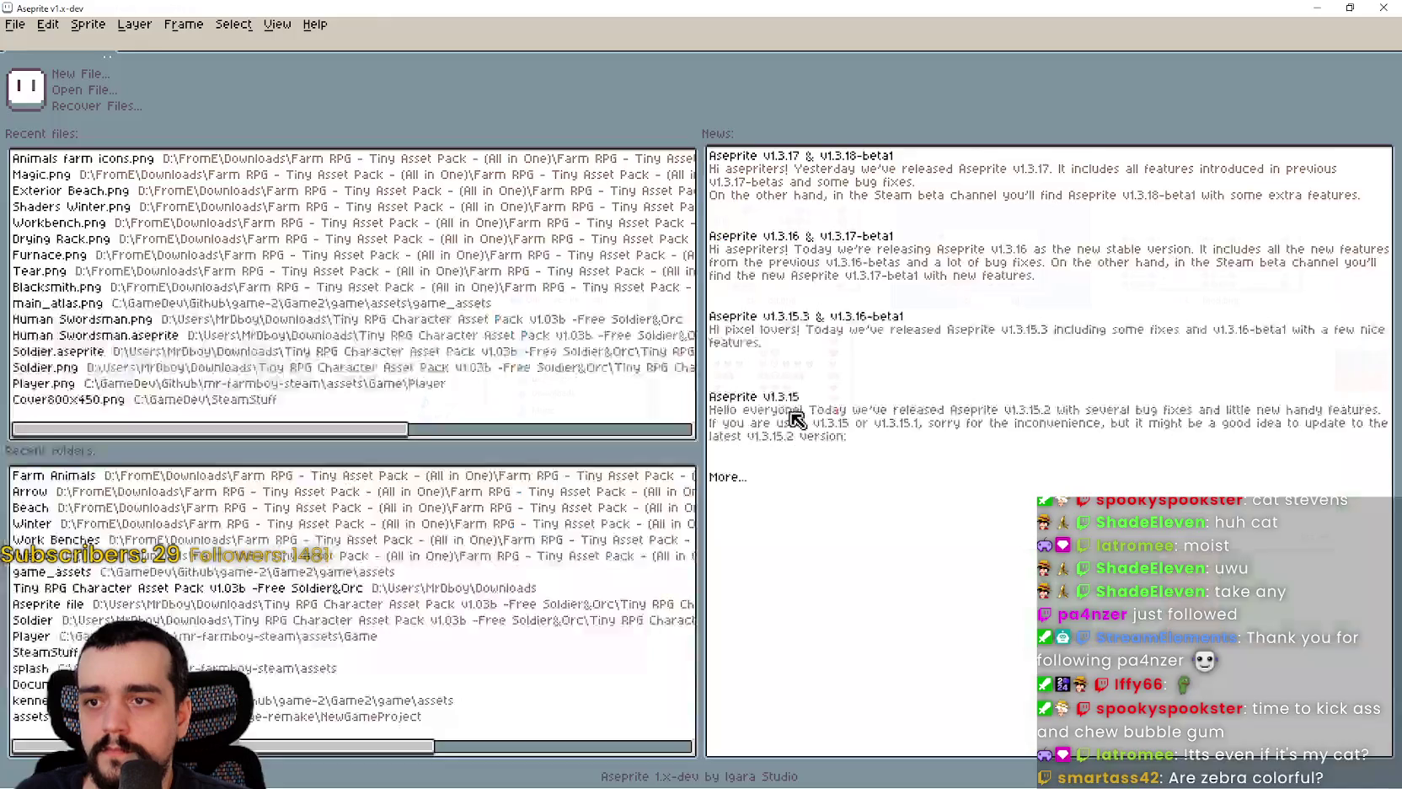
scroll(732, 347, up, 1)
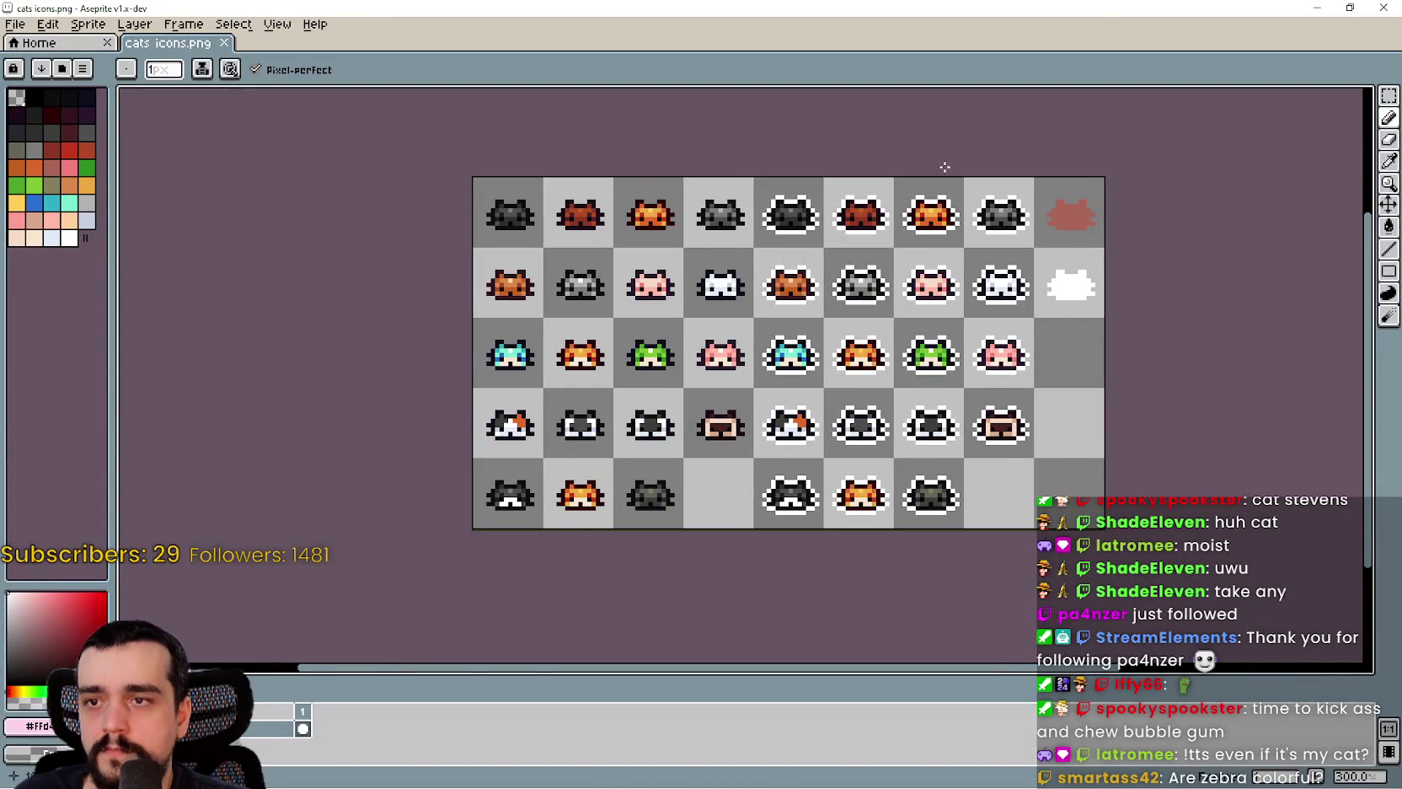
scroll(835, 282, down, 1)
click(1382, 7)
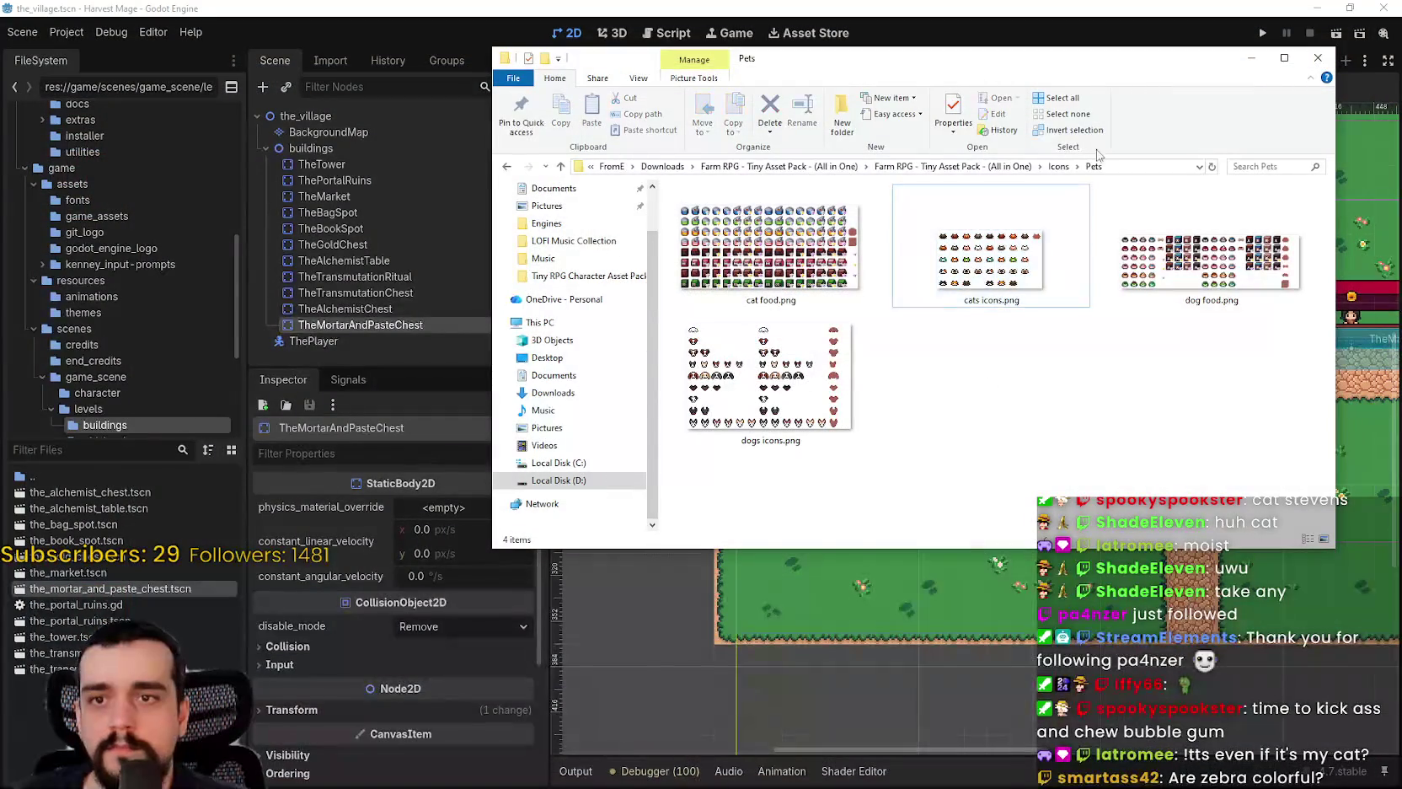
- Go from Icons into Weapons, then Books and Potions, picking out the Potions.png and Books.png sheets
click(1058, 167)
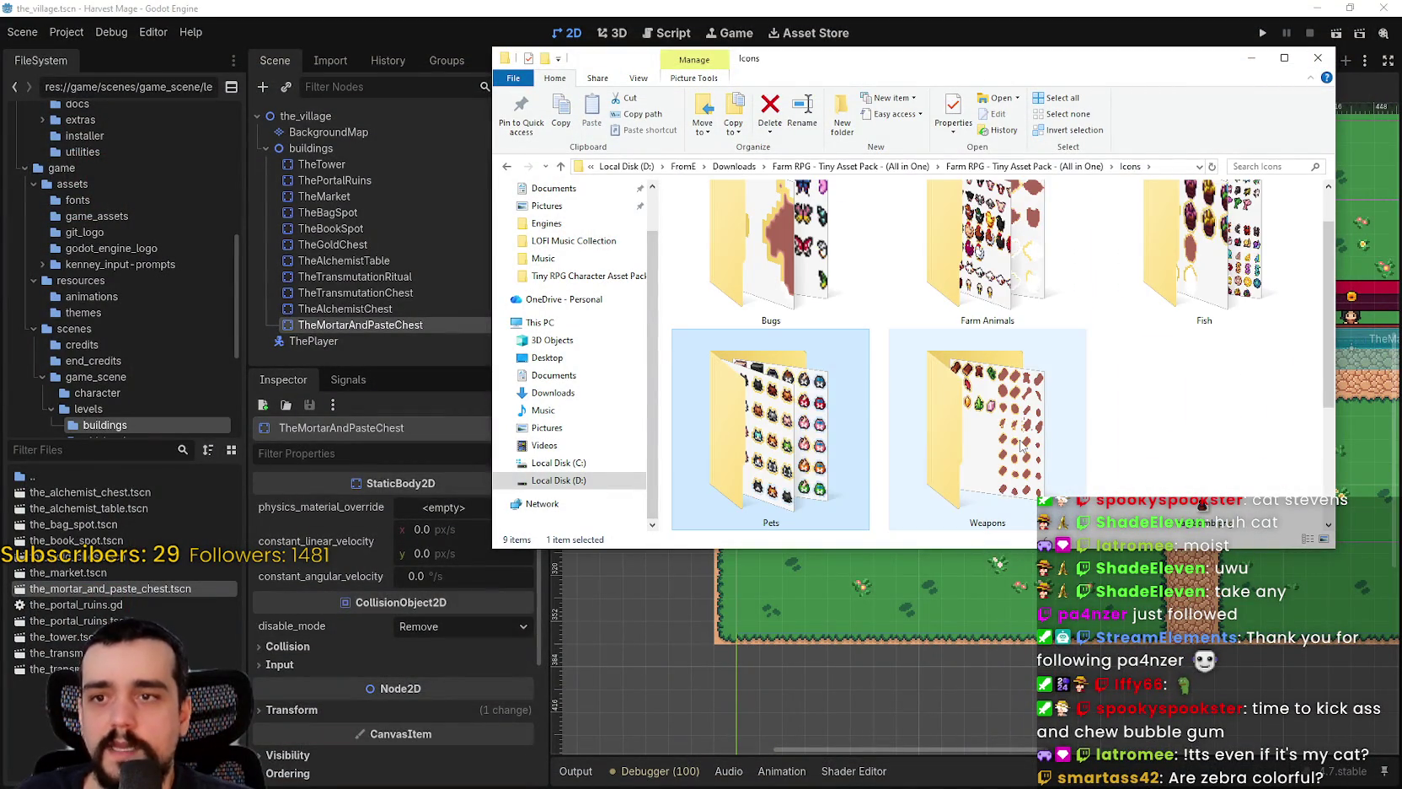
scroll(1025, 455, up, 1)
scroll(1024, 451, down, 2)
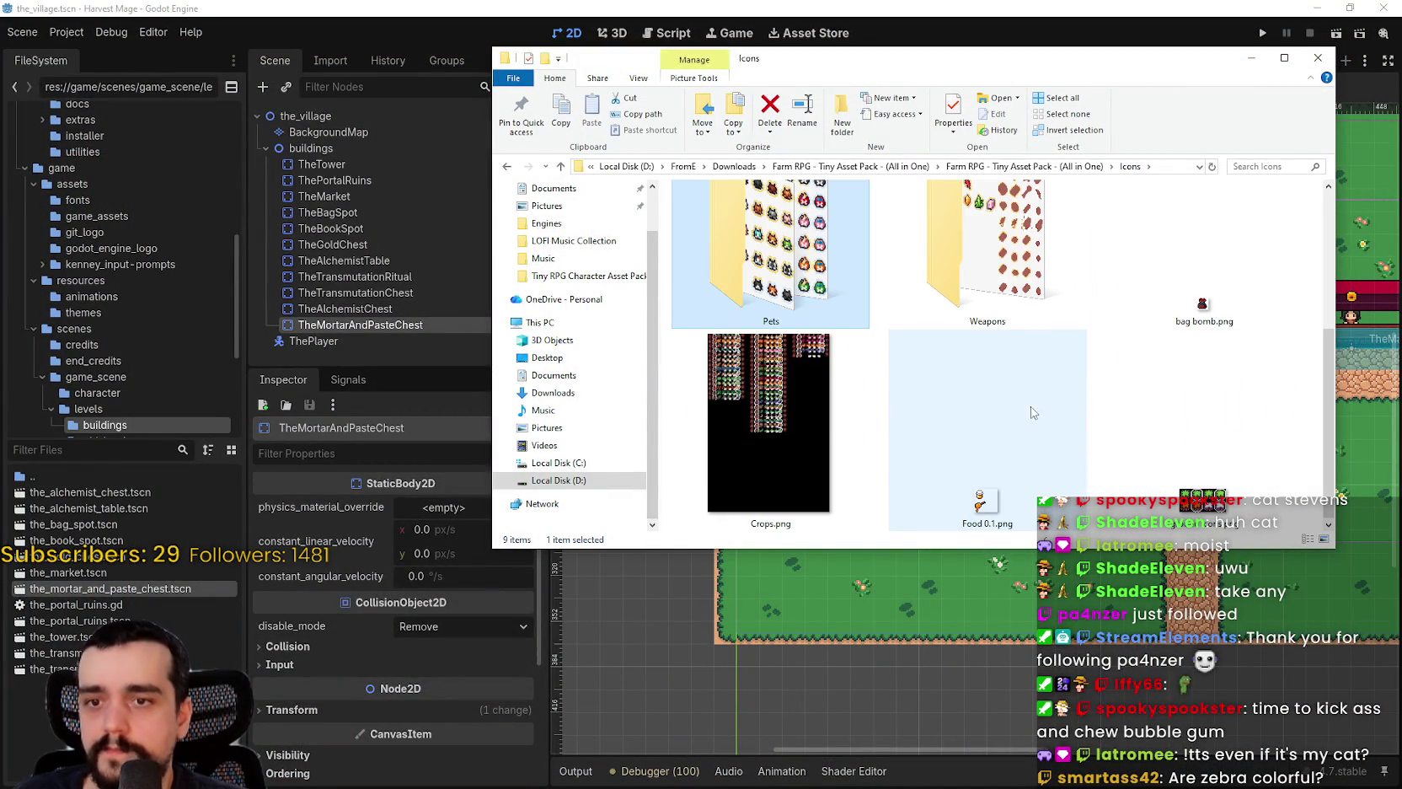
double_click(986, 253)
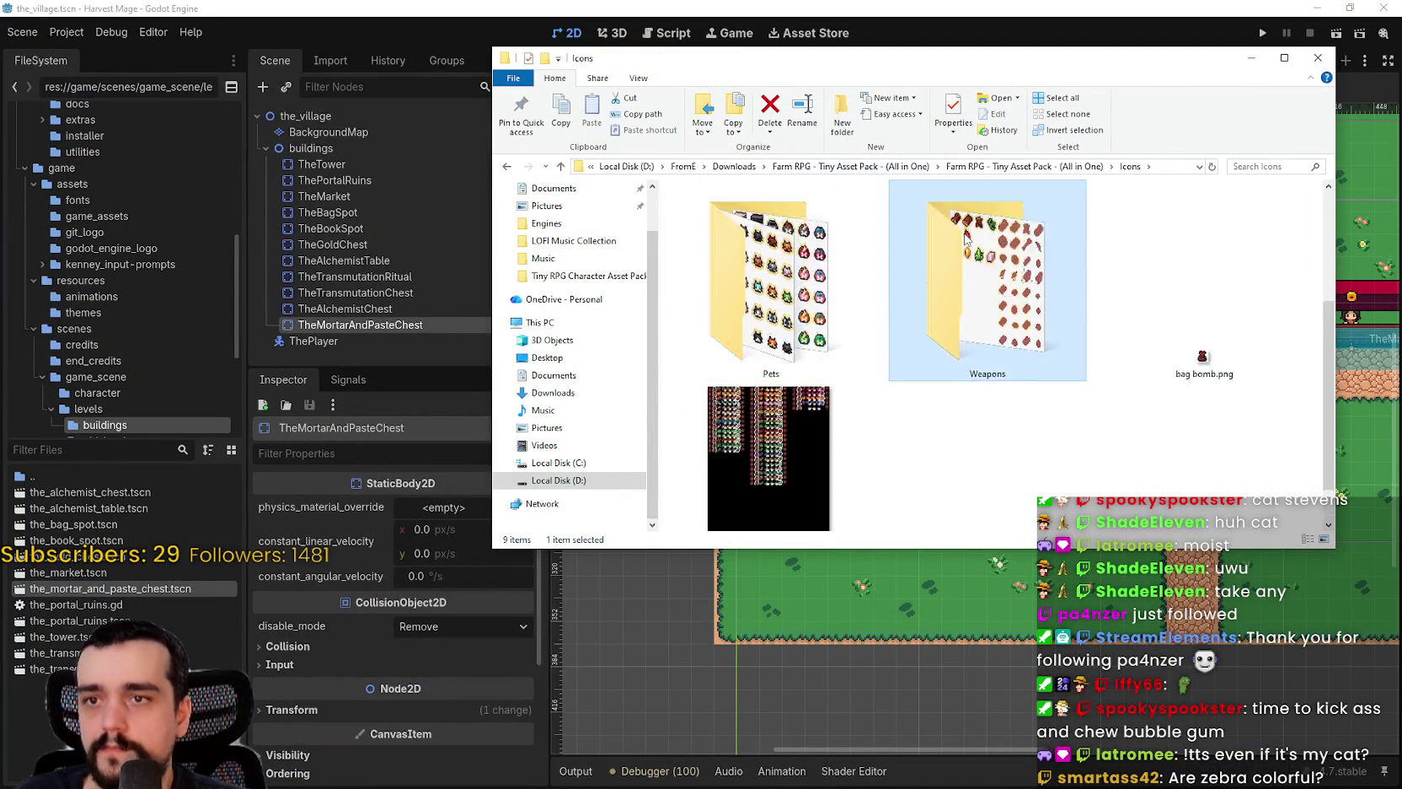
right_click(1020, 460)
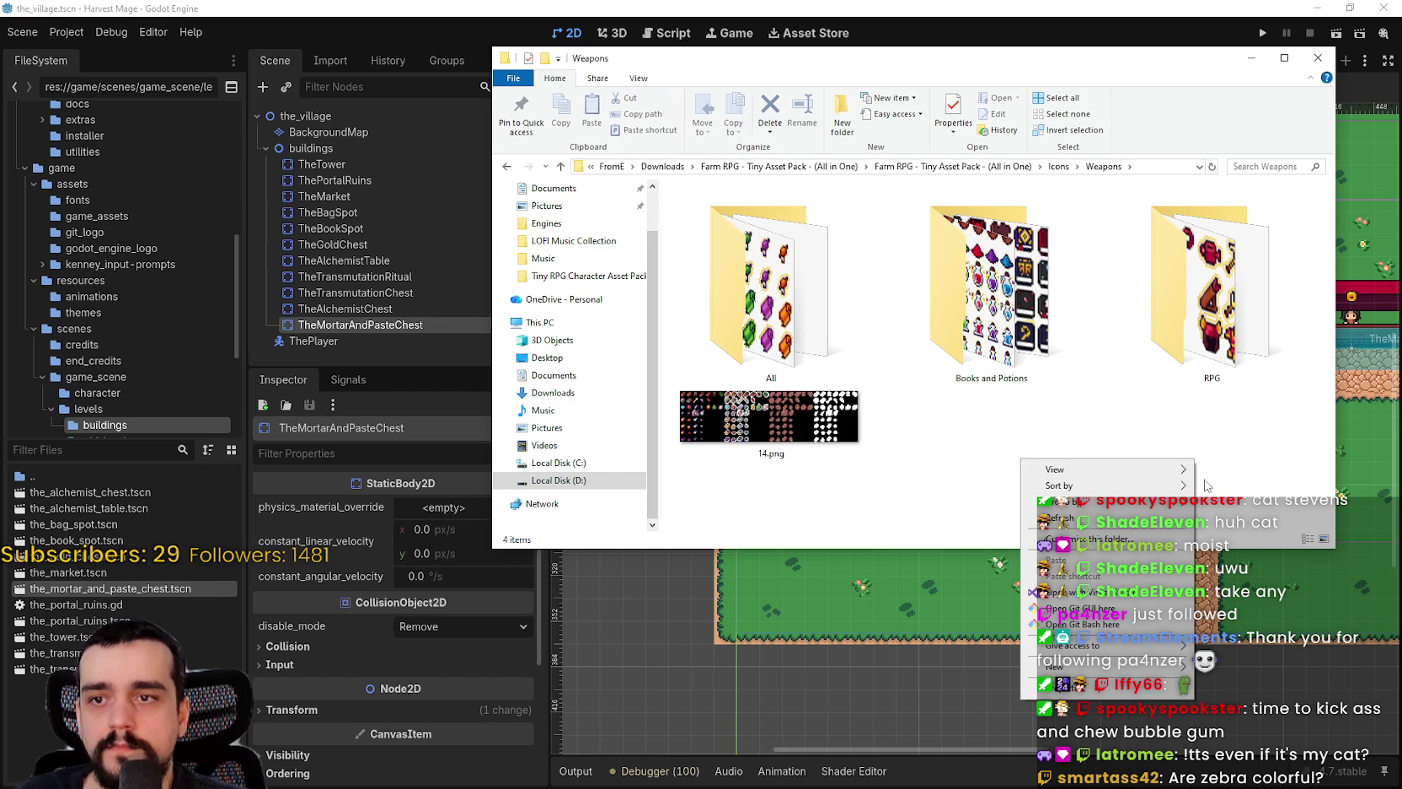
mouse_move(1151, 478)
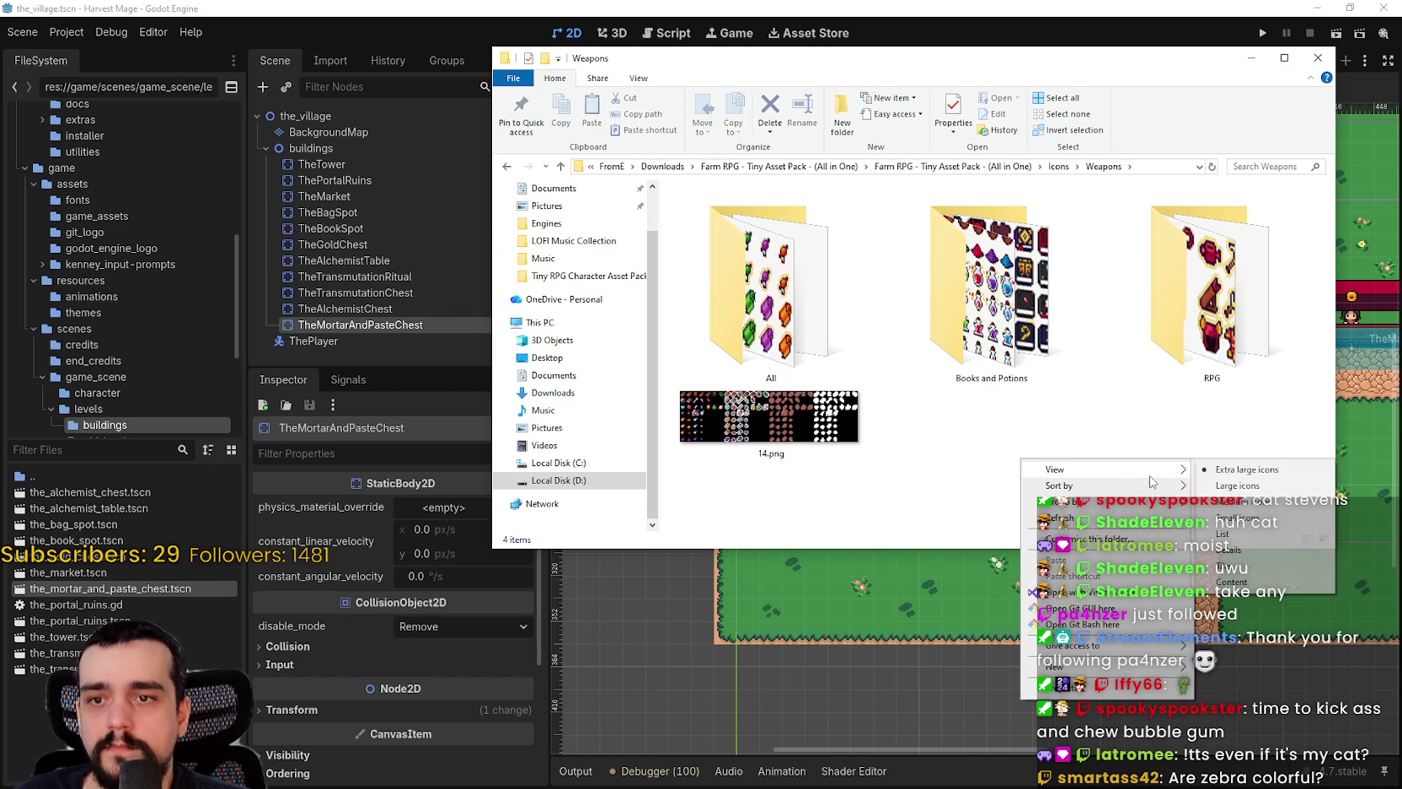
double_click(990, 287)
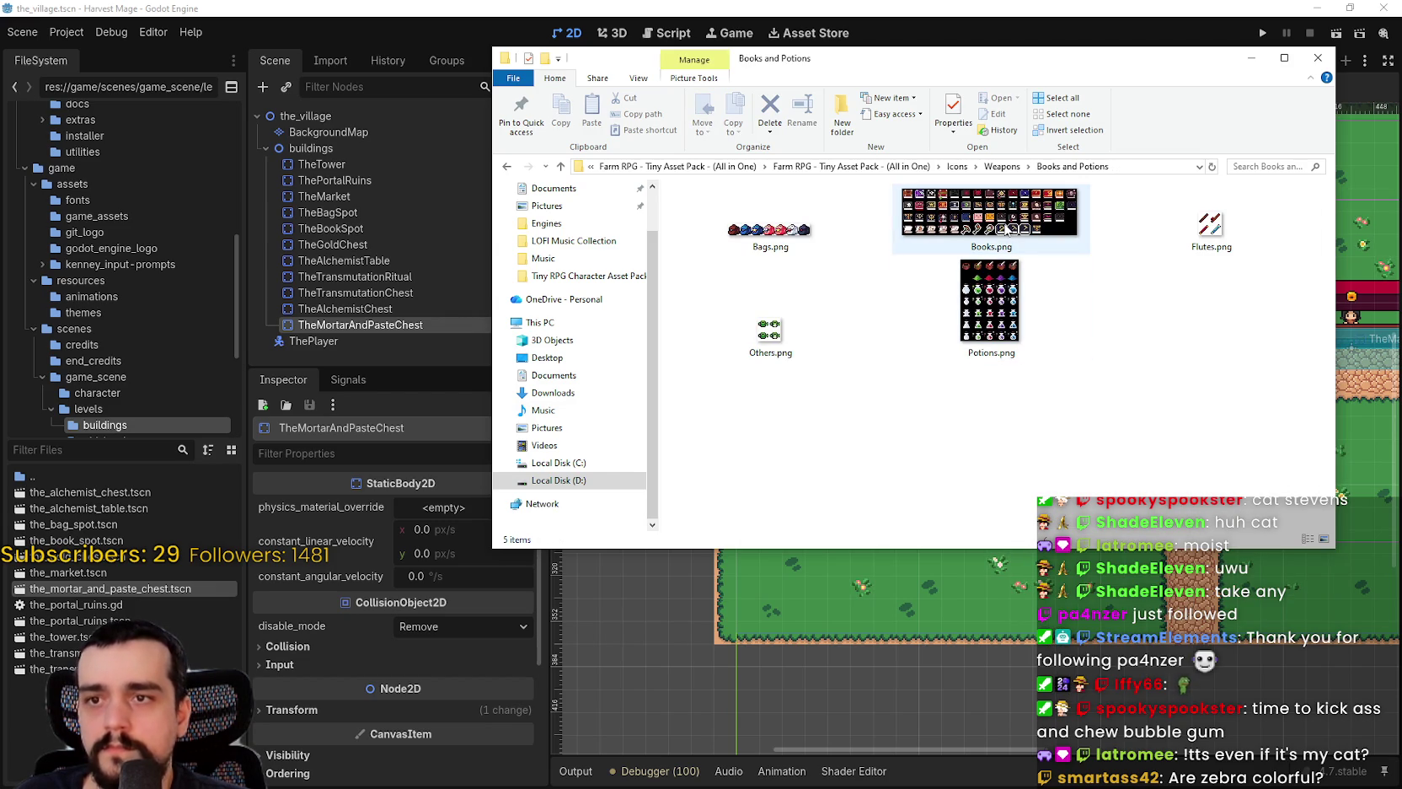
click(984, 317)
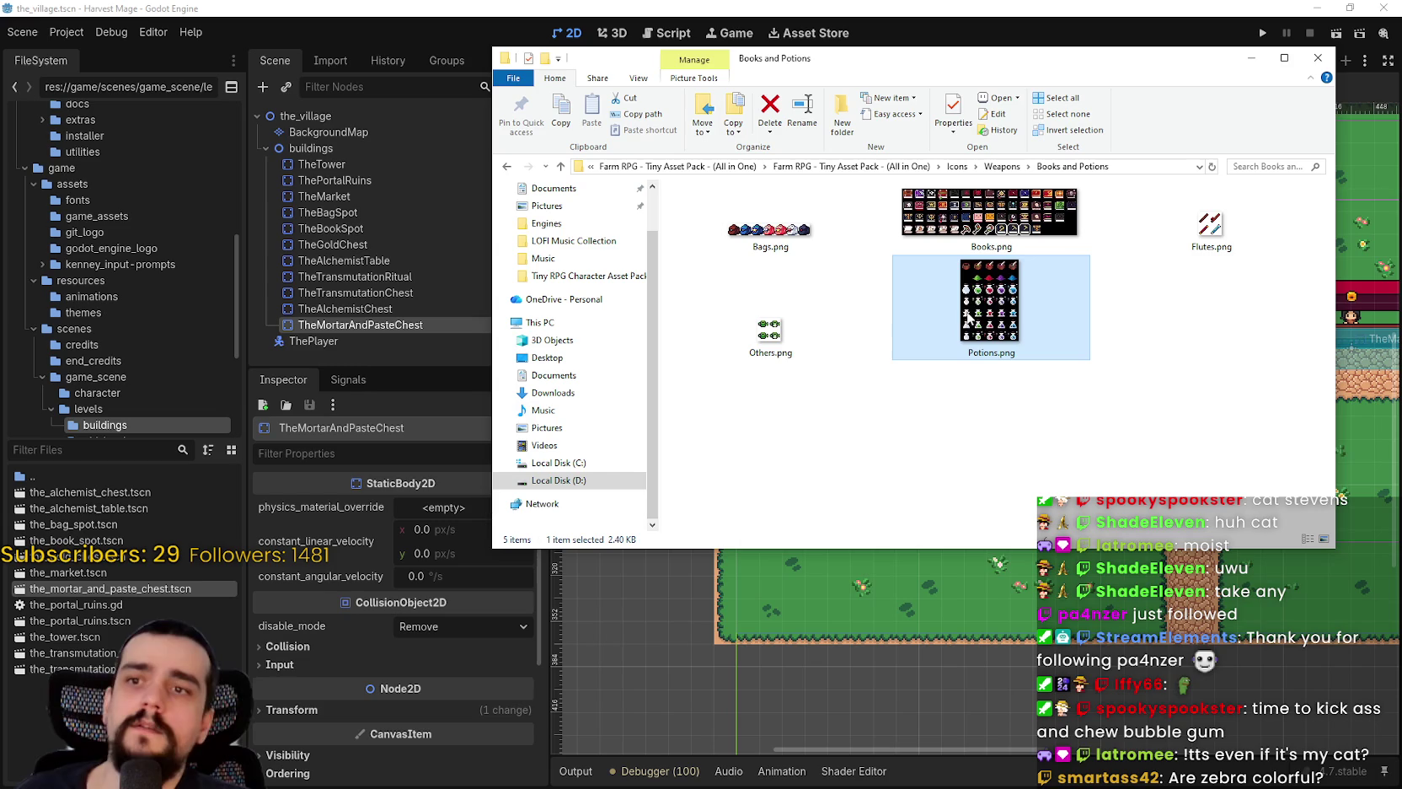
click(980, 211)
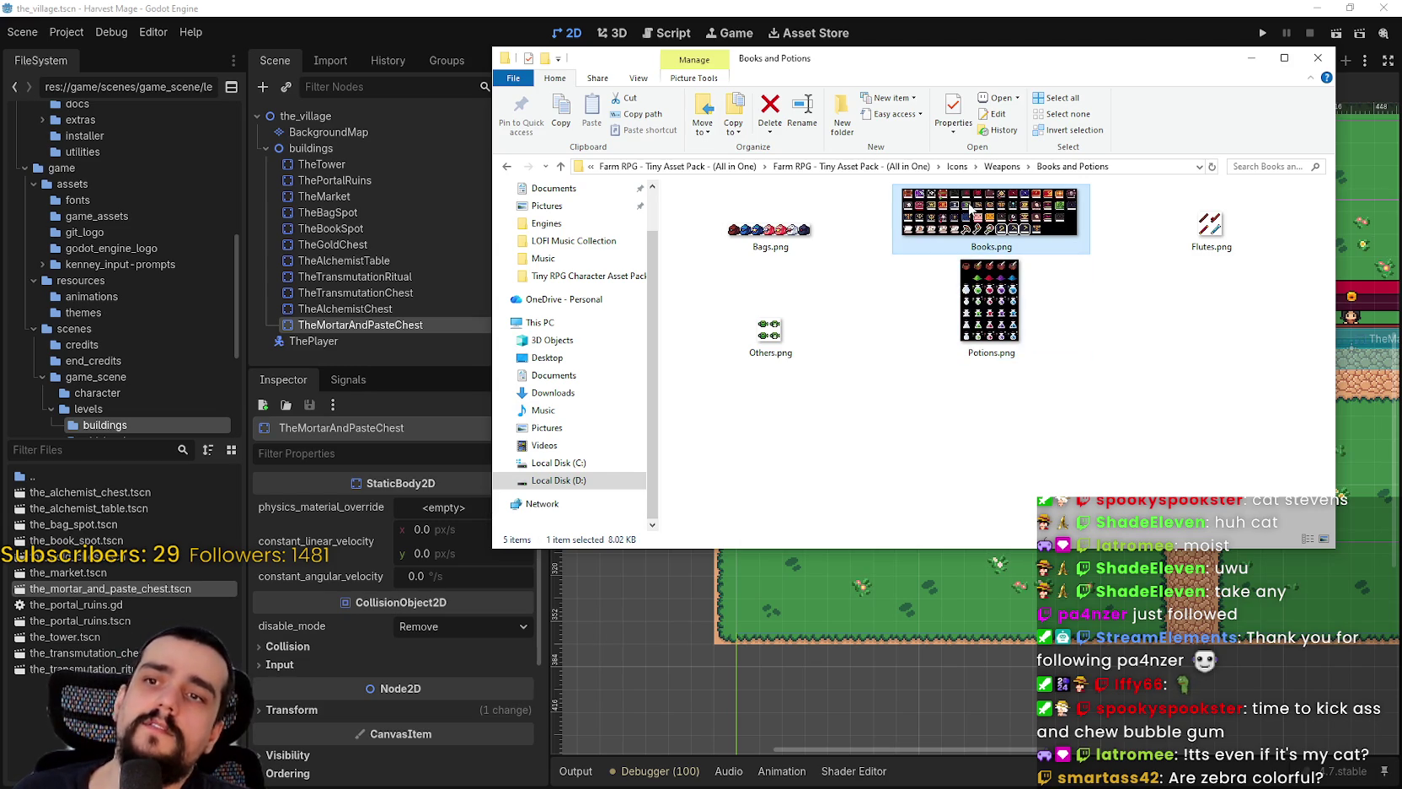
- Preview Books, Potions, Others and Flutes sheets in Aseprite, ending on Potions.png
double_click(969, 208)
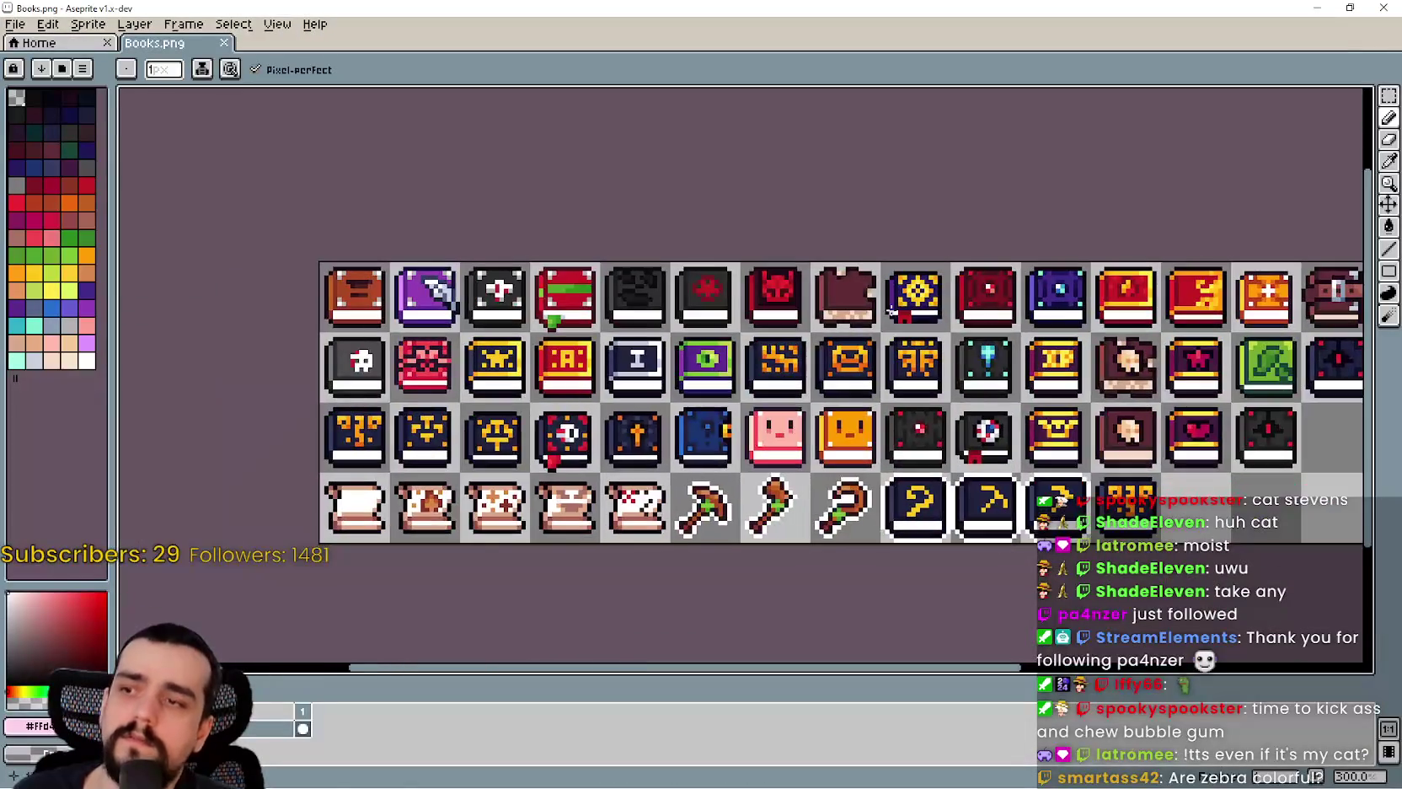
click(1380, 6)
double_click(991, 274)
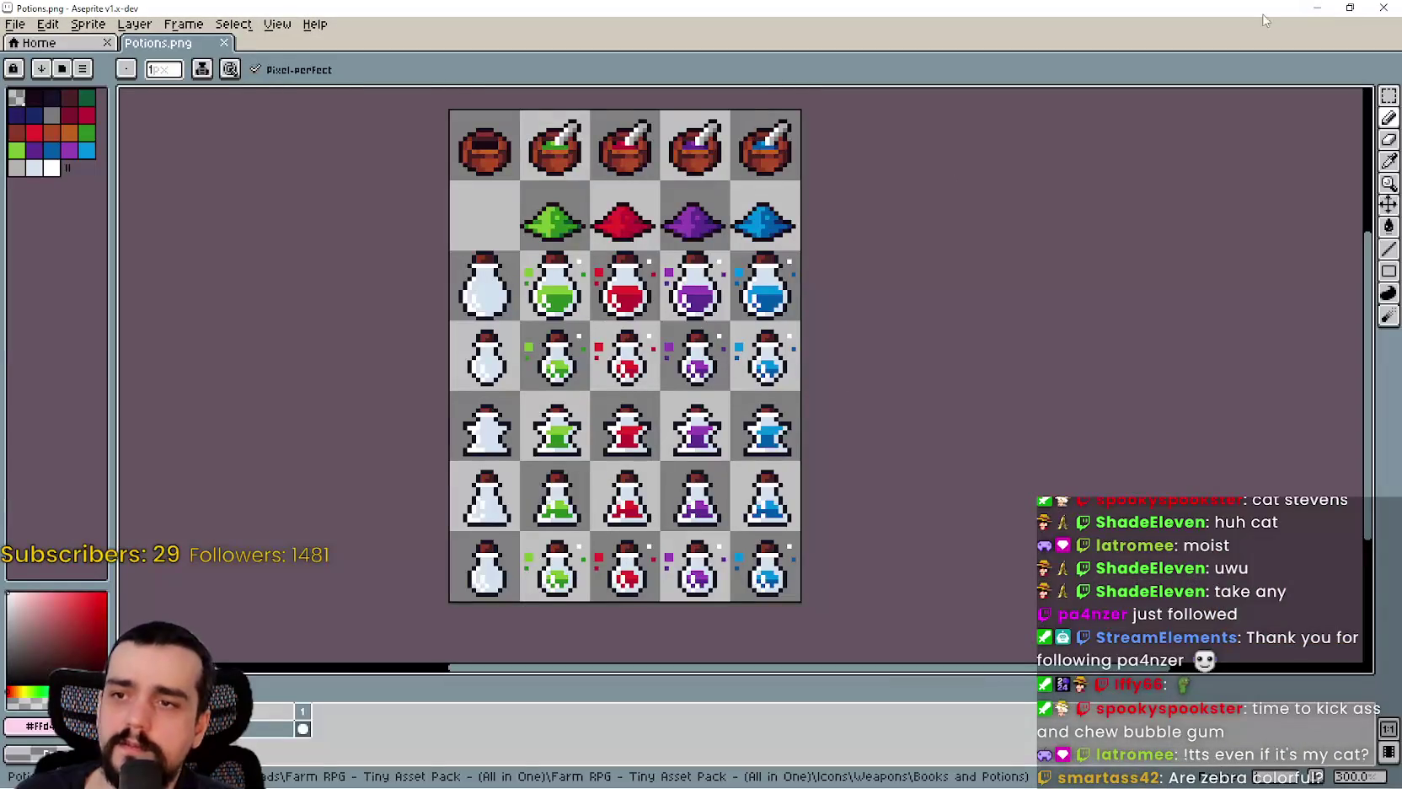
click(1383, 8)
double_click(771, 337)
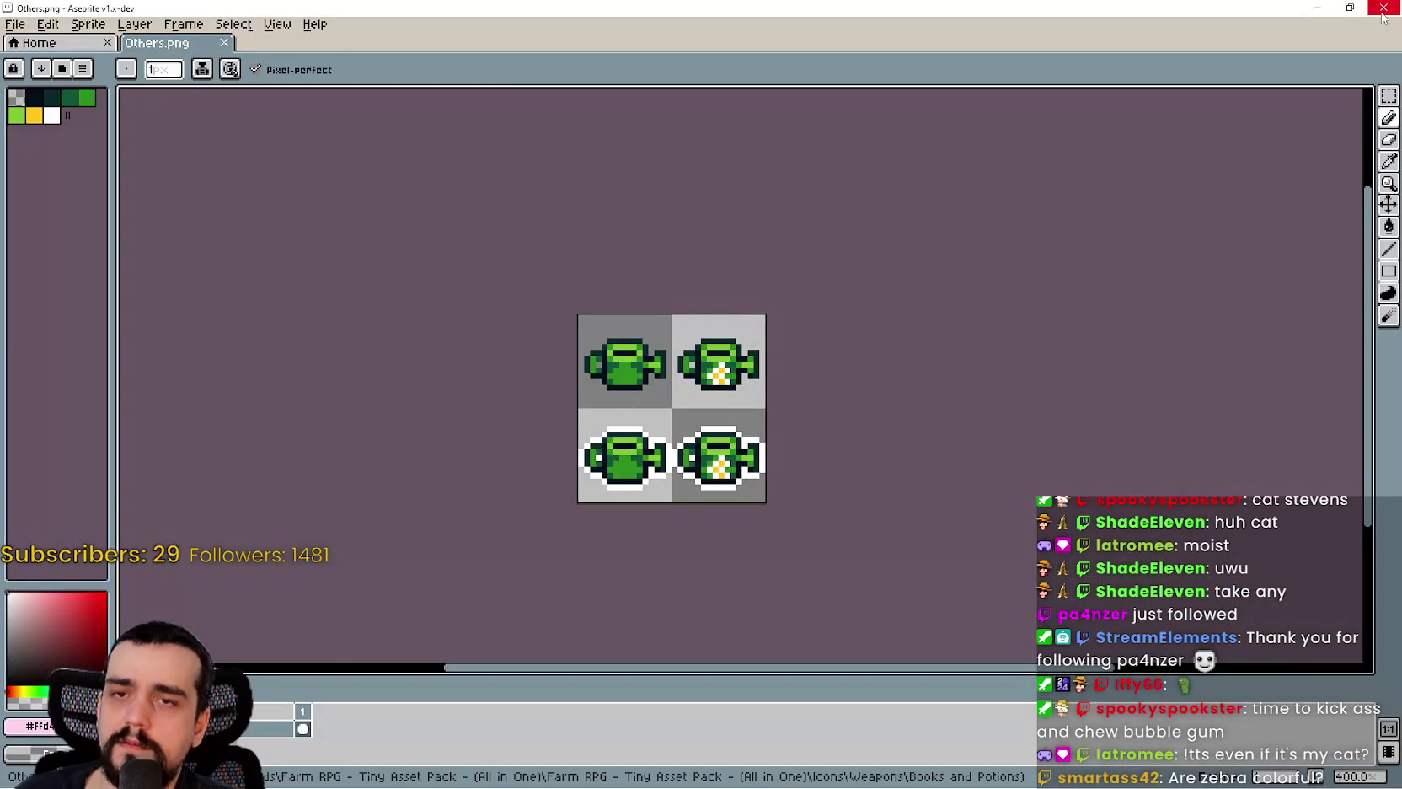
click(1383, 8)
double_click(956, 329)
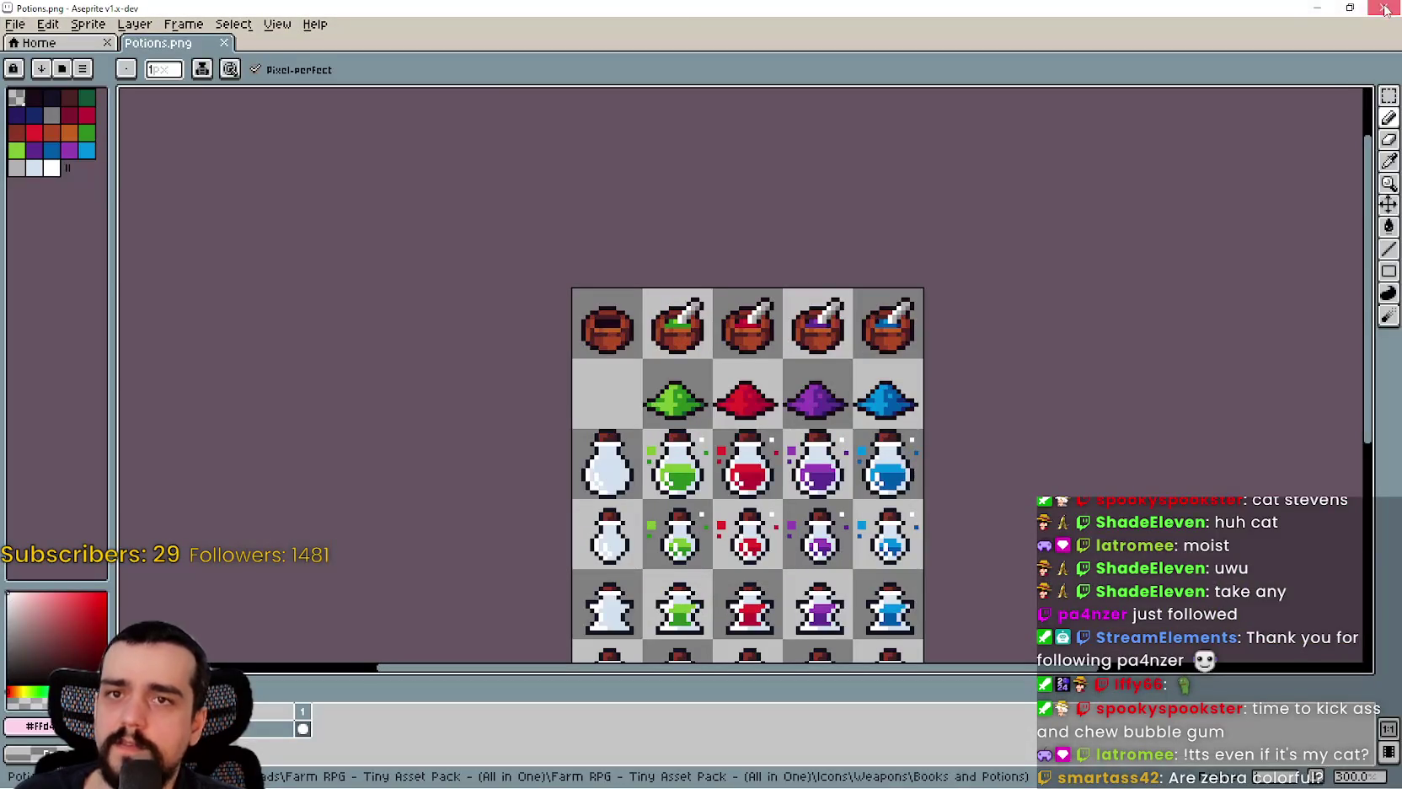
click(1383, 8)
double_click(1243, 236)
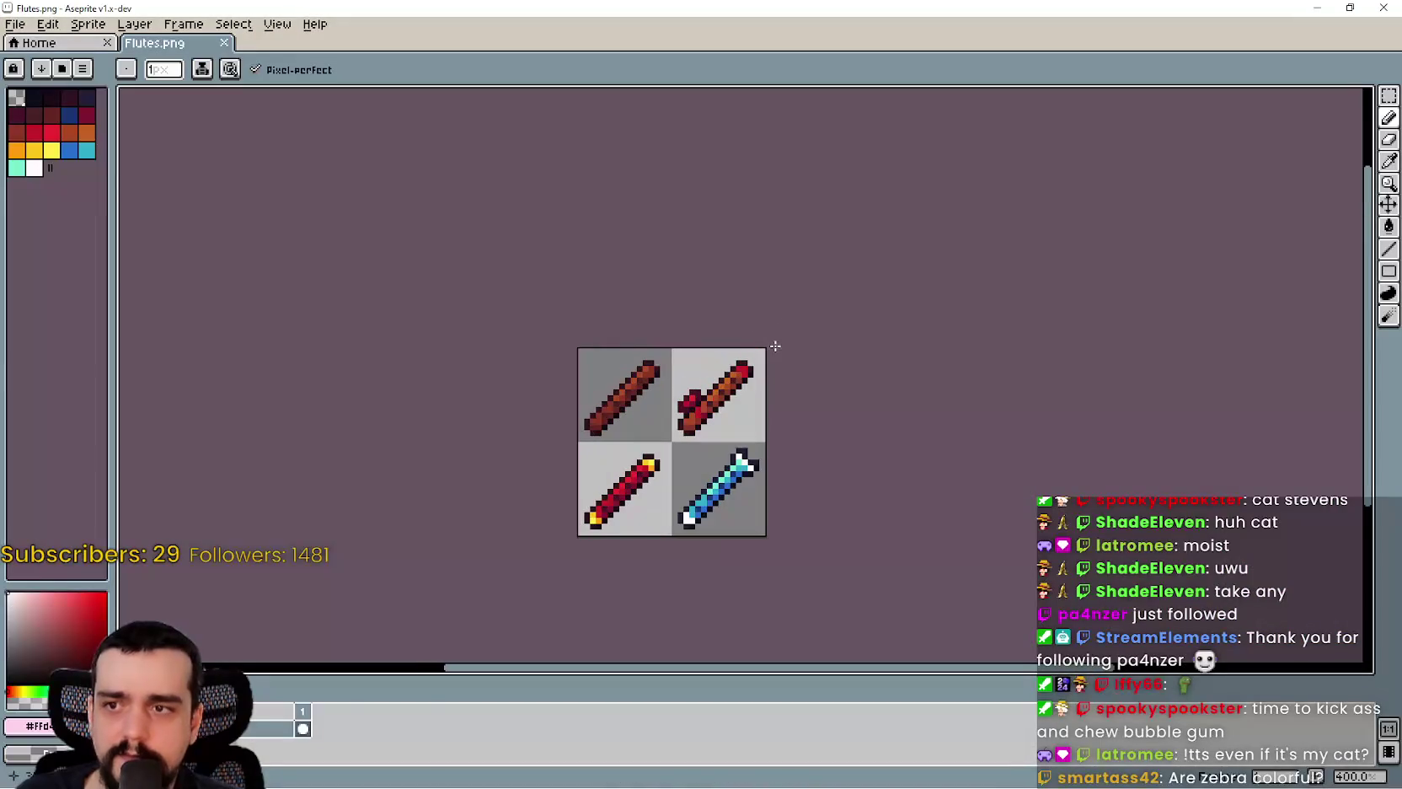
click(1383, 8)
double_click(956, 312)
mouse_move(924, 427)
mouse_down()
mouse_move(829, 279)
mouse_move(807, 349)
mouse_move(891, 472)
mouse_move(1004, 395)
mouse_up()
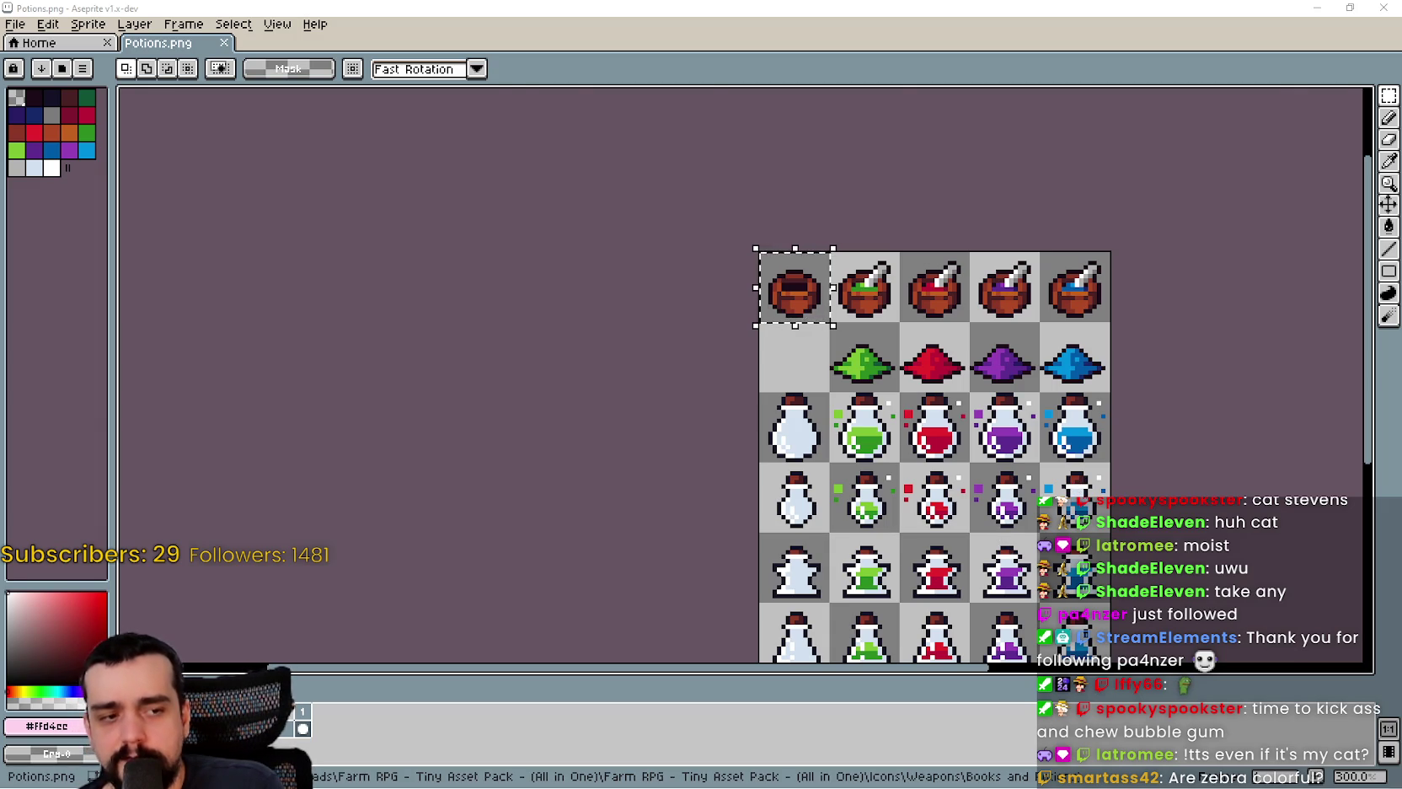
scroll(826, 479, up, 4)
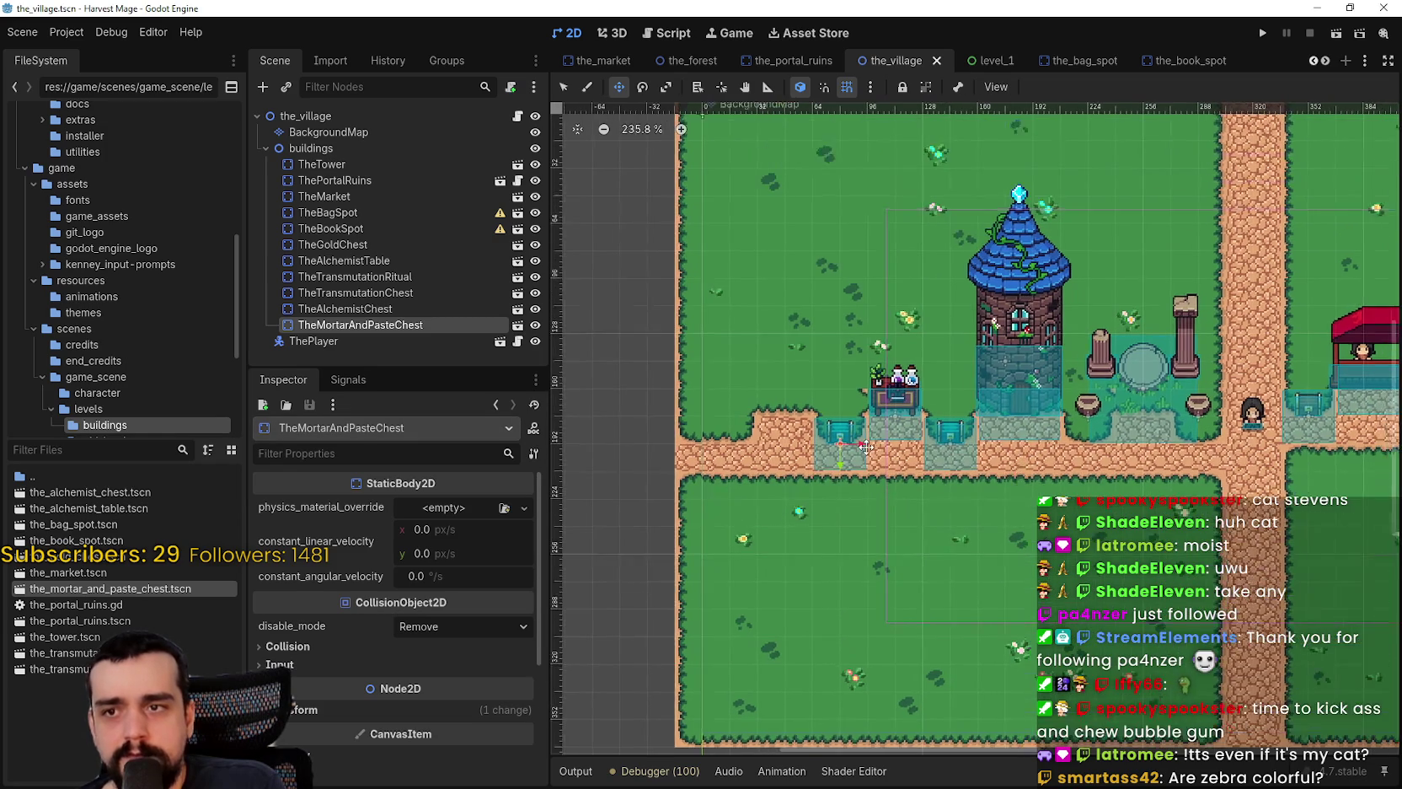
scroll(825, 479, up, 2)
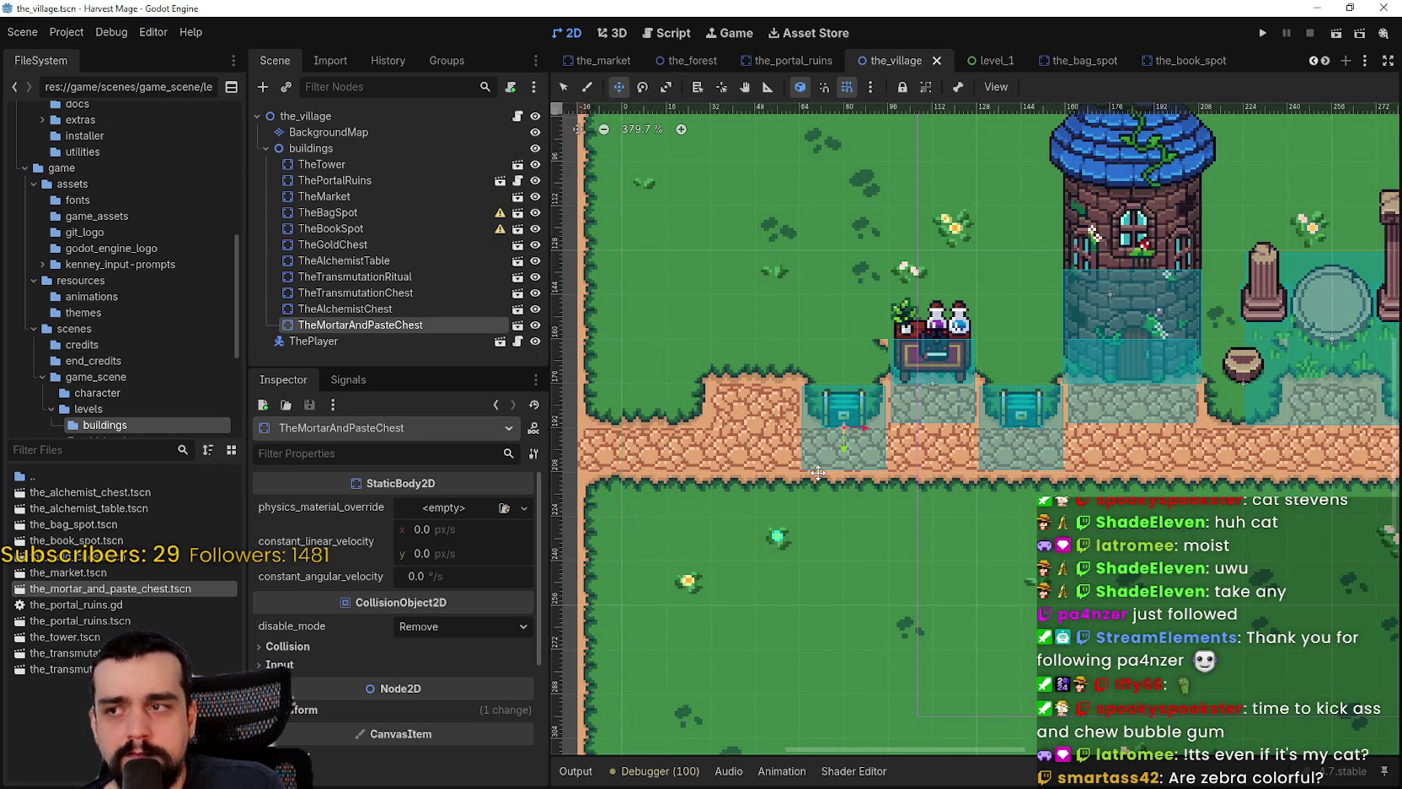
scroll(818, 473, down, 2)
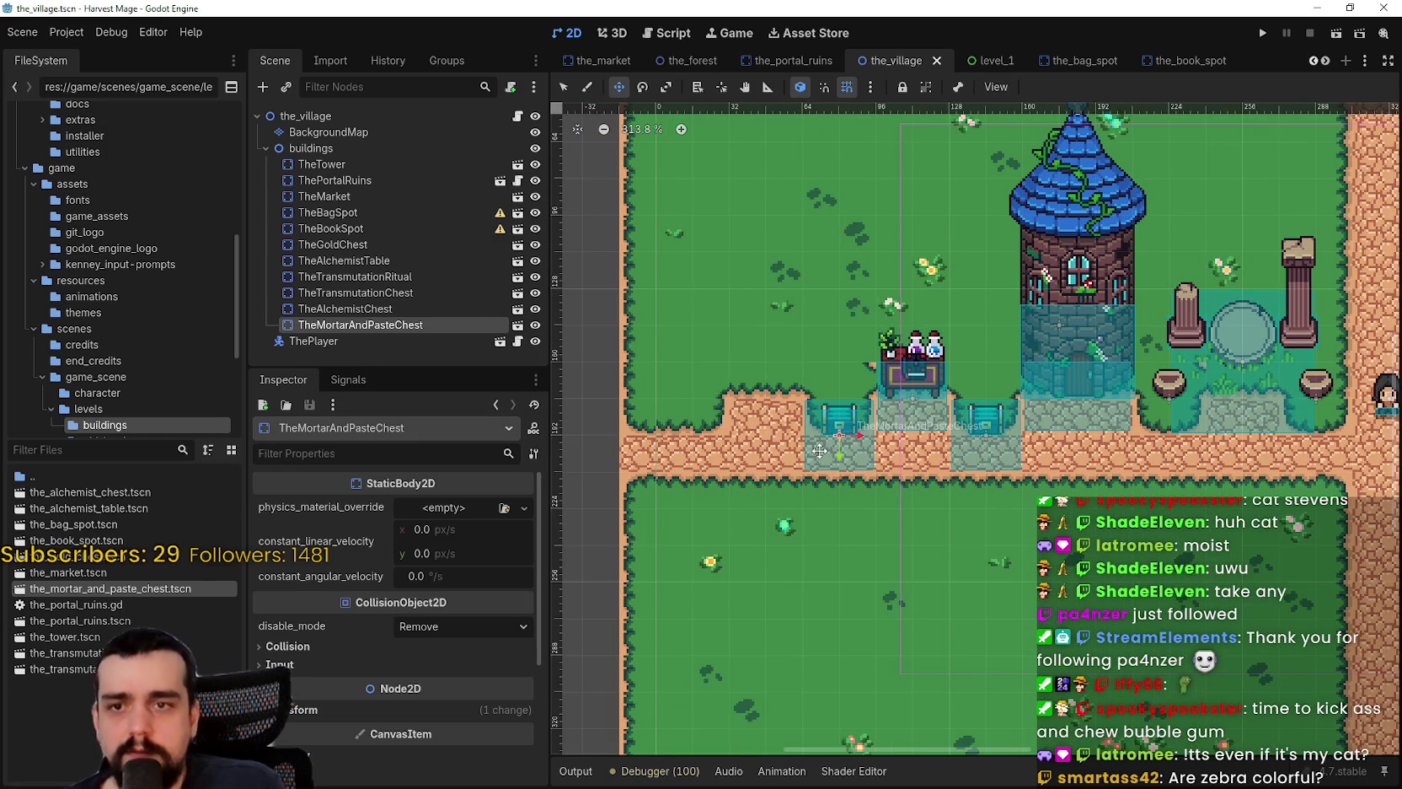
key(alt+Tab)
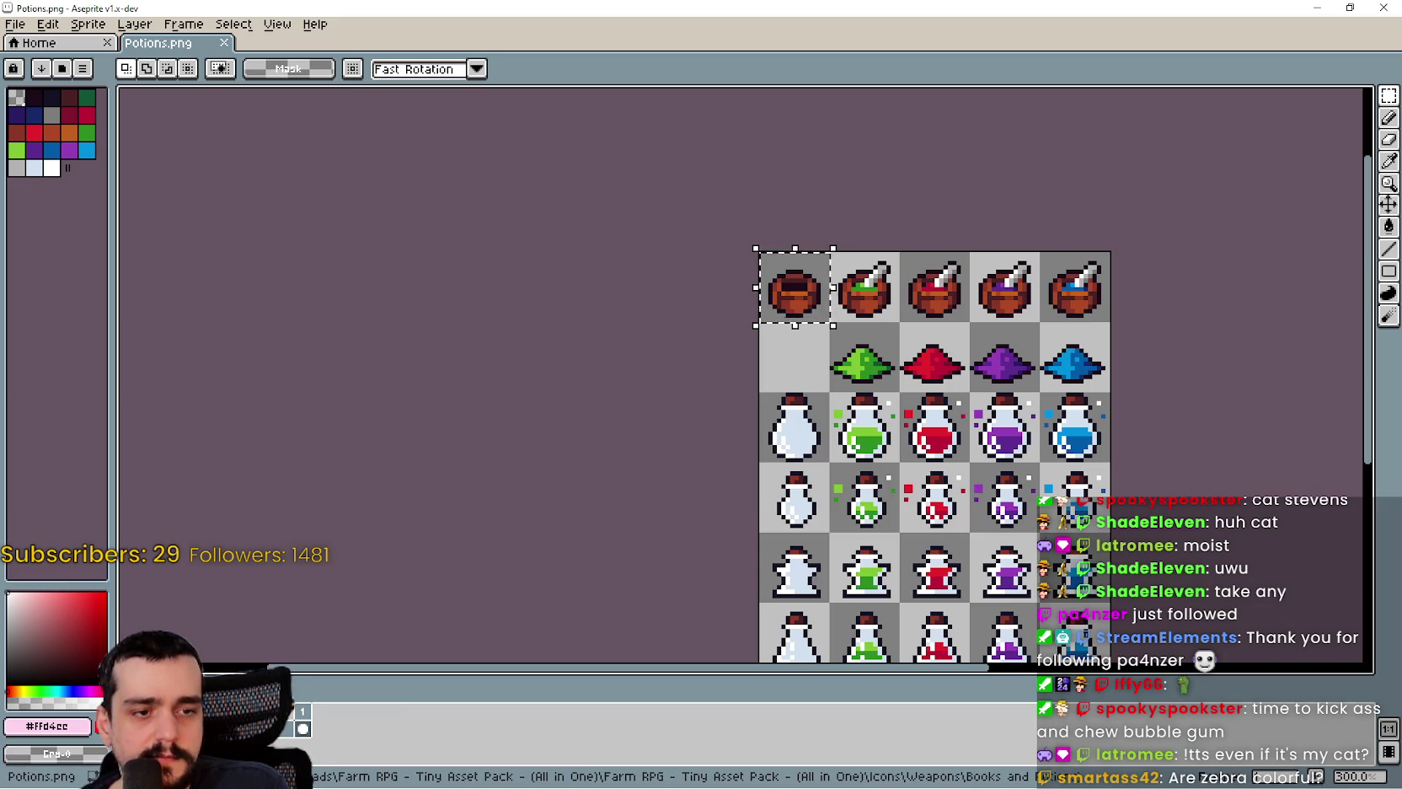
- In main_atlas.png, find and select the row of four bowls
key(alt+Tab)
scroll(713, 394, down, 3)
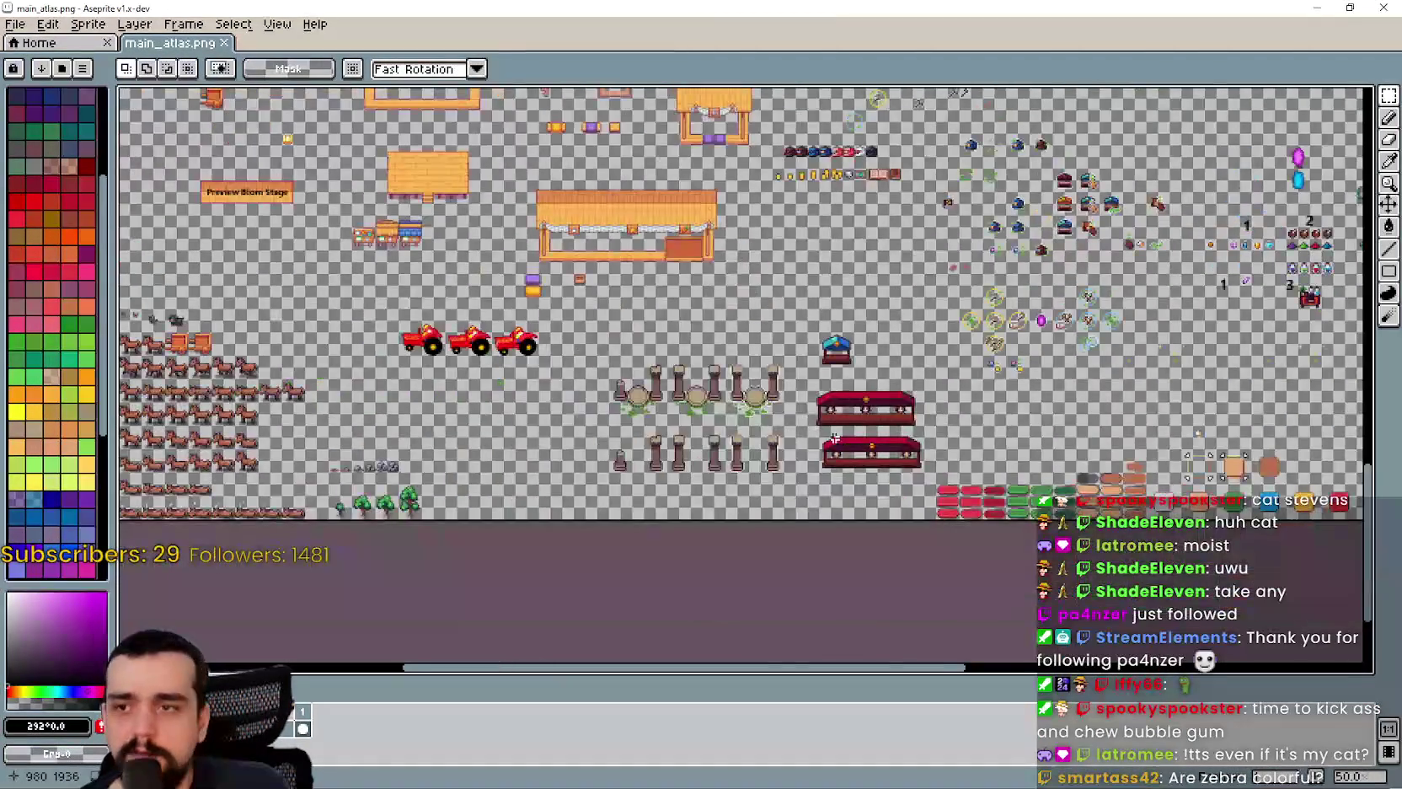
scroll(712, 395, down, 1)
scroll(816, 469, up, 4)
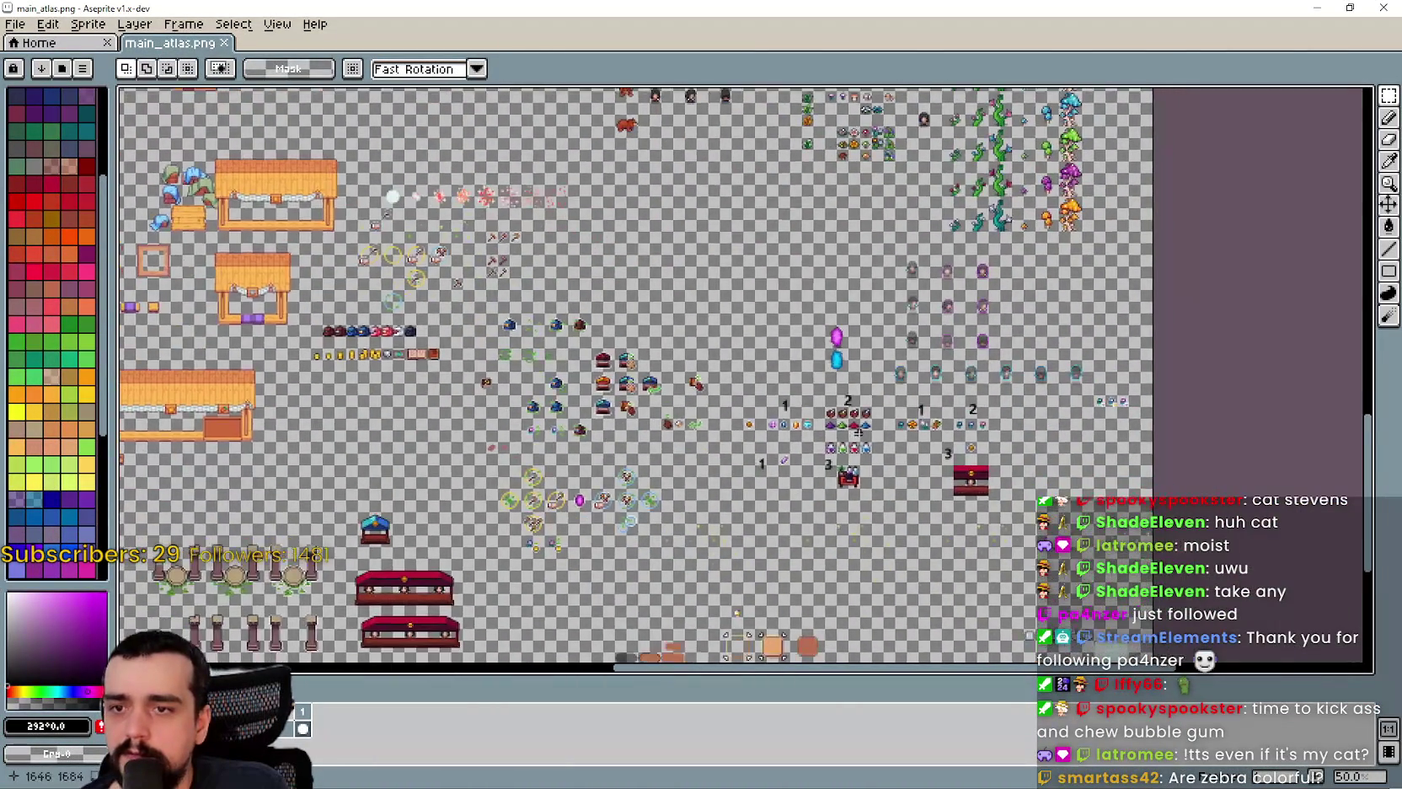
scroll(817, 469, down, 5)
scroll(832, 420, up, 4)
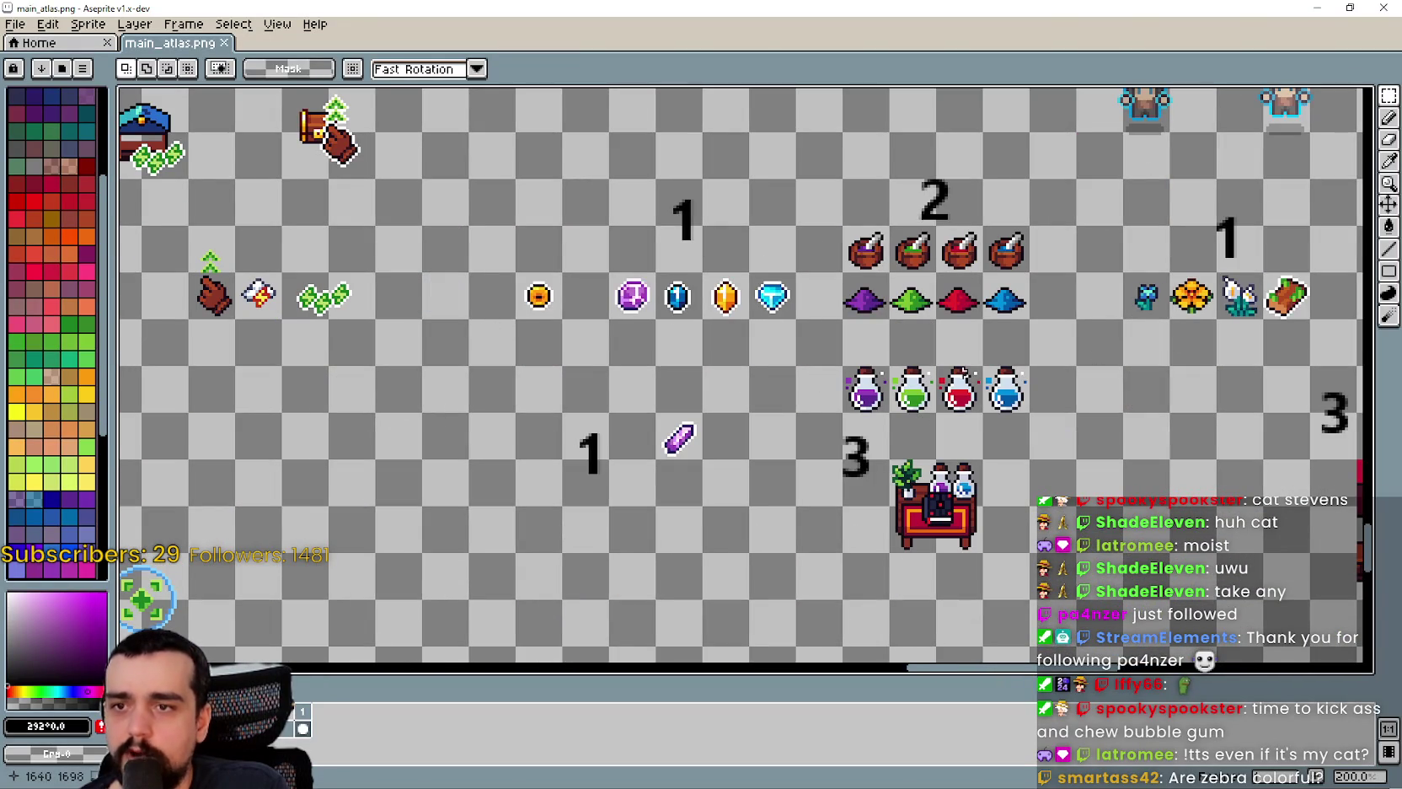
scroll(788, 282, right, 2)
scroll(809, 303, up, 2)
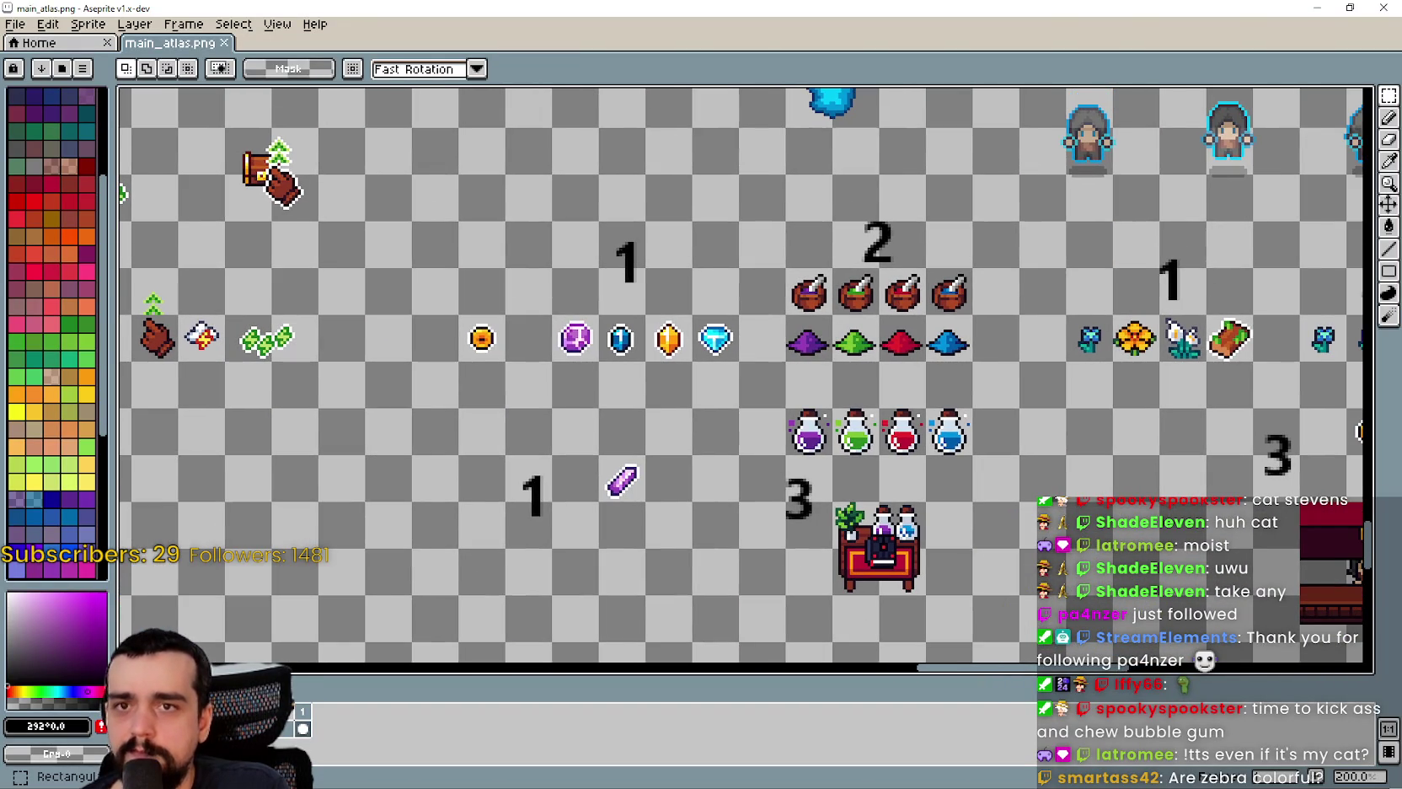
scroll(814, 316, right, 1)
scroll(813, 316, up, 1)
drag(762, 277, 956, 329)
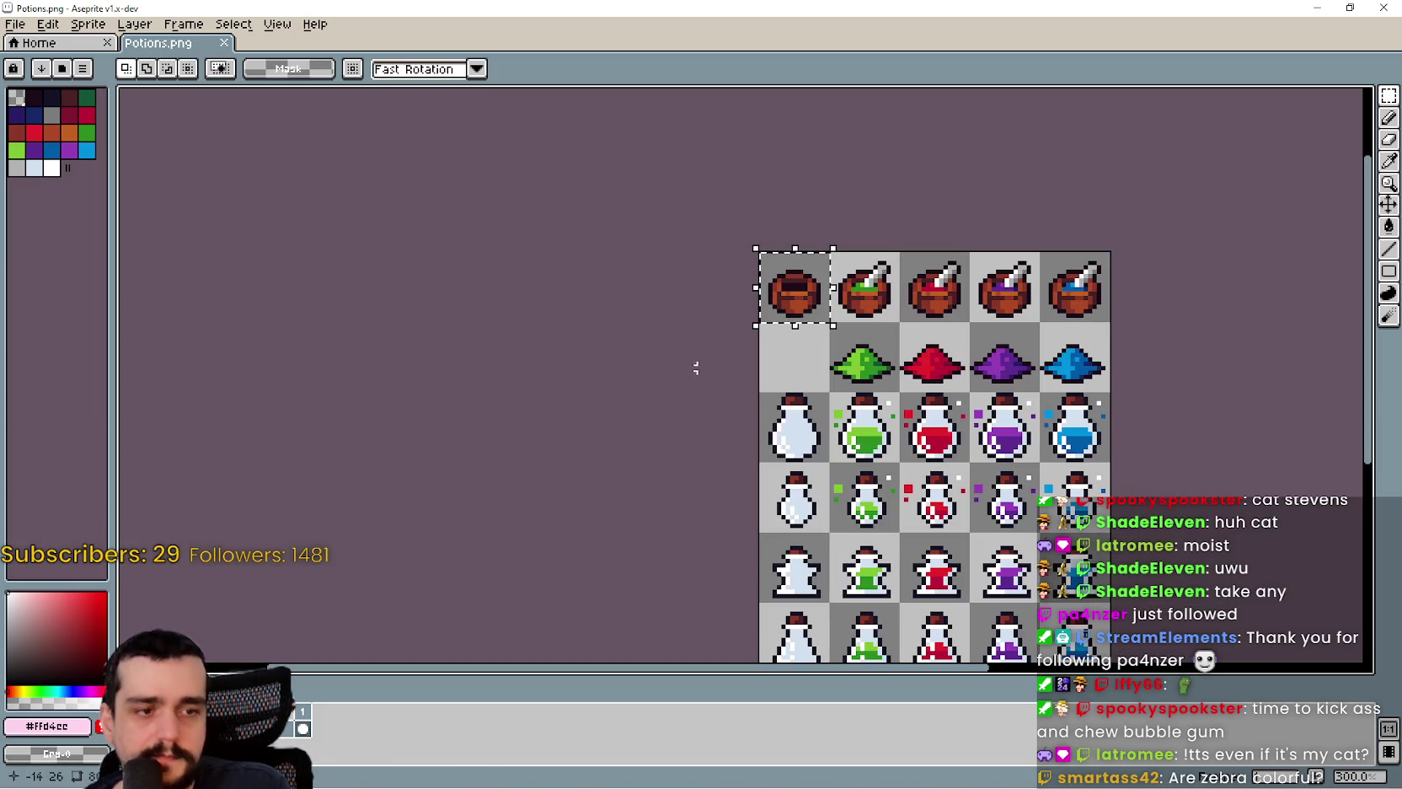
- Paste the copied empty bowl into the atlas, nudge it slightly right, and confirm it
key(ctrl+Tab)
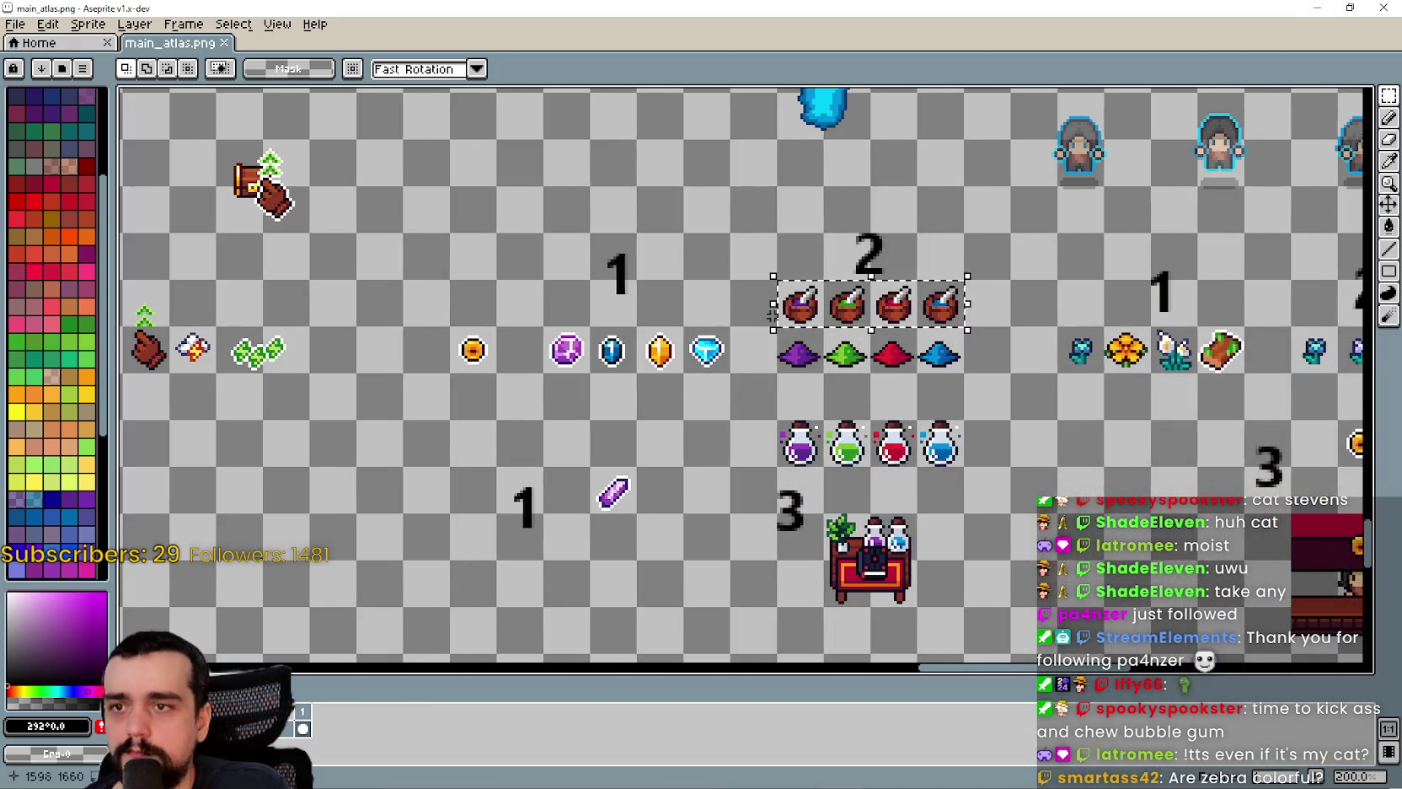
scroll(638, 384, down, 2)
scroll(742, 354, up, 3)
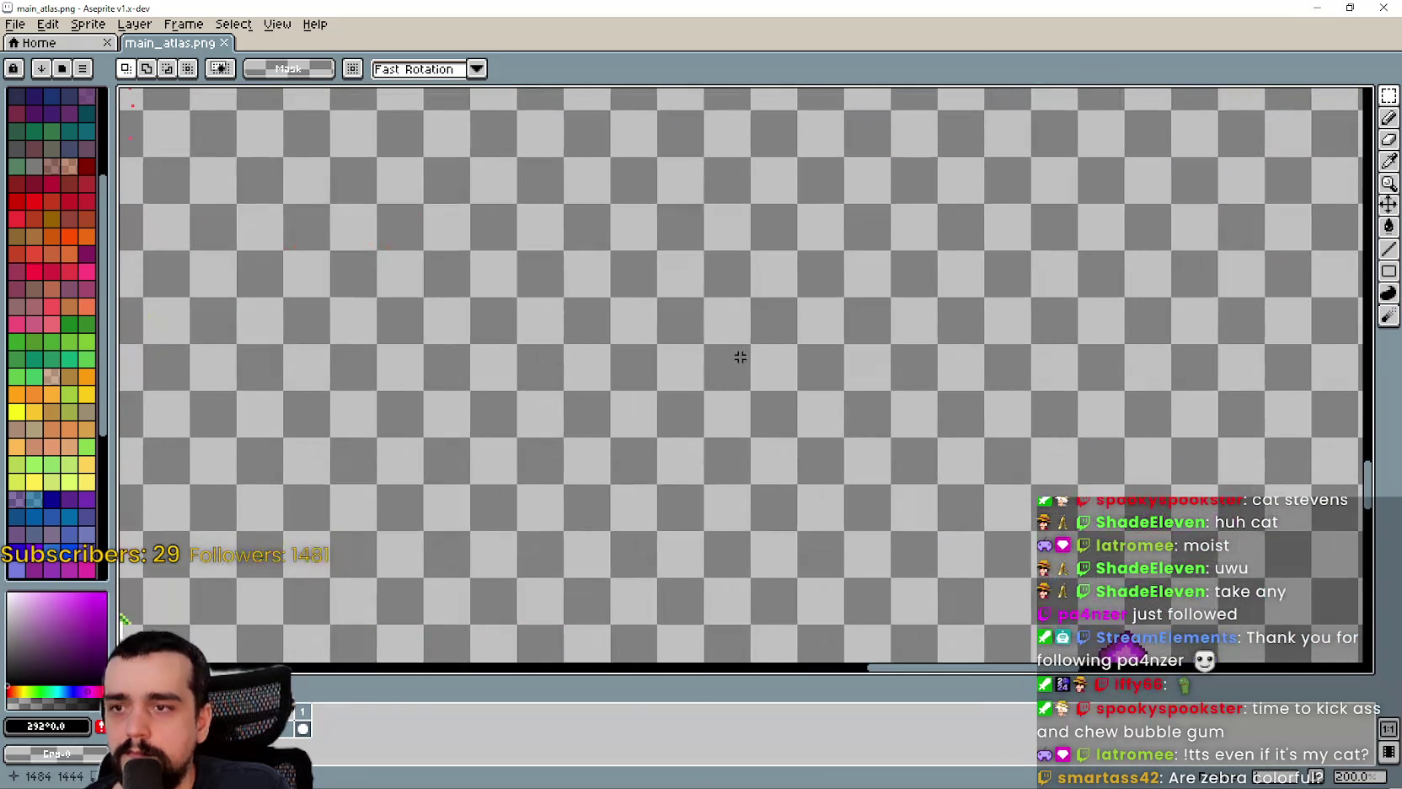
key(ctrl+v)
drag(750, 396, 780, 389)
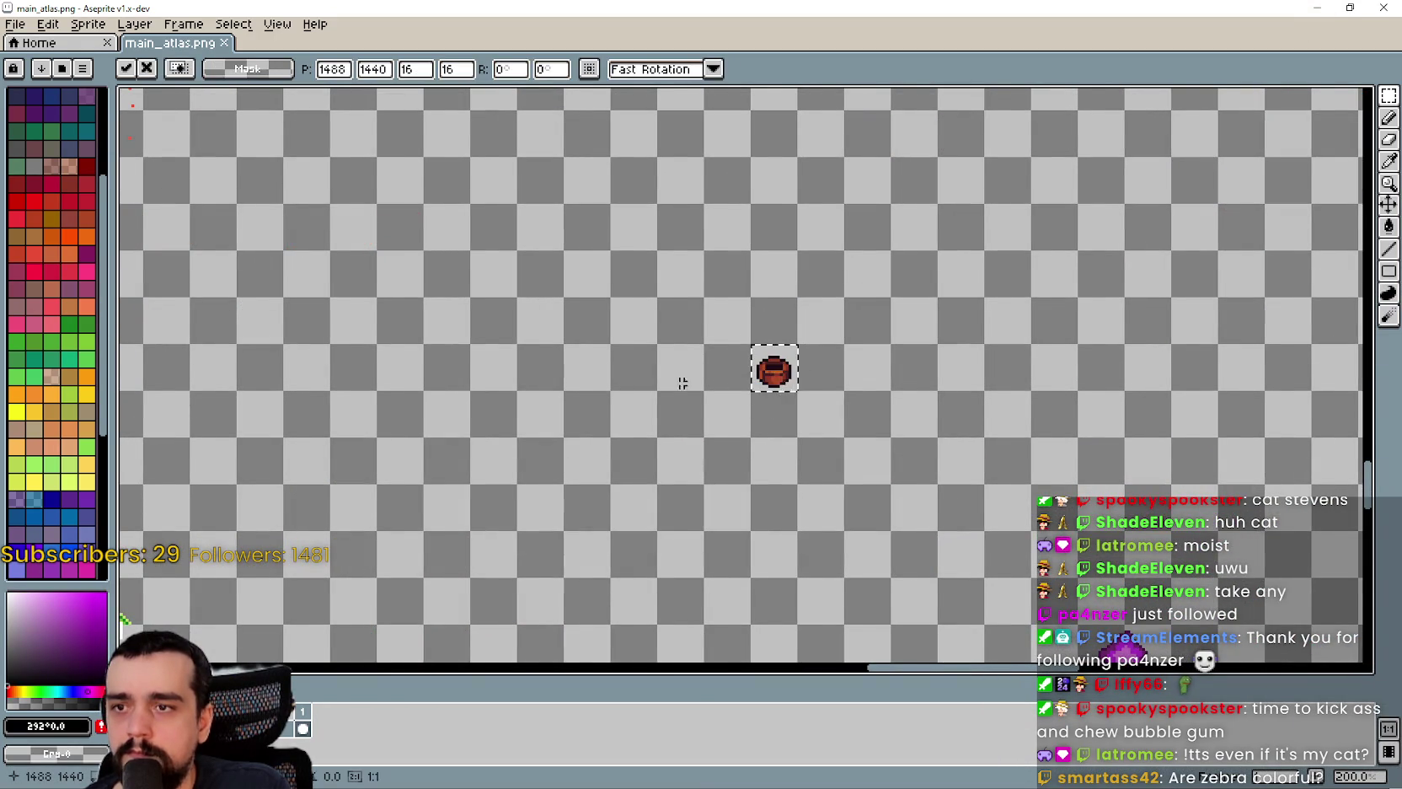
key(Return)
scroll(666, 381, down, 1)
scroll(821, 392, down, 2)
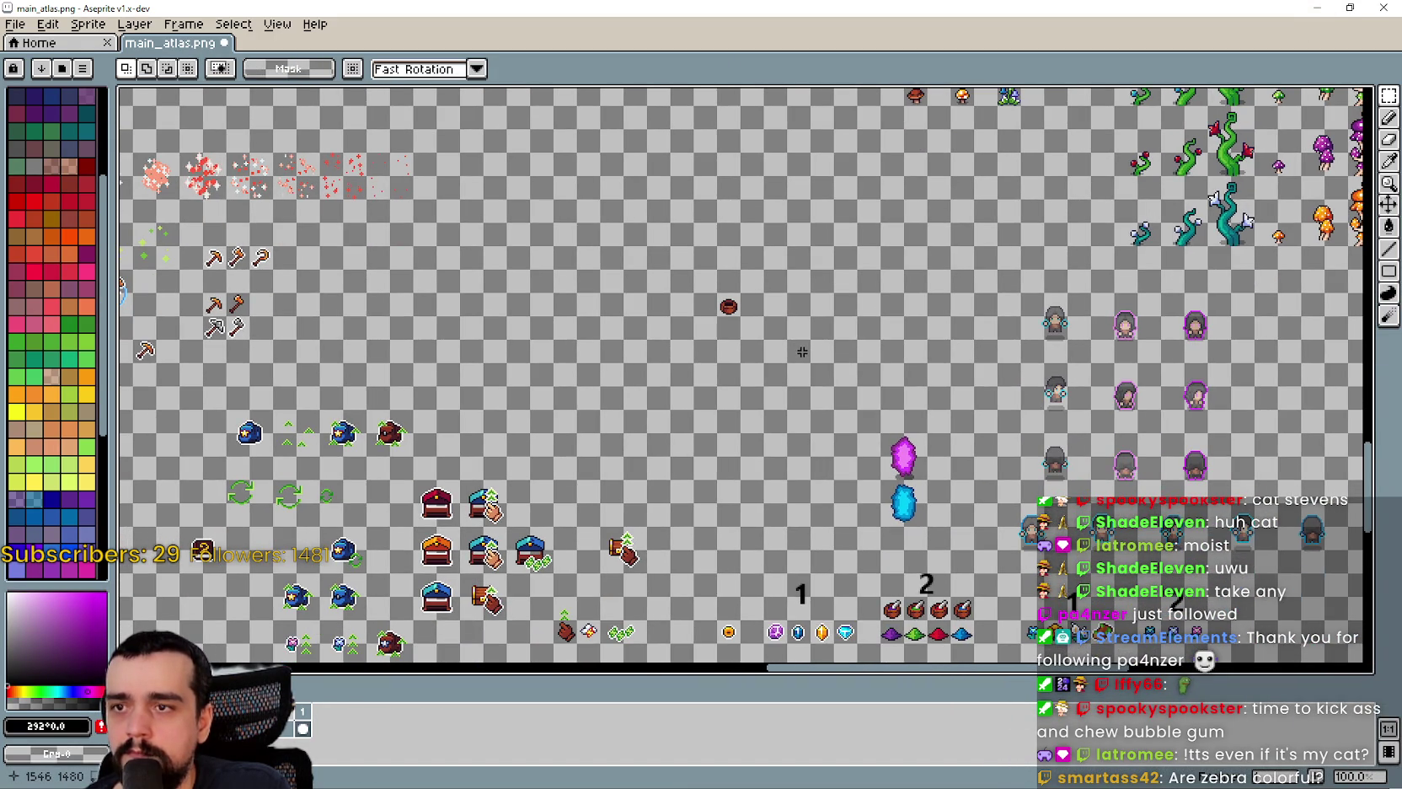
- Pan across the atlas past the Forest and Cave, slime, tower and character sprites
scroll(801, 352, down, 1)
mouse_move(802, 259)
mouse_down()
mouse_move(770, 416)
mouse_move(782, 430)
mouse_move(782, 202)
mouse_up()
scroll(782, 199, up, 2)
scroll(763, 284, down, 1)
scroll(739, 364, up, 1)
scroll(739, 369, down, 1)
mouse_move(779, 253)
mouse_down()
mouse_move(741, 392)
mouse_move(697, 444)
mouse_up()
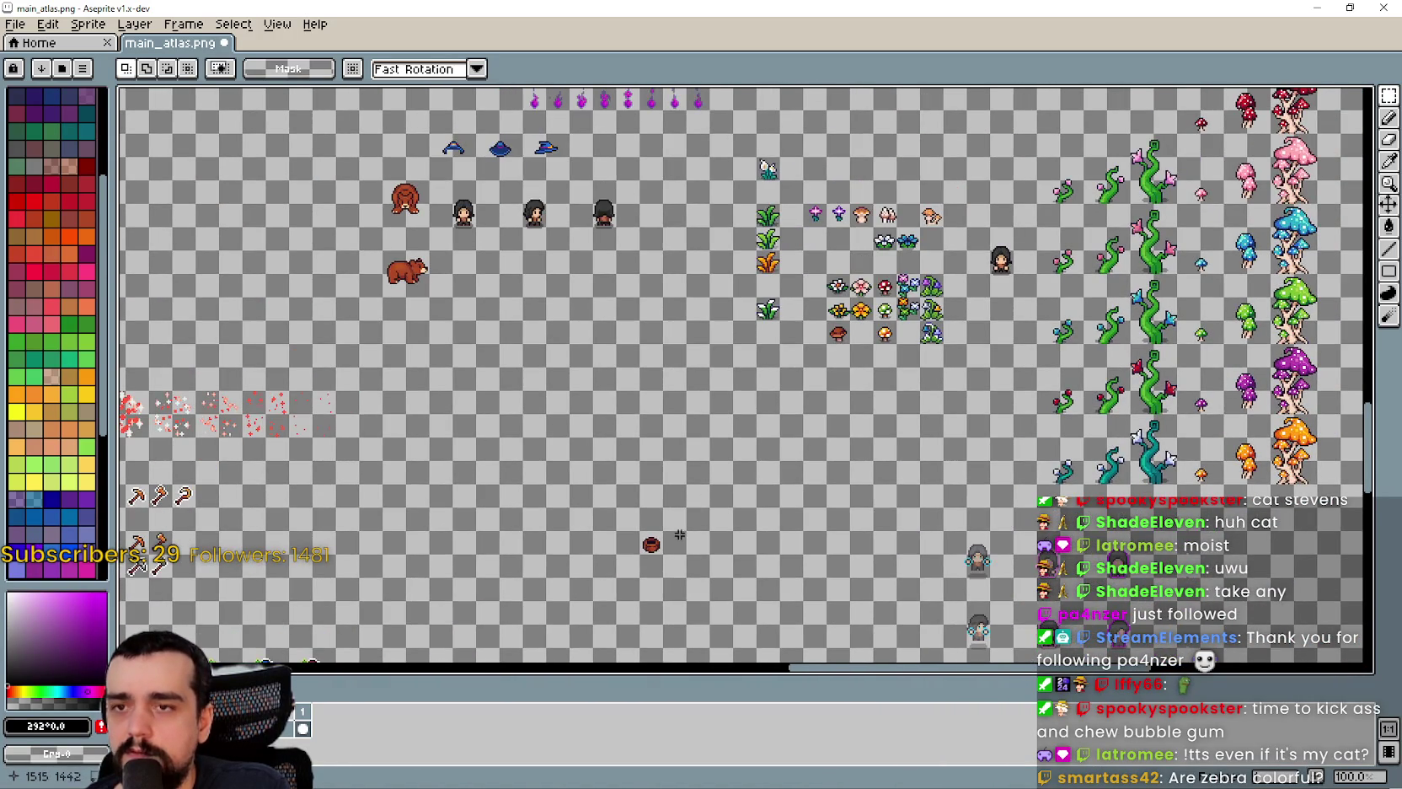
scroll(697, 444, down, 2)
scroll(574, 295, up, 1)
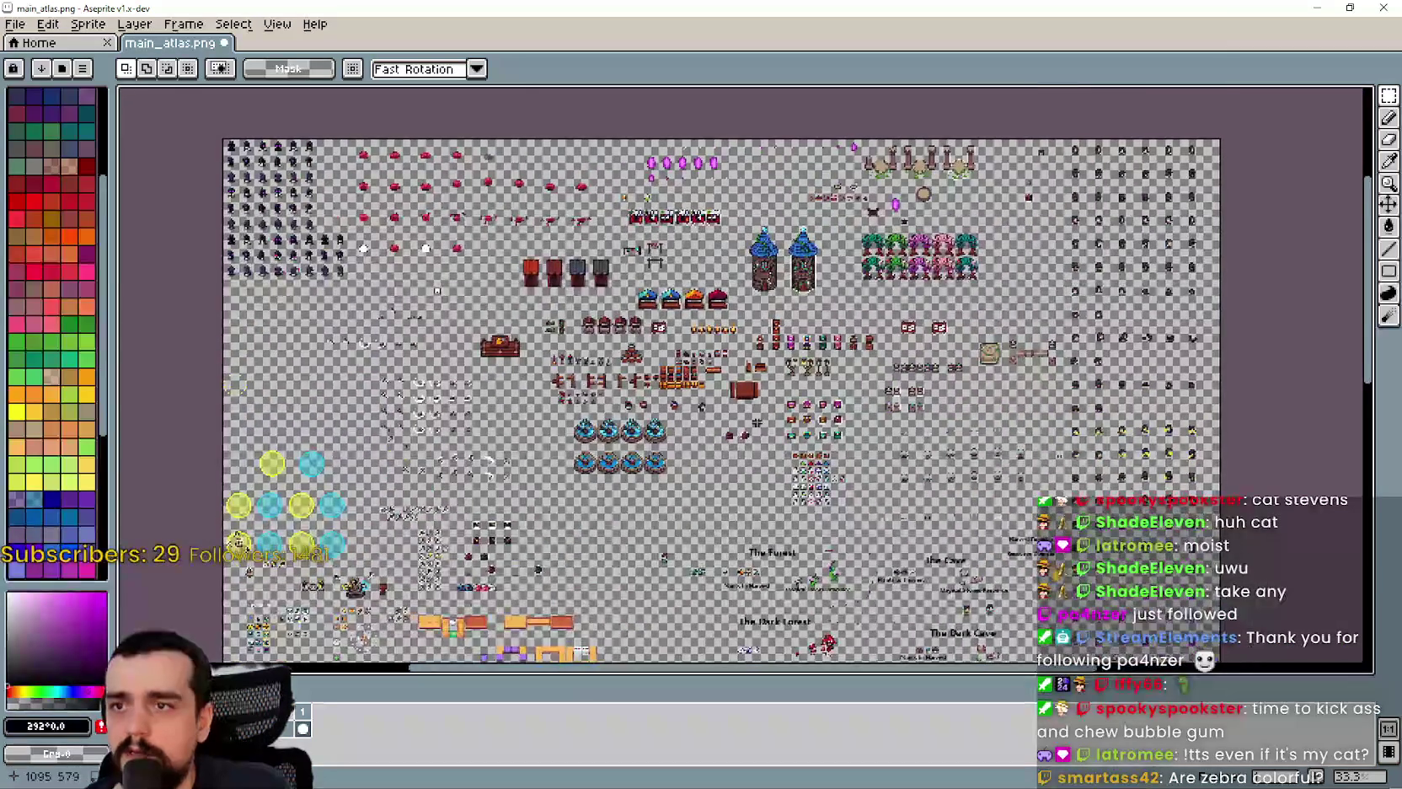
scroll(574, 295, up, 1)
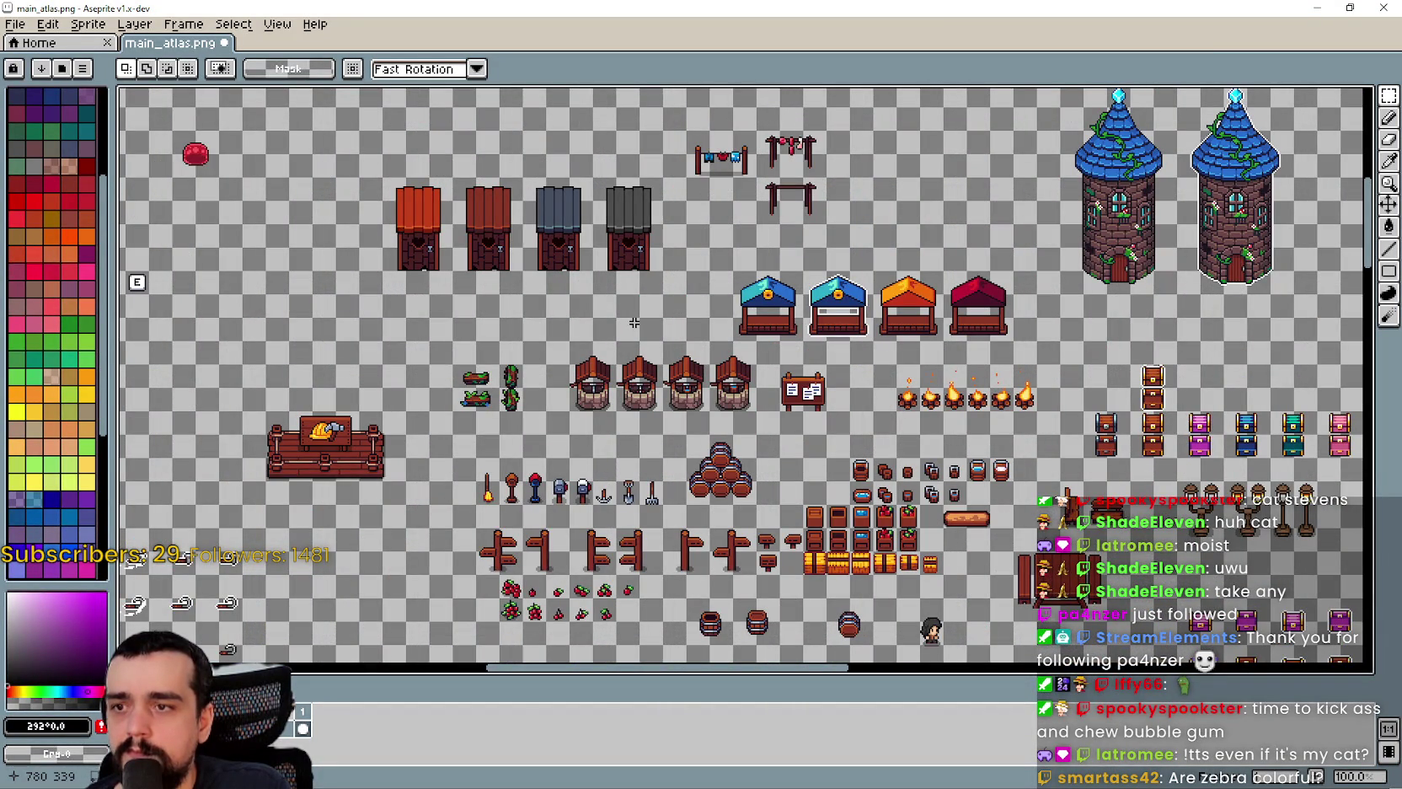
drag(634, 322, 619, 448)
mouse_move(832, 209)
mouse_down()
mouse_move(827, 278)
mouse_move(969, 190)
mouse_move(1109, 201)
mouse_move(1142, 155)
mouse_move(713, 488)
mouse_move(674, 301)
mouse_up()
mouse_move(940, 374)
mouse_down()
mouse_move(742, 371)
mouse_move(542, 125)
mouse_up()
mouse_move(893, 615)
mouse_down()
mouse_move(621, 539)
mouse_move(889, 313)
mouse_move(703, 535)
mouse_up()
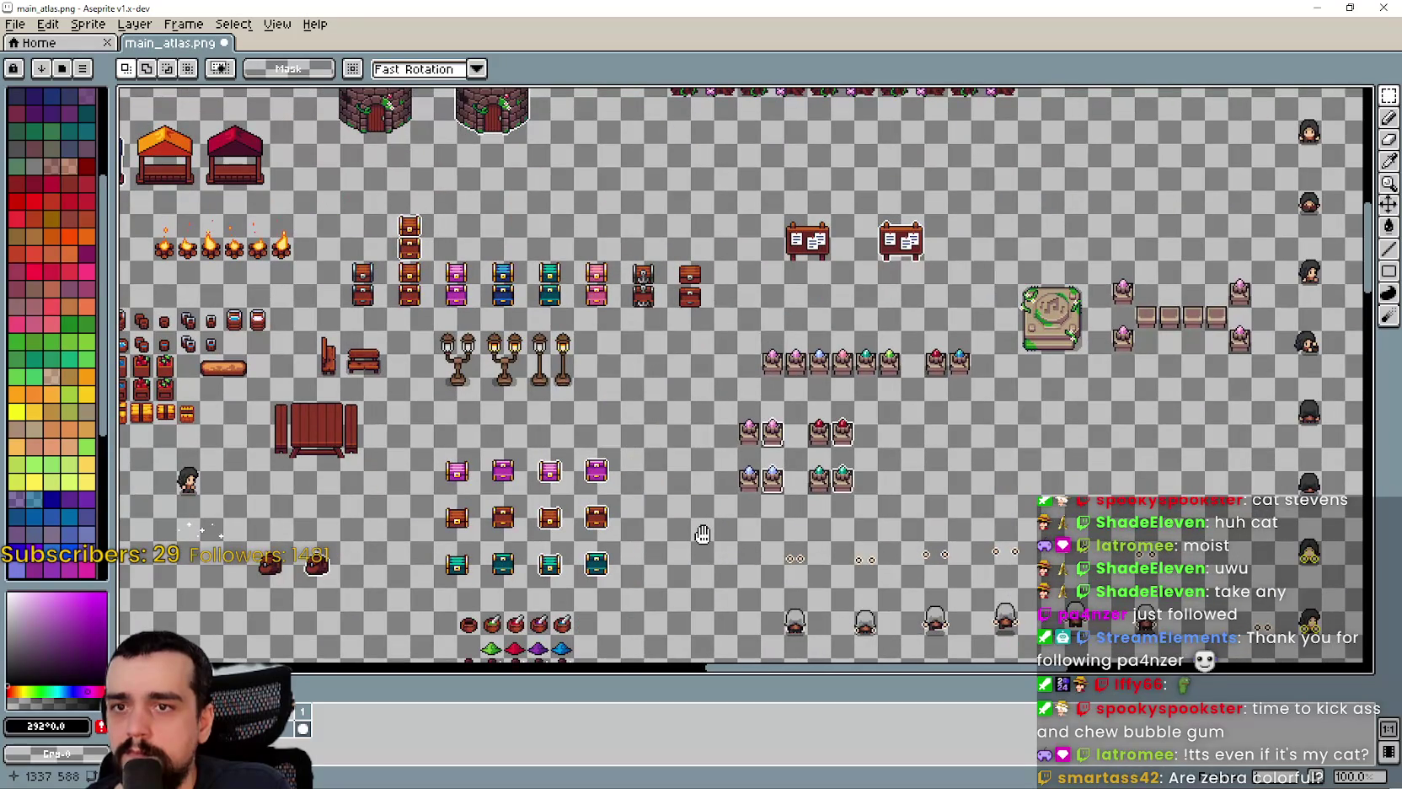
mouse_move(702, 535)
mouse_down()
mouse_move(865, 297)
mouse_move(703, 523)
mouse_up()
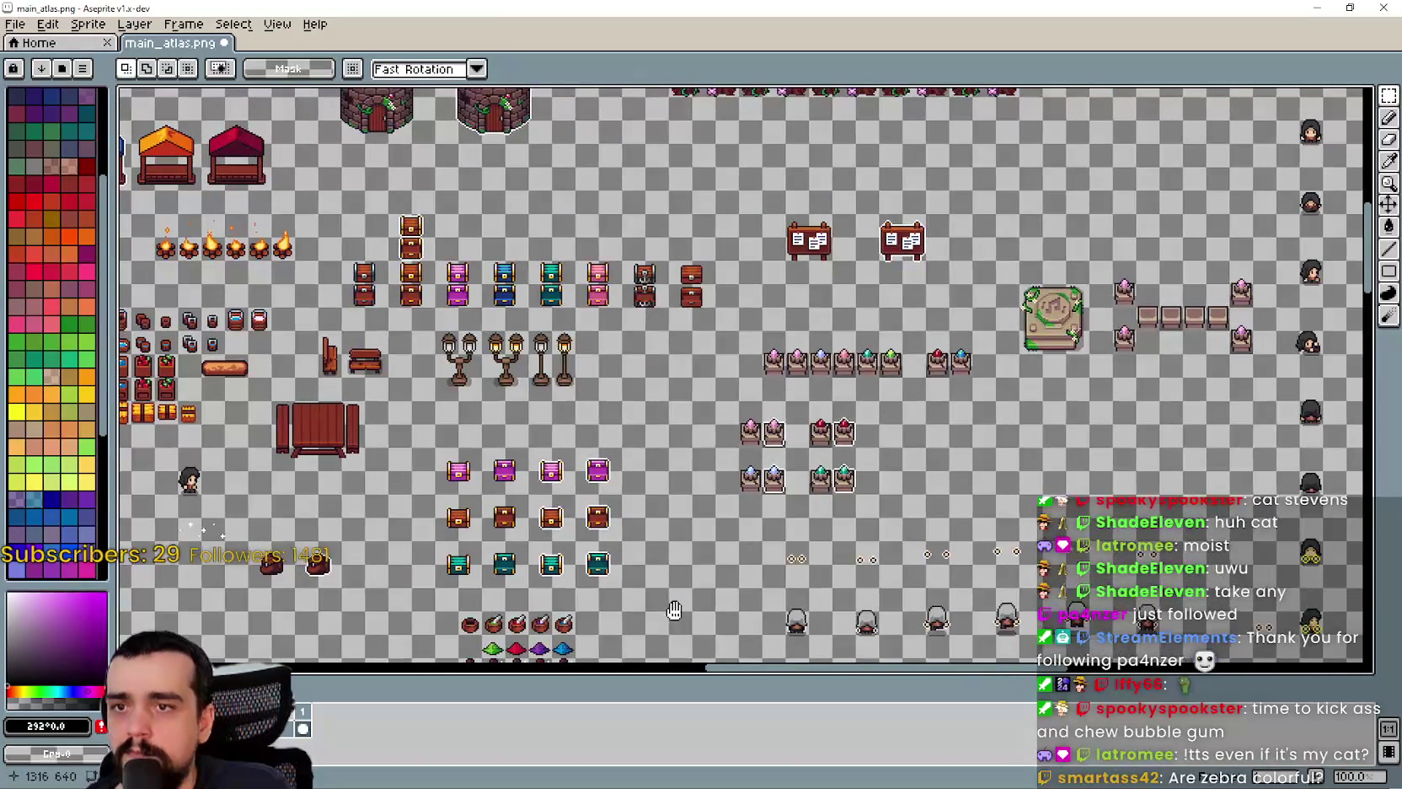
- Move to the potions and resource area to find an empty spot beside the bowl
mouse_move(675, 610)
mouse_down()
mouse_move(777, 341)
mouse_move(742, 508)
mouse_move(898, 298)
mouse_up()
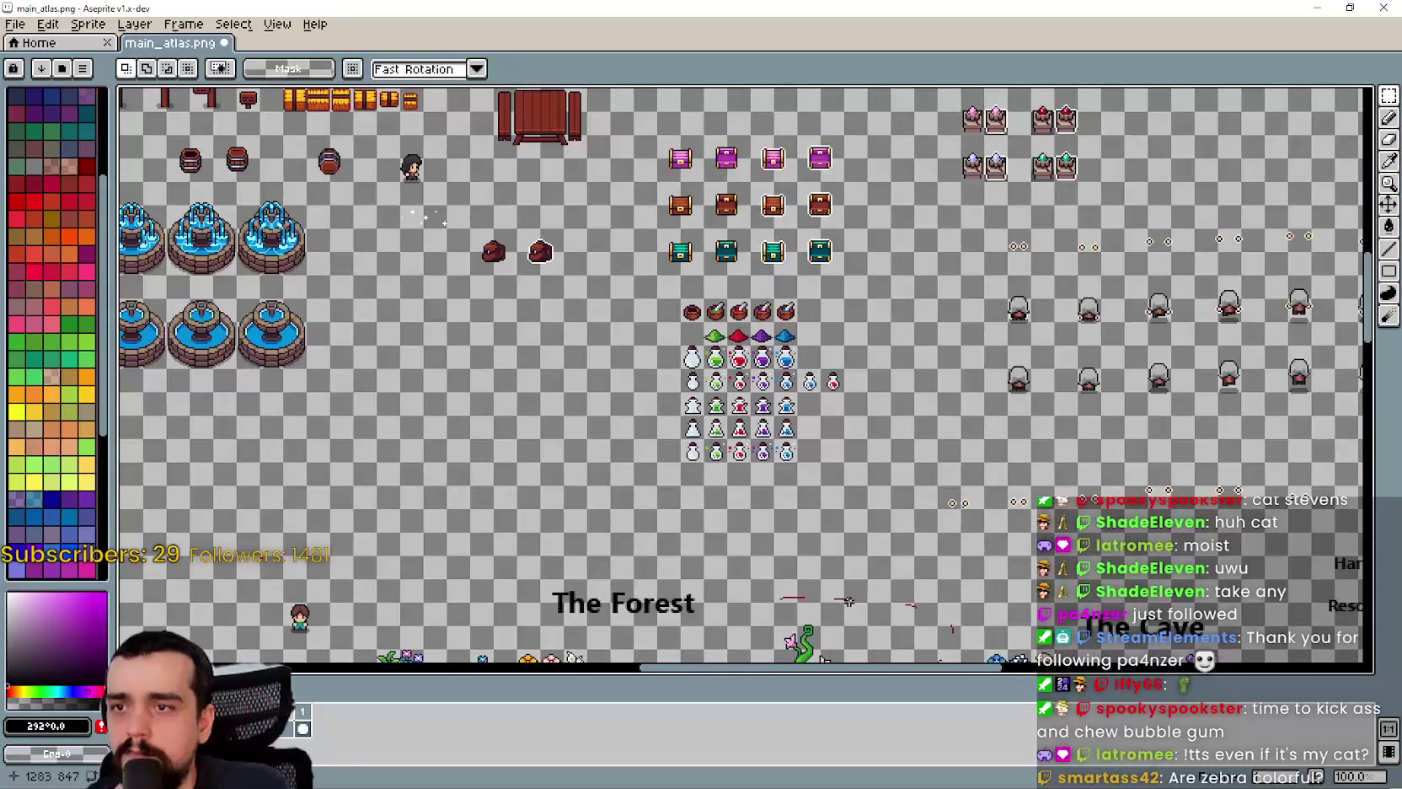
mouse_move(852, 585)
mouse_down()
mouse_move(792, 408)
mouse_move(655, 308)
mouse_up()
drag(775, 539, 695, 349)
drag(891, 392, 710, 430)
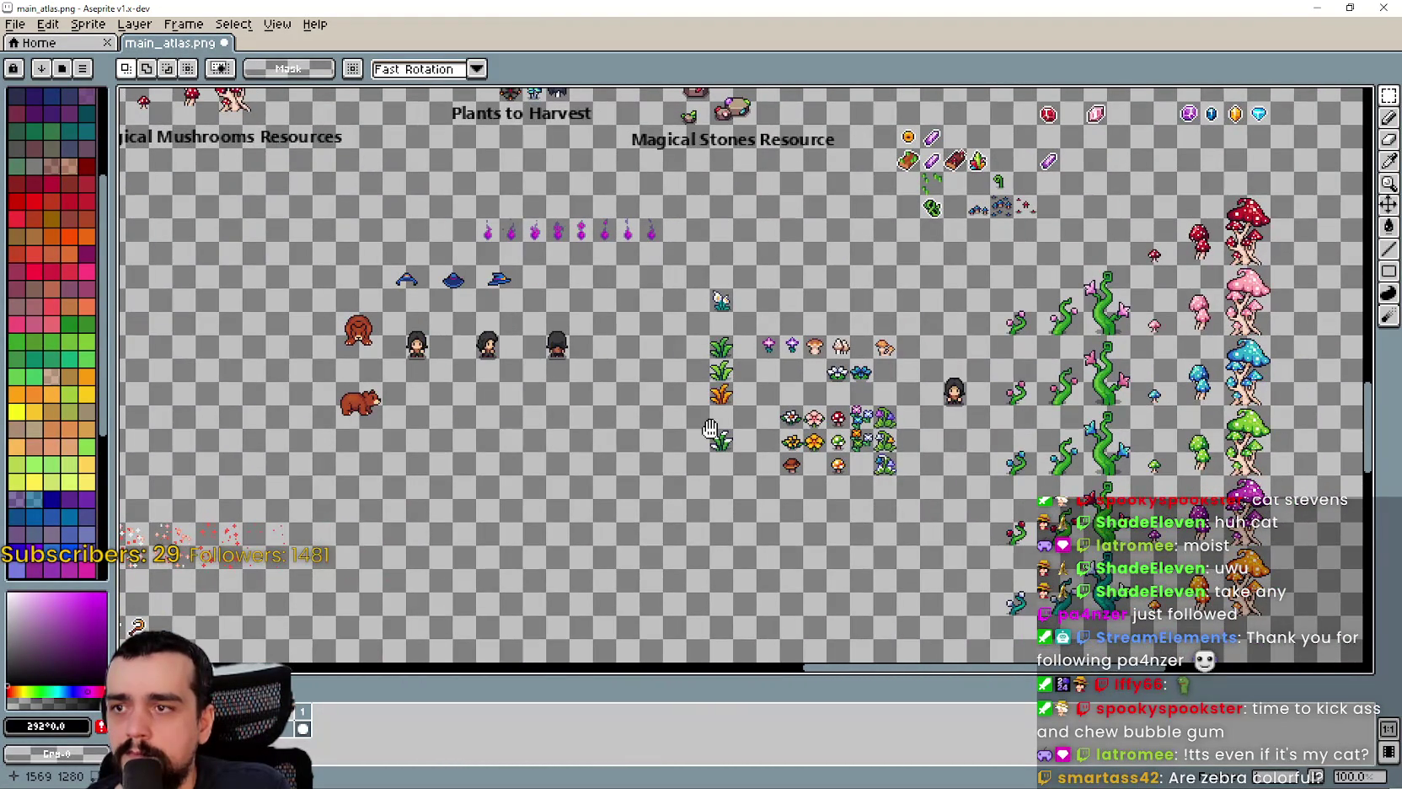
scroll(735, 374, up, 1)
drag(1040, 415, 833, 392)
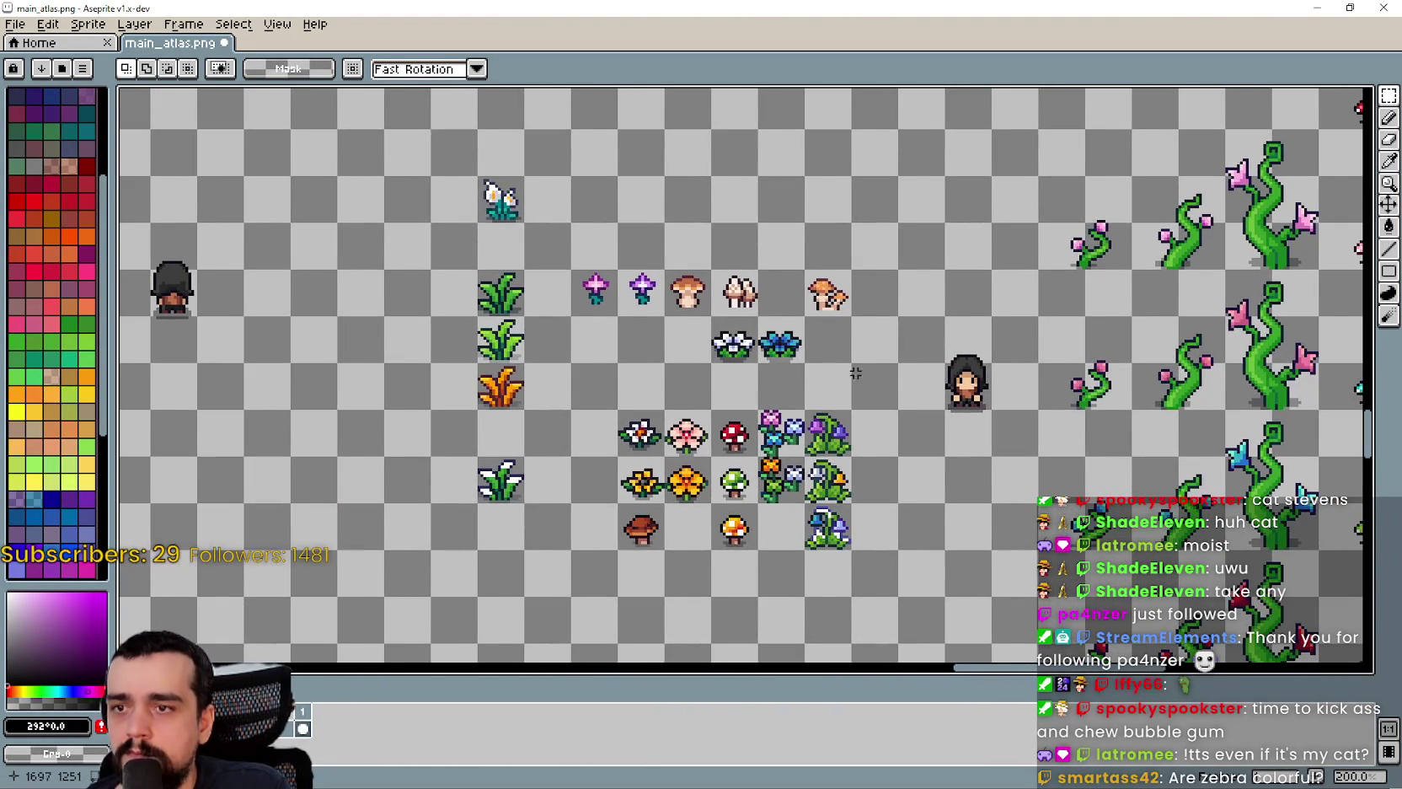
scroll(840, 385, down, 3)
drag(683, 573, 728, 398)
scroll(728, 398, up, 3)
scroll(728, 398, down, 3)
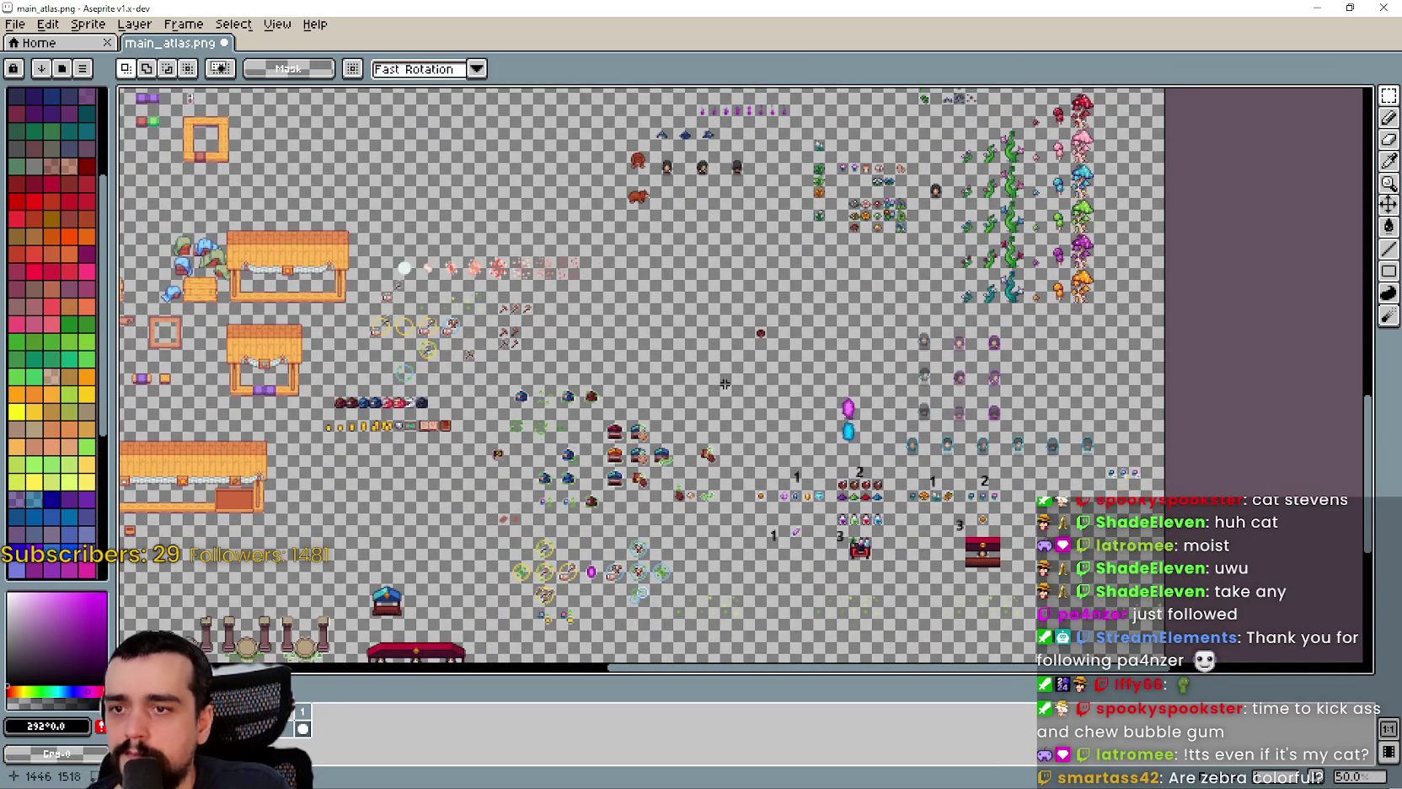
scroll(725, 384, up, 1)
drag(725, 384, 683, 237)
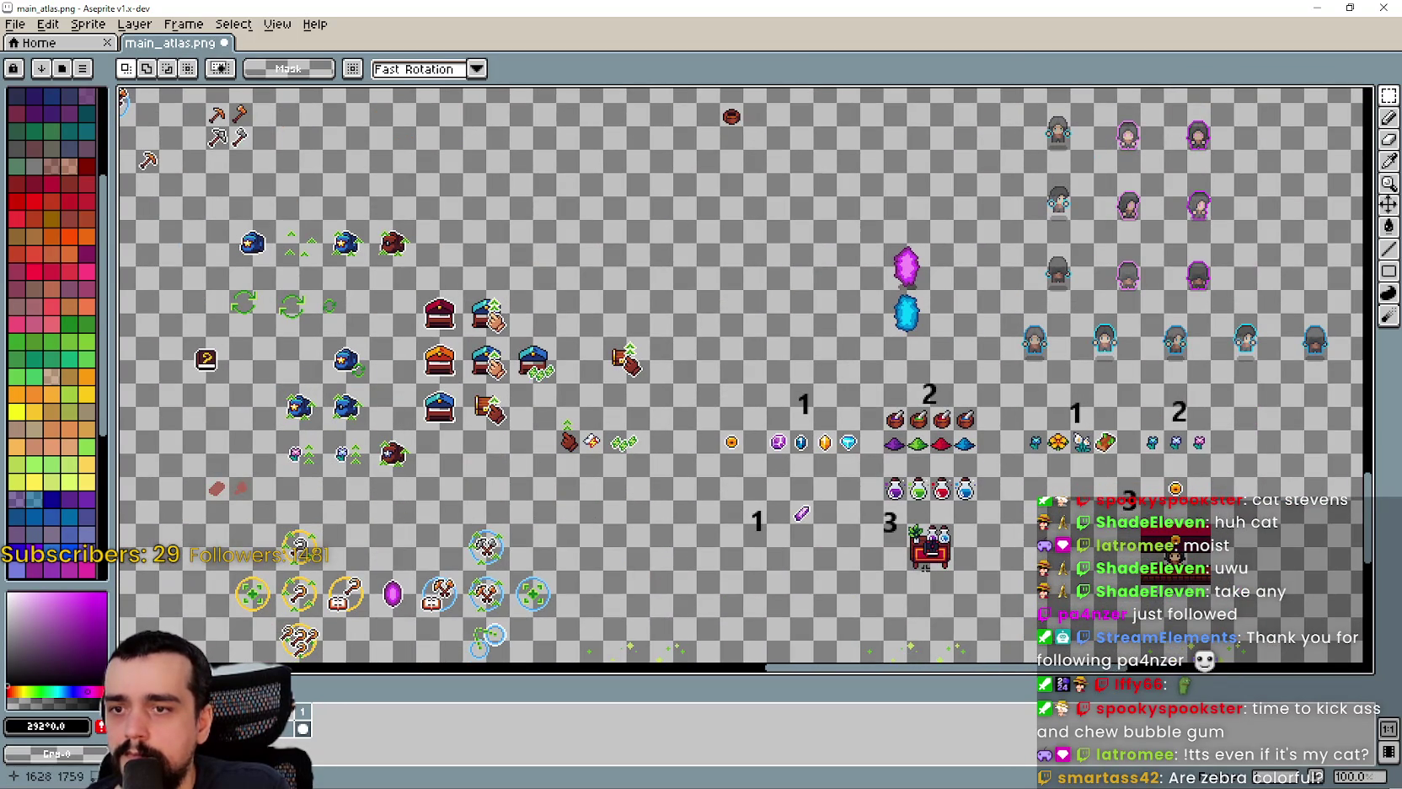
scroll(941, 529, up, 2)
scroll(948, 536, up, 2)
scroll(944, 548, down, 4)
scroll(941, 563, up, 2)
scroll(942, 565, down, 4)
mouse_move(941, 565)
mouse_down()
mouse_move(974, 301)
mouse_move(768, 416)
mouse_up()
scroll(973, 301, up, 4)
- Paste the red potion desk into the atlas beside the bowl and fine-tune its placement
key(ctrl+v)
drag(1244, 396, 826, 278)
key(Return)
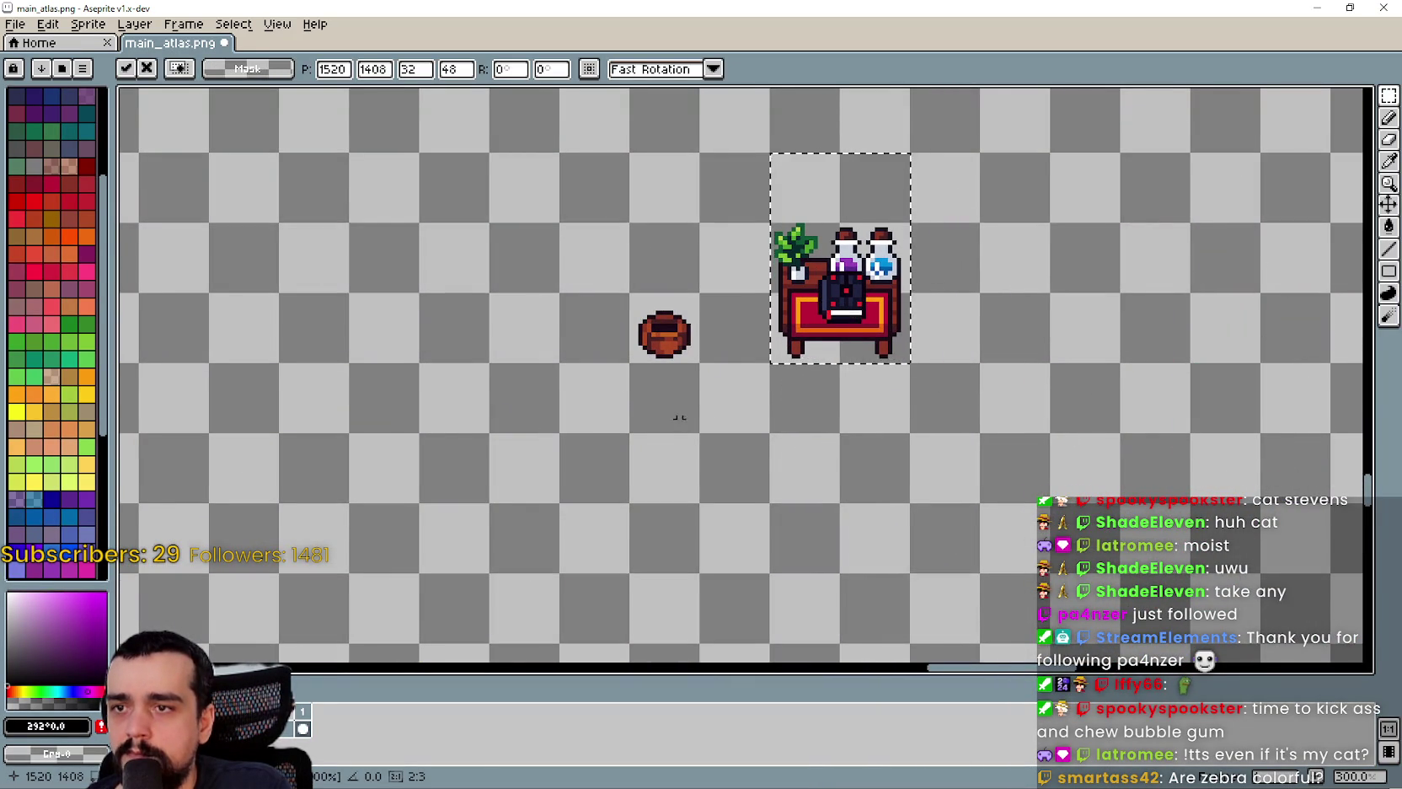
drag(679, 413, 723, 443)
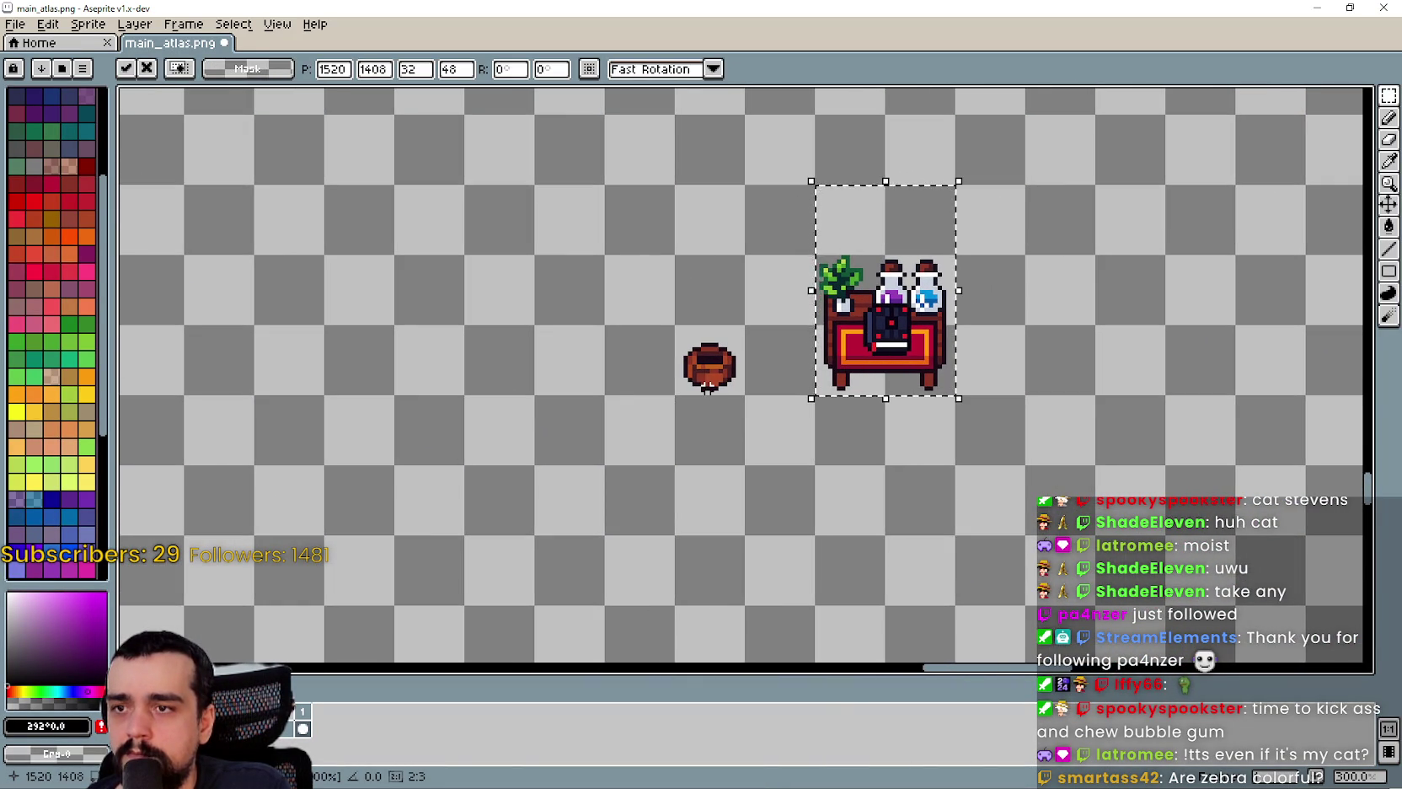
click(708, 386)
drag(678, 328, 742, 391)
click(703, 449)
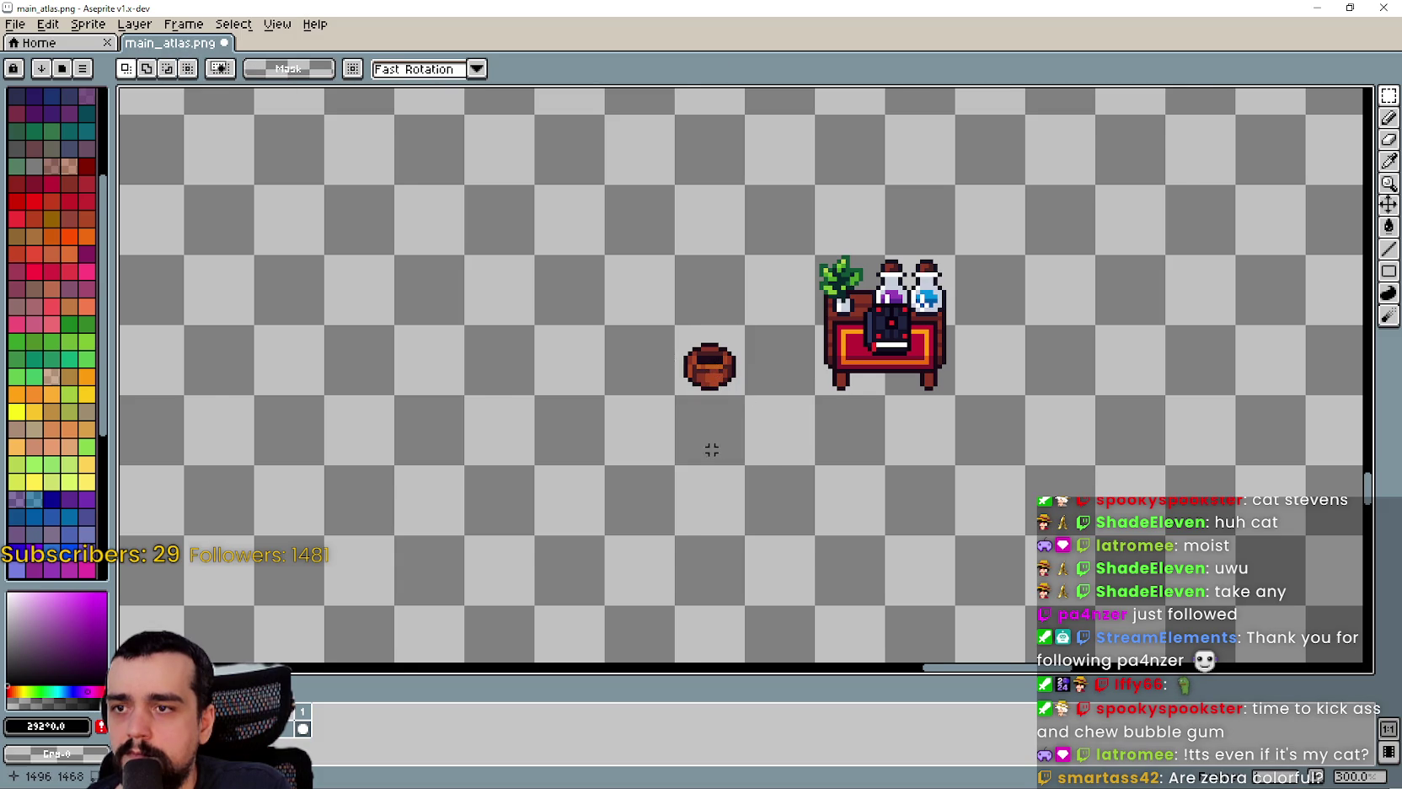
scroll(703, 449, down, 1)
drag(599, 530, 665, 545)
key(alt+Tab)
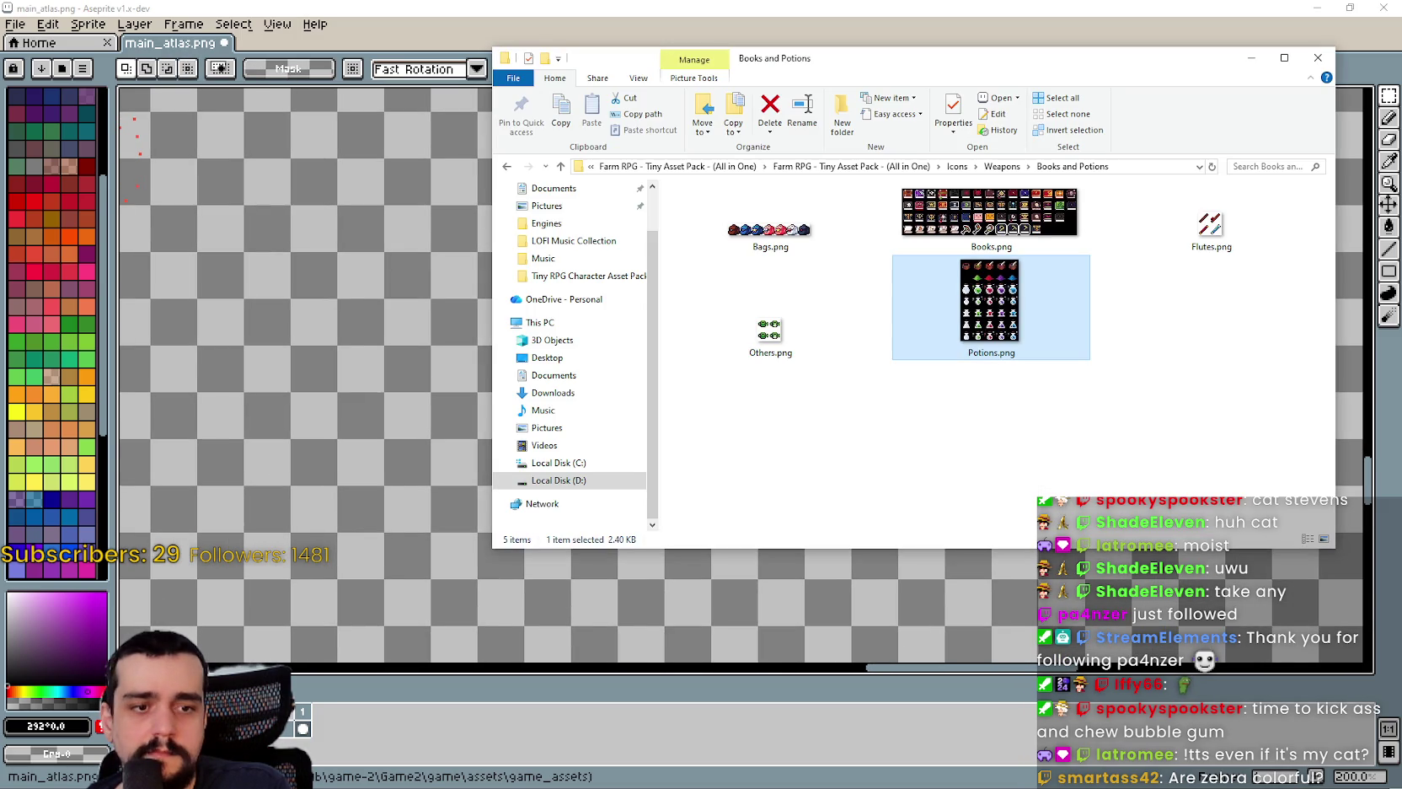
- Go to the Farm RPG pack root and into Exterior > Houses > NPCS houses
click(1003, 166)
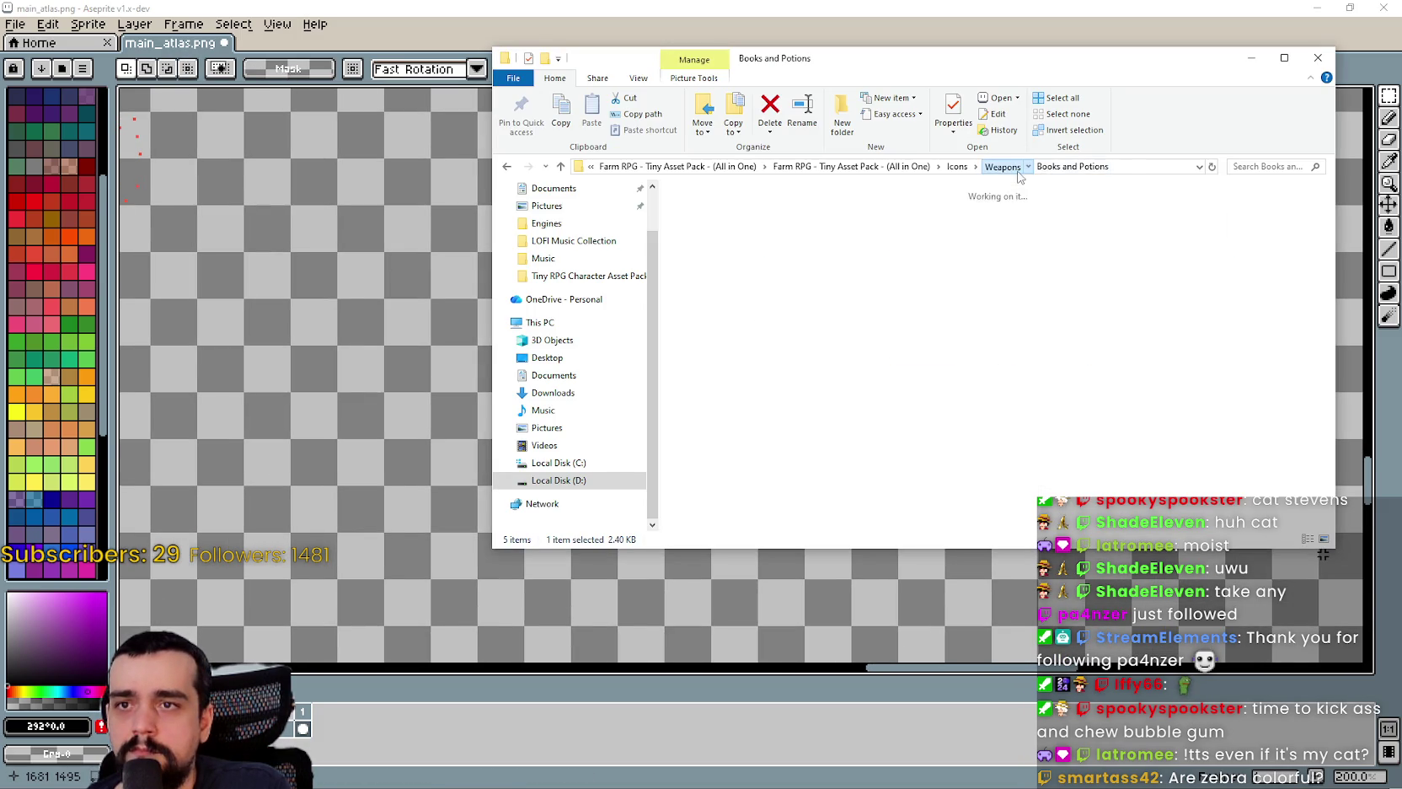
click(954, 166)
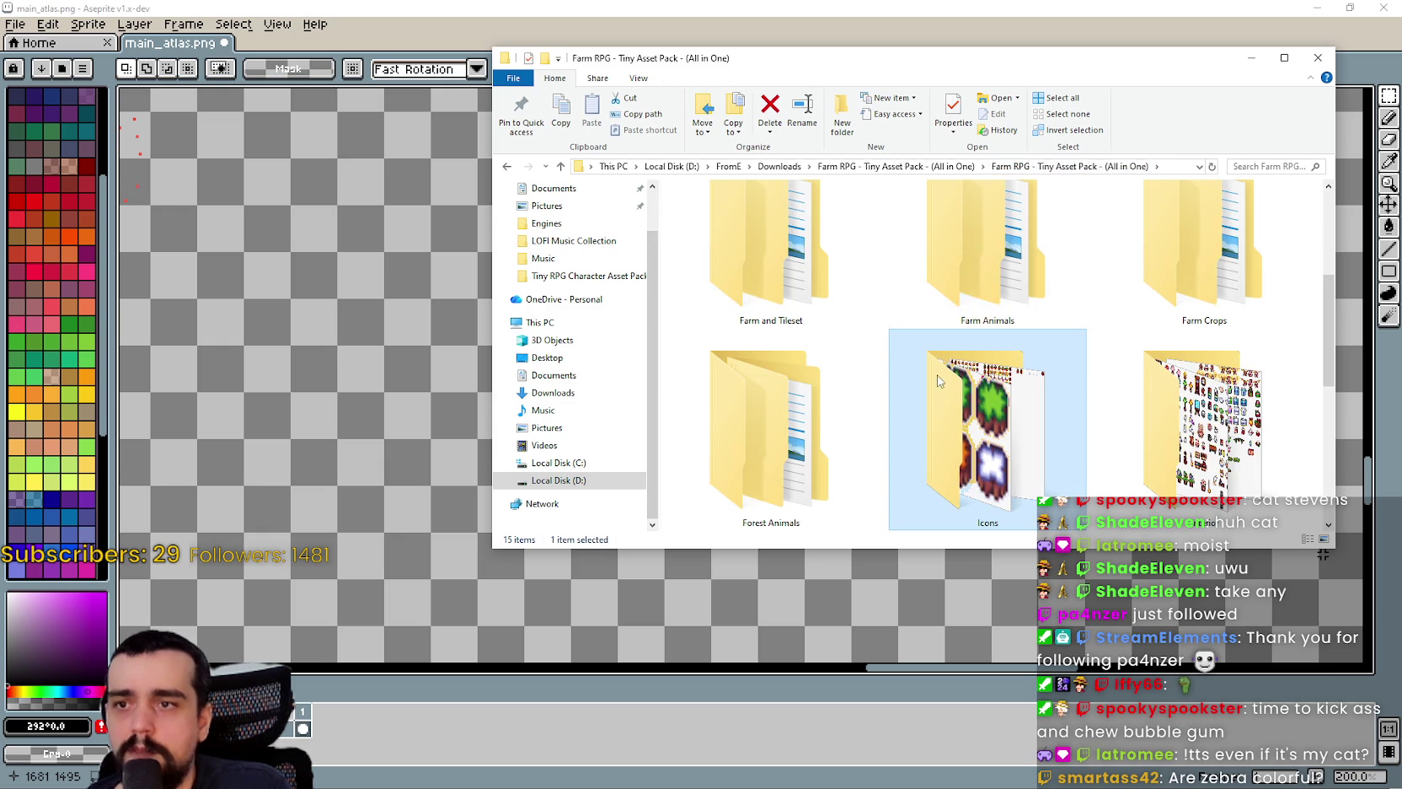
double_click(1205, 313)
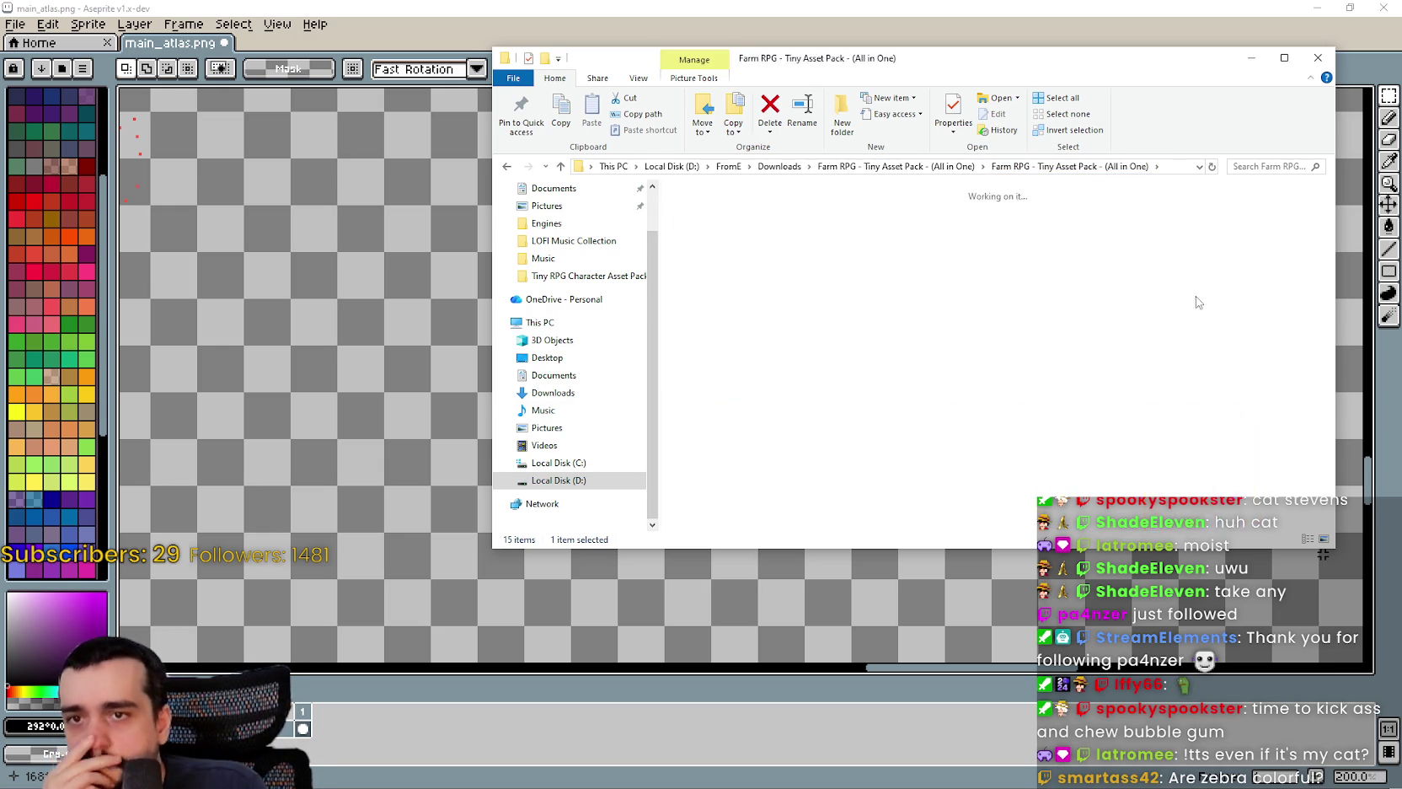
scroll(1036, 324, down, 3)
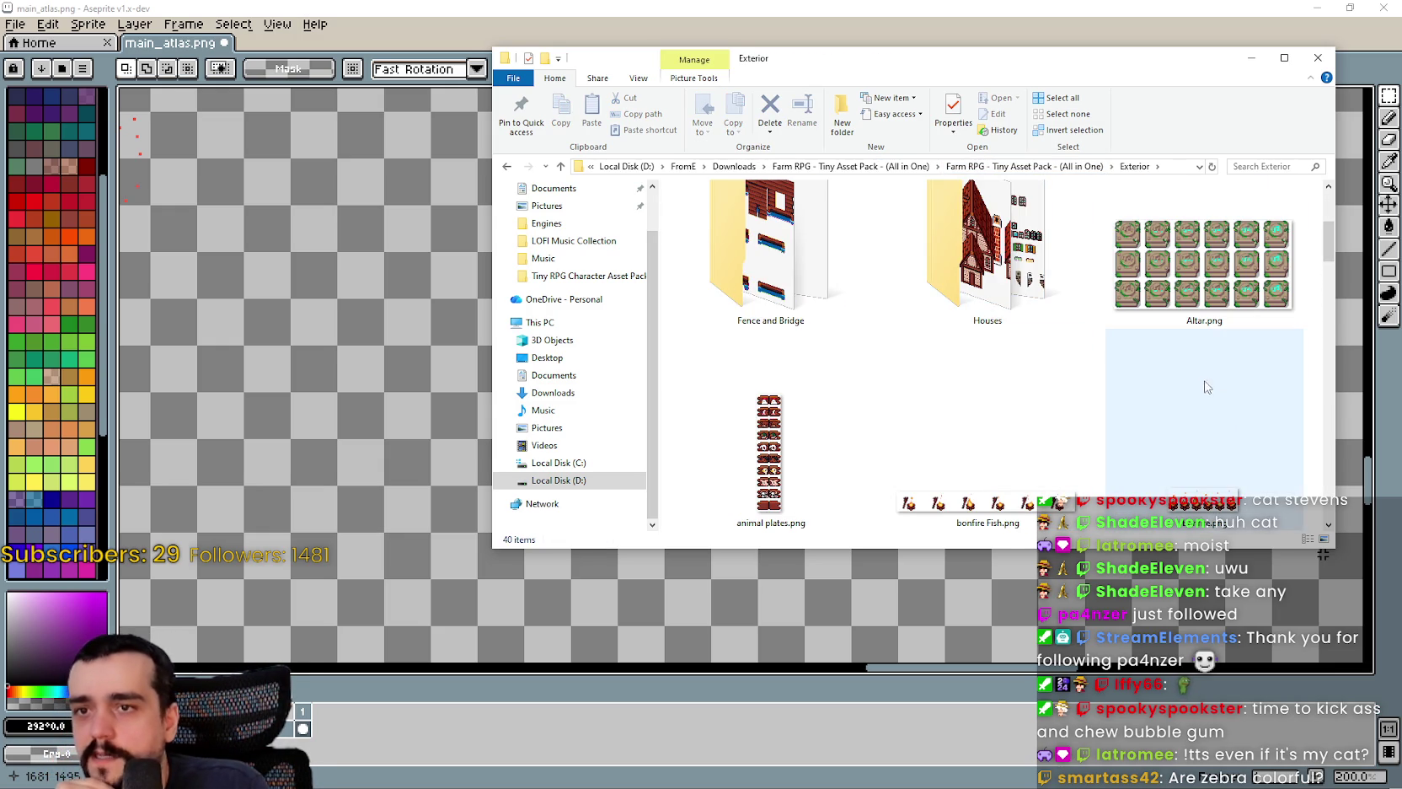
double_click(995, 278)
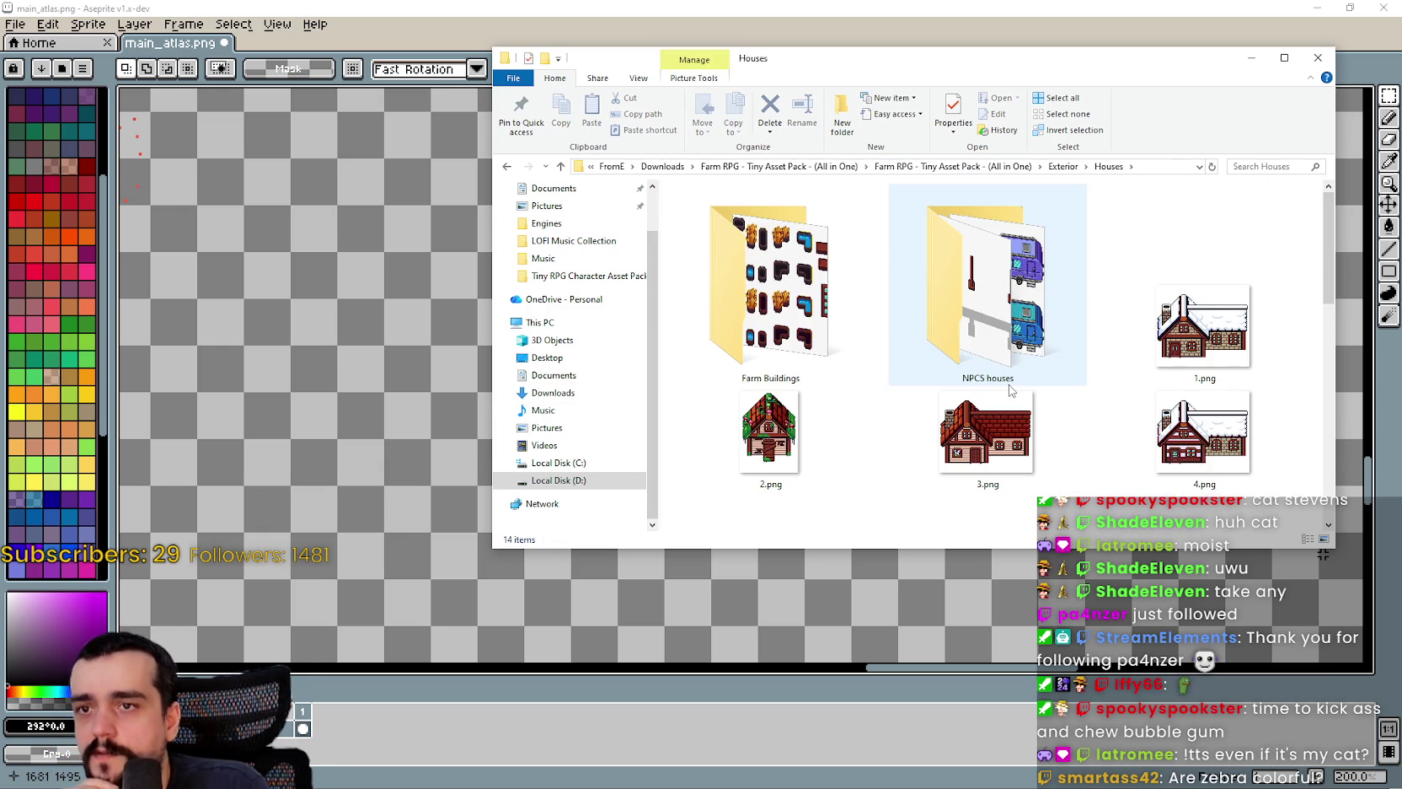
scroll(1012, 388, down, 5)
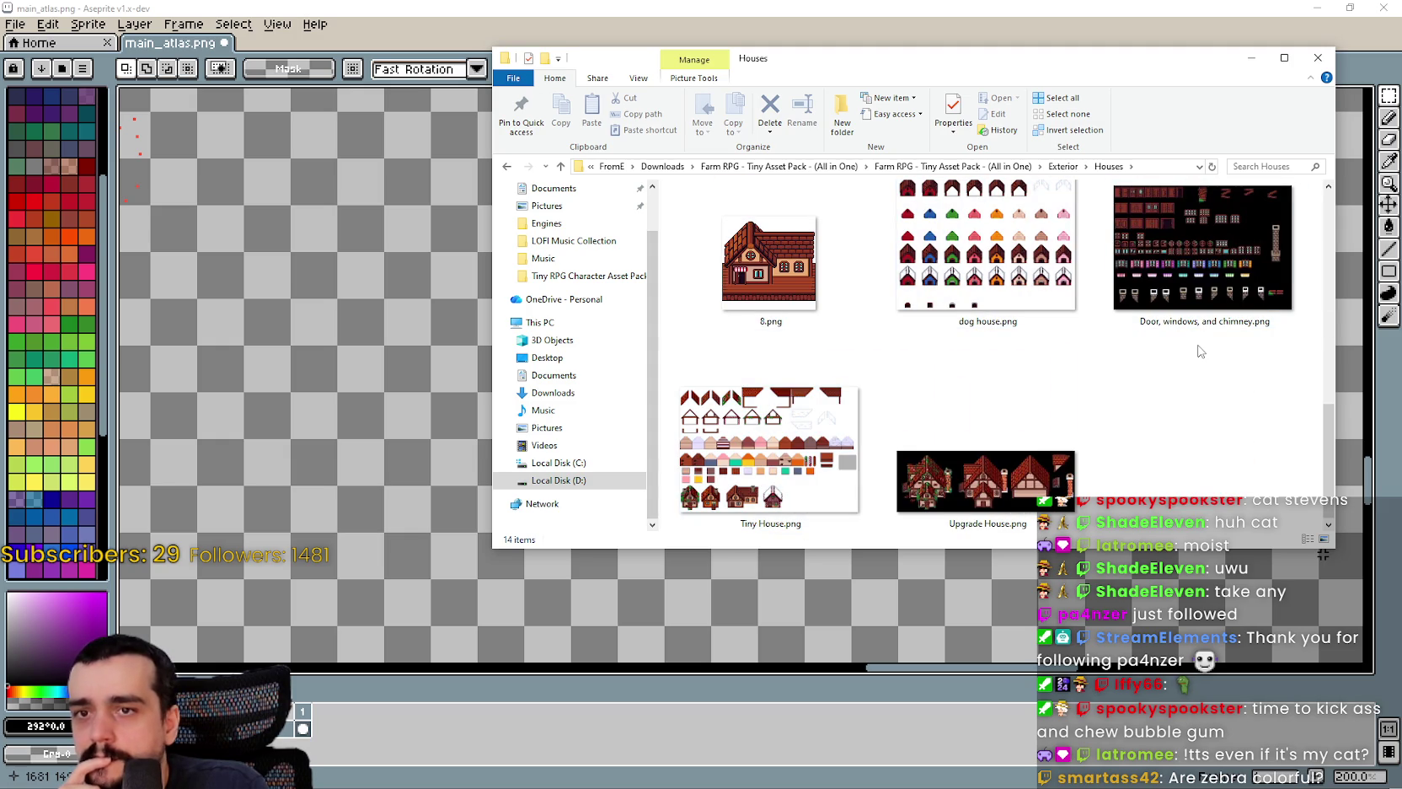
click(1192, 224)
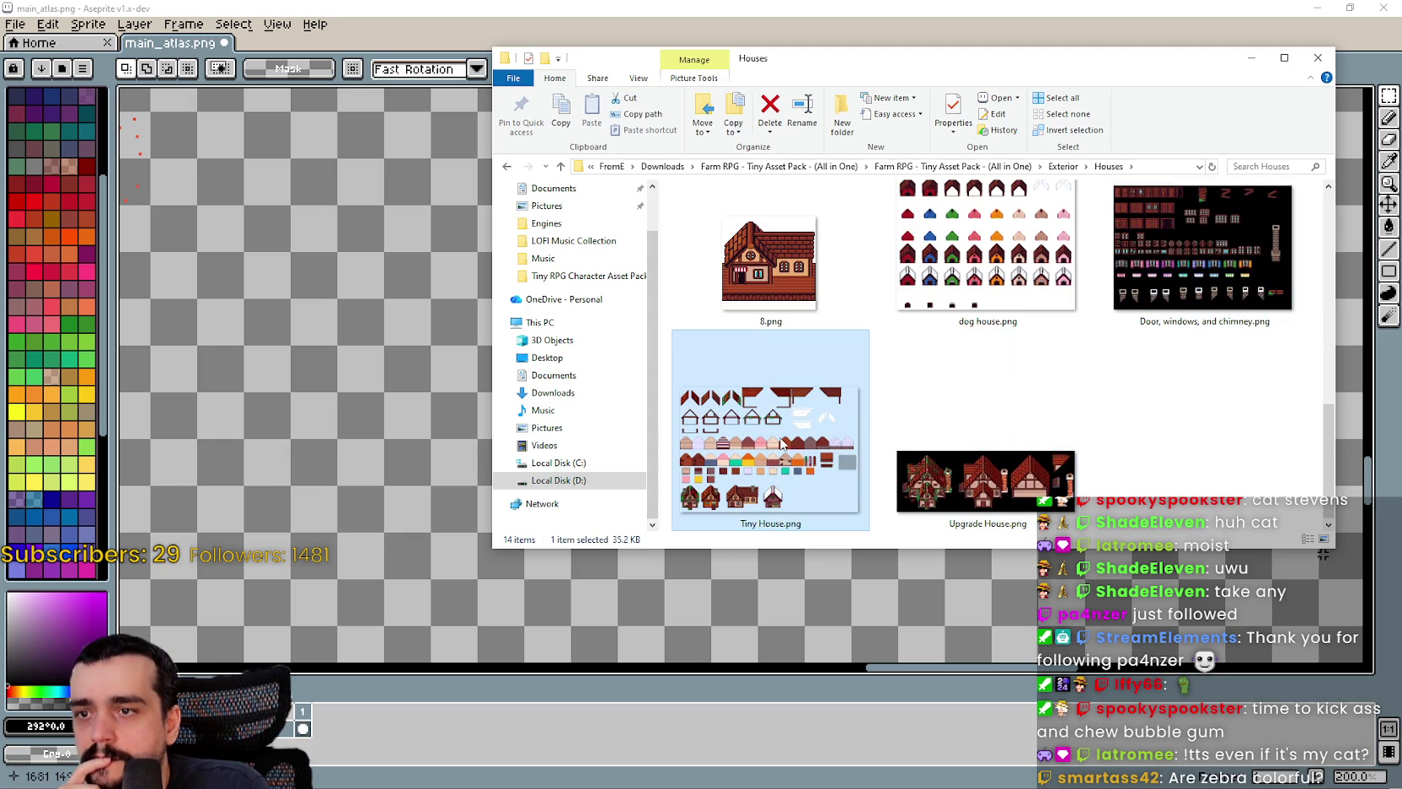
click(1047, 461)
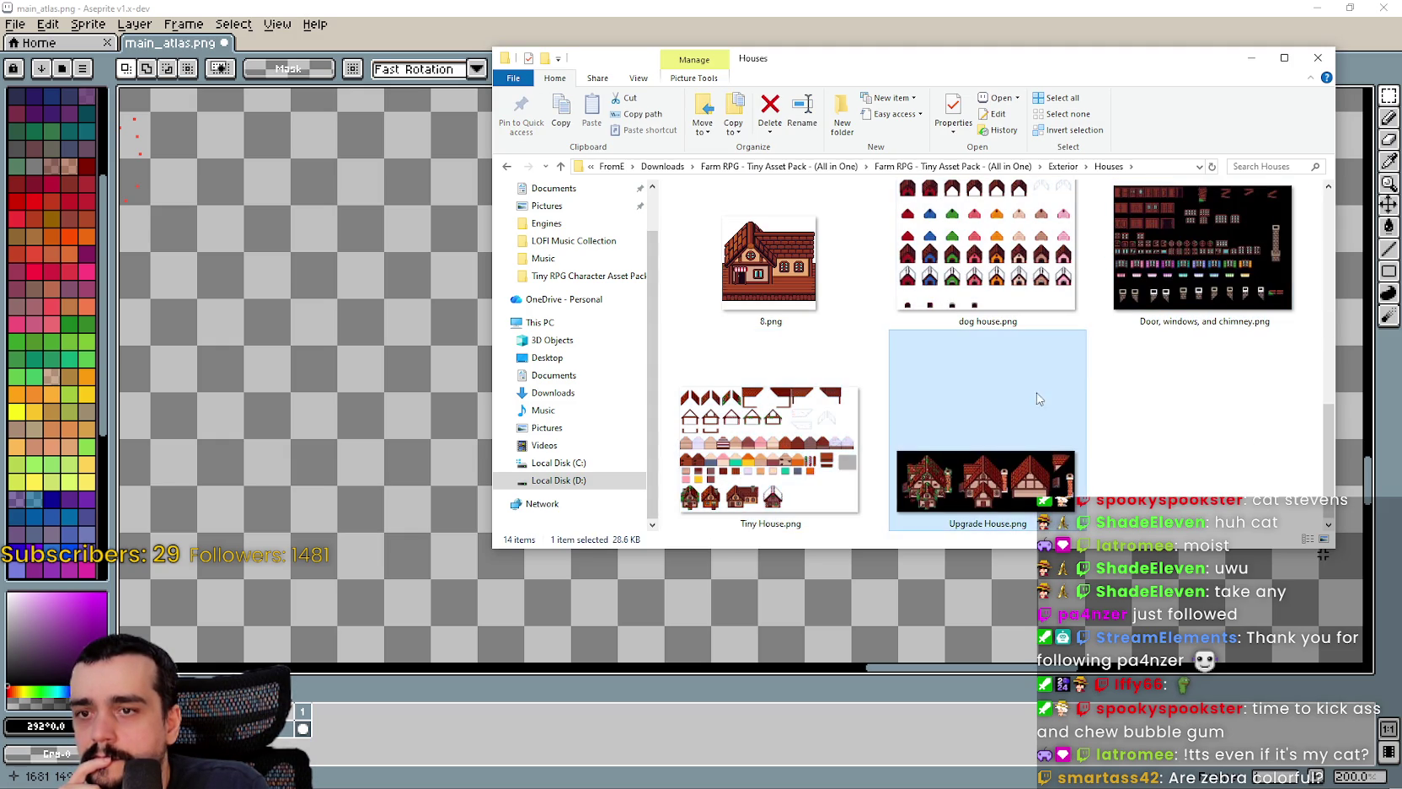
scroll(1033, 400, up, 5)
double_click(1030, 292)
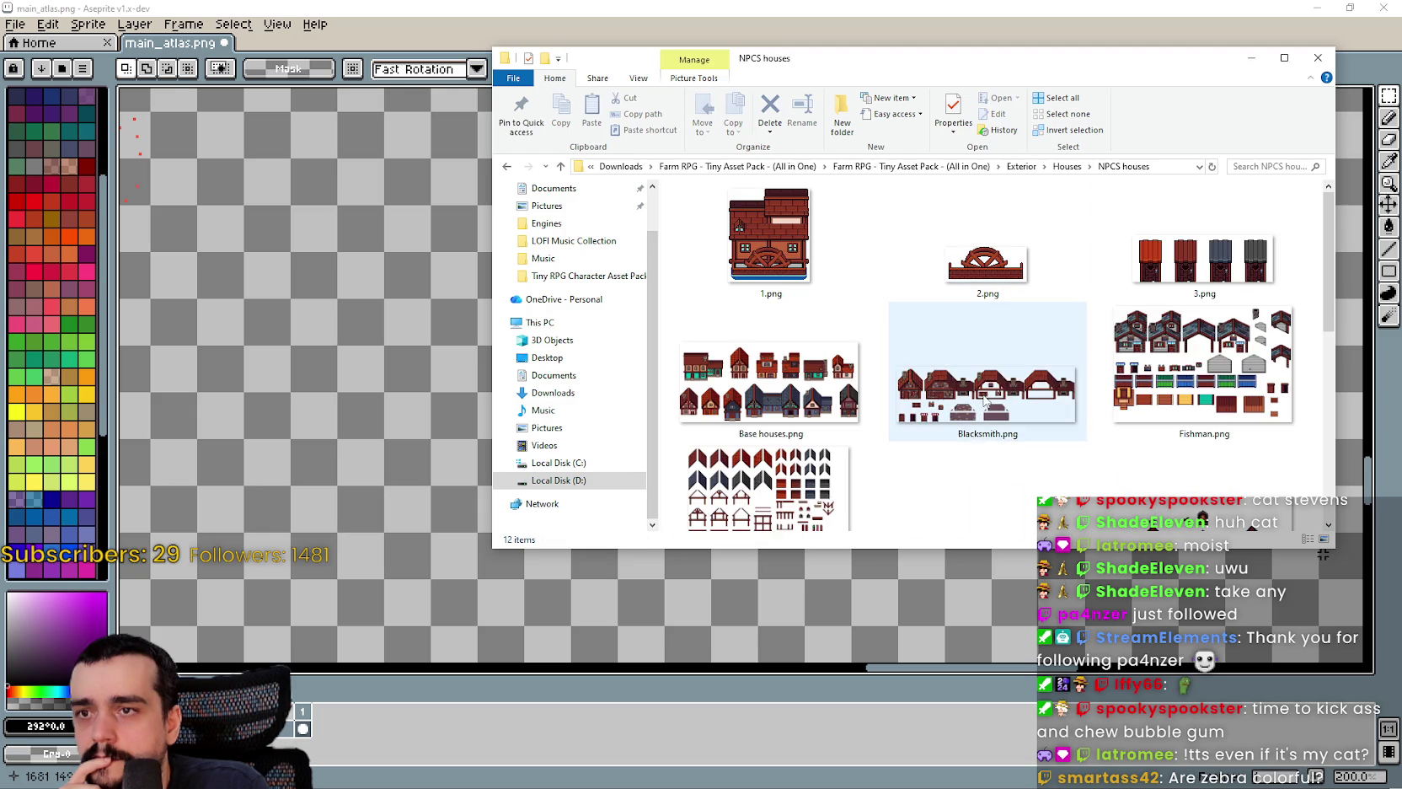
- Preview the Fishman.png, Blacksmith.png and Base houses.png sheets in Aseprite
scroll(986, 401, down, 5)
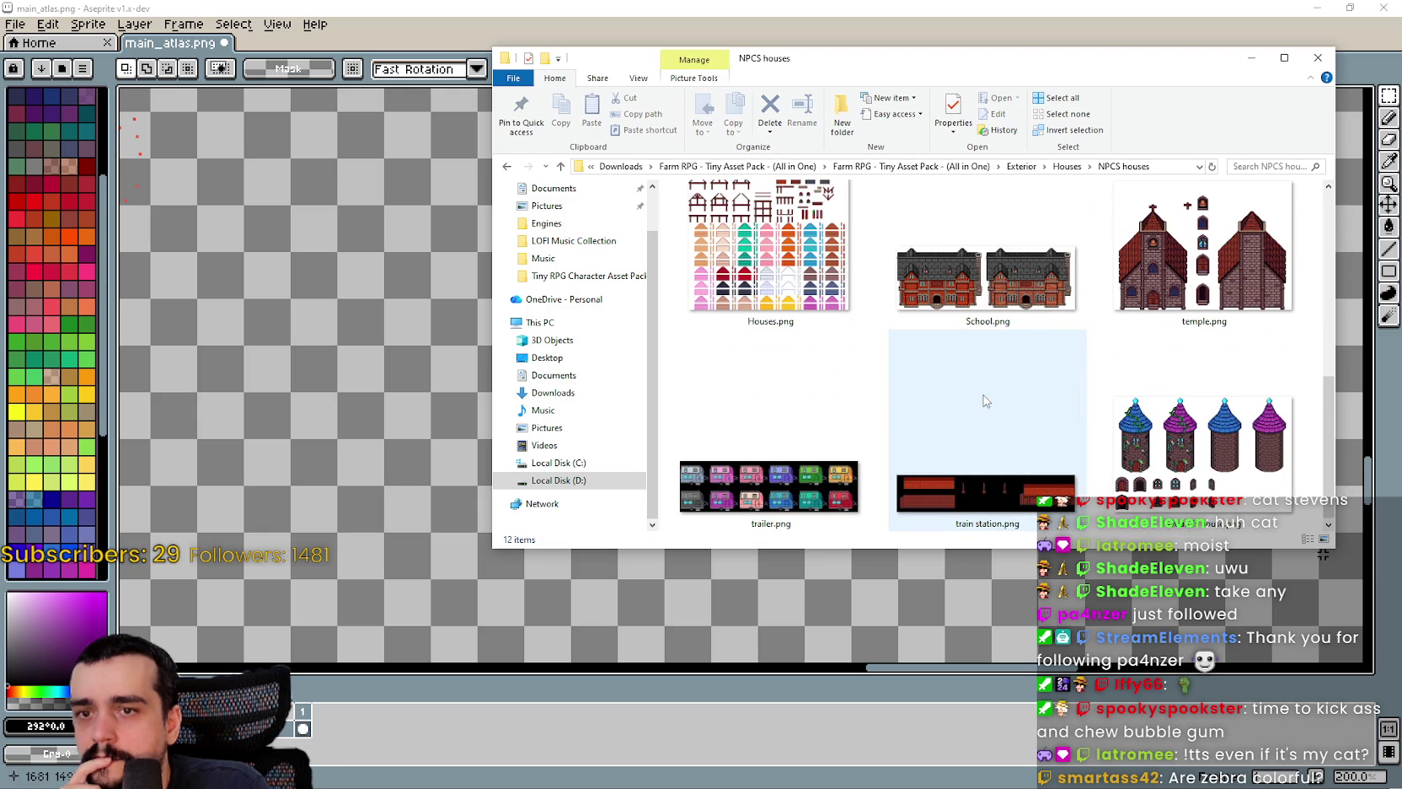
scroll(986, 401, up, 3)
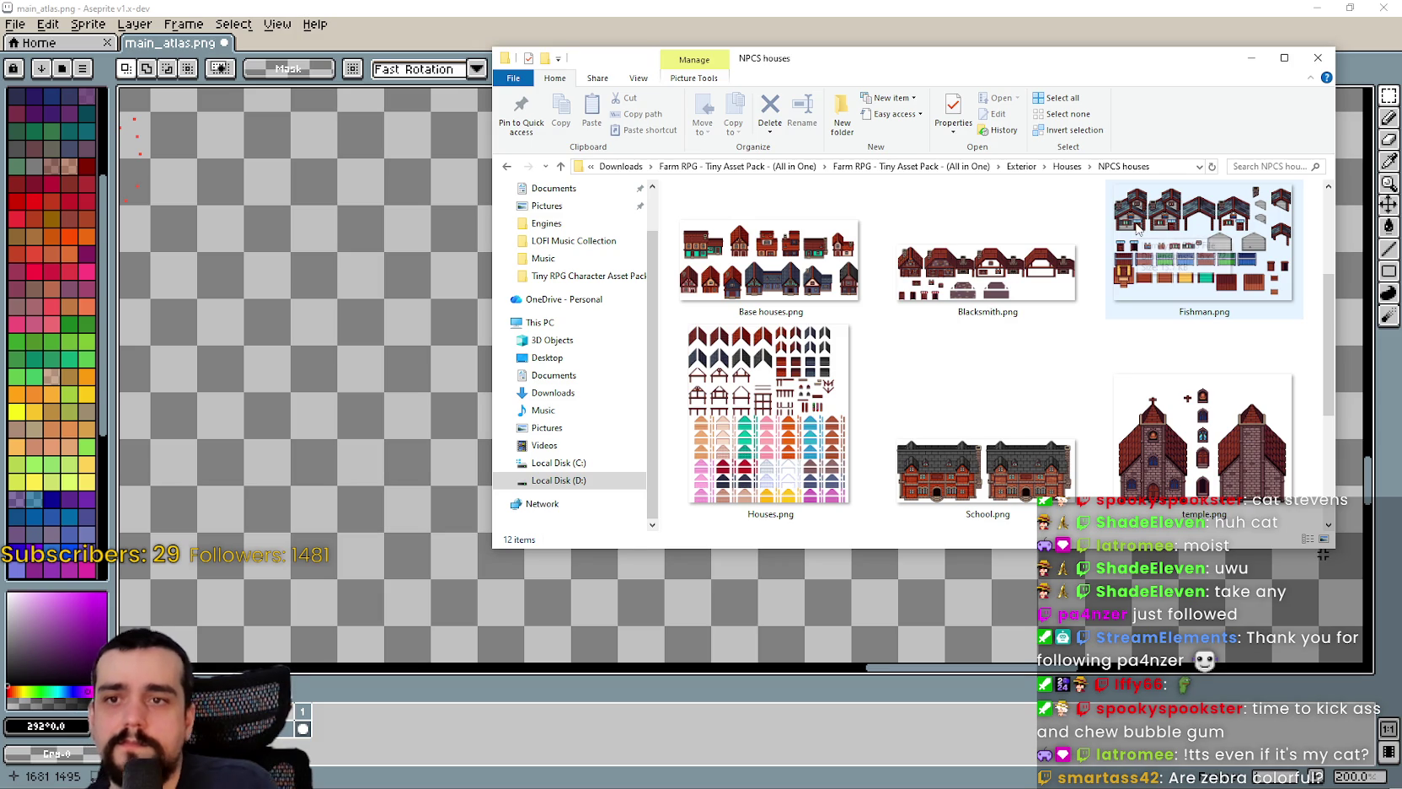
double_click(1138, 230)
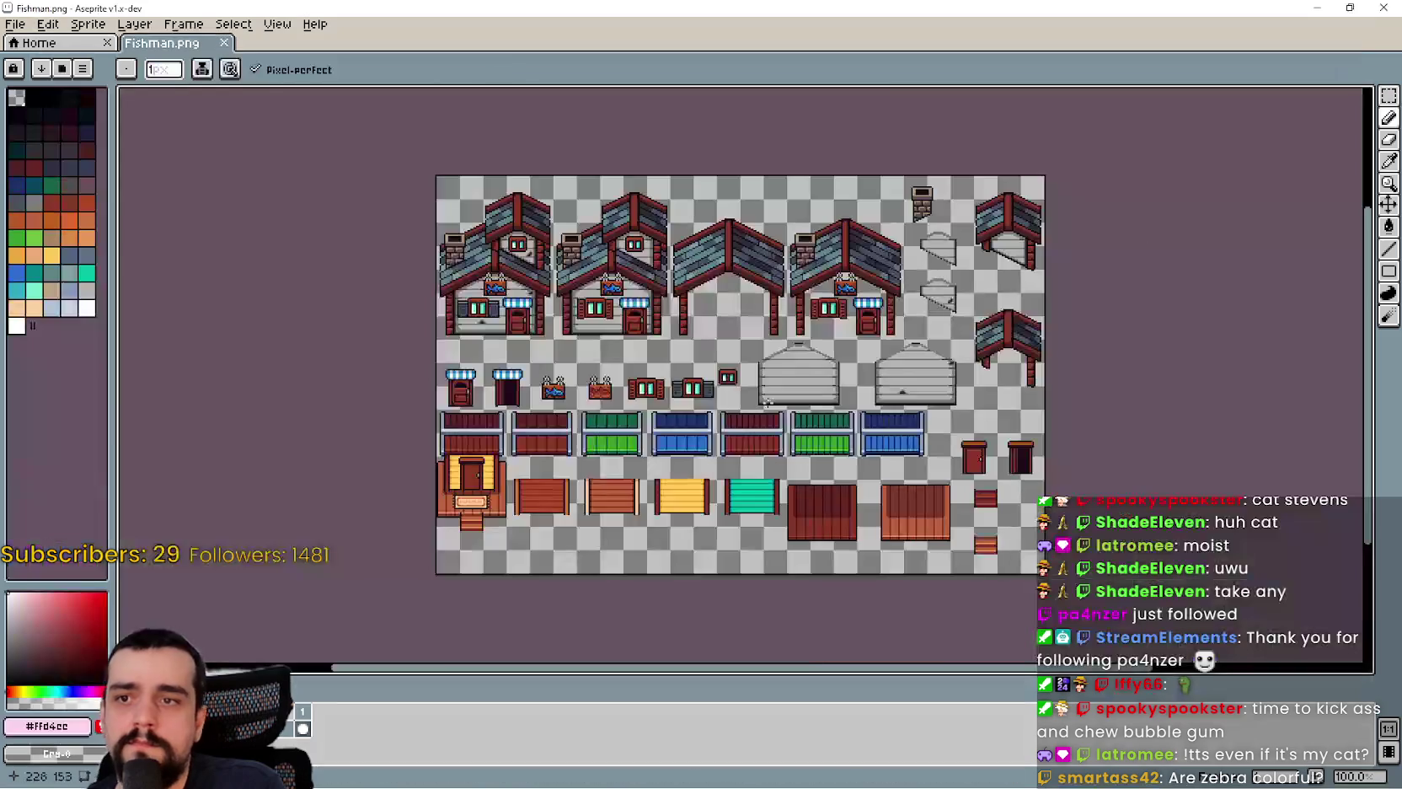
scroll(767, 404, up, 2)
scroll(767, 404, down, 1)
drag(798, 363, 904, 291)
scroll(796, 361, down, 1)
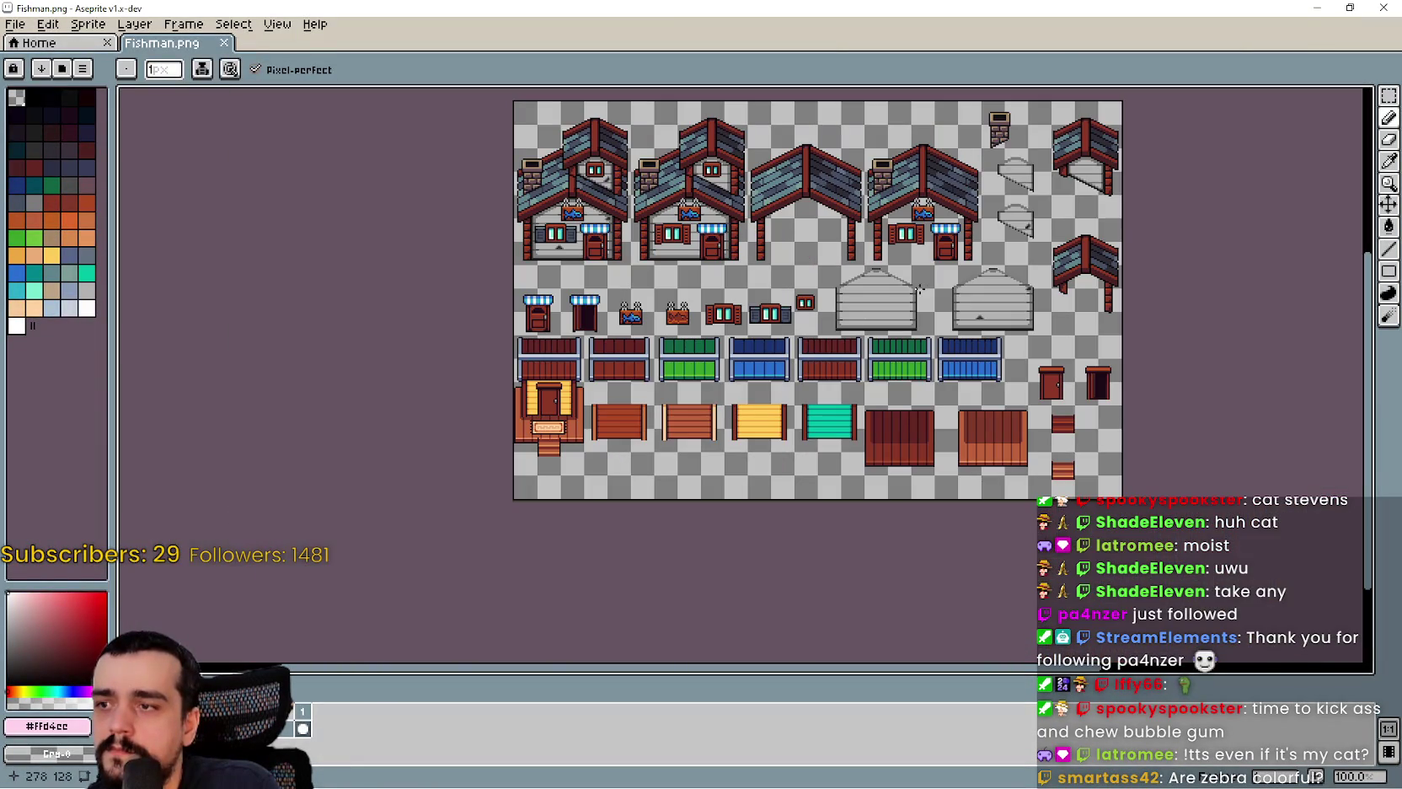
drag(766, 374, 698, 449)
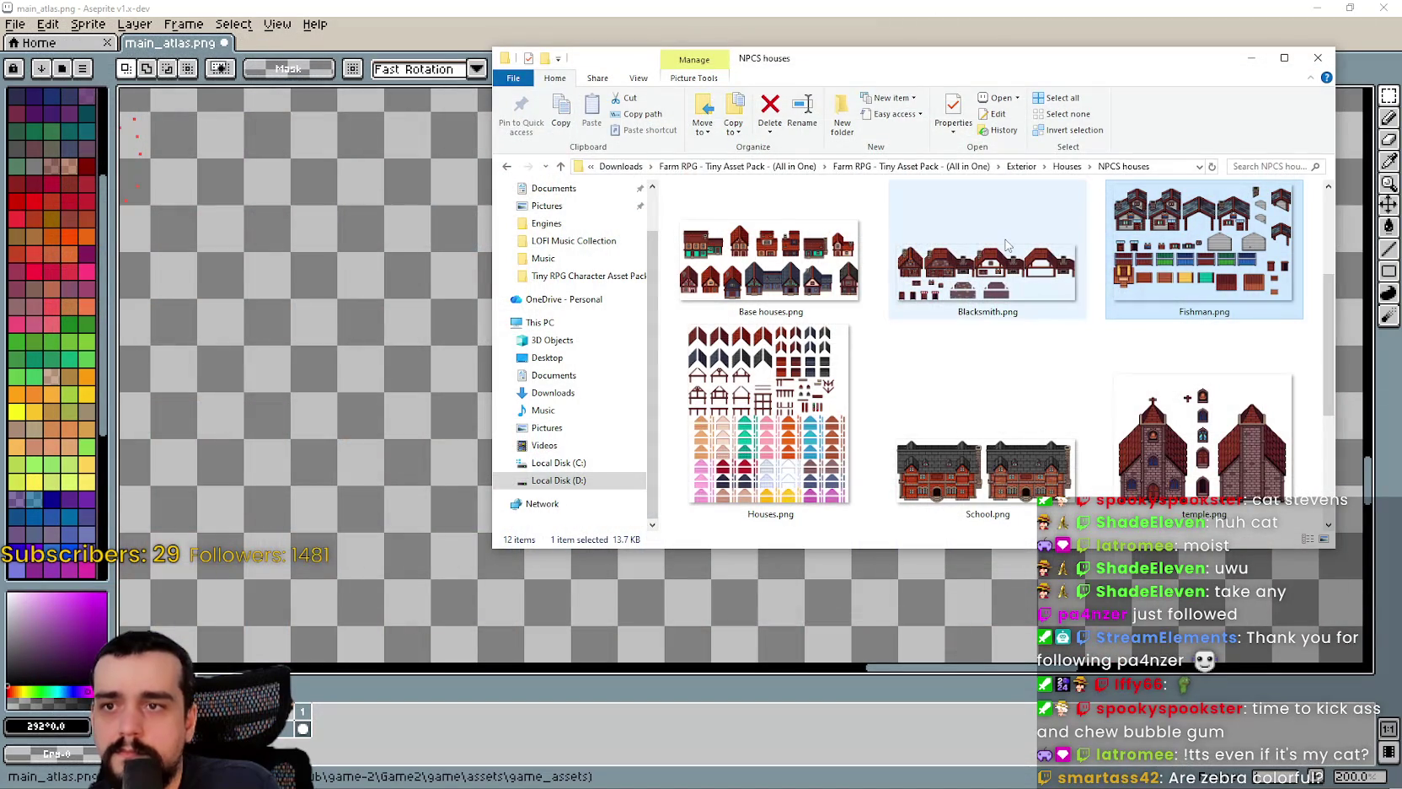
double_click(1007, 245)
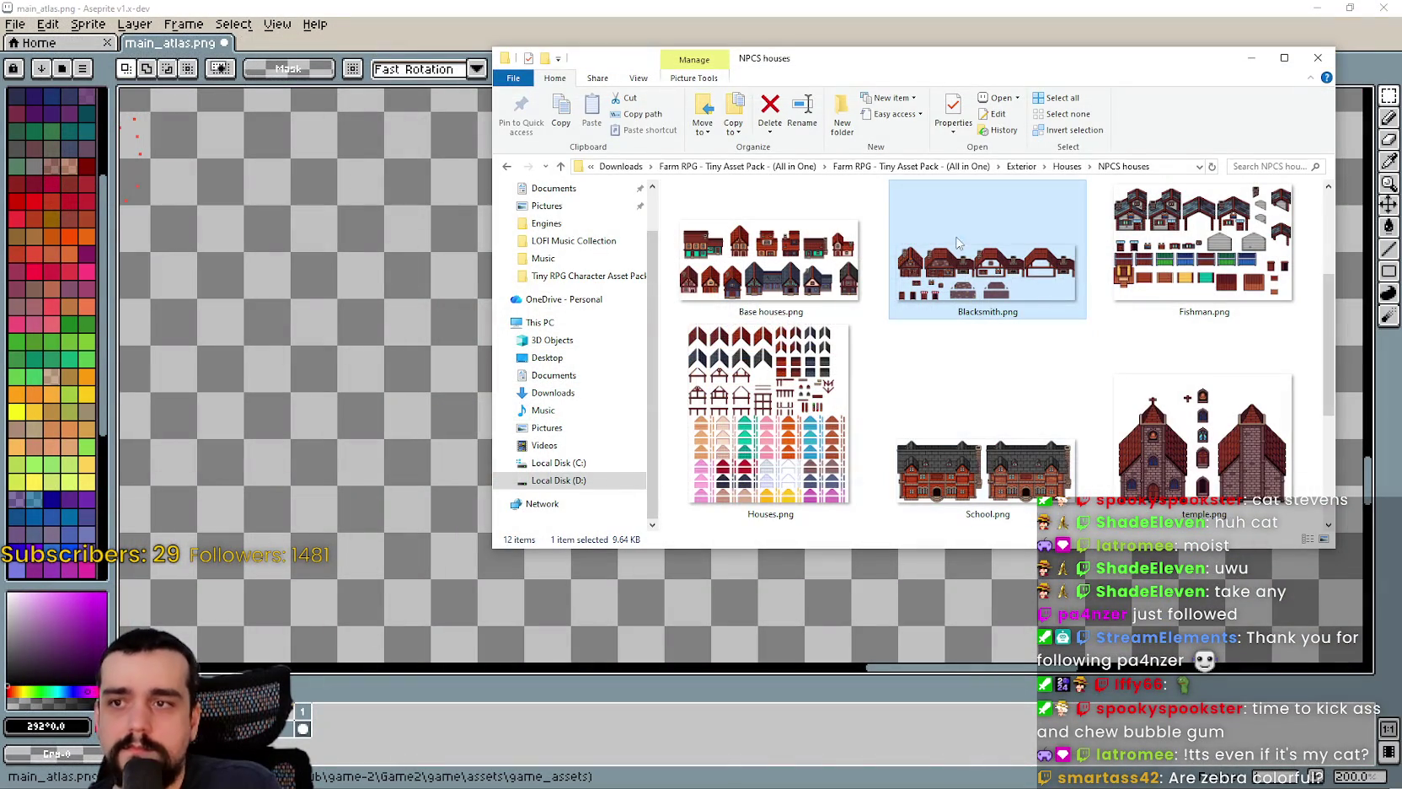
double_click(769, 259)
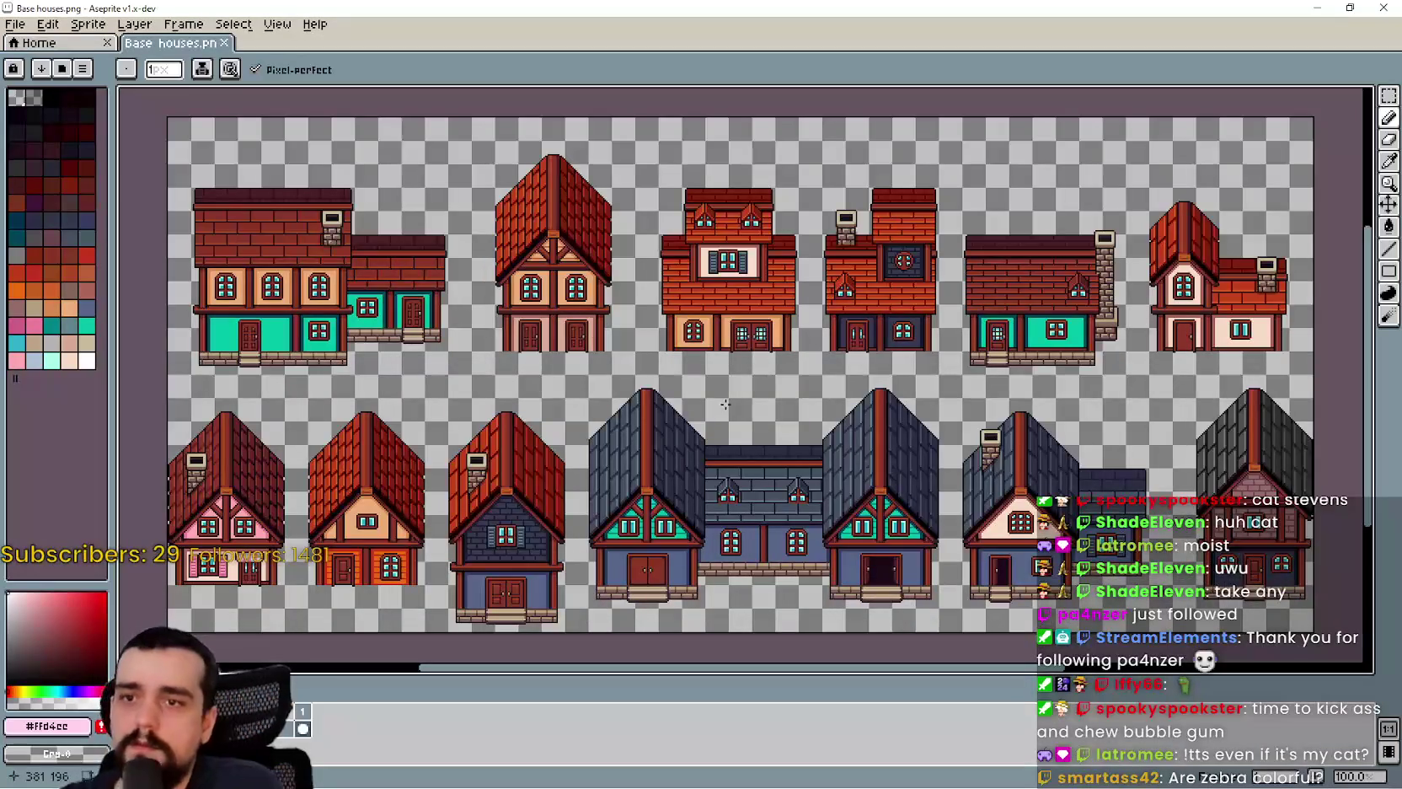
- Preview the temple.png sheet in Aseprite and close it
scroll(640, 527, up, 6)
scroll(641, 516, down, 6)
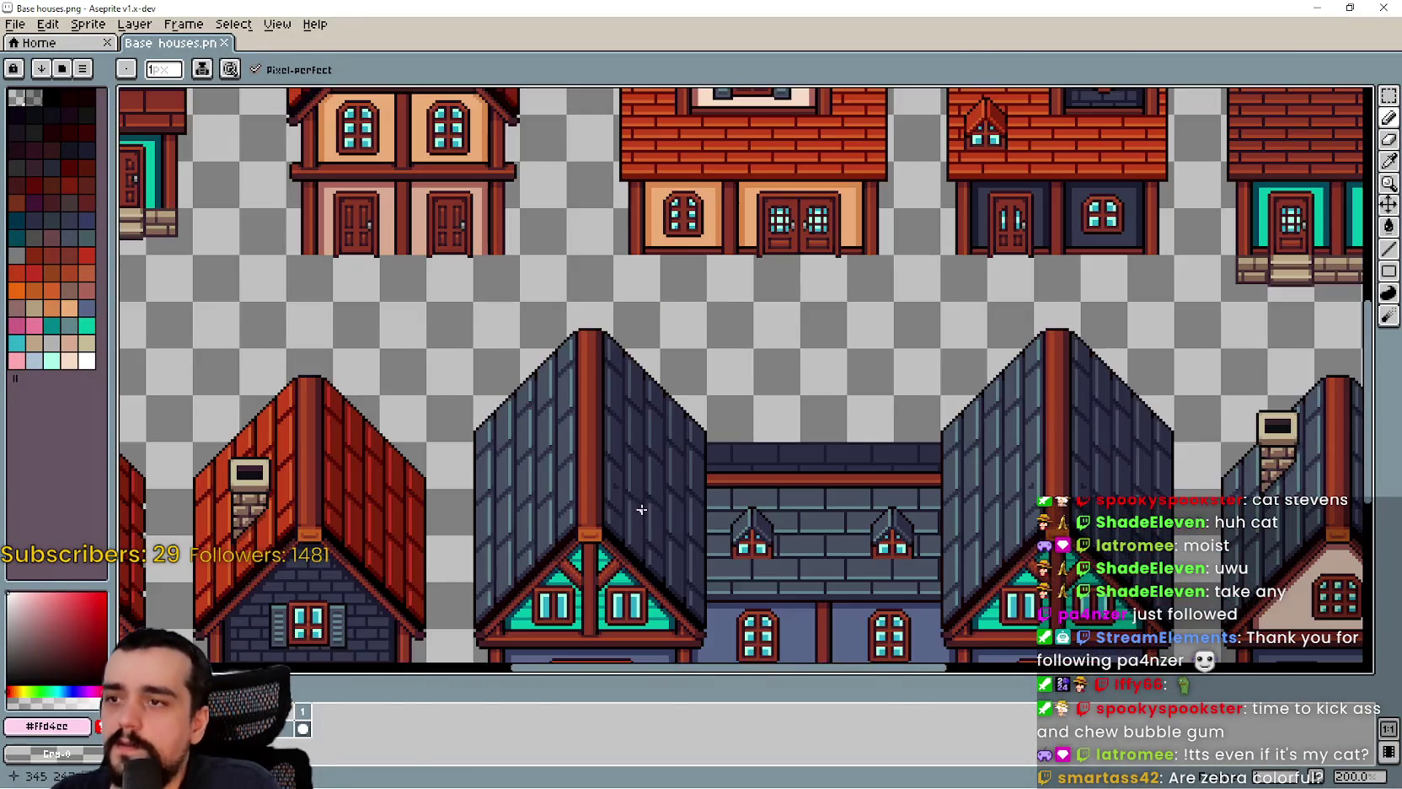
scroll(865, 376, up, 2)
scroll(595, 455, up, 3)
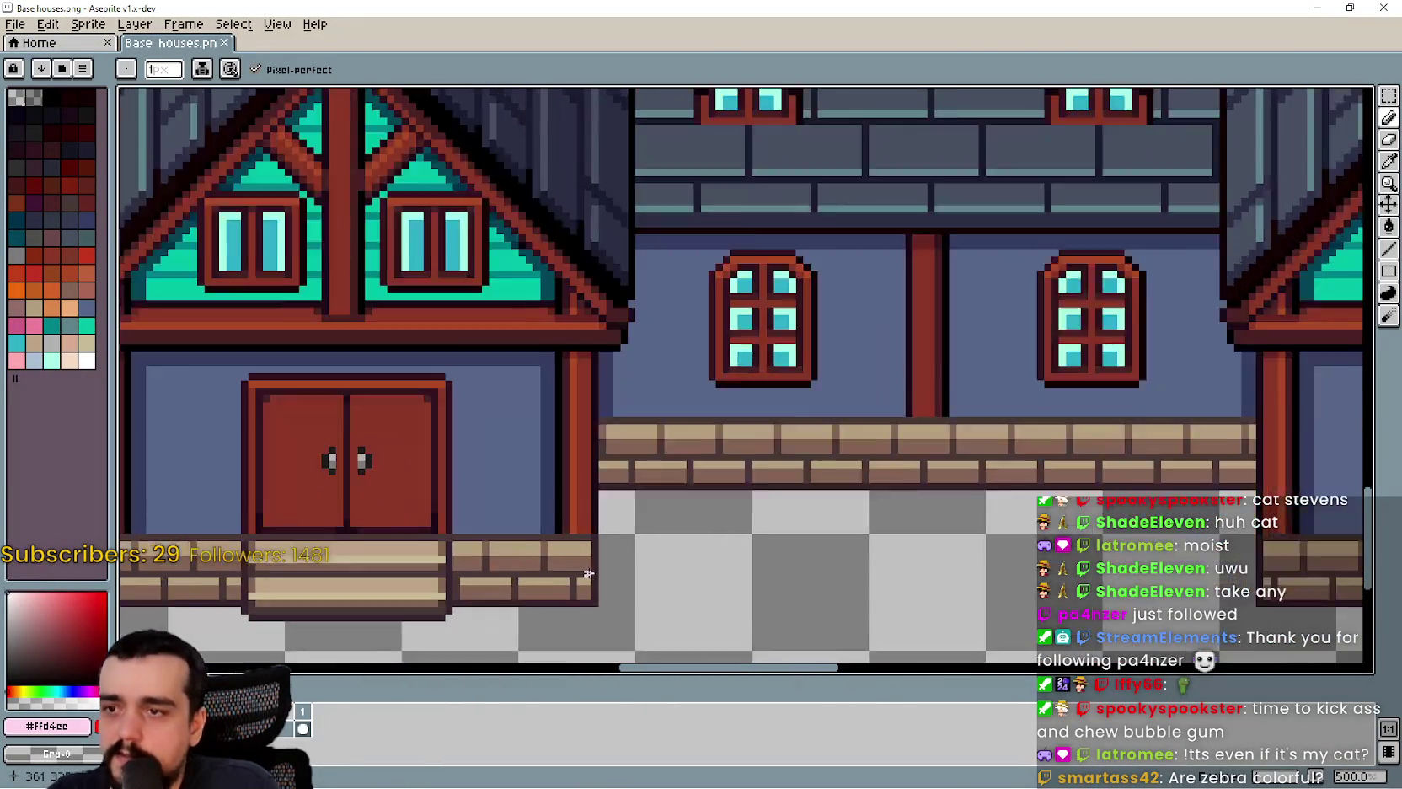
scroll(567, 498, down, 2)
scroll(581, 373, down, 2)
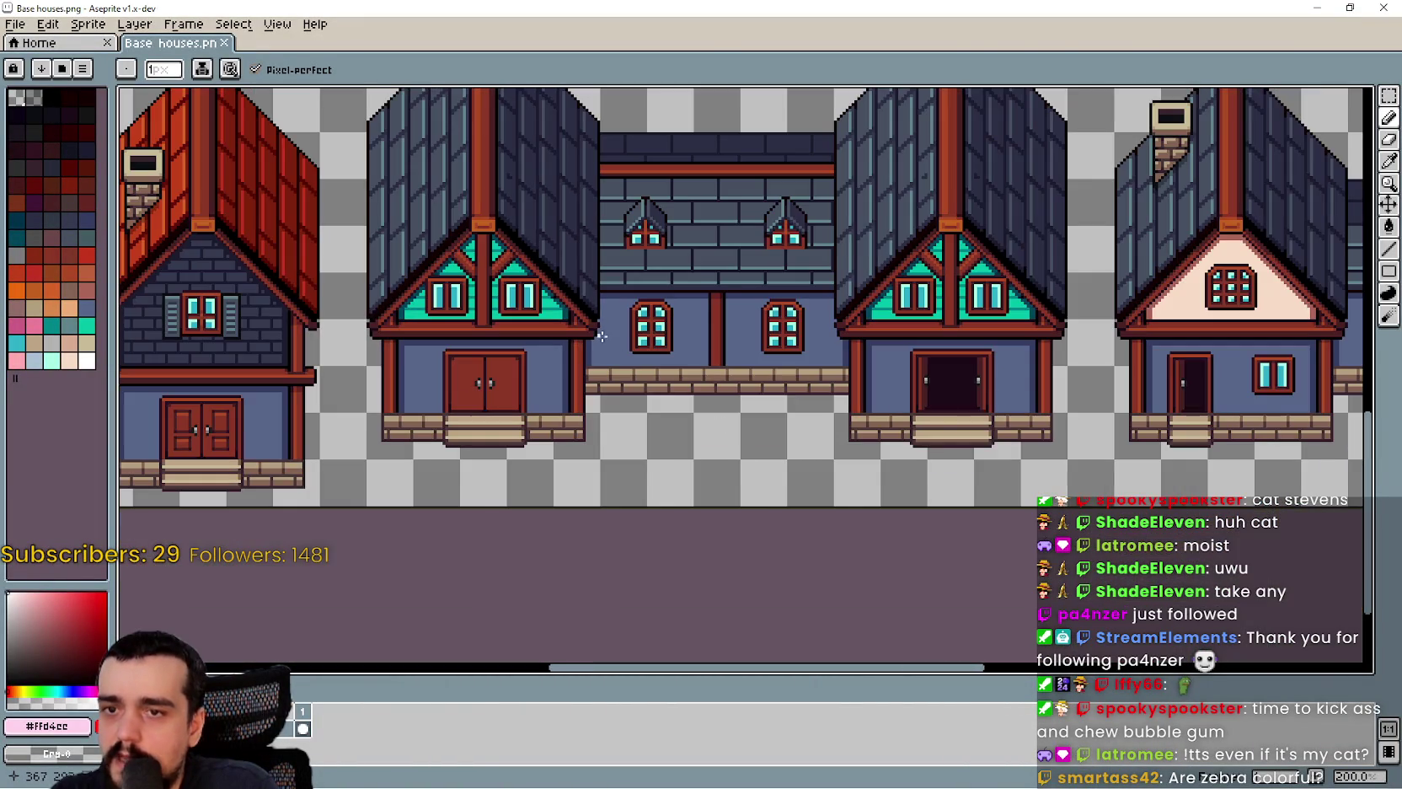
scroll(766, 455, down, 2)
scroll(927, 303, up, 2)
scroll(970, 278, down, 2)
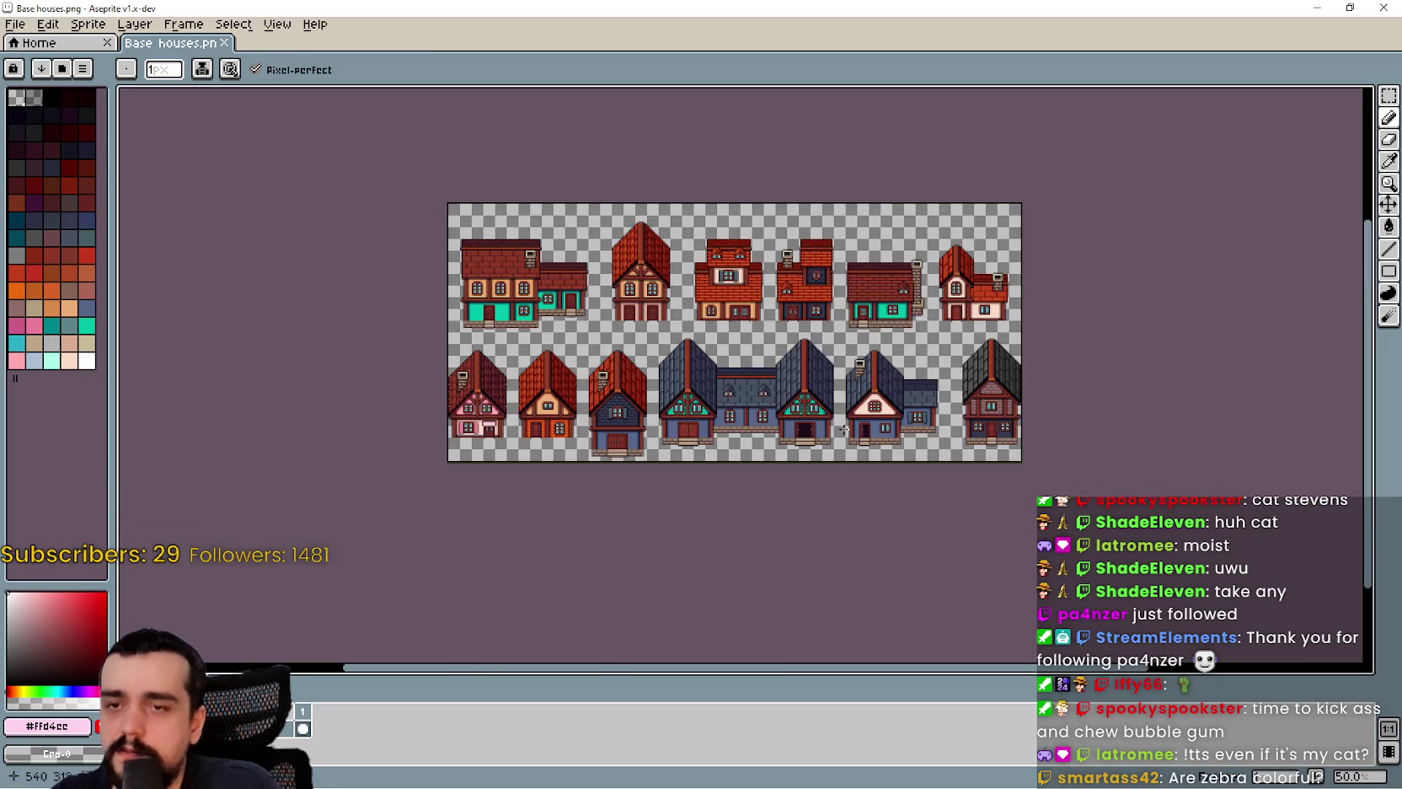
scroll(982, 270, up, 1)
scroll(786, 399, up, 2)
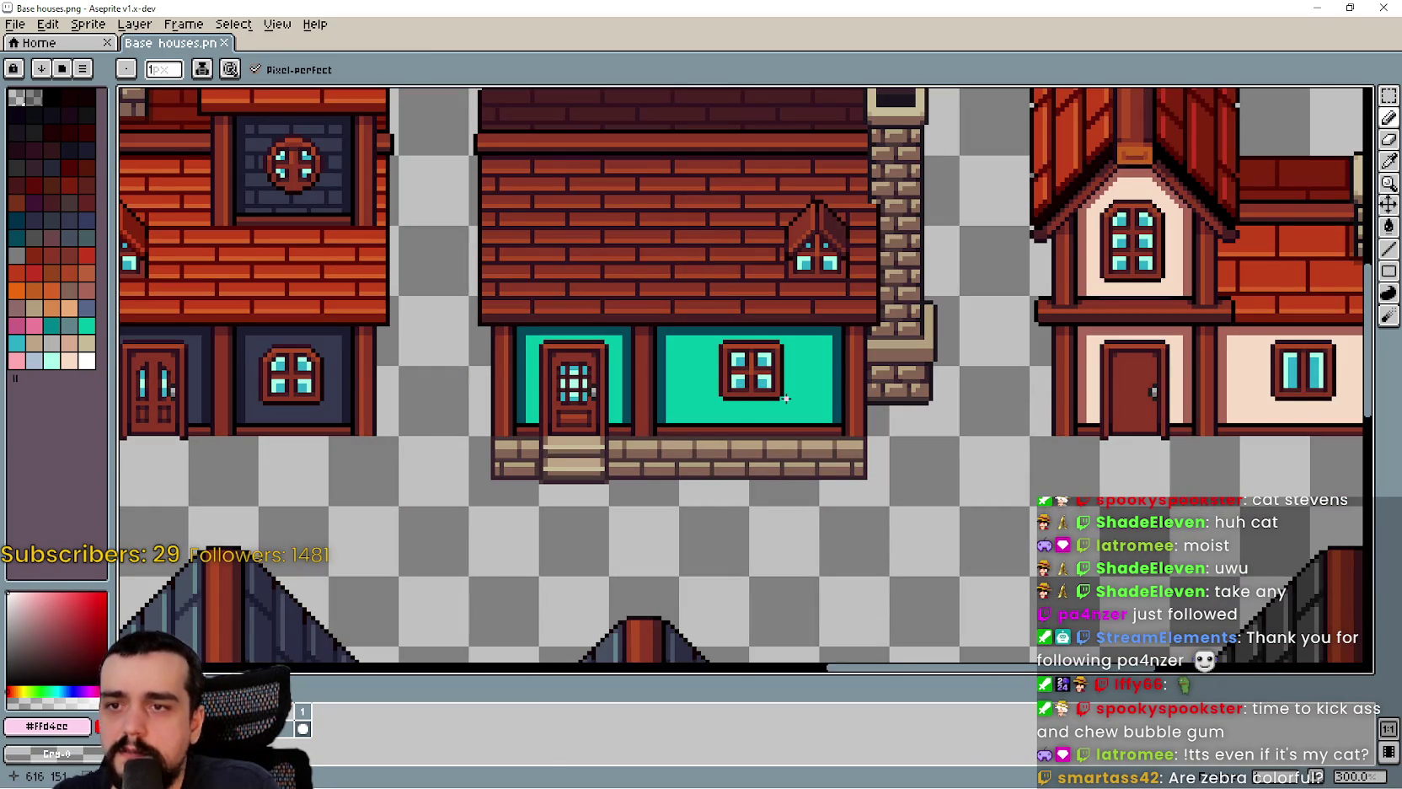
scroll(786, 398, down, 2)
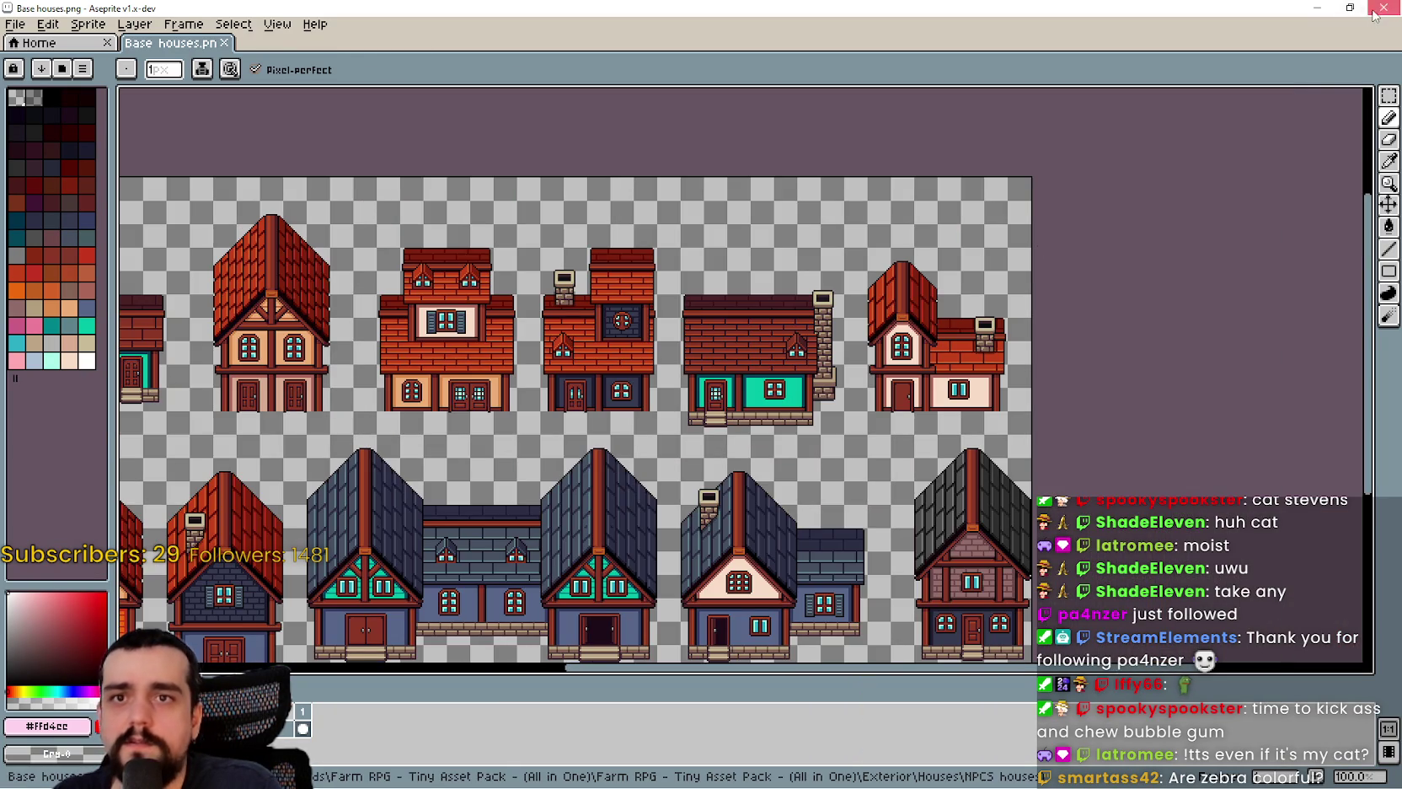
scroll(900, 313, down, 2)
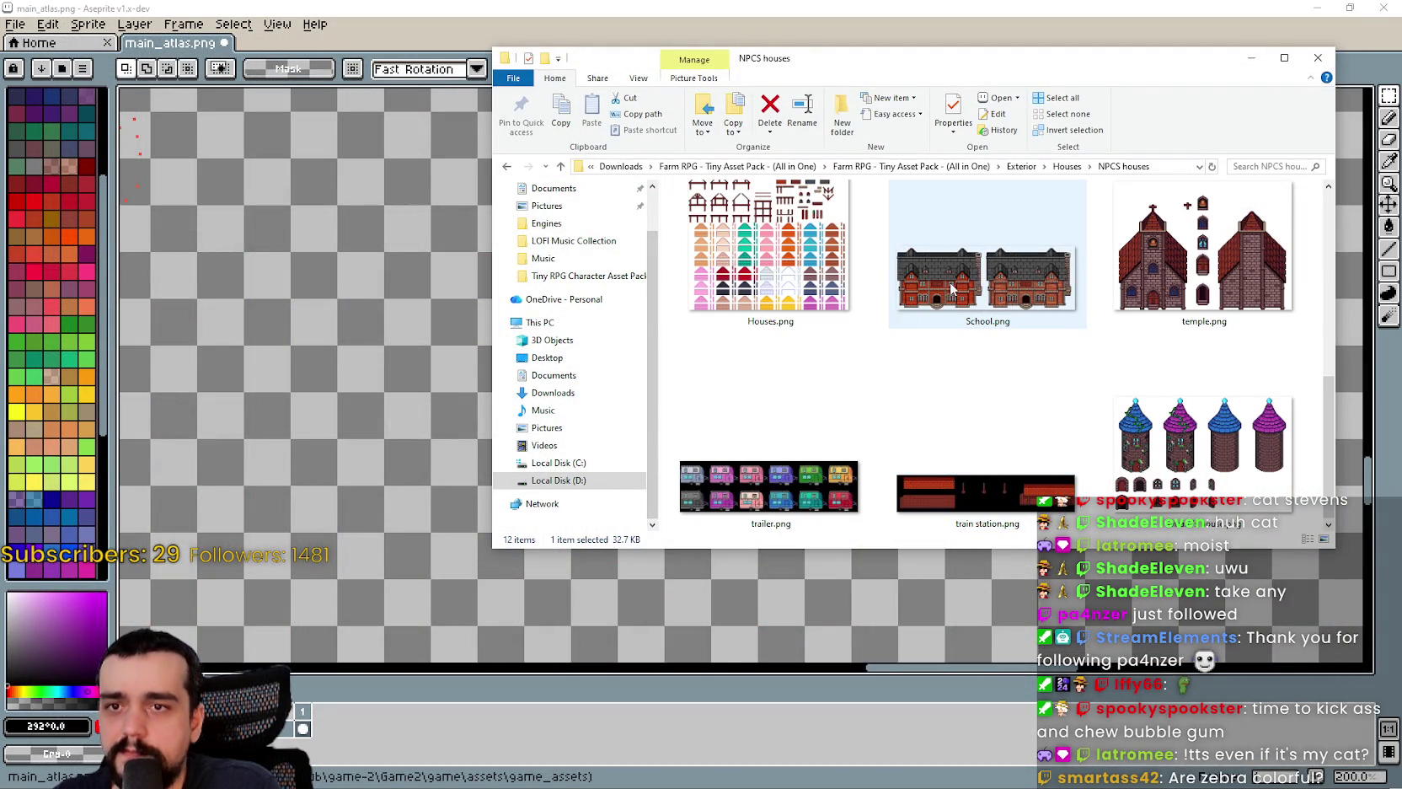
double_click(1174, 318)
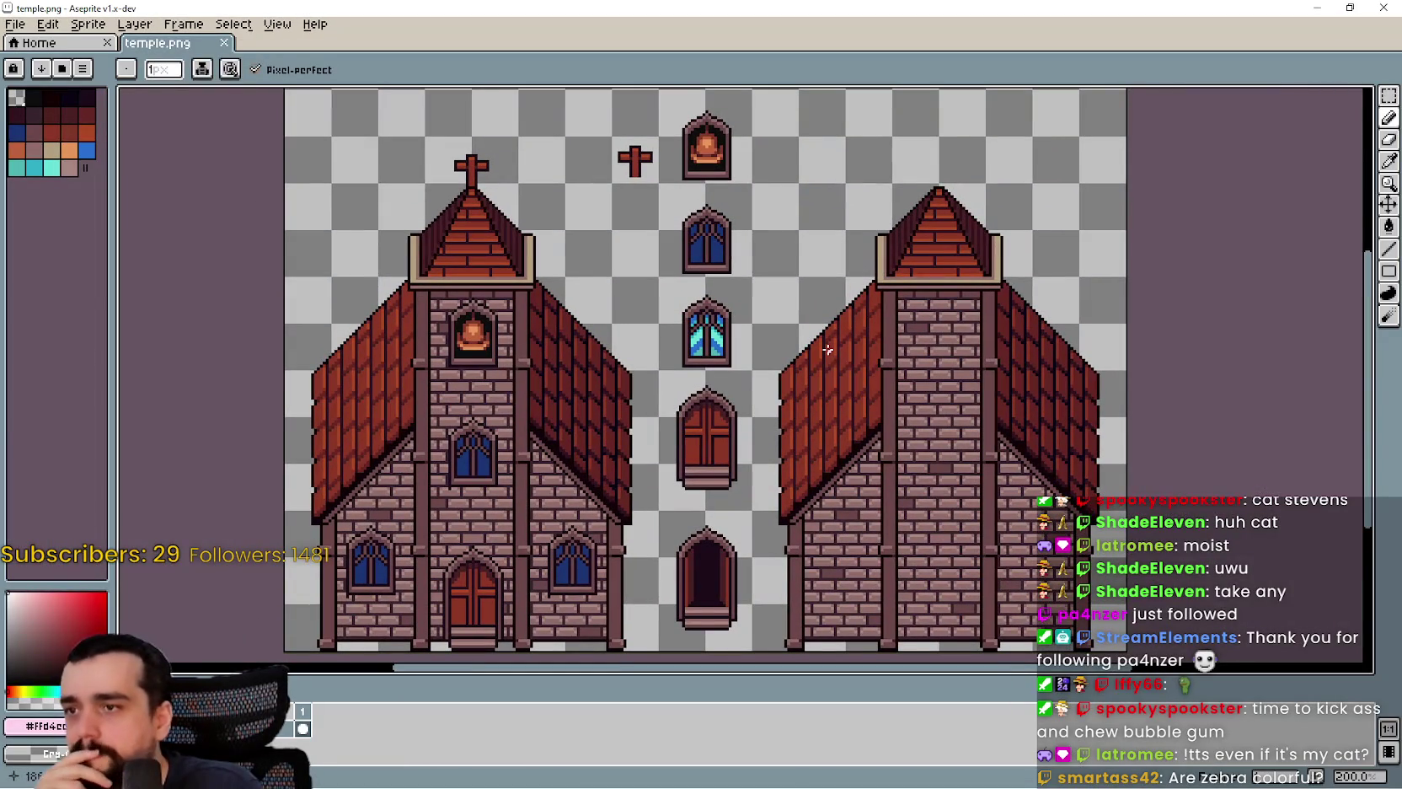
scroll(827, 349, down, 1)
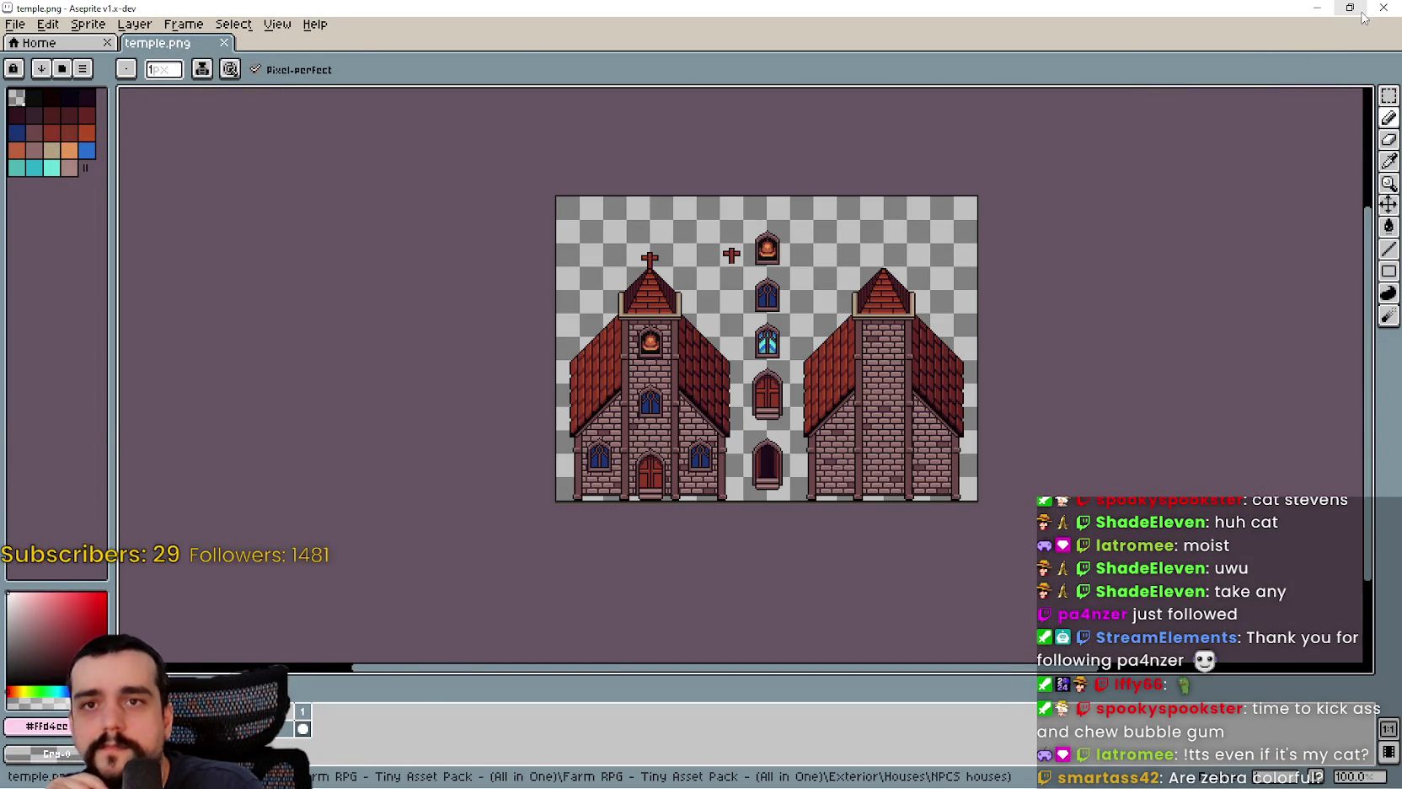
click(1382, 9)
- Go up through Houses to the Exterior folder, checking the Door, windows, and chimney sheet
scroll(837, 412, down, 1)
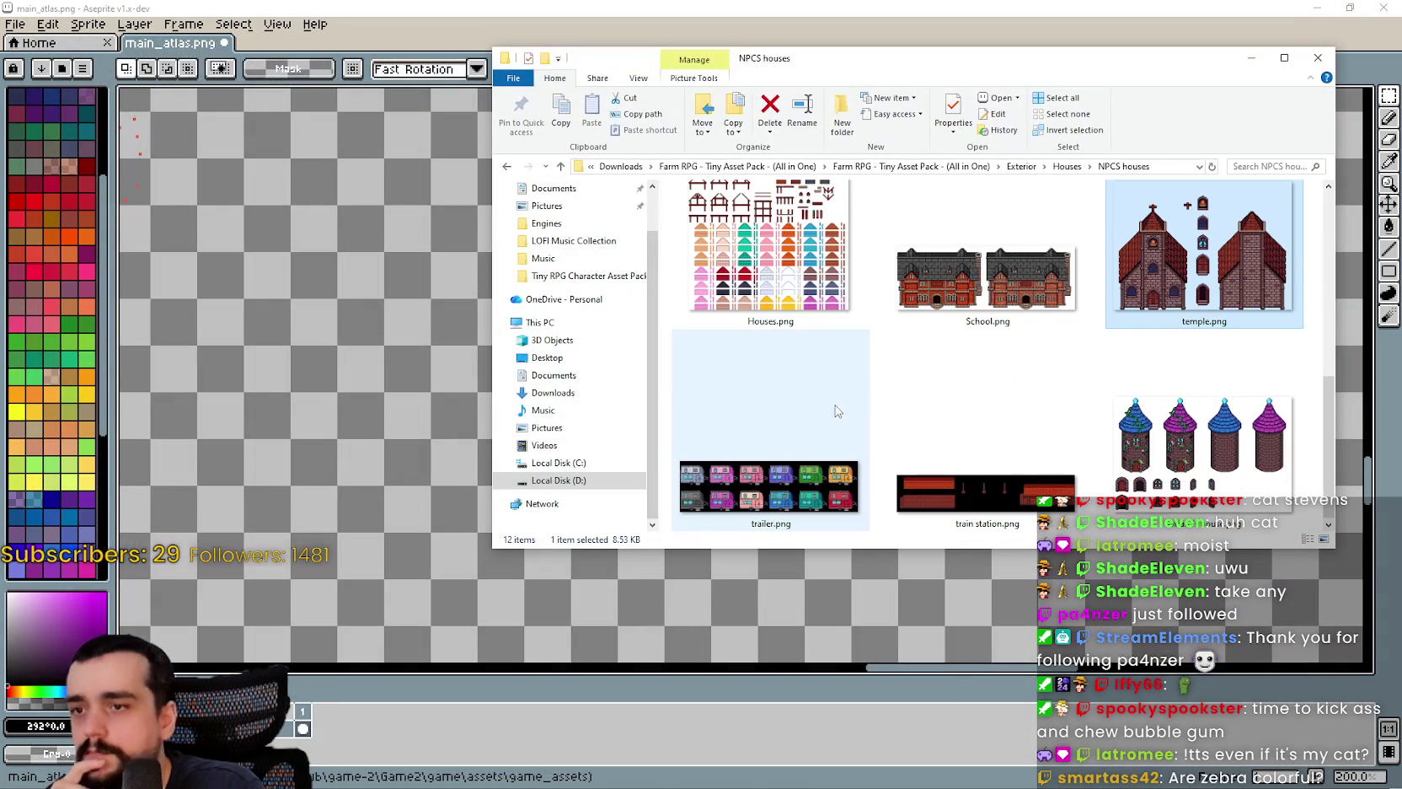
click(1066, 167)
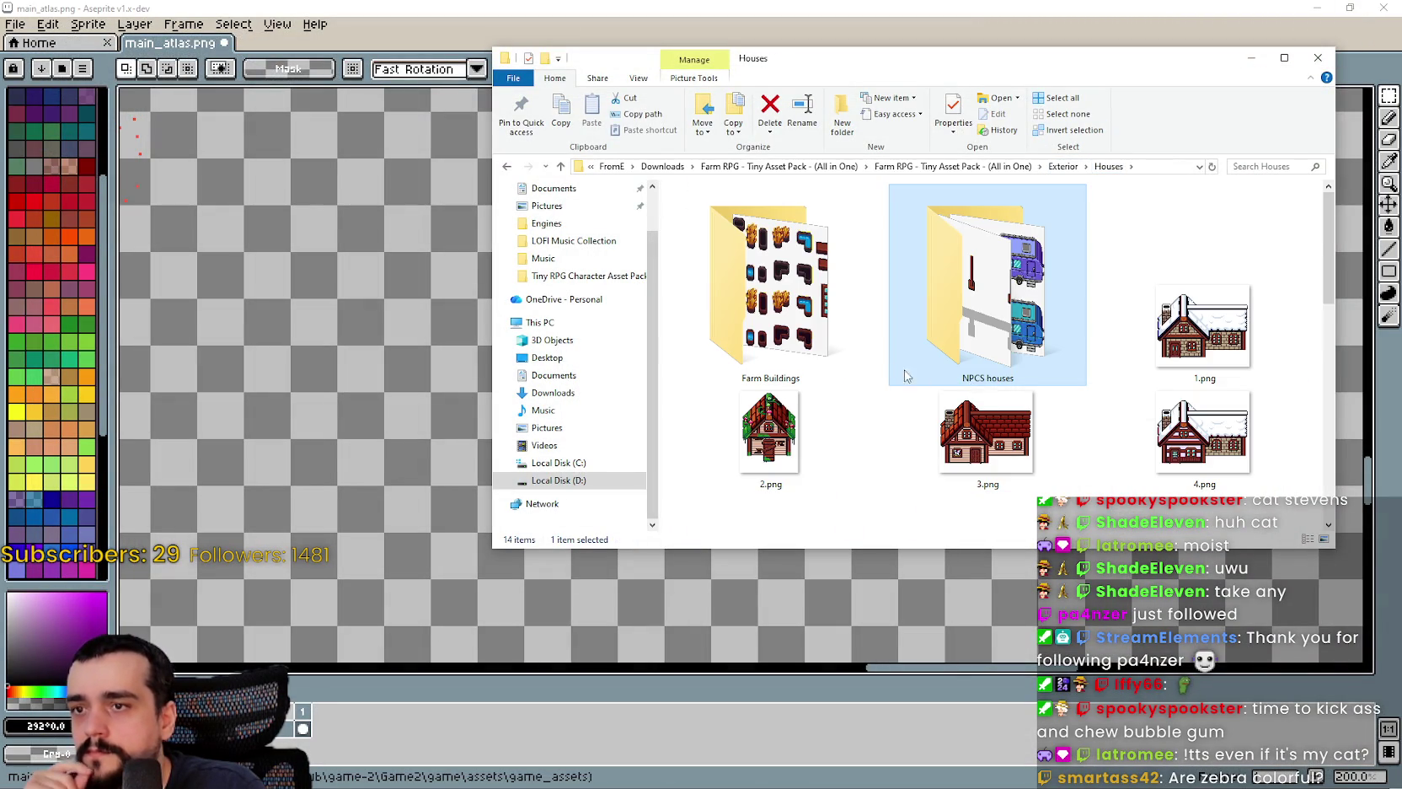
scroll(923, 381, down, 5)
click(1197, 253)
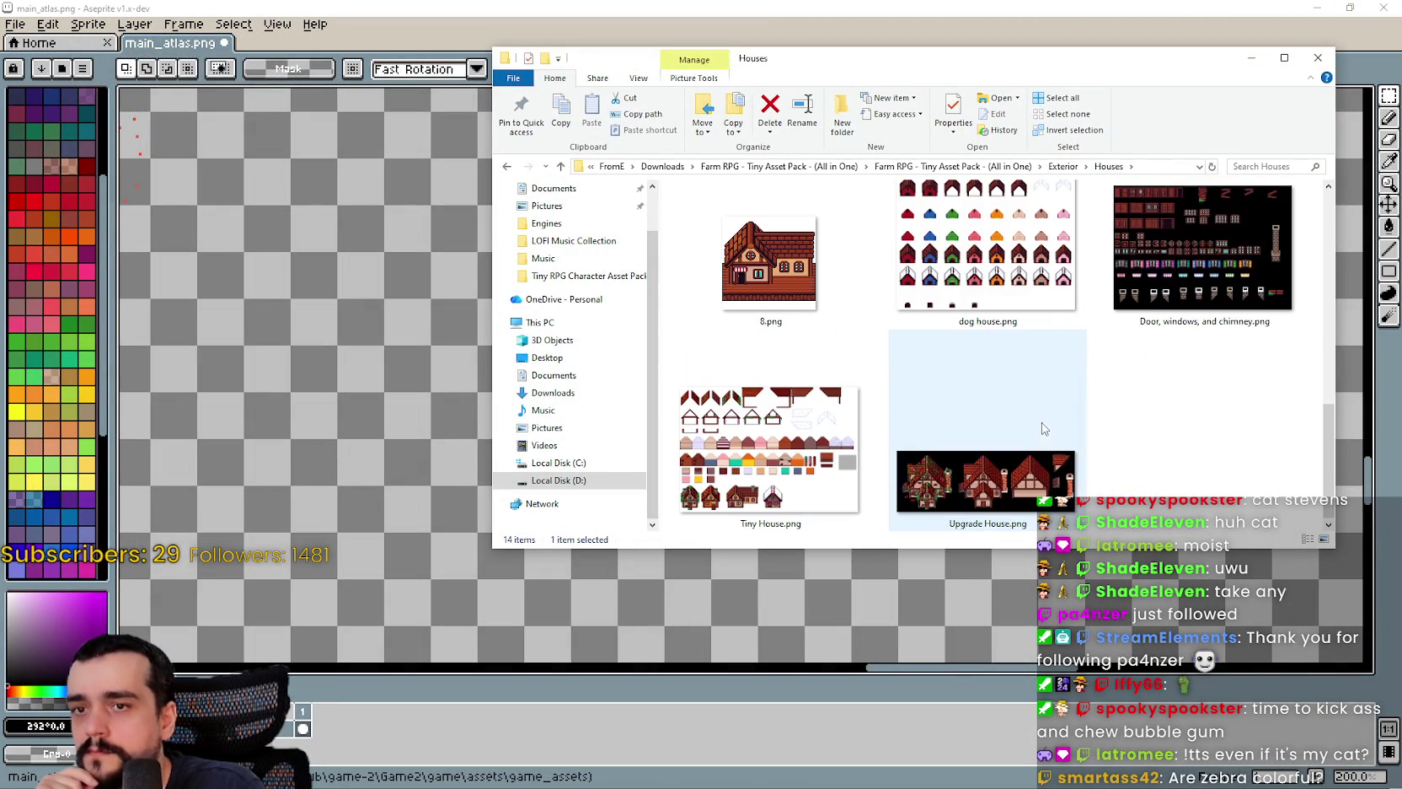
click(1053, 167)
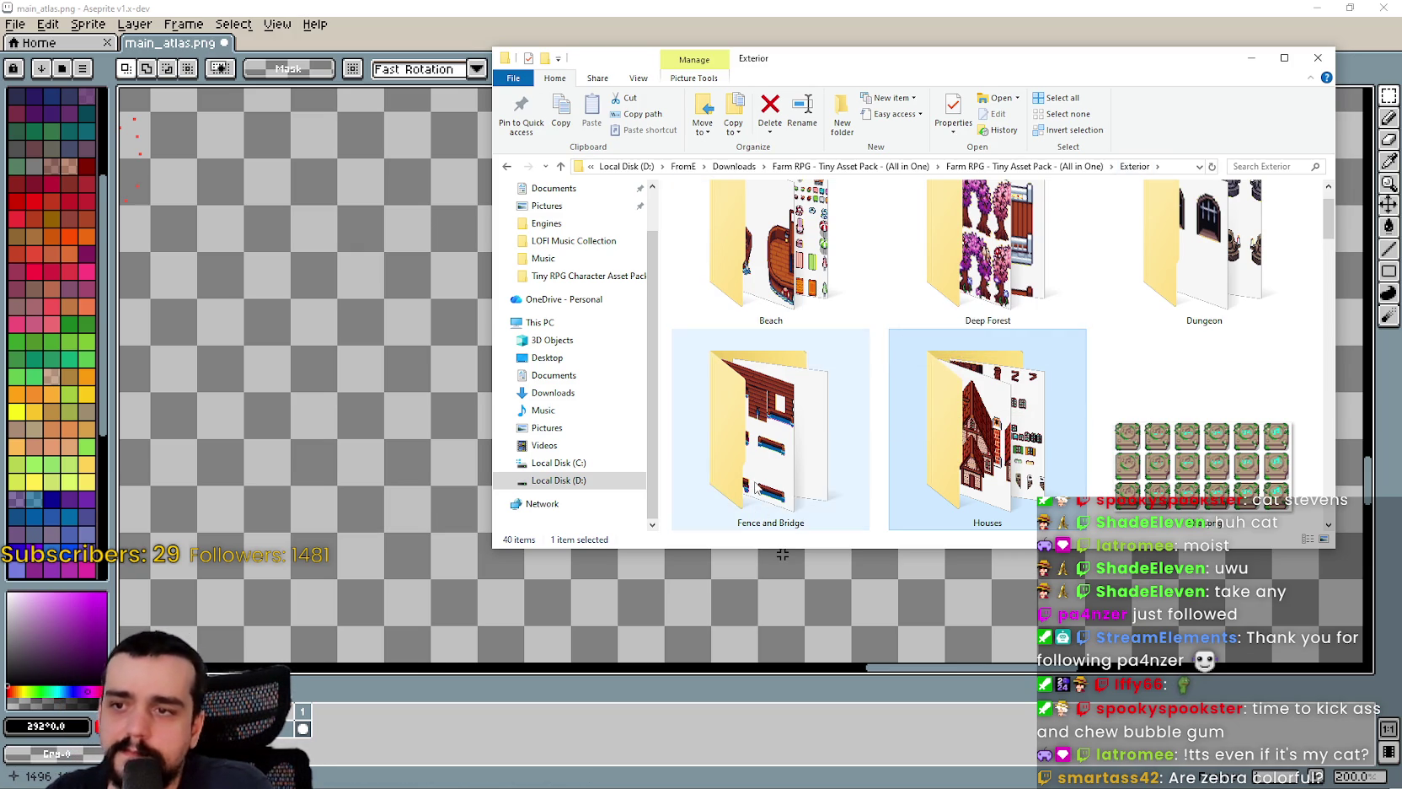
click(788, 337)
scroll(785, 329, up, 1)
- Open the Beach folder and its Exterior Beach.png sheet in Aseprite
double_click(783, 320)
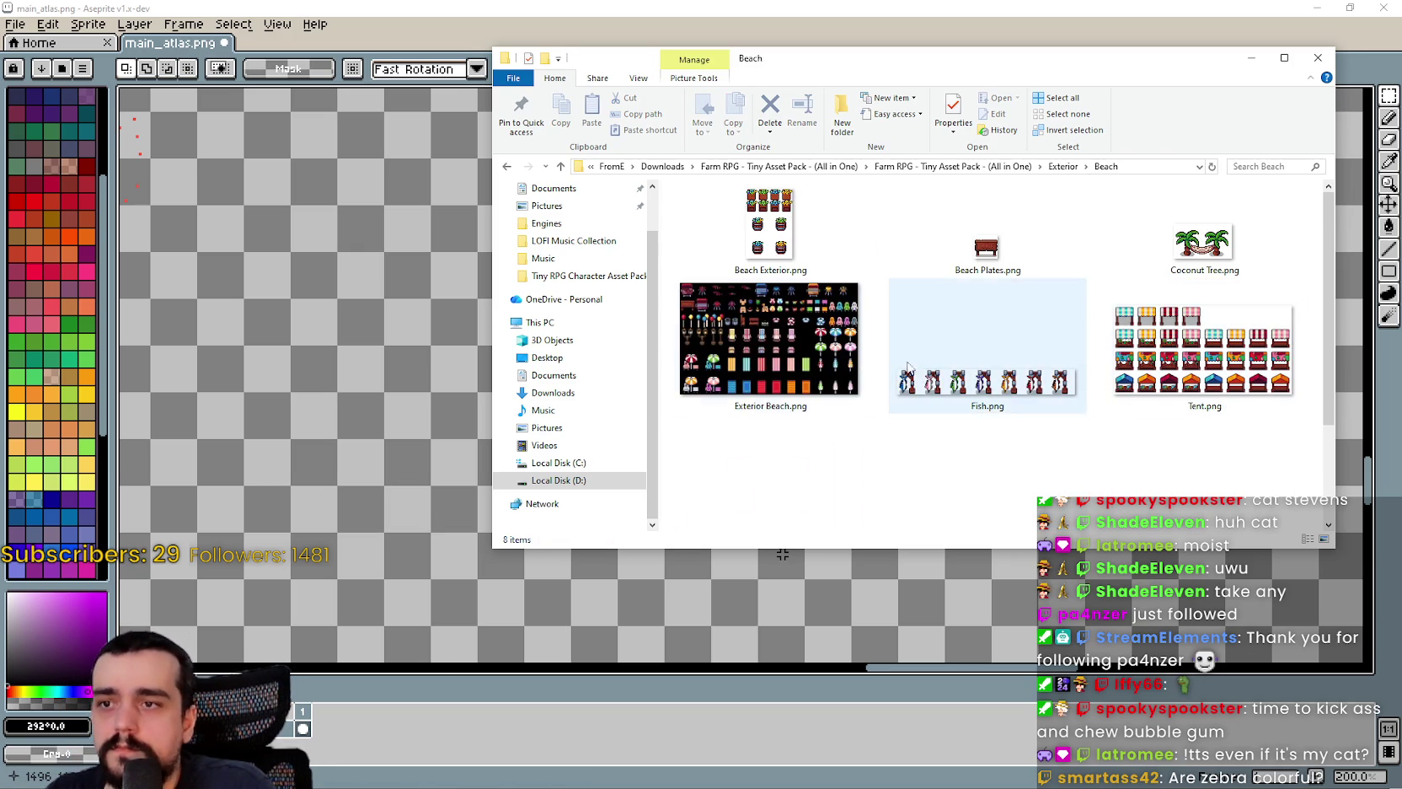
scroll(820, 379, down, 1)
scroll(820, 380, up, 2)
double_click(807, 365)
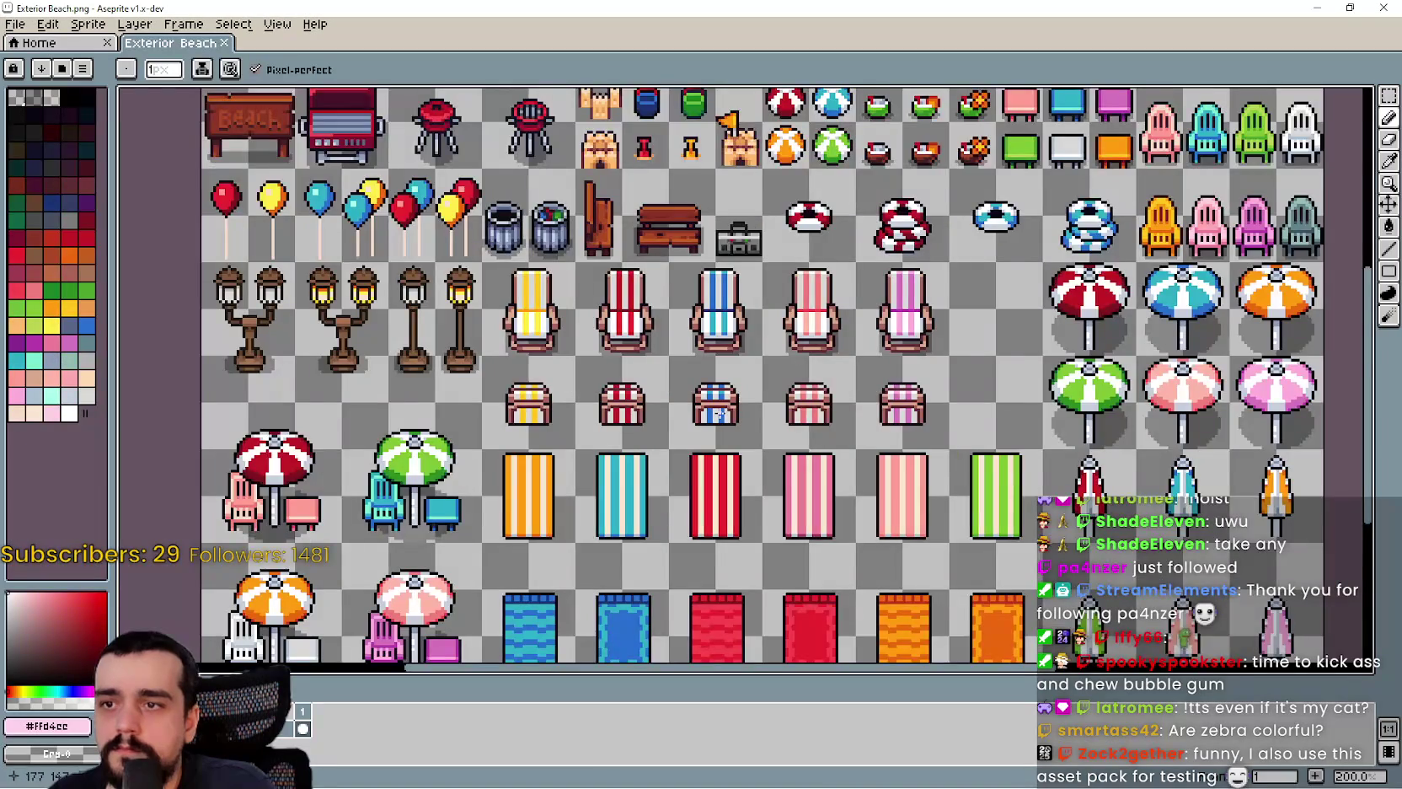
- Pan and zoom around the Exterior Beach sprites, then close the sheet
mouse_move(718, 413)
mouse_down()
mouse_move(754, 282)
mouse_move(761, 430)
mouse_move(721, 453)
mouse_up()
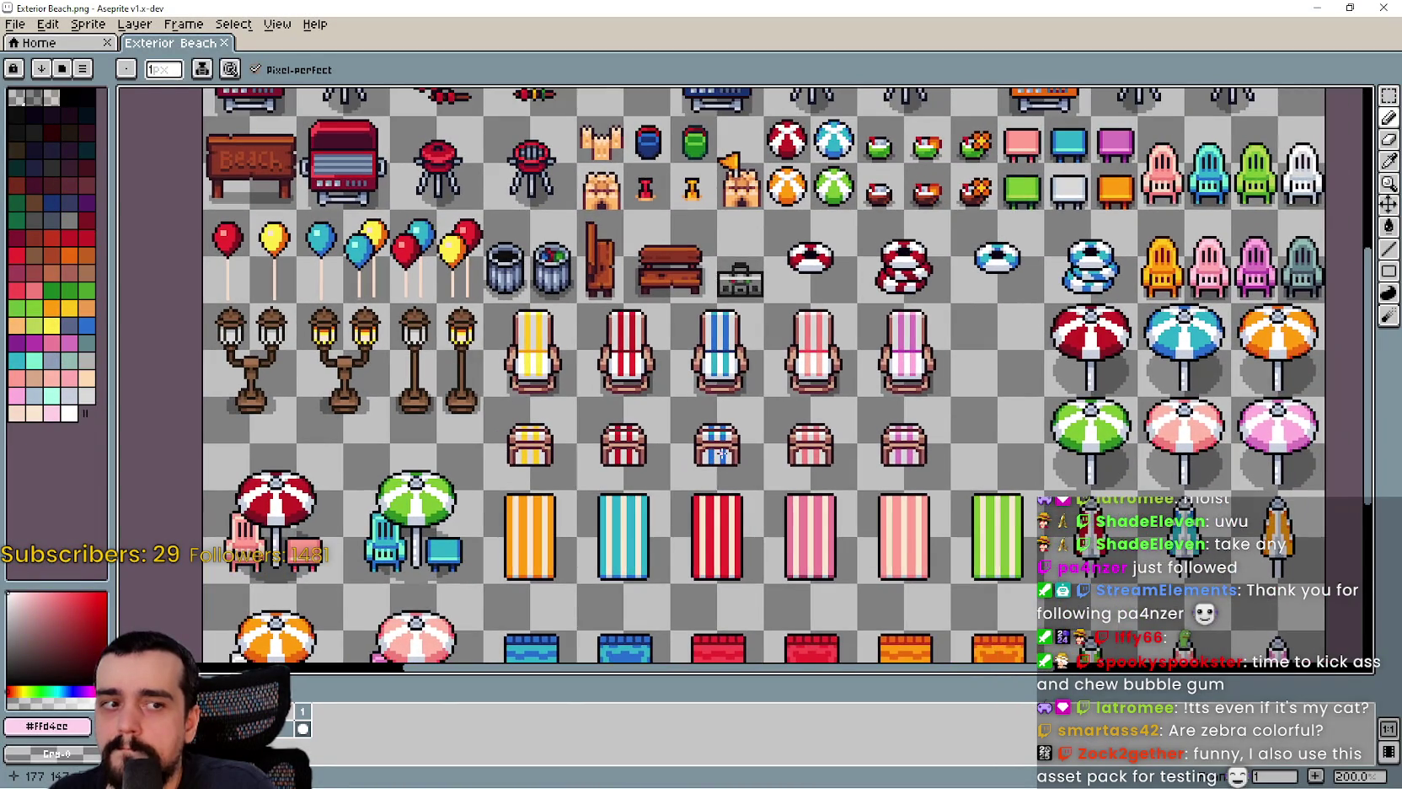
scroll(720, 453, down, 1)
scroll(720, 453, up, 1)
scroll(843, 431, up, 3)
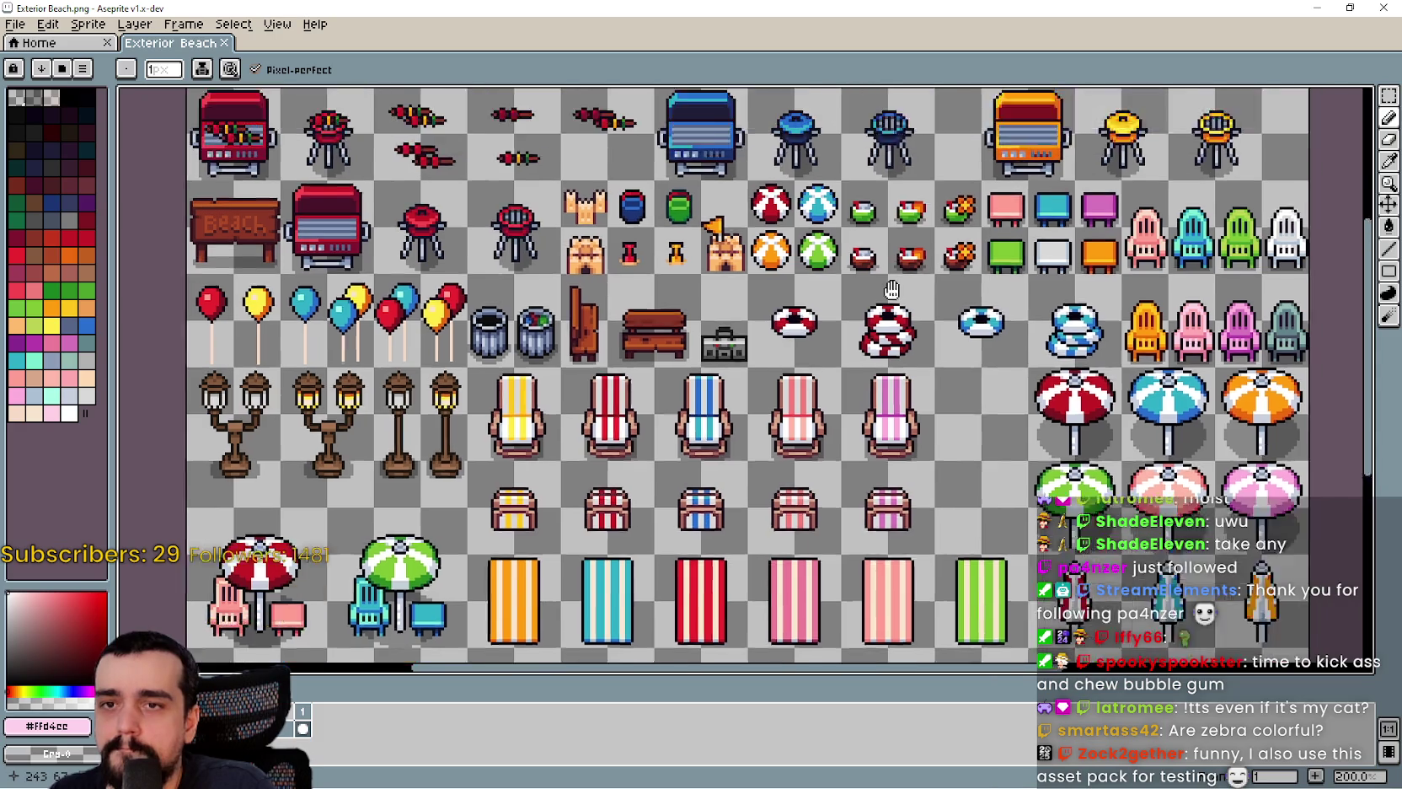
scroll(842, 430, down, 5)
scroll(773, 472, up, 2)
scroll(773, 472, up, 3)
scroll(772, 423, down, 3)
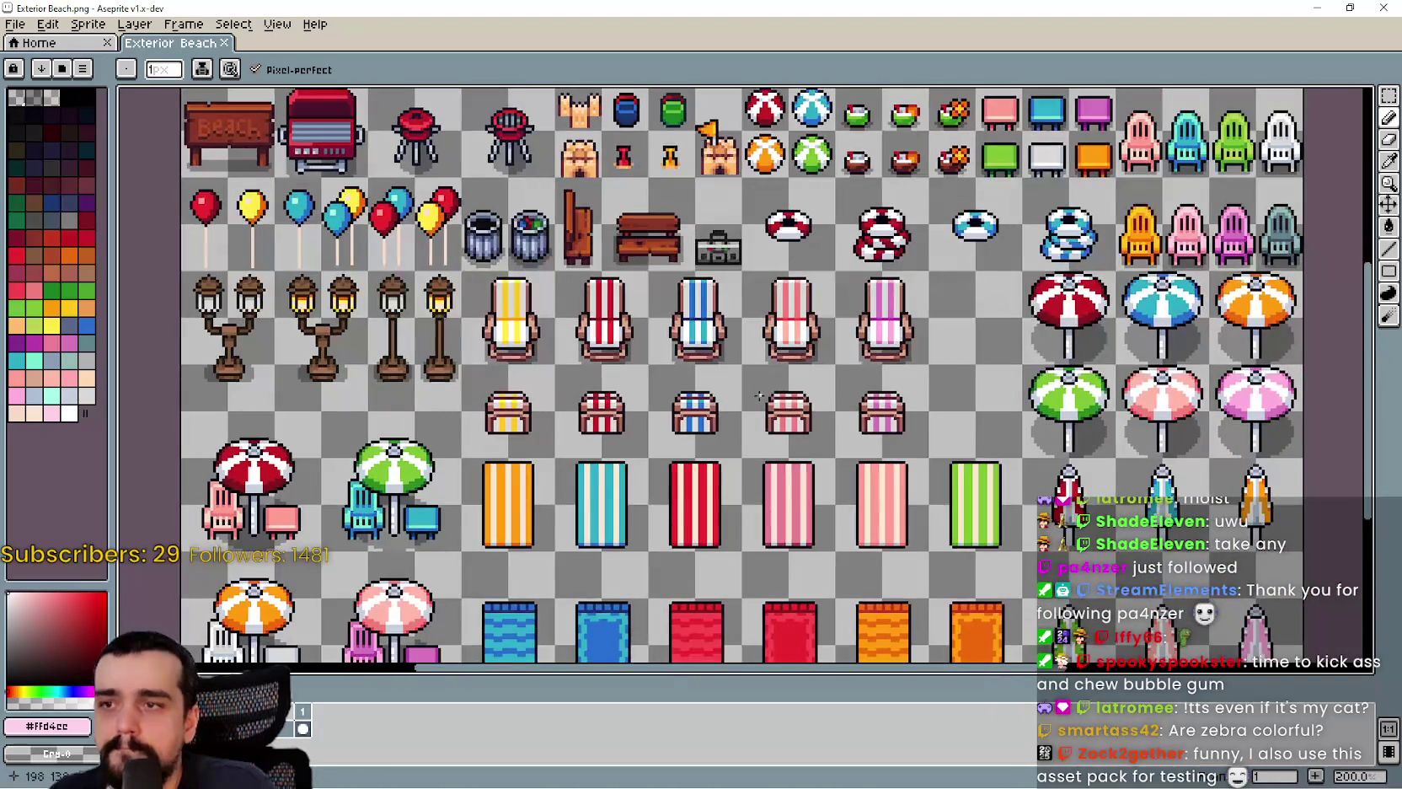
scroll(754, 380, down, 1)
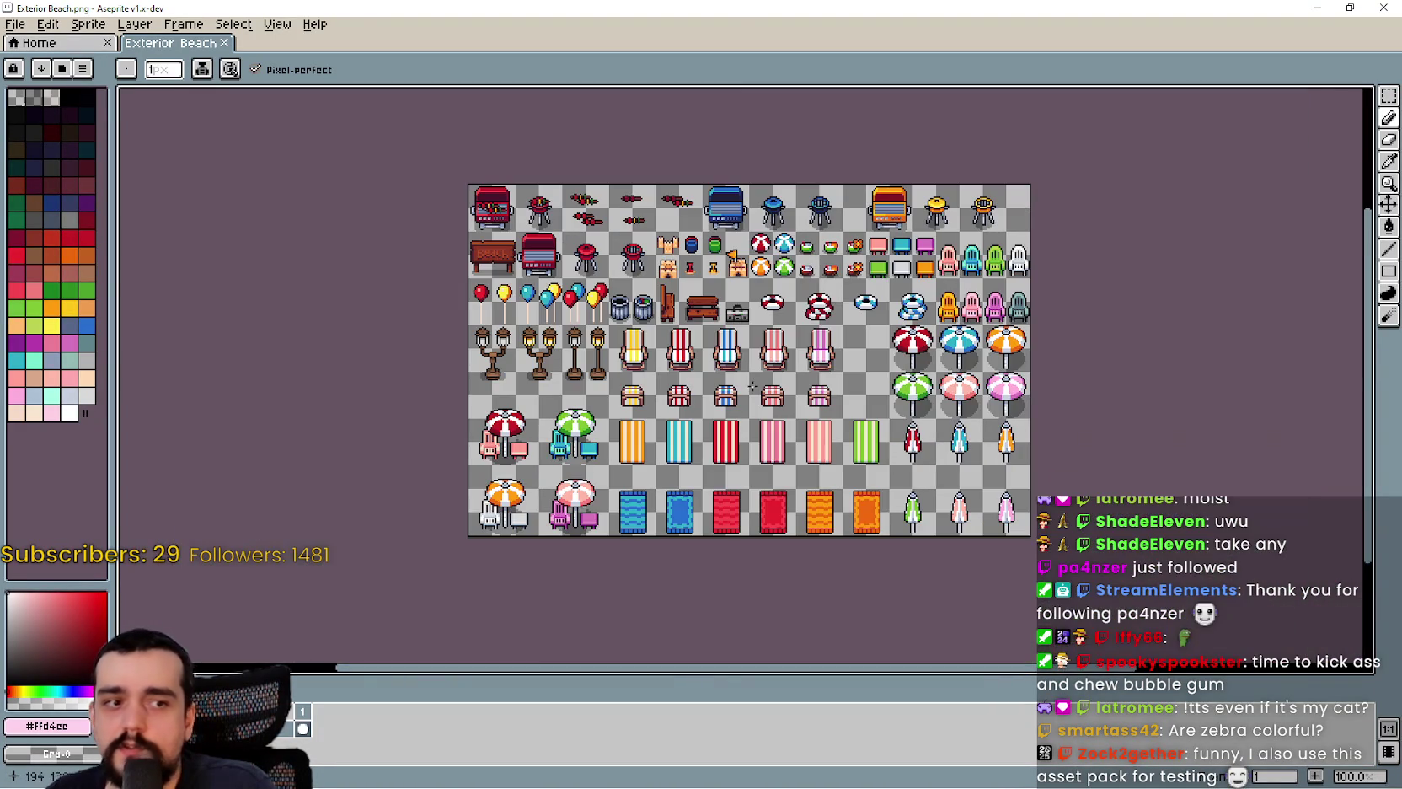
scroll(893, 407, up, 2)
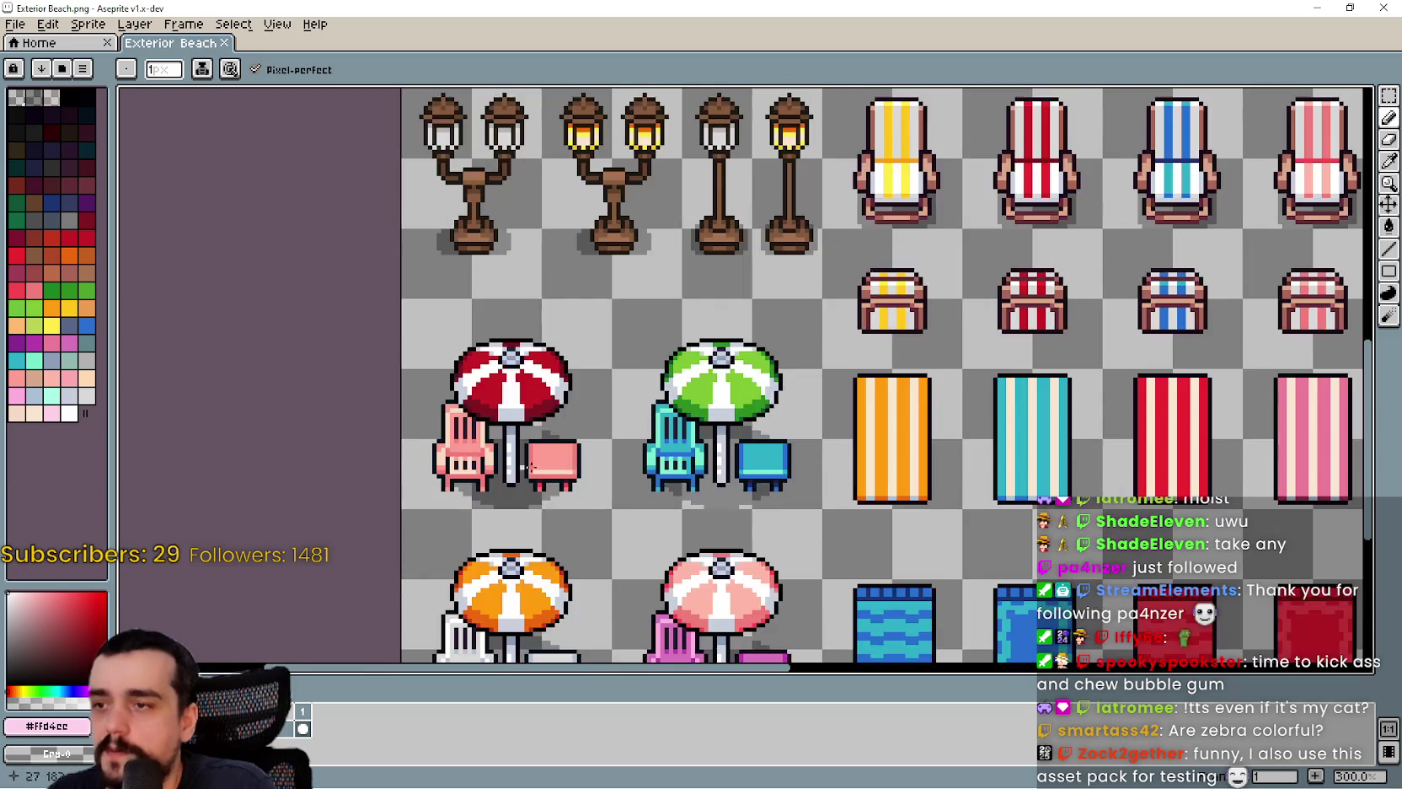
scroll(893, 407, down, 1)
scroll(893, 407, down, 1)
scroll(829, 352, up, 1)
scroll(828, 352, down, 1)
scroll(829, 352, up, 1)
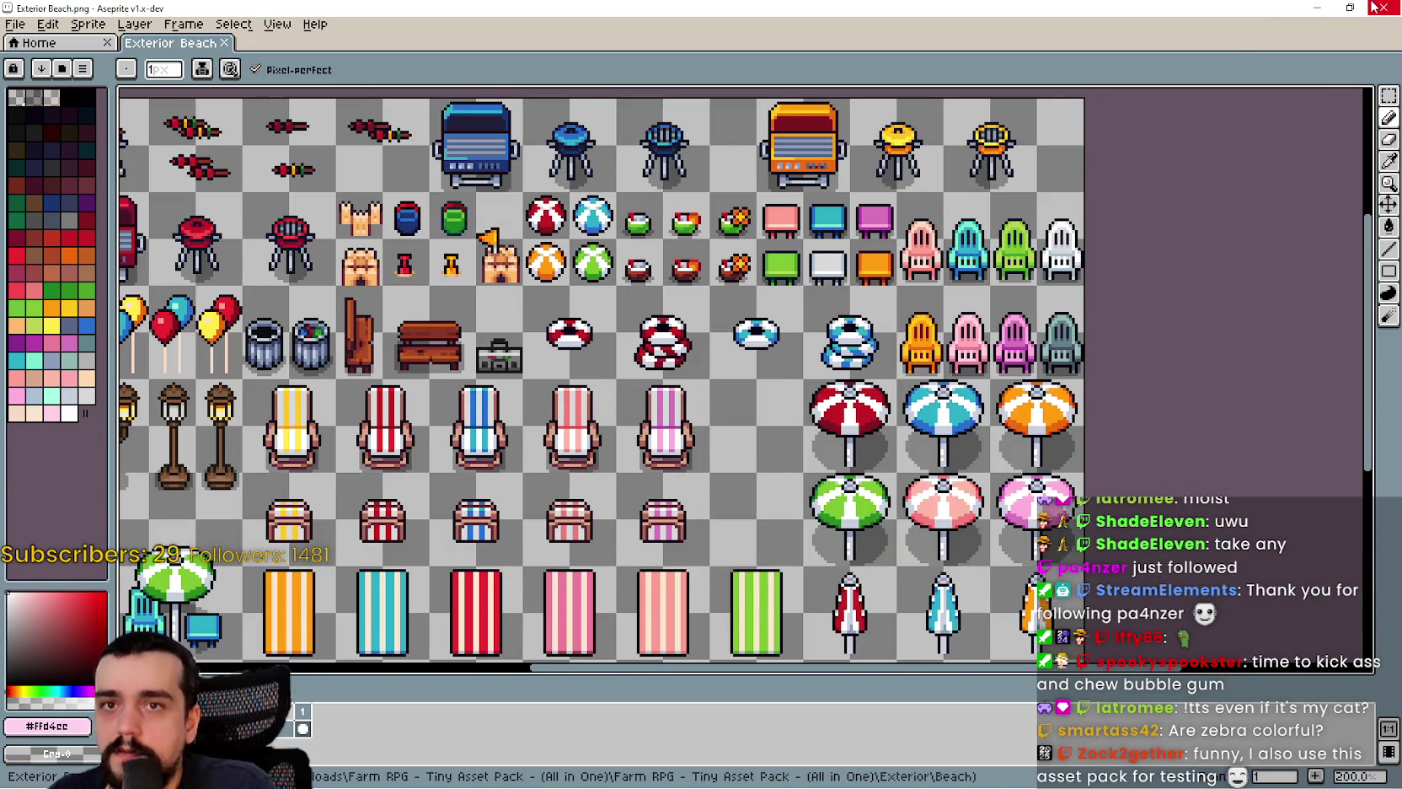
click(1369, 10)
- Open Tent.png from the Beach folder
scroll(1028, 422, down, 1)
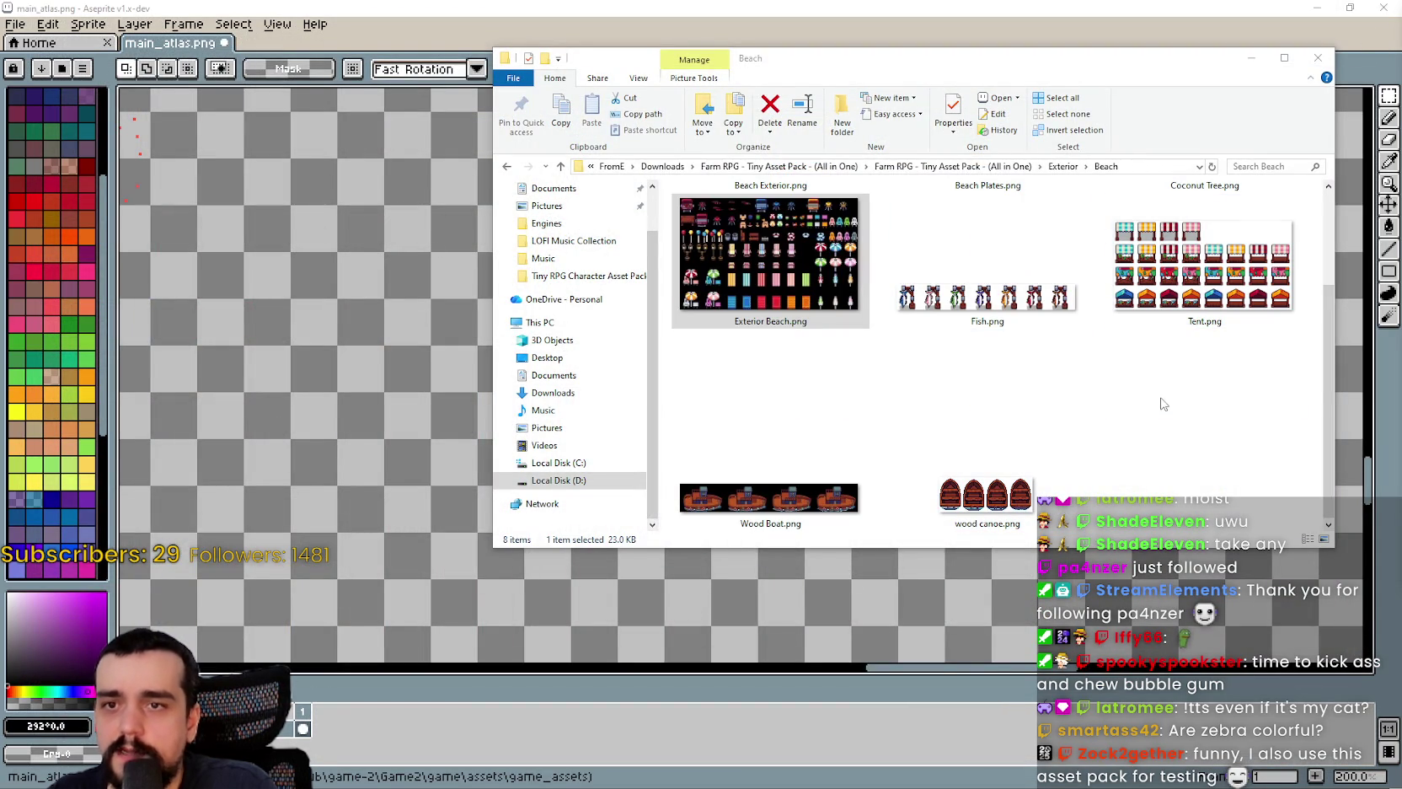
scroll(1162, 404, up, 1)
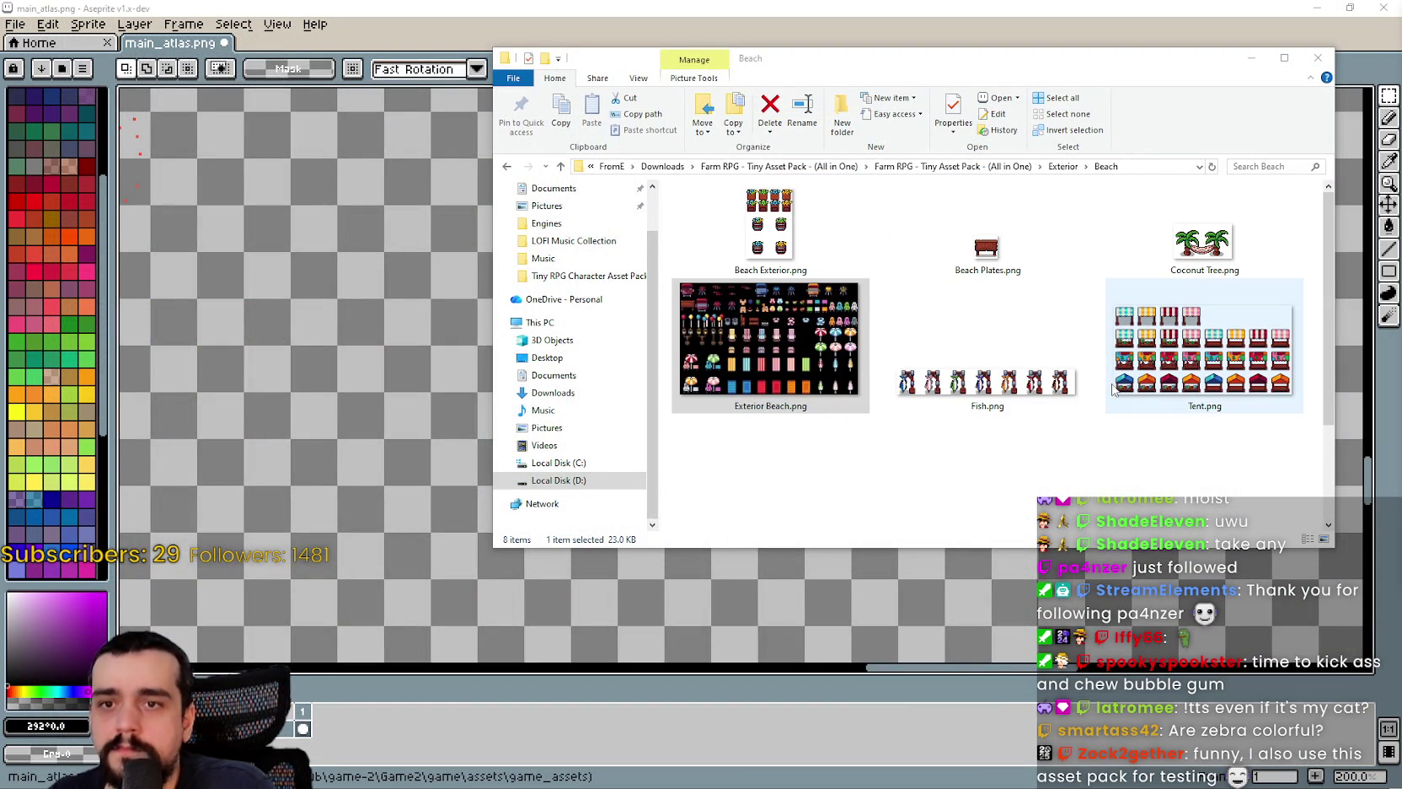
double_click(1167, 331)
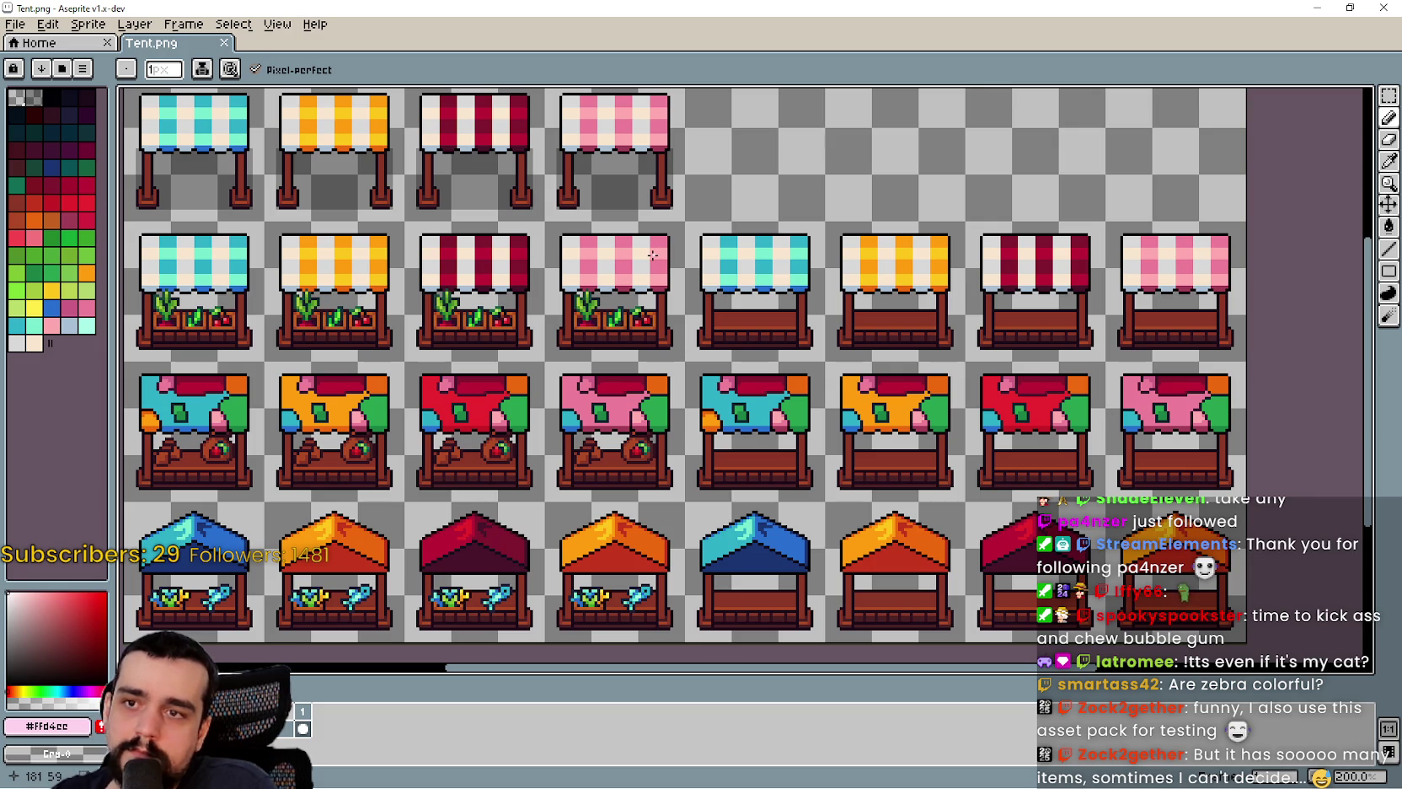
- Draw a pink pencil stroke across the cyan patchwork stall's awning in Tent.png
drag(814, 424, 725, 363)
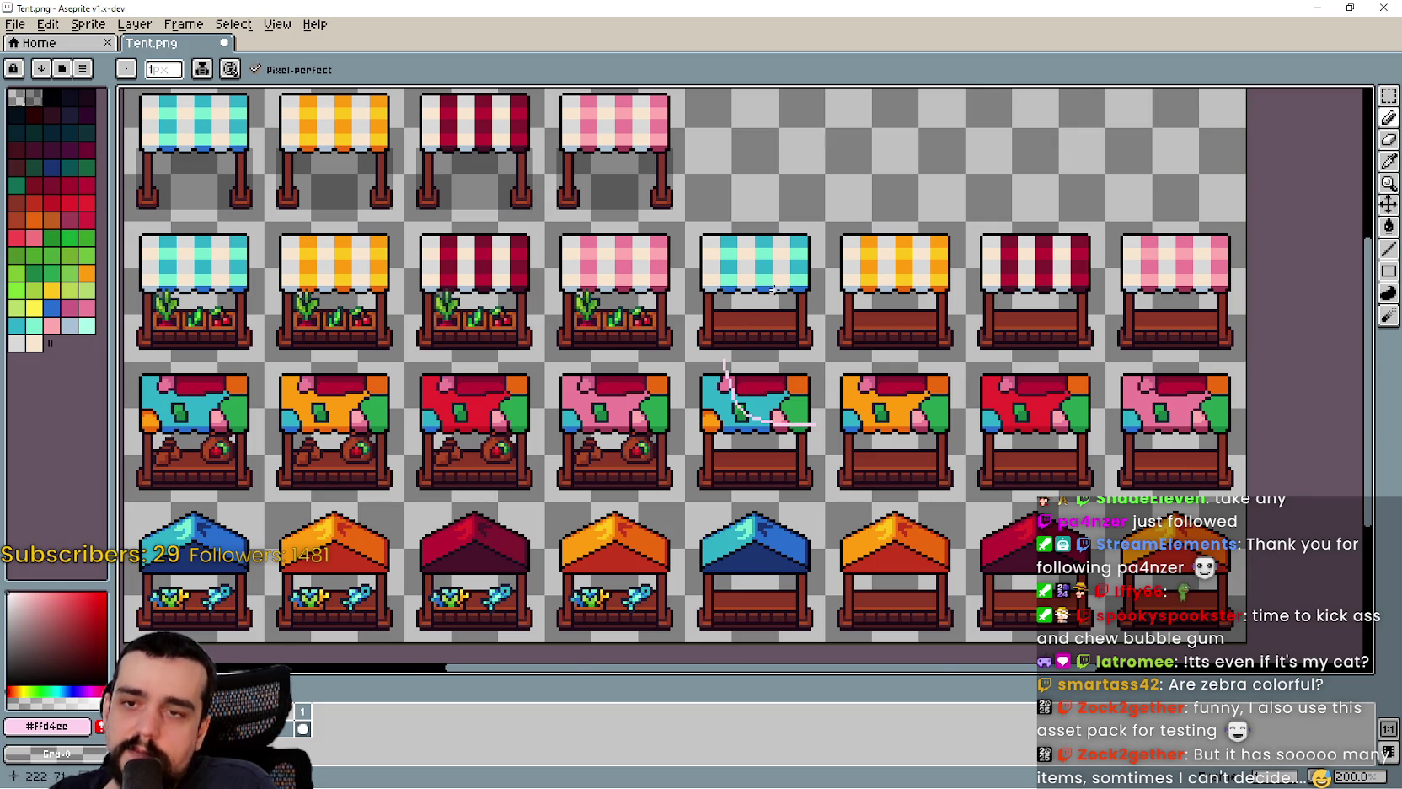
scroll(1046, 335, down, 2)
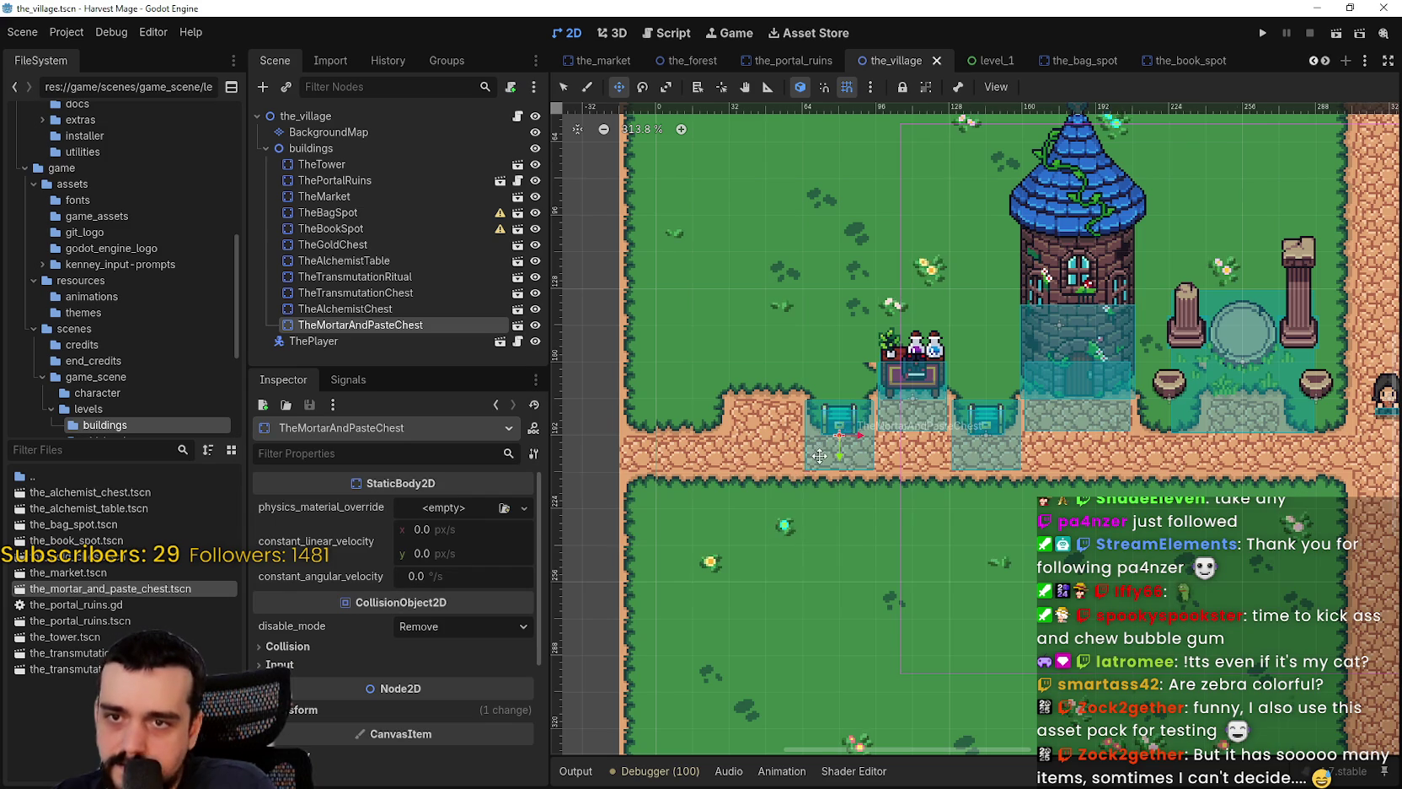
- Survey the_village's tower, market and chests, then return to the Beach folder
scroll(952, 385, down, 2)
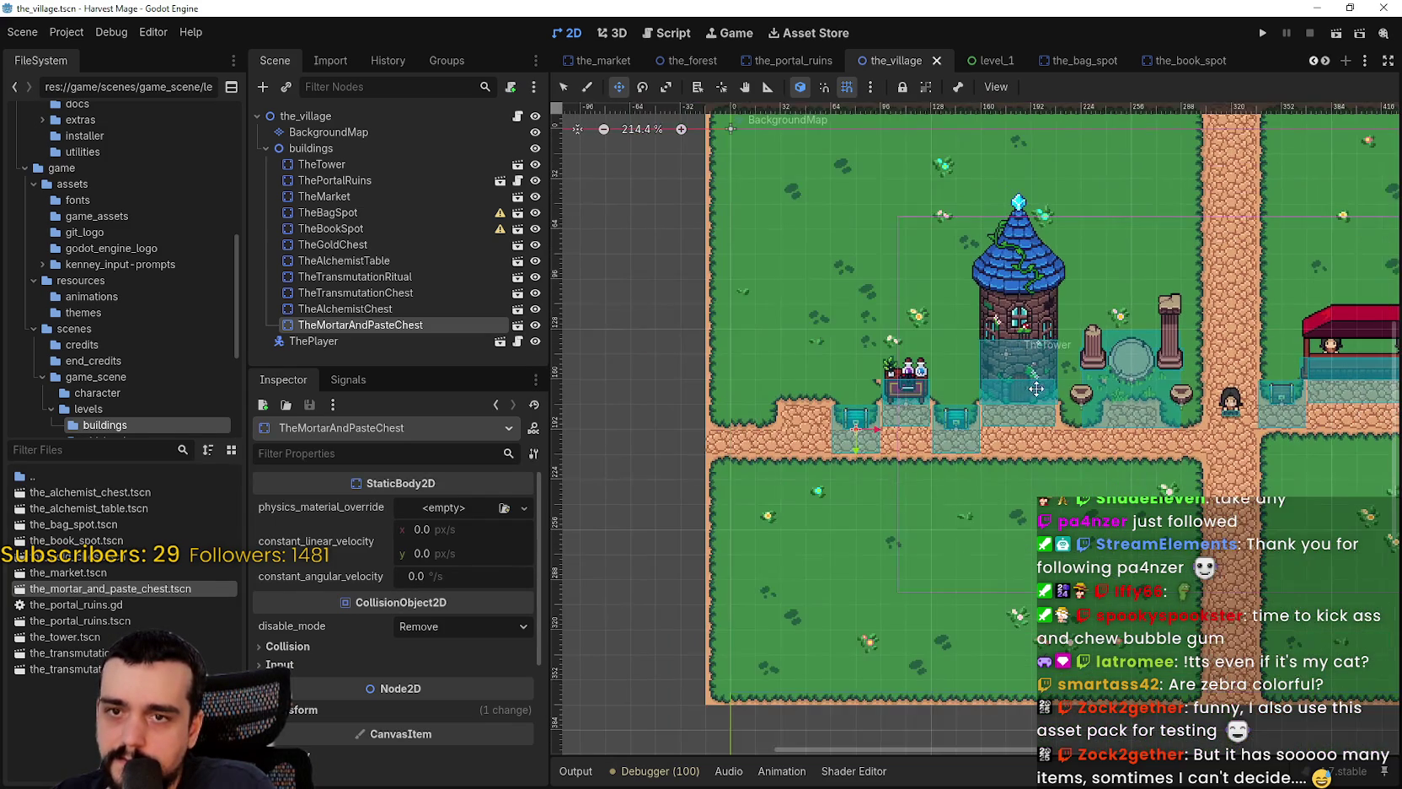
scroll(927, 379, right, 5)
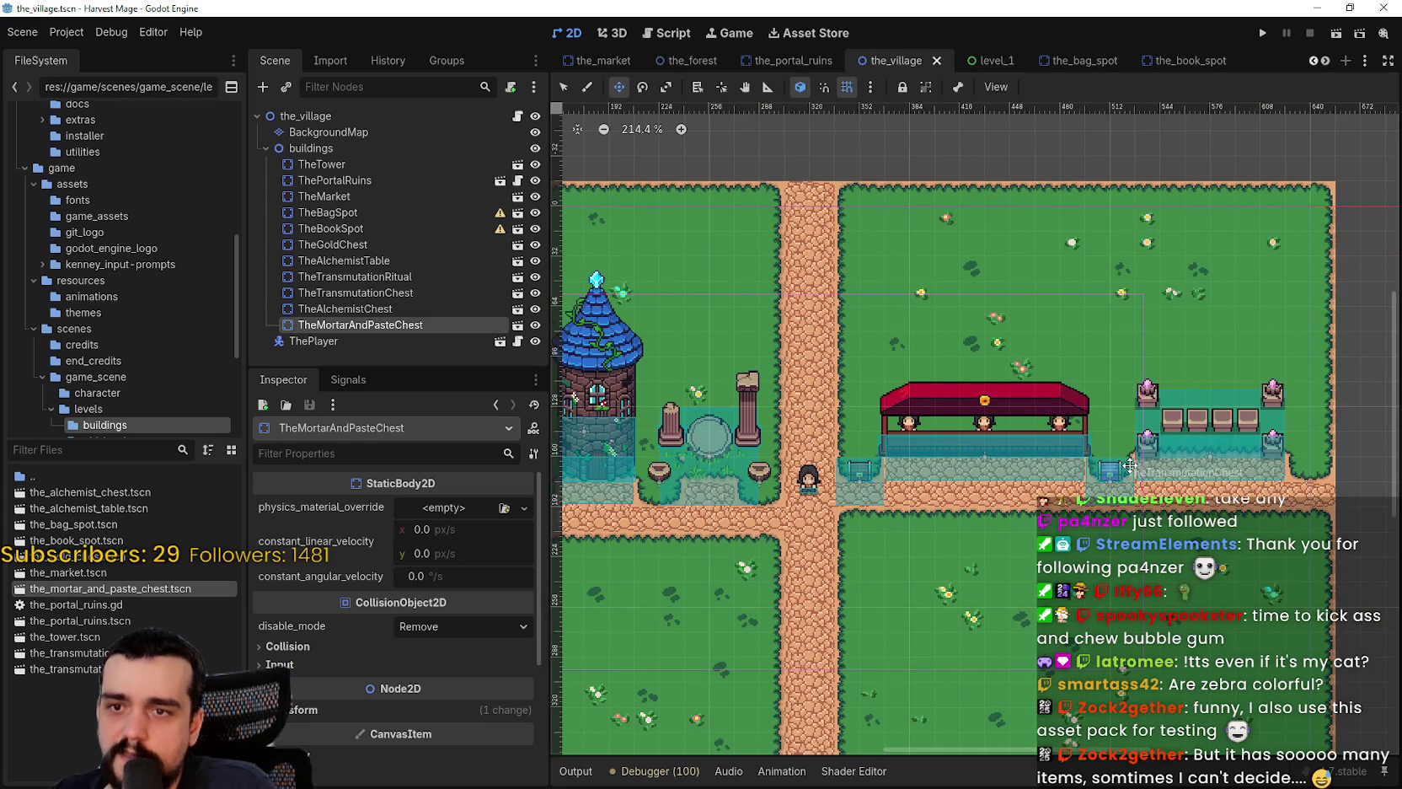
scroll(1127, 460, up, 2)
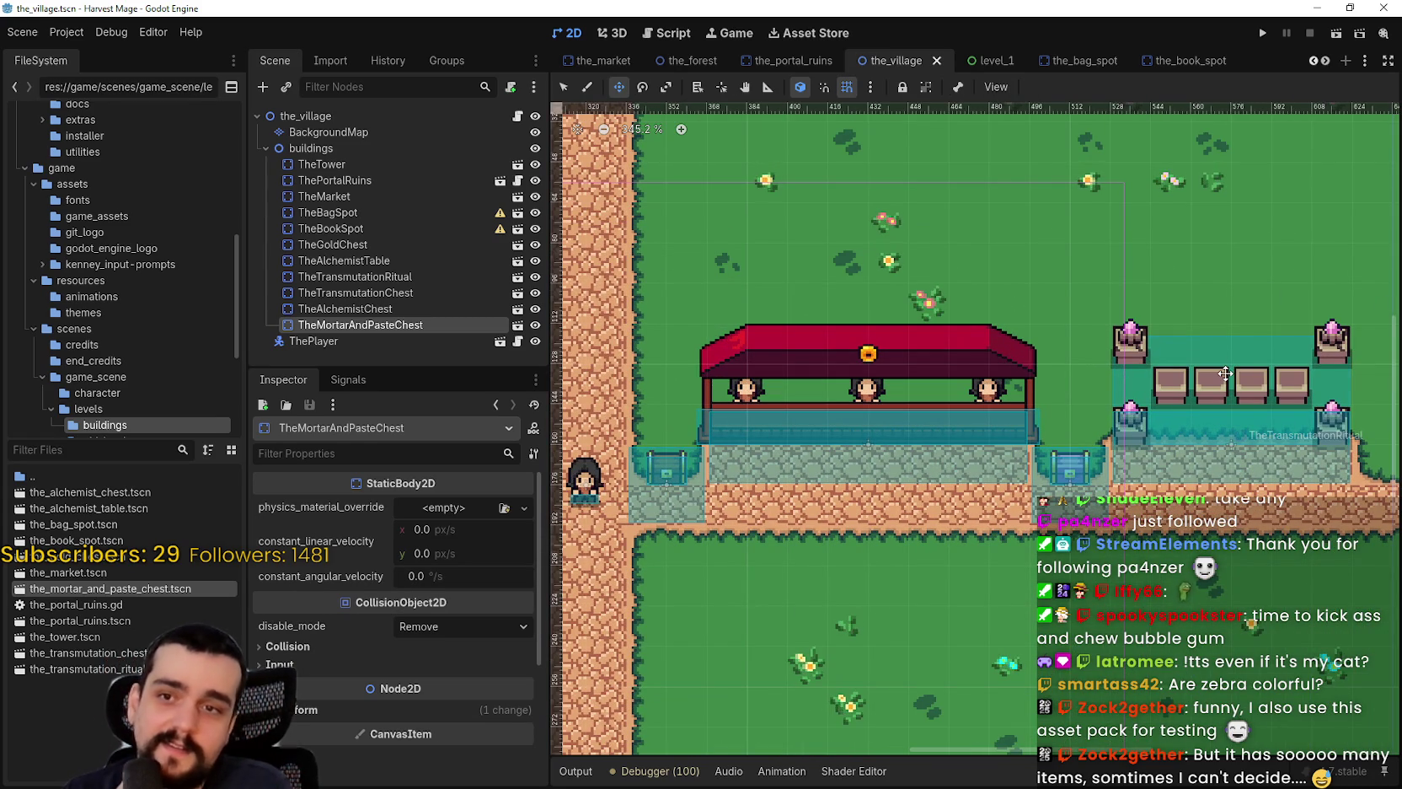
scroll(1254, 367, down, 3)
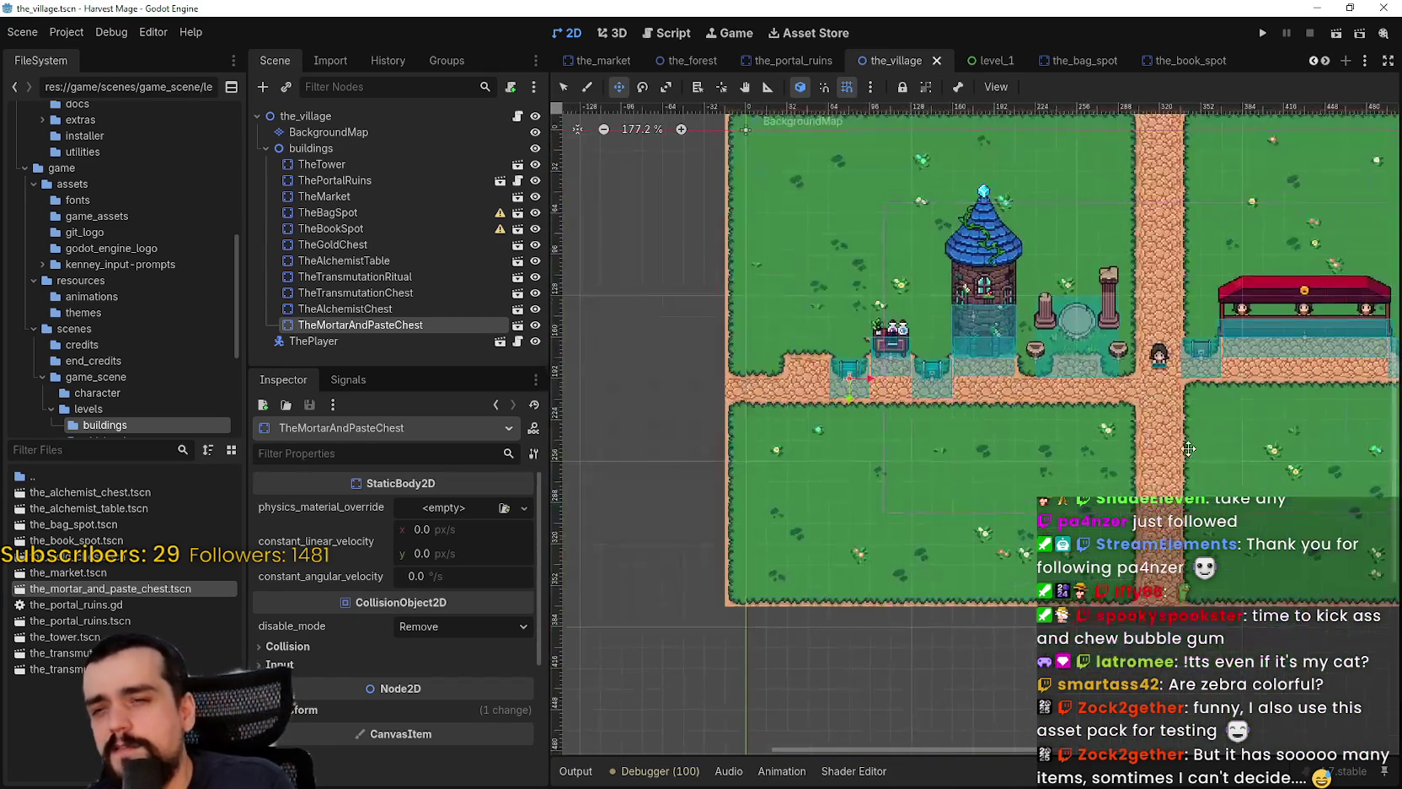
scroll(857, 381, up, 1)
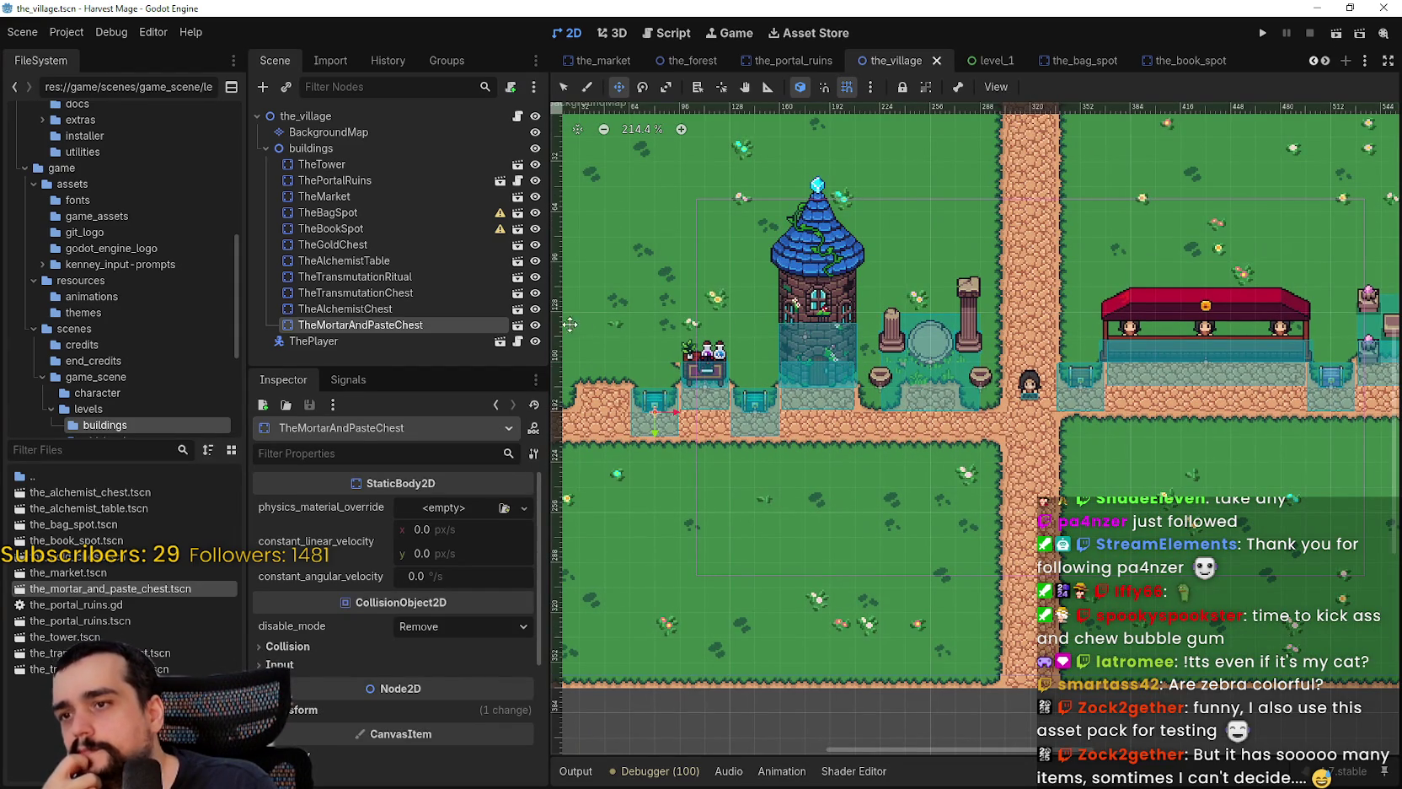
scroll(742, 358, left, 2)
scroll(731, 422, up, 1)
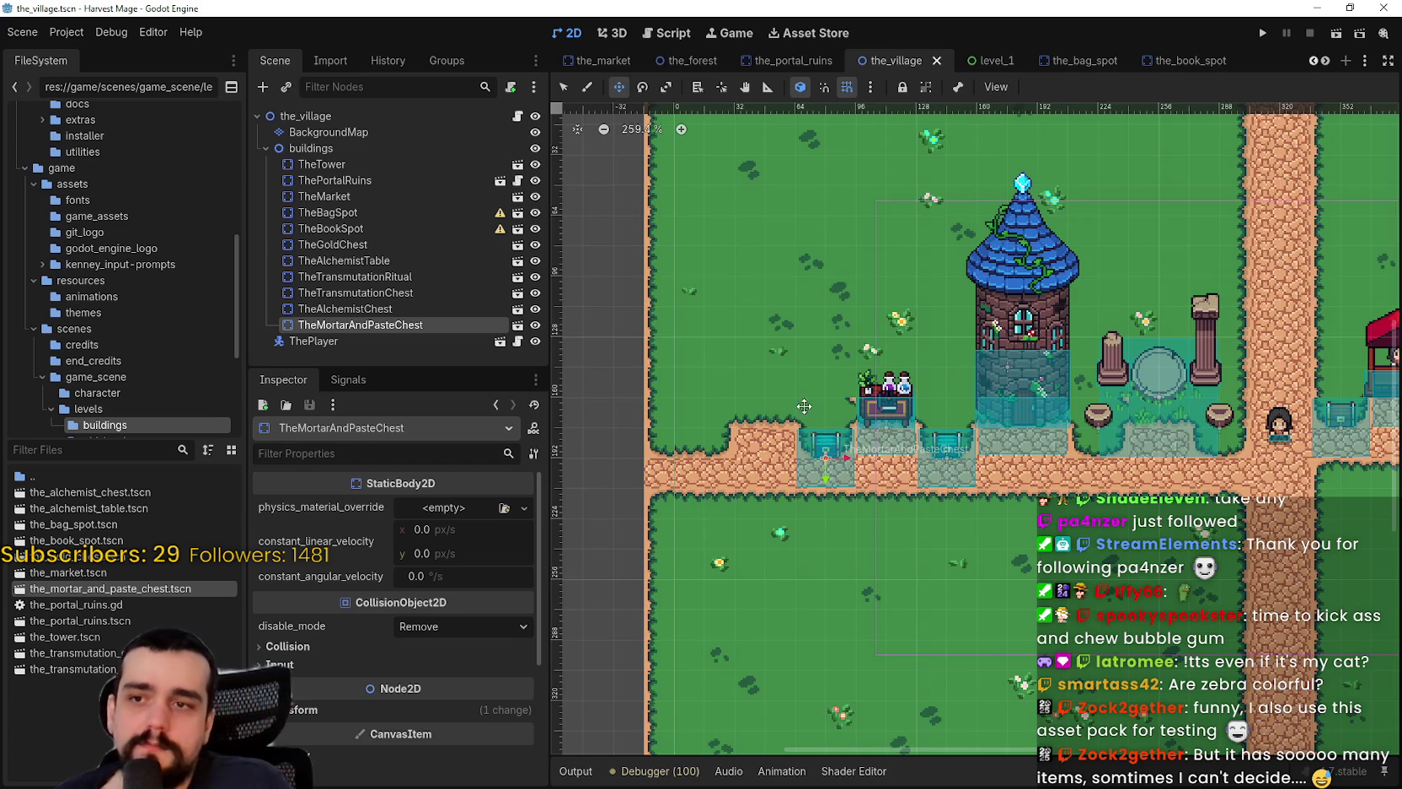
scroll(801, 413, up, 2)
scroll(750, 386, up, 2)
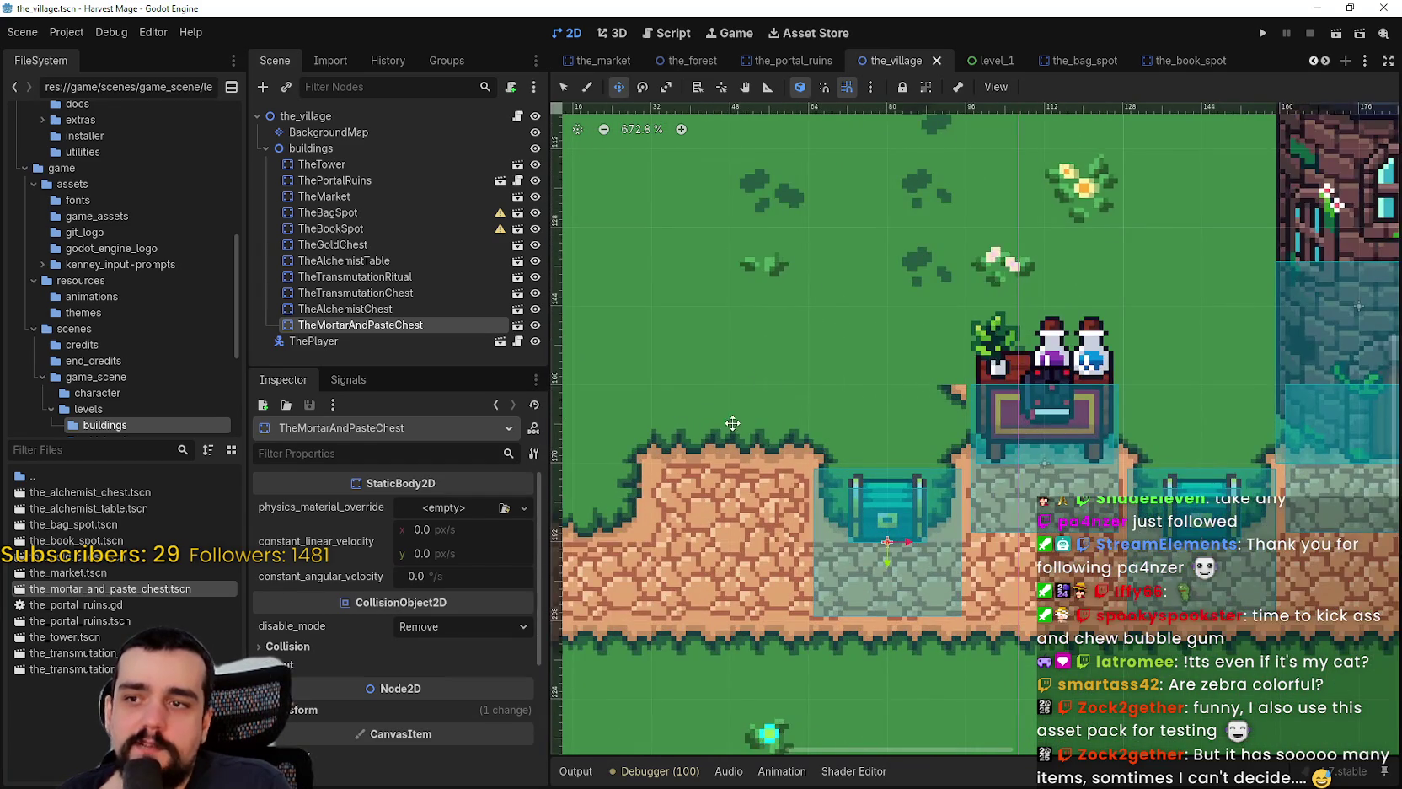
scroll(763, 389, down, 1)
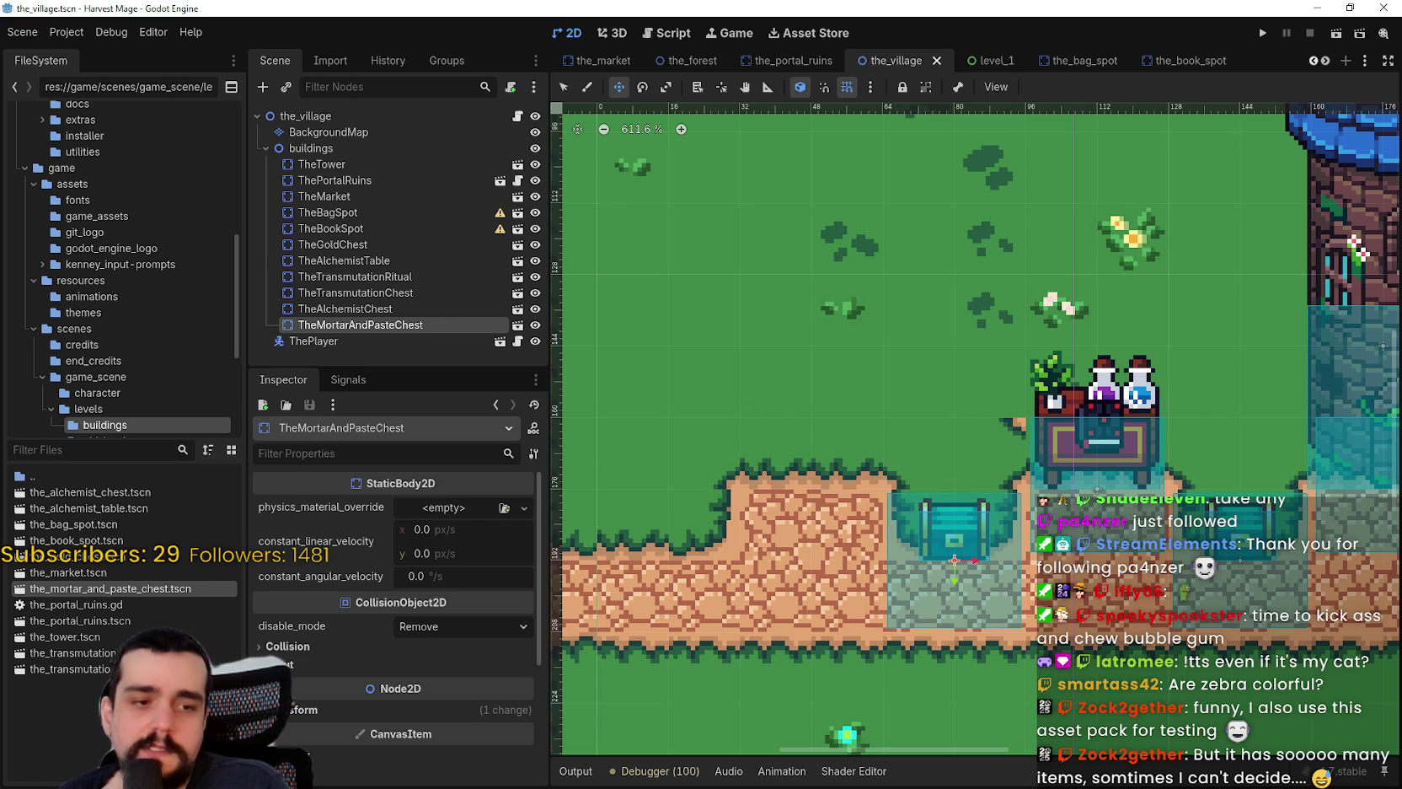
key(alt+Tab)
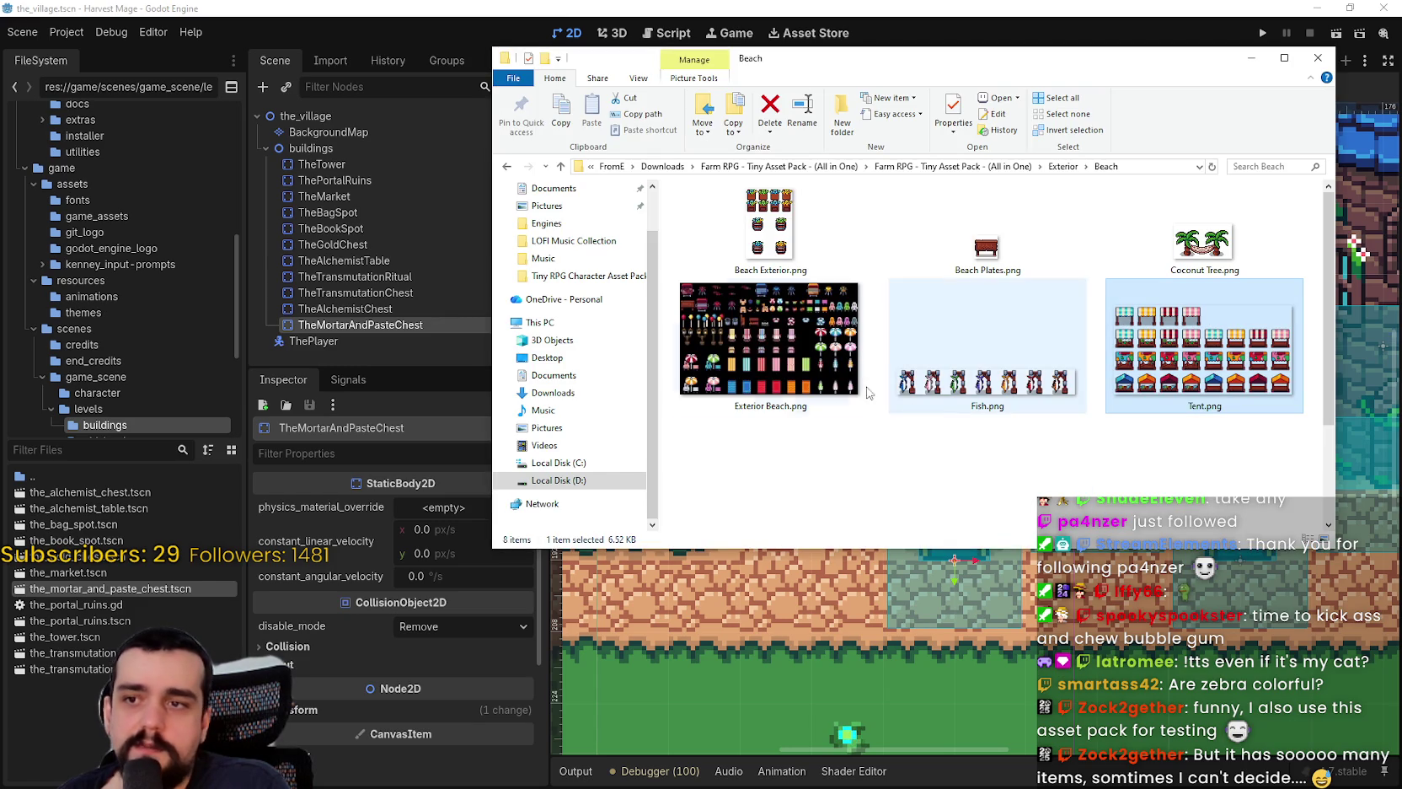
- Reopen Exterior Beach.png, zoom out to see the whole sheet, then close it
double_click(768, 341)
scroll(613, 547, up, 1)
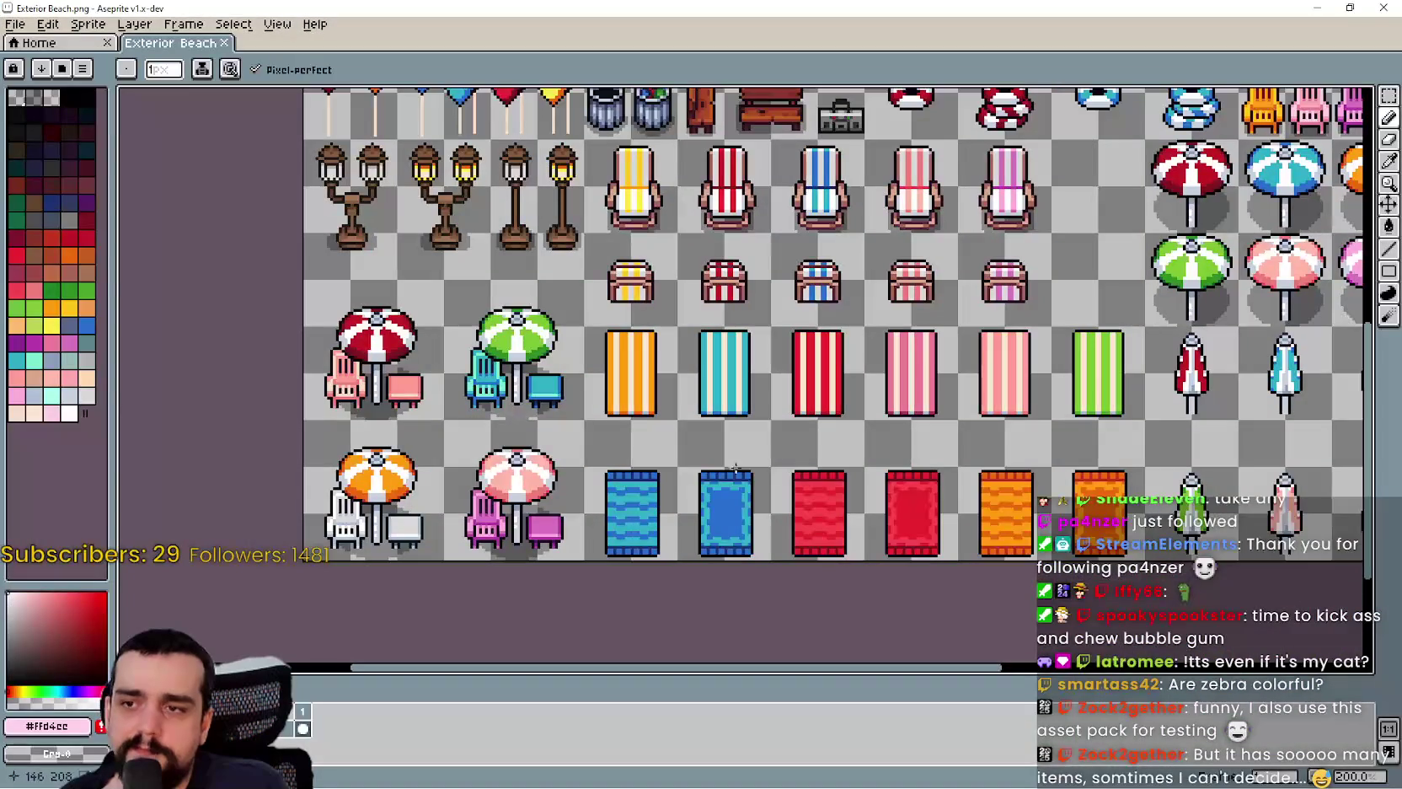
scroll(747, 475, up, 1)
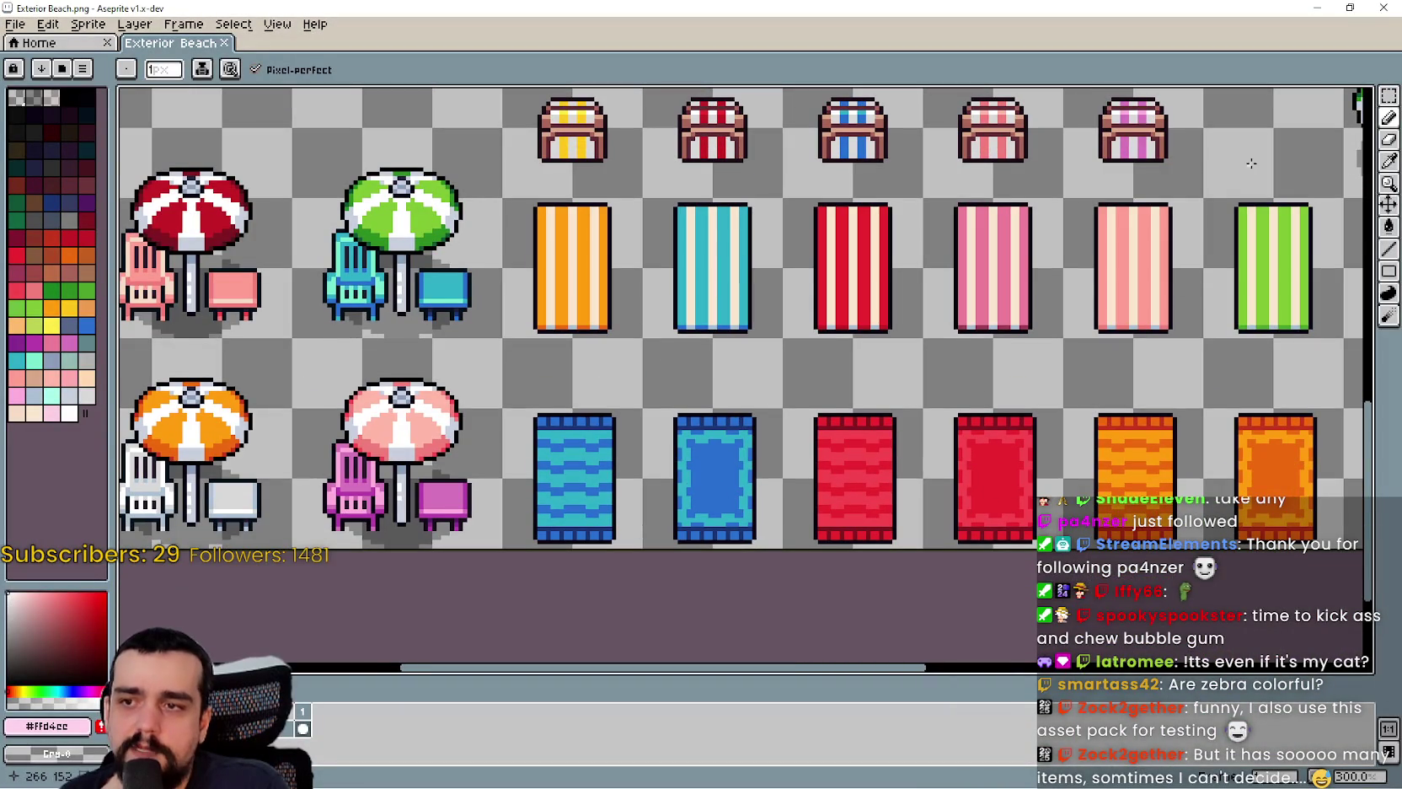
click(1389, 95)
scroll(761, 430, down, 3)
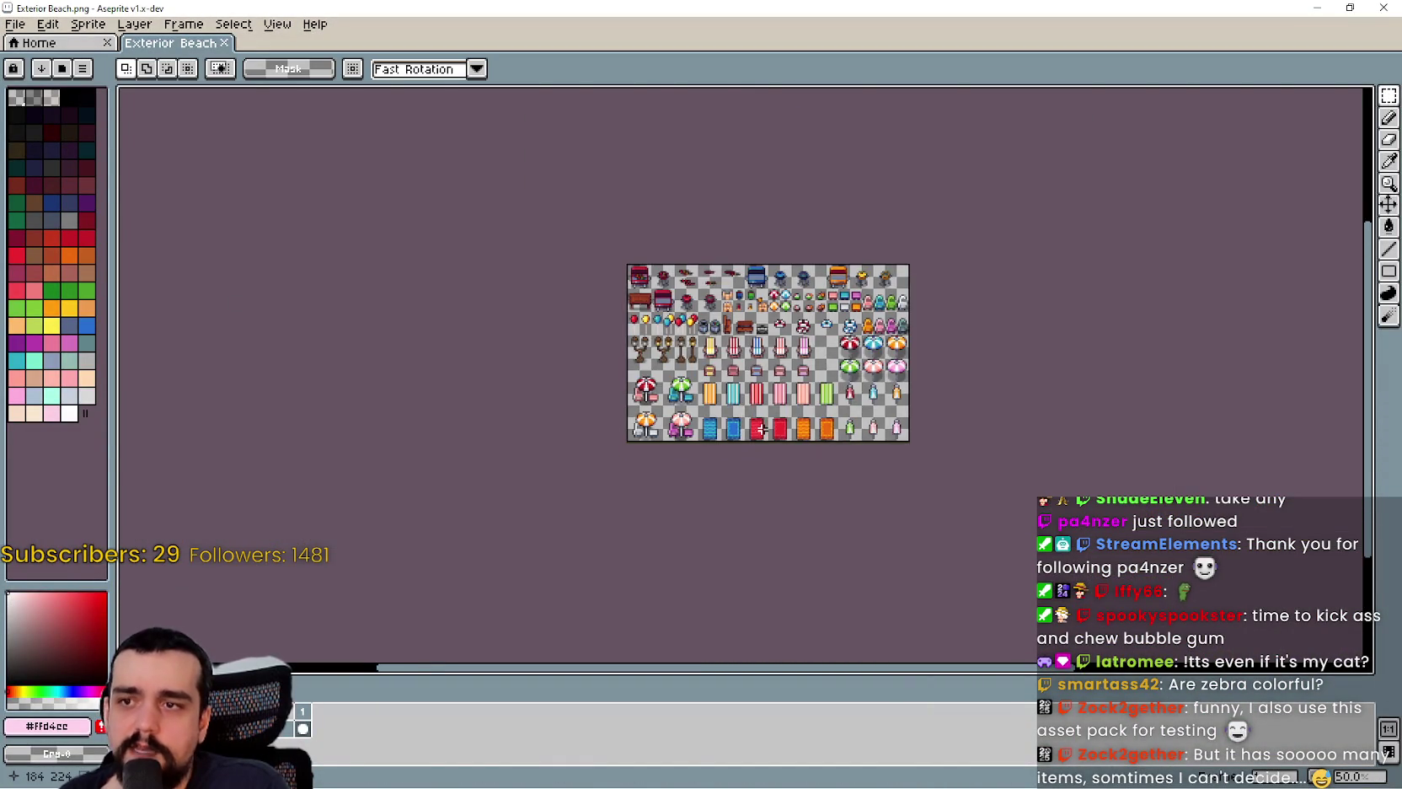
scroll(761, 430, up, 3)
click(1383, 7)
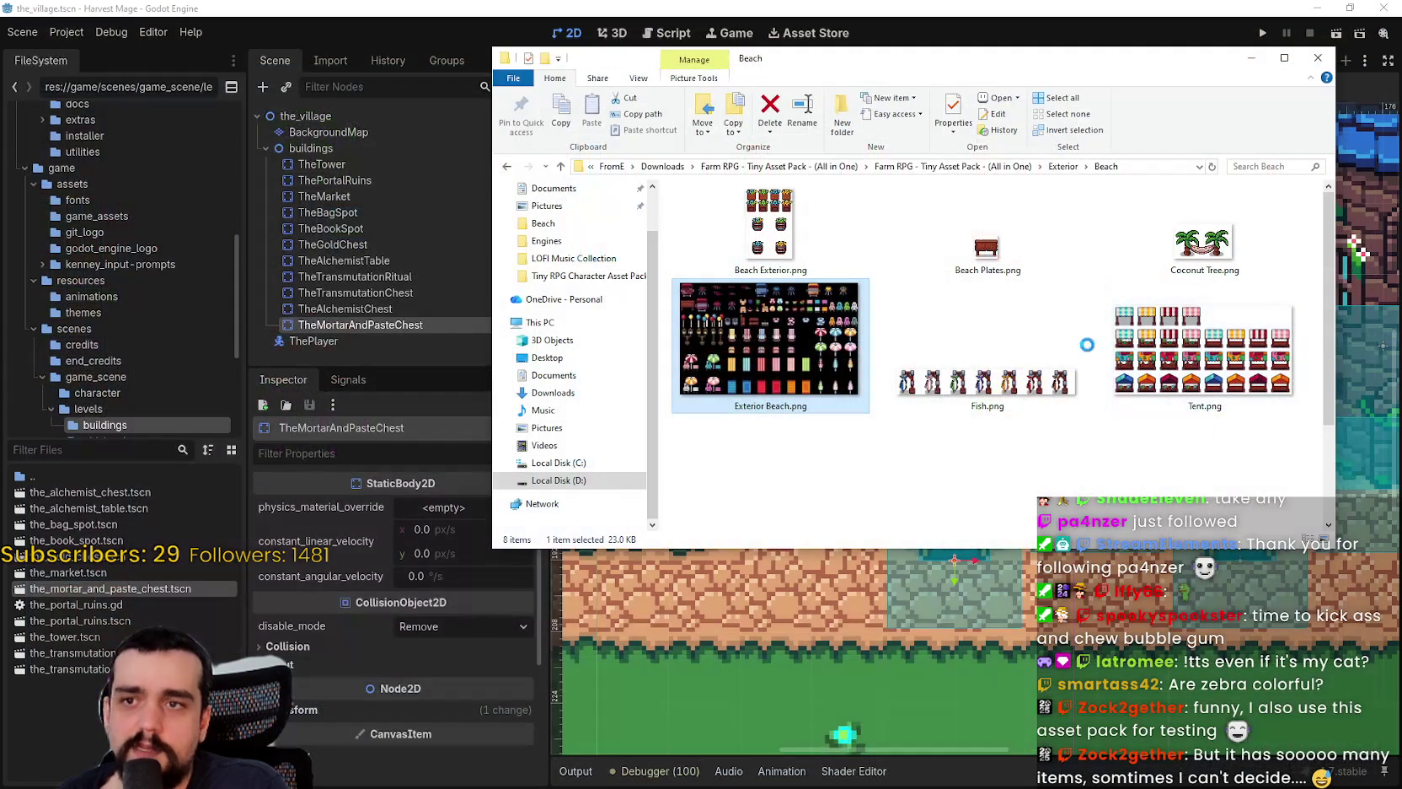
- Go up to the Exterior folder and take a quick look at Box.png
click(1058, 170)
scroll(1020, 324, down, 2)
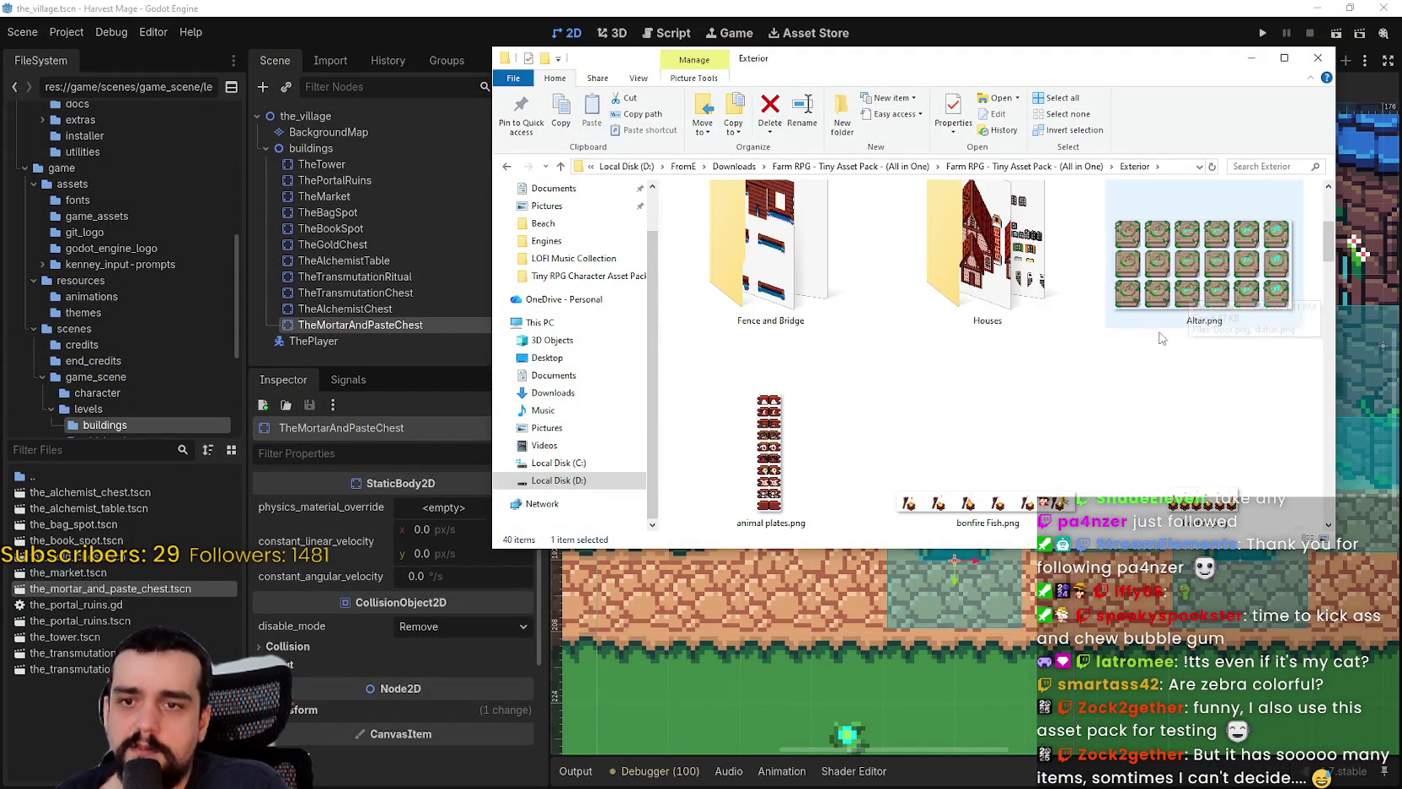
scroll(1144, 447, up, 1)
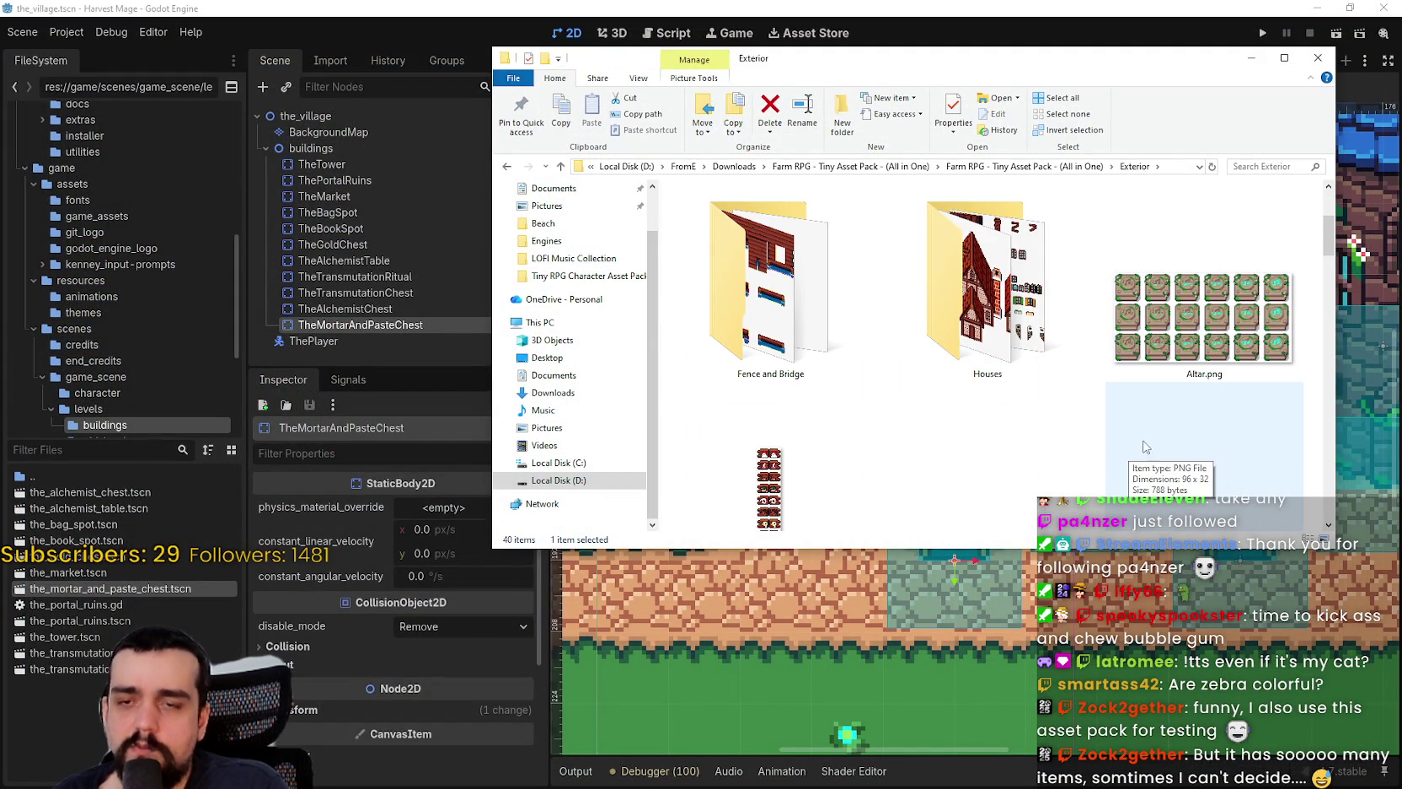
scroll(1053, 383, down, 3)
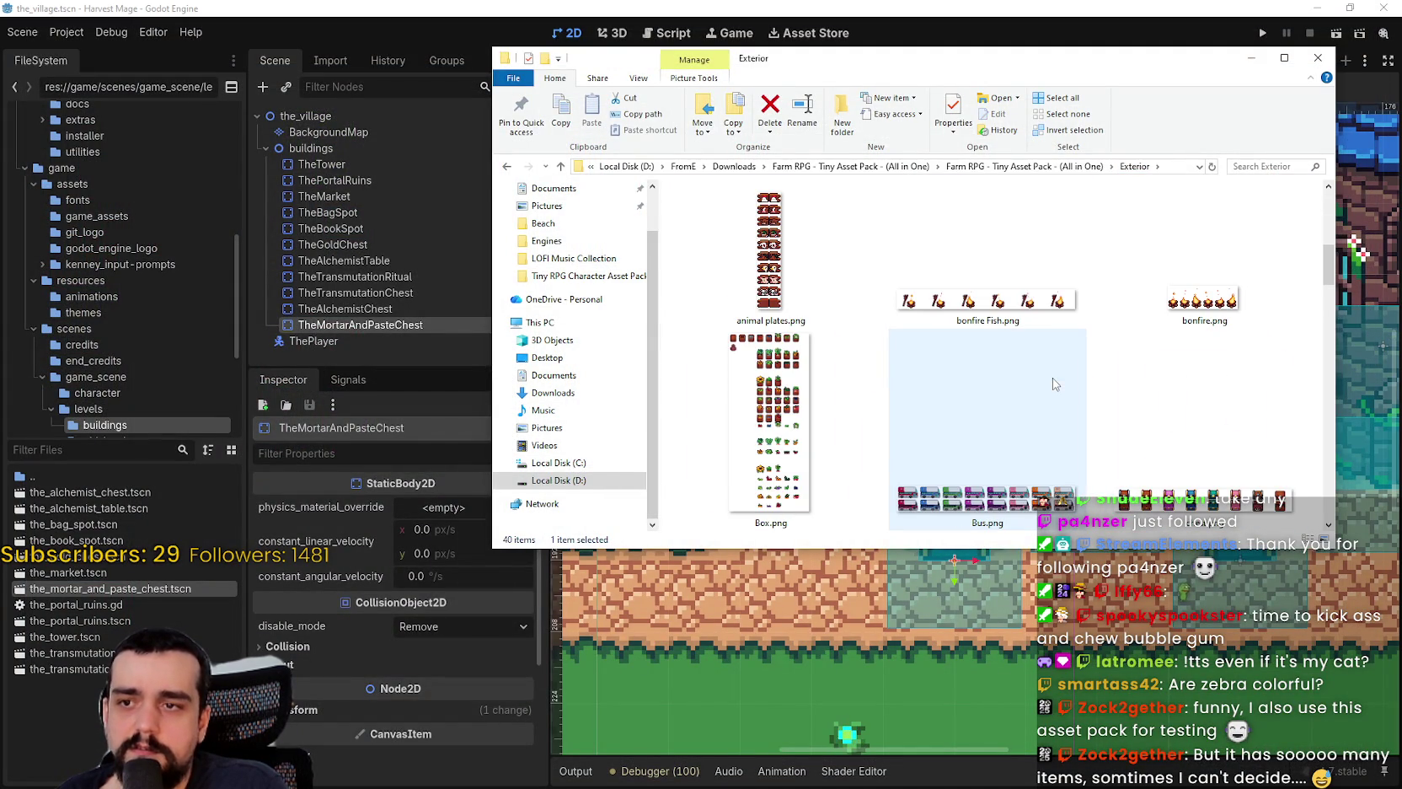
scroll(1052, 384, down, 2)
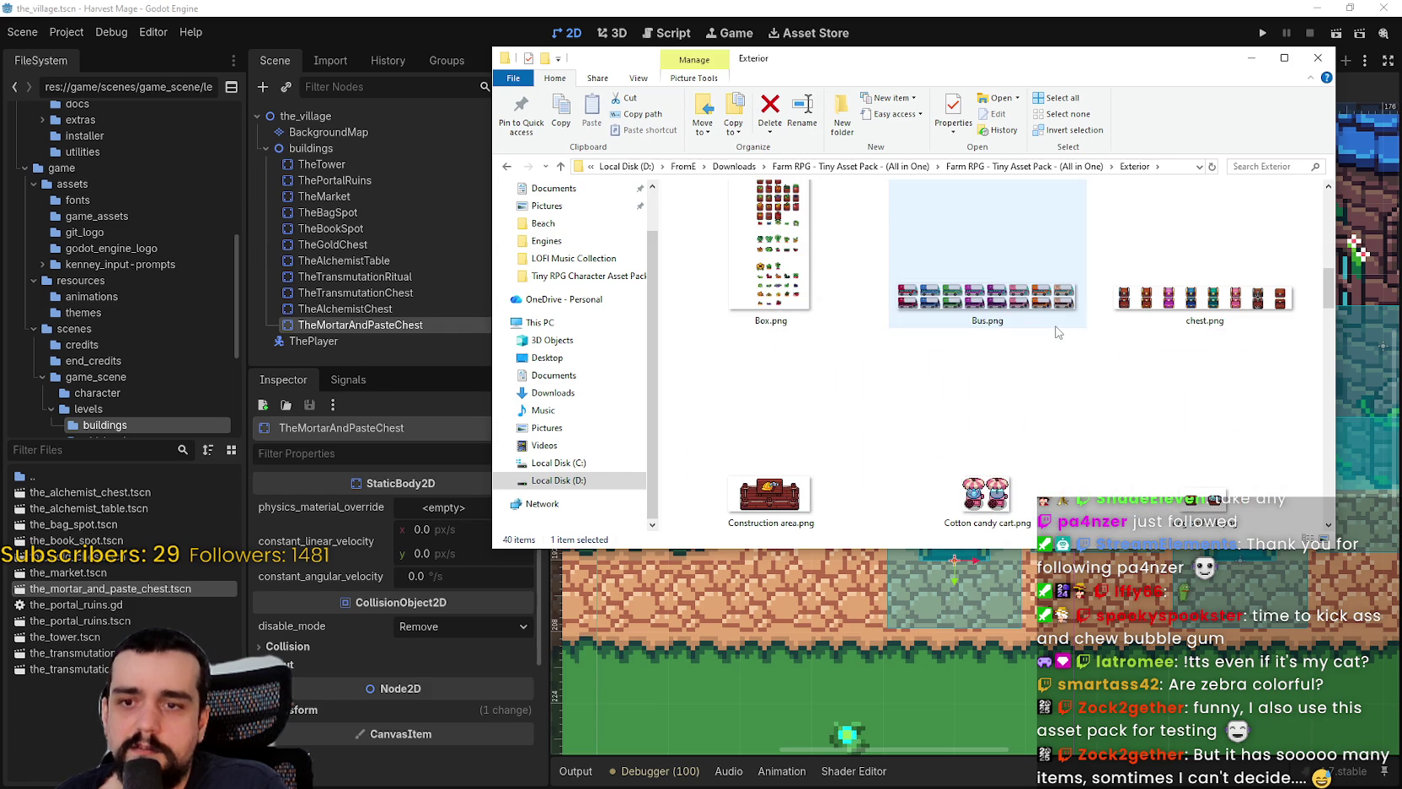
mouse_move(1156, 459)
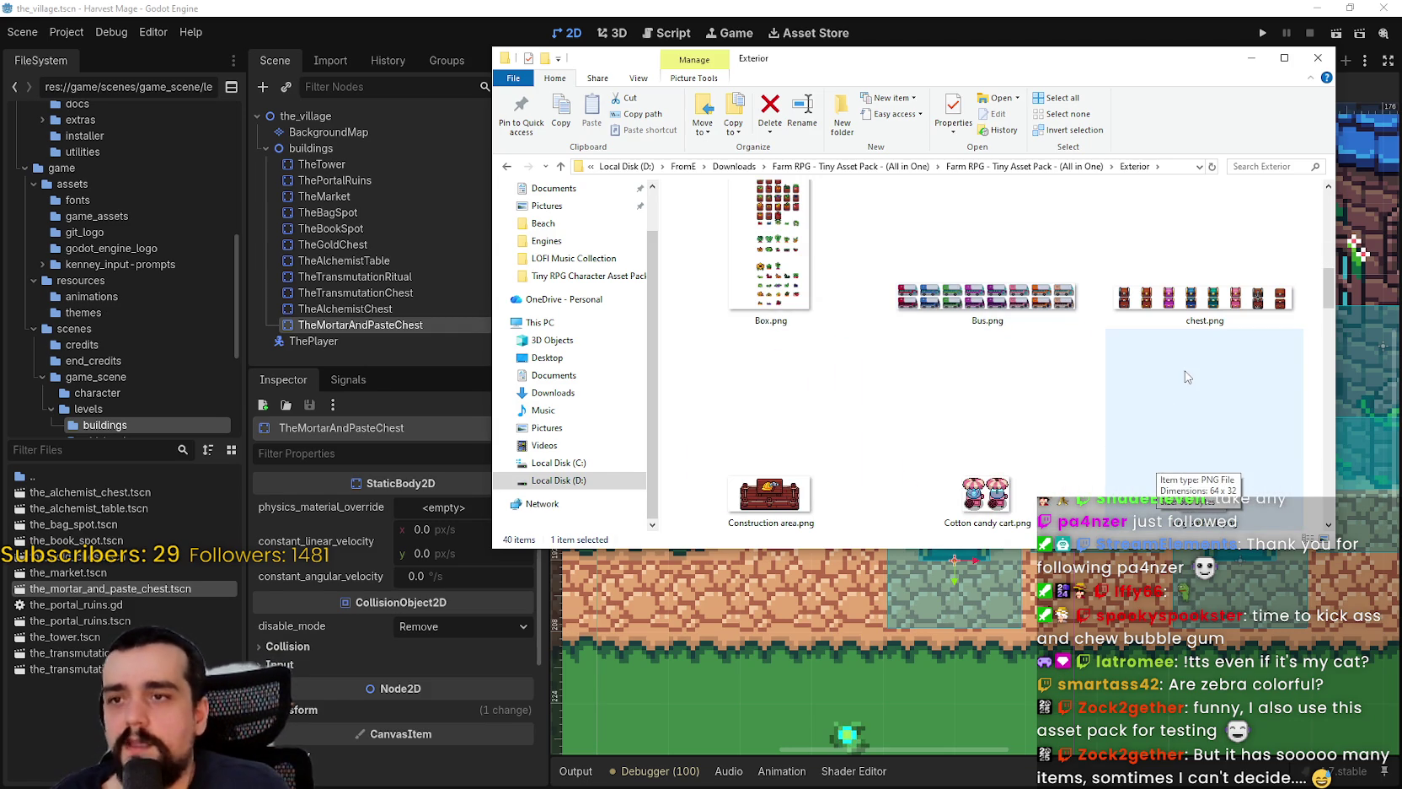
scroll(1141, 373, up, 1)
mouse_move(793, 303)
mouse_down()
mouse_move(971, 531)
mouse_move(868, 506)
mouse_up()
scroll(928, 379, down, 5)
scroll(1127, 420, up, 8)
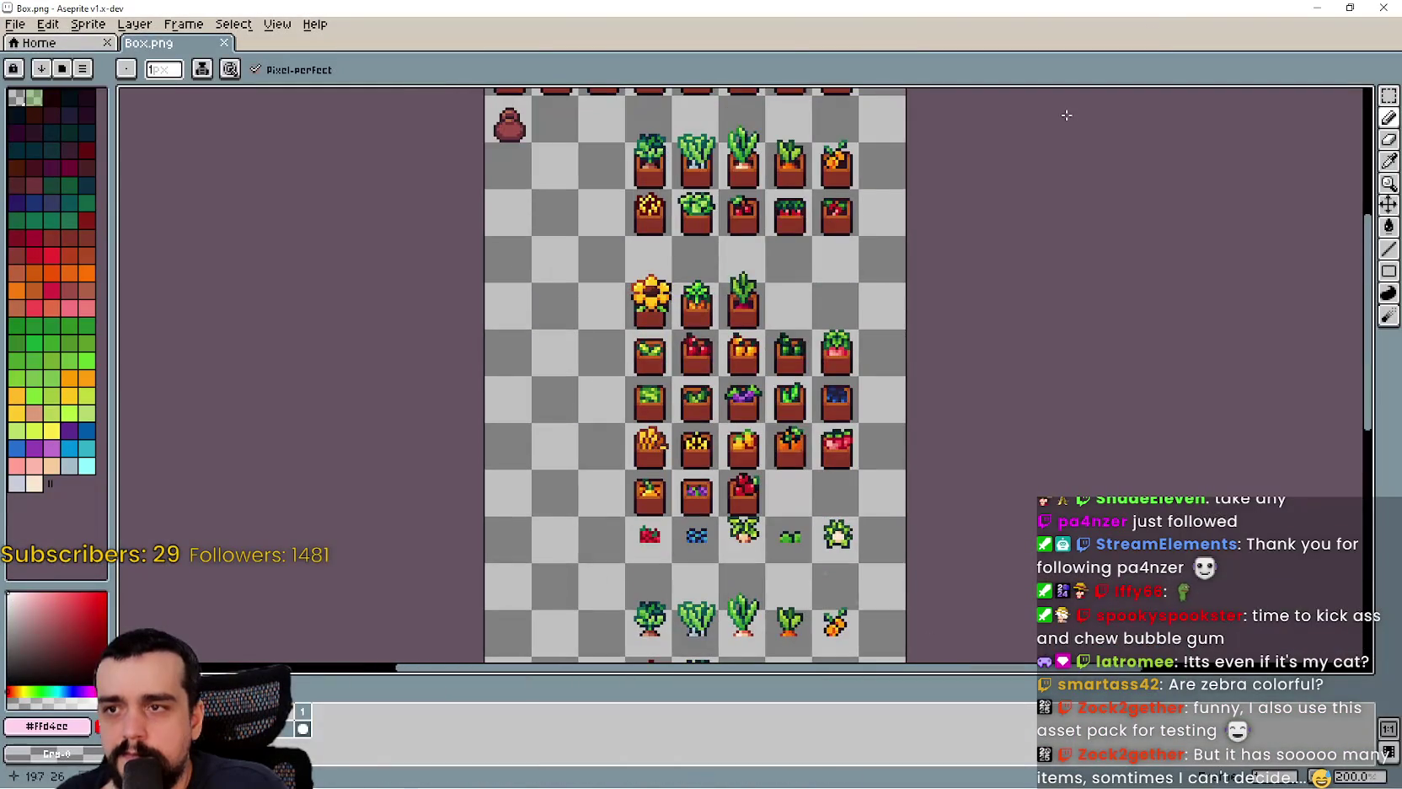
scroll(1128, 419, up, 1)
key(alt+Tab)
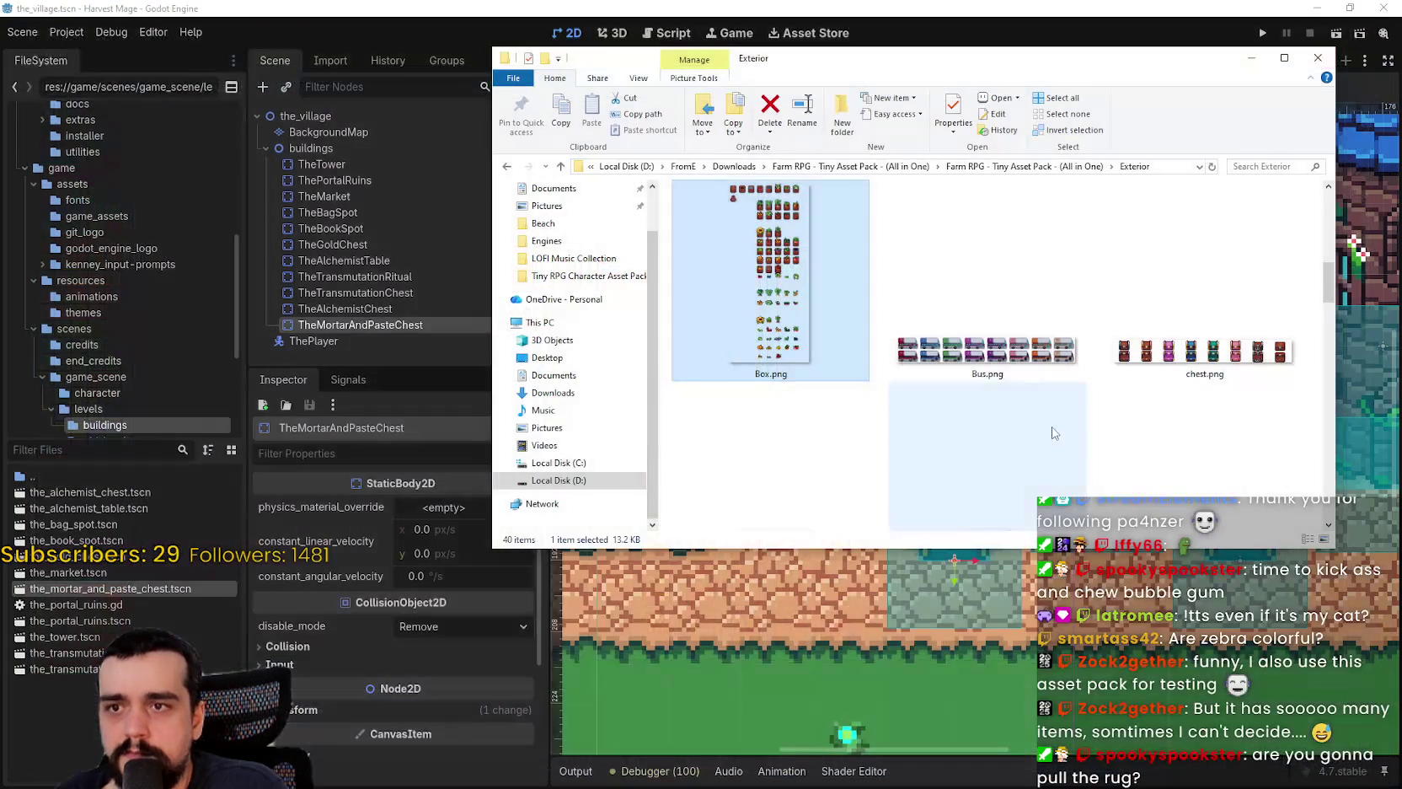
- Preview the Exterior.png props sheet in Aseprite, then close it
scroll(1051, 430, down, 2)
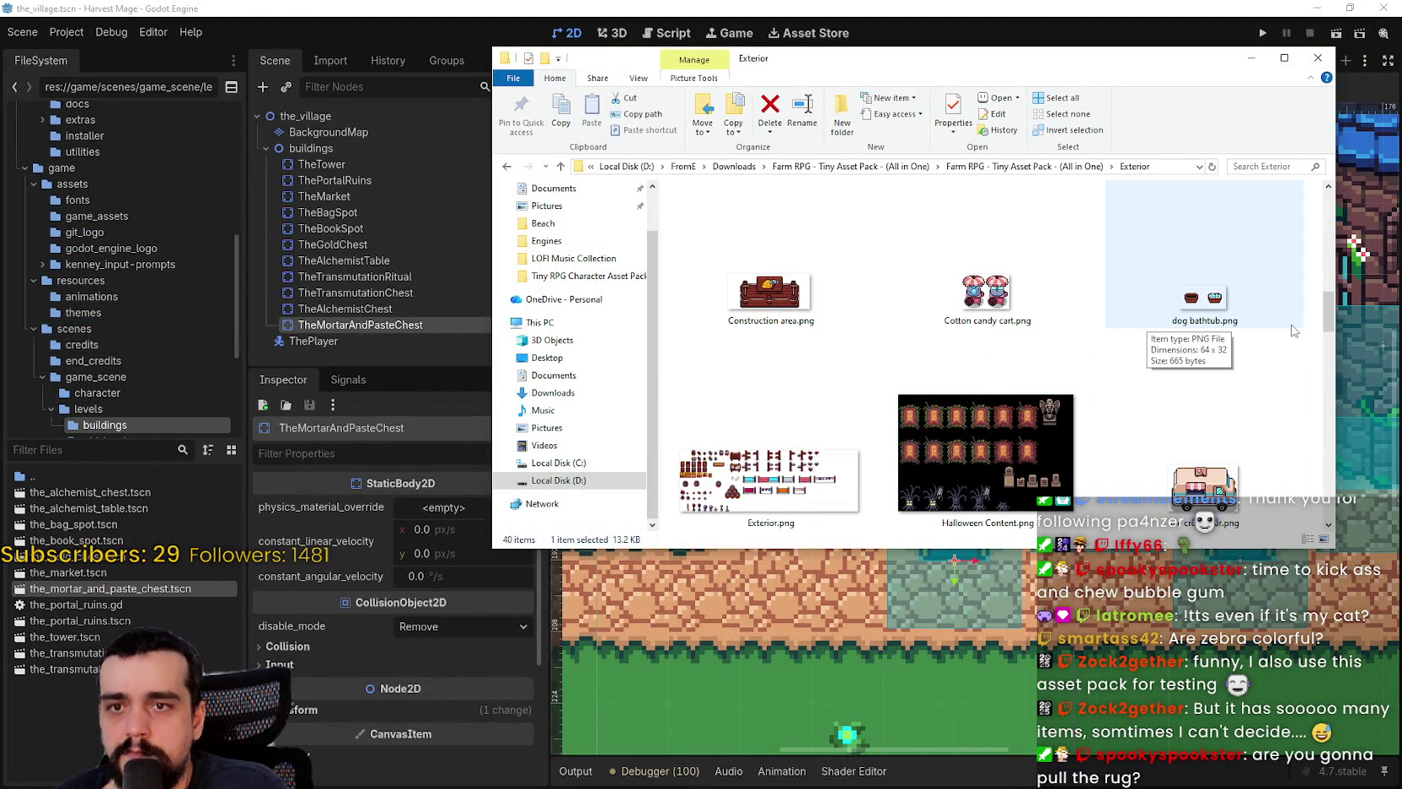
drag(1325, 317, 1328, 341)
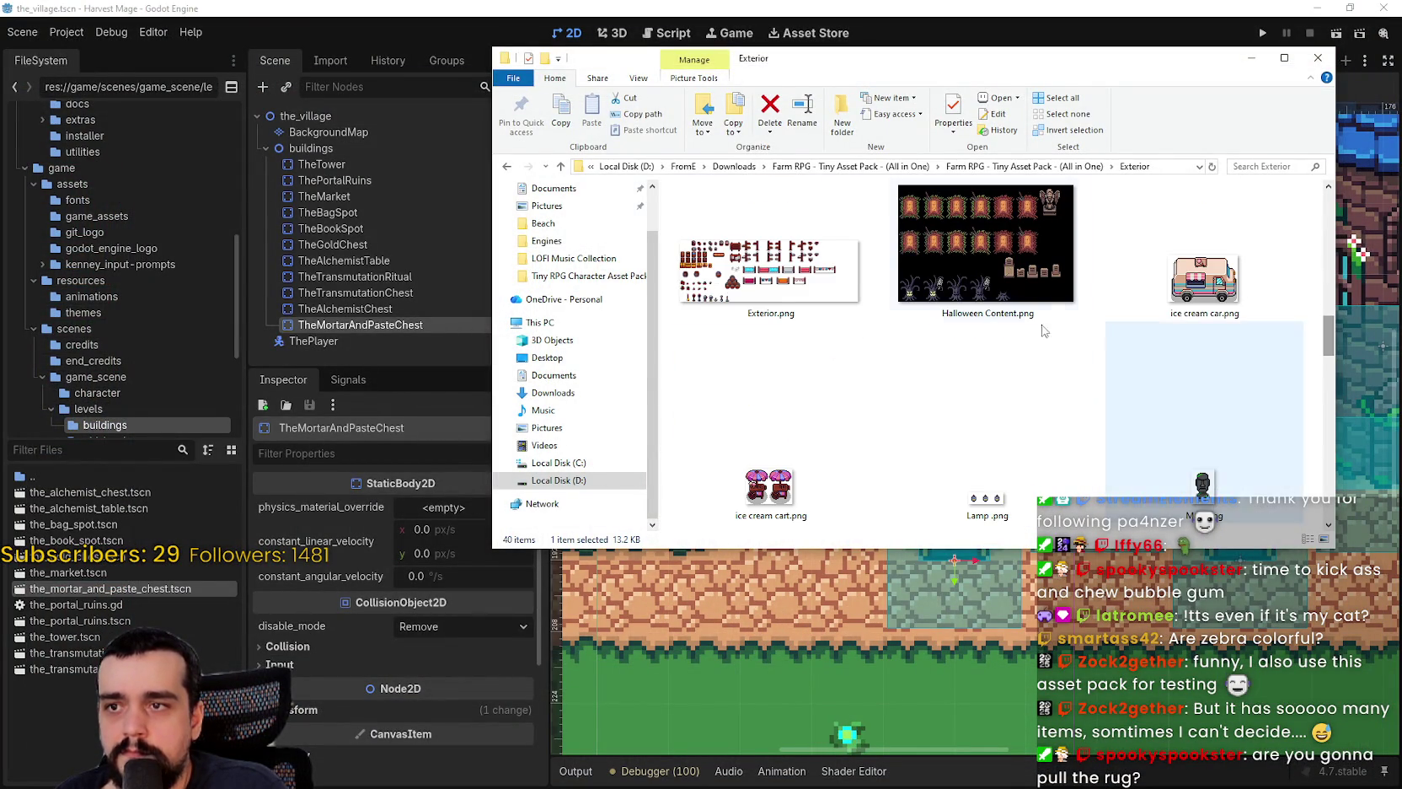
double_click(772, 270)
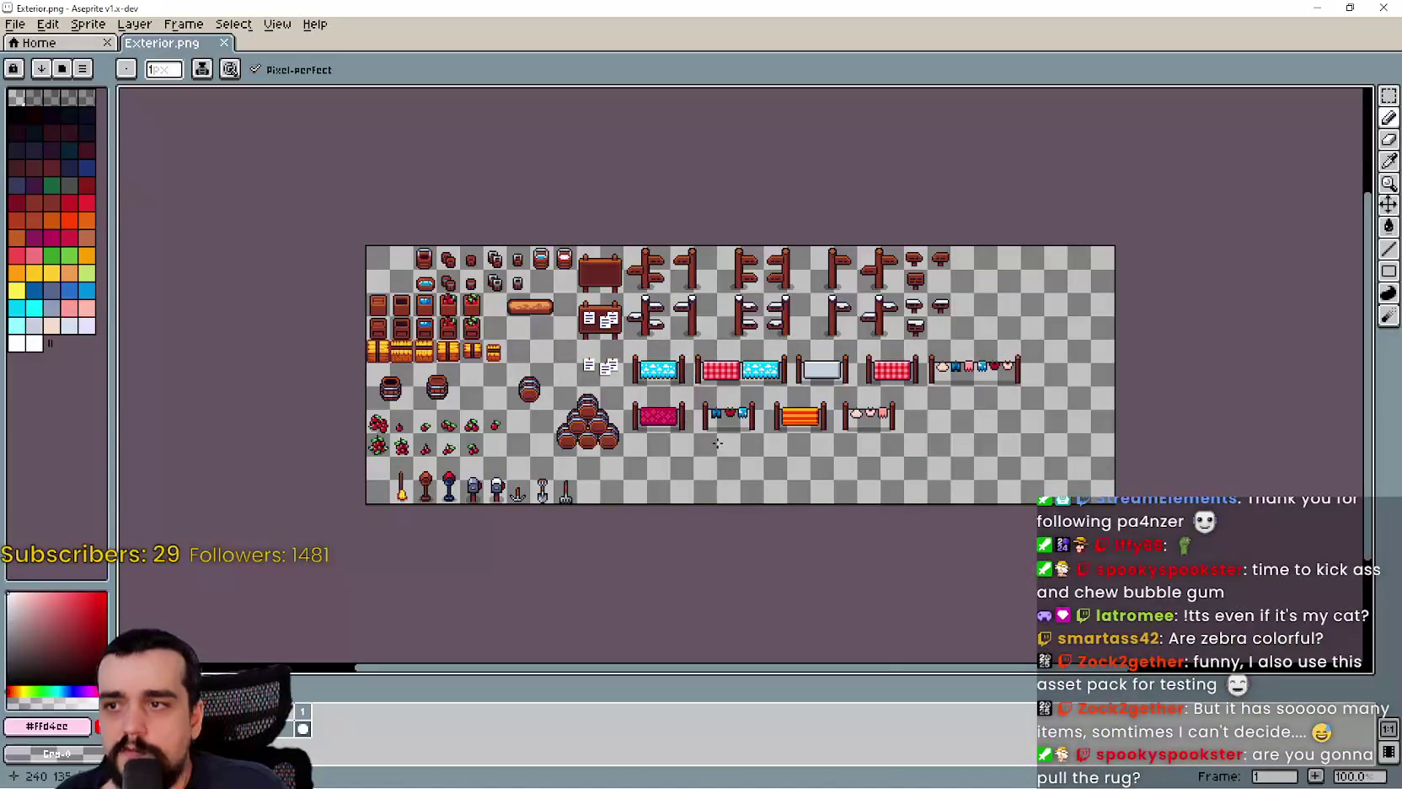
scroll(723, 426, up, 1)
scroll(729, 416, right, 5)
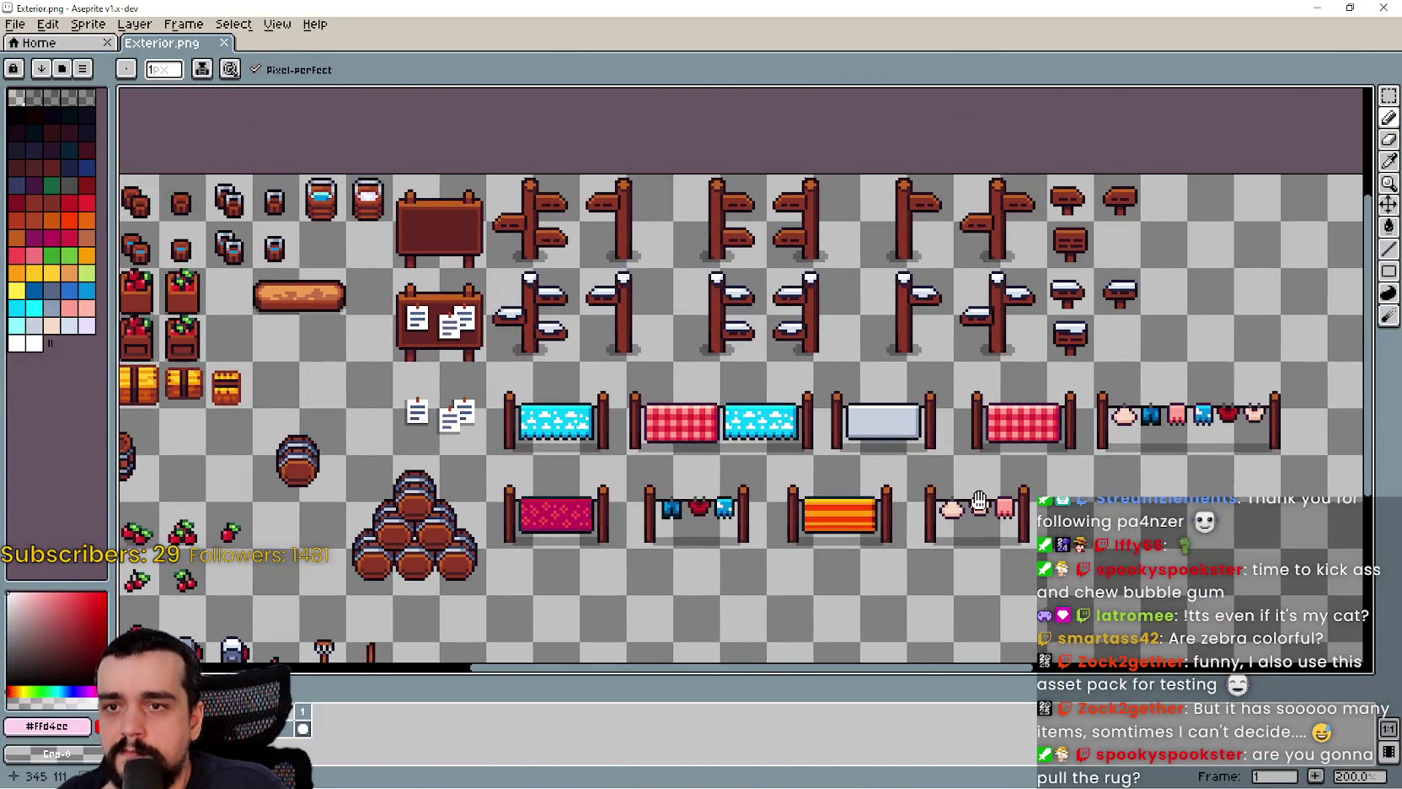
mouse_move(978, 502)
mouse_down()
mouse_move(1018, 400)
mouse_move(1121, 440)
mouse_move(1217, 425)
mouse_move(1217, 412)
mouse_move(1163, 399)
mouse_move(1008, 460)
mouse_up()
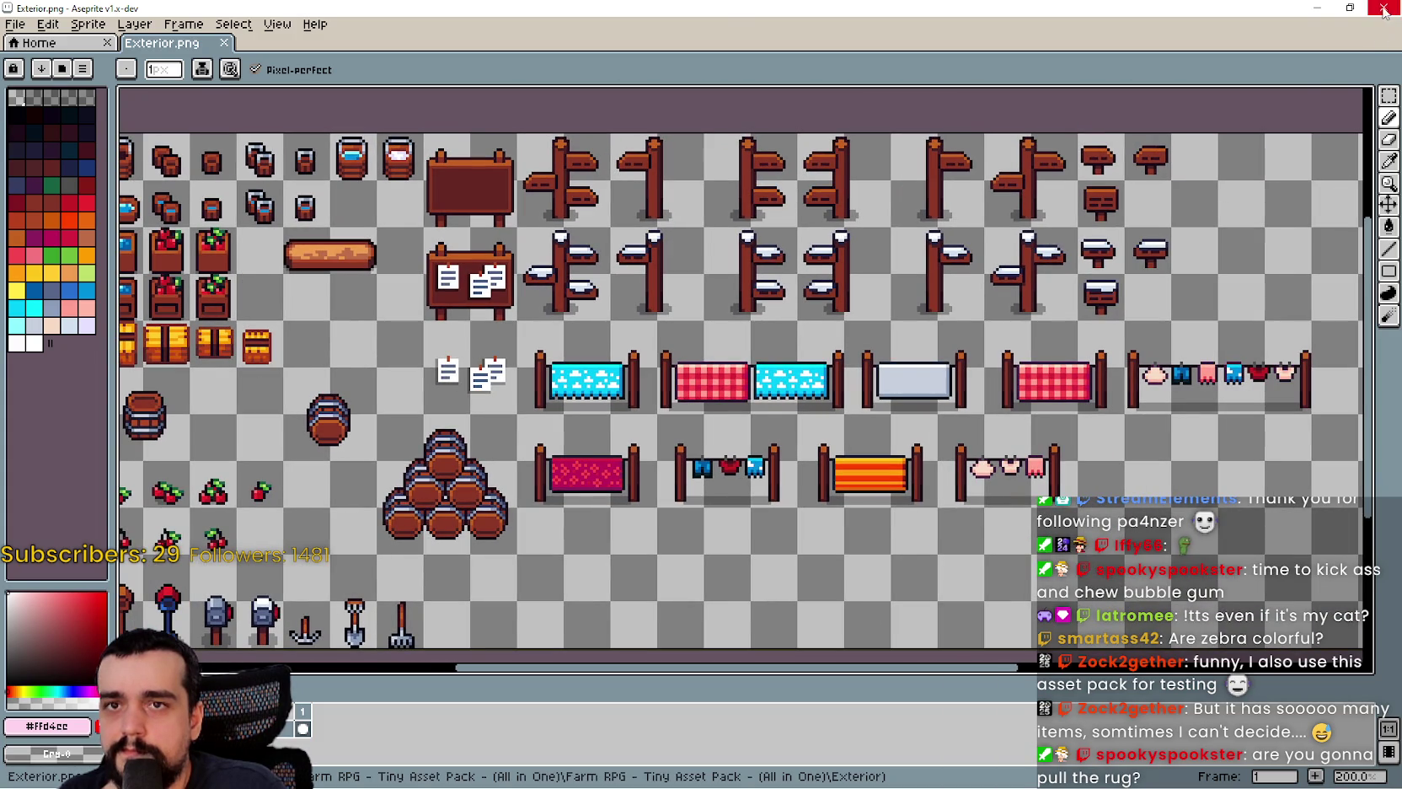
click(1385, 8)
- Open Picnic.png in Aseprite and pan across its picnic blankets
scroll(933, 404, down, 5)
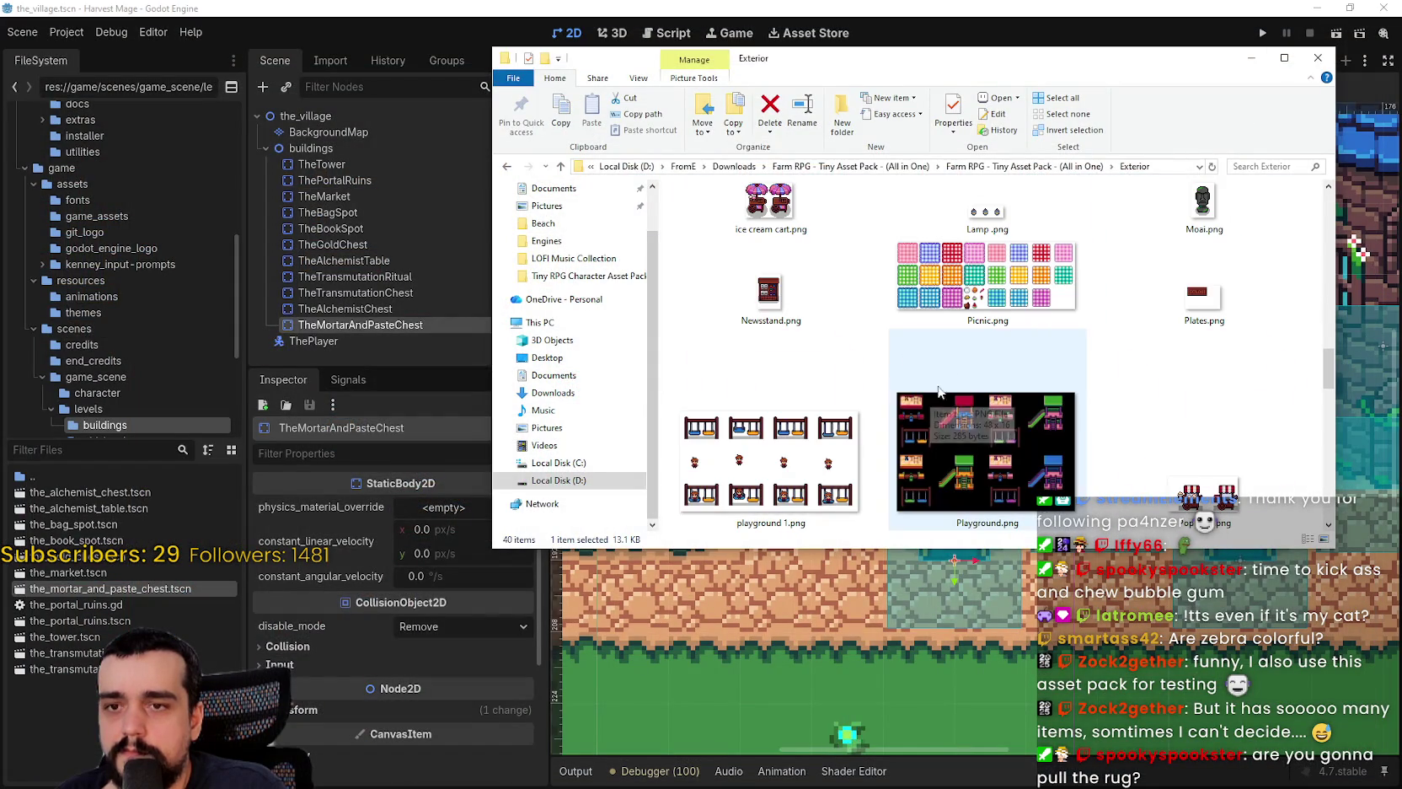
click(1041, 274)
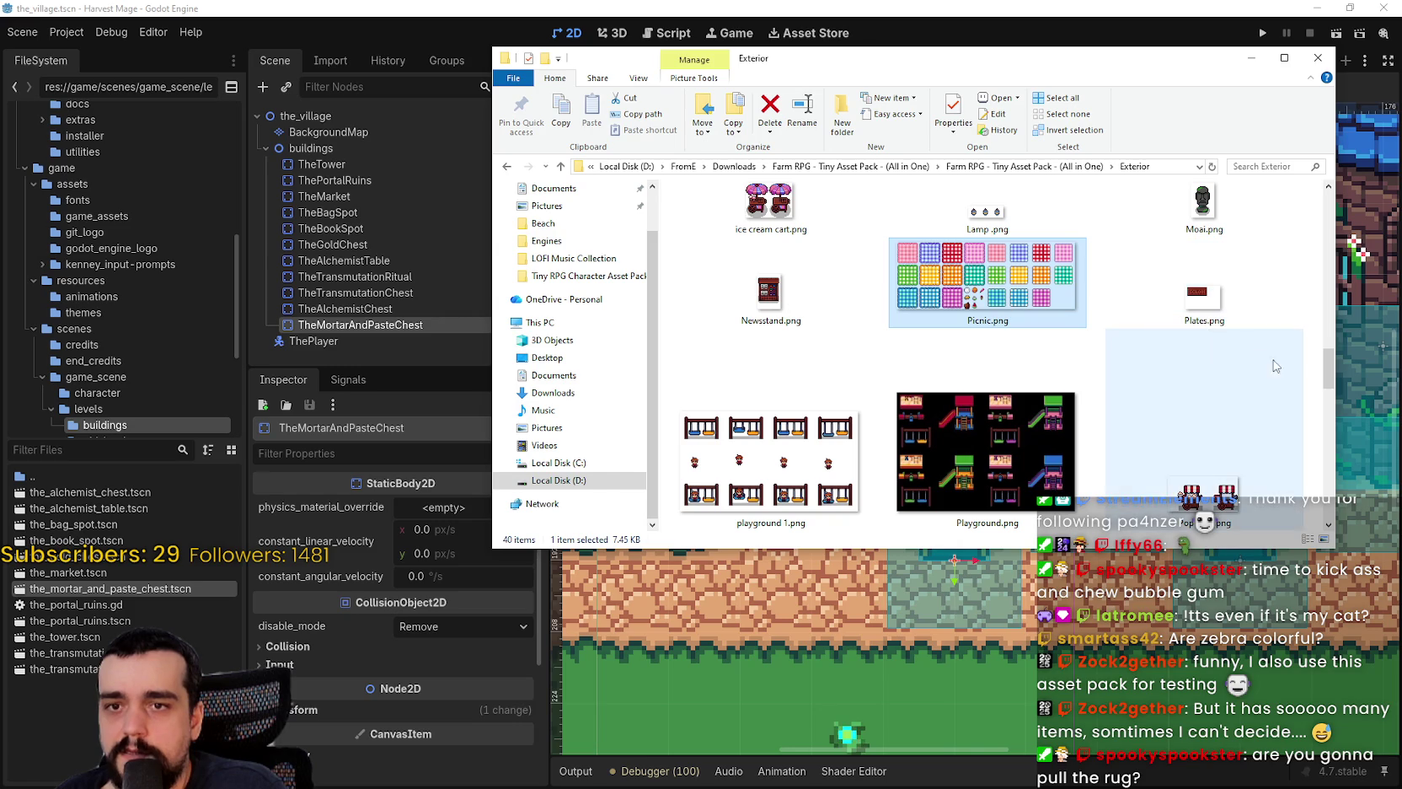
drag(1329, 368, 1338, 405)
scroll(1018, 363, up, 5)
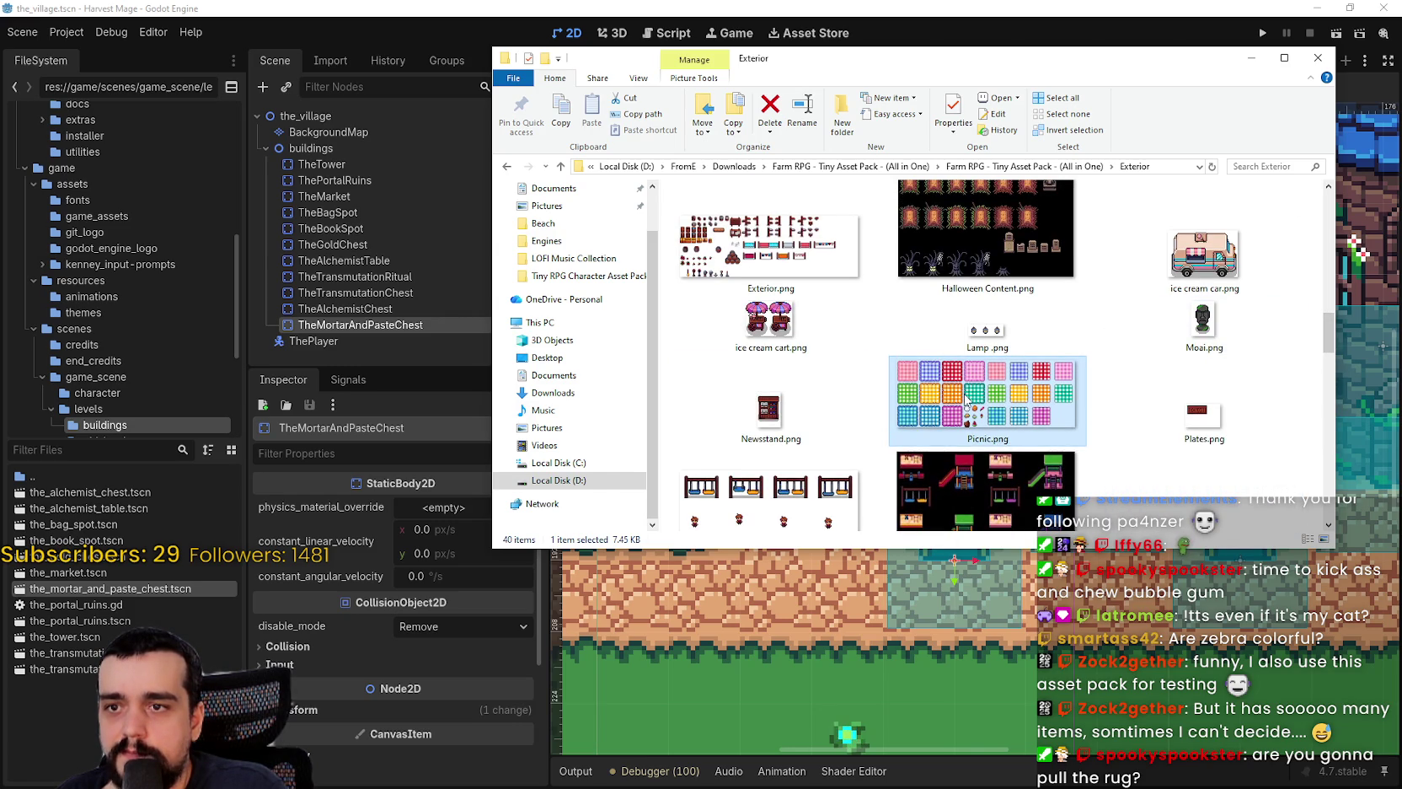
double_click(966, 400)
scroll(1096, 396, up, 2)
drag(1111, 405, 933, 412)
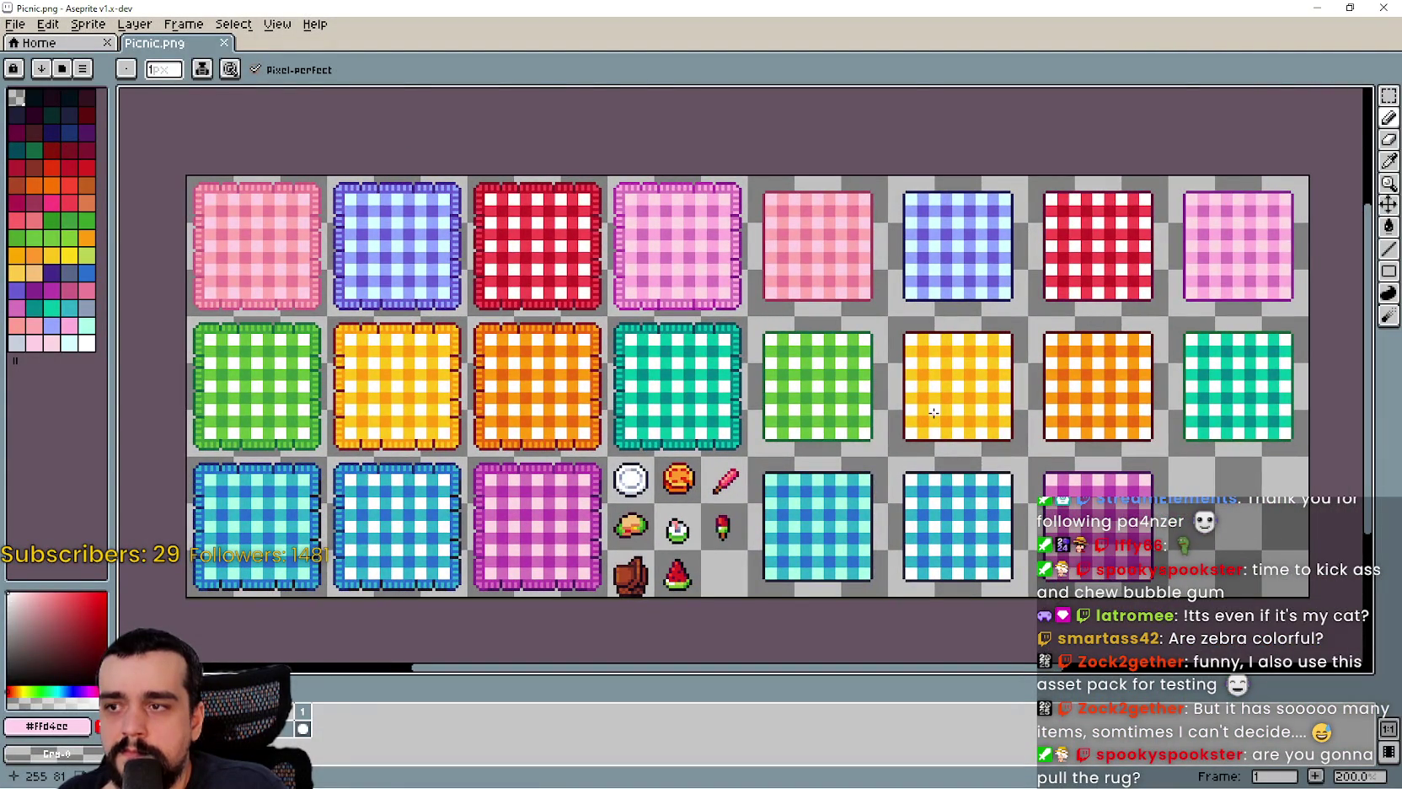
- Zoom in and out over the gingham picnic blankets, then minimise Aseprite to the Exterior folder
scroll(385, 528, up, 2)
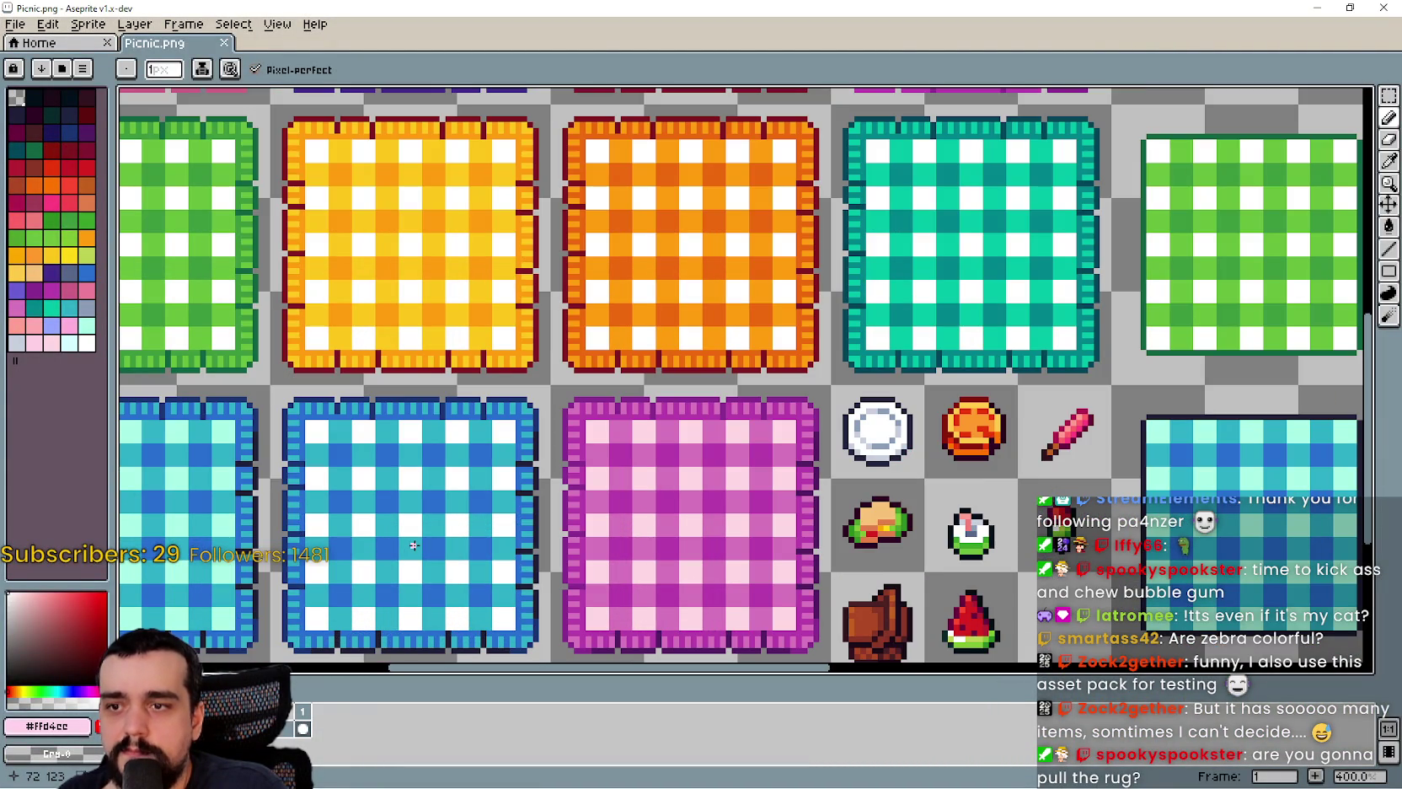
scroll(414, 545, down, 2)
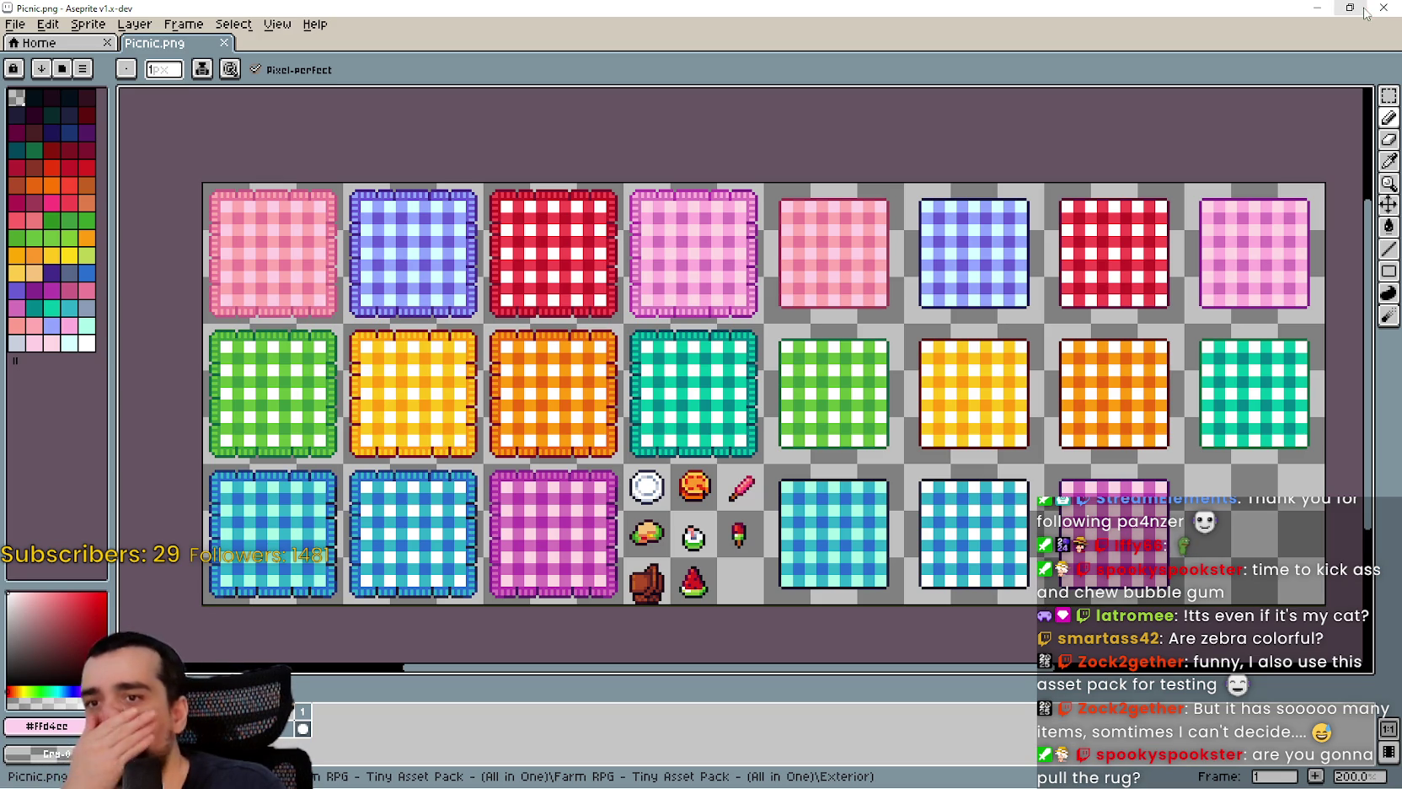
scroll(671, 357, up, 2)
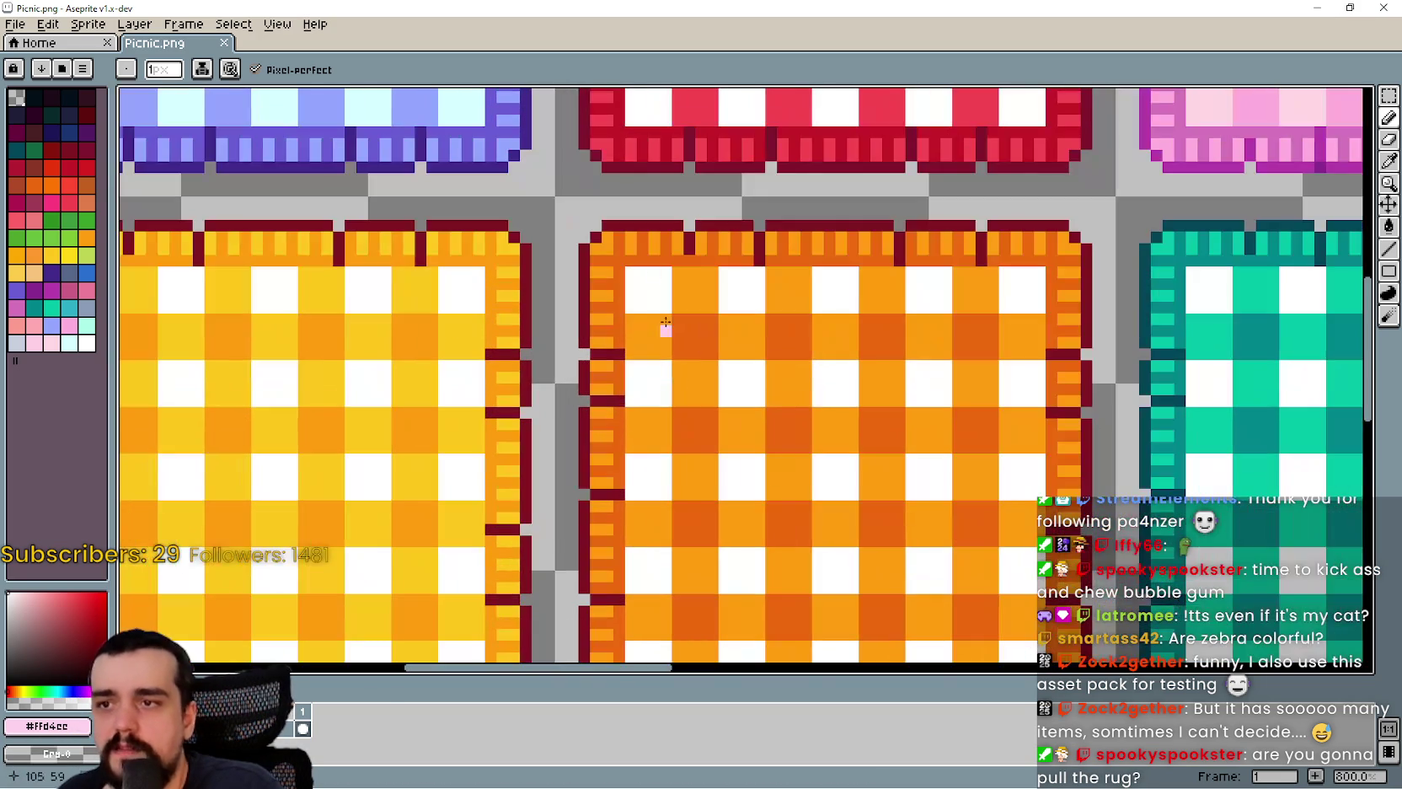
scroll(852, 212, down, 4)
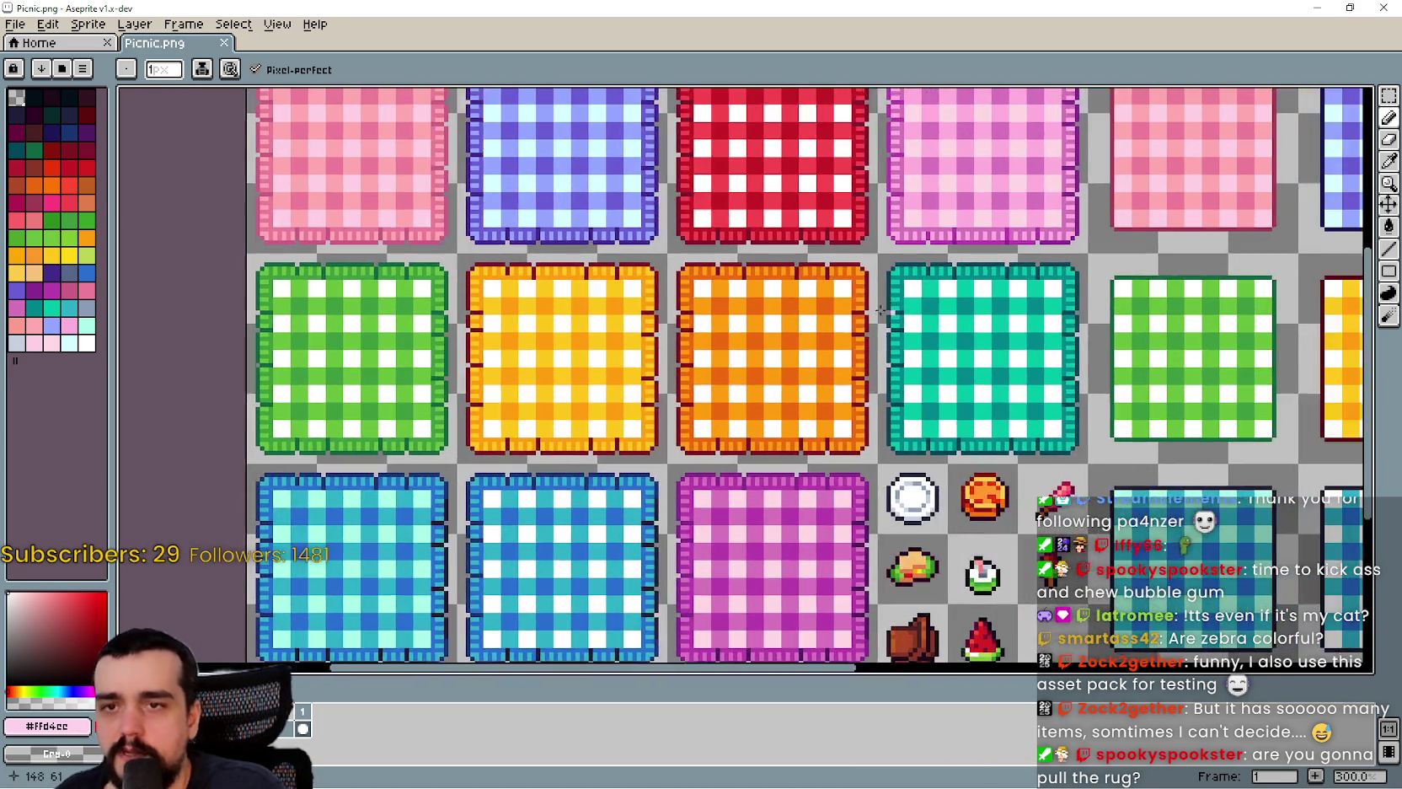
scroll(881, 310, down, 2)
scroll(881, 310, up, 2)
scroll(881, 310, down, 1)
click(1317, 8)
scroll(1163, 379, down, 3)
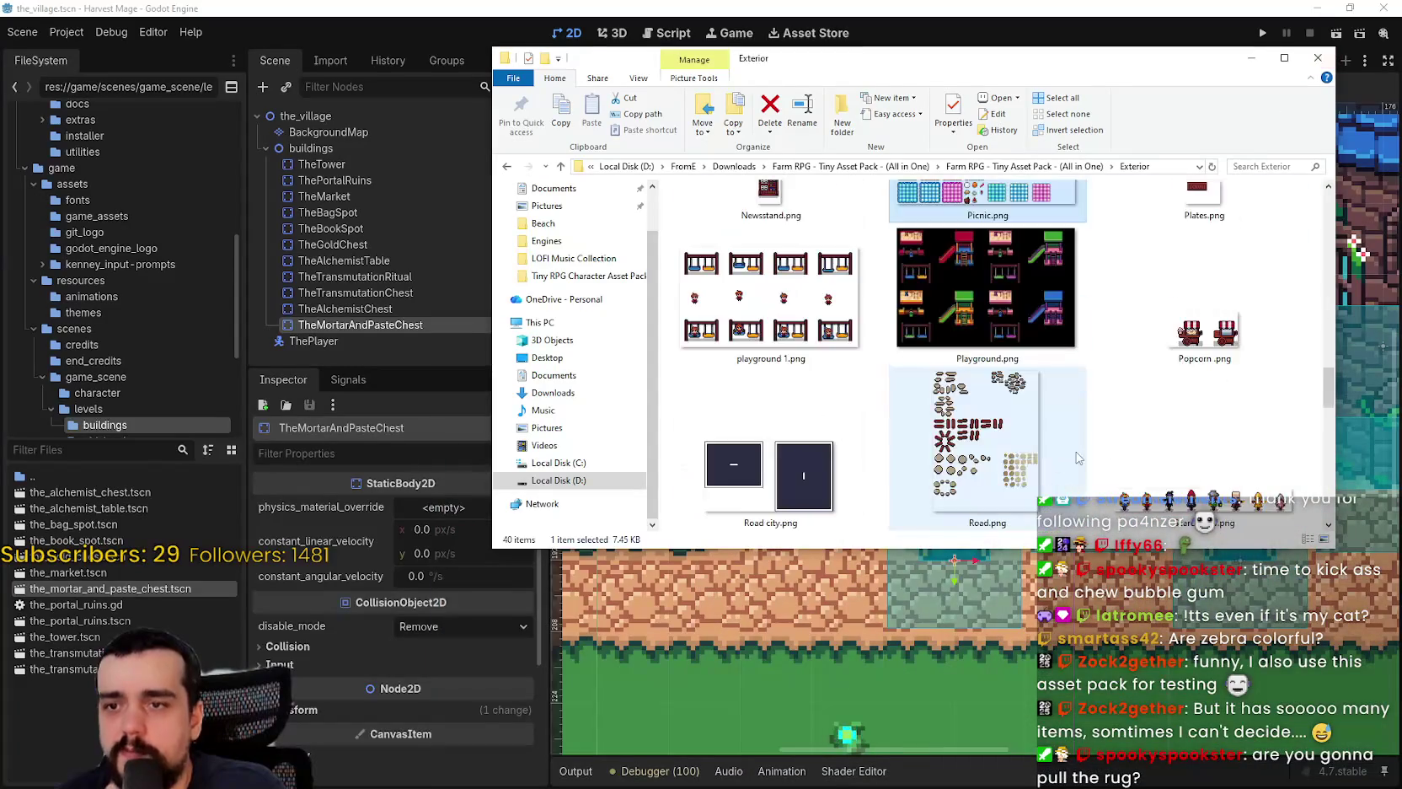
- Go up to the Farm RPG pack folder and open its Interior folder
scroll(1159, 413, down, 2)
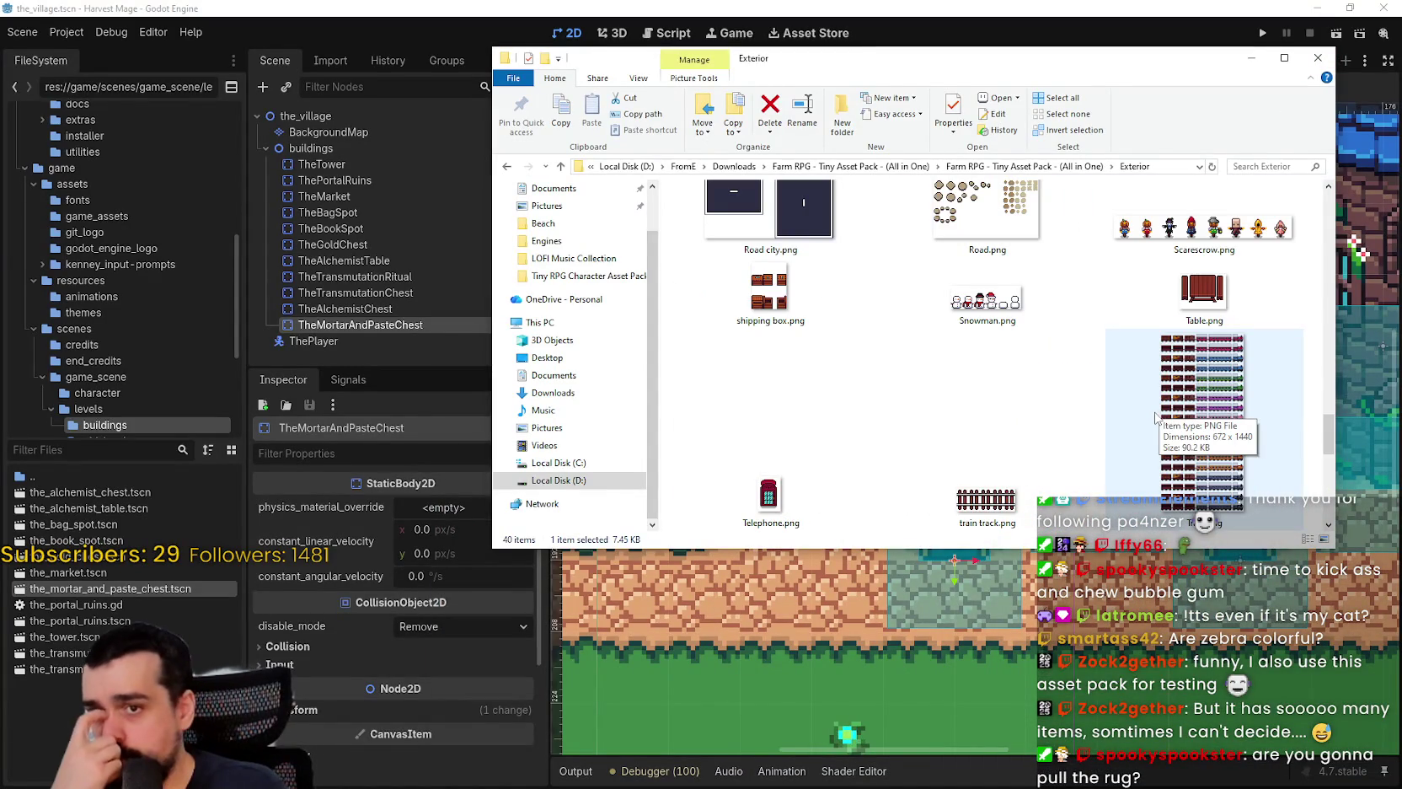
scroll(1100, 421, down, 2)
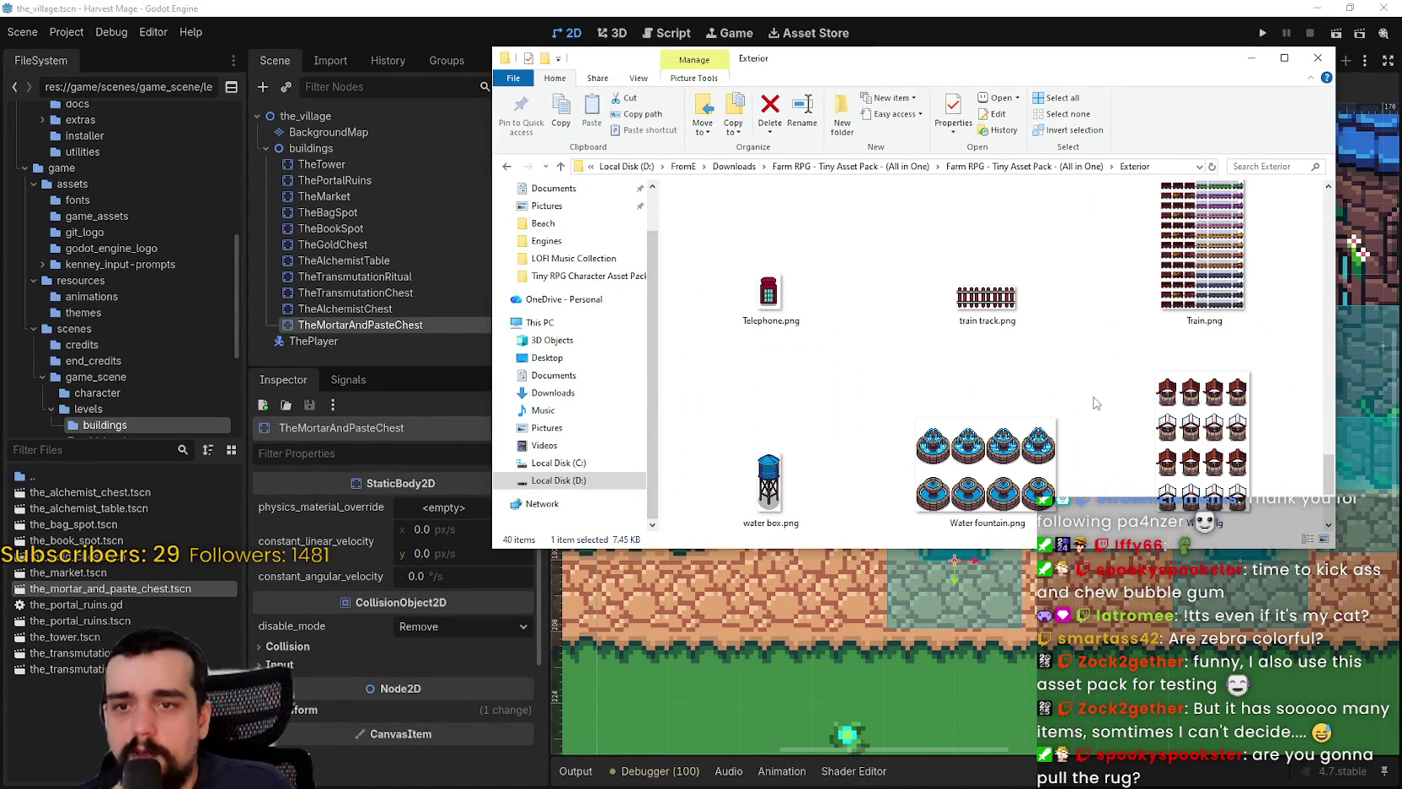
scroll(1095, 404, up, 2)
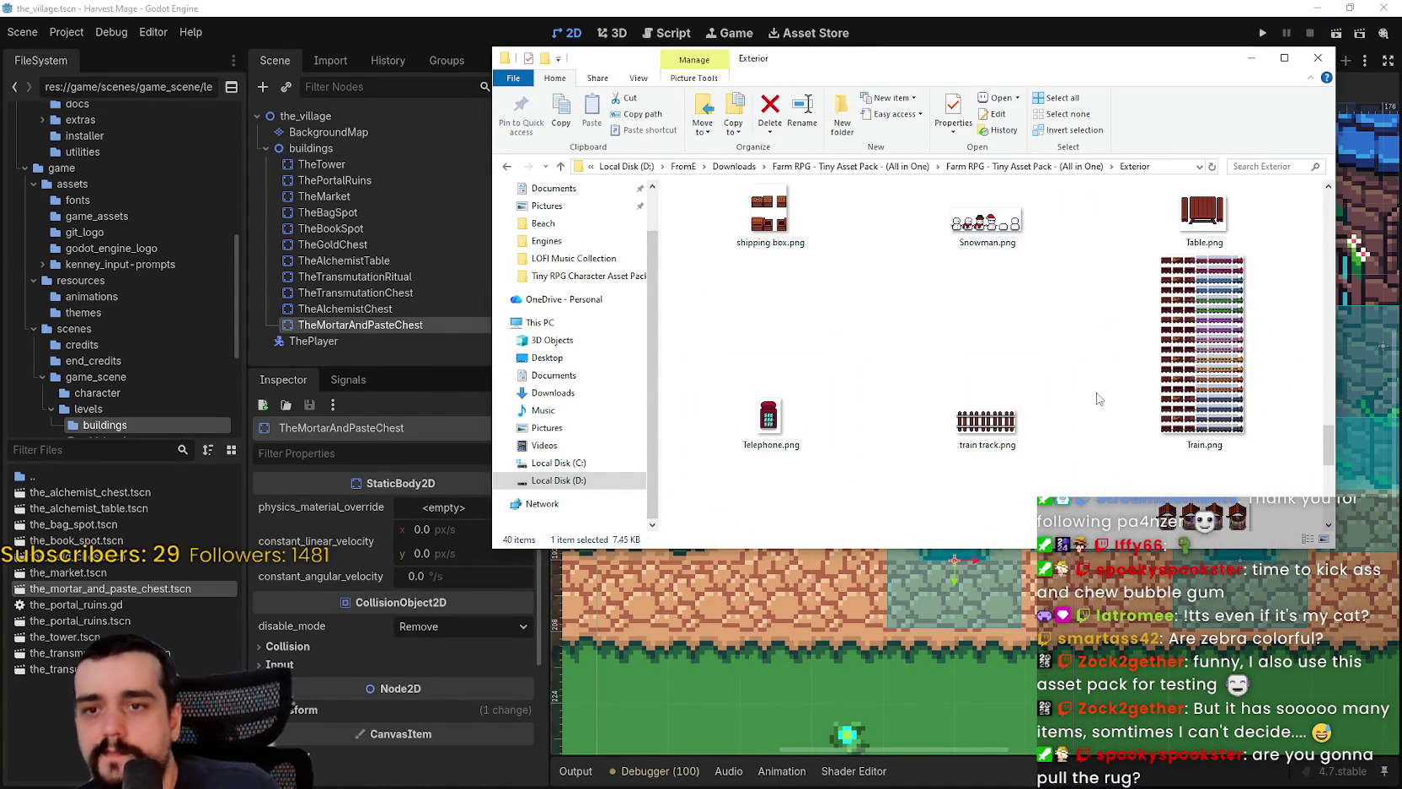
scroll(1097, 398, down, 3)
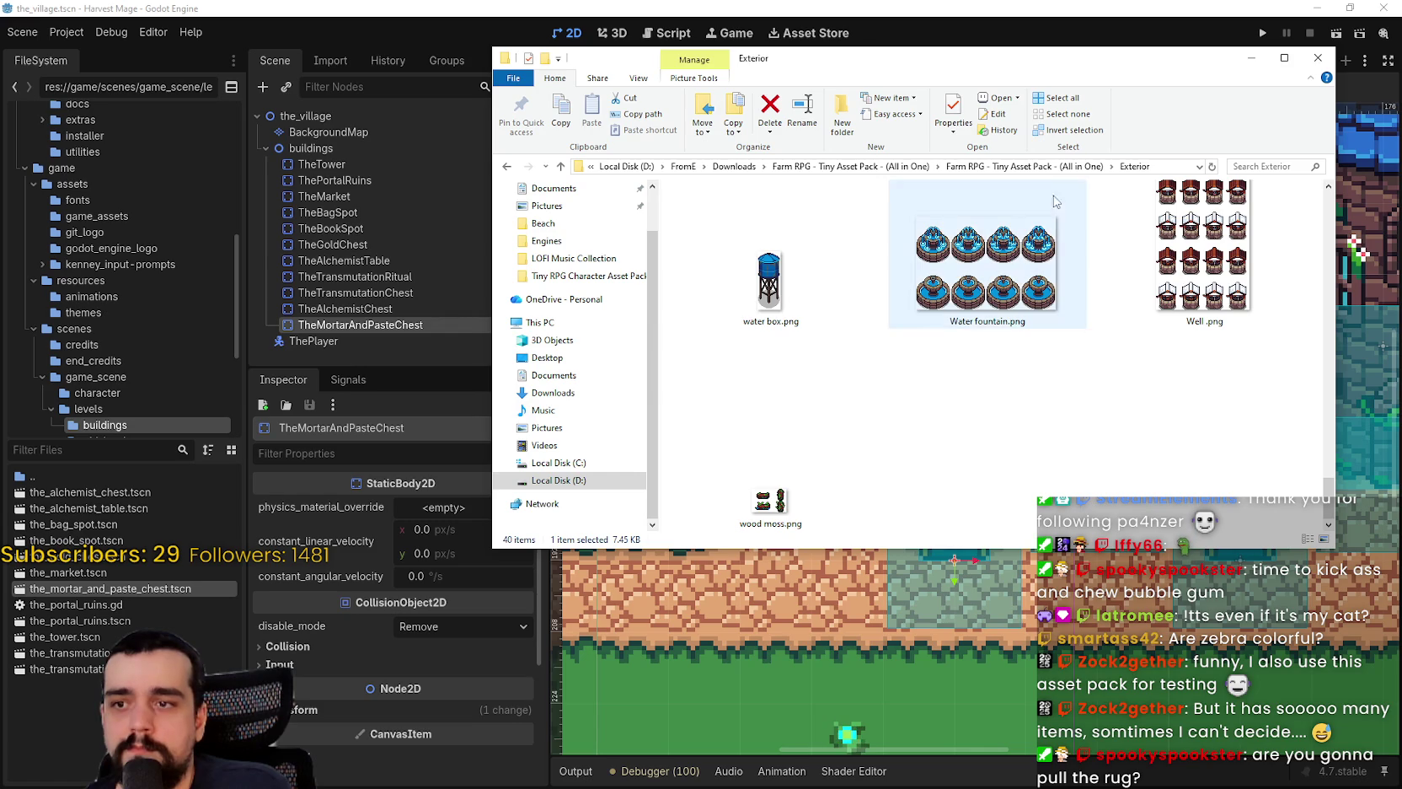
click(1022, 167)
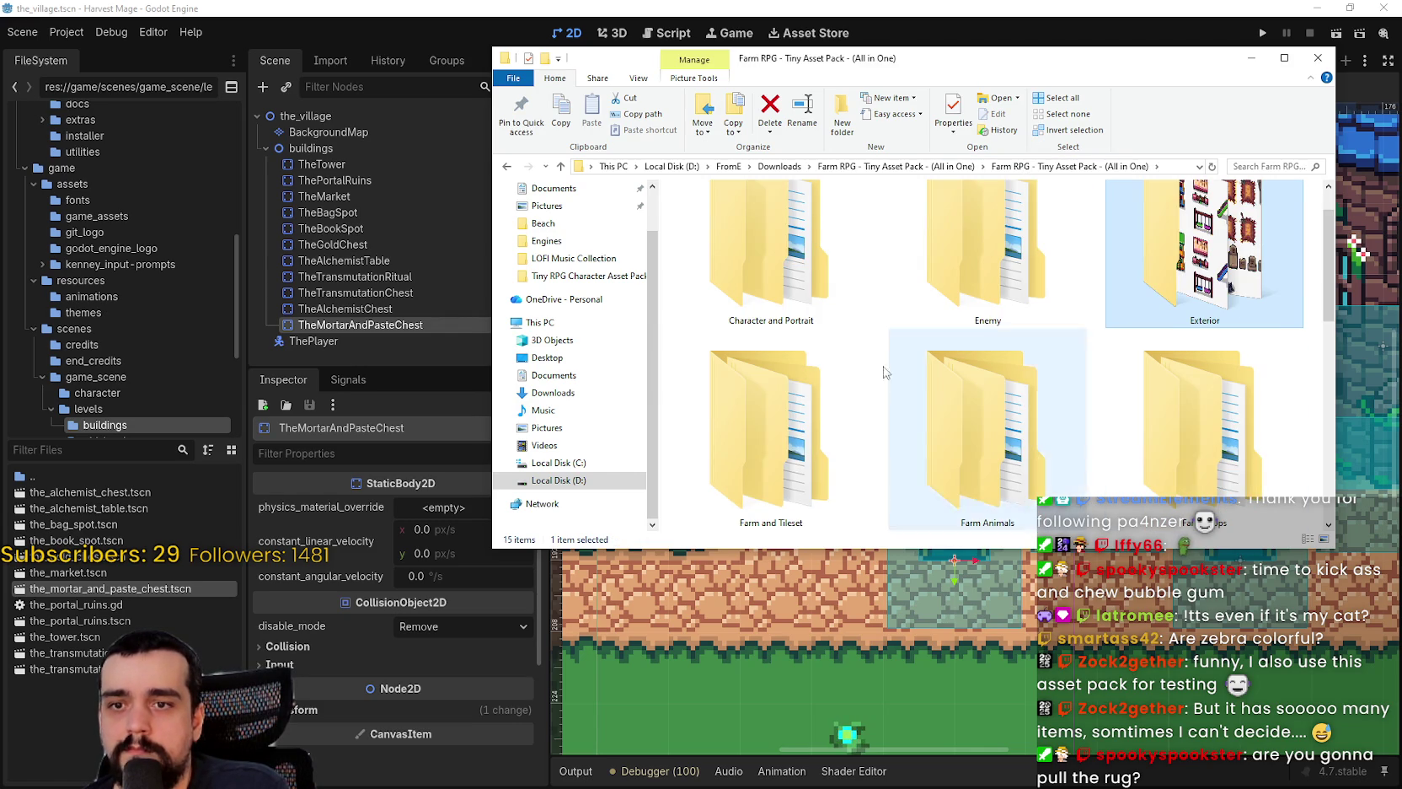
scroll(1013, 388, down, 2)
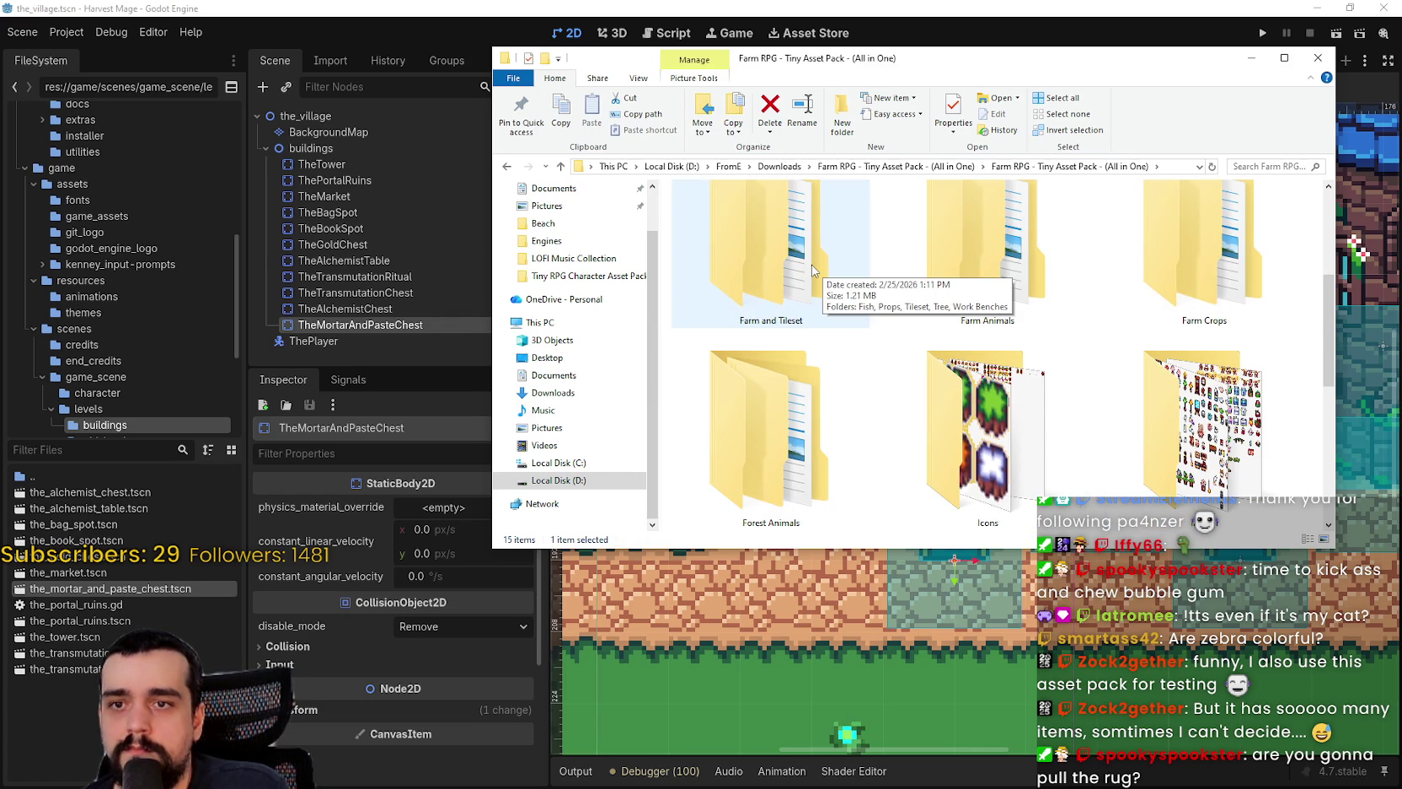
double_click(1208, 384)
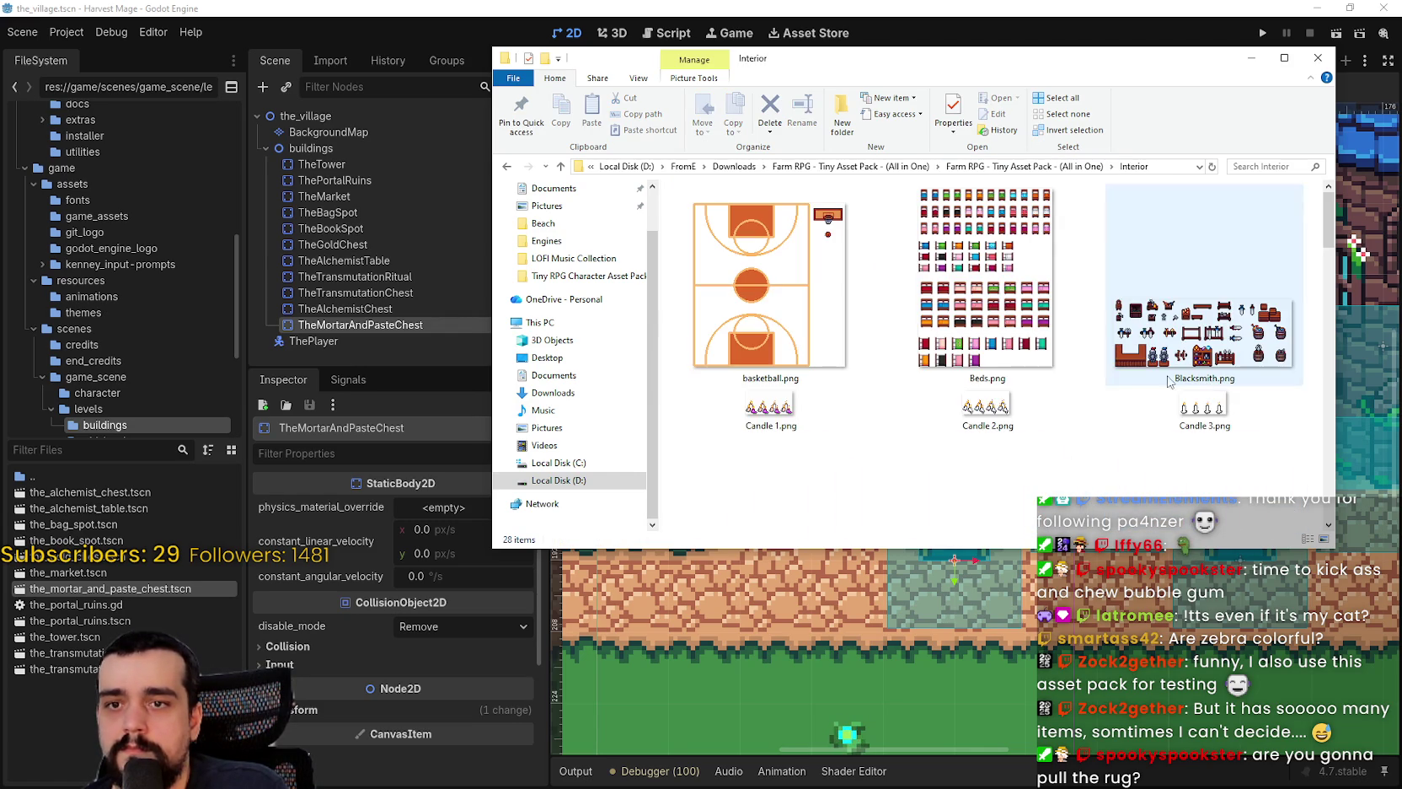
- Select Beds.png, then open cats furniture.png in Aseprite
click(961, 371)
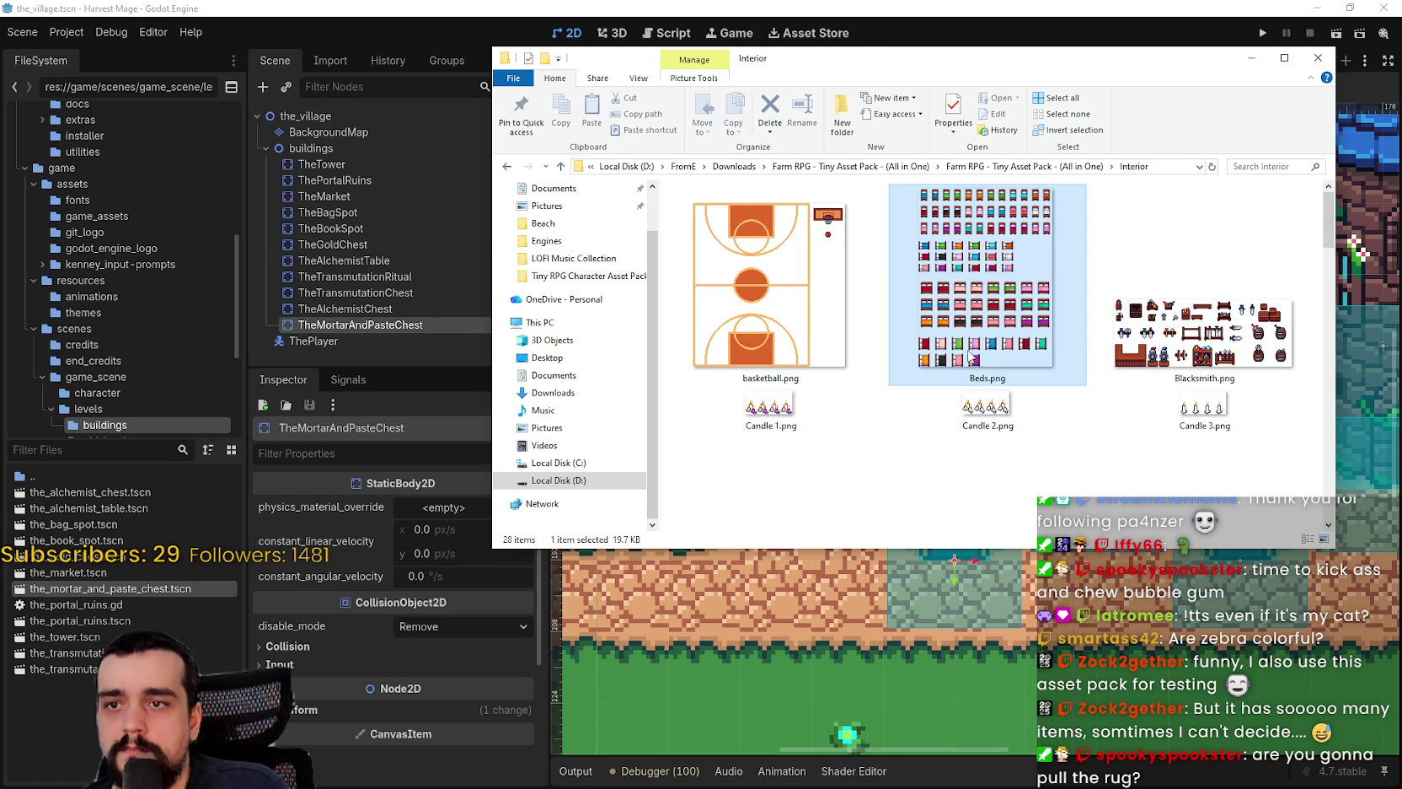
drag(1329, 211, 1305, 310)
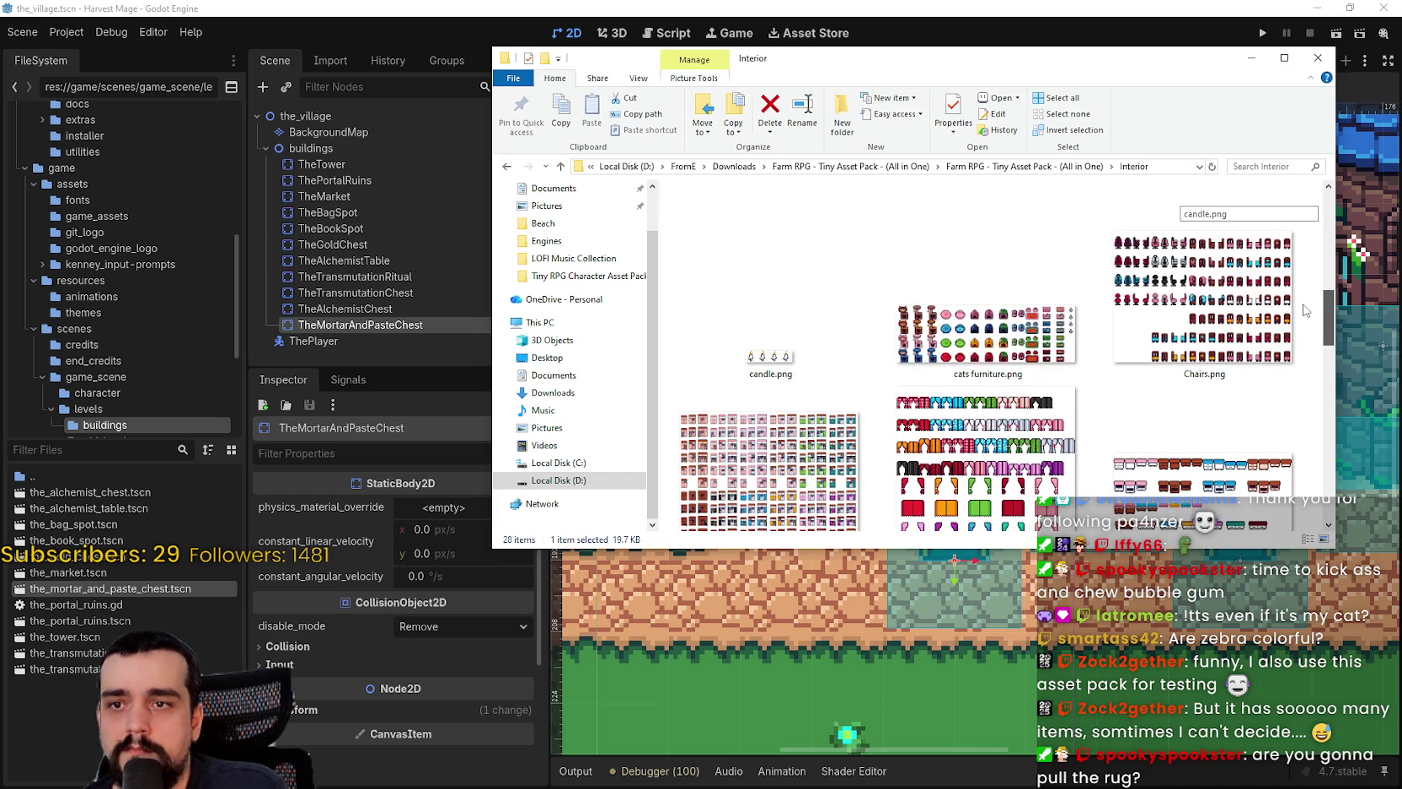
double_click(1039, 353)
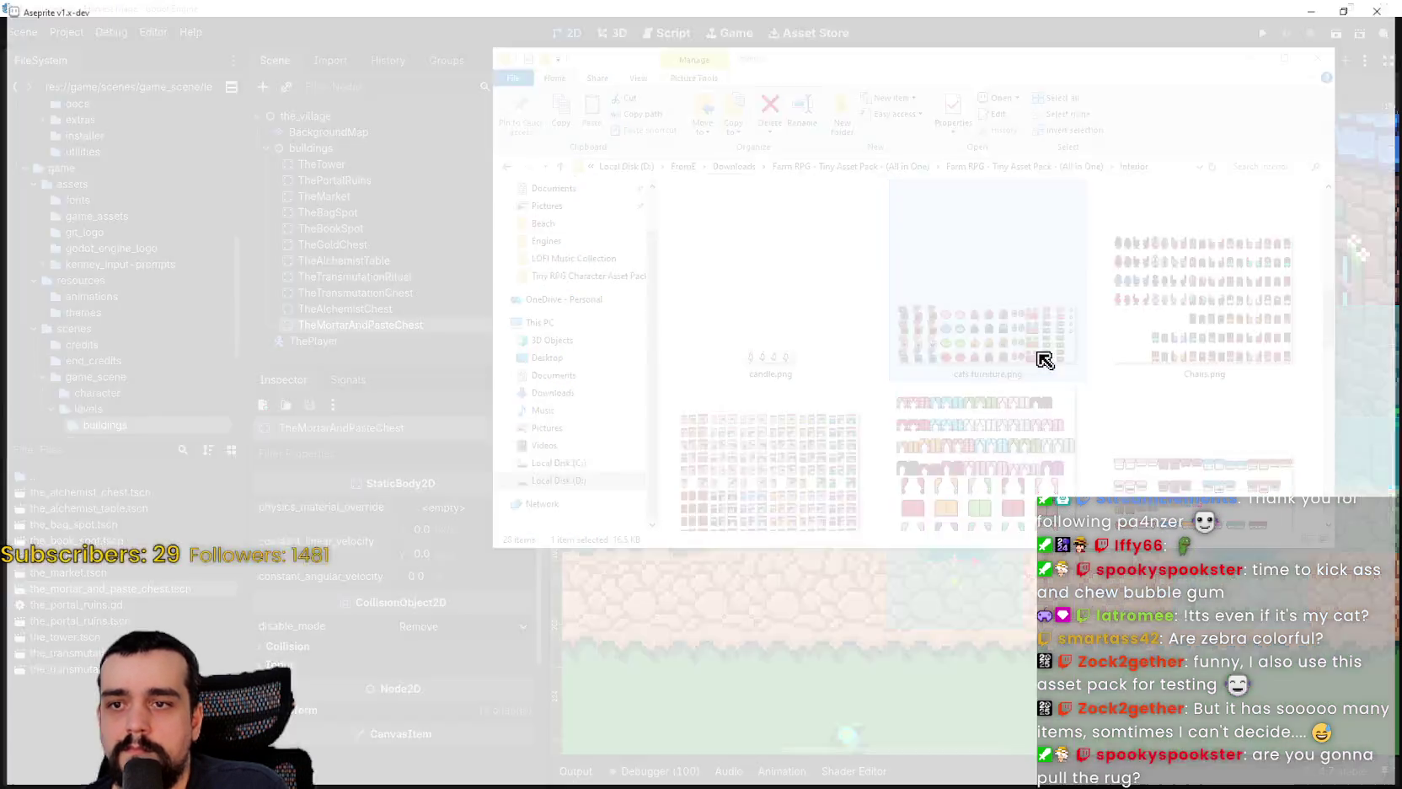
- Zoom and pan over the cats furniture sheet, then close it
scroll(763, 434, up, 1)
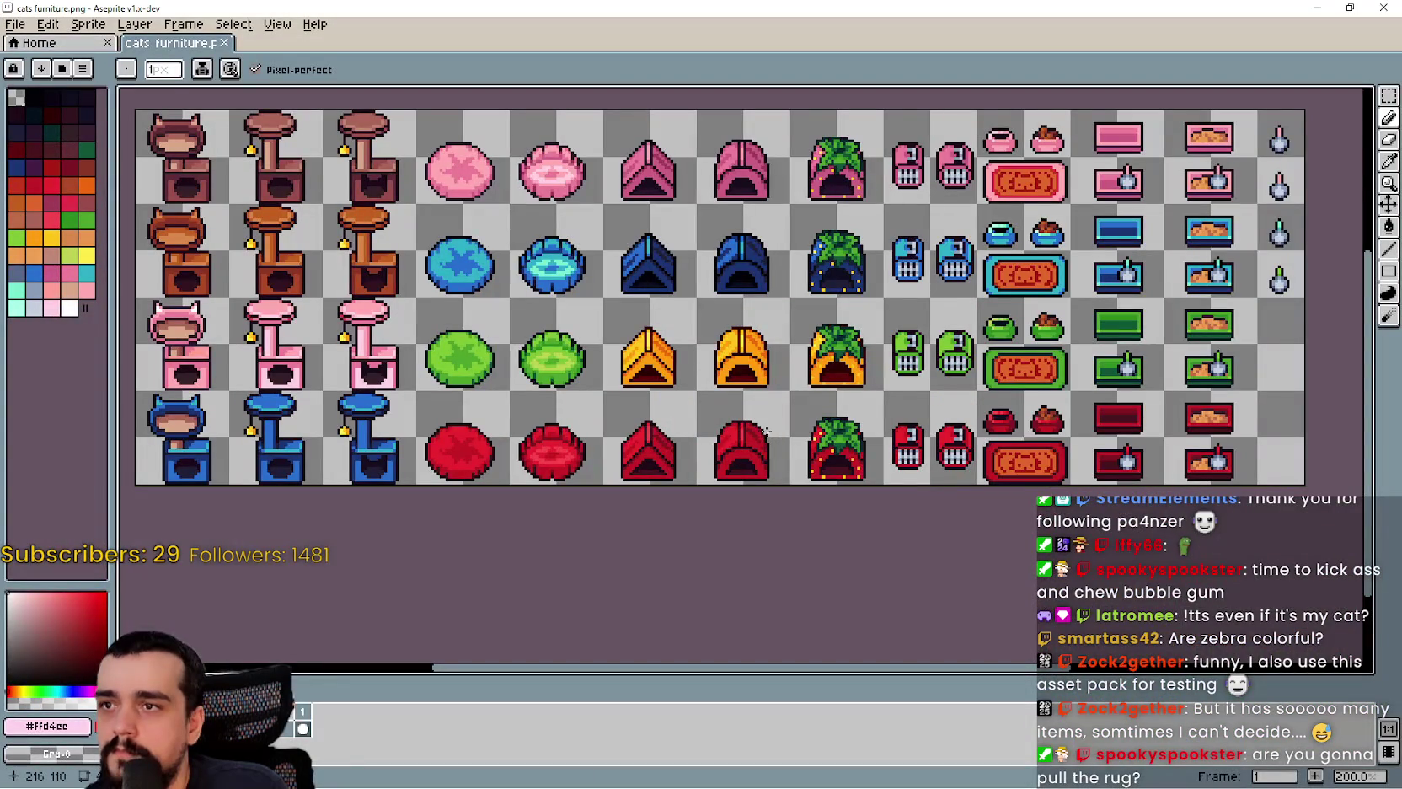
scroll(768, 427, up, 1)
scroll(480, 330, down, 1)
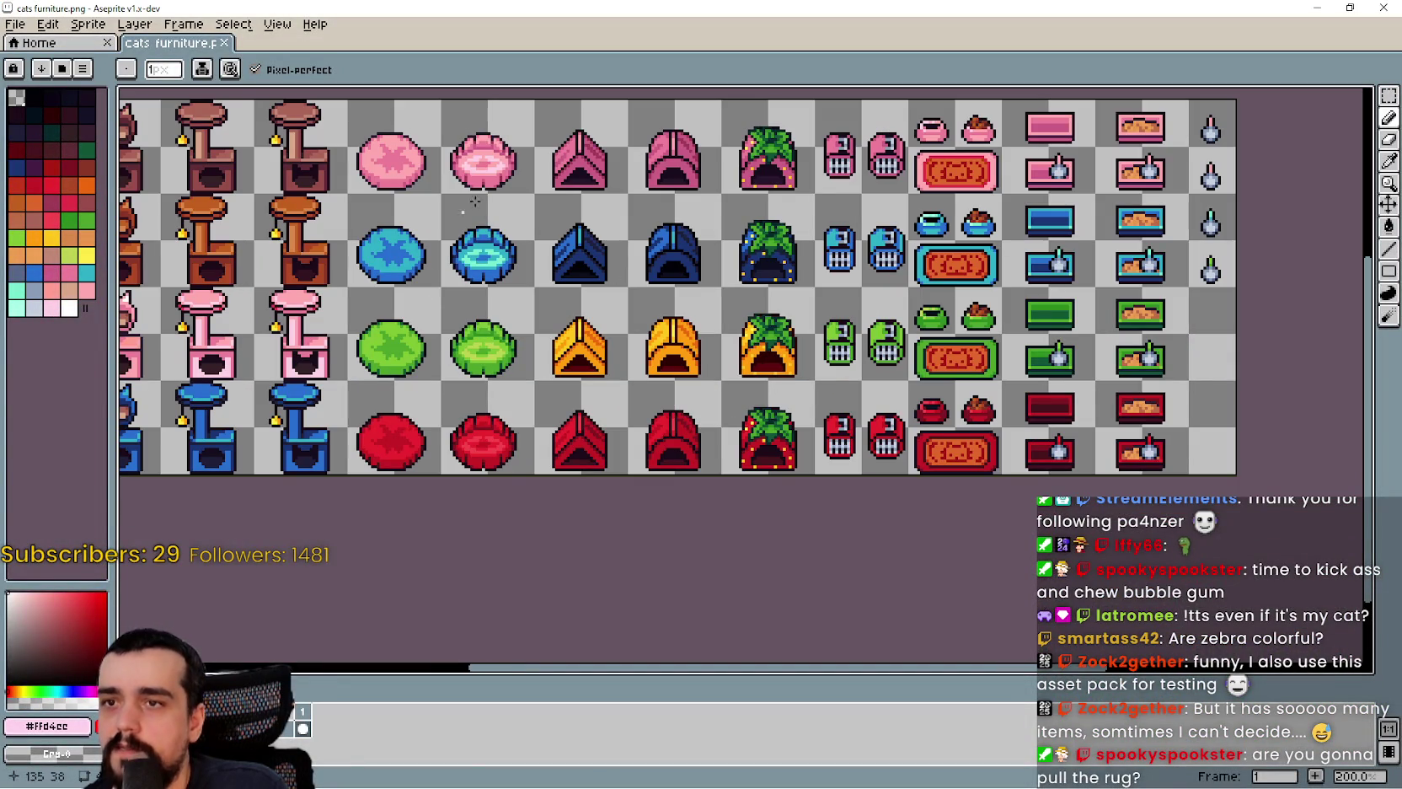
drag(557, 321, 611, 360)
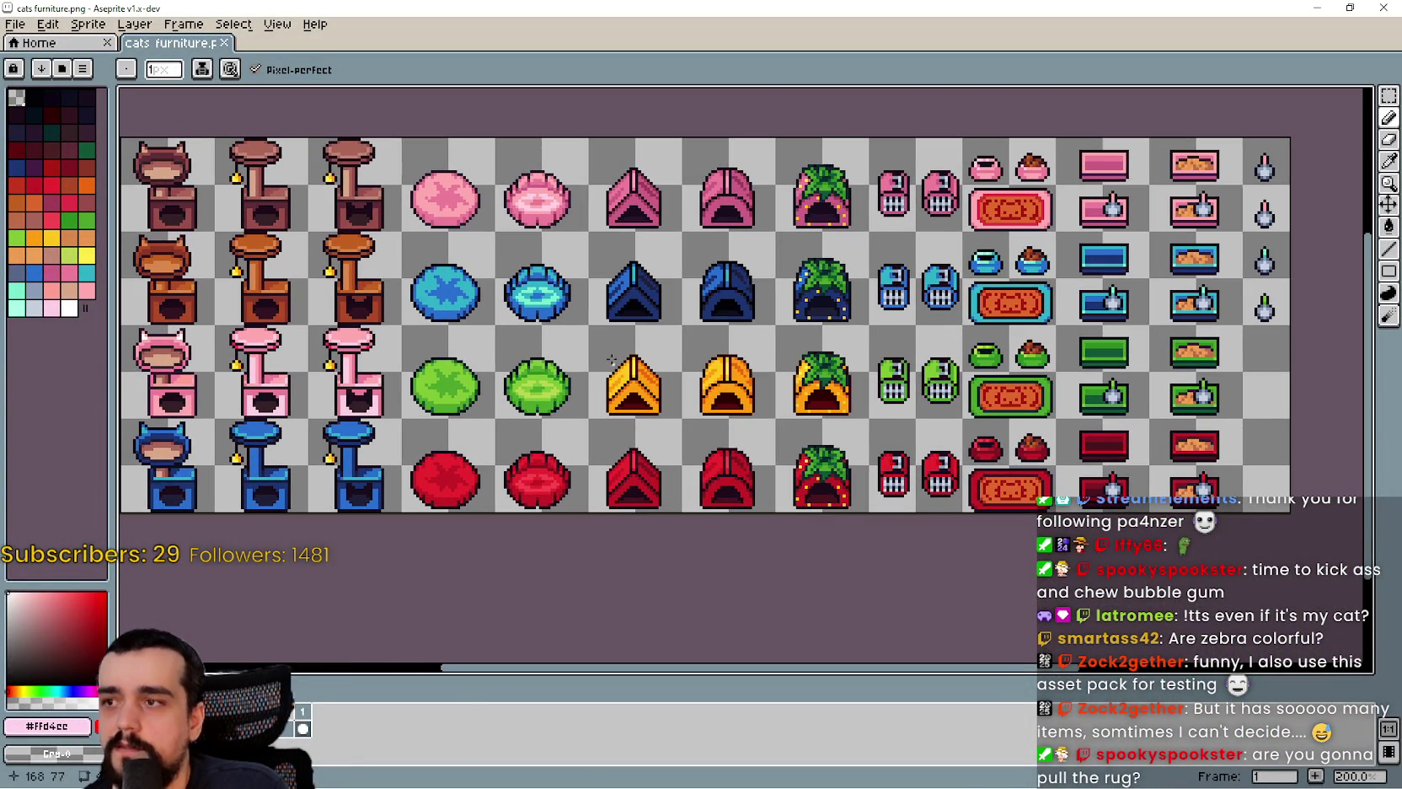
click(1383, 8)
- Preview hospital wing.png in Aseprite and close it
mouse_move(1124, 451)
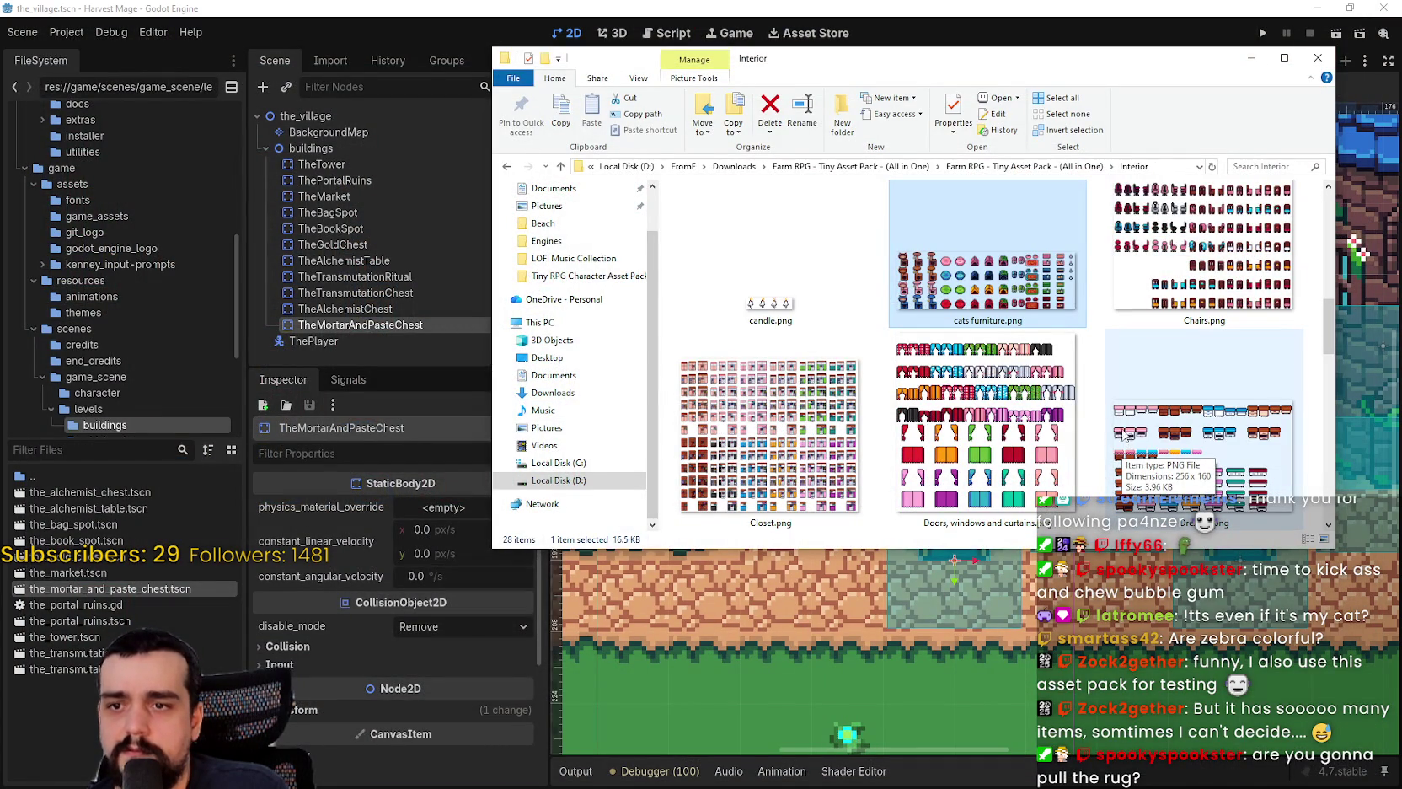
scroll(1109, 430, down, 2)
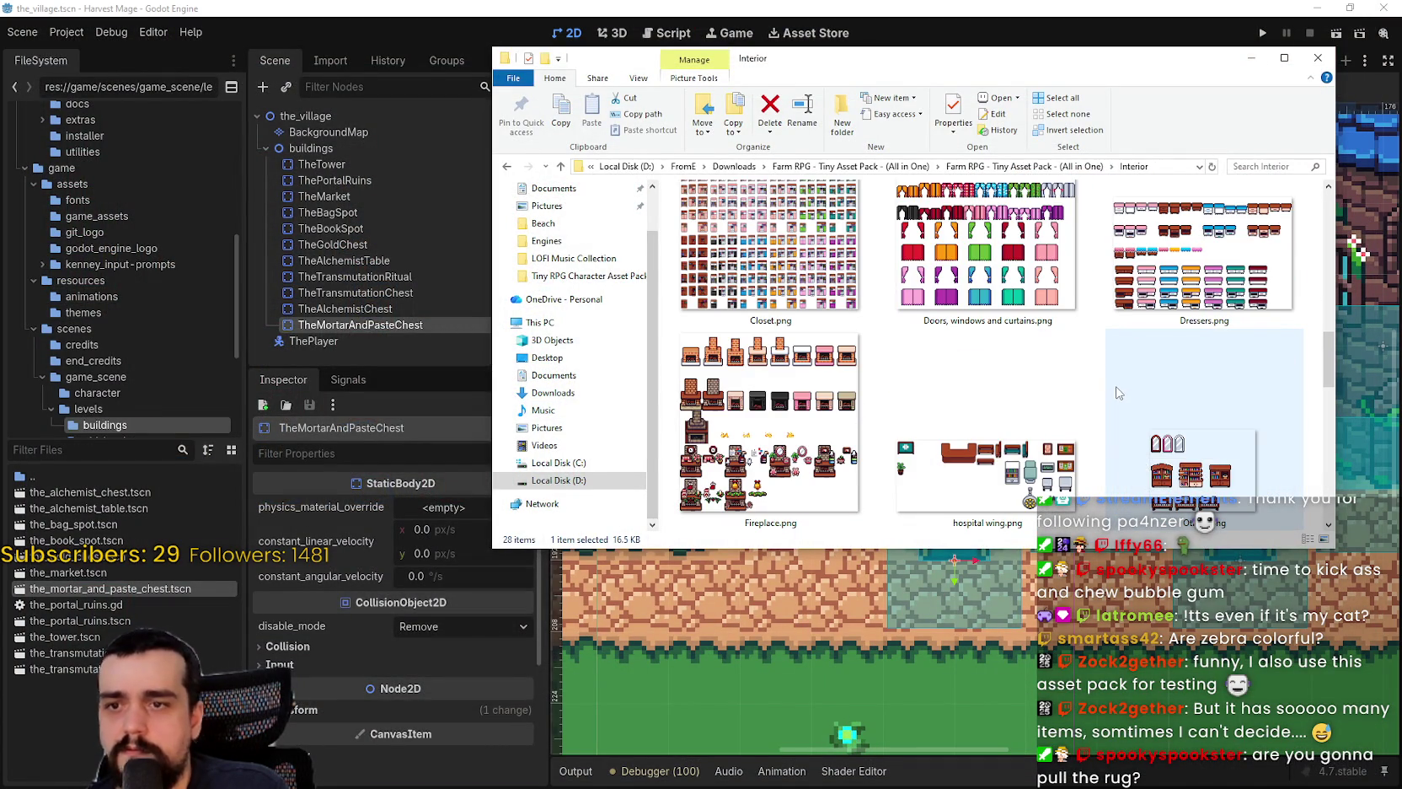
double_click(1051, 418)
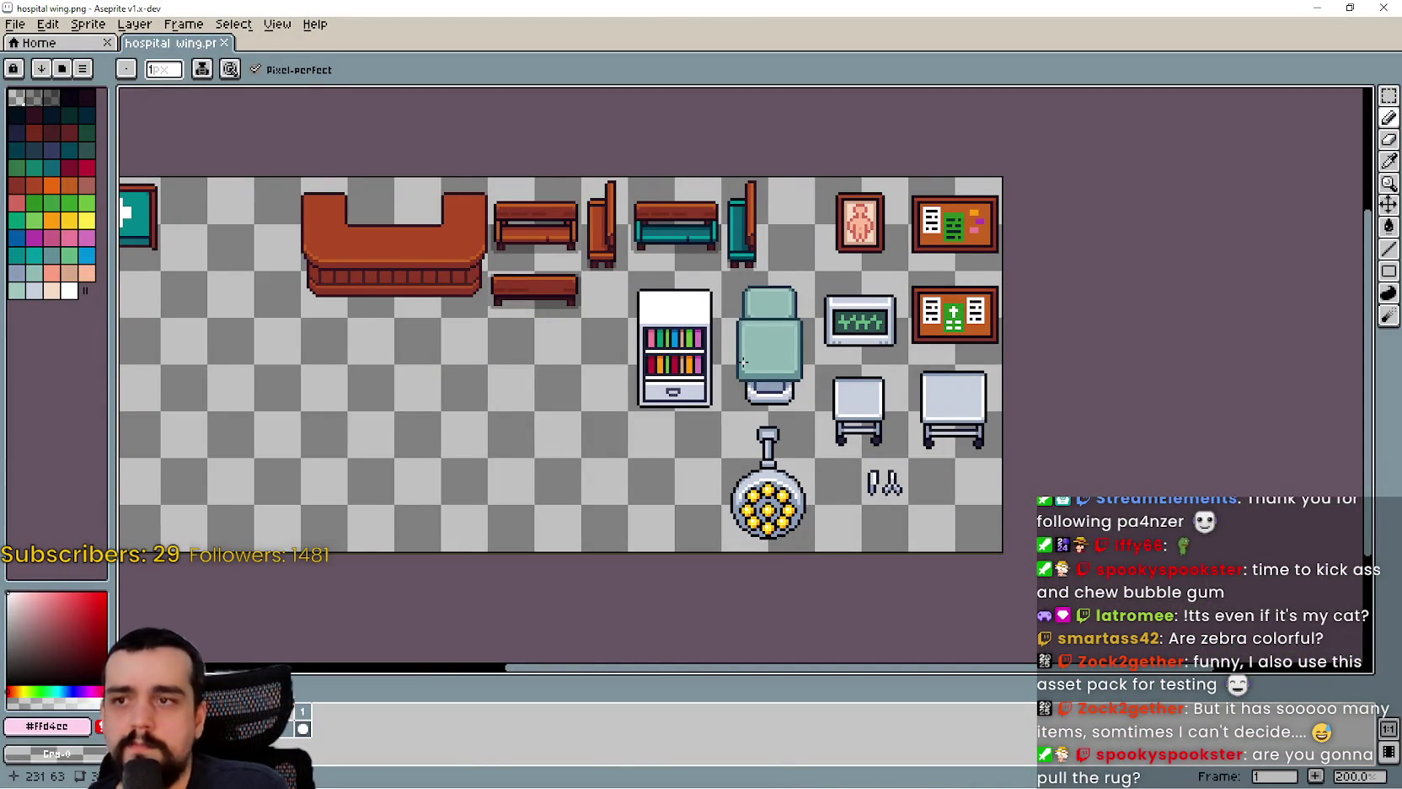
click(1383, 7)
- Look over Part 9 copiar.png's kitchen counters, close it, and scroll the Interior thumbnails
double_click(1195, 350)
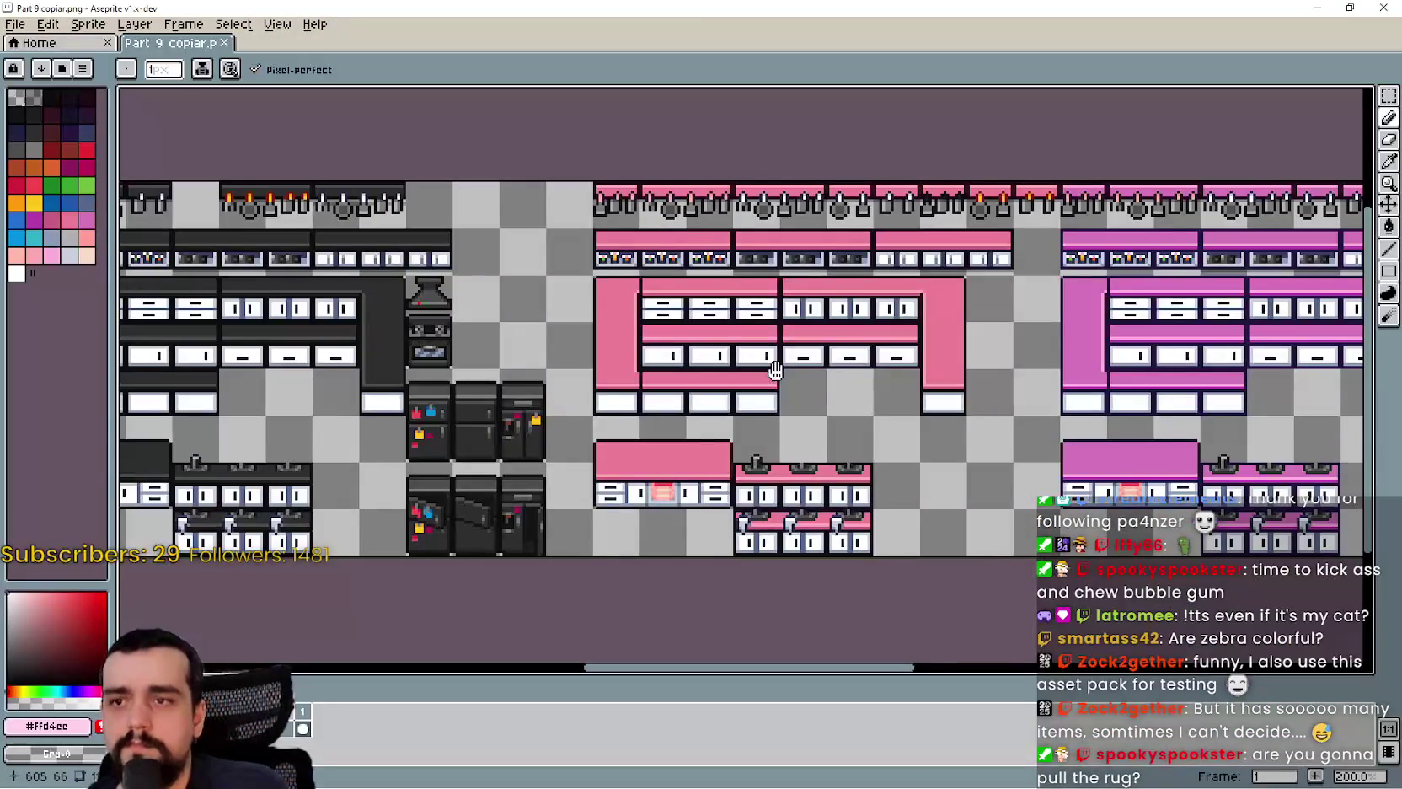
scroll(689, 359, down, 1)
scroll(689, 359, up, 2)
scroll(689, 359, down, 2)
scroll(700, 367, right, 6)
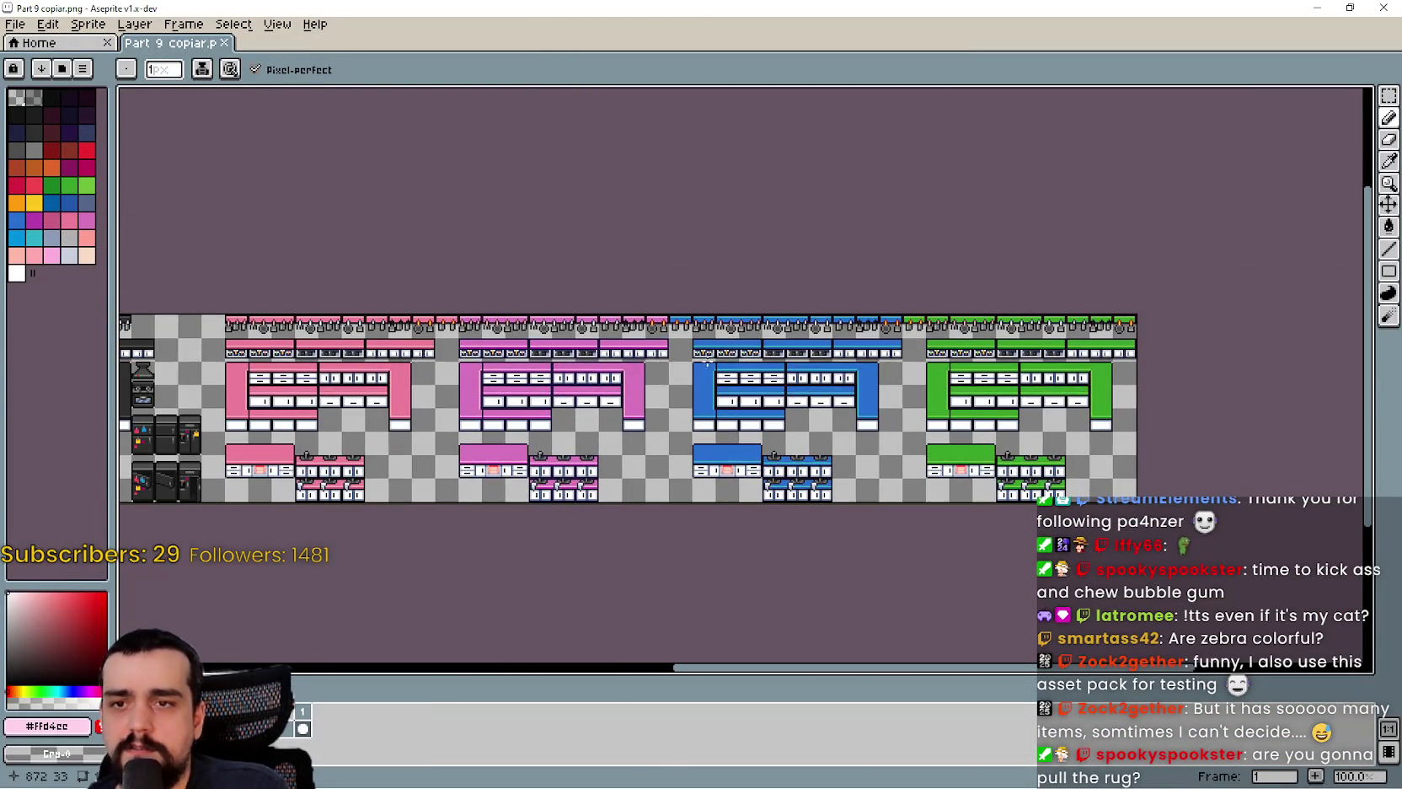
click(1384, 7)
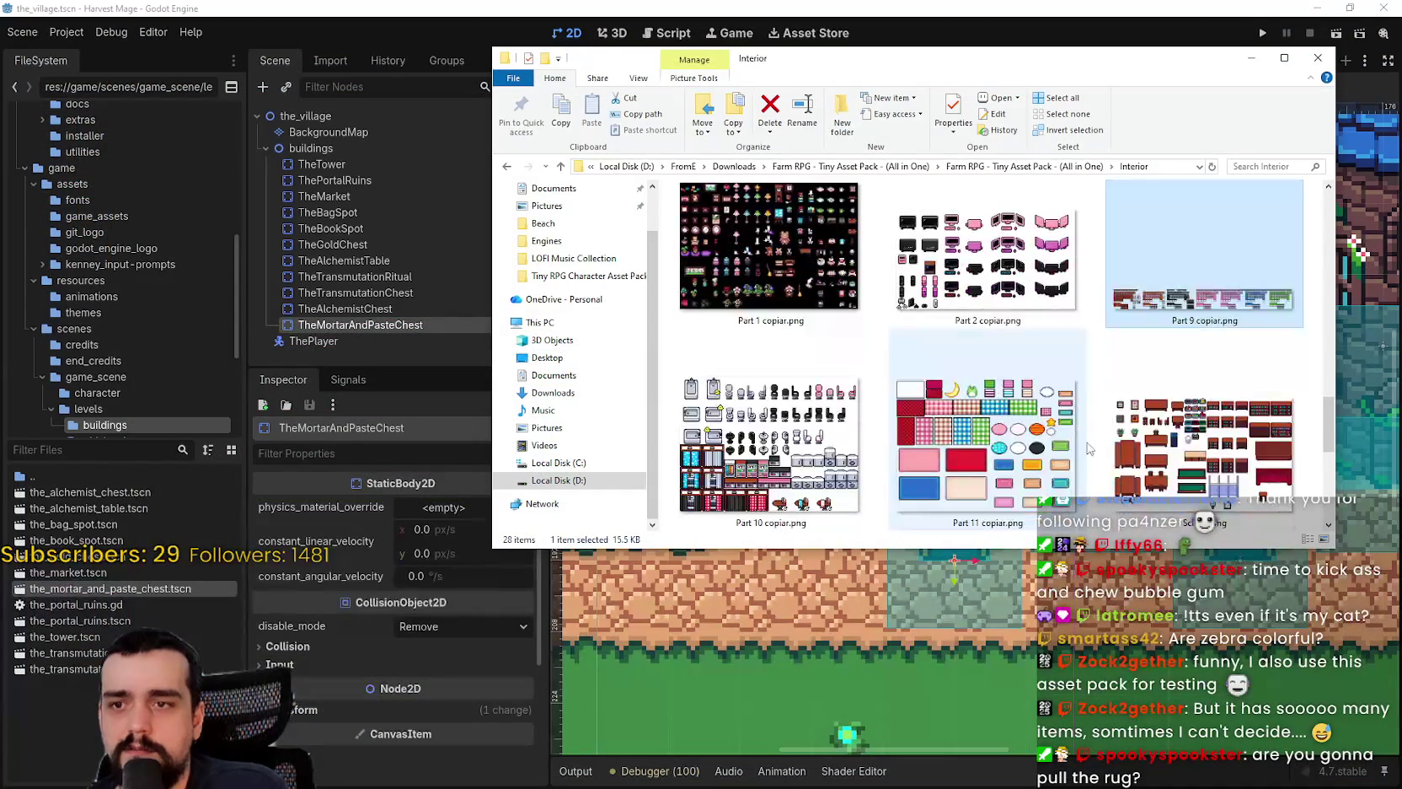
scroll(961, 438, down, 2)
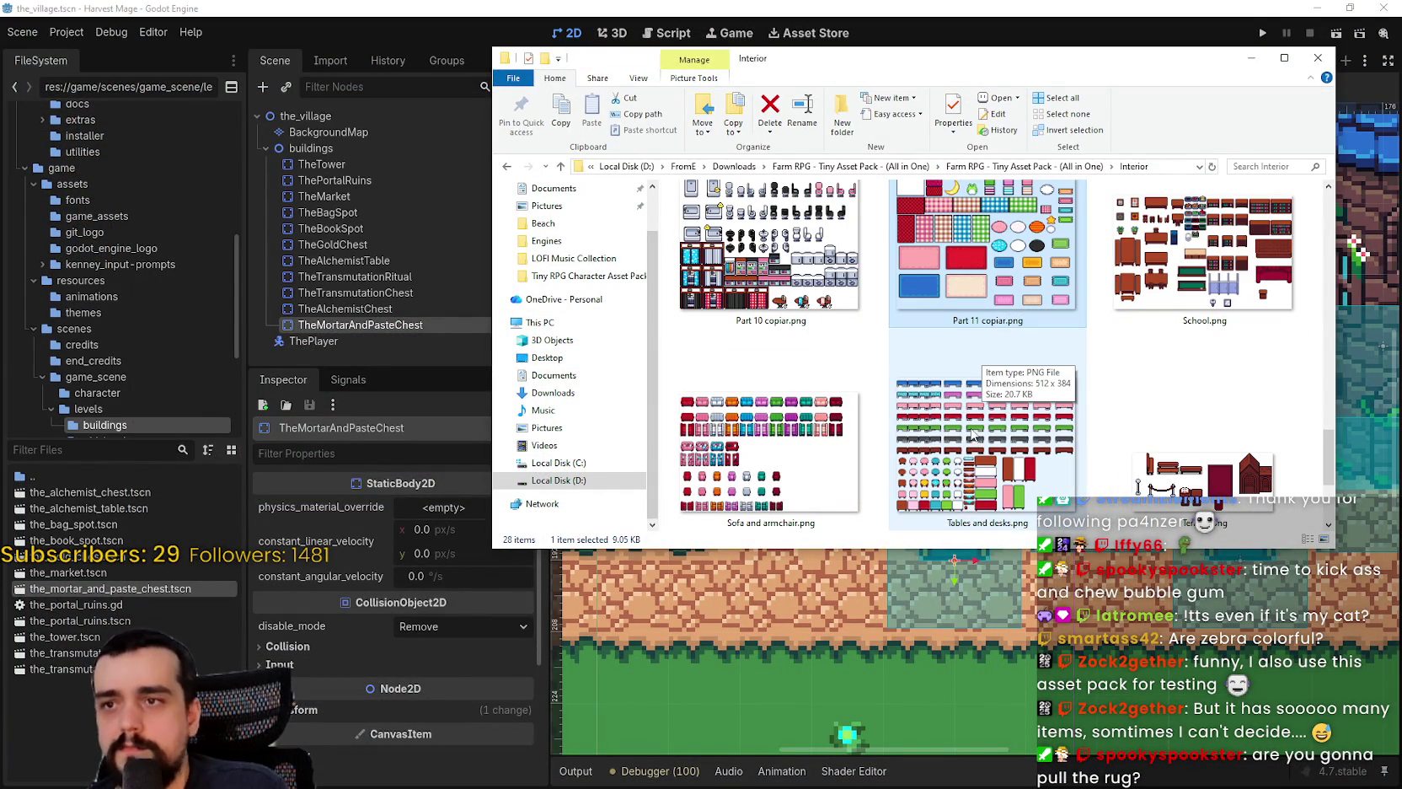
scroll(969, 413, down, 2)
scroll(1279, 466, up, 5)
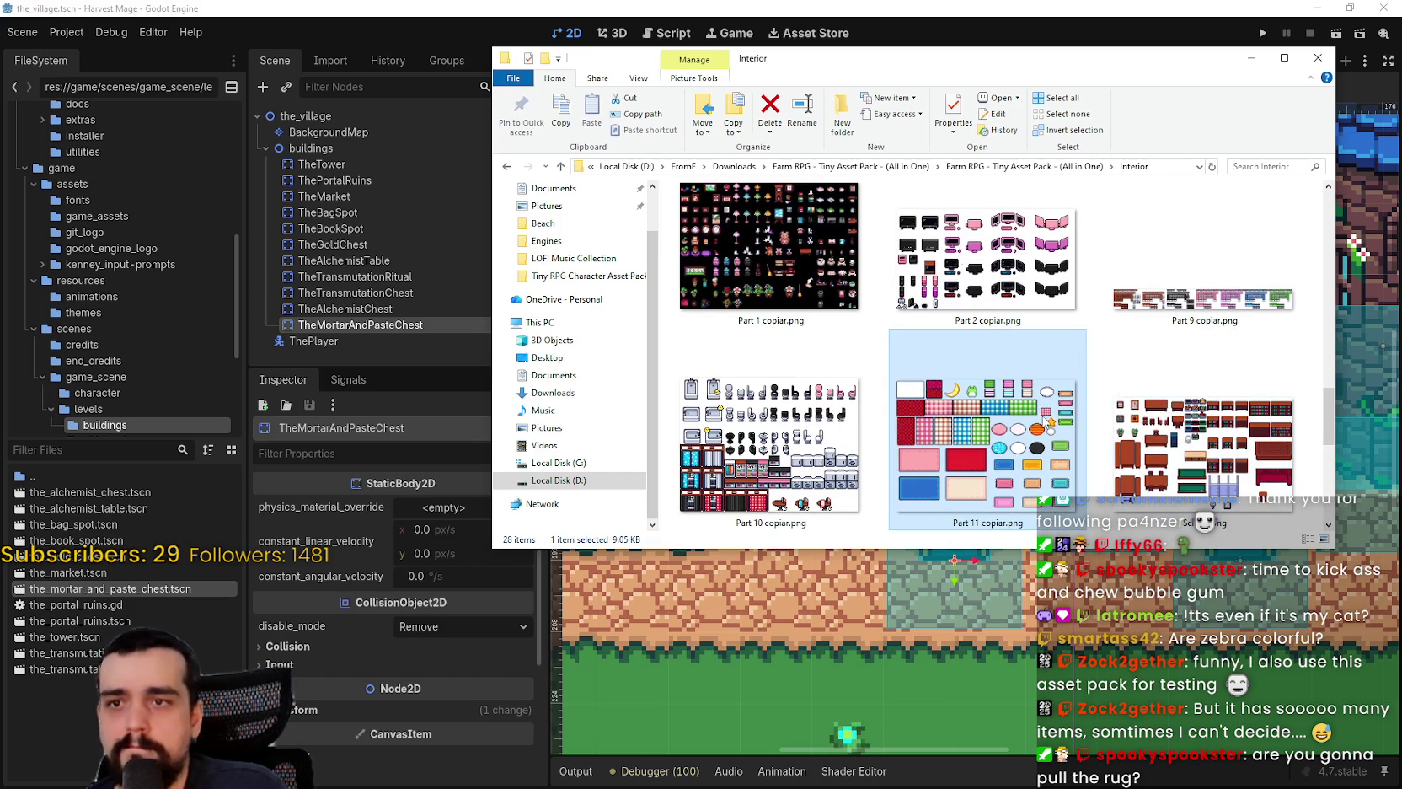
- Open Part 11 copiar.png and pan across the rugs up to the top row
double_click(1049, 428)
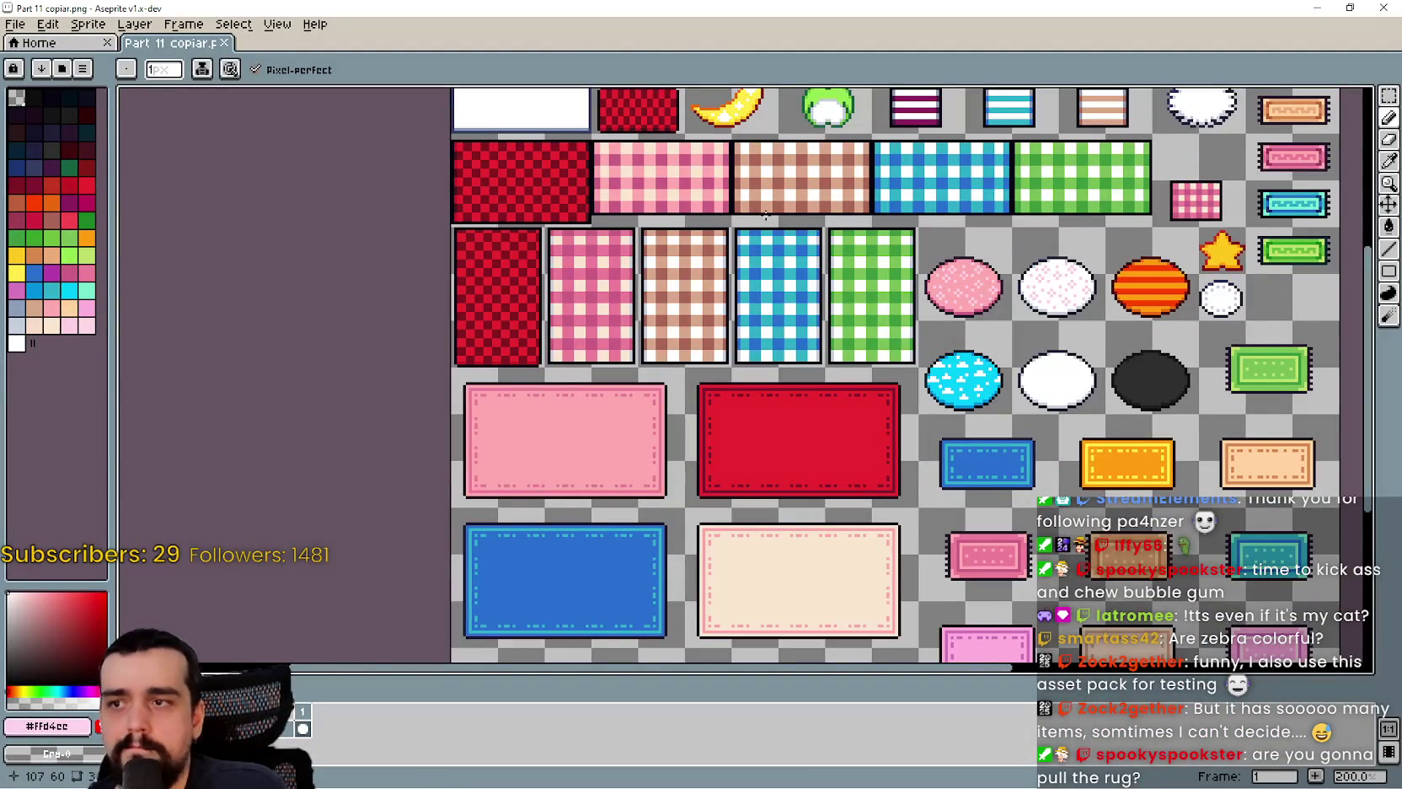
mouse_move(727, 491)
mouse_down()
mouse_move(640, 460)
mouse_move(636, 444)
mouse_up()
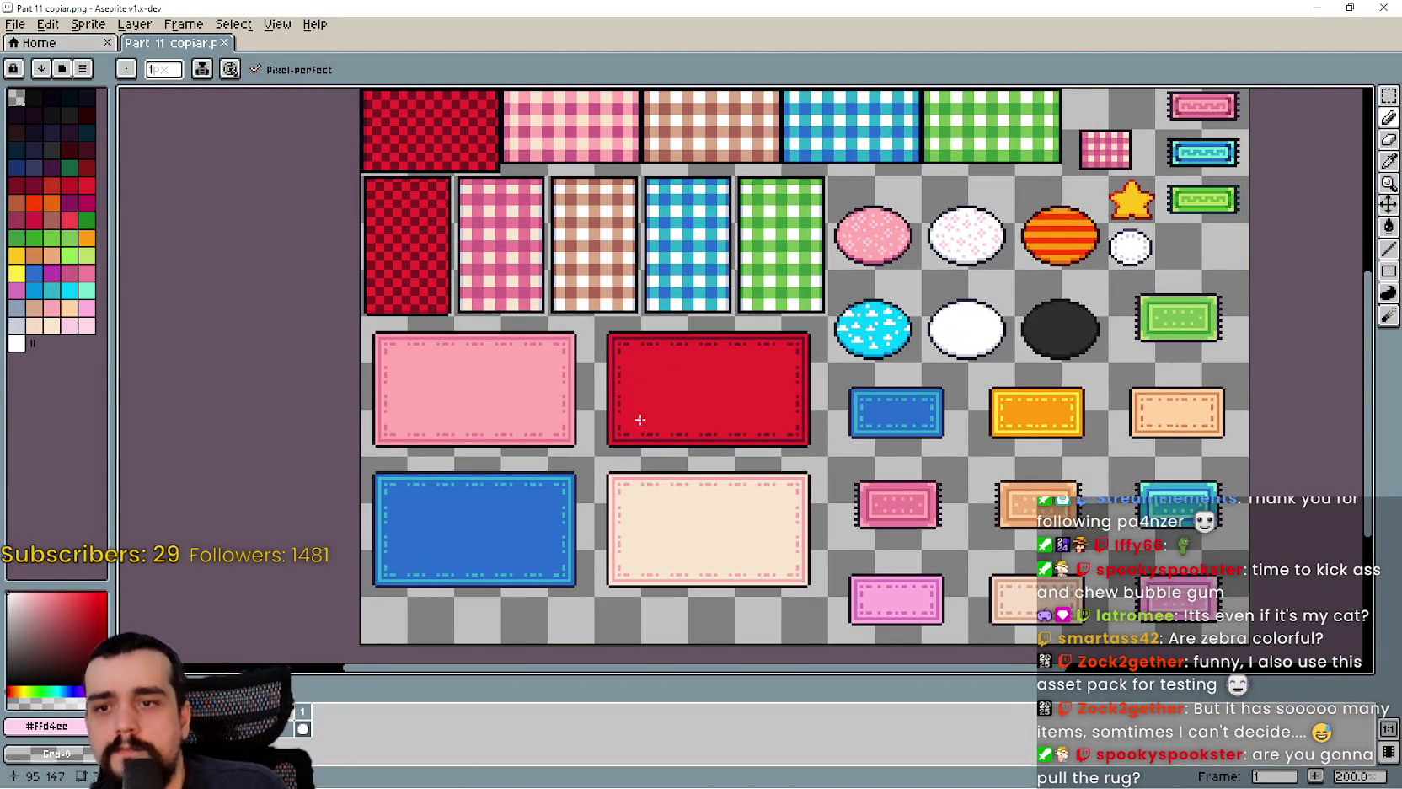
mouse_move(690, 335)
mouse_down()
mouse_move(585, 533)
mouse_move(591, 516)
mouse_move(666, 548)
mouse_move(1083, 200)
mouse_move(1049, 286)
mouse_move(1003, 195)
mouse_up()
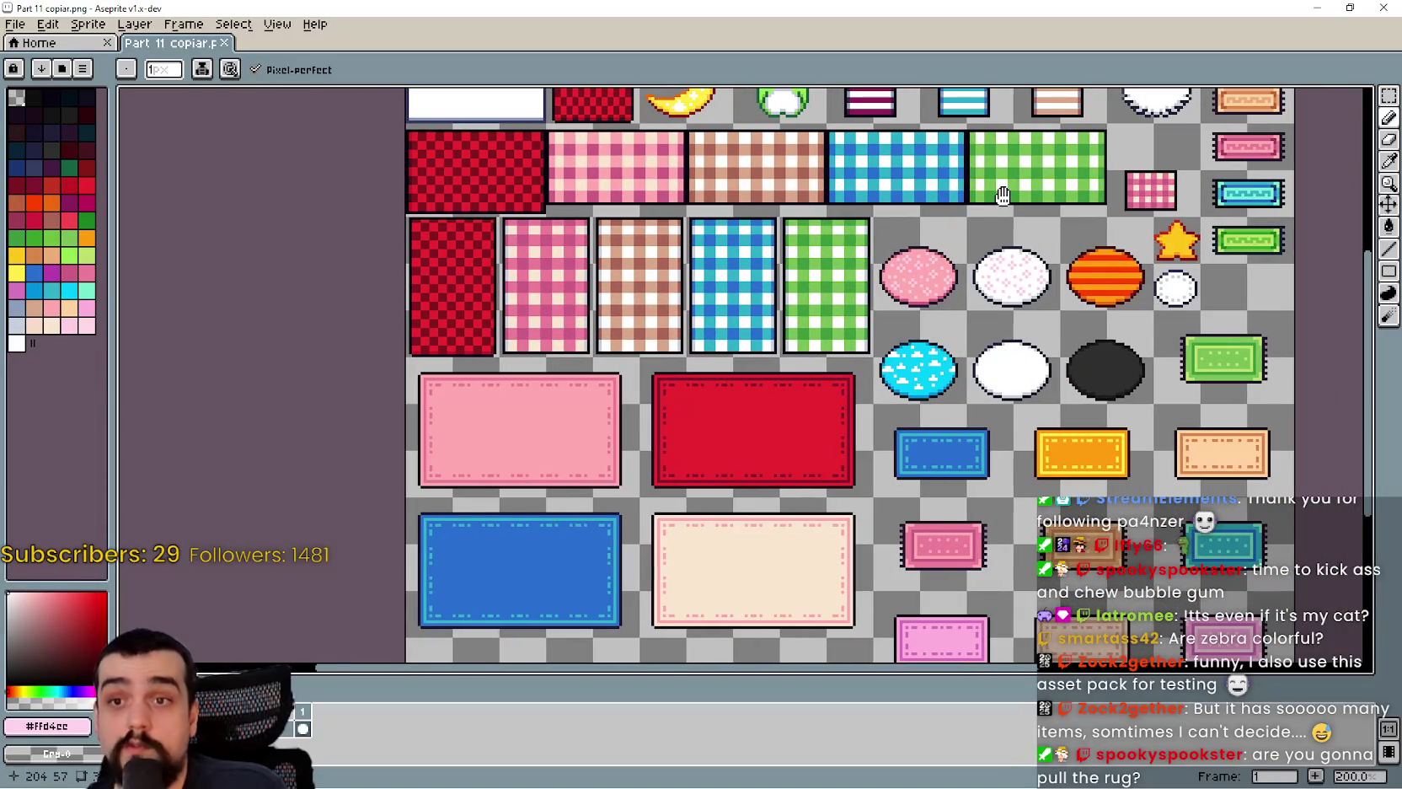
mouse_move(820, 433)
mouse_down()
mouse_move(804, 308)
mouse_move(744, 318)
mouse_up()
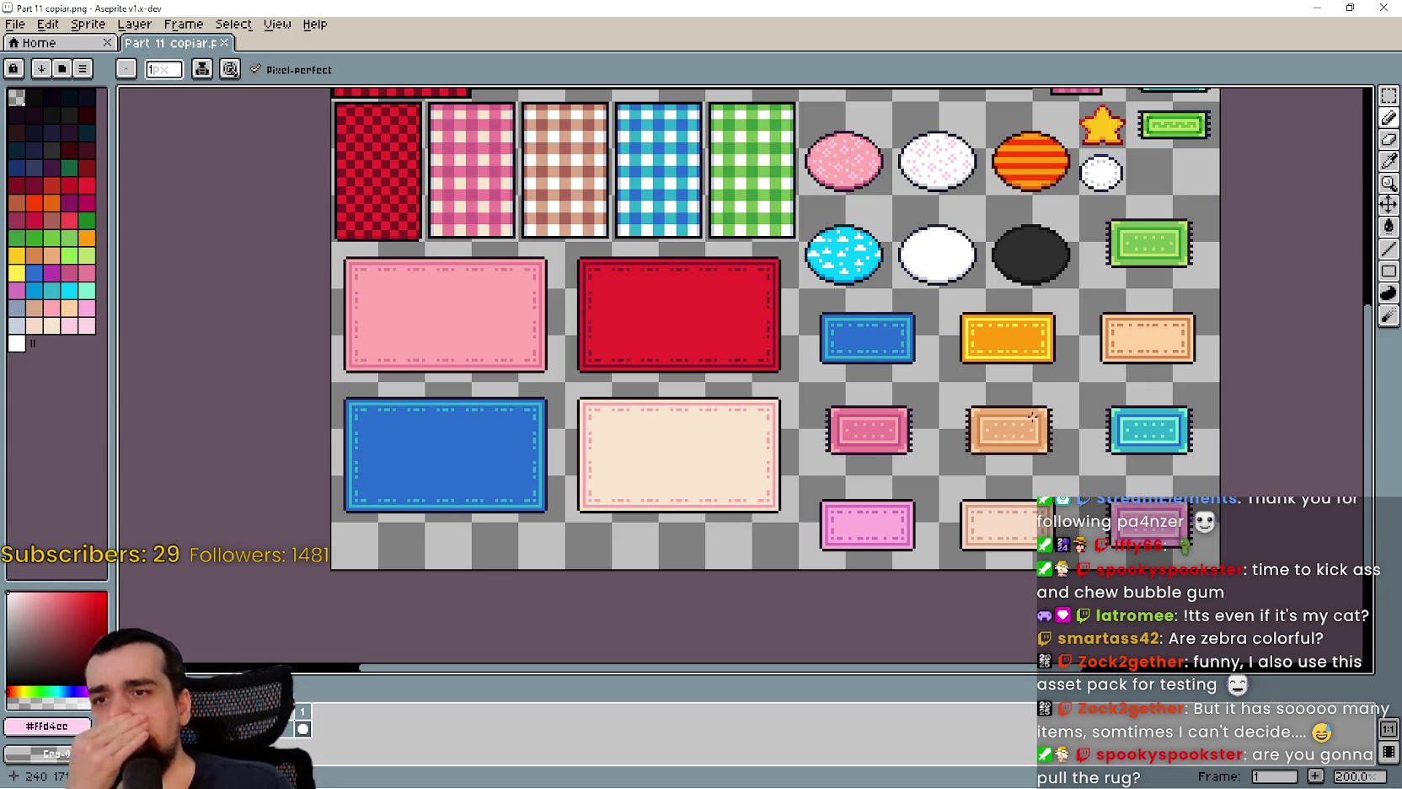
drag(1039, 466, 995, 455)
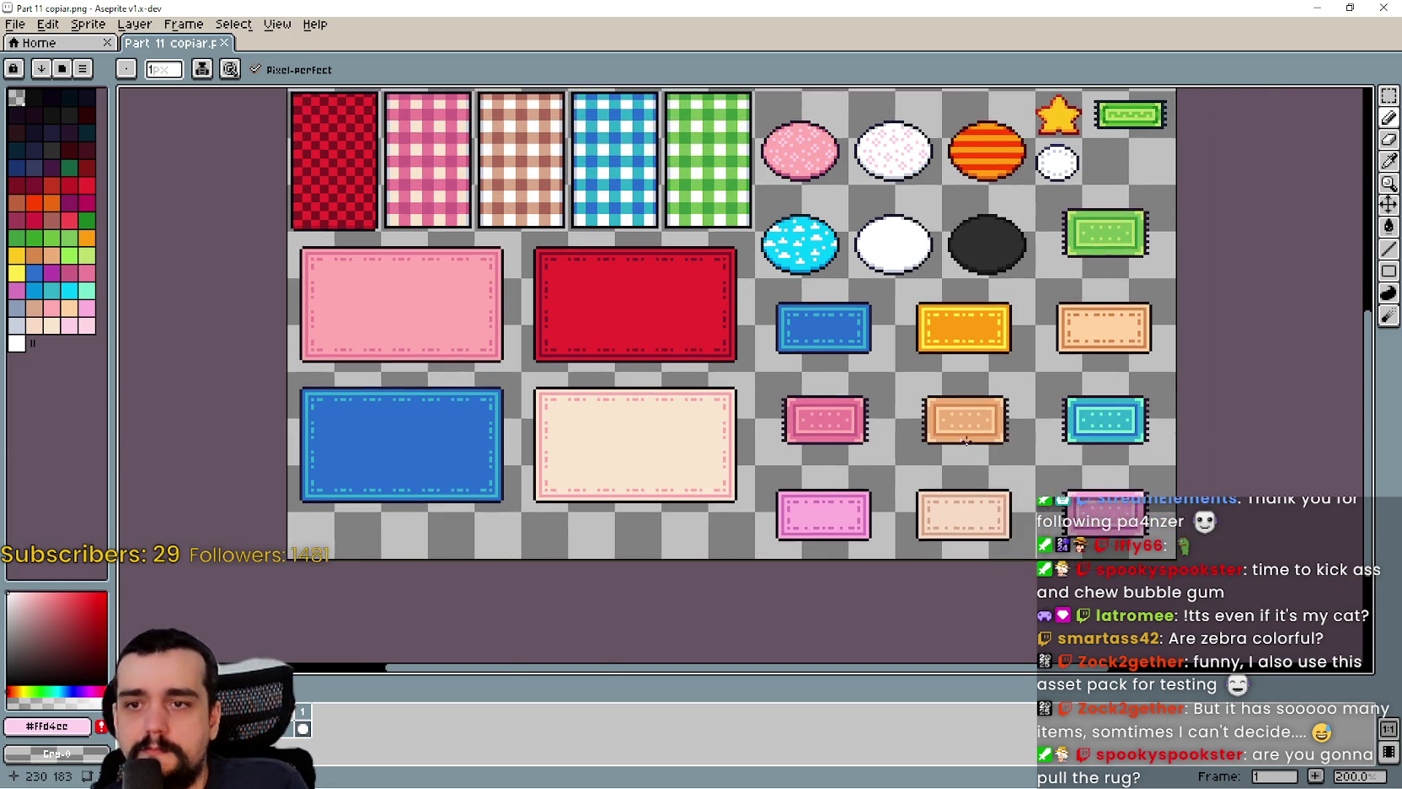
- Compare the large and small rugs, ending with the small rugs framed in view
scroll(1016, 447, up, 2)
scroll(1261, 389, down, 1)
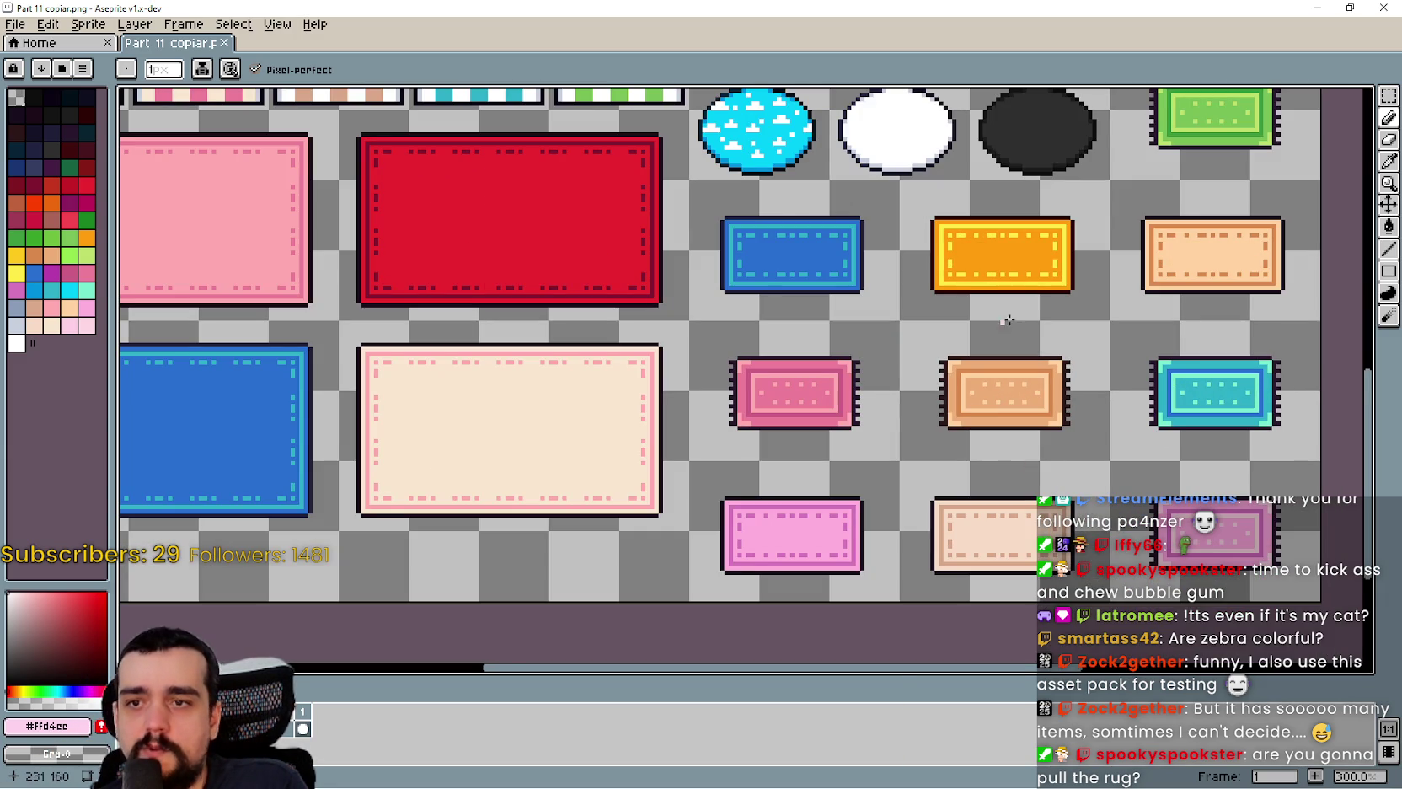
drag(1069, 436, 1012, 483)
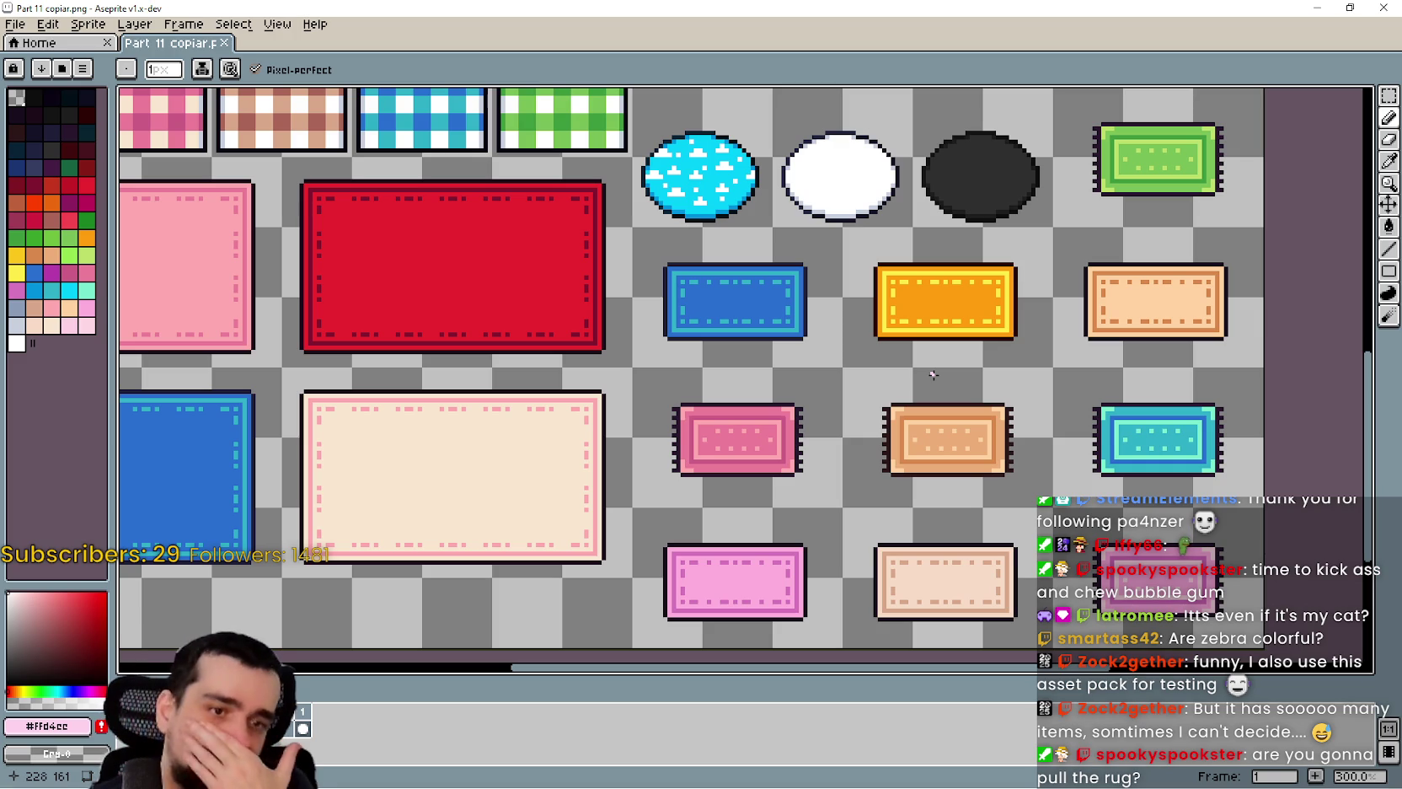
mouse_move(858, 367)
mouse_down()
mouse_move(860, 413)
mouse_move(885, 421)
mouse_move(909, 473)
mouse_move(868, 457)
mouse_up()
mouse_move(1036, 459)
mouse_down()
mouse_move(965, 438)
mouse_move(942, 478)
mouse_up()
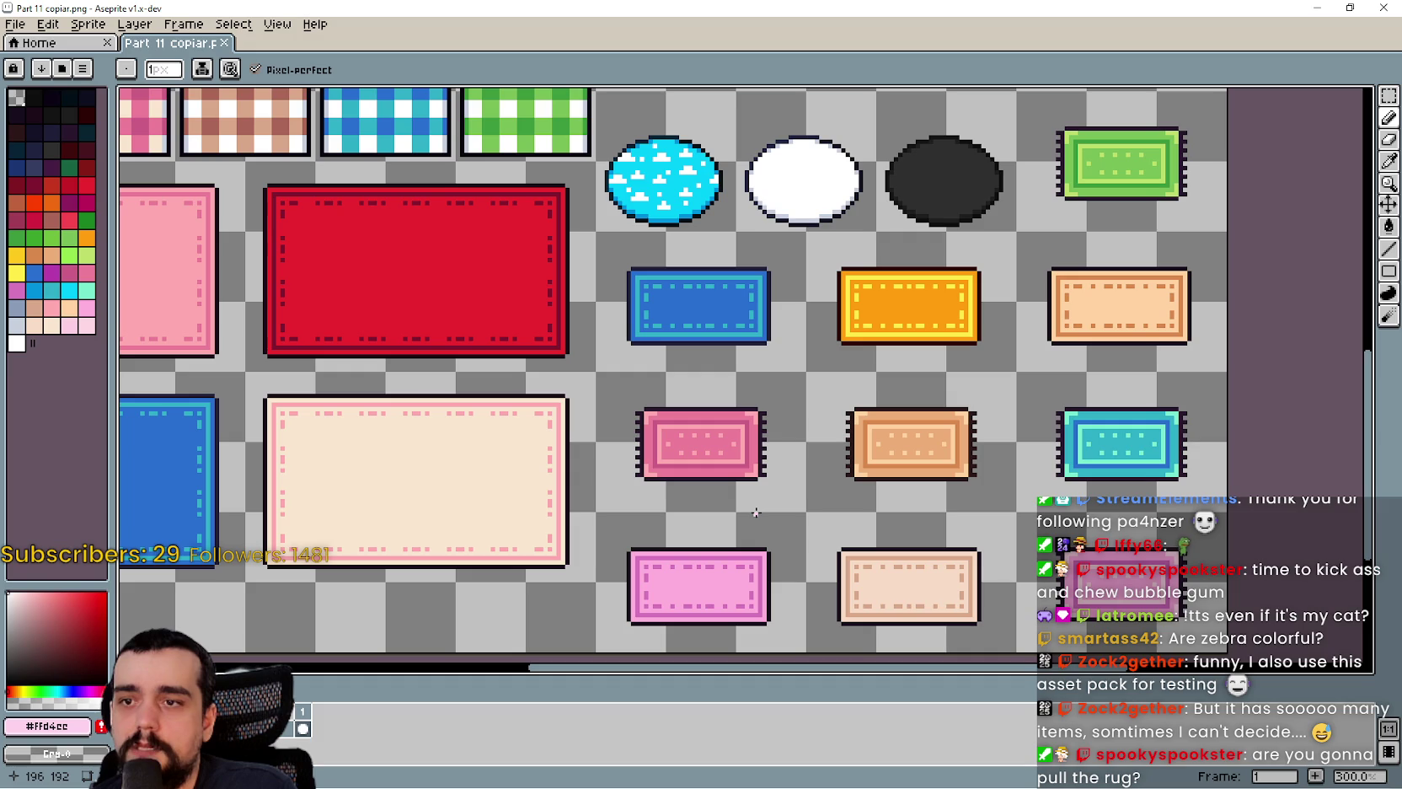
mouse_move(759, 455)
mouse_down()
mouse_move(754, 442)
mouse_move(948, 522)
mouse_move(917, 441)
mouse_move(1180, 453)
mouse_up()
scroll(1180, 453, down, 1)
scroll(900, 397, up, 1)
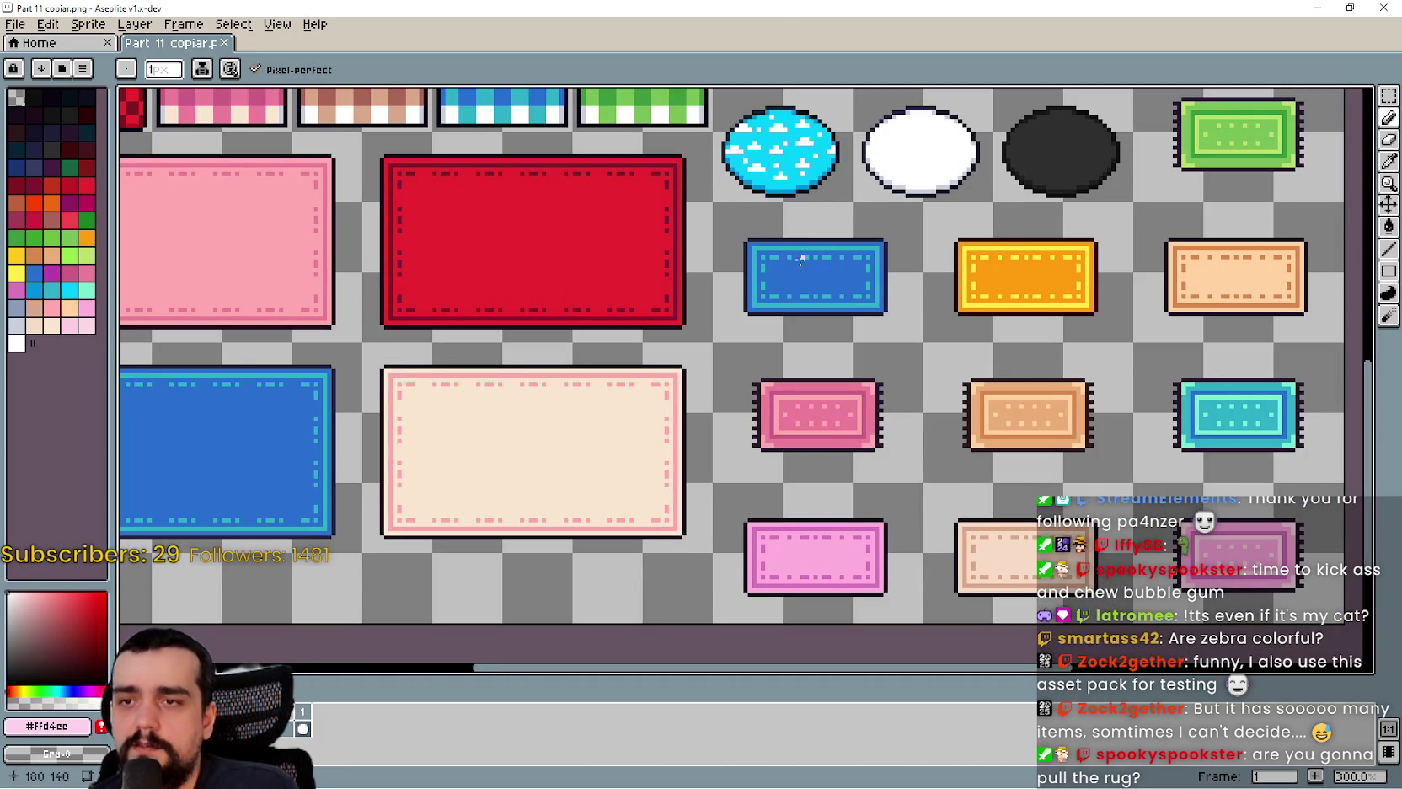
mouse_move(925, 383)
mouse_down()
mouse_move(989, 388)
mouse_move(887, 303)
mouse_up()
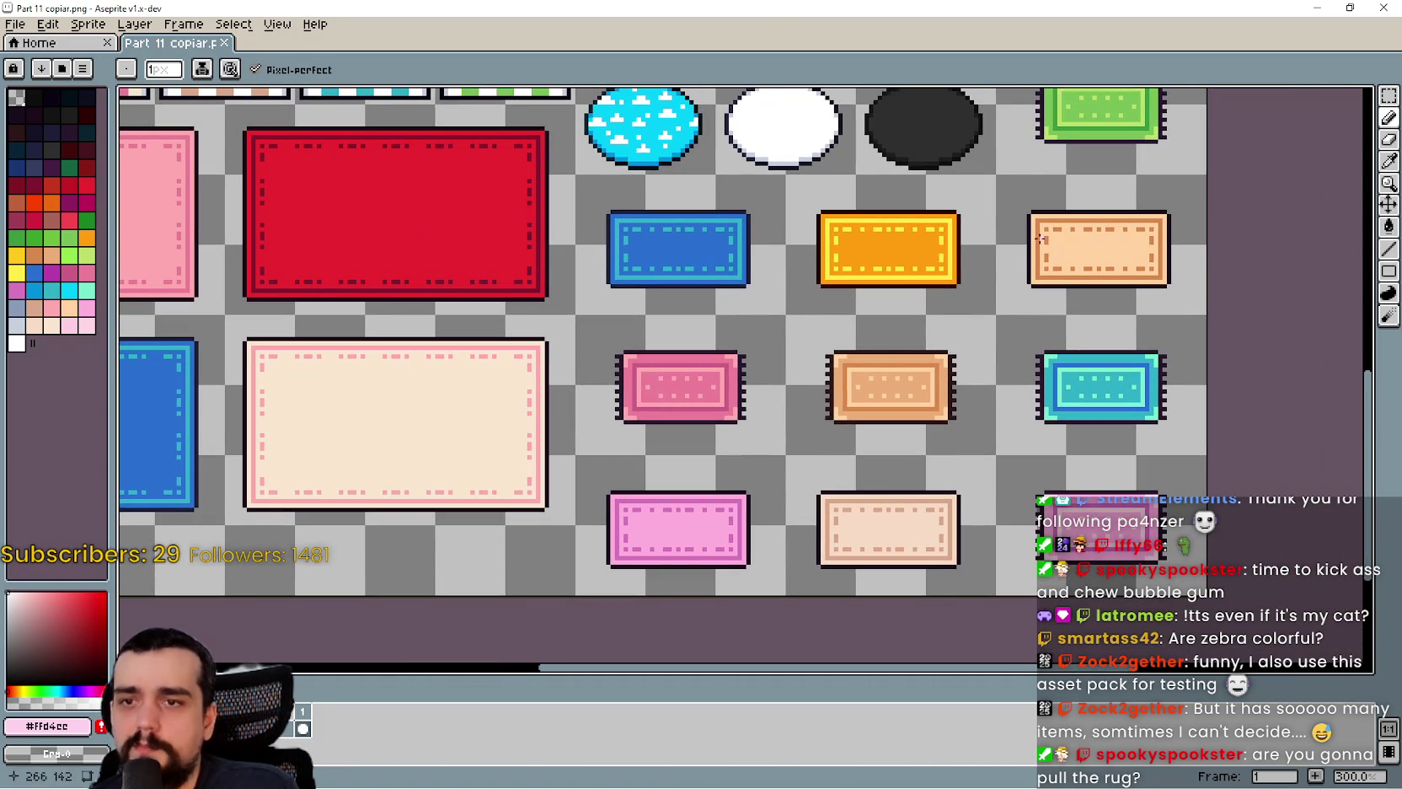
mouse_move(1026, 312)
mouse_down()
mouse_move(1048, 435)
mouse_move(1018, 384)
mouse_up()
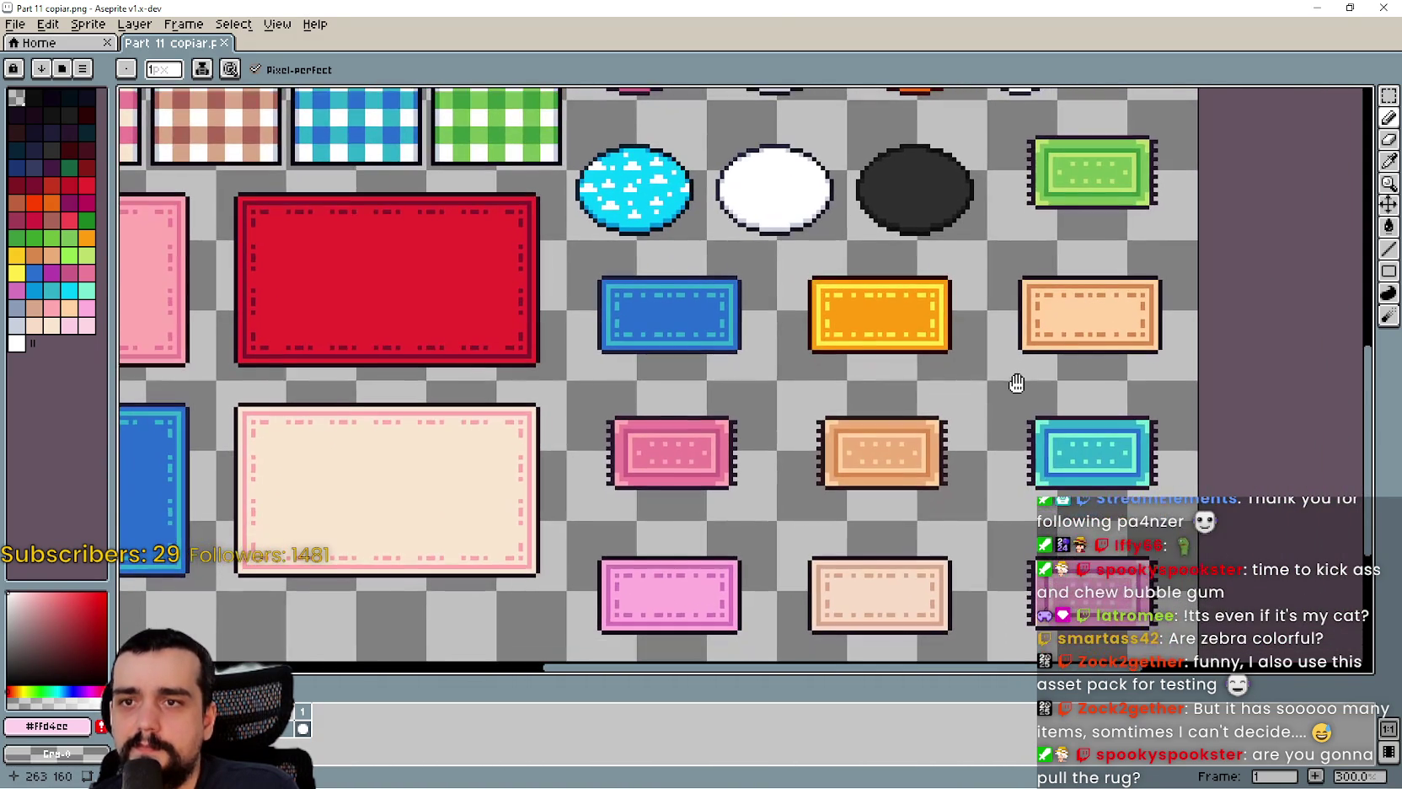
- With the Rectangular Marquee, box in the grid of nine small fringed rugs and check the selection
click(1389, 95)
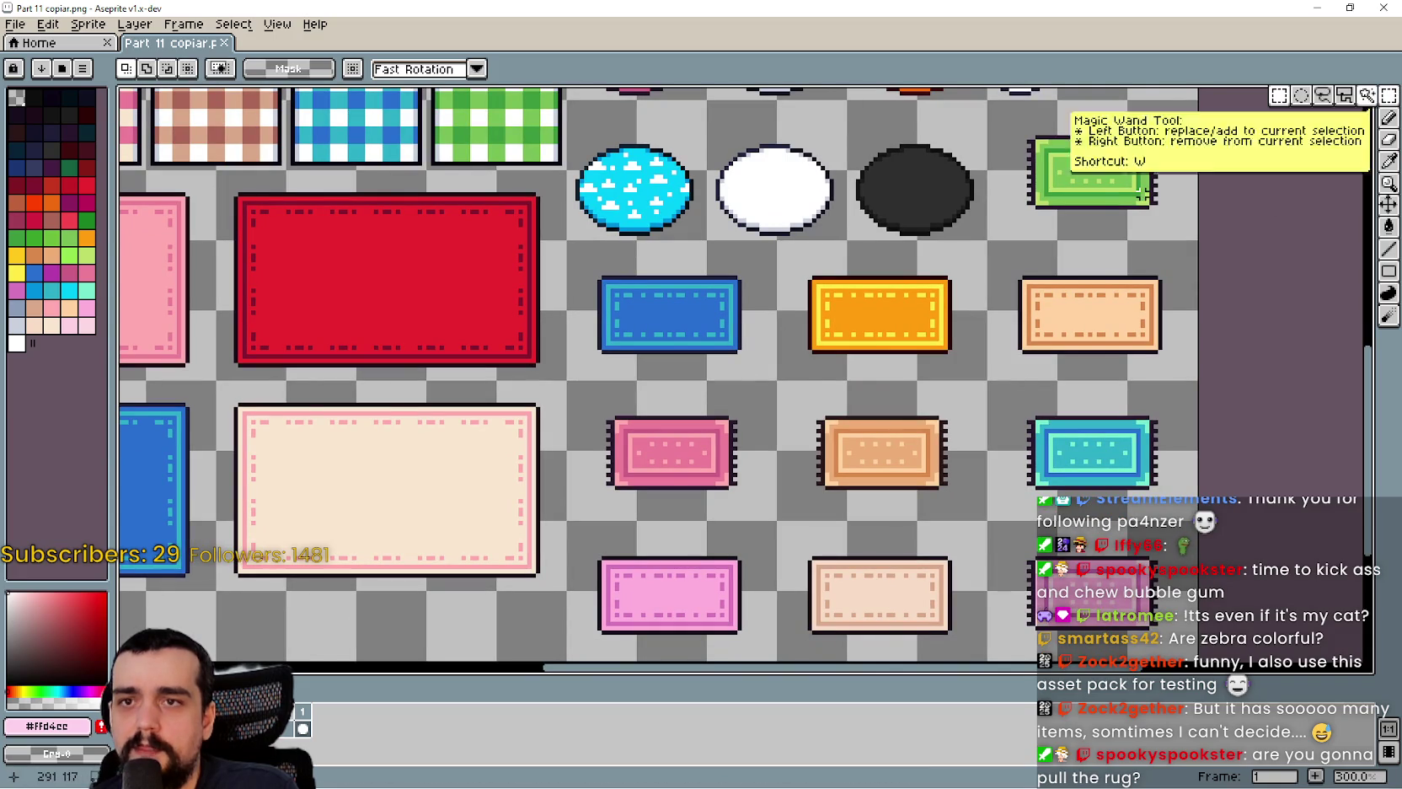
mouse_move(1169, 202)
mouse_down()
mouse_move(1075, 127)
mouse_move(1012, 118)
mouse_up()
drag(1134, 316, 1151, 360)
mouse_move(573, 246)
mouse_down()
mouse_move(1088, 640)
mouse_move(1166, 632)
mouse_up()
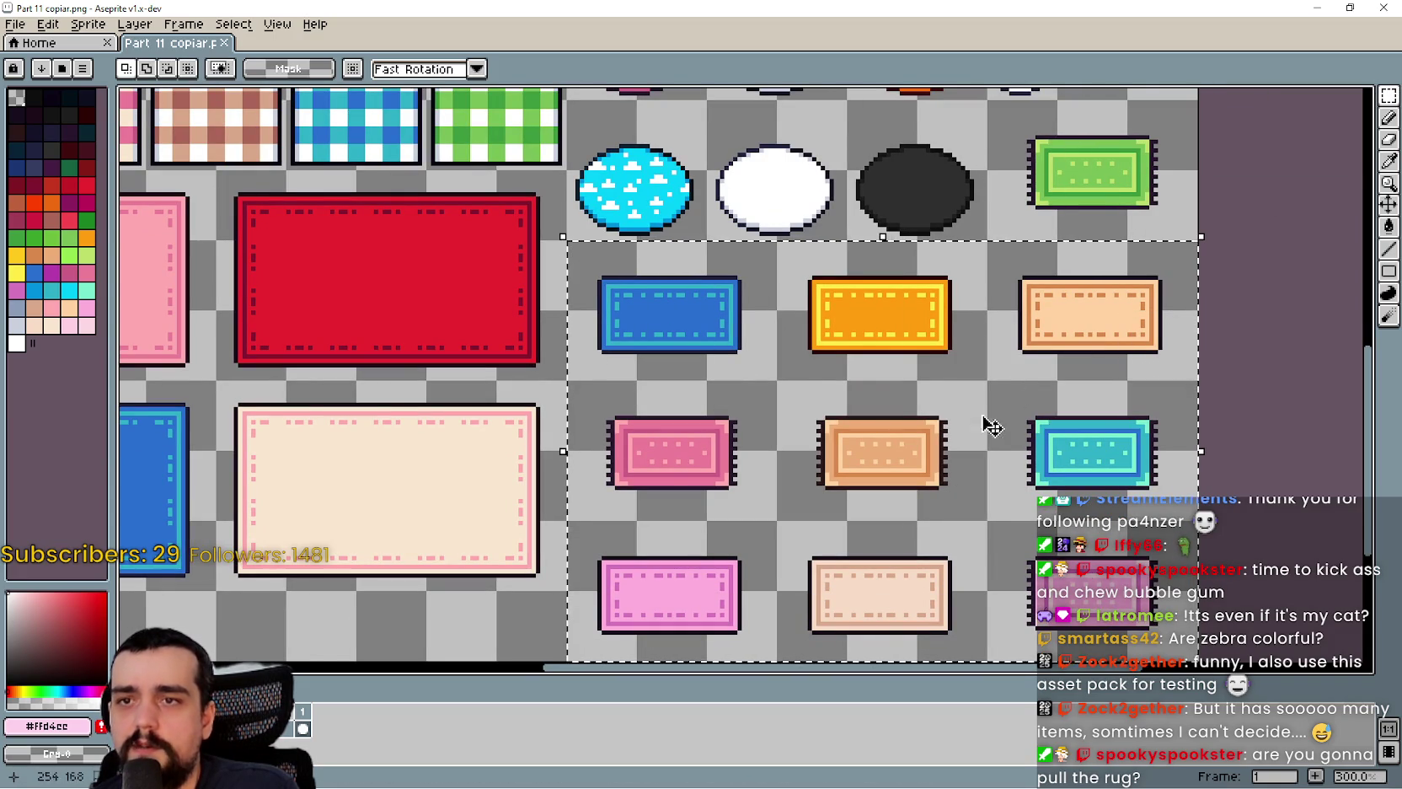
scroll(917, 251, down, 1)
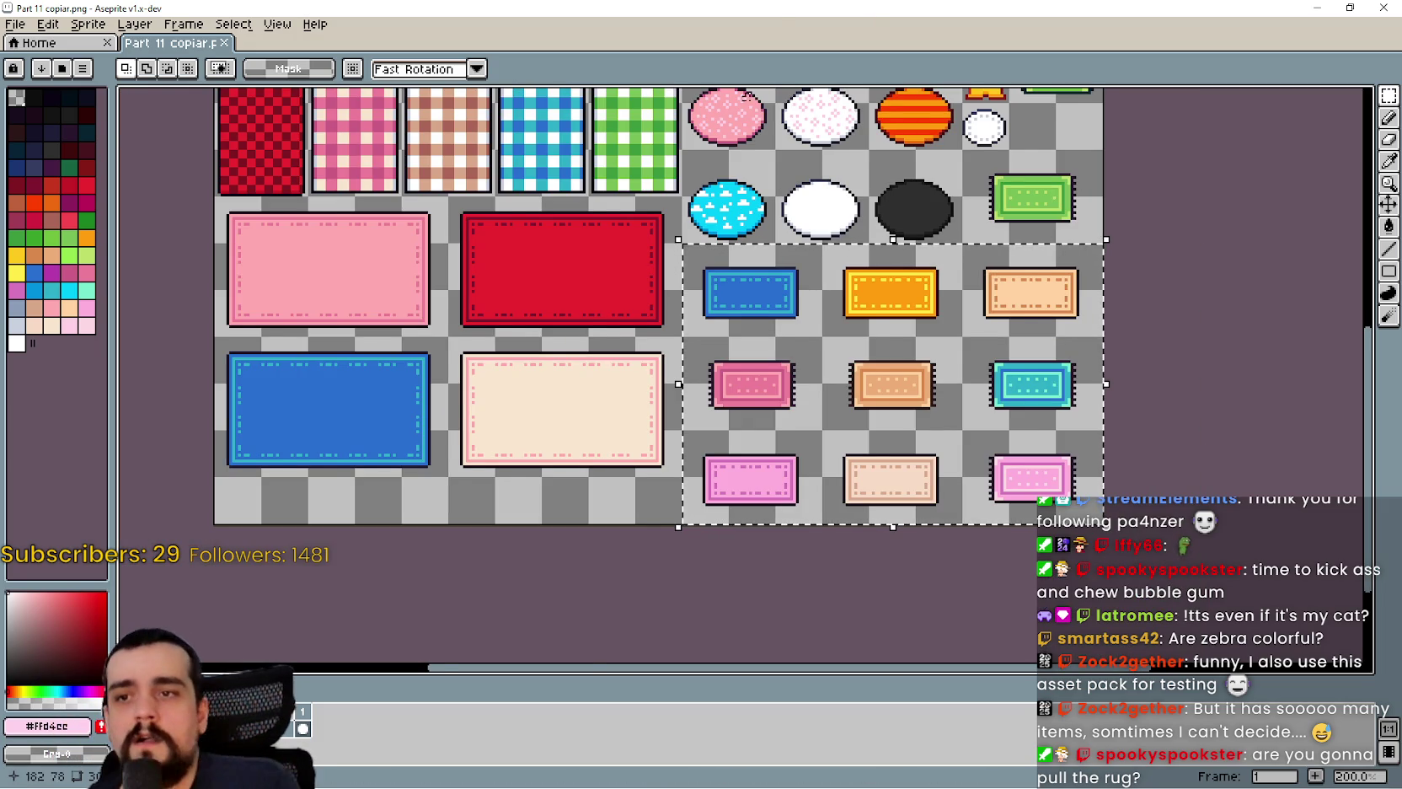
scroll(927, 236, right, 1)
scroll(926, 244, up, 1)
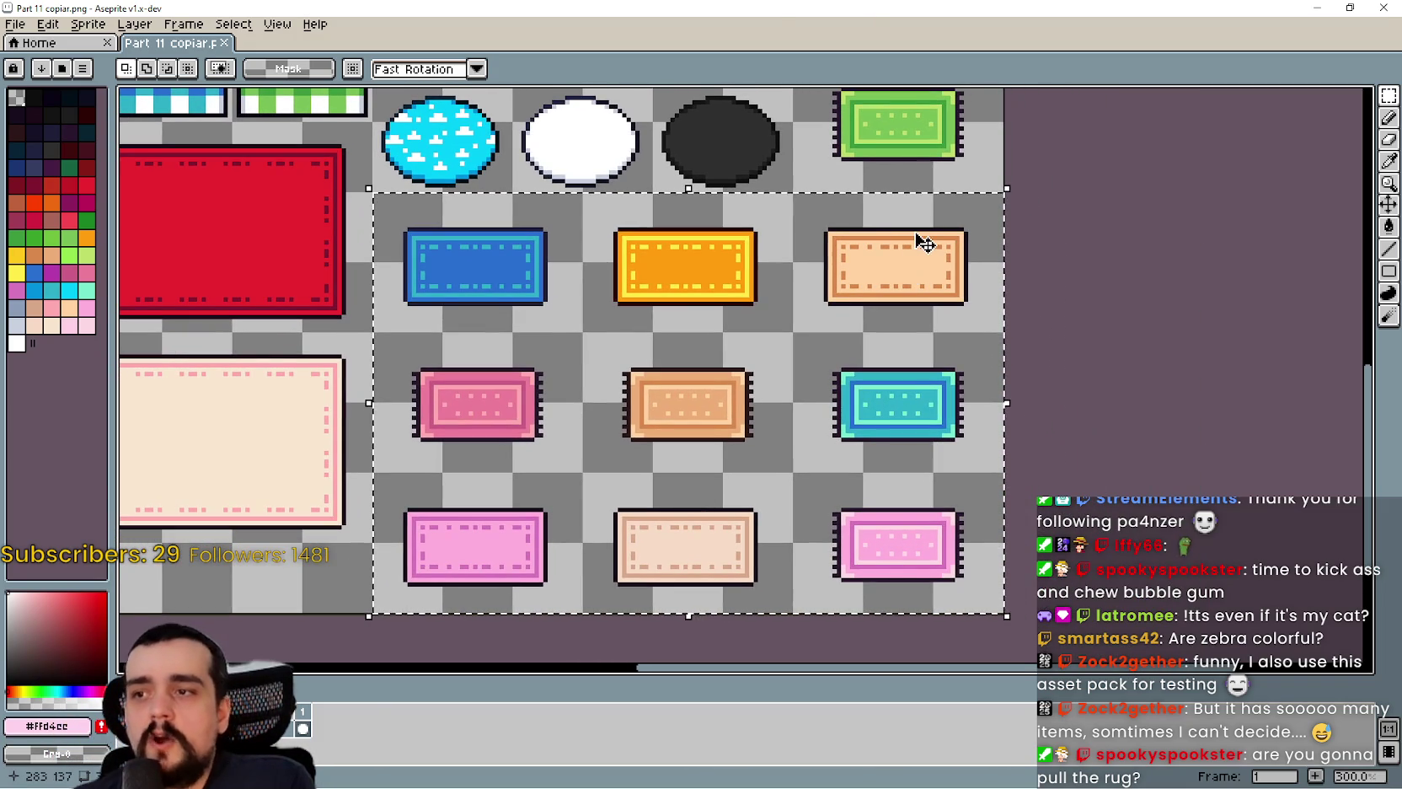
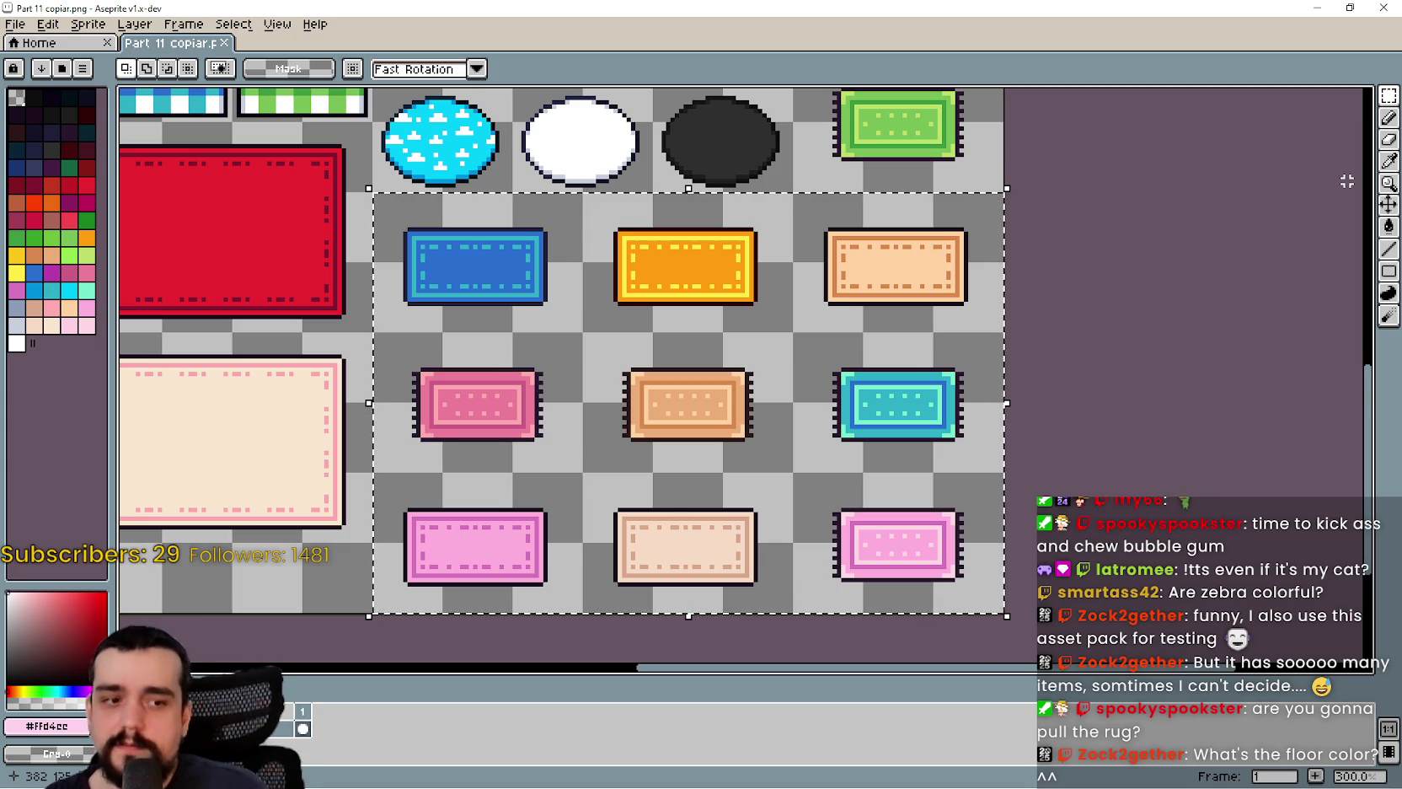
- Switch to Godot and zoom around the_village scene's ground near the chests
key(alt+Tab)
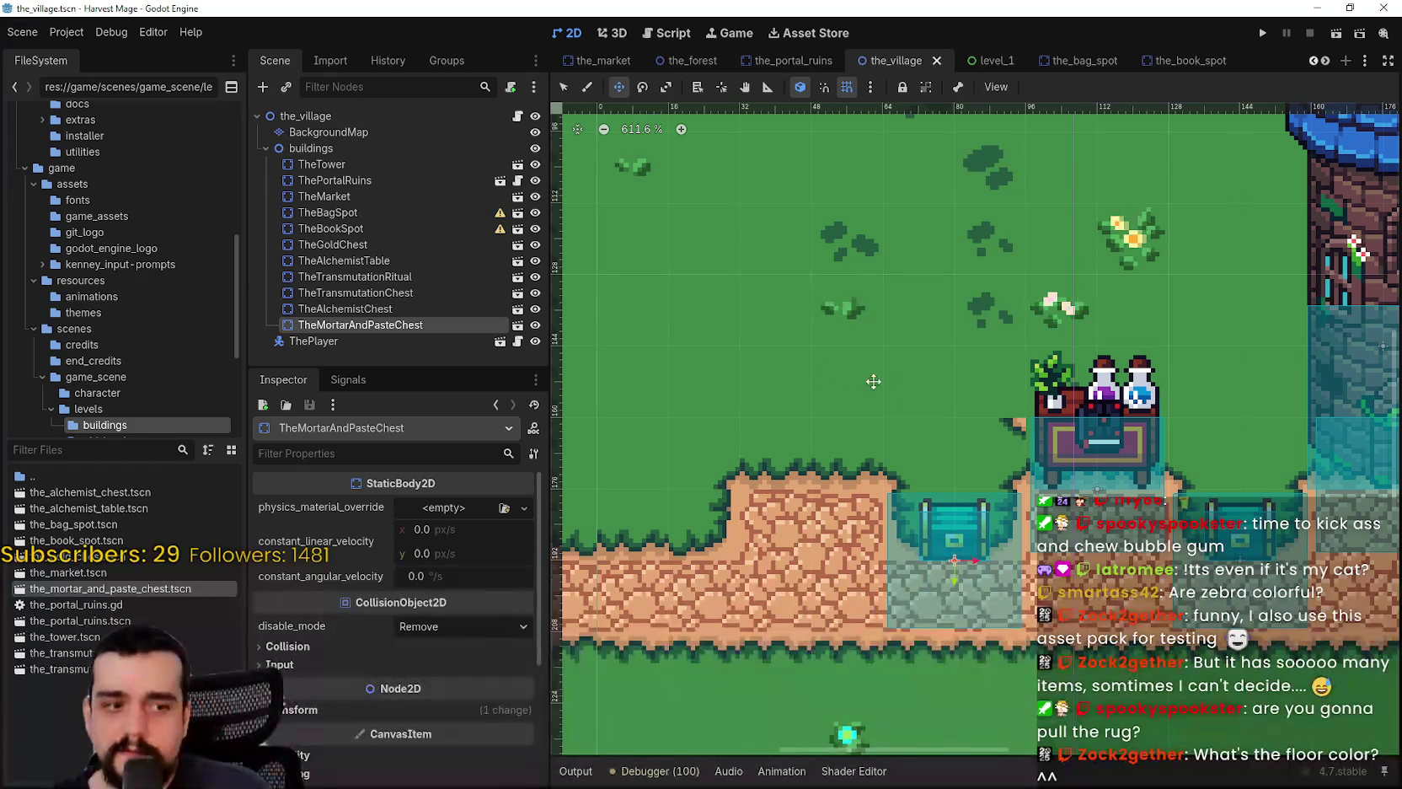
scroll(830, 417, up, 5)
scroll(882, 407, up, 1)
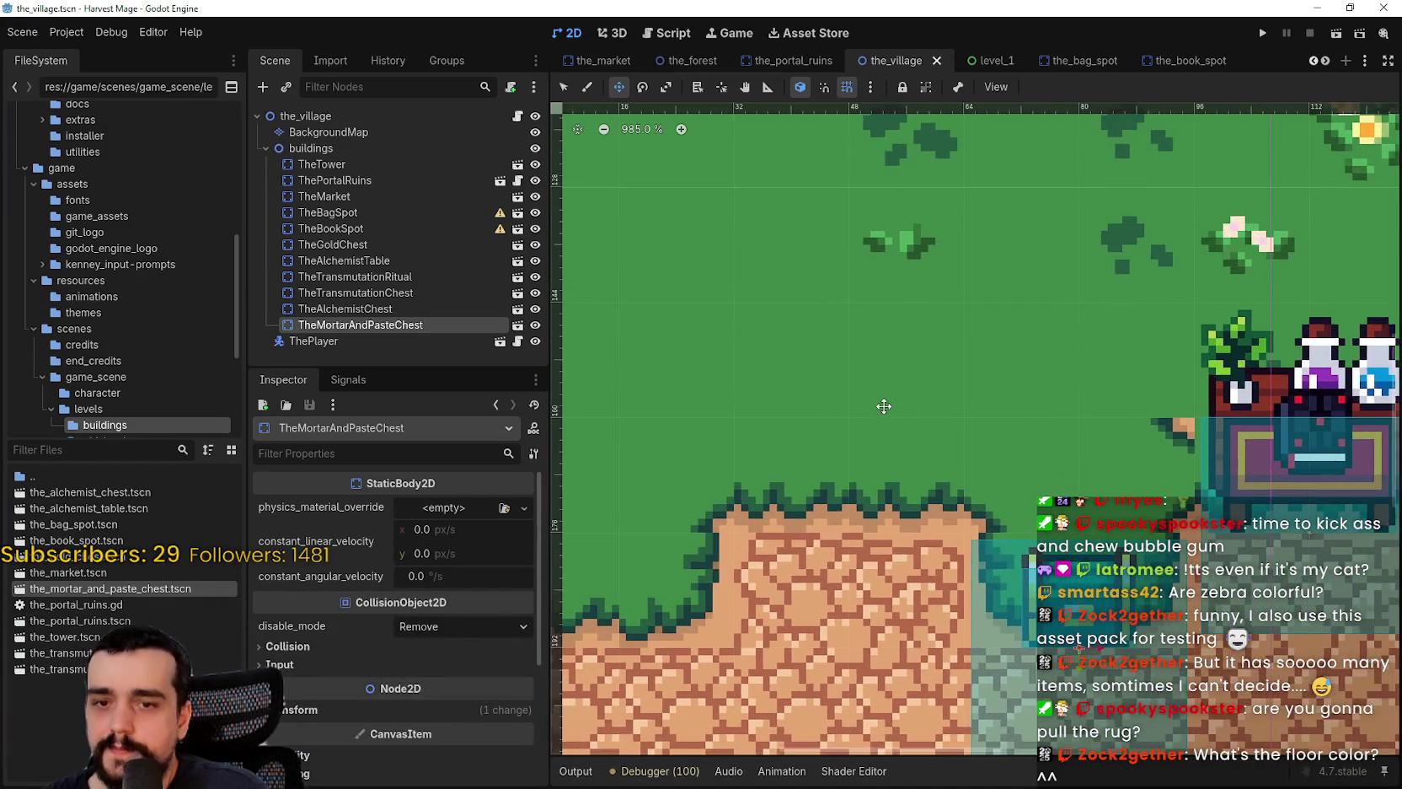
scroll(969, 470, down, 6)
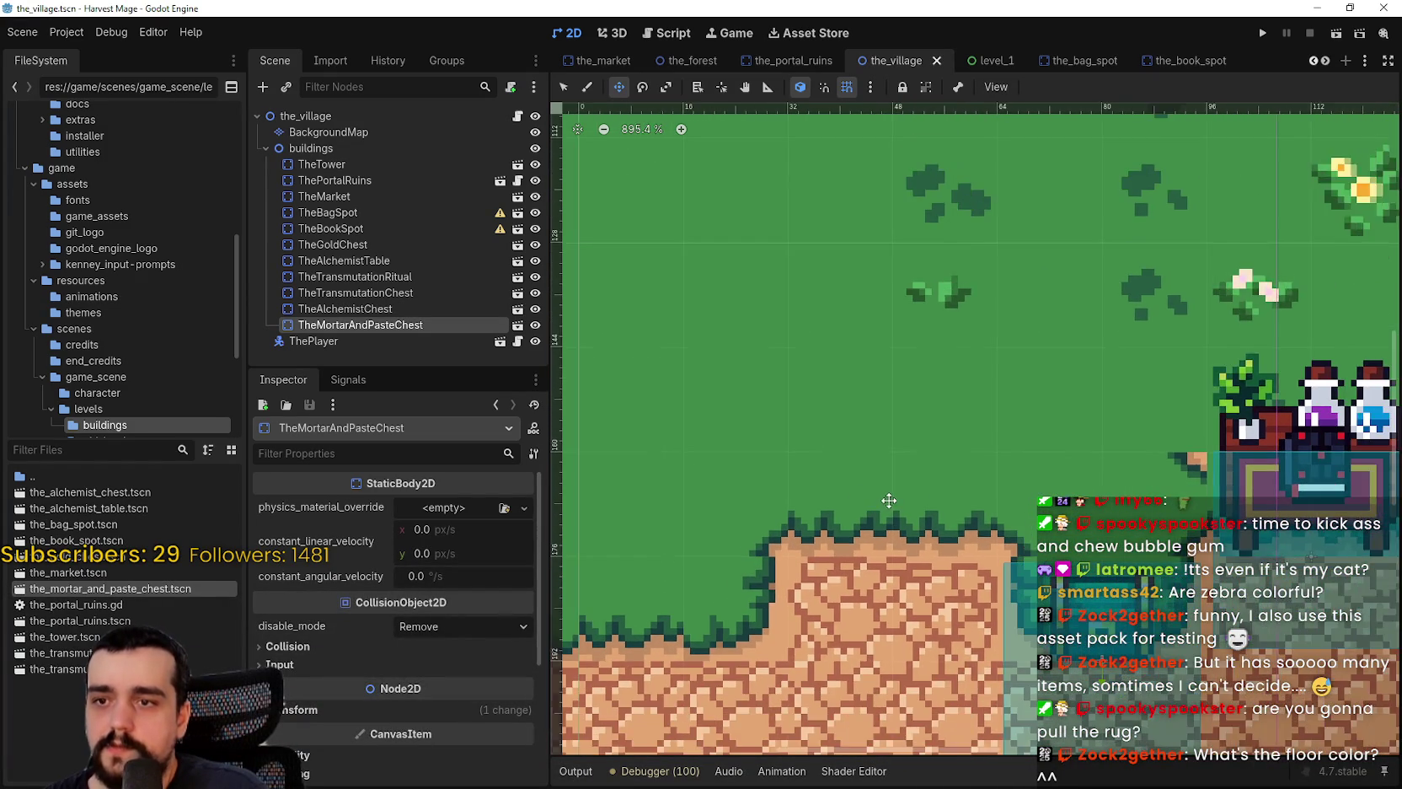
- Return to the Aseprite rug sheet and select the fringed pink rug in the second row
click(1315, 8)
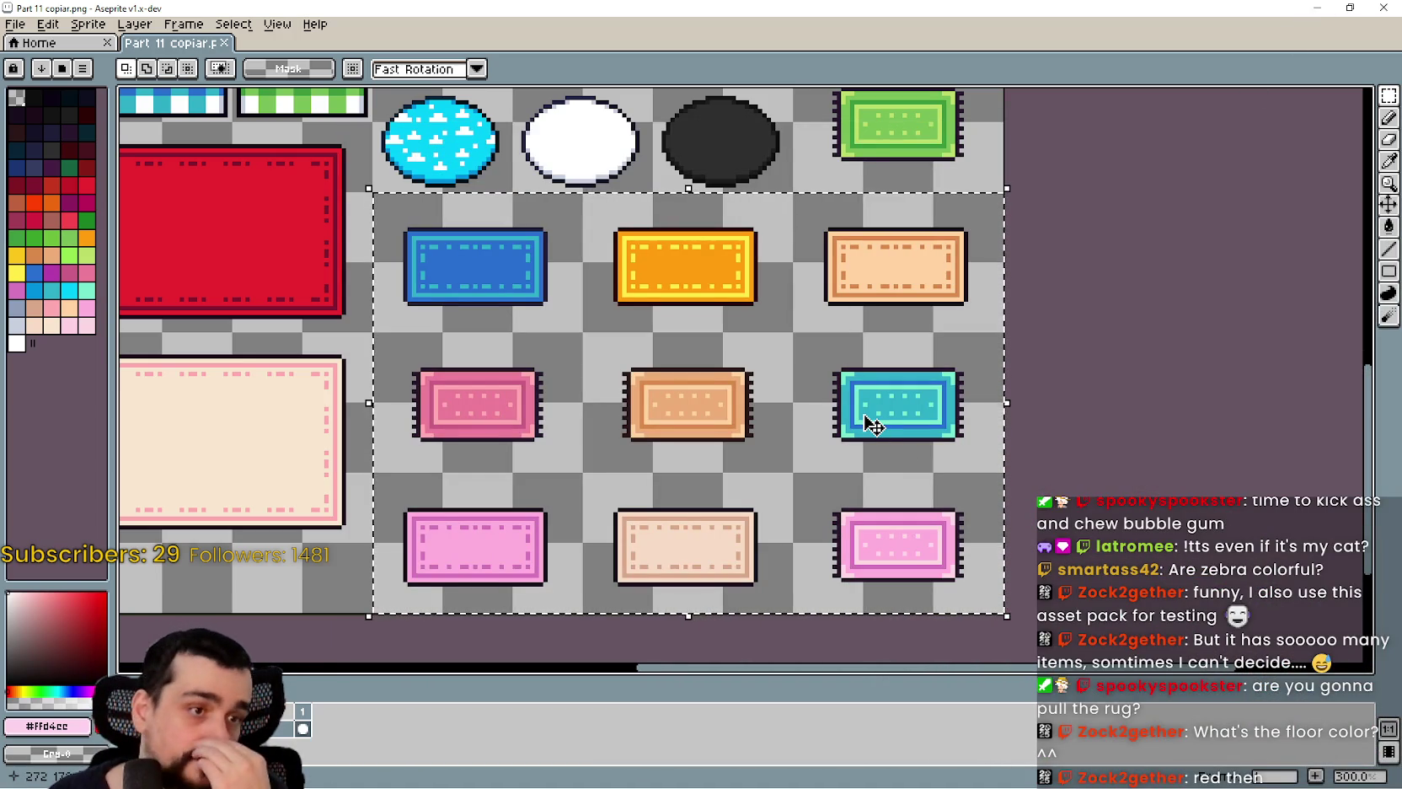
scroll(601, 501, down, 2)
scroll(572, 506, up, 2)
scroll(479, 538, left, 3)
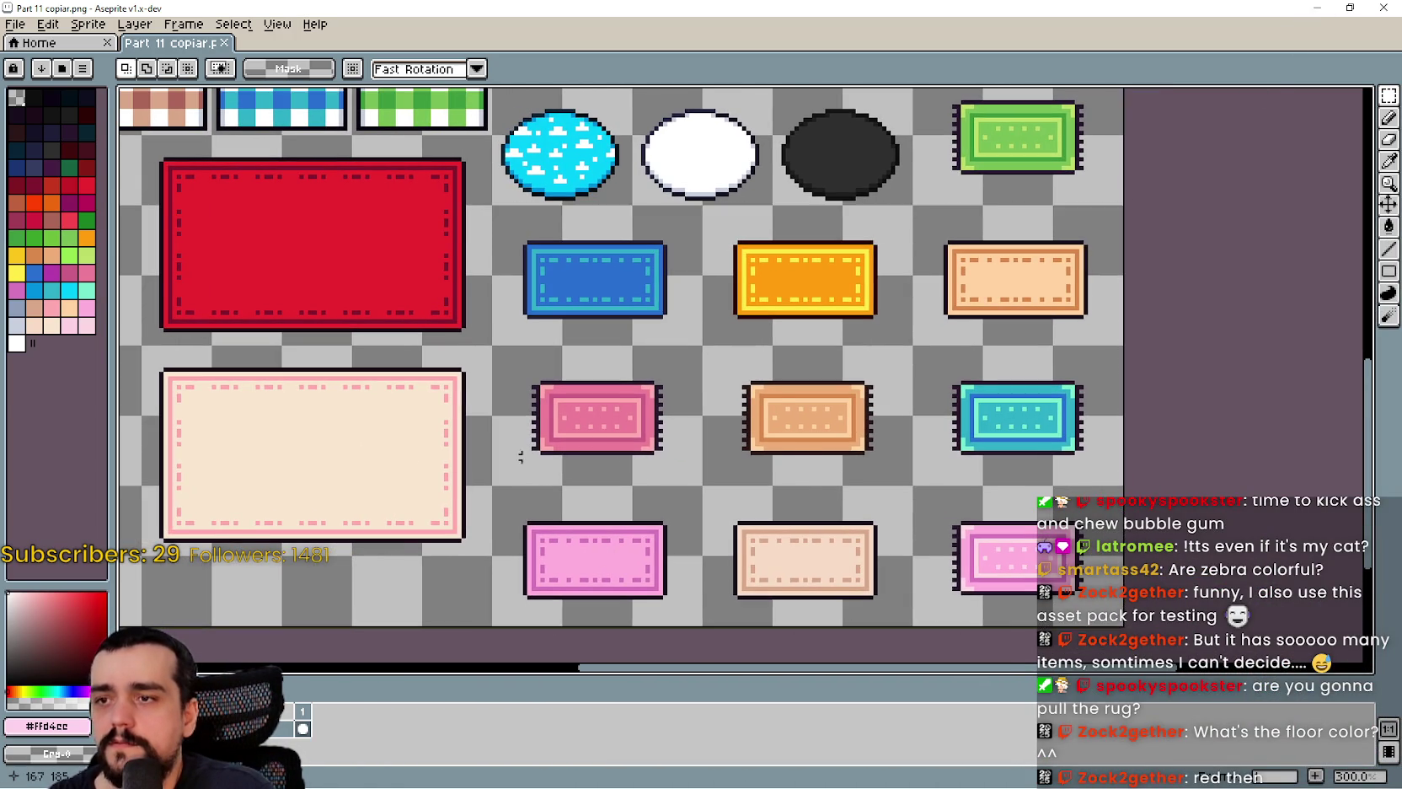
scroll(656, 456, up, 1)
mouse_move(431, 498)
mouse_down()
mouse_move(534, 399)
mouse_move(721, 303)
mouse_up()
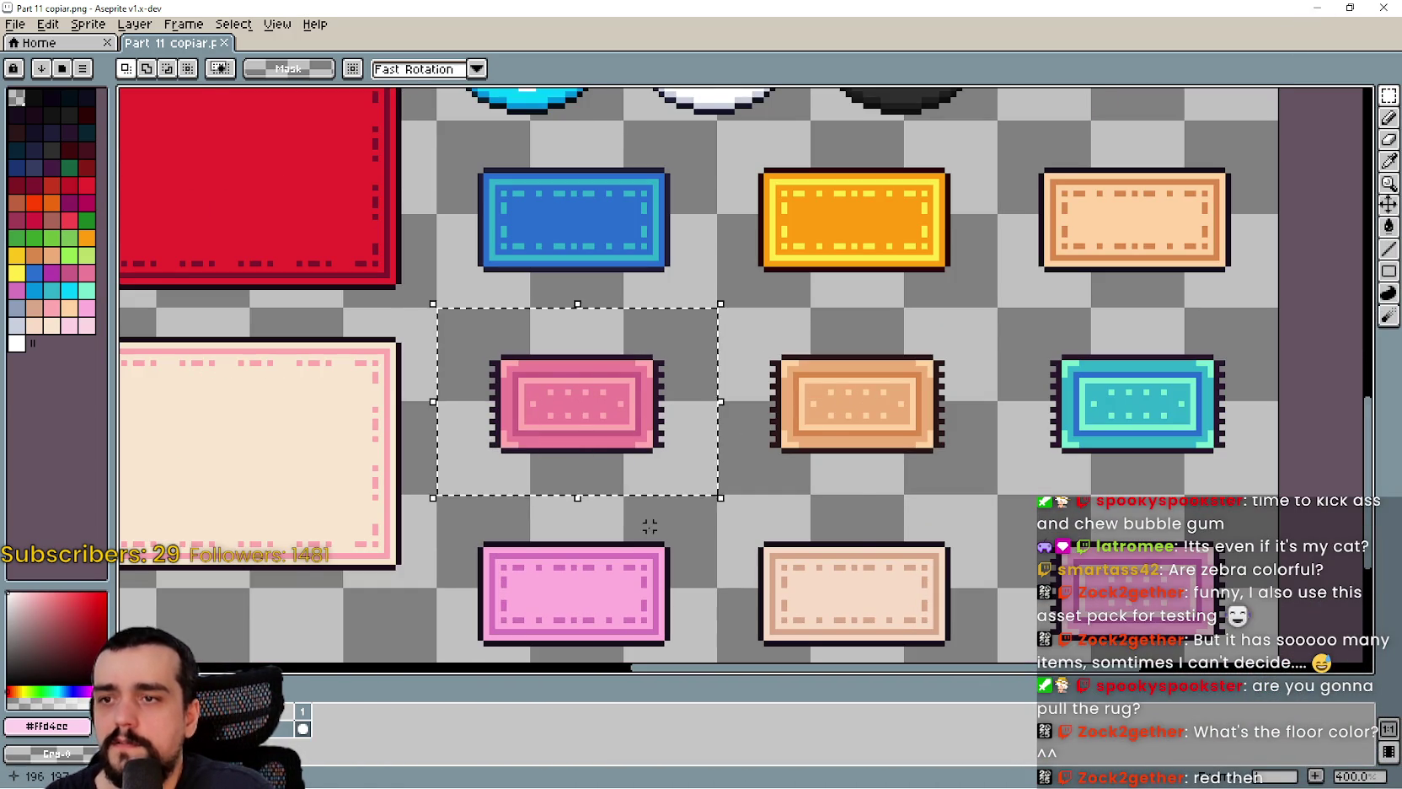
scroll(646, 528, down, 2)
scroll(646, 527, up, 2)
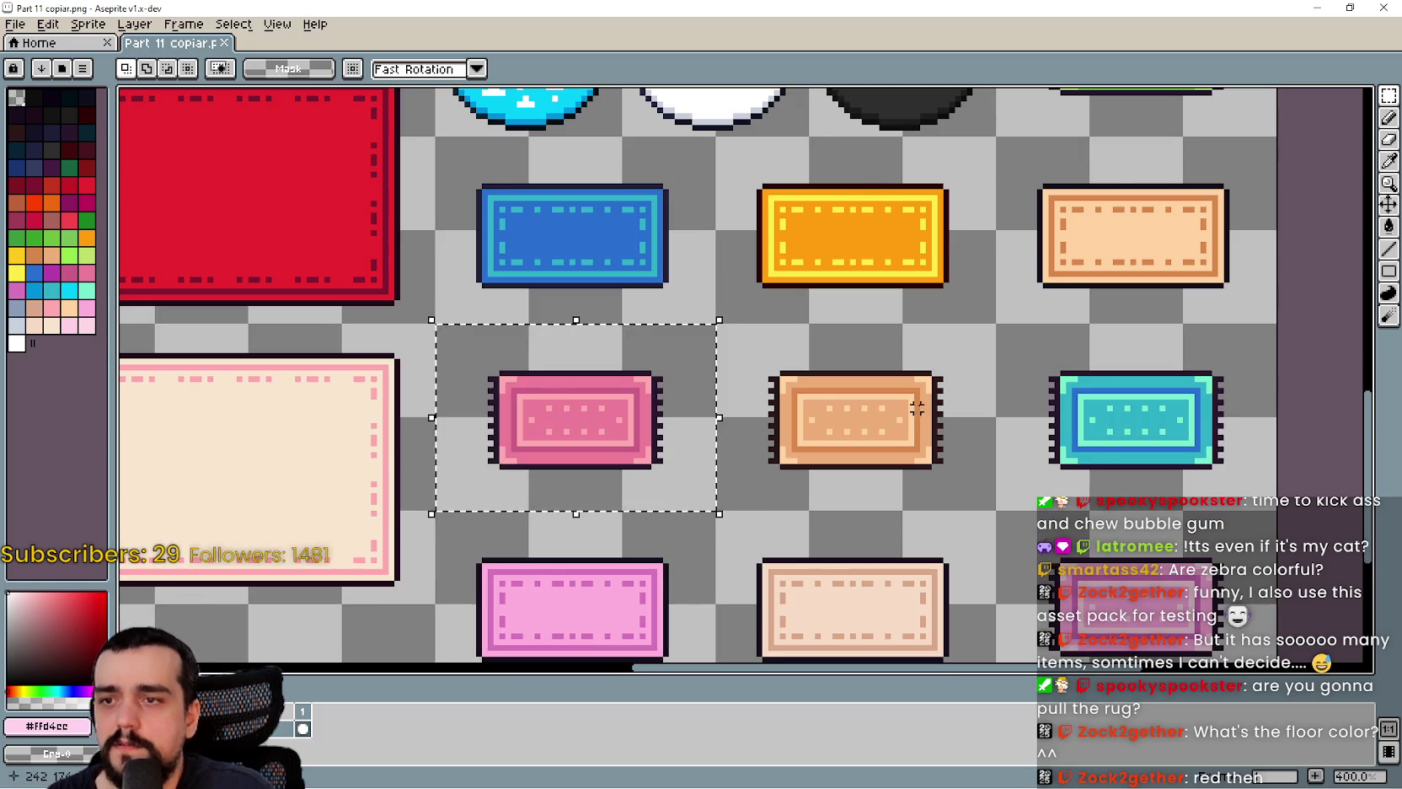
scroll(905, 415, down, 1)
- Try selecting the bottom-row pink rug instead, then clear that selection
mouse_move(905, 415)
mouse_down()
mouse_move(856, 429)
mouse_move(892, 391)
mouse_up()
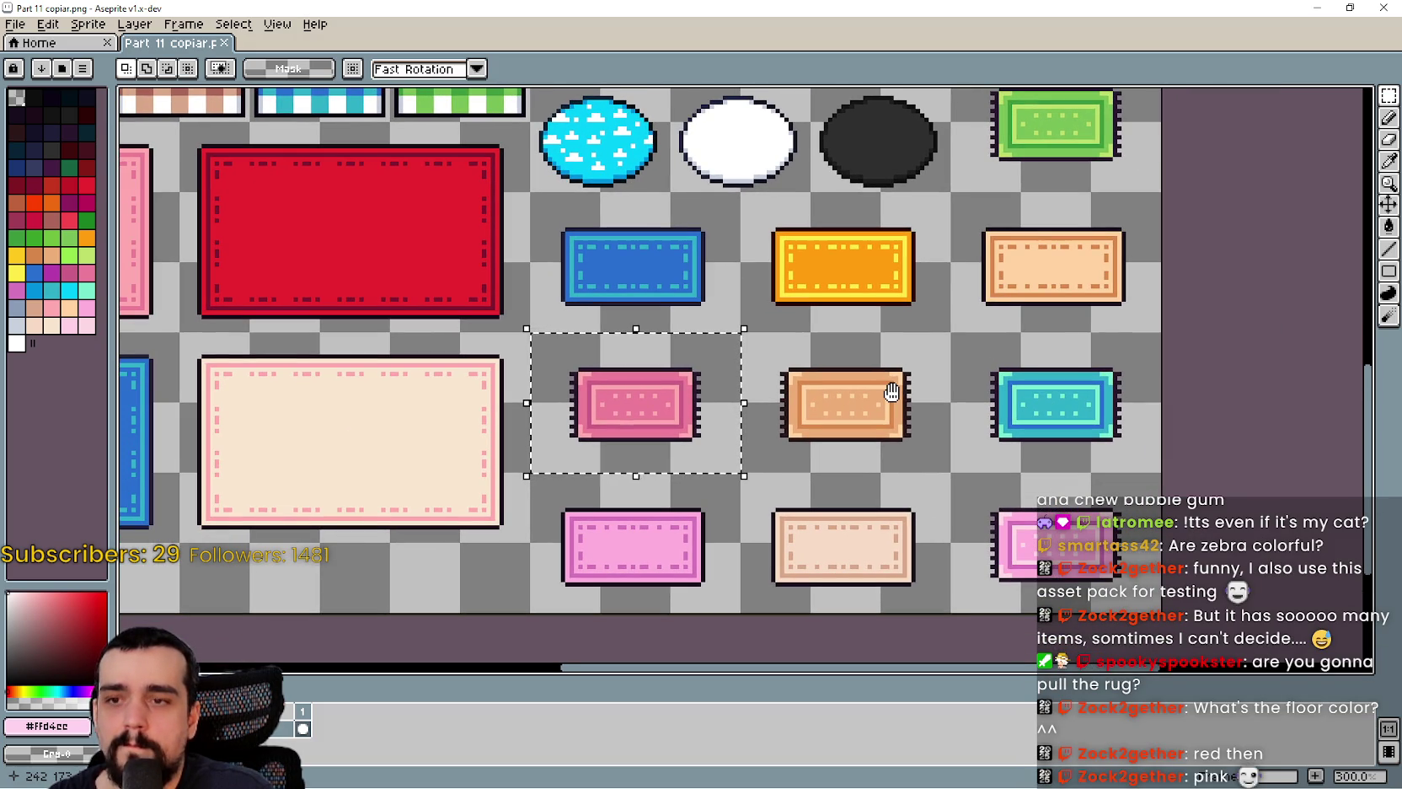
drag(892, 392, 900, 358)
drag(612, 360, 1029, 499)
click(639, 484)
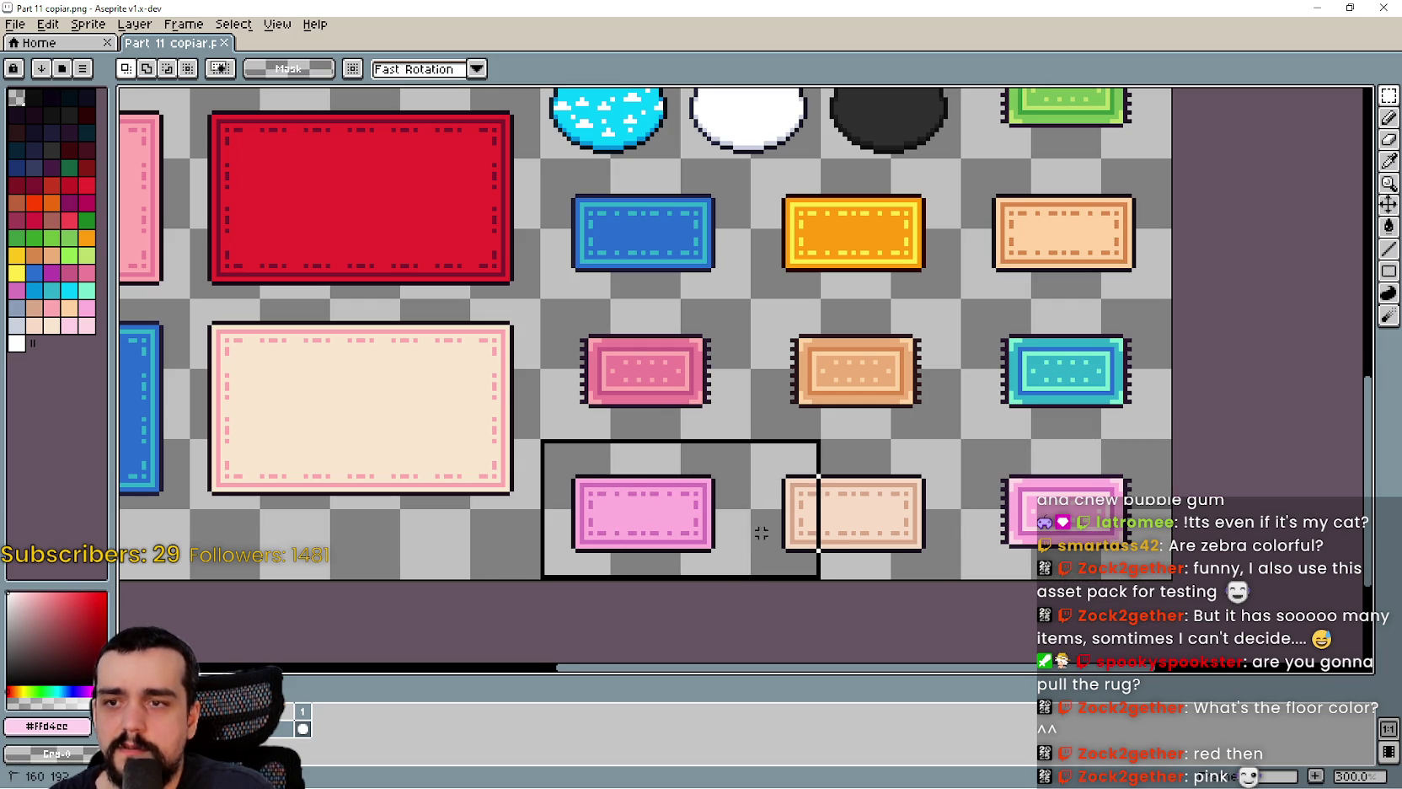
click(761, 532)
scroll(759, 523, up, 2)
scroll(747, 514, up, 1)
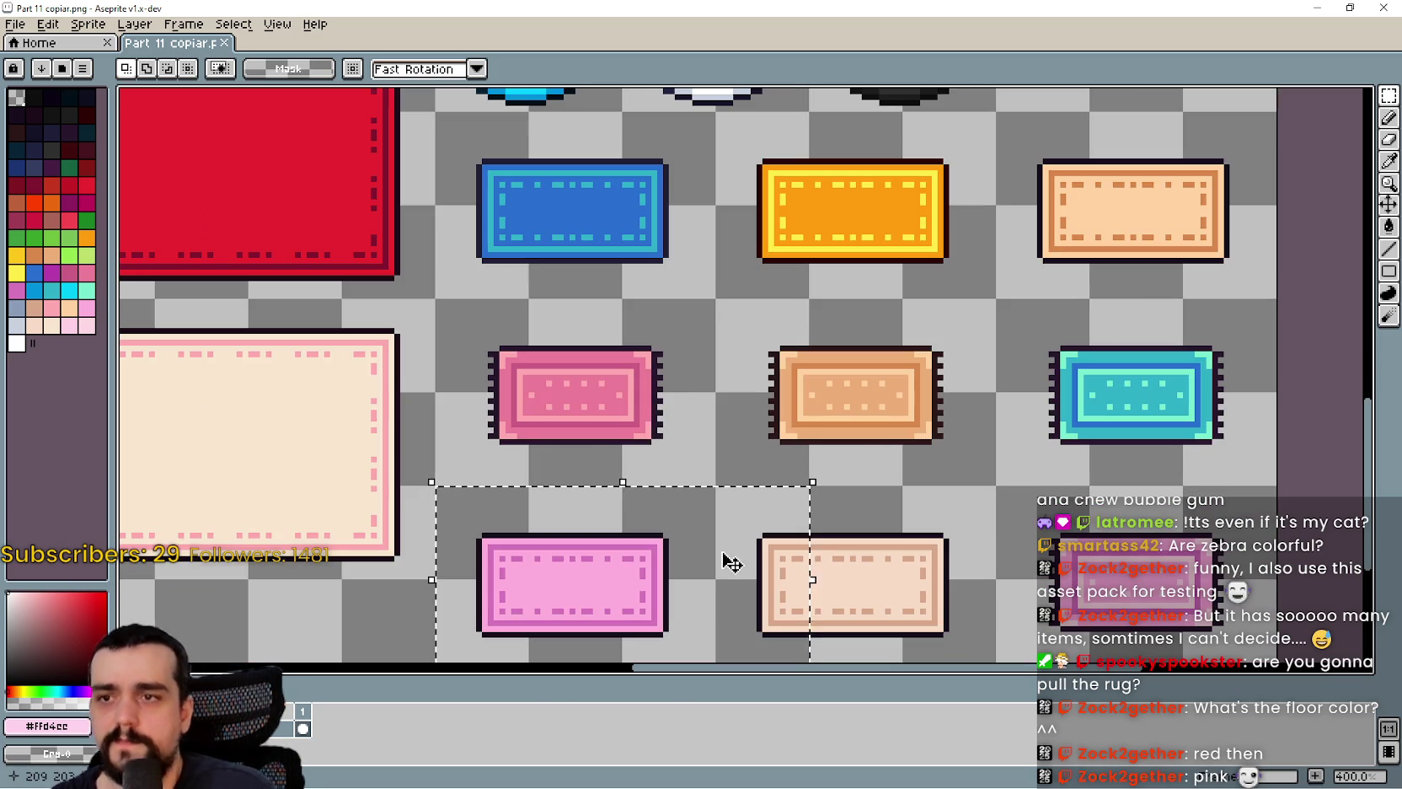
mouse_move(663, 433)
mouse_down()
mouse_move(666, 403)
mouse_move(873, 543)
mouse_move(682, 467)
mouse_move(692, 491)
mouse_move(692, 478)
mouse_move(869, 452)
mouse_move(582, 417)
mouse_move(763, 441)
mouse_up()
scroll(692, 479, down, 1)
- Select the large red rug and look over the rest of the sheet
mouse_move(278, 317)
mouse_down()
mouse_move(544, 204)
mouse_move(594, 244)
mouse_up()
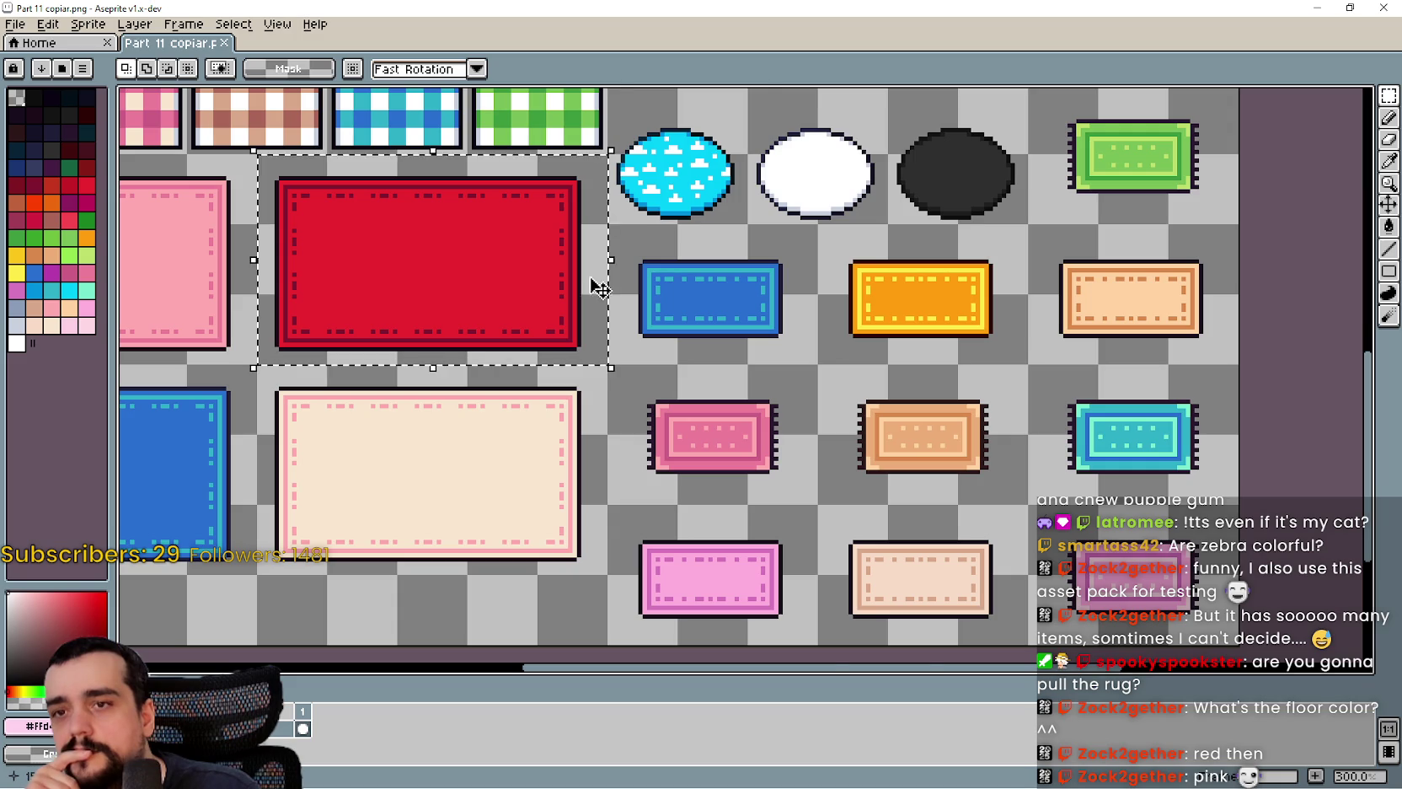
scroll(594, 244, up, 1)
scroll(704, 494, down, 1)
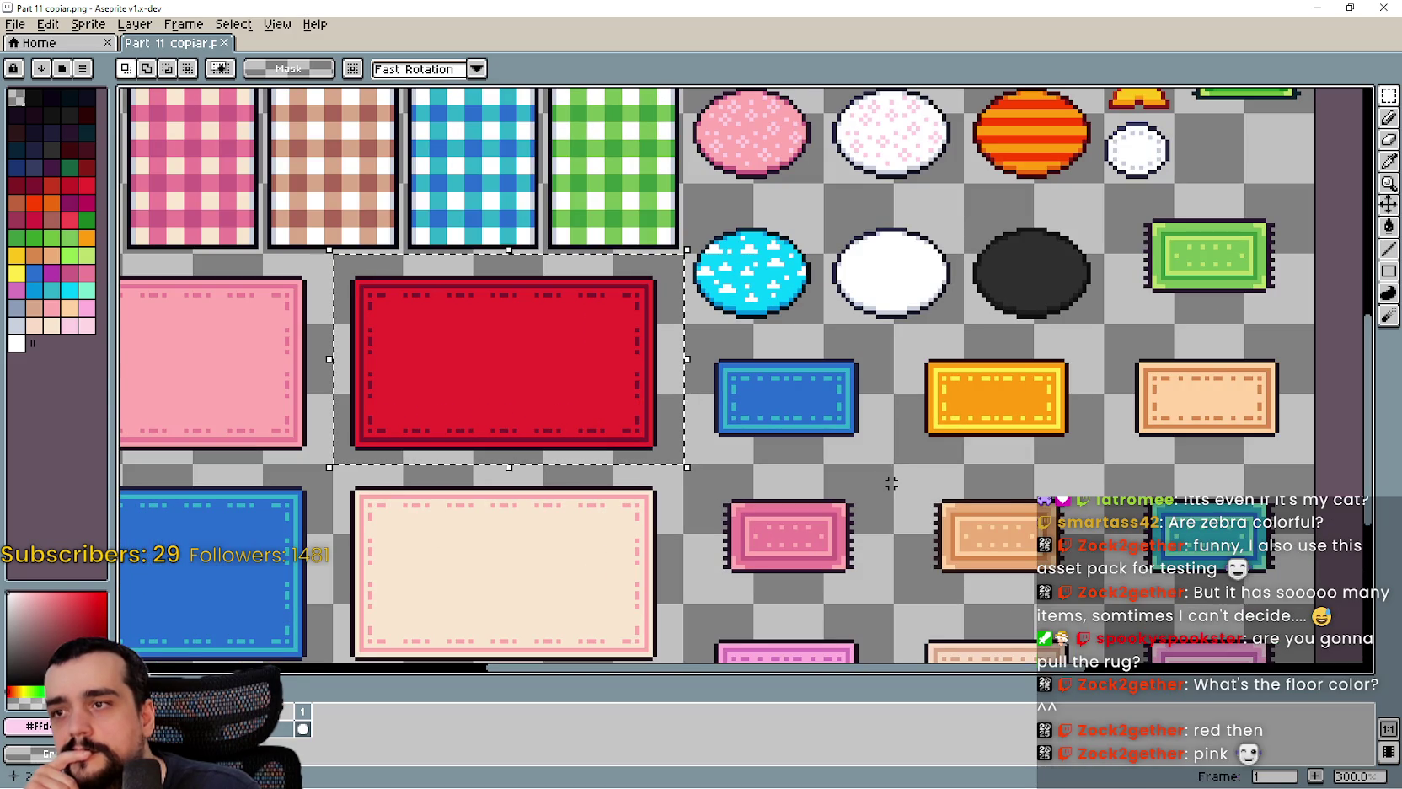
scroll(863, 426, up, 1)
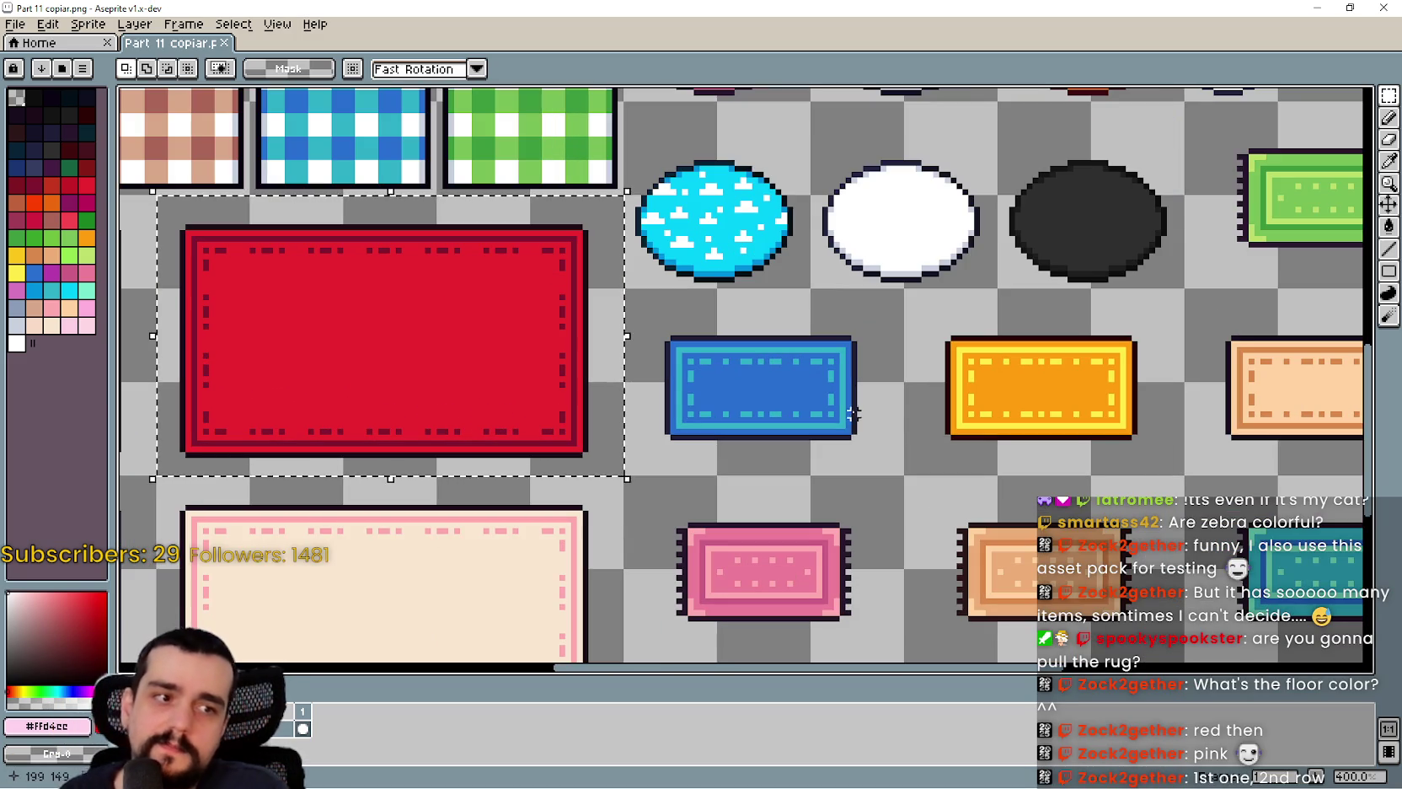
mouse_move(860, 422)
mouse_down()
mouse_move(773, 323)
mouse_move(1093, 346)
mouse_move(754, 290)
mouse_move(847, 322)
mouse_move(841, 386)
mouse_move(791, 268)
mouse_move(860, 395)
mouse_move(908, 441)
mouse_move(877, 364)
mouse_move(686, 268)
mouse_up()
scroll(752, 314, down, 1)
scroll(794, 287, up, 1)
scroll(1077, 360, down, 1)
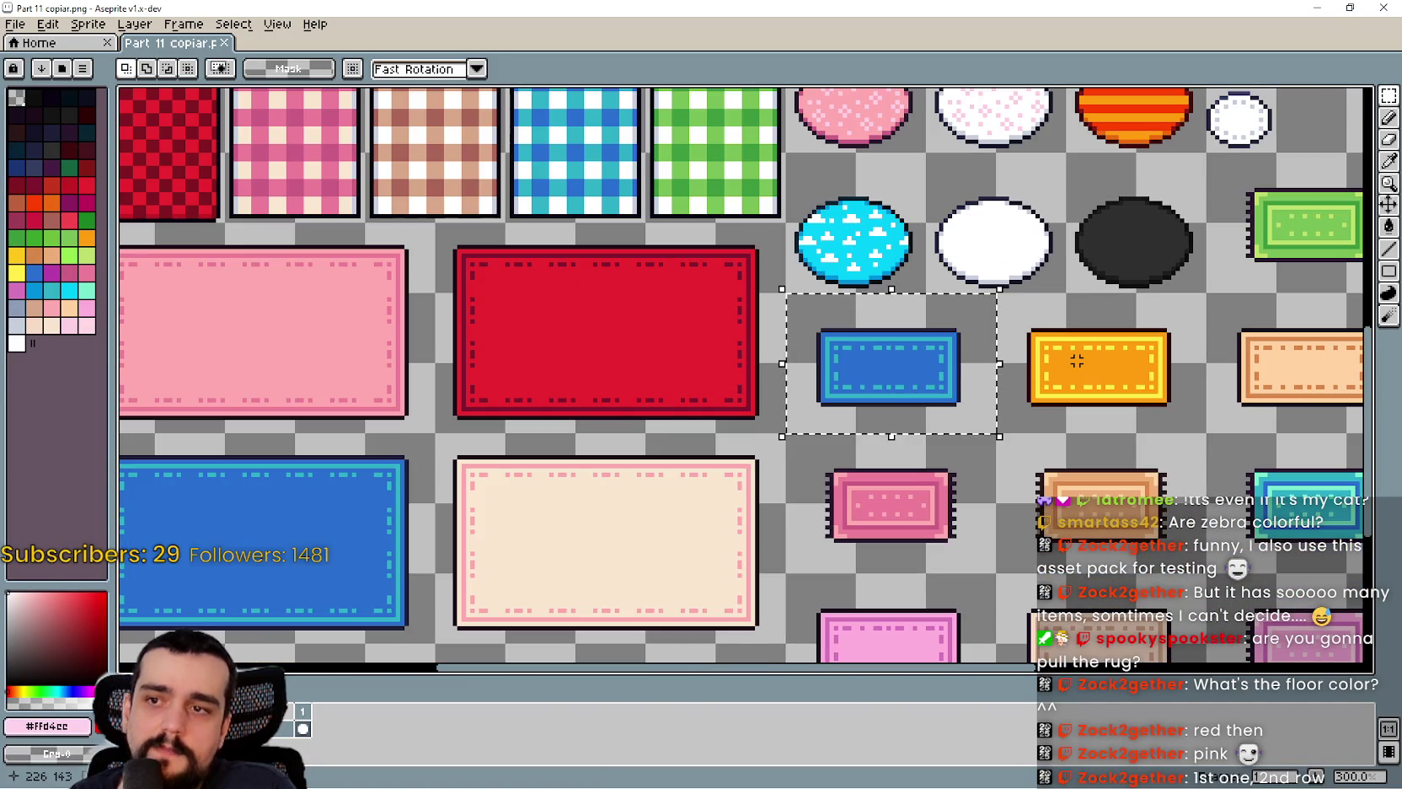
drag(1077, 361, 839, 267)
scroll(860, 424, up, 1)
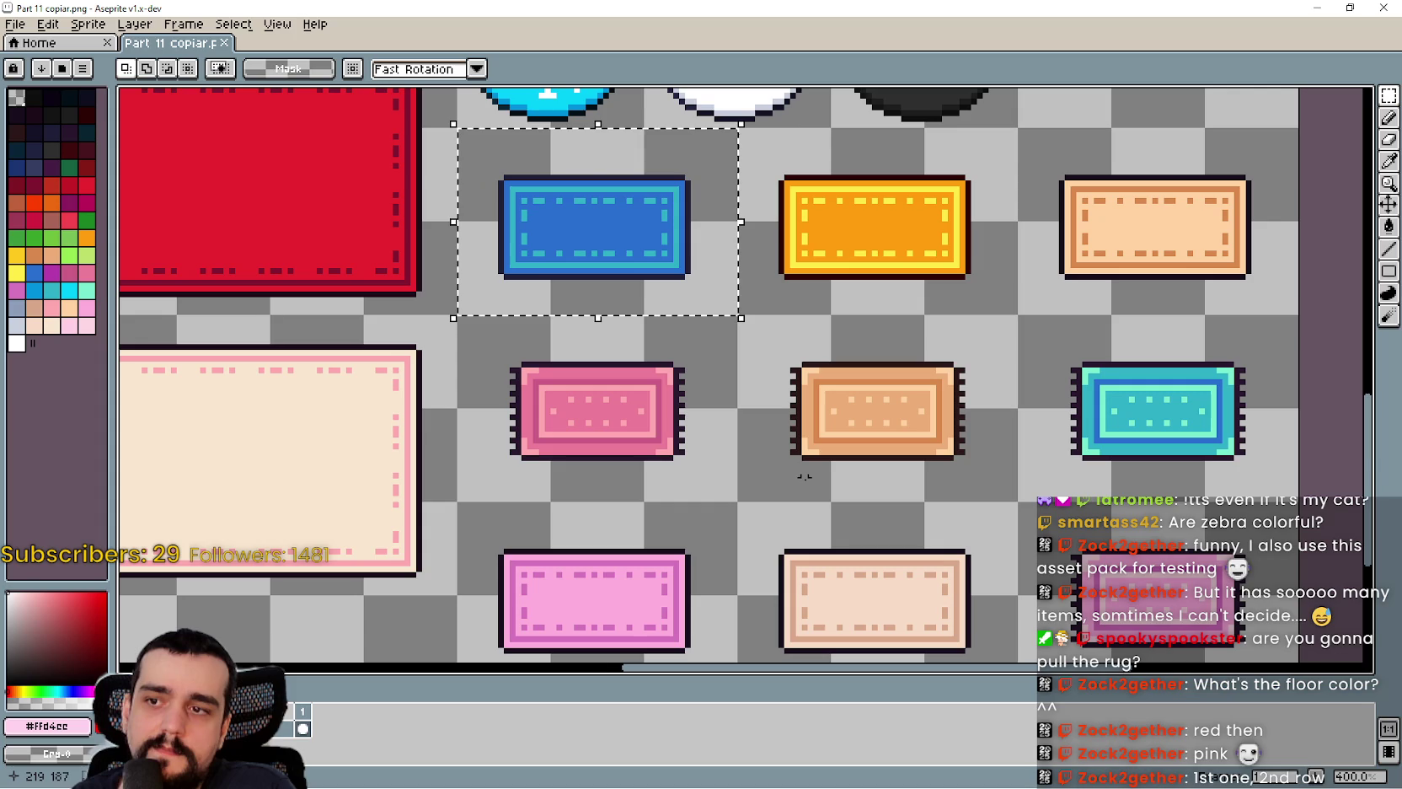
mouse_move(805, 481)
mouse_down()
mouse_move(734, 421)
mouse_move(613, 370)
mouse_up()
scroll(908, 404, down, 1)
scroll(715, 455, up, 1)
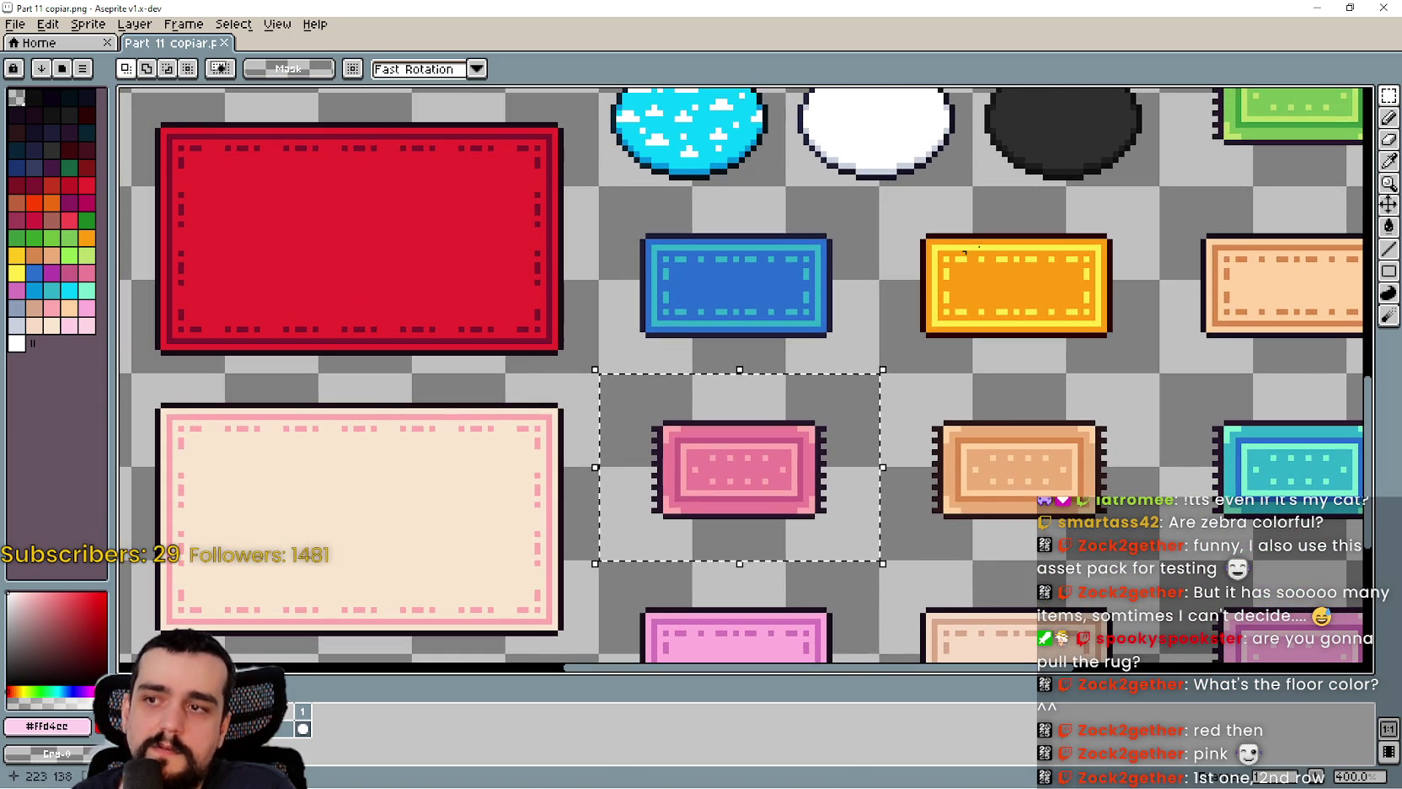
- Sample the bright red from the large red rug with the Eyedropper
click(1388, 175)
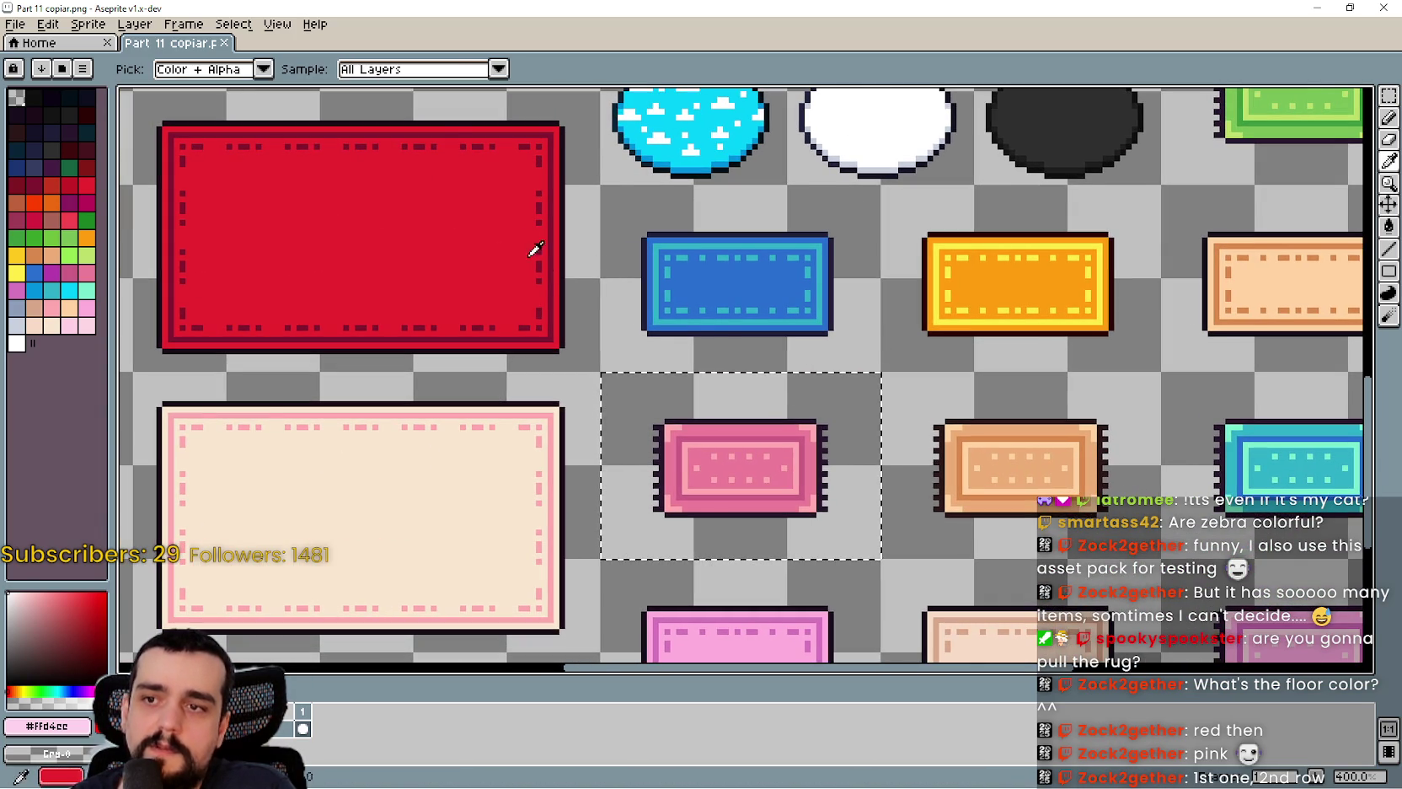
click(544, 260)
scroll(544, 259, up, 2)
click(433, 250)
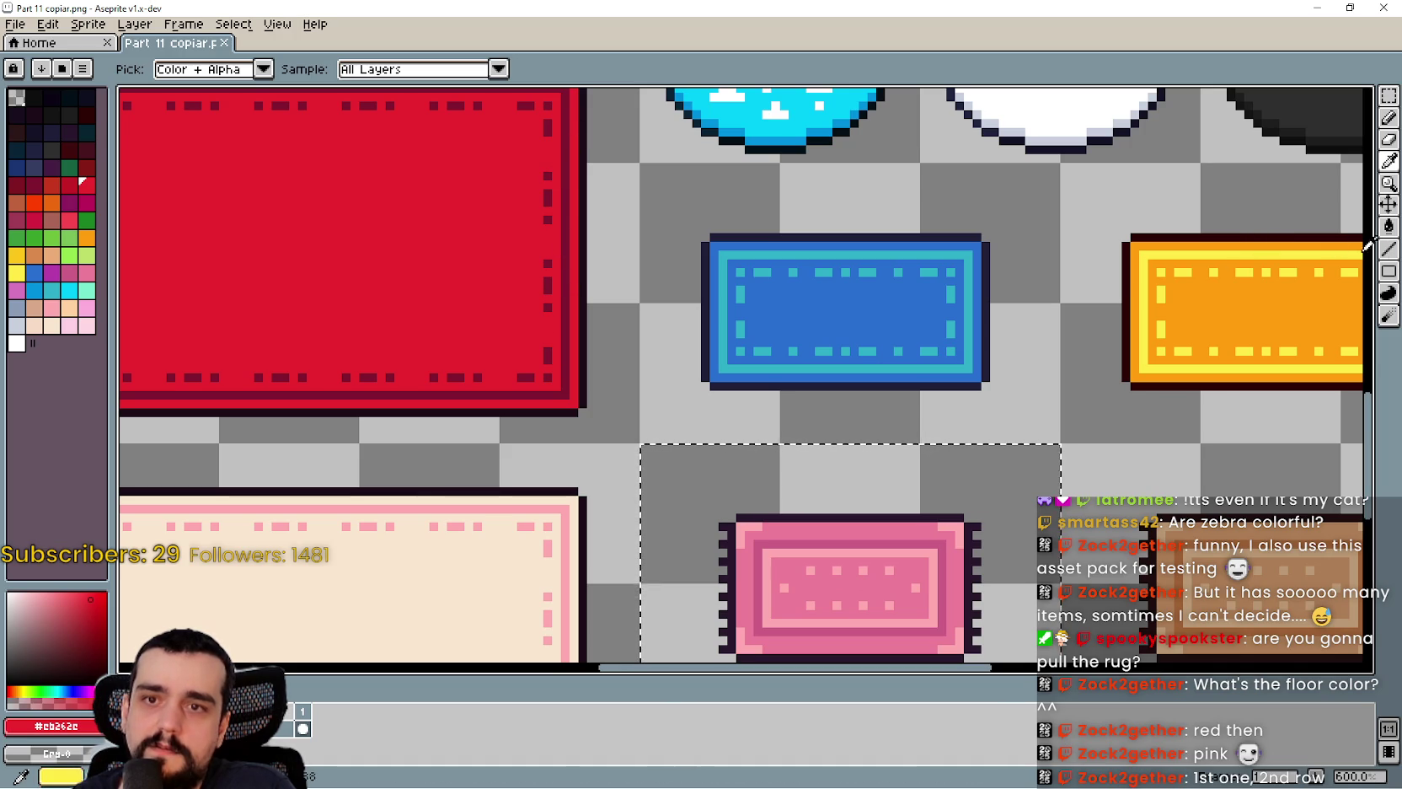
- Turn all the pink rug's medium-pink parts red with a non-contiguous bucket fill
click(1388, 226)
click(951, 587)
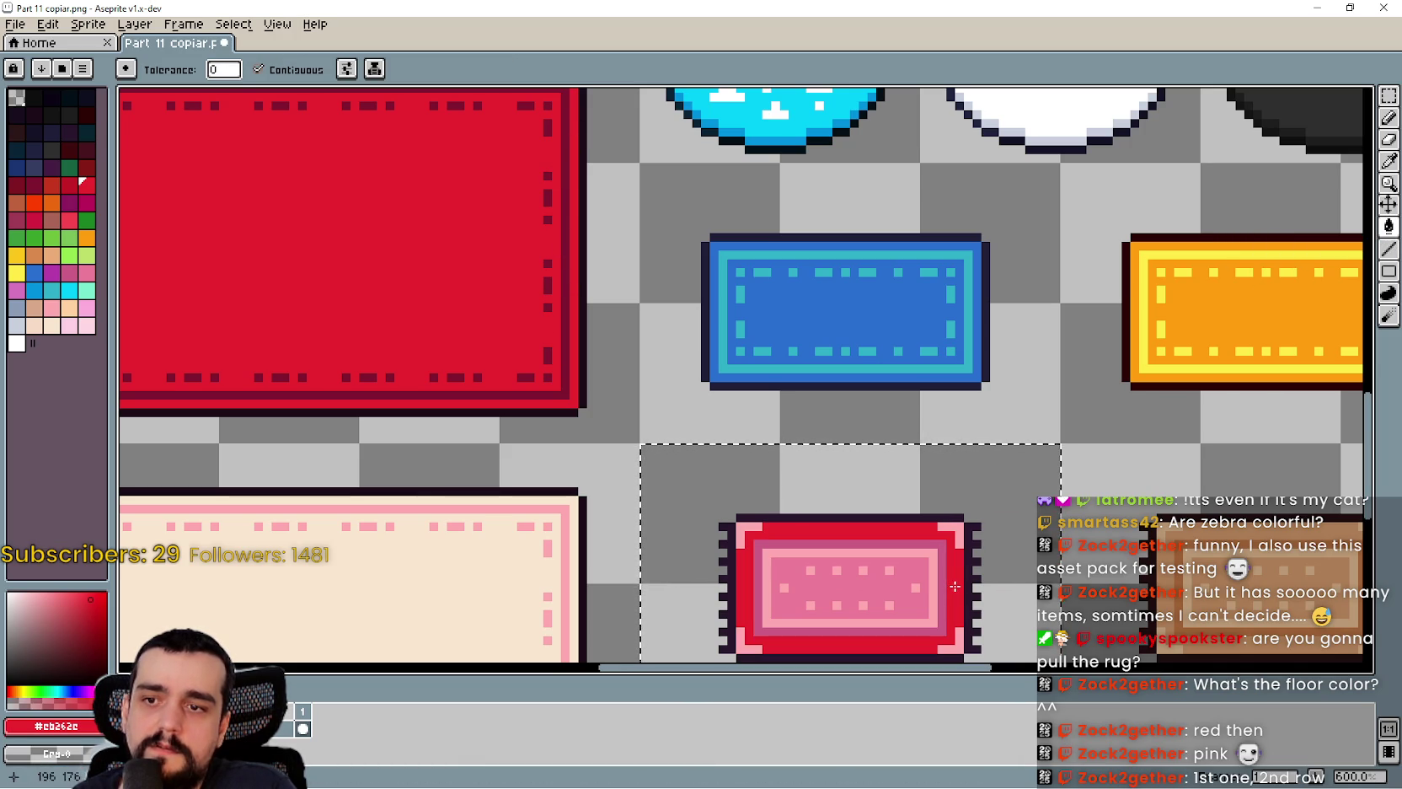
key(ctrl+z)
click(258, 69)
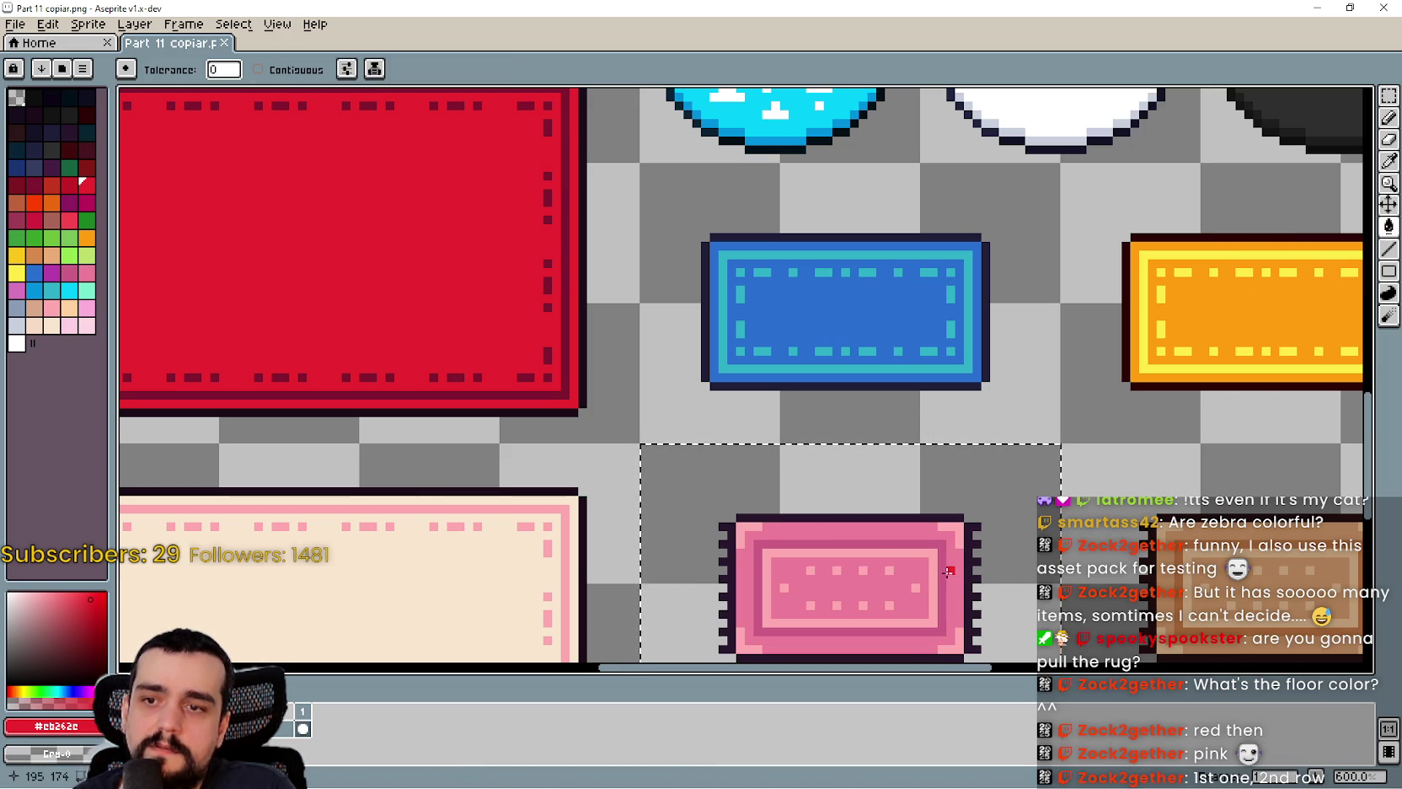
click(949, 572)
- Sample the dark red from the large rug's edge for further filling
click(1389, 162)
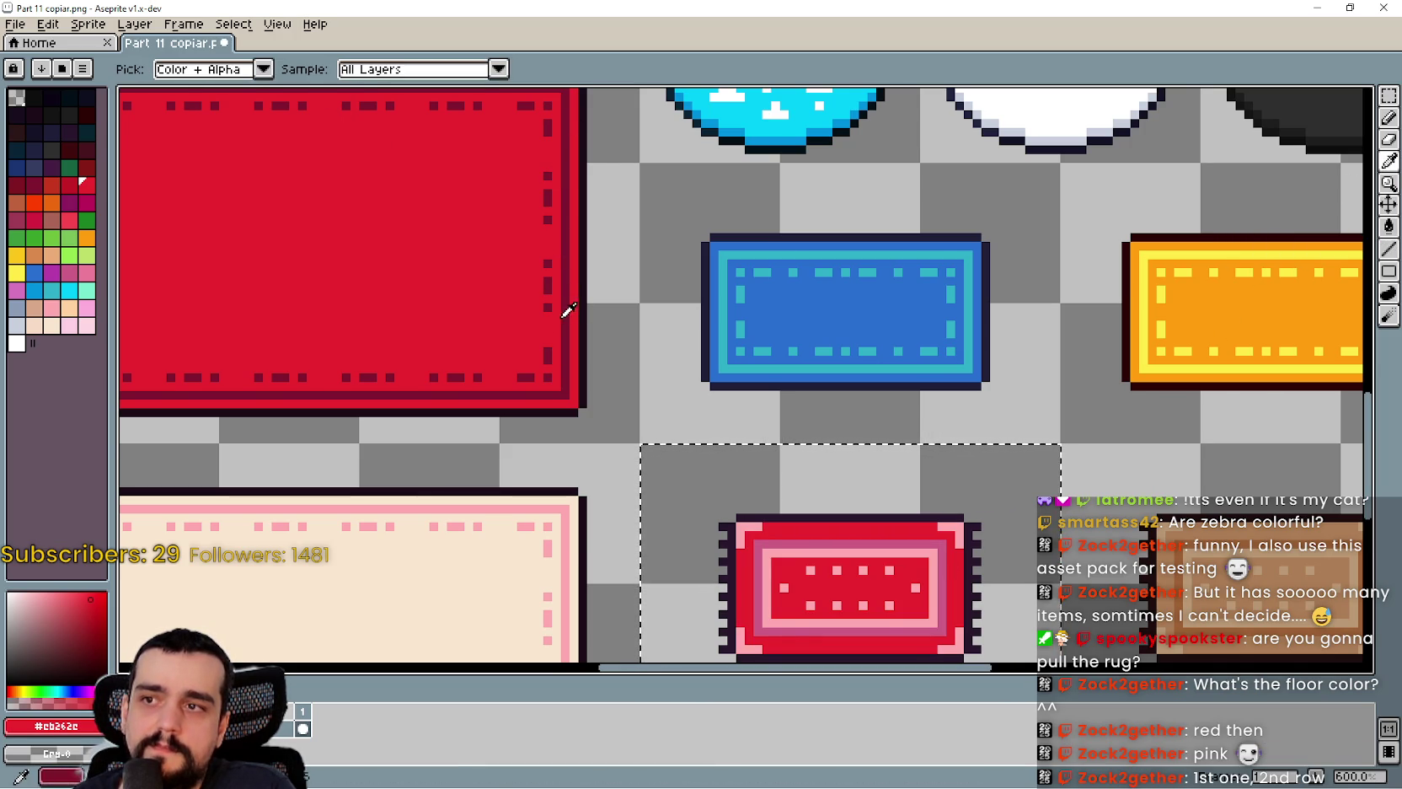
scroll(569, 311, up, 1)
drag(569, 313, 582, 264)
click(582, 264)
scroll(582, 264, down, 2)
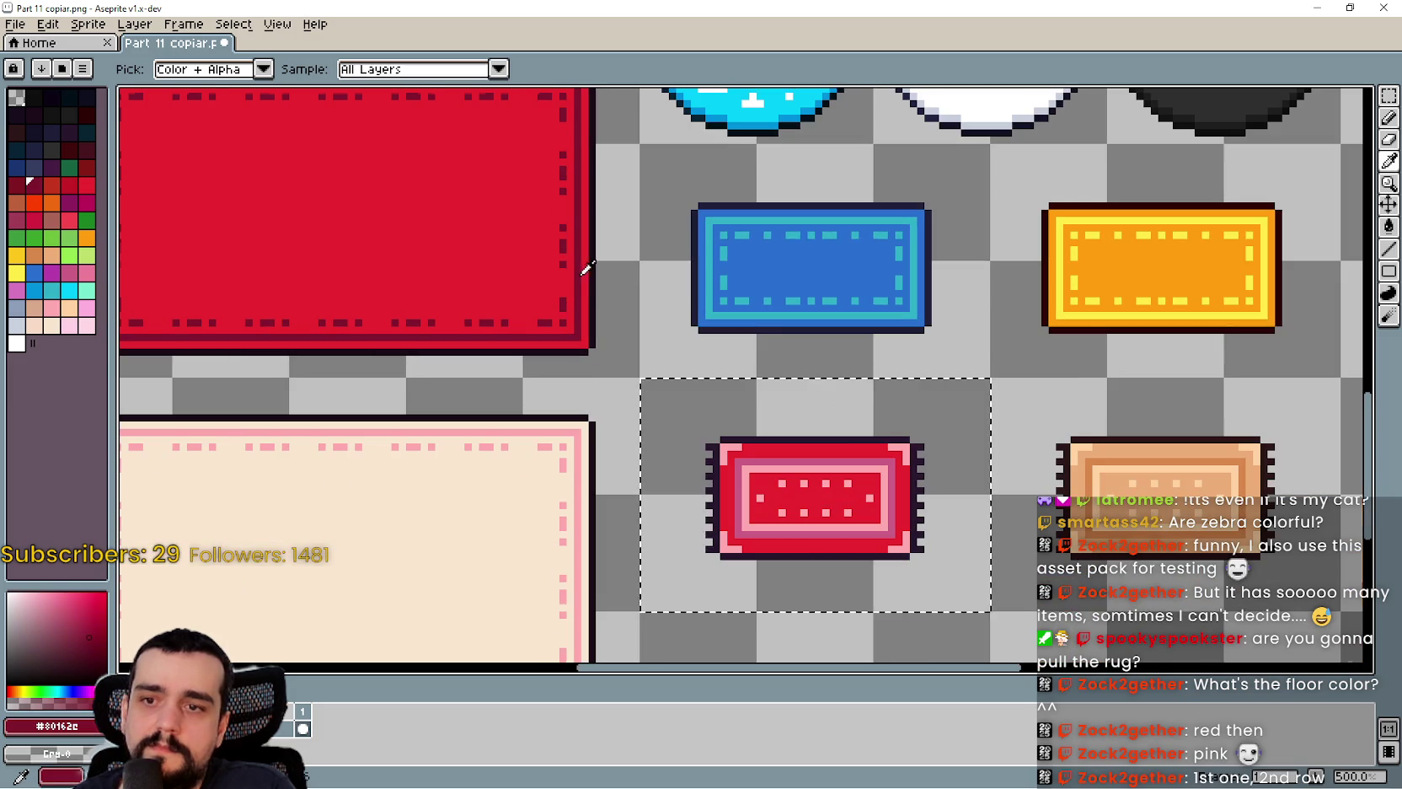
click(1389, 226)
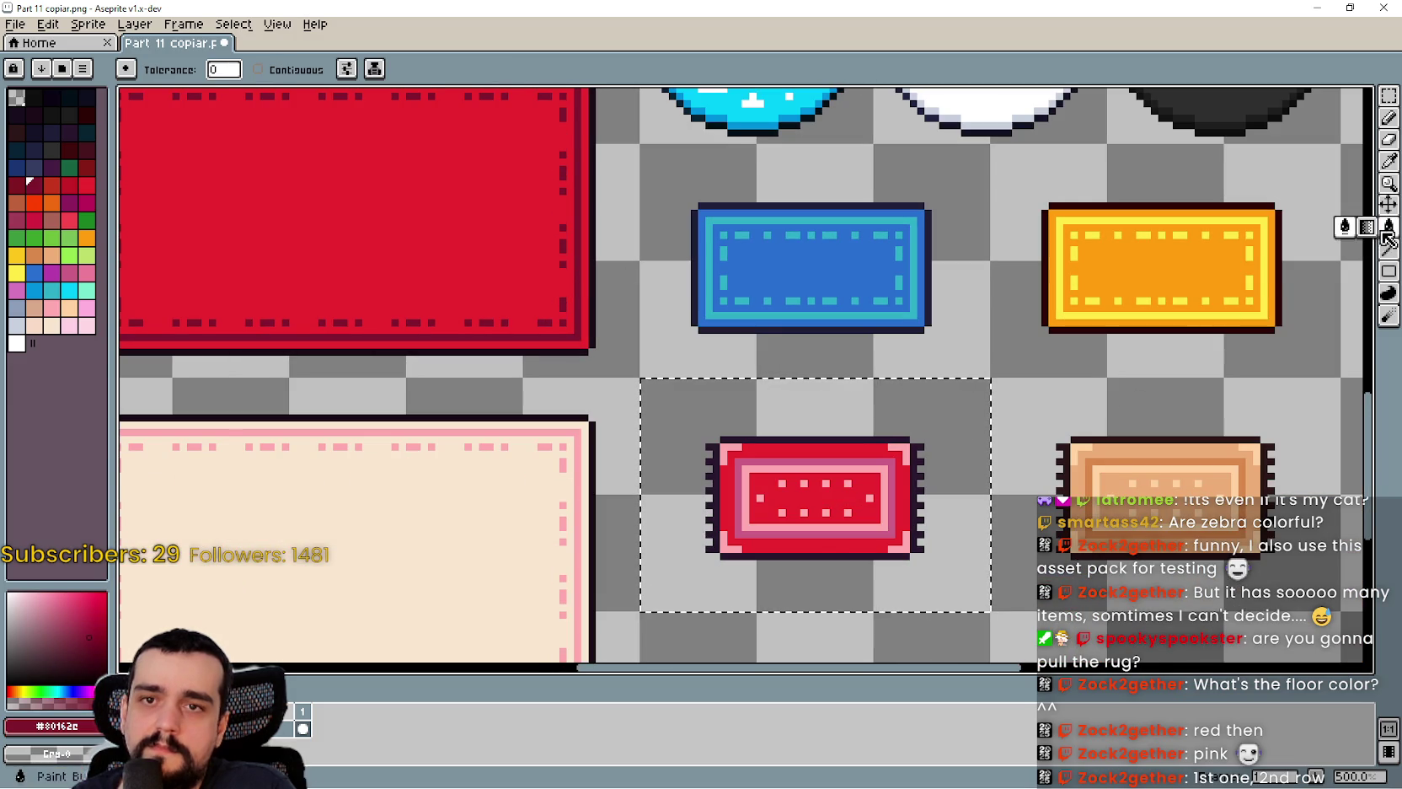
scroll(860, 546, up, 2)
scroll(887, 527, down, 2)
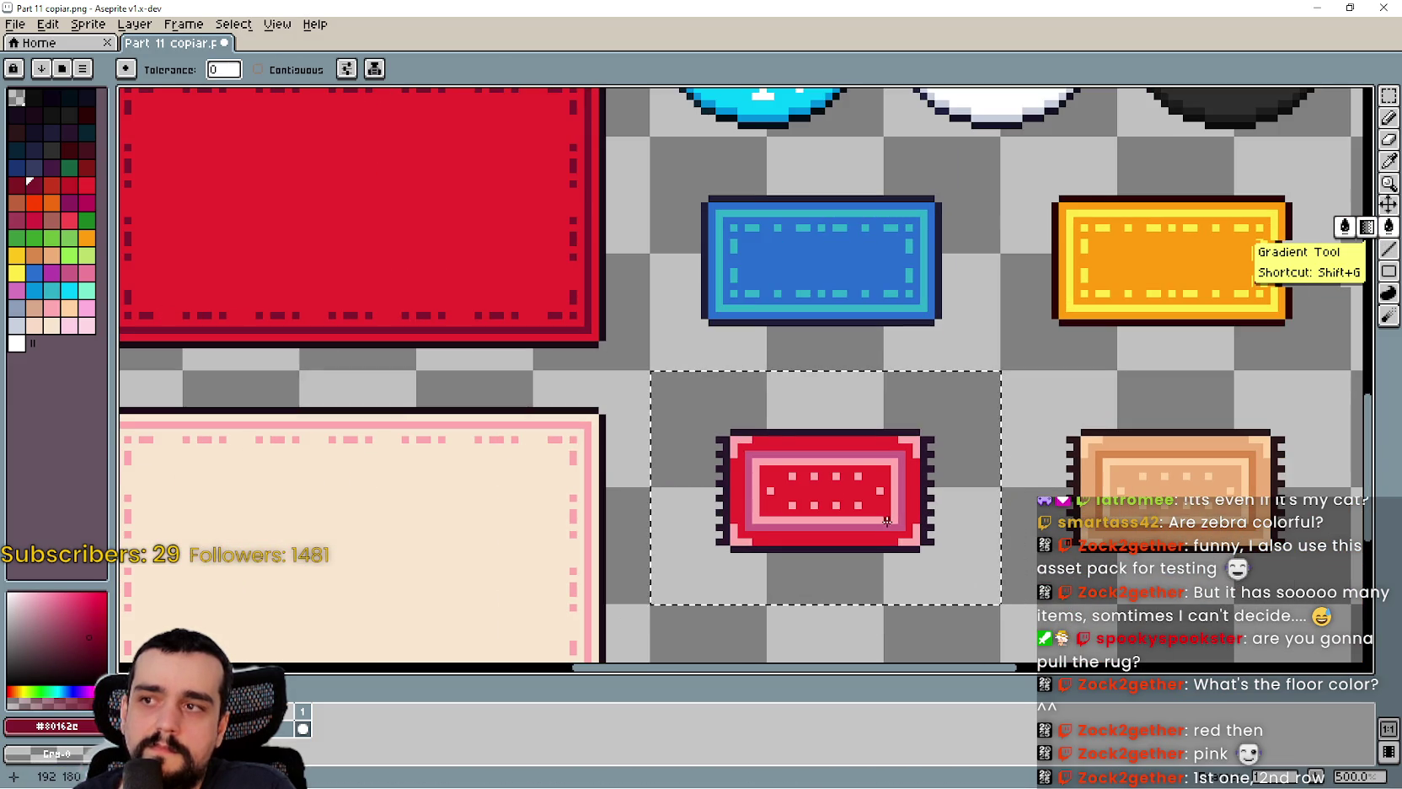
scroll(885, 506, up, 2)
scroll(872, 456, down, 2)
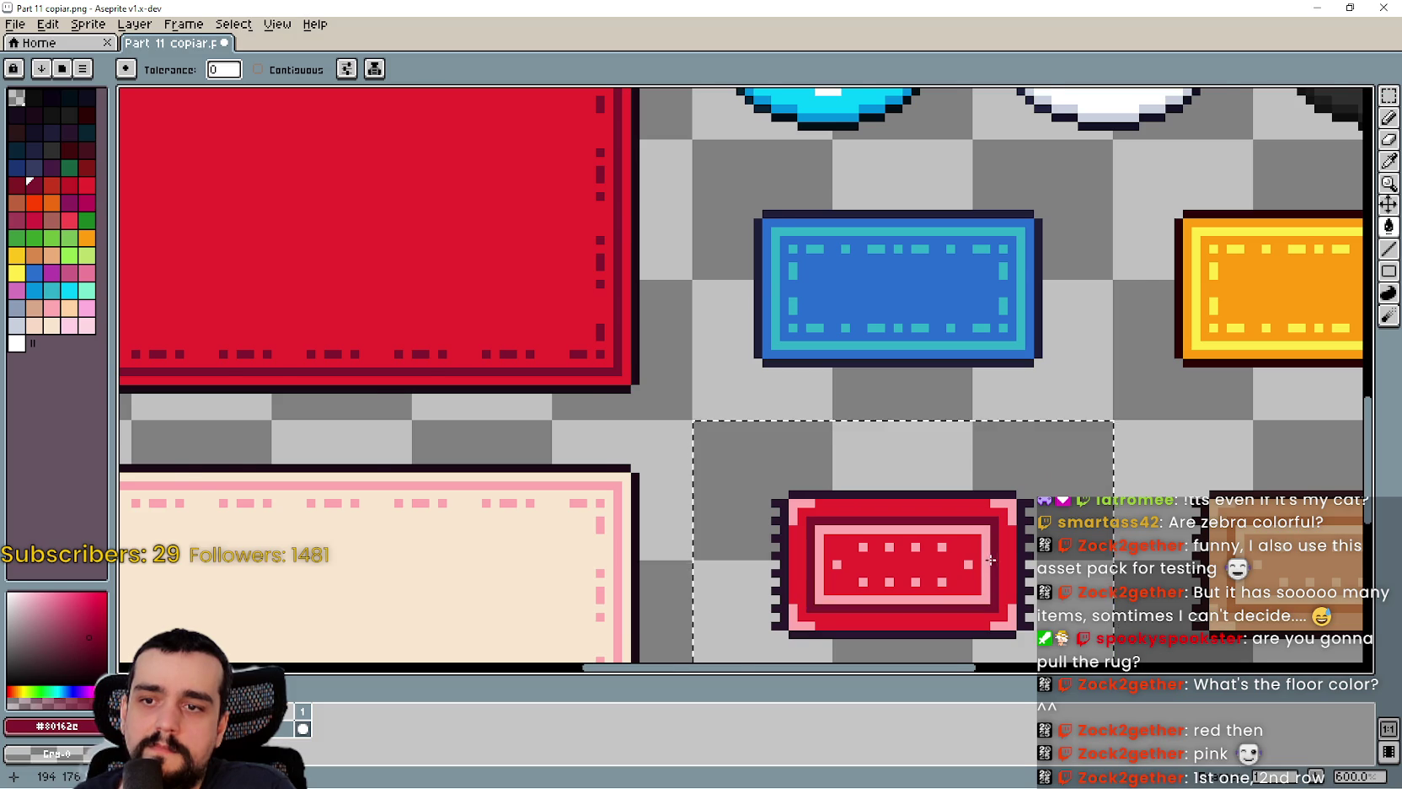
scroll(993, 563, down, 1)
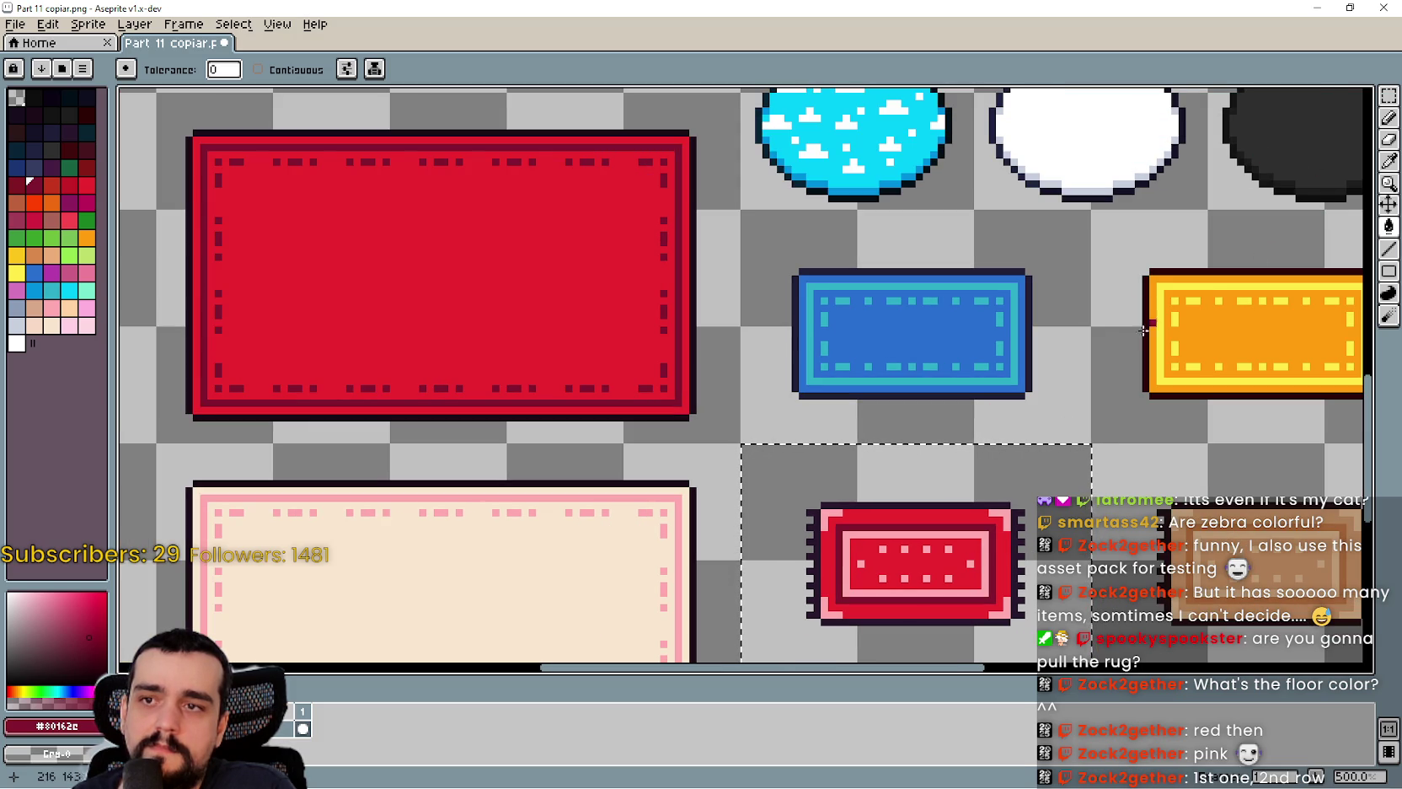
- Return to the Eyedropper with the small red rug in view
click(1384, 167)
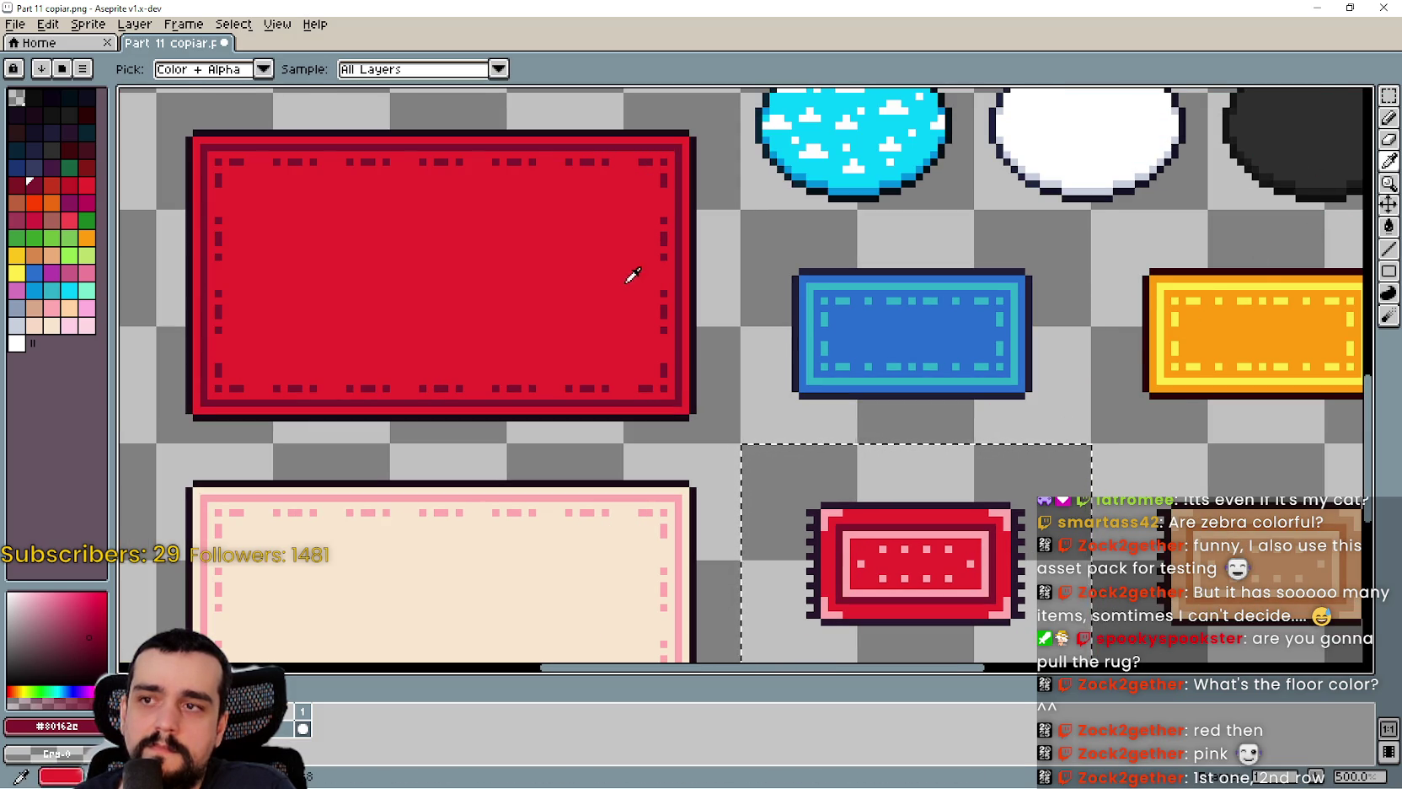
scroll(905, 448, up, 1)
scroll(858, 463, down, 1)
drag(858, 464, 814, 400)
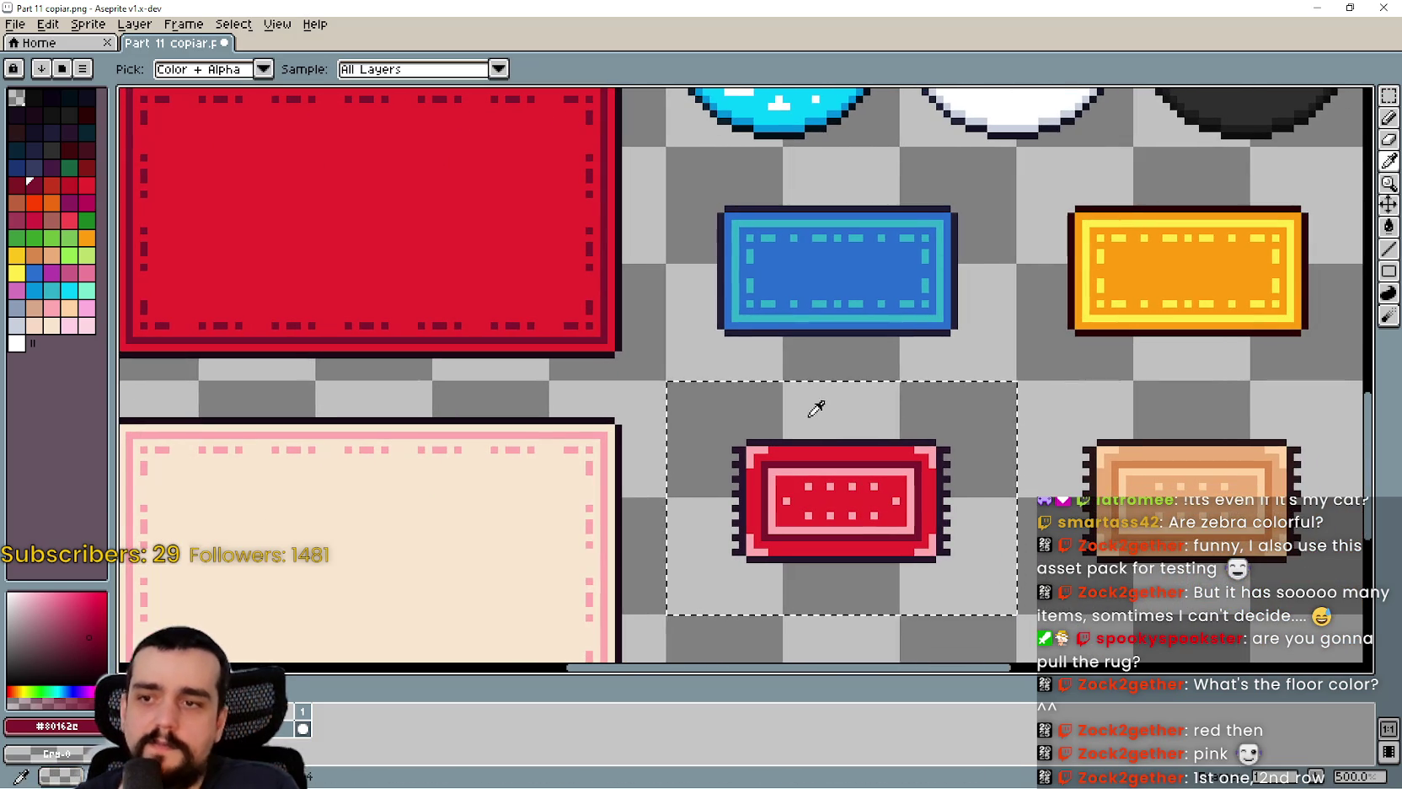
scroll(821, 427, down, 2)
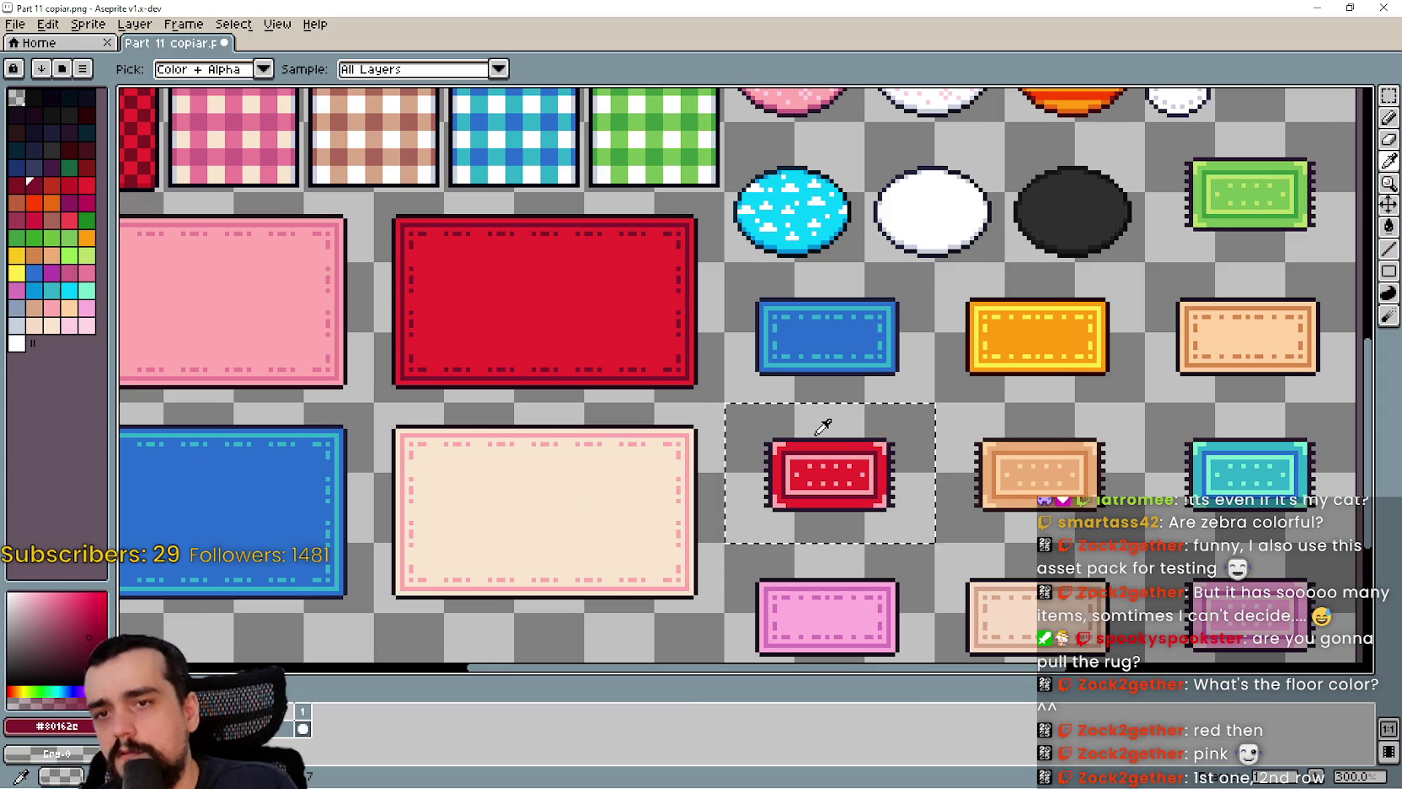
- Sample the magenta colour from the patterned tiles at the top of the sheet
scroll(738, 369, down, 1)
mouse_move(296, 152)
mouse_down()
mouse_move(303, 223)
mouse_move(372, 295)
mouse_up()
scroll(372, 295, up, 1)
click(619, 212)
scroll(627, 209, up, 2)
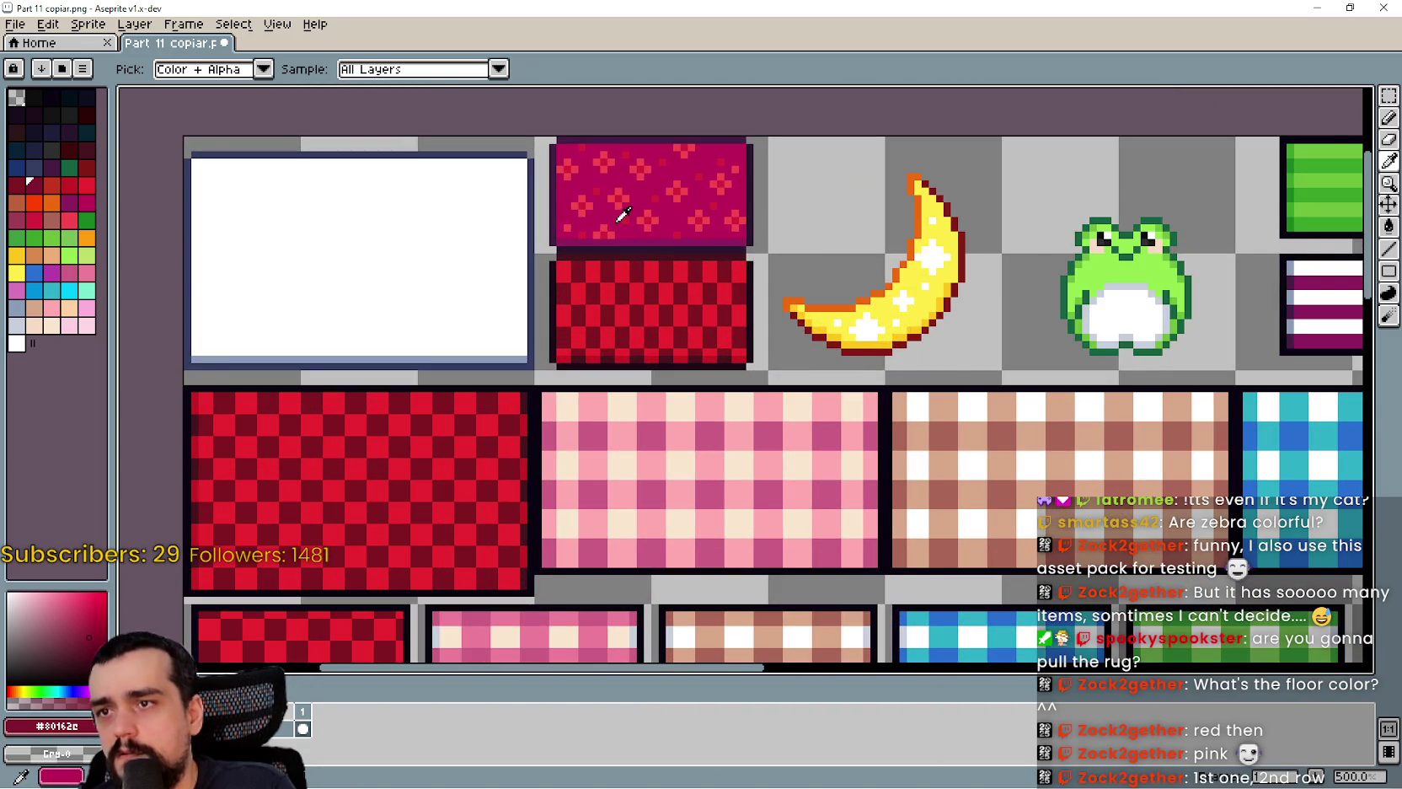
scroll(626, 212, down, 2)
scroll(624, 226, down, 1)
- Sample the small fringed rug's red and zoom in close on it
drag(623, 226, 332, 30)
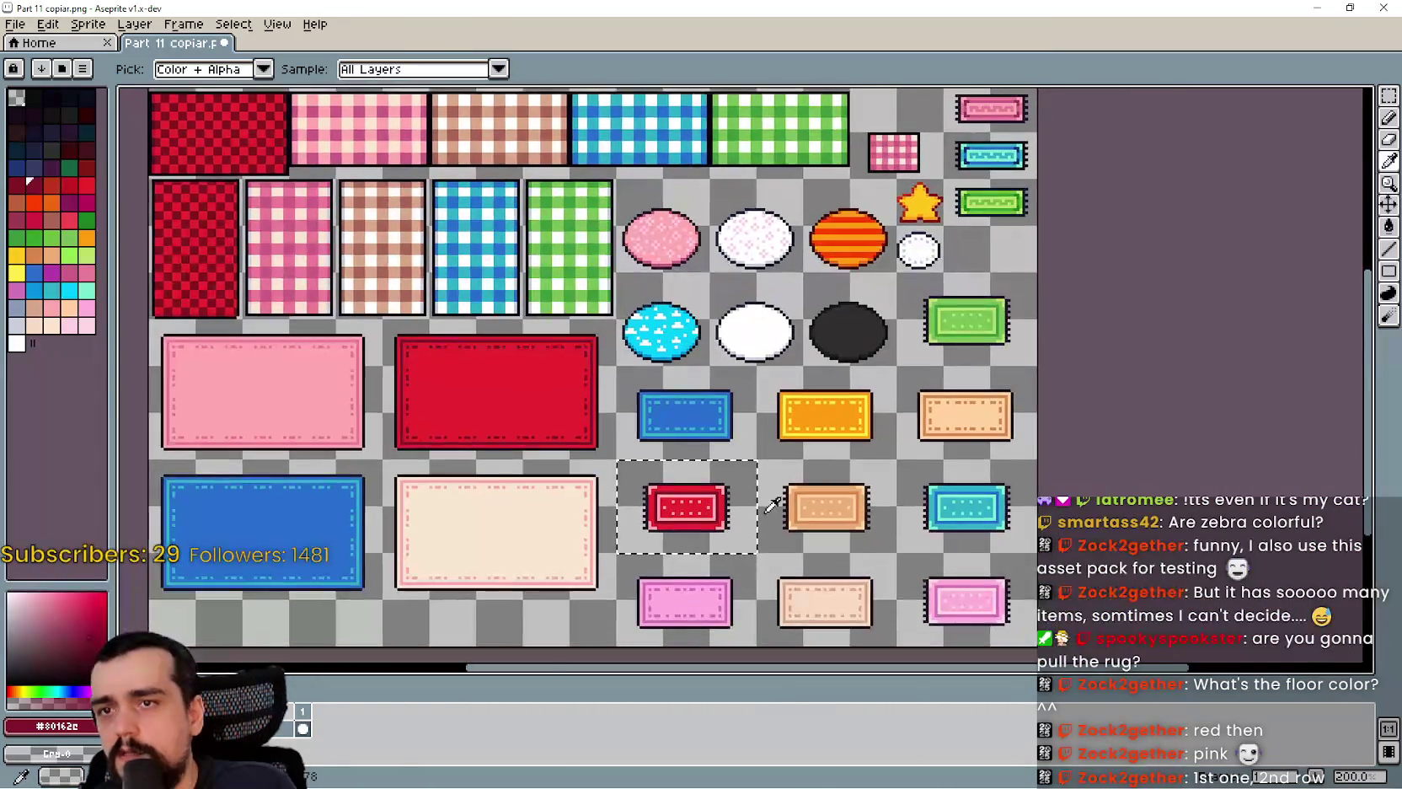
scroll(773, 504, up, 1)
scroll(742, 517, down, 2)
scroll(714, 401, up, 1)
click(662, 403)
scroll(661, 403, up, 1)
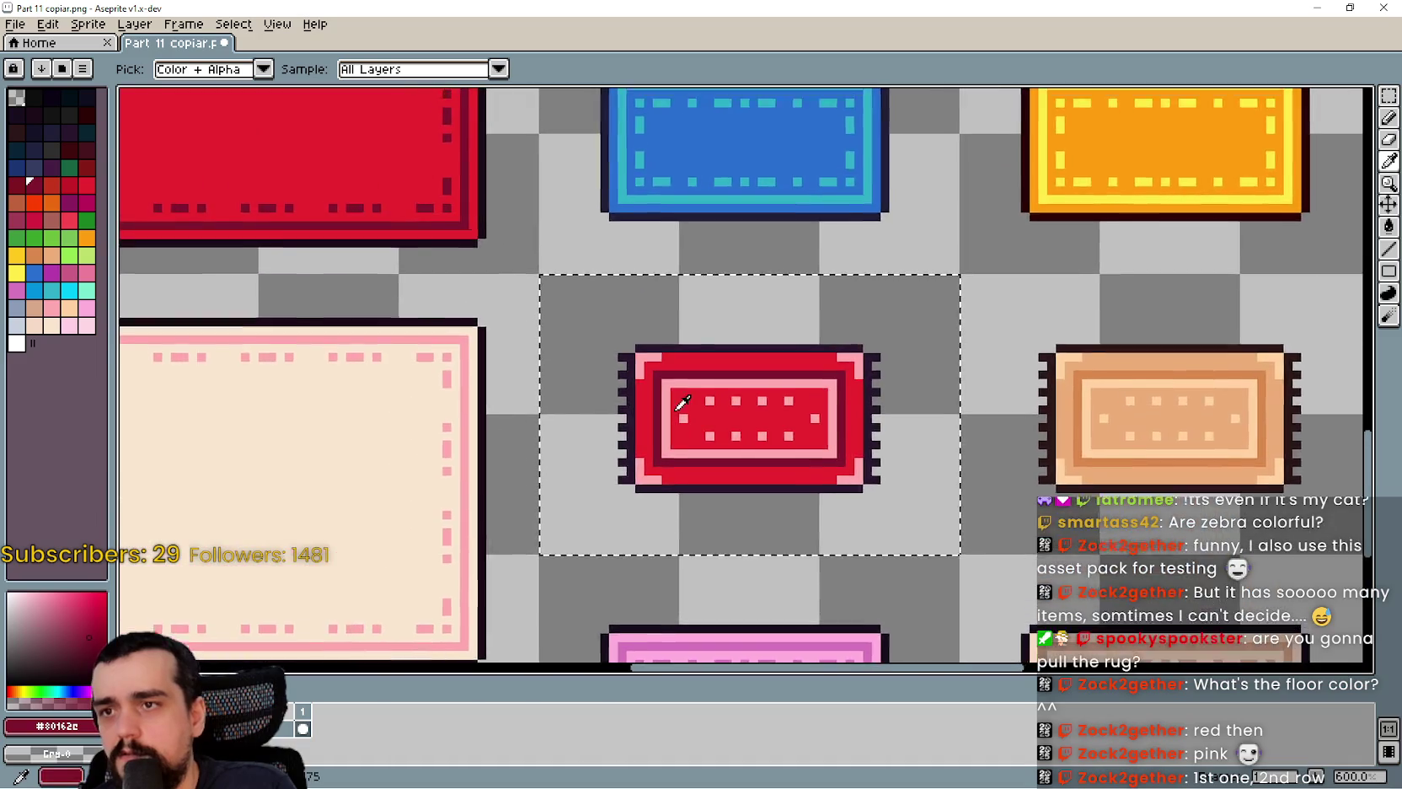
scroll(784, 413, up, 4)
scroll(829, 400, down, 4)
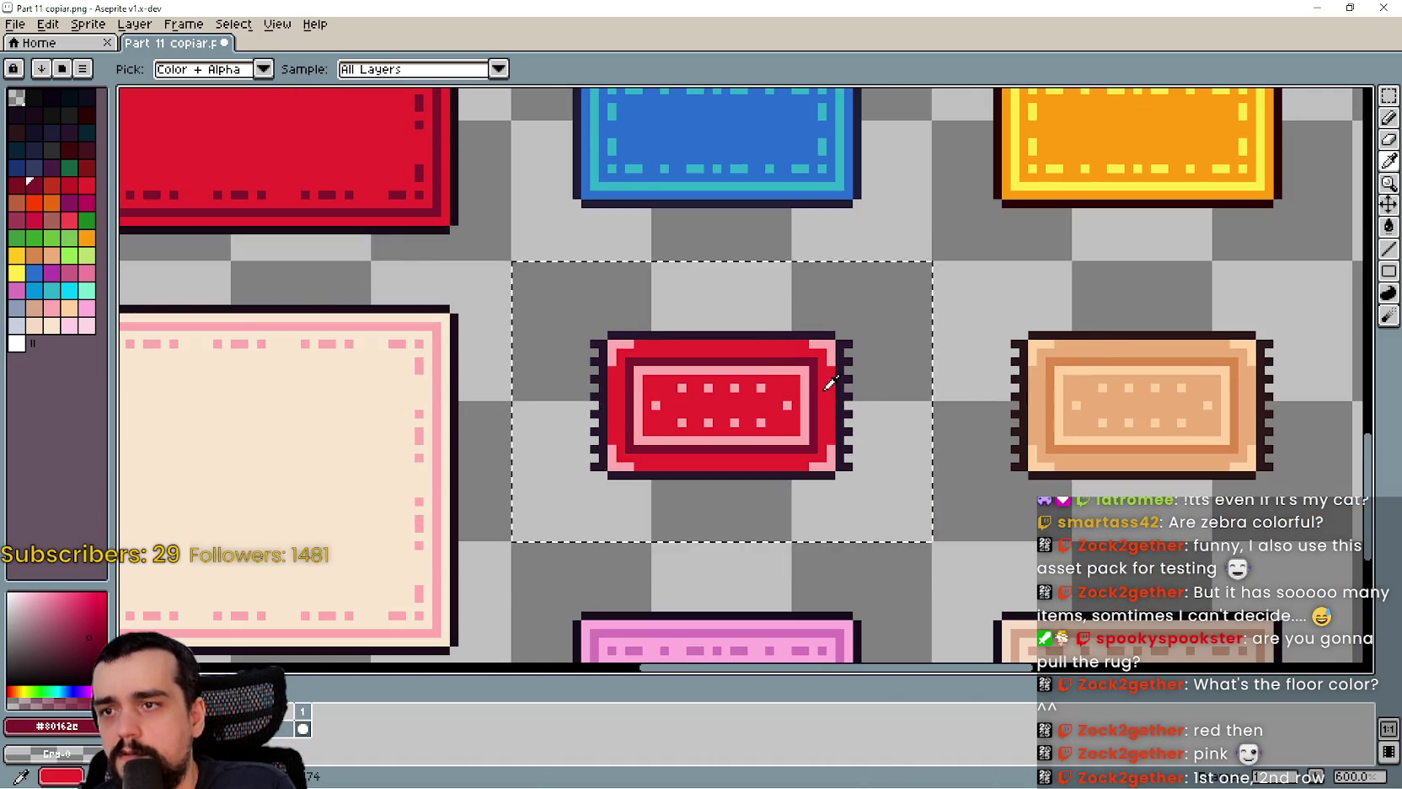
scroll(829, 391, up, 2)
scroll(826, 385, up, 2)
drag(822, 384, 907, 425)
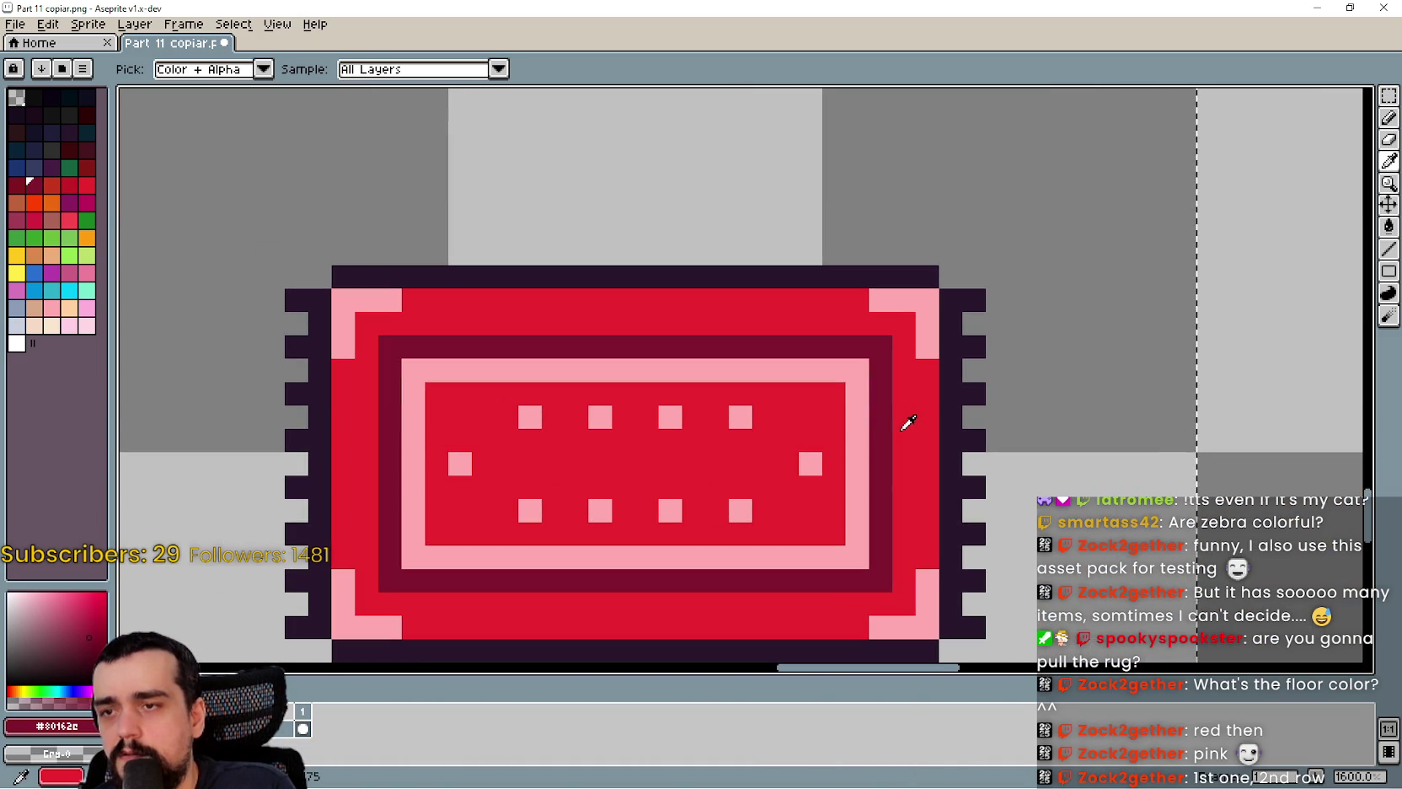
- Brighten the current red by raising its red and green, editing the hex code's last digit
click(18, 727)
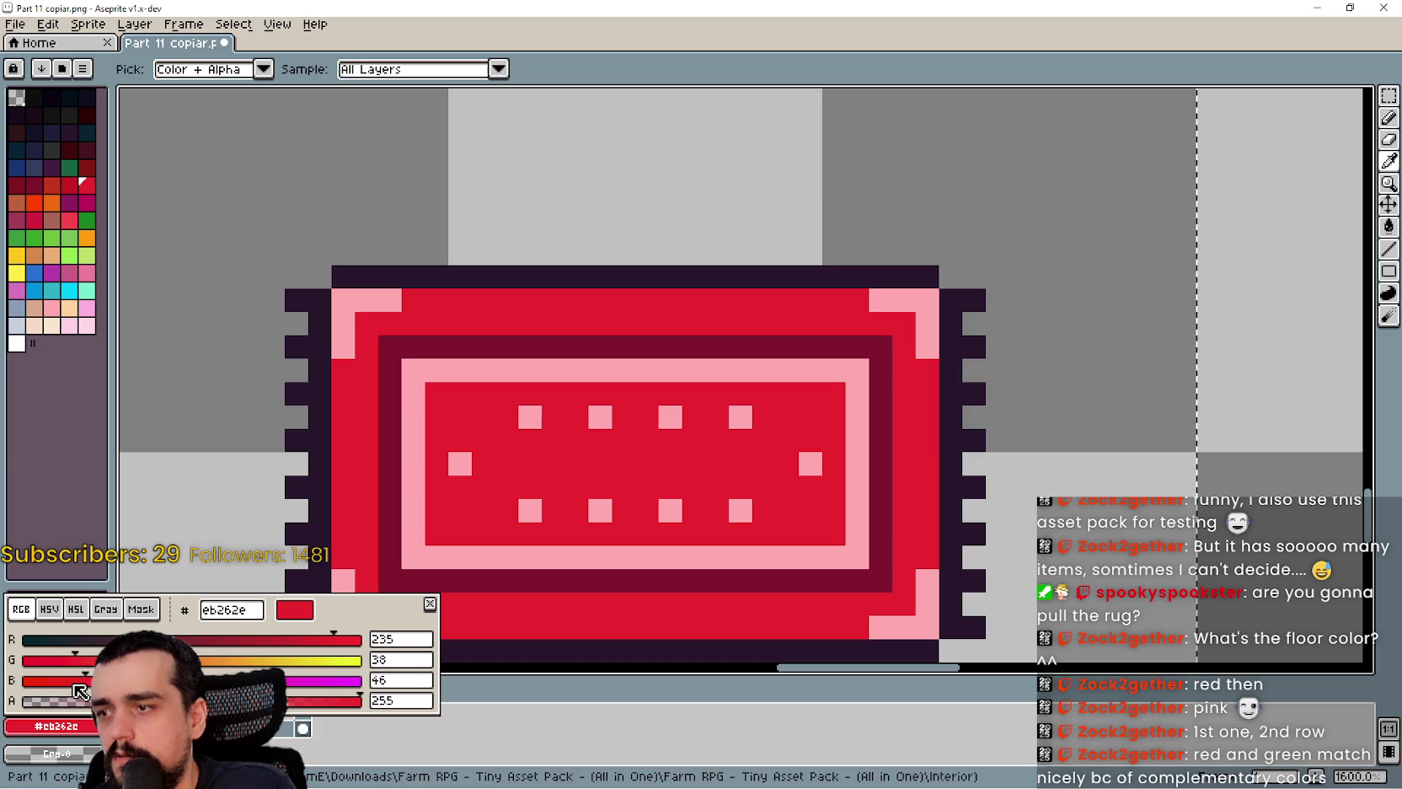
drag(80, 666, 104, 664)
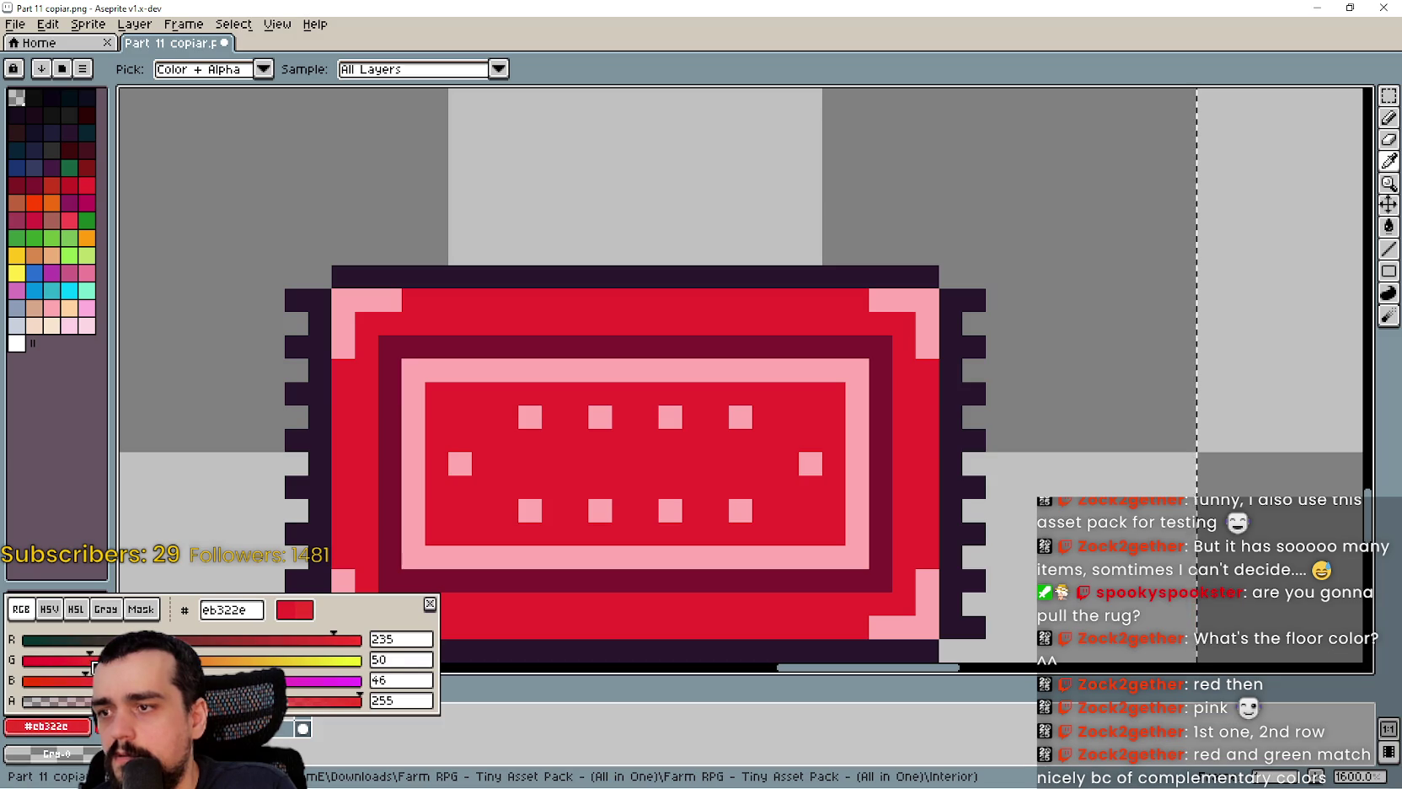
mouse_move(330, 645)
mouse_down()
mouse_move(303, 642)
mouse_move(392, 653)
mouse_up()
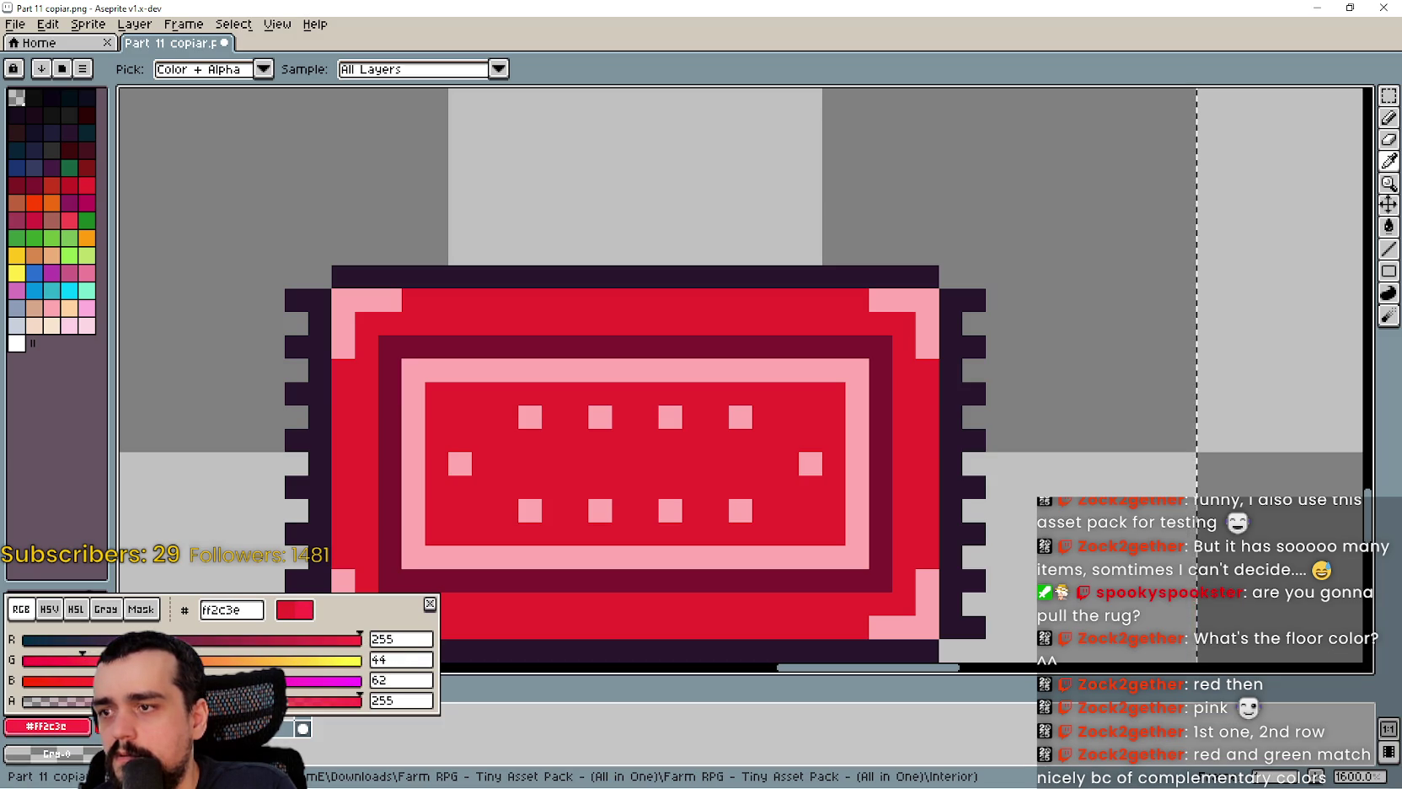
key(BackSpace)
text(5)
key(Return)
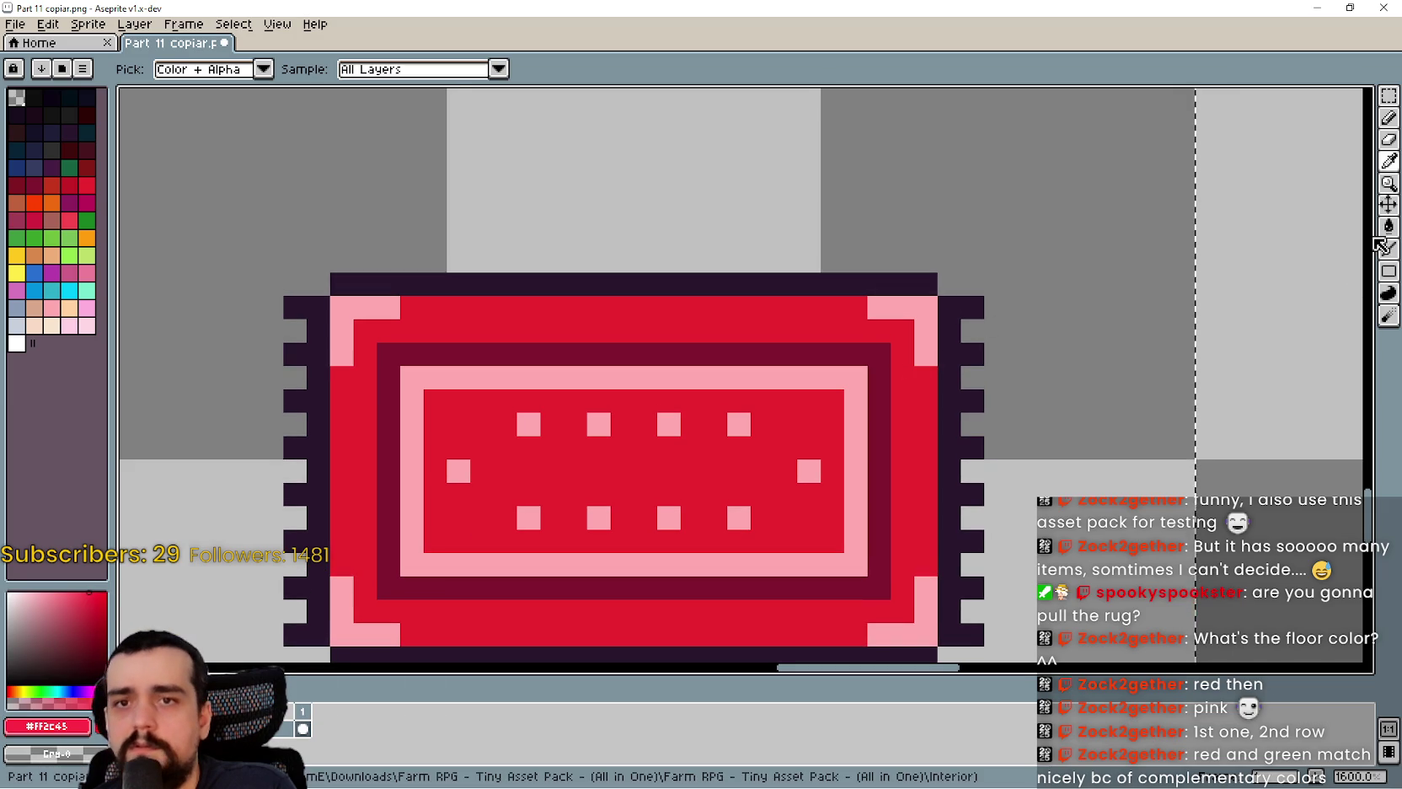
- Fill the small rug's pink inner ring with the new red
click(1389, 226)
click(860, 460)
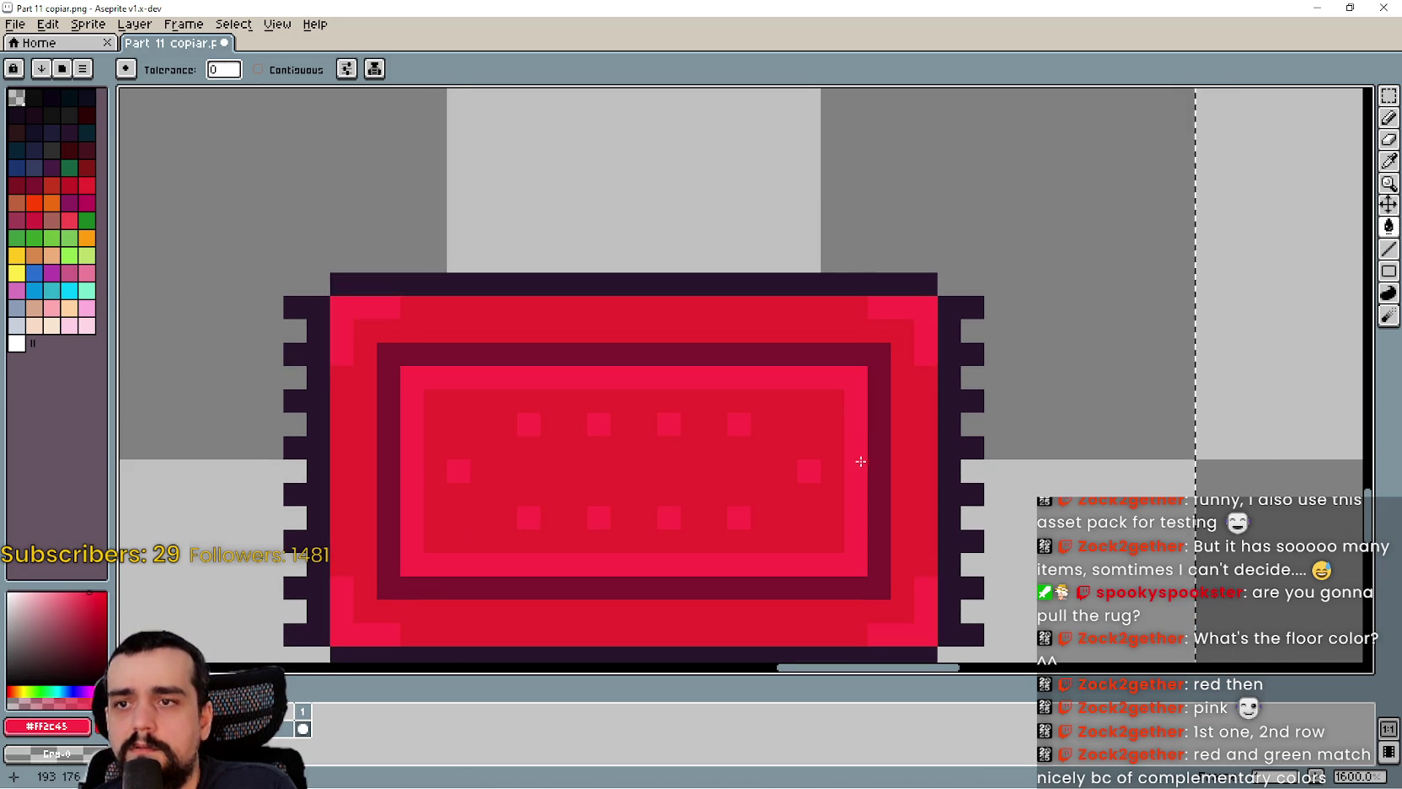
scroll(866, 442, down, 4)
scroll(992, 520, down, 2)
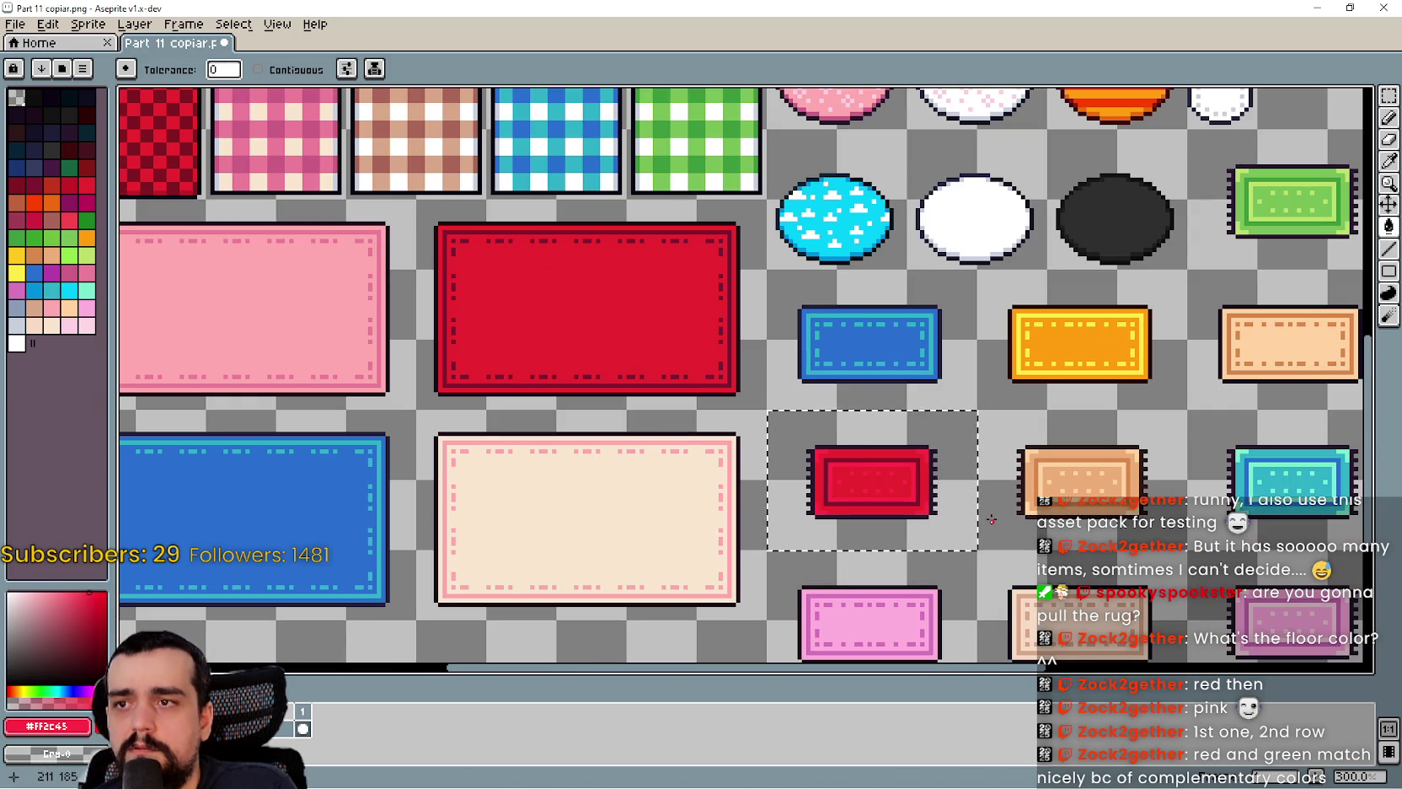
scroll(863, 457, up, 1)
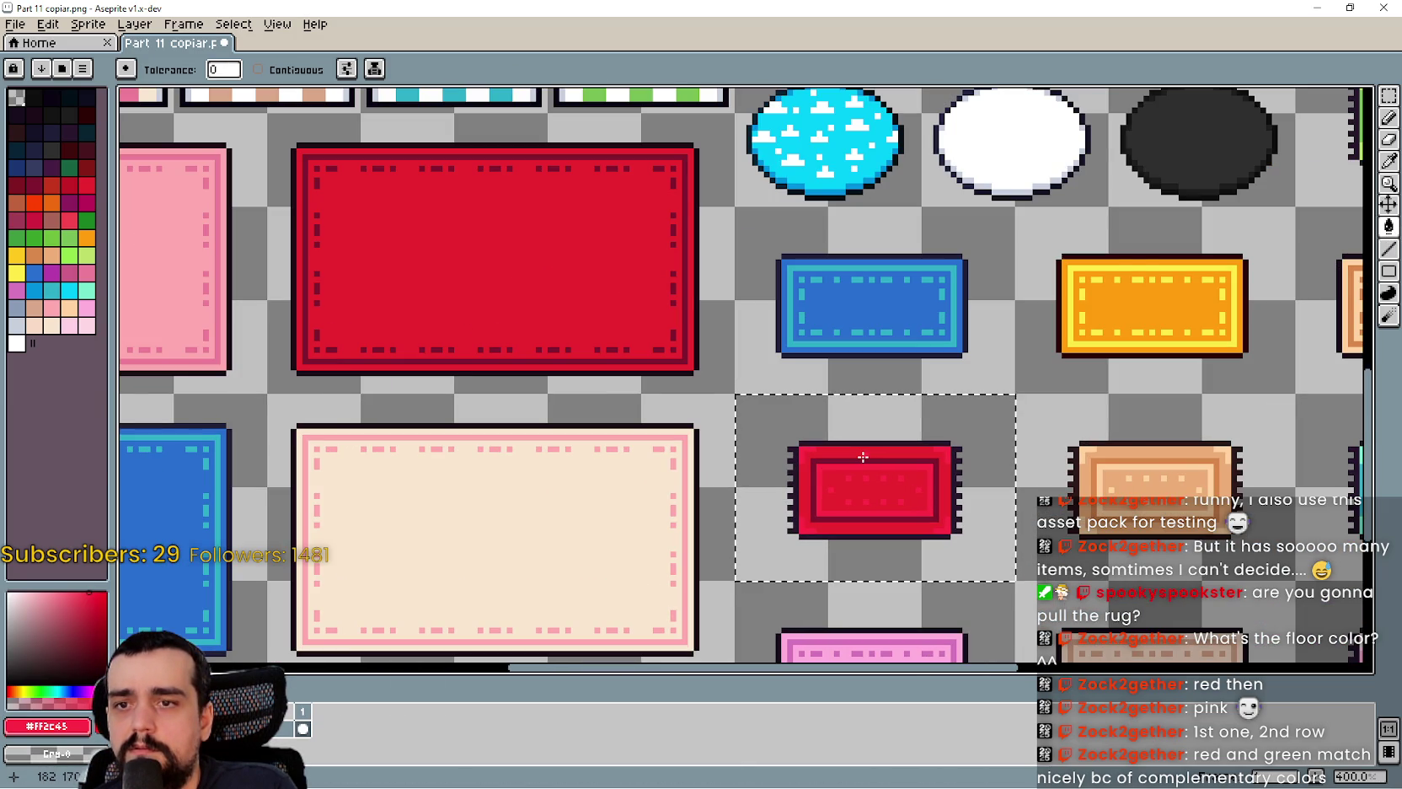
scroll(863, 457, up, 3)
scroll(868, 460, down, 2)
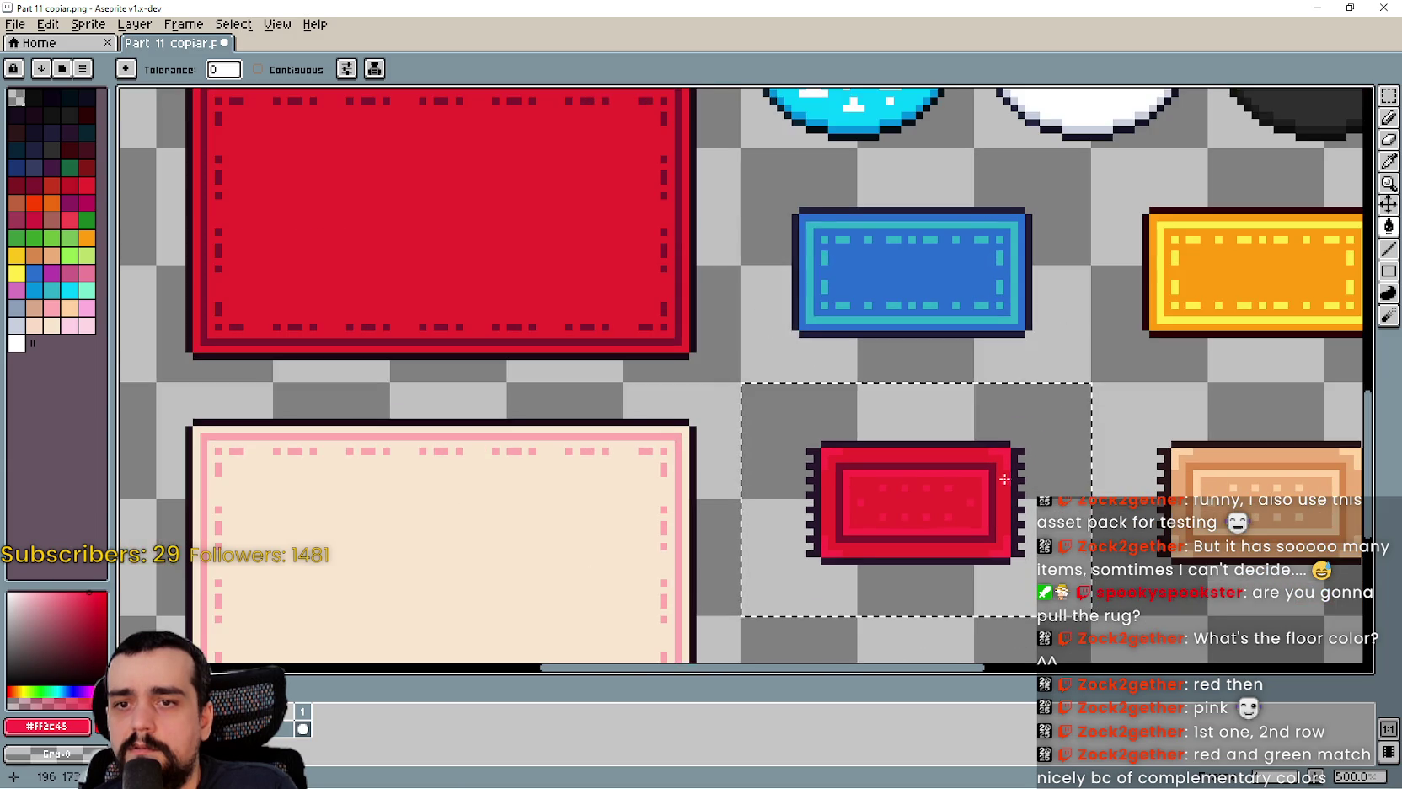
drag(999, 481, 721, 442)
scroll(716, 439, up, 2)
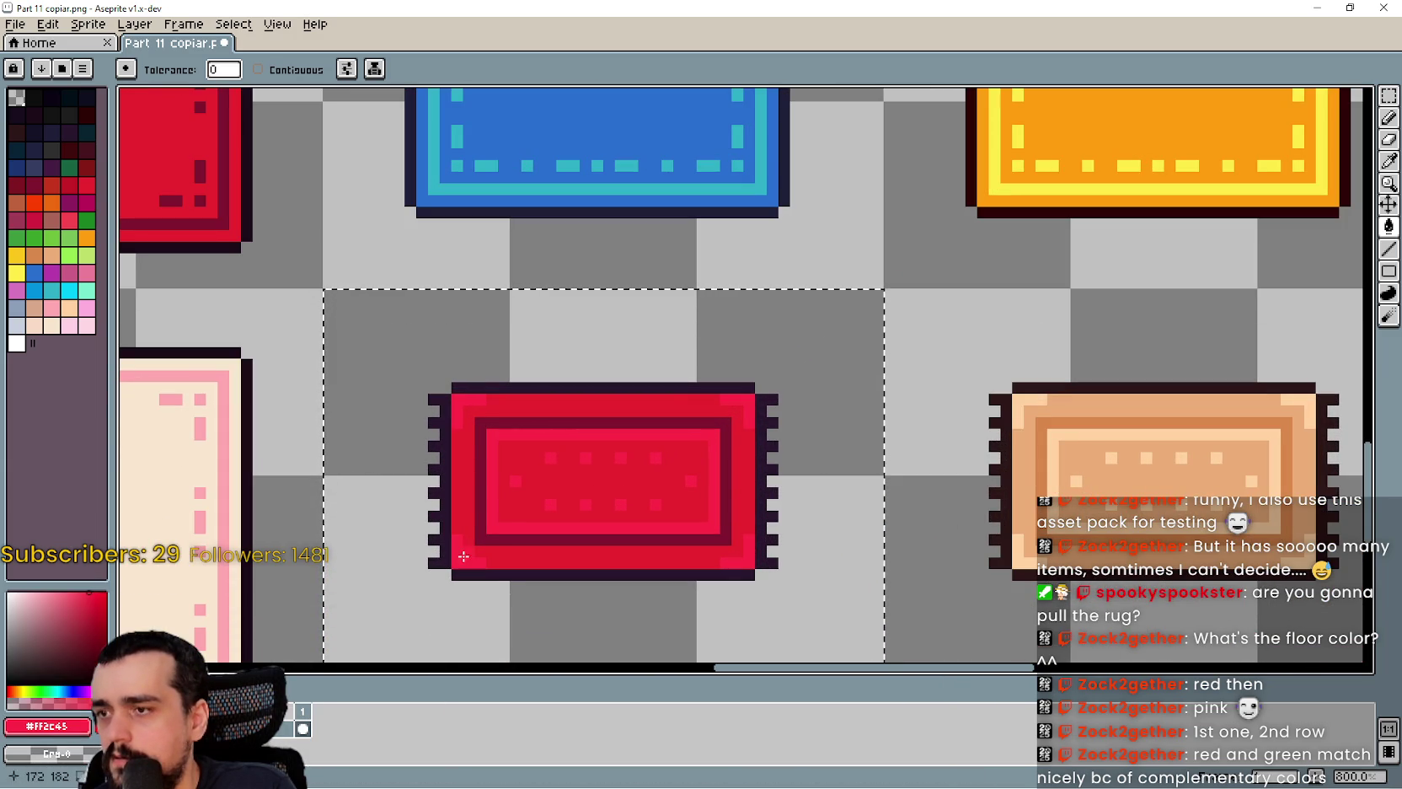
- Fine-tune the drawing colour to a lighter red around #ff4f5b
click(81, 724)
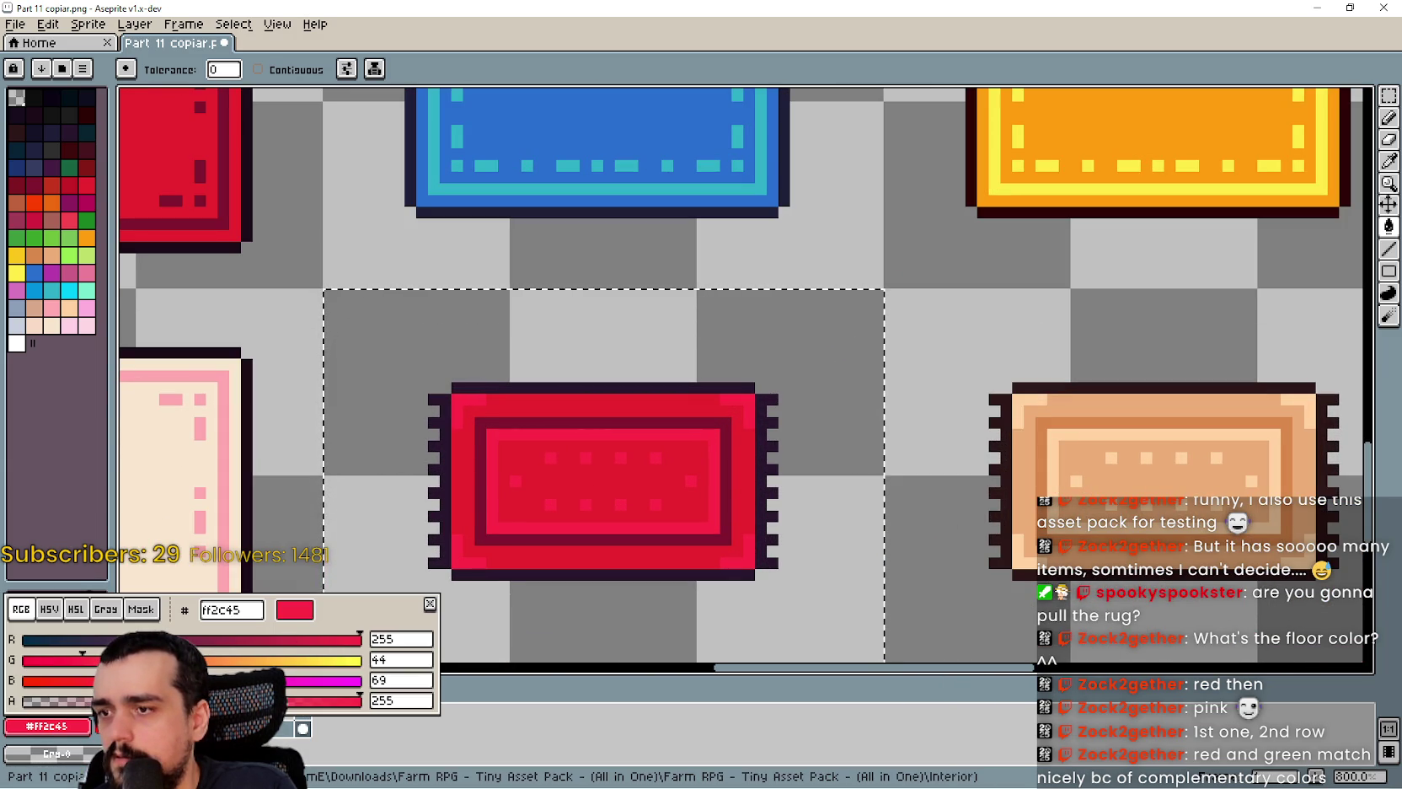
mouse_move(95, 666)
mouse_down()
mouse_move(59, 661)
mouse_move(153, 661)
mouse_move(129, 662)
mouse_up()
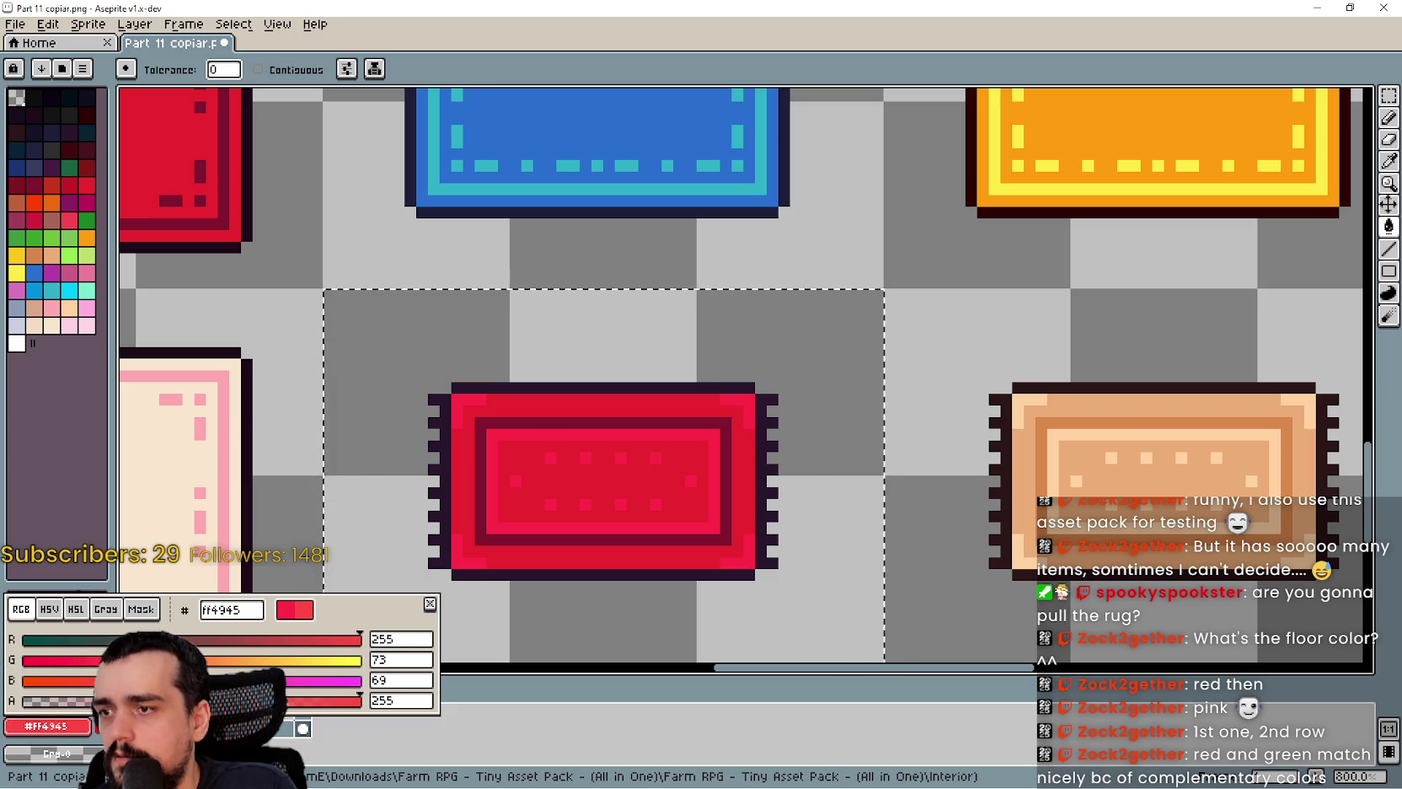
mouse_move(360, 688)
mouse_down()
mouse_move(92, 680)
mouse_move(91, 663)
mouse_up()
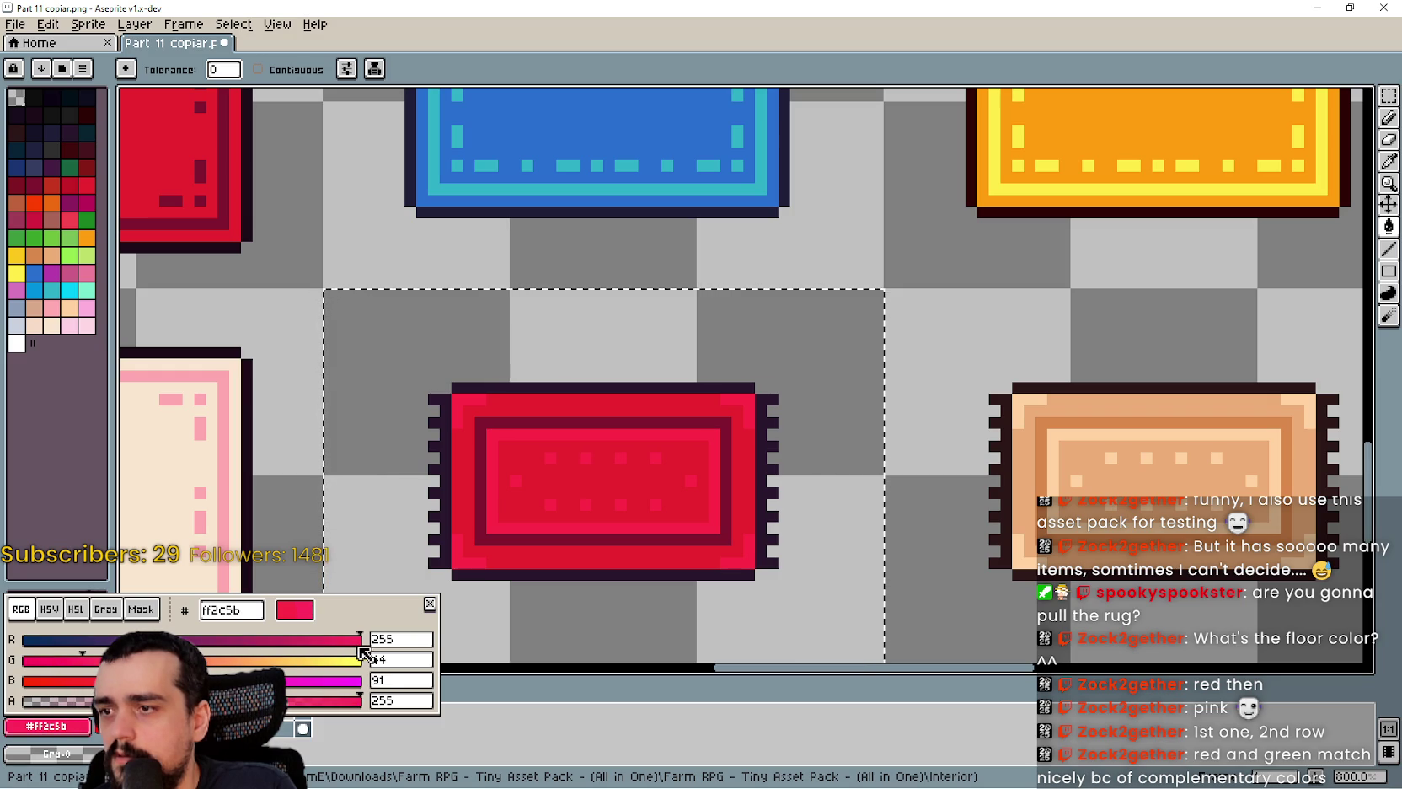
drag(75, 667, 114, 662)
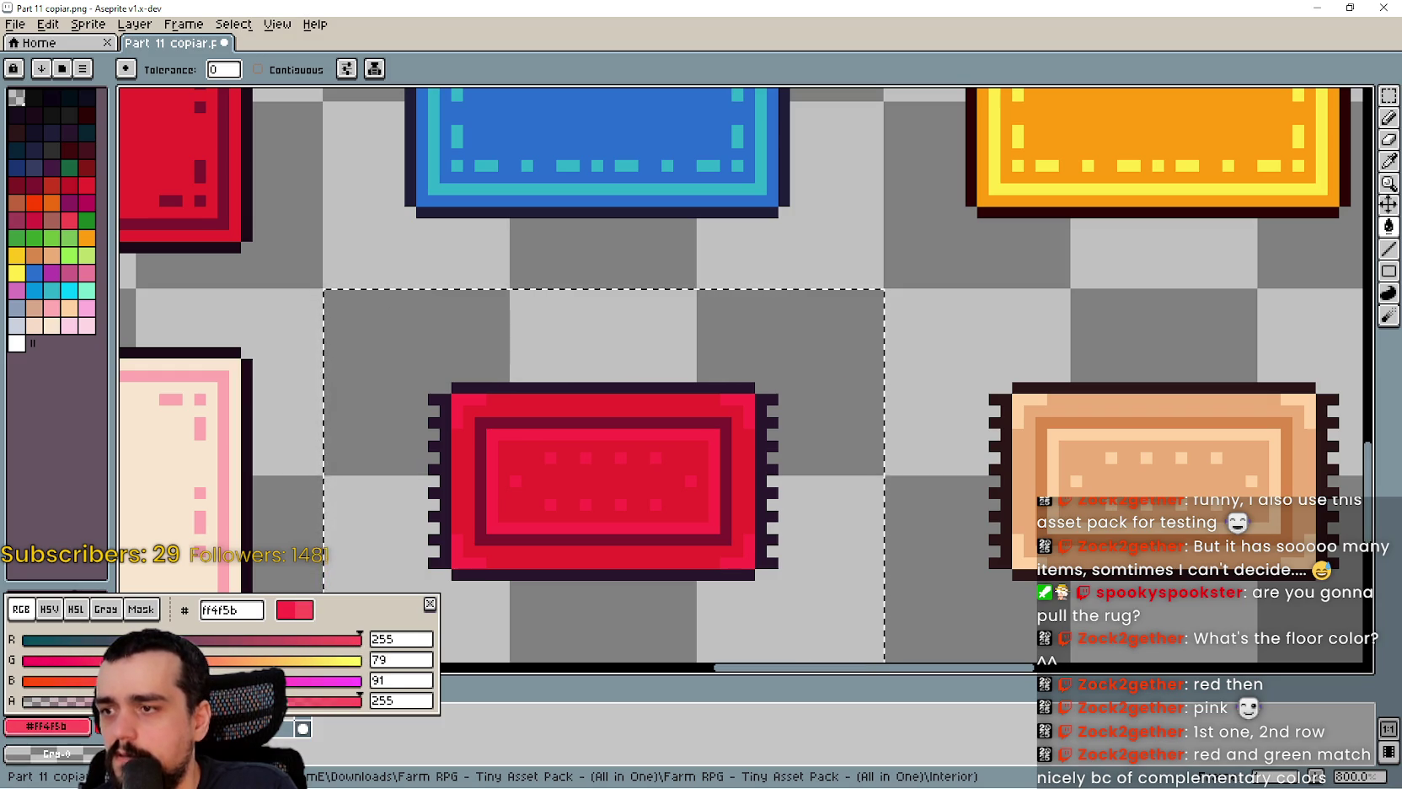
drag(834, 484, 870, 486)
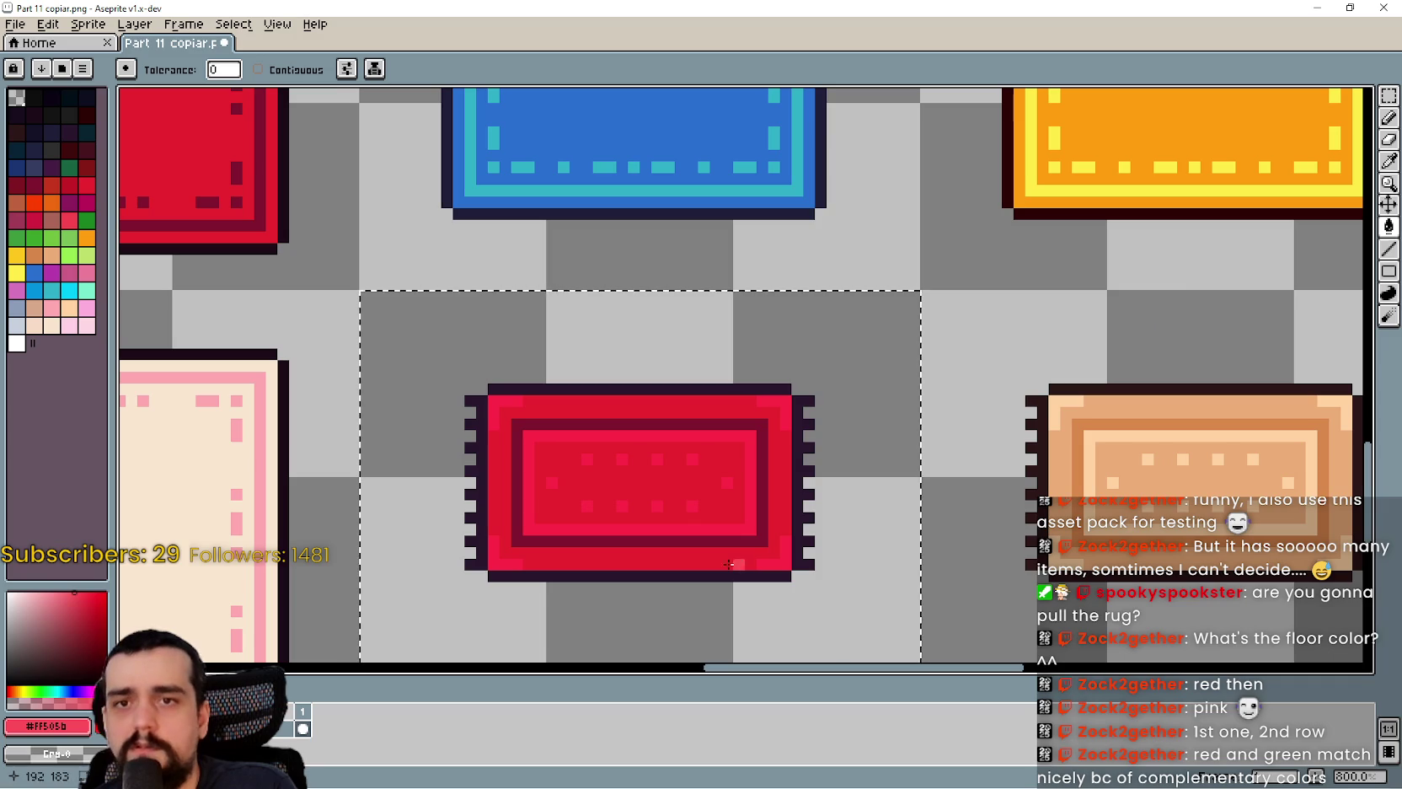
- Centre the recoloured small rug in view and clear the selection
scroll(843, 506, down, 2)
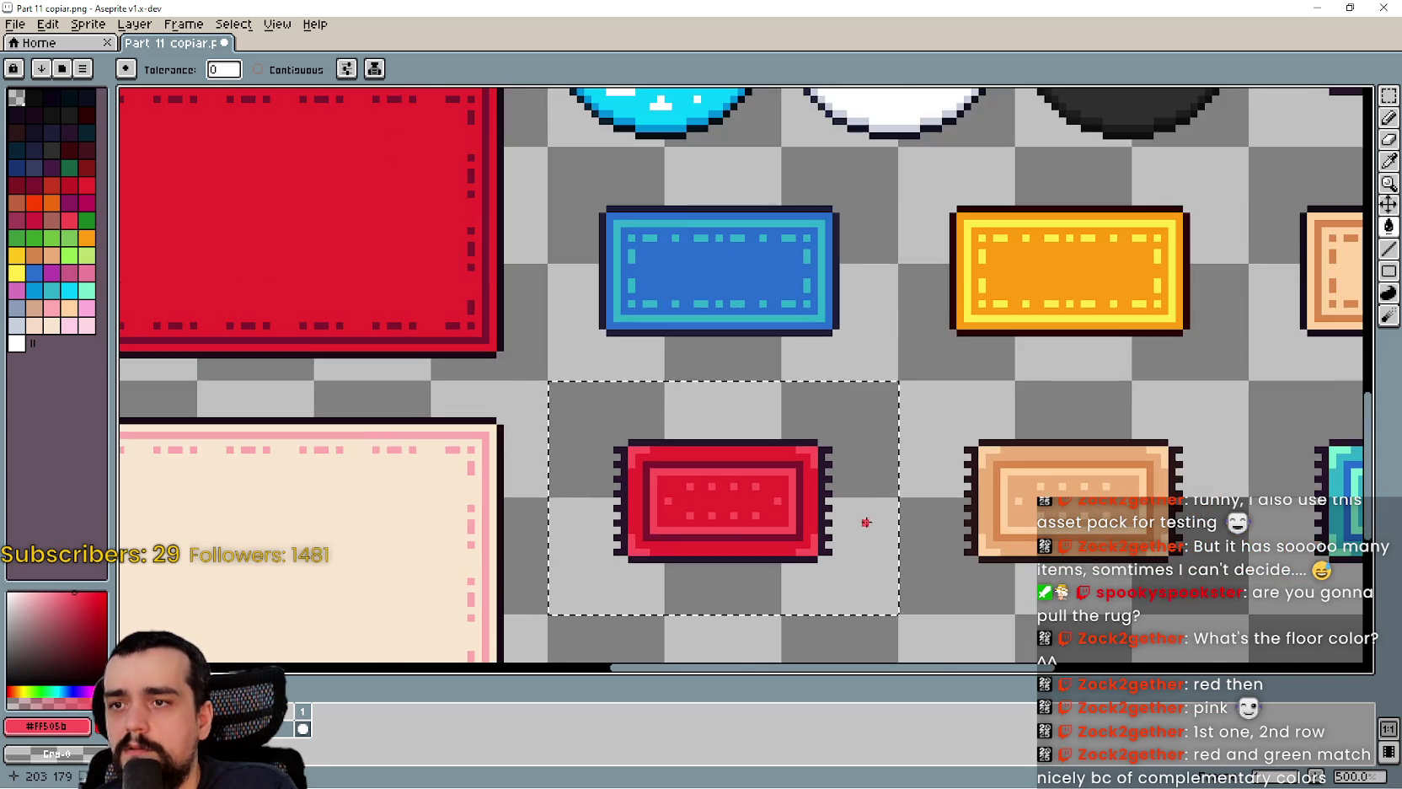
mouse_move(922, 493)
mouse_down()
mouse_move(941, 409)
mouse_move(854, 301)
mouse_up()
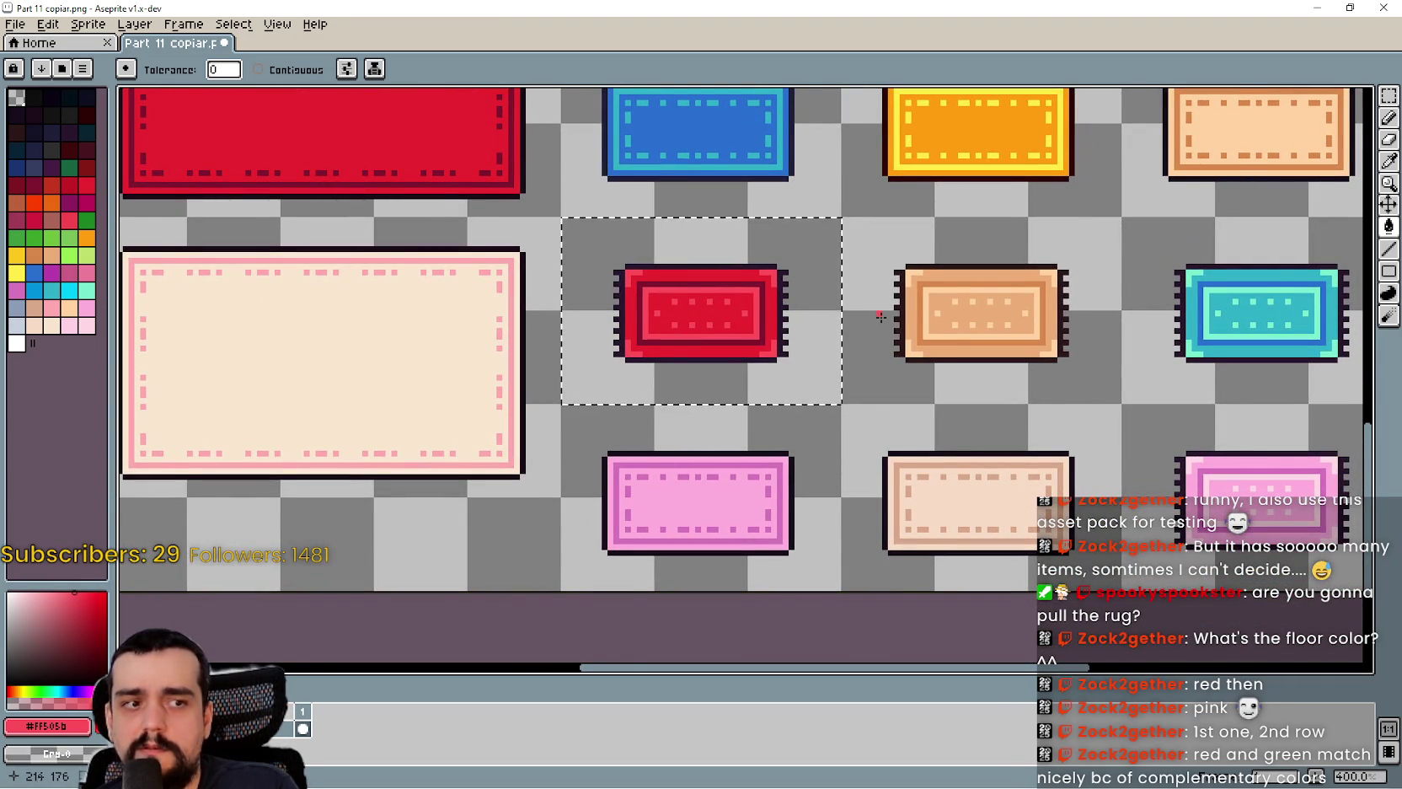
scroll(834, 354, up, 1)
drag(820, 366, 965, 446)
key(ctrl+d)
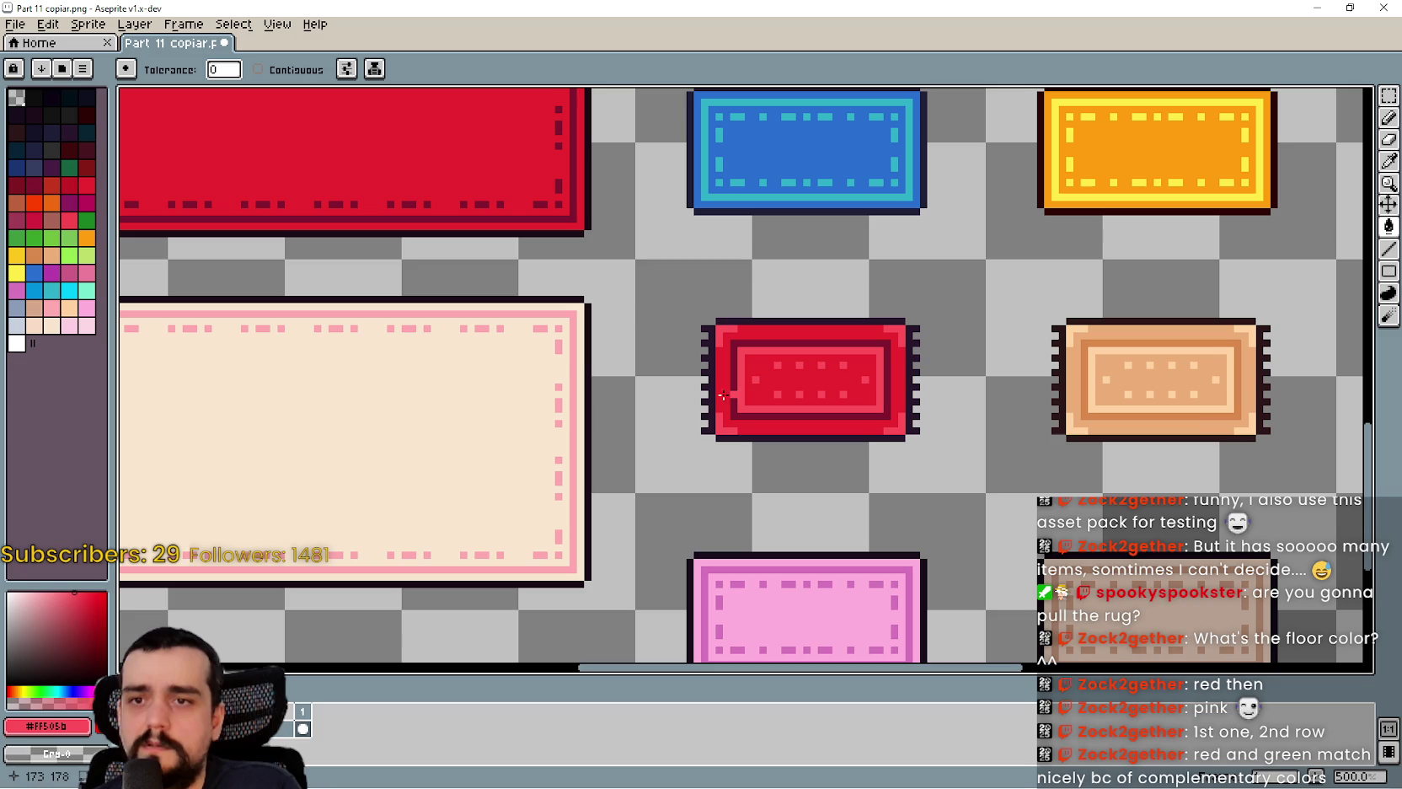
- Copy the red rug into main_atlas.png and place it below the pot
click(1389, 96)
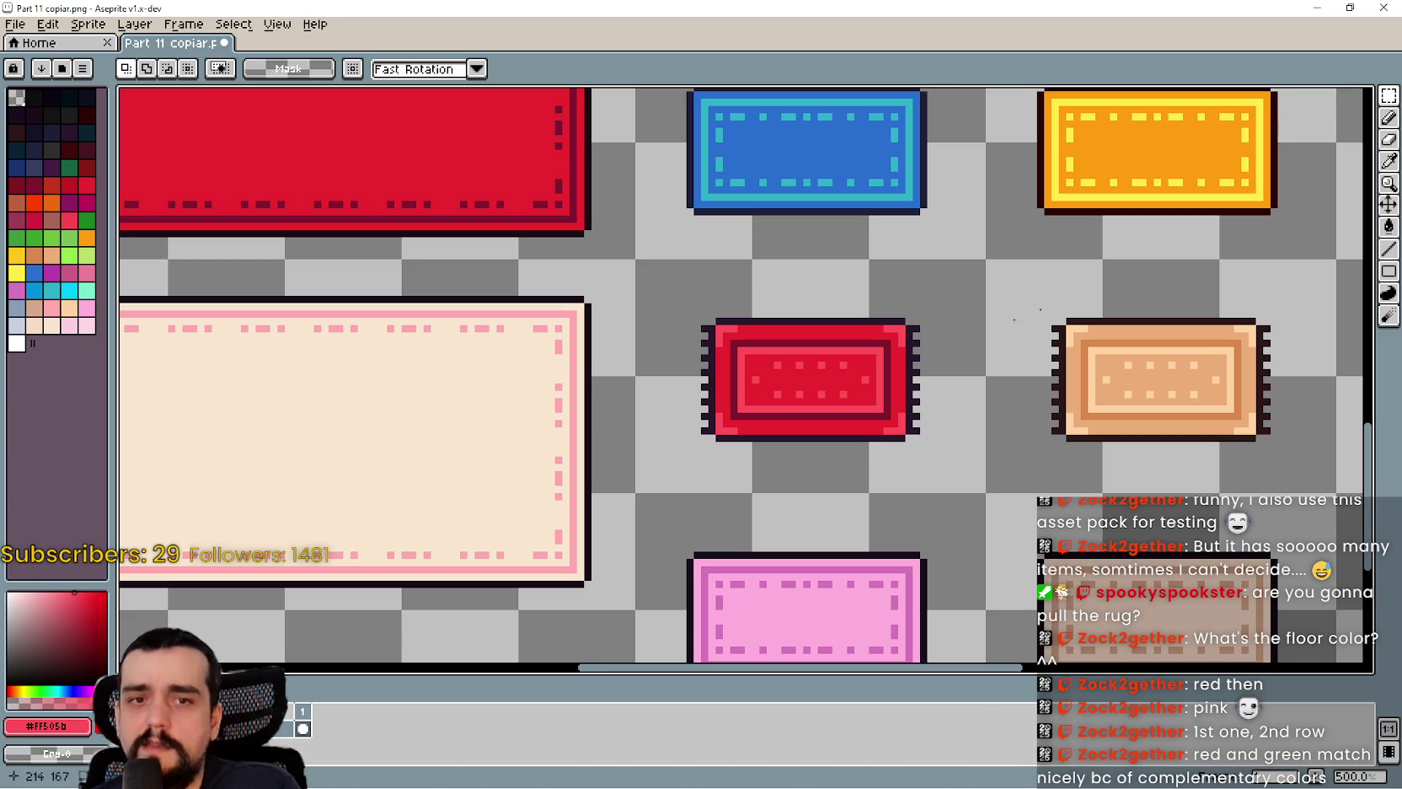
mouse_move(696, 437)
mouse_down()
mouse_move(866, 263)
mouse_move(977, 288)
mouse_up()
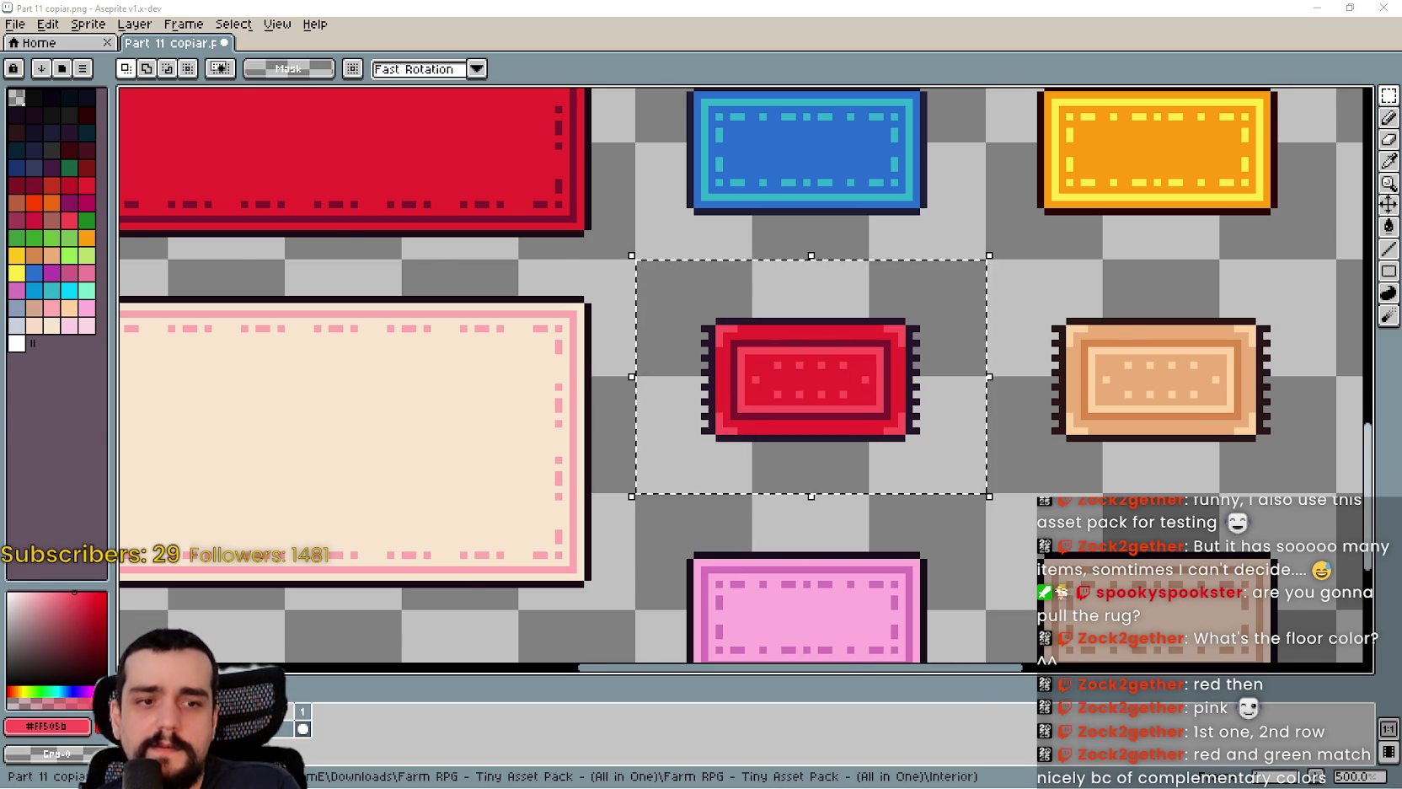
key(ctrl+Tab)
scroll(809, 447, down, 4)
scroll(809, 446, up, 5)
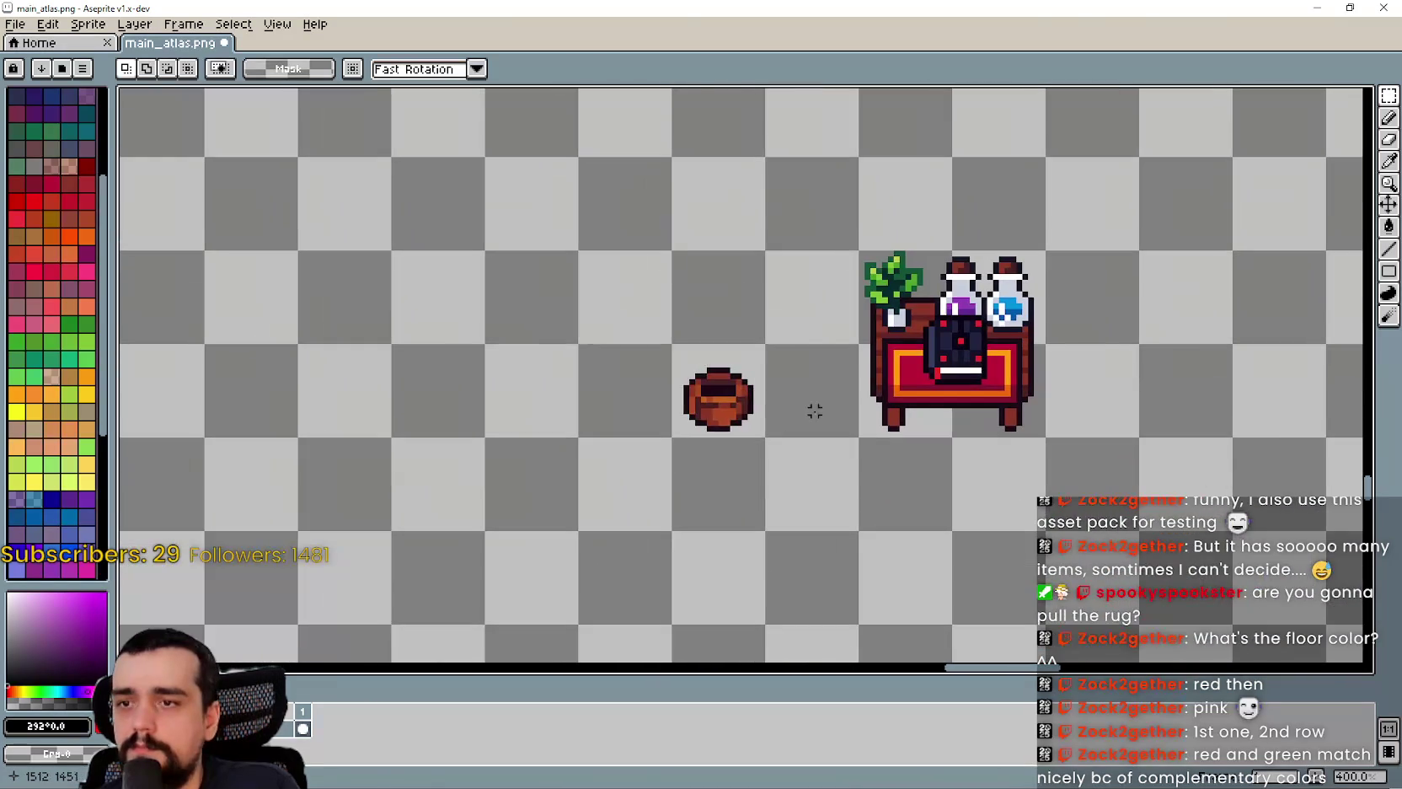
key(ctrl+v)
mouse_move(745, 471)
mouse_down()
mouse_move(745, 513)
mouse_move(727, 501)
mouse_move(722, 527)
mouse_up()
drag(800, 572, 805, 514)
key(ctrl+d)
- Move the pot down onto the pasted rug
drag(585, 380, 861, 286)
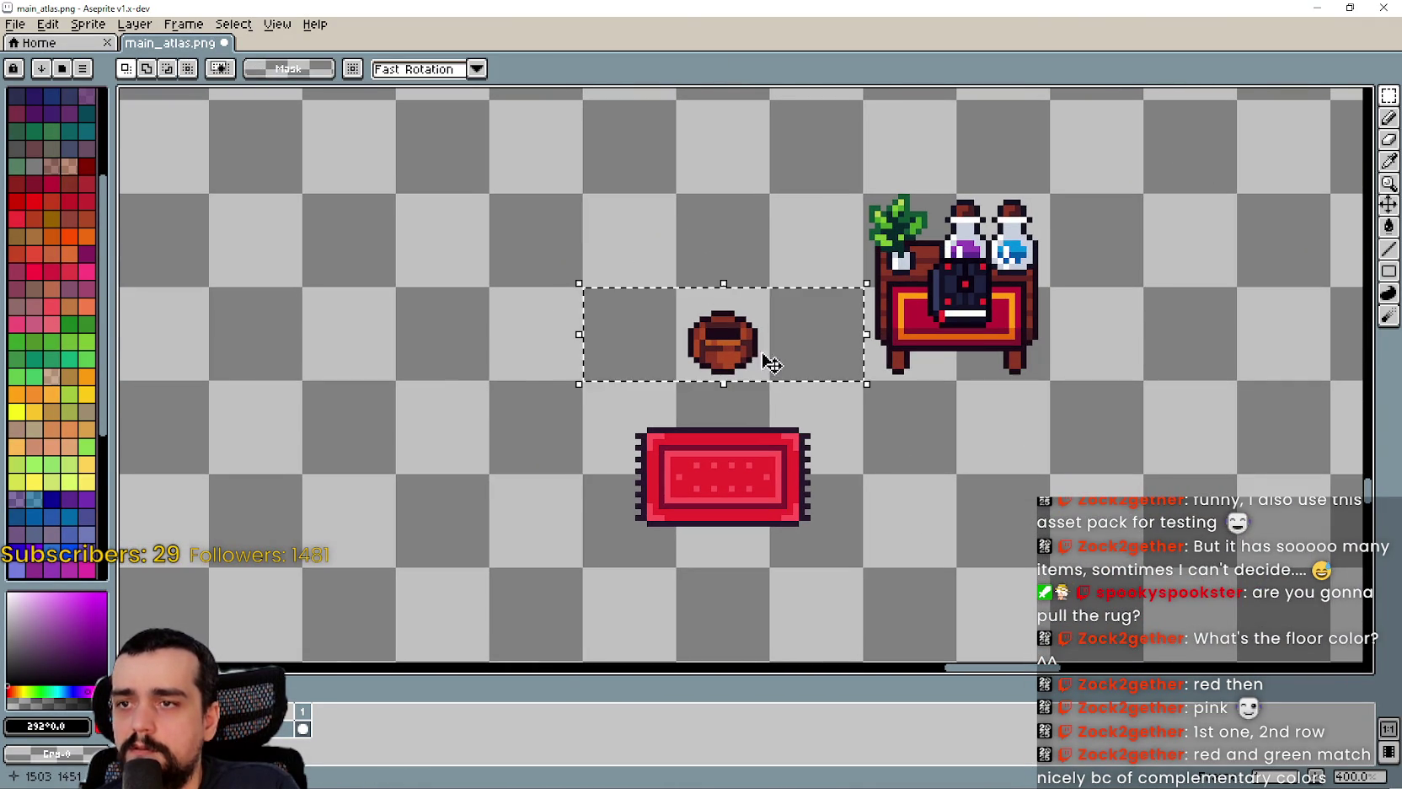
mouse_move(758, 337)
mouse_down()
mouse_move(778, 497)
mouse_move(758, 522)
mouse_move(749, 369)
mouse_up()
key(Return)
key(ctrl+d)
- Place a copy of the pot and rug further to the left
scroll(738, 511, down, 2)
mouse_move(669, 519)
mouse_down()
mouse_move(780, 465)
mouse_move(788, 403)
mouse_up()
click(733, 473)
drag(734, 474, 452, 379)
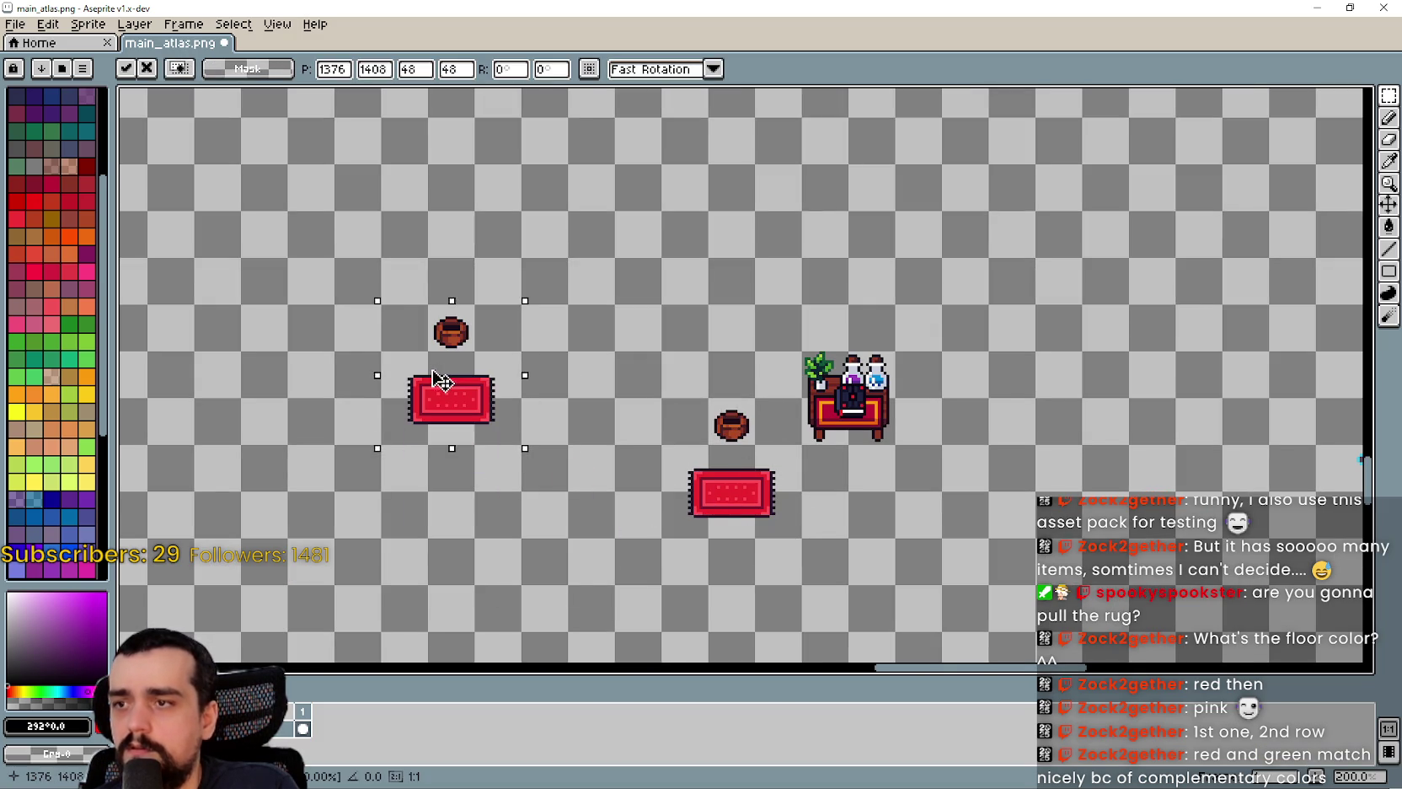
key(ctrl+d)
- Reposition the pot and its rug upward next to the desk
scroll(646, 438, up, 4)
scroll(645, 439, down, 1)
drag(622, 388, 731, 284)
drag(674, 354, 674, 237)
drag(564, 589, 802, 495)
drag(742, 540, 742, 357)
- Centre the pot on the rug and clear the selection
scroll(604, 323, up, 2)
scroll(604, 323, down, 1)
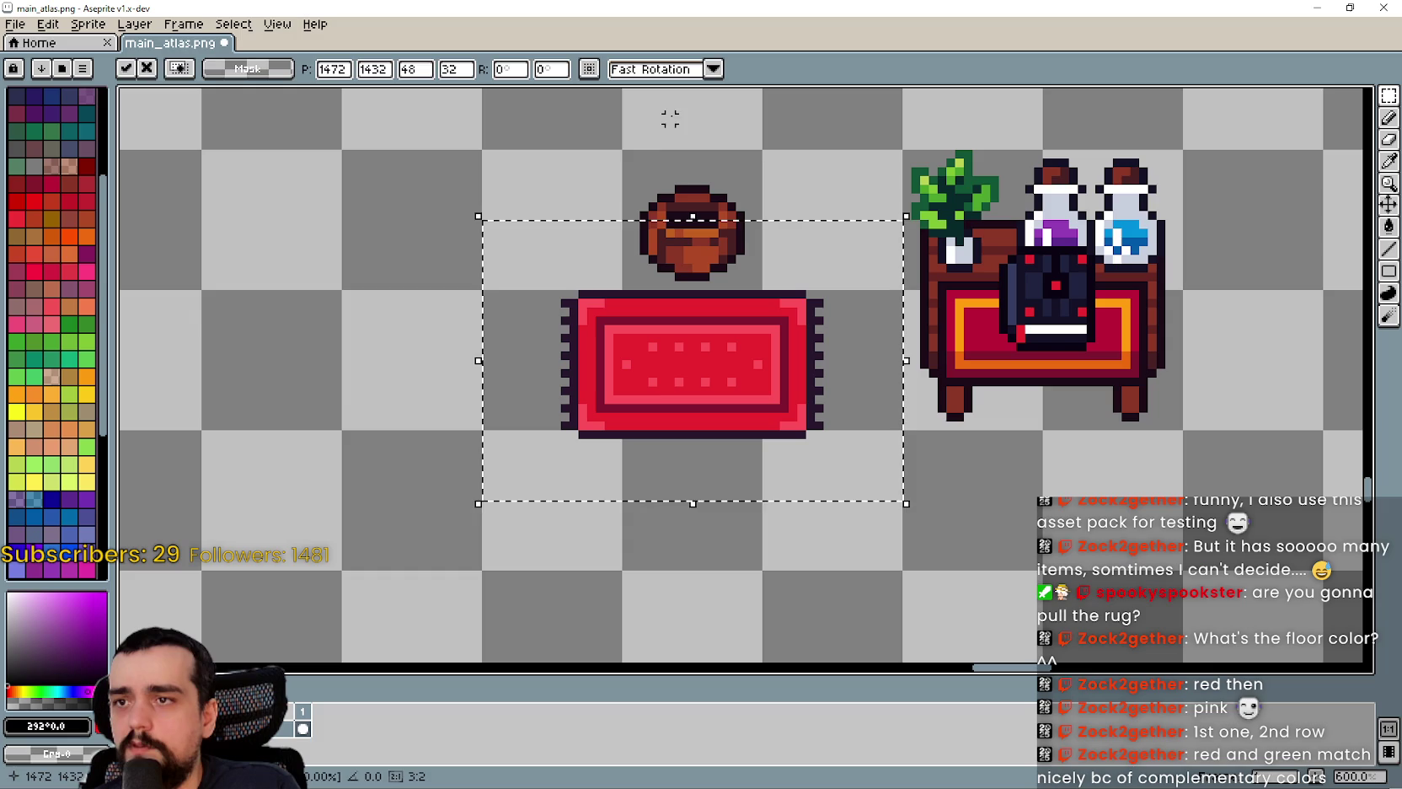
drag(670, 119, 716, 109)
mouse_move(666, 189)
mouse_down()
mouse_move(695, 253)
mouse_move(707, 369)
mouse_move(770, 490)
mouse_move(713, 291)
mouse_move(717, 409)
mouse_move(718, 389)
mouse_up()
scroll(708, 371, up, 3)
scroll(718, 373, down, 4)
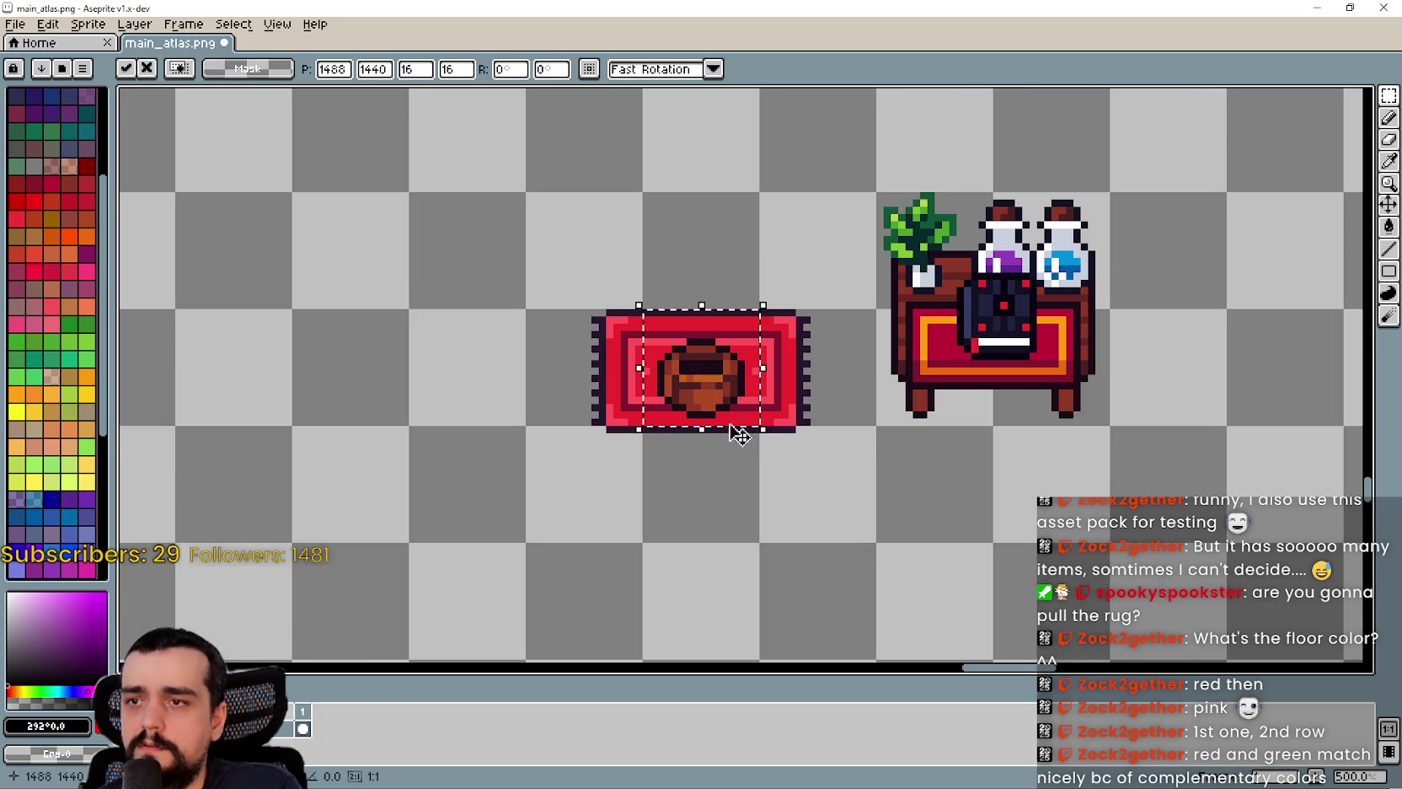
scroll(685, 396, up, 2)
scroll(732, 424, down, 1)
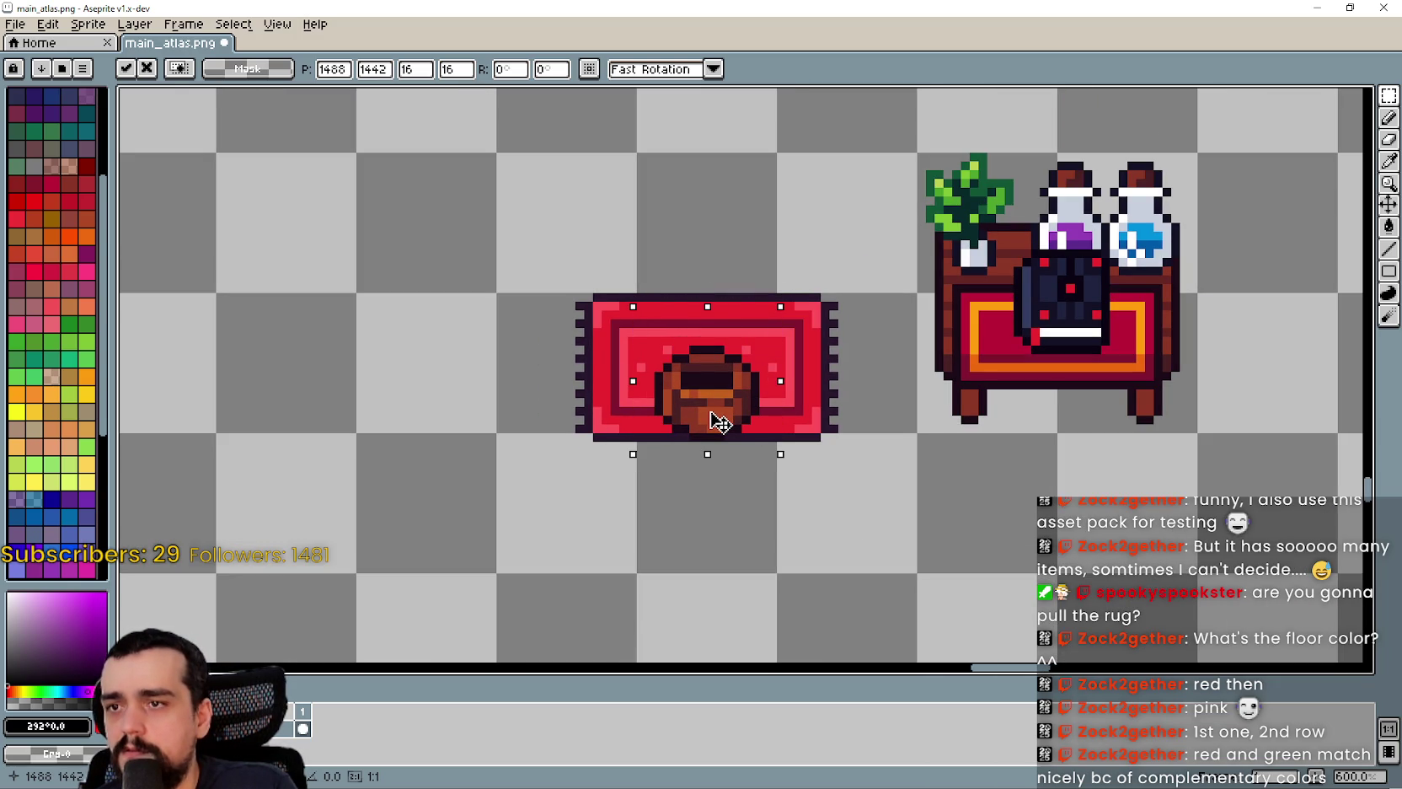
scroll(718, 422, down, 3)
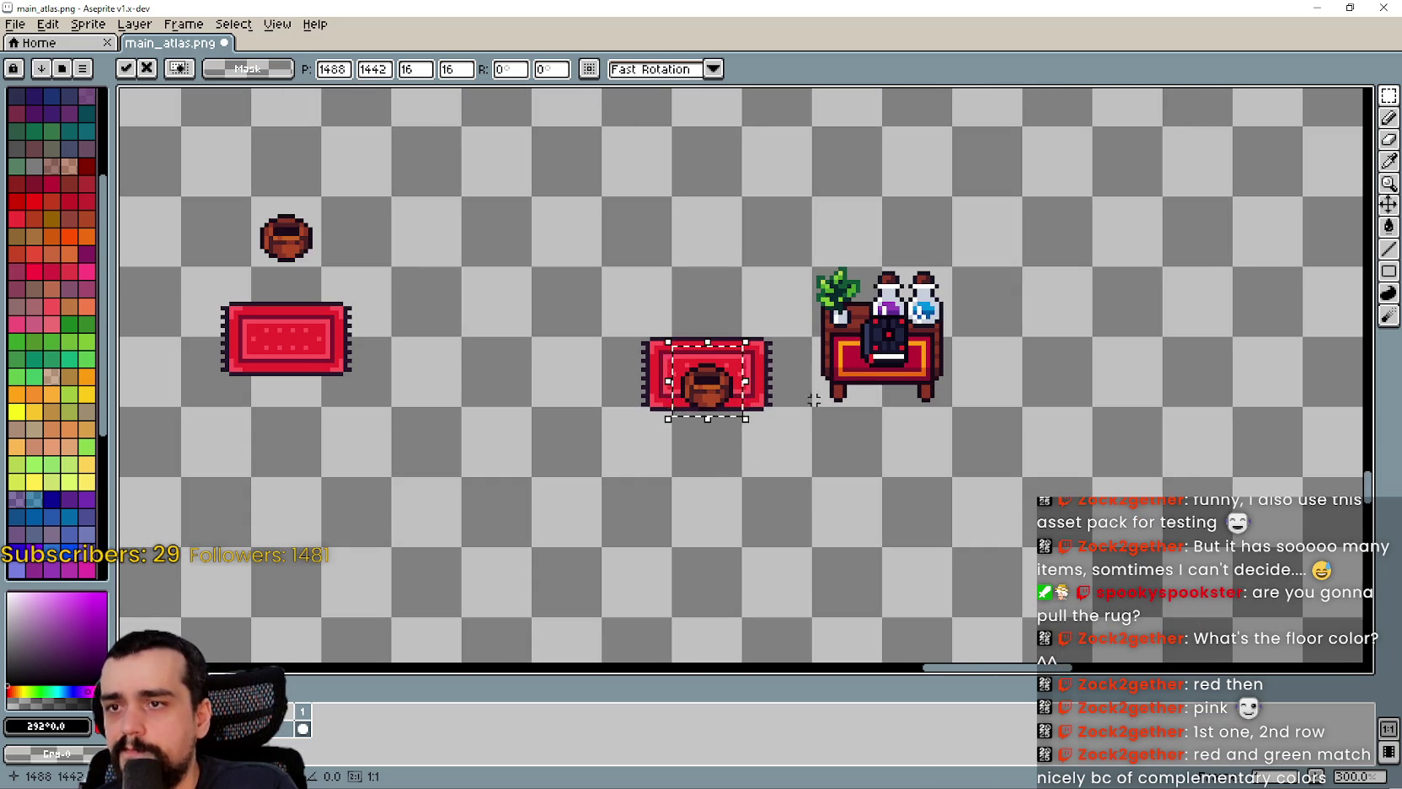
scroll(816, 405, up, 3)
scroll(810, 400, down, 3)
click(823, 448)
- Settle the mortar from the bowls row onto the red rug in place of the pot
mouse_move(823, 447)
mouse_down()
mouse_move(1088, 573)
mouse_move(1013, 595)
mouse_up()
scroll(1013, 595, down, 1)
scroll(902, 533, up, 1)
scroll(901, 527, up, 1)
scroll(897, 518, down, 1)
scroll(895, 498, down, 2)
scroll(895, 498, down, 4)
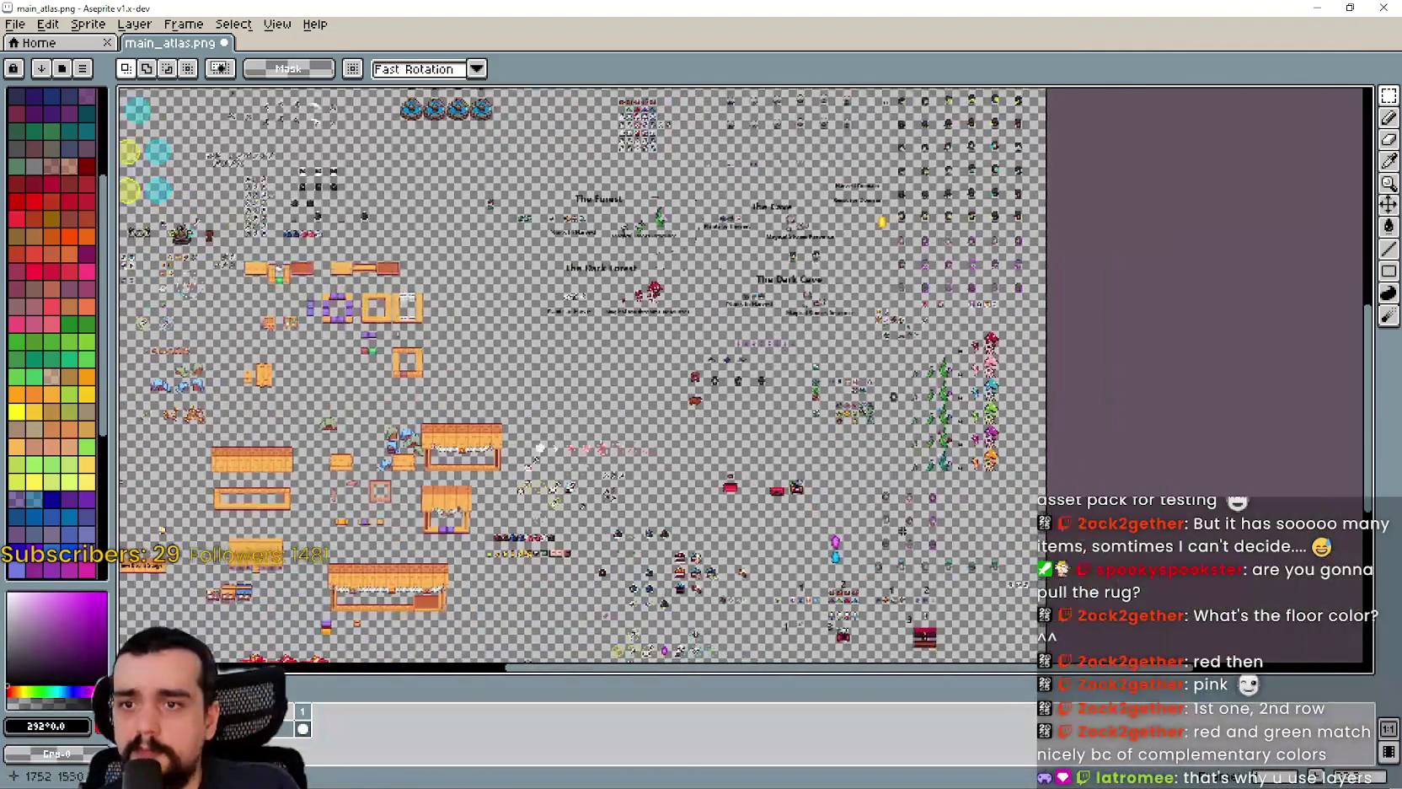
scroll(868, 348, up, 4)
drag(869, 348, 916, 251)
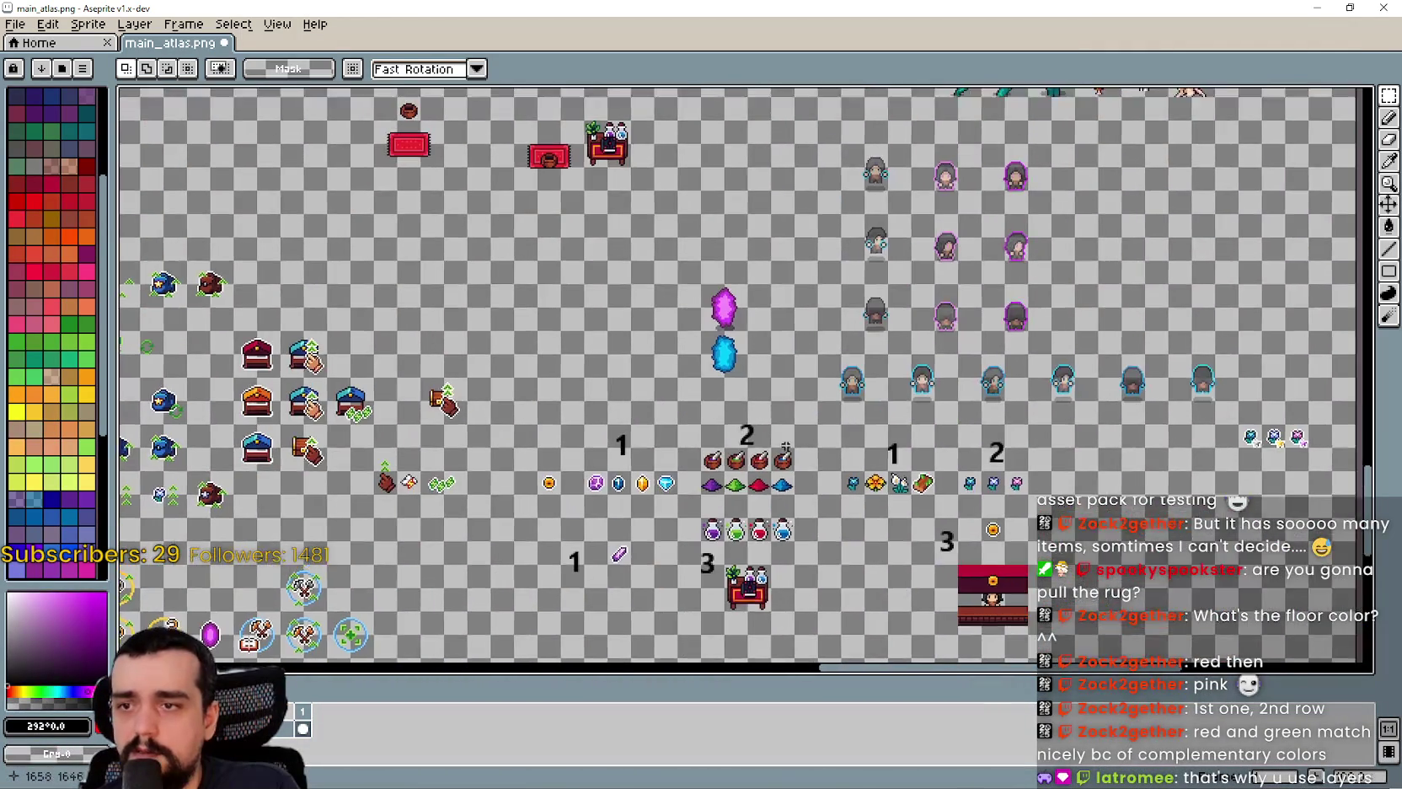
scroll(784, 442, up, 3)
drag(702, 465, 814, 429)
scroll(822, 455, up, 2)
scroll(825, 504, down, 2)
mouse_move(826, 504)
mouse_down()
mouse_move(936, 557)
mouse_move(928, 500)
mouse_up()
scroll(936, 557, up, 1)
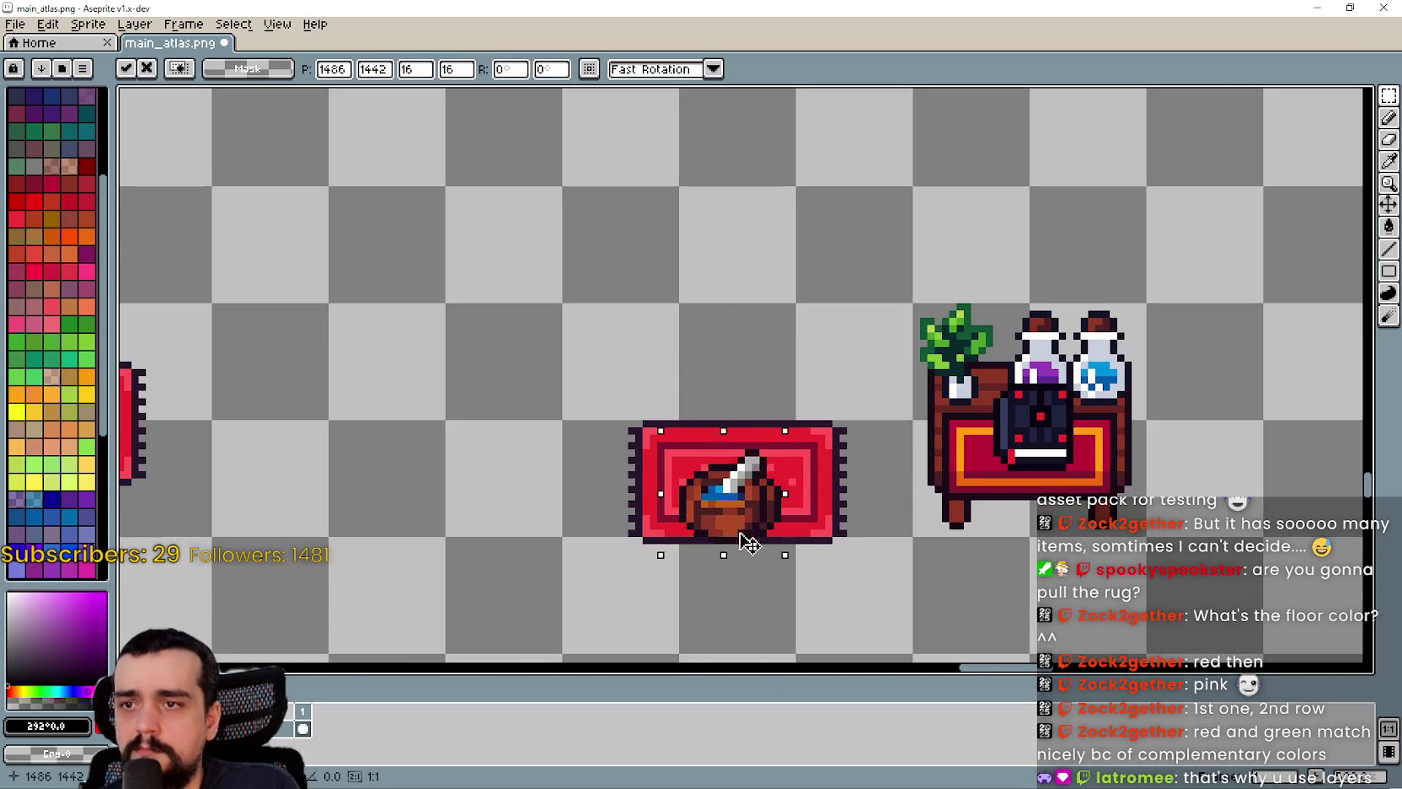
scroll(764, 528, up, 1)
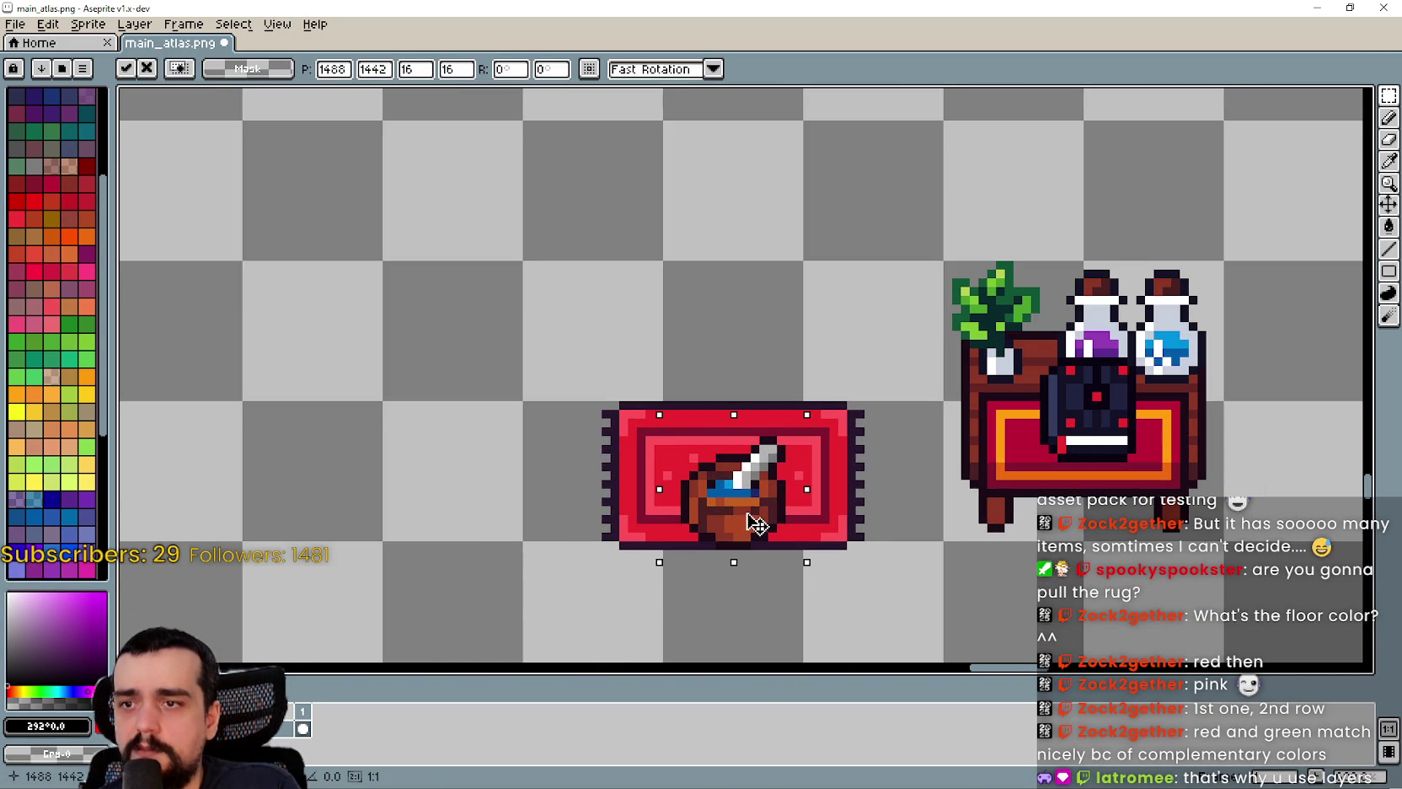
scroll(742, 516, down, 1)
click(700, 570)
- Select the dark-haired character sprite in the atlas and copy it
scroll(700, 570, down, 1)
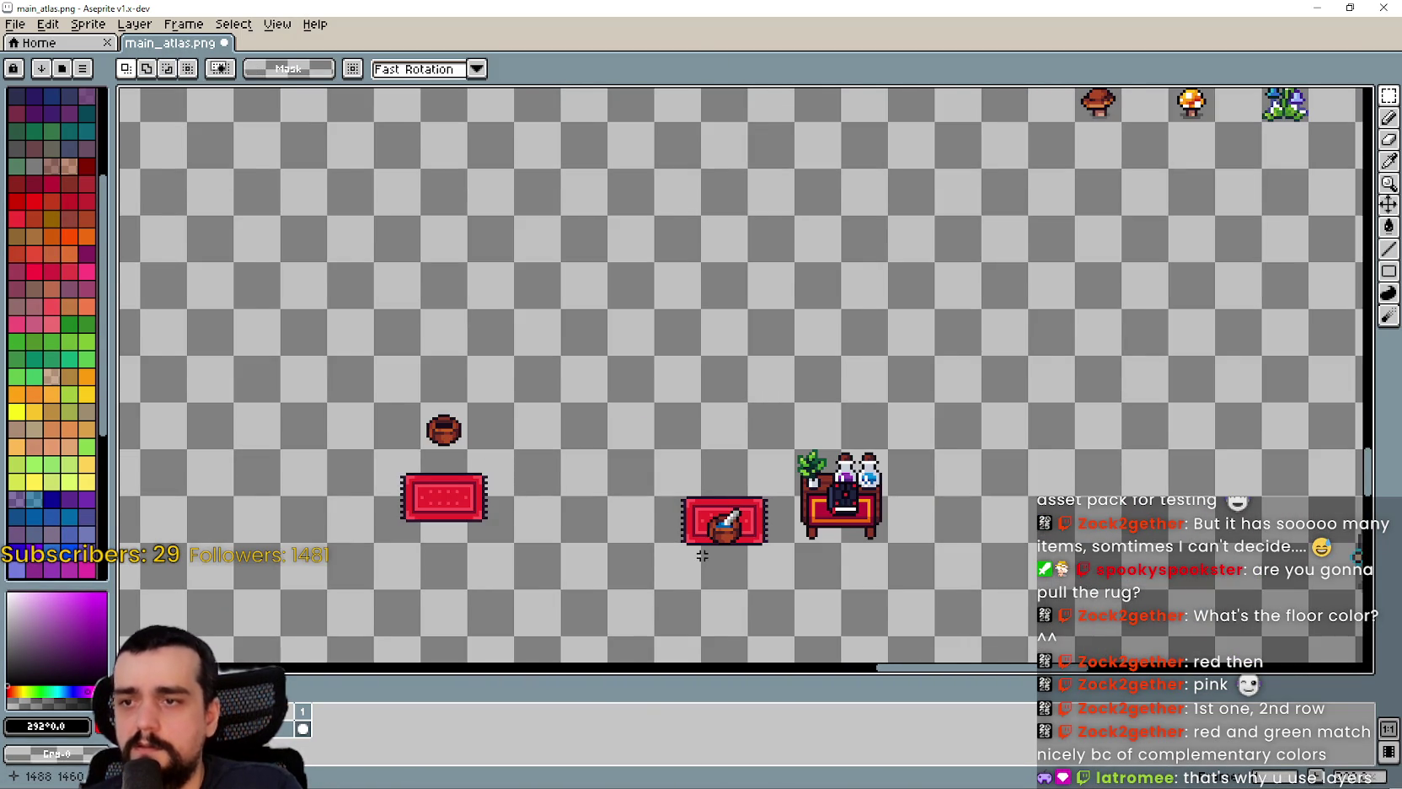
scroll(702, 555, down, 1)
scroll(796, 455, up, 1)
scroll(795, 421, up, 2)
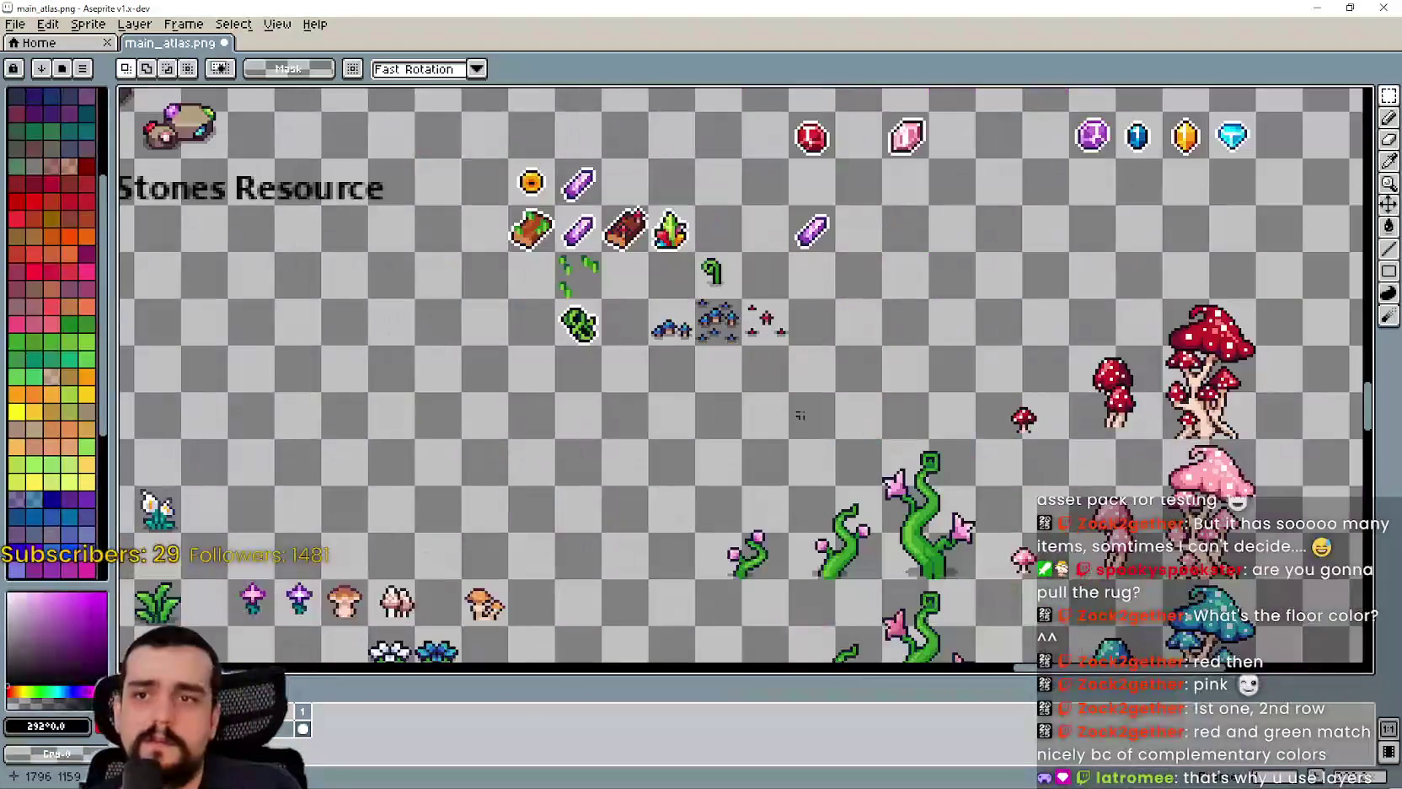
scroll(843, 406, down, 2)
scroll(950, 455, up, 2)
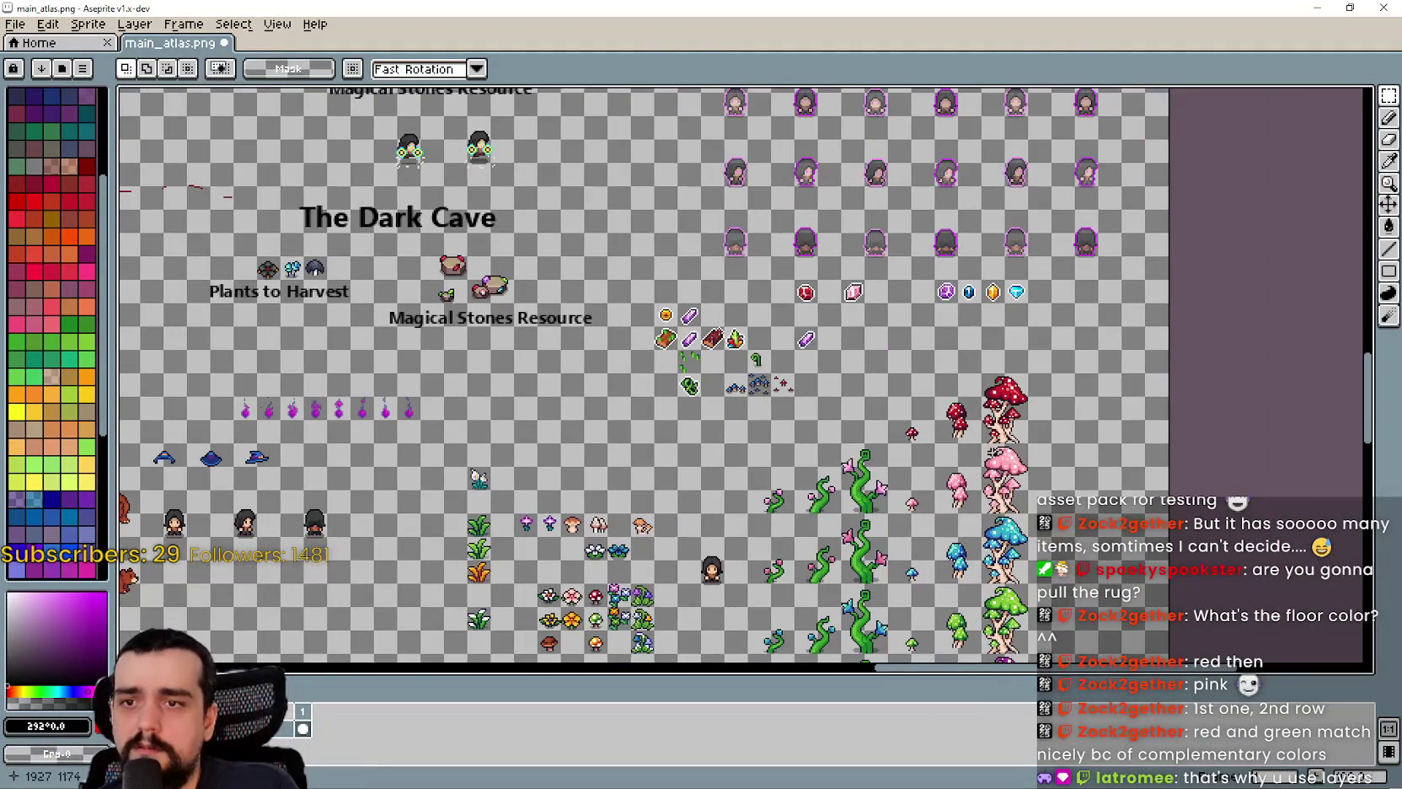
scroll(909, 501, up, 1)
scroll(892, 313, up, 1)
scroll(830, 289, up, 1)
drag(734, 482, 950, 267)
key(ctrl+c)
- Paste the character and position it standing on the floor above the rug
scroll(779, 424, down, 3)
scroll(732, 304, up, 4)
key(ctrl+v)
mouse_move(756, 393)
mouse_down()
mouse_move(742, 401)
mouse_move(716, 276)
mouse_move(756, 278)
mouse_up()
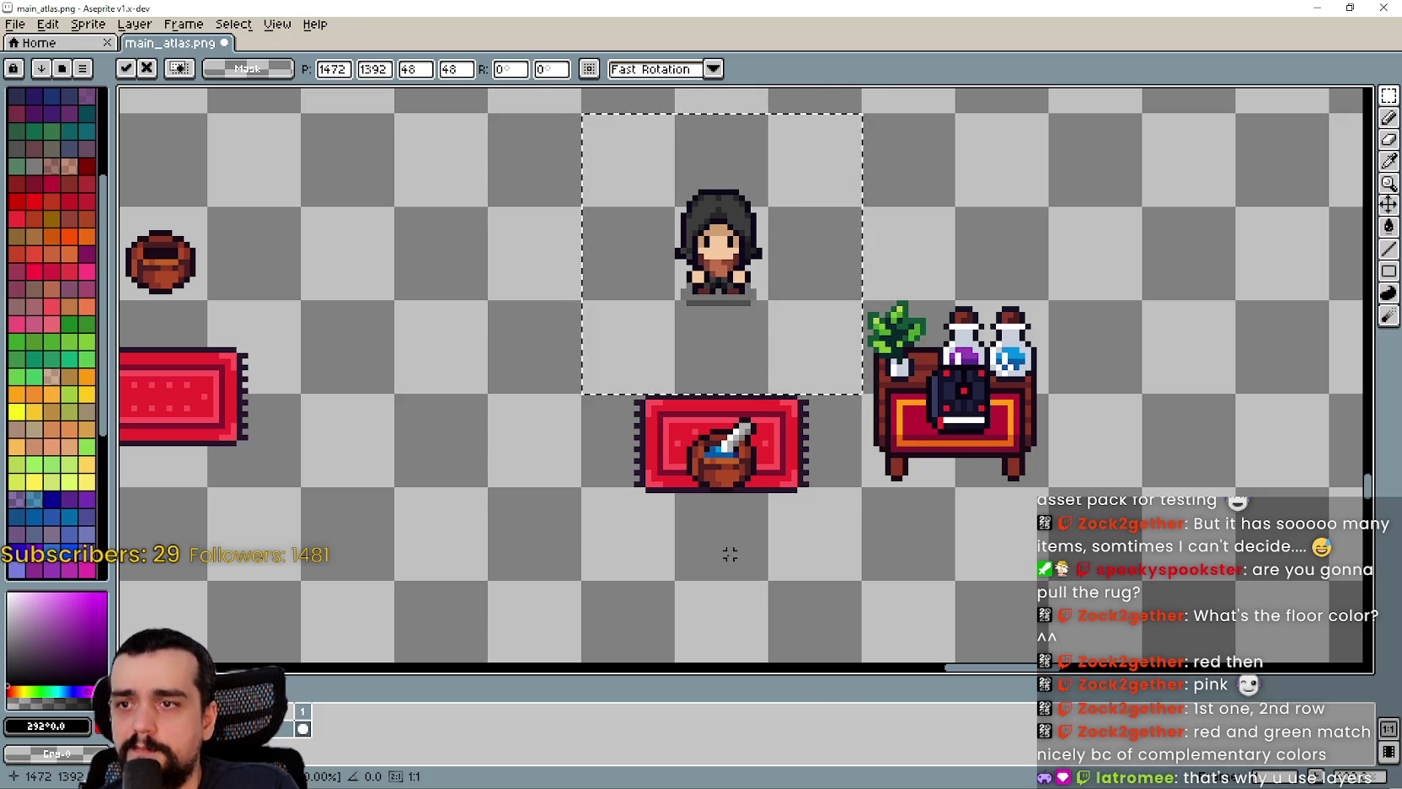
click(694, 506)
scroll(619, 490, up, 1)
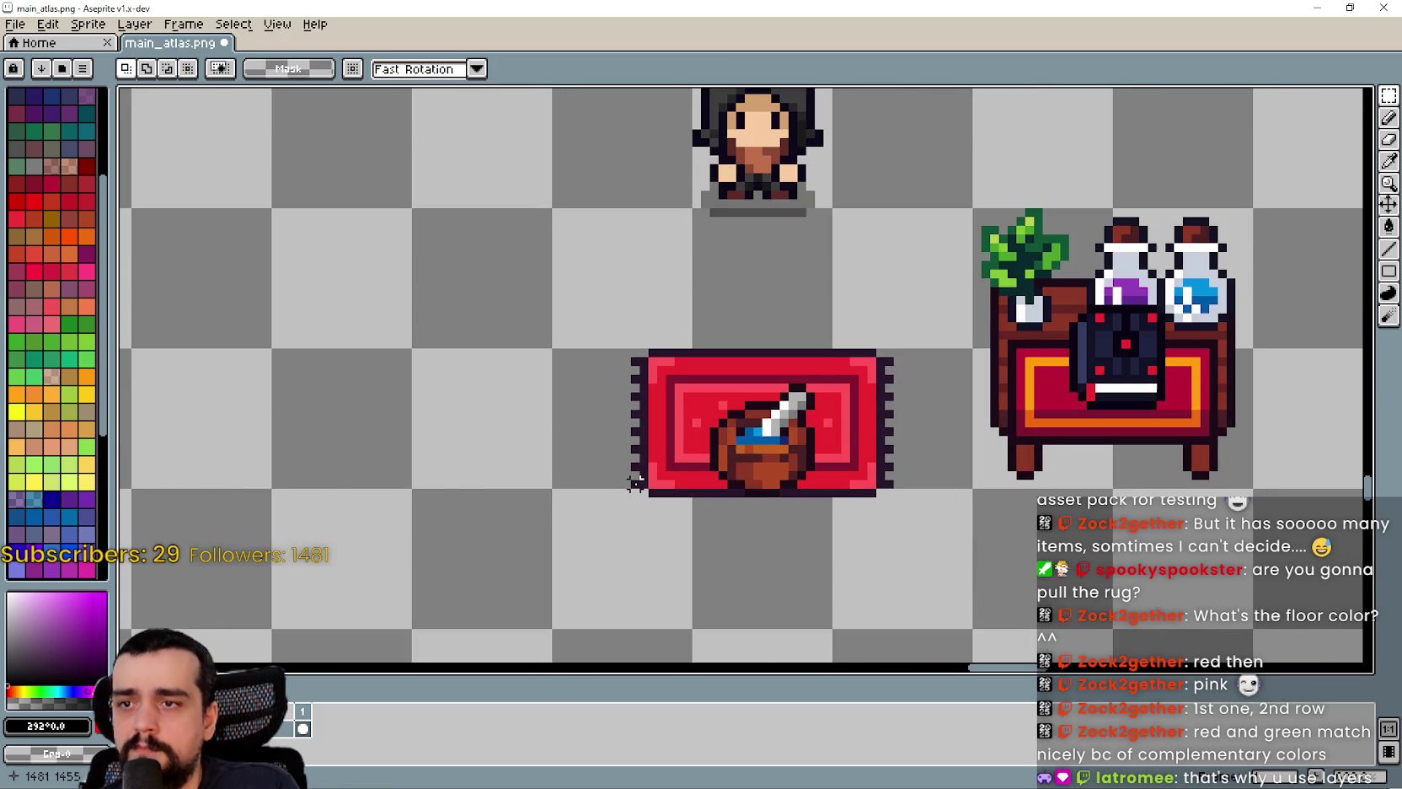
scroll(636, 482, down, 1)
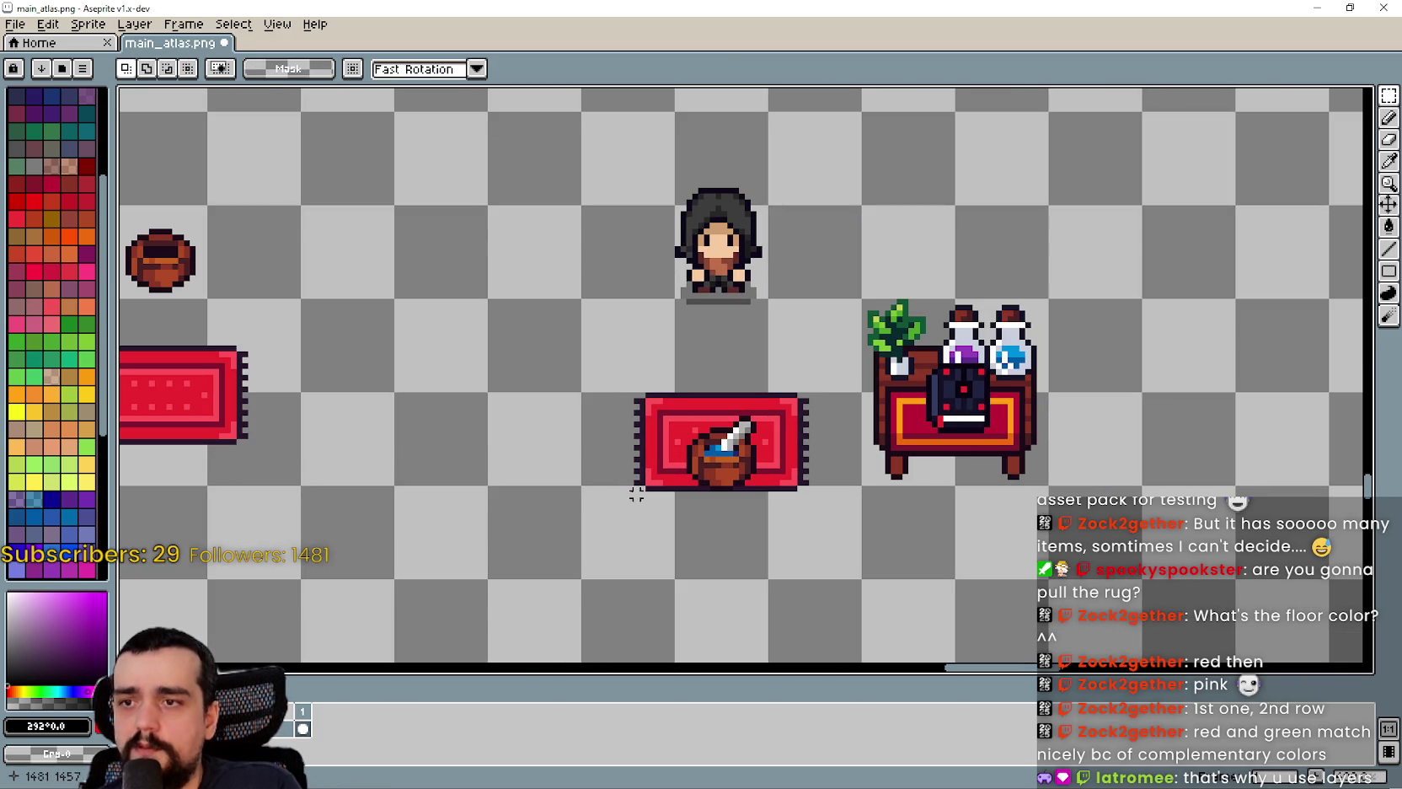
scroll(638, 440, up, 1)
scroll(639, 426, down, 2)
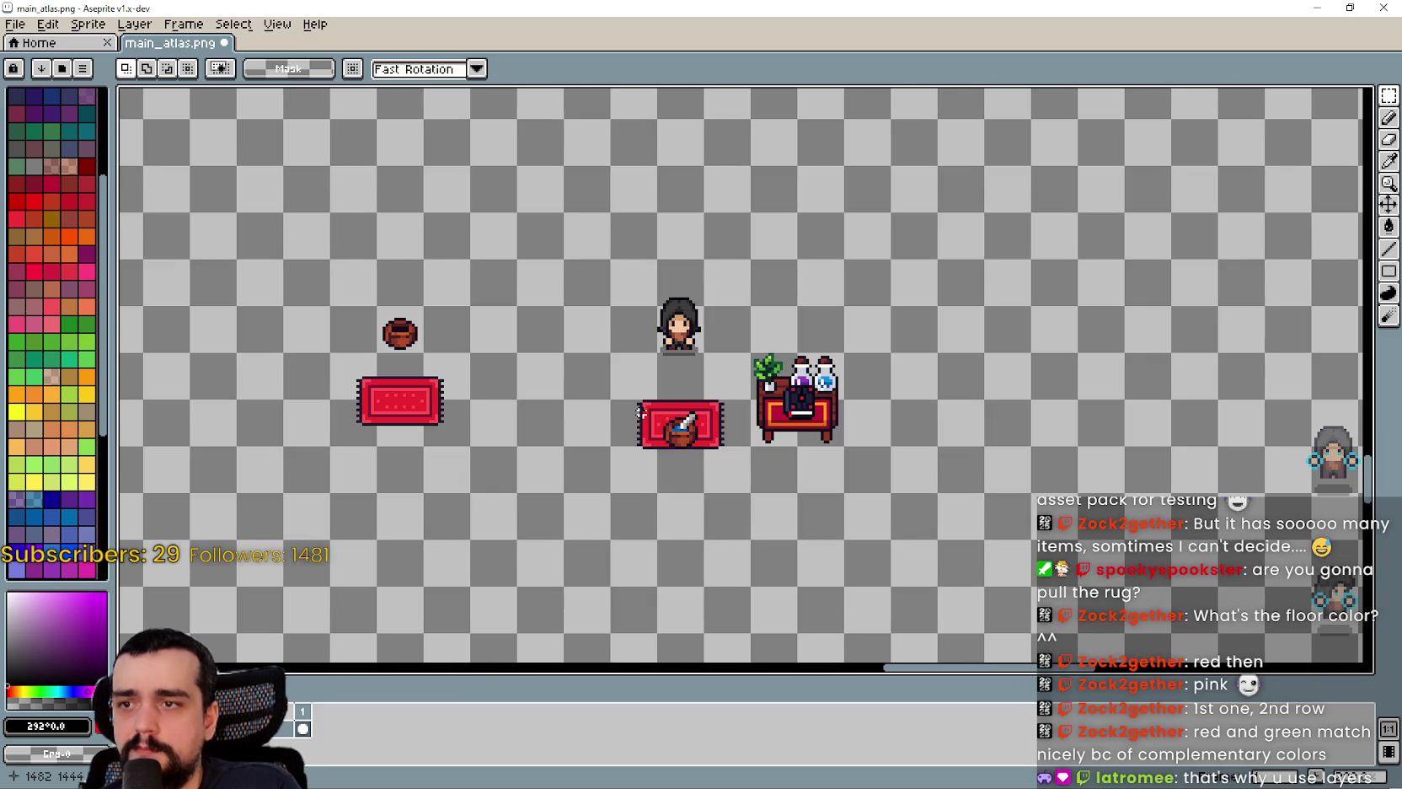
scroll(641, 411, down, 3)
scroll(793, 340, up, 2)
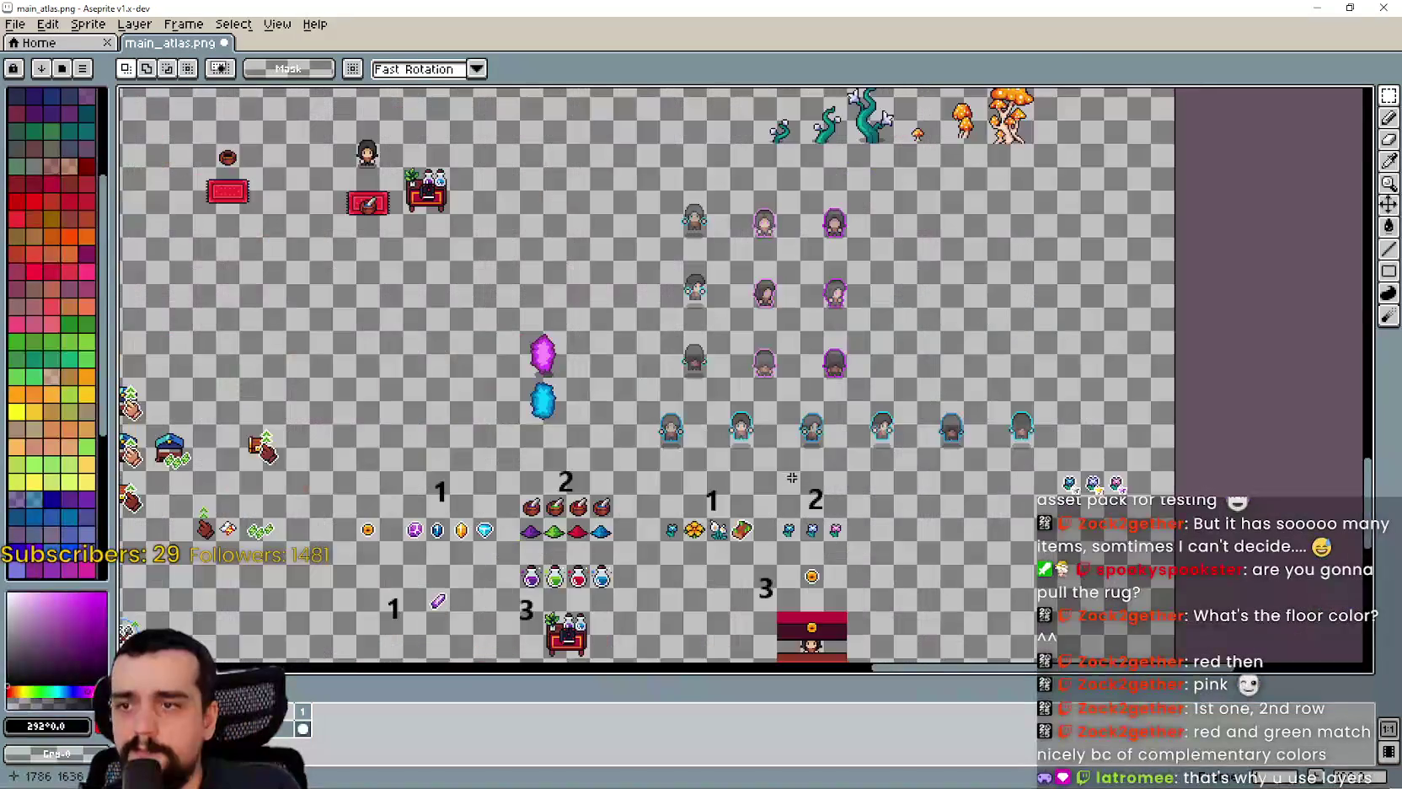
scroll(740, 448, down, 3)
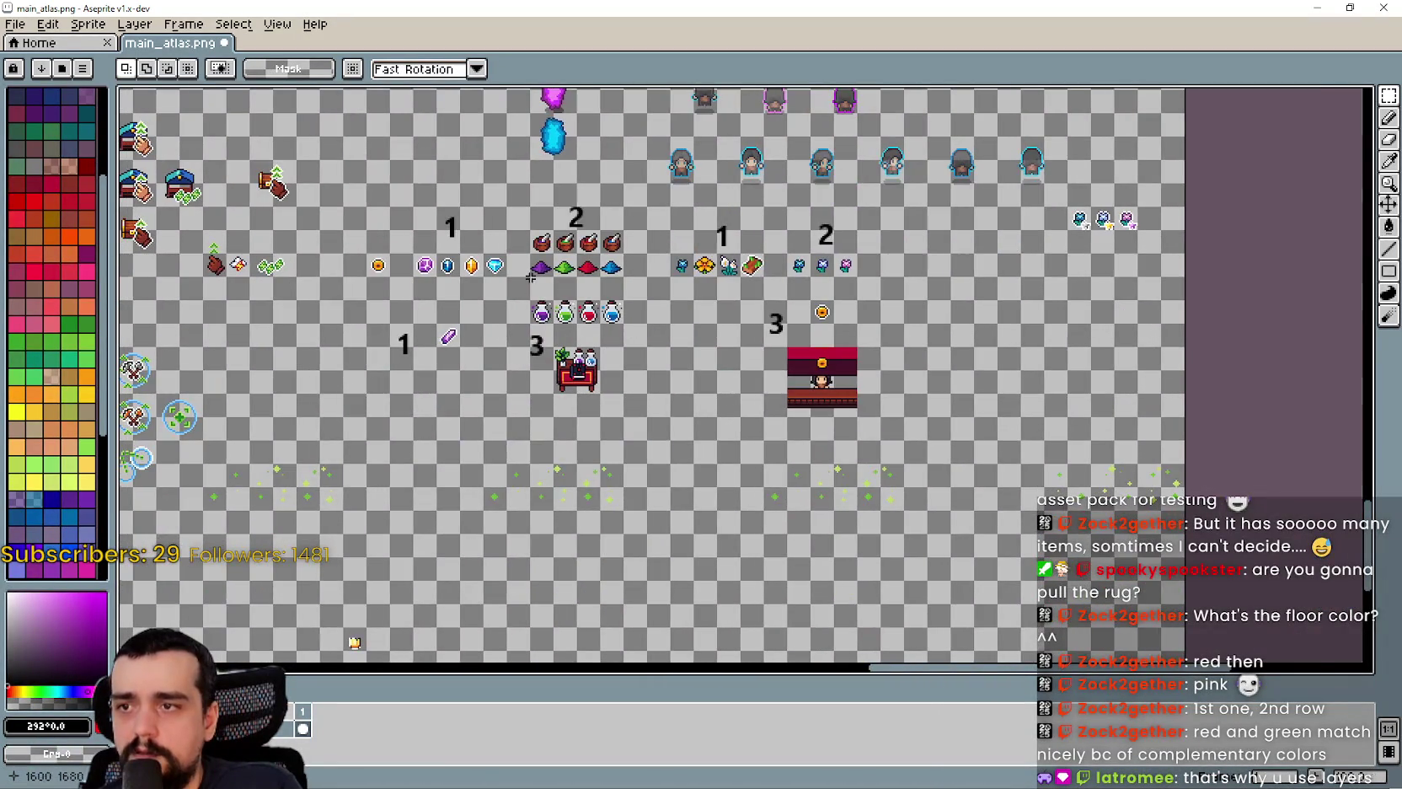
scroll(616, 316, up, 3)
scroll(869, 407, up, 2)
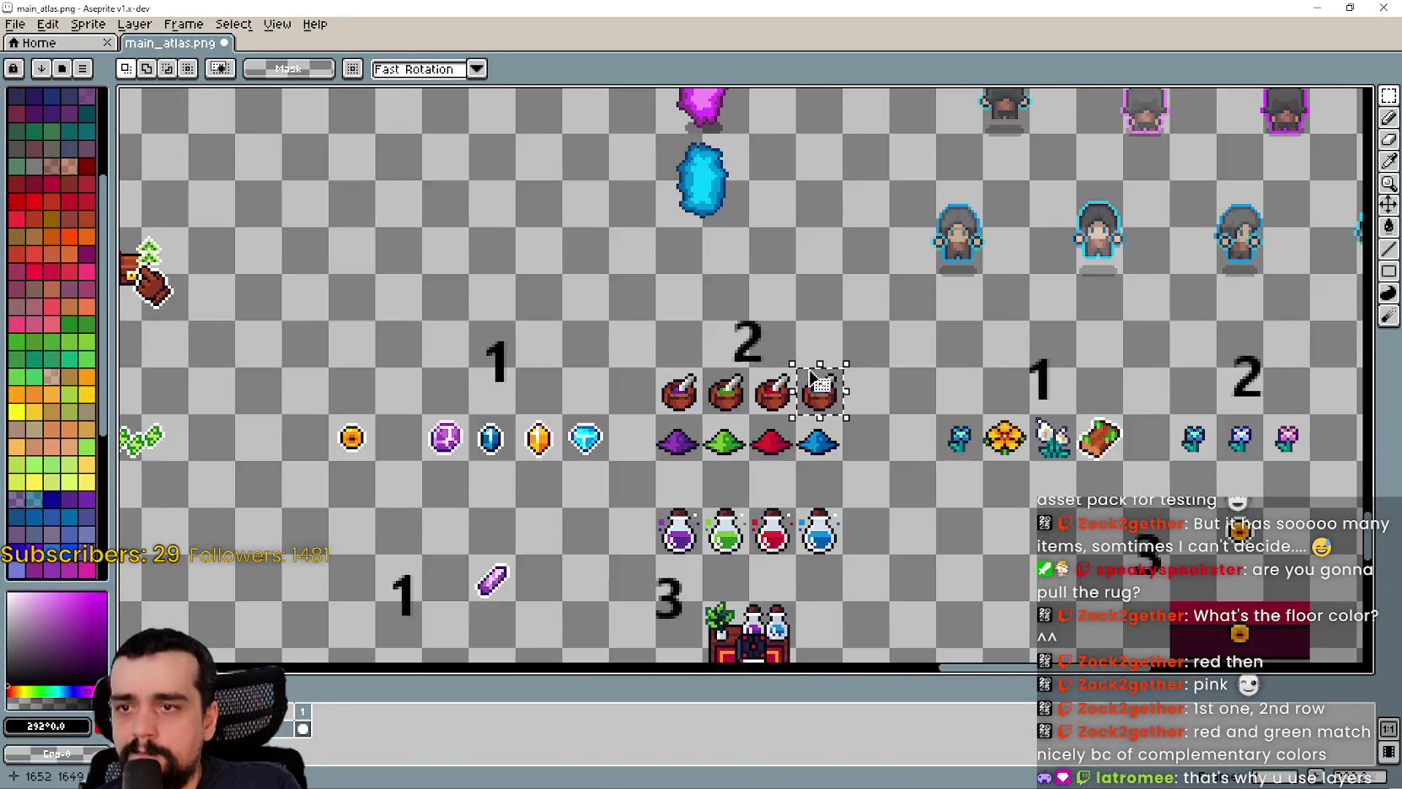